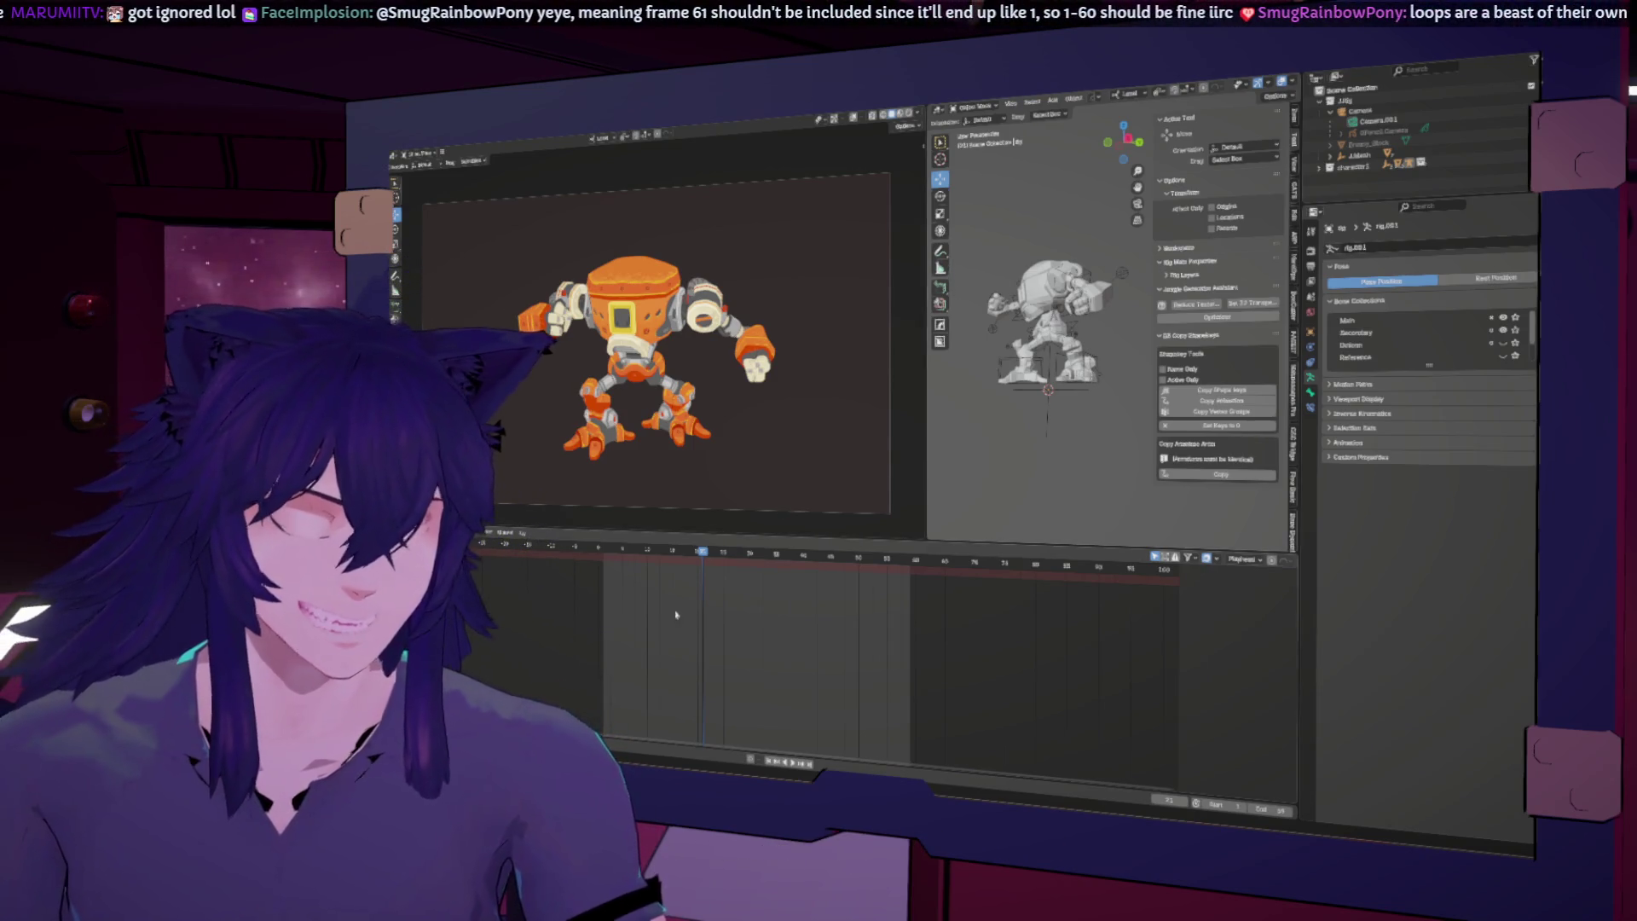
Step: Play back the robot's hit-react animation loop to review it
{"action": "key", "text": "space"}
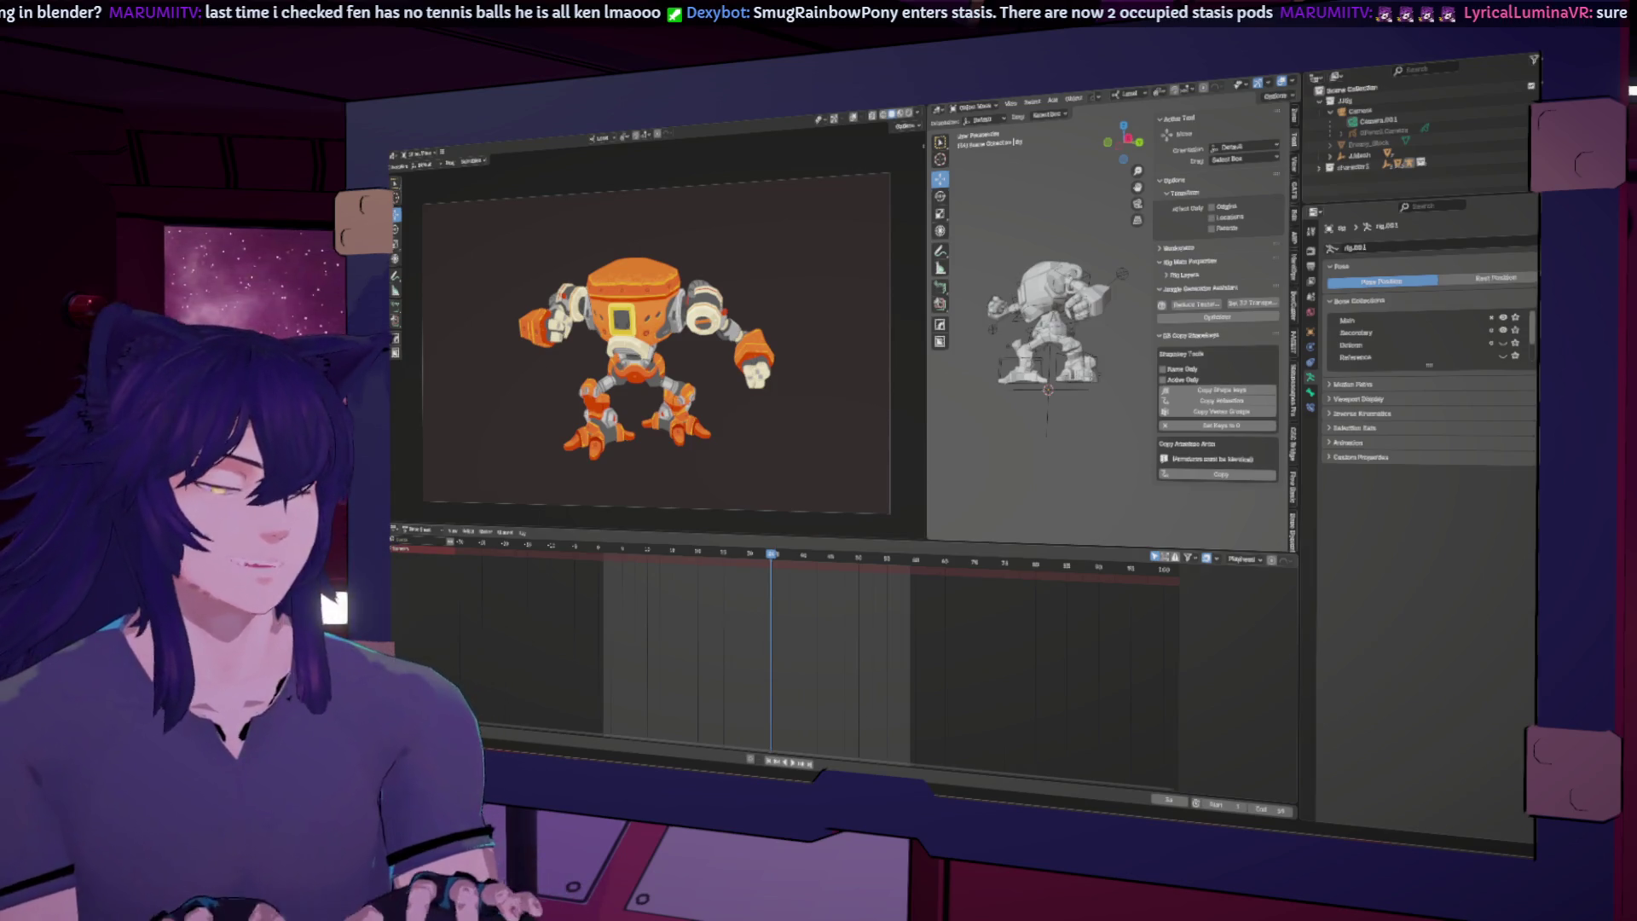
{"action": "key", "text": "s"}
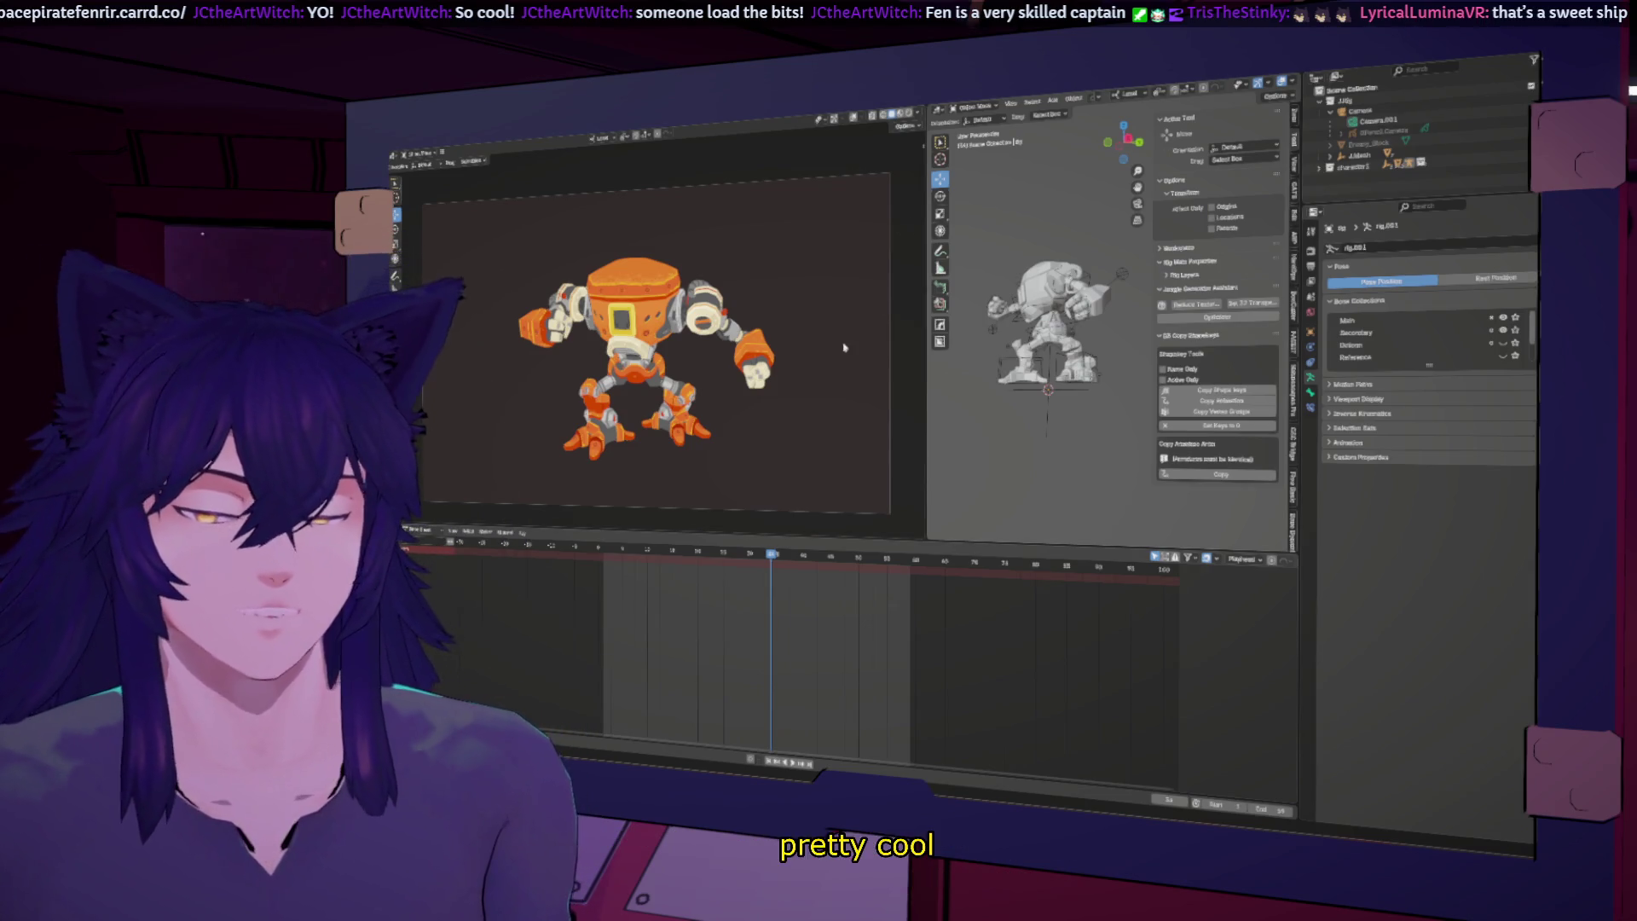
{"action": "left_click", "coordinate": [401, 154]}
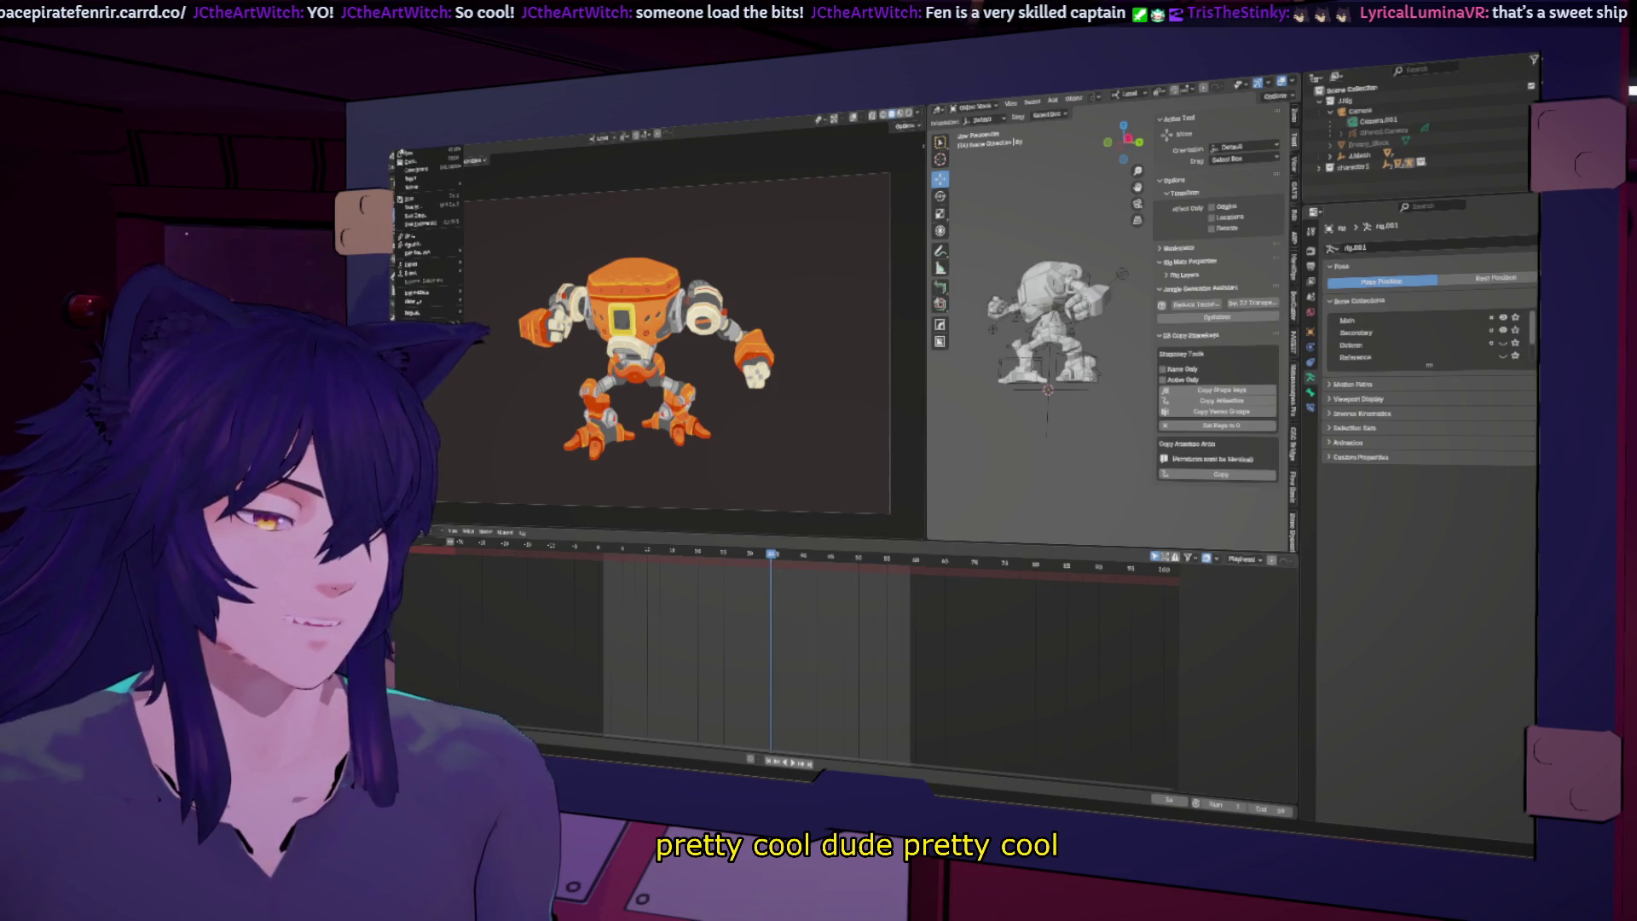
Step: Save the hit-react animation file with its current keys
{"action": "left_click", "coordinate": [424, 223]}
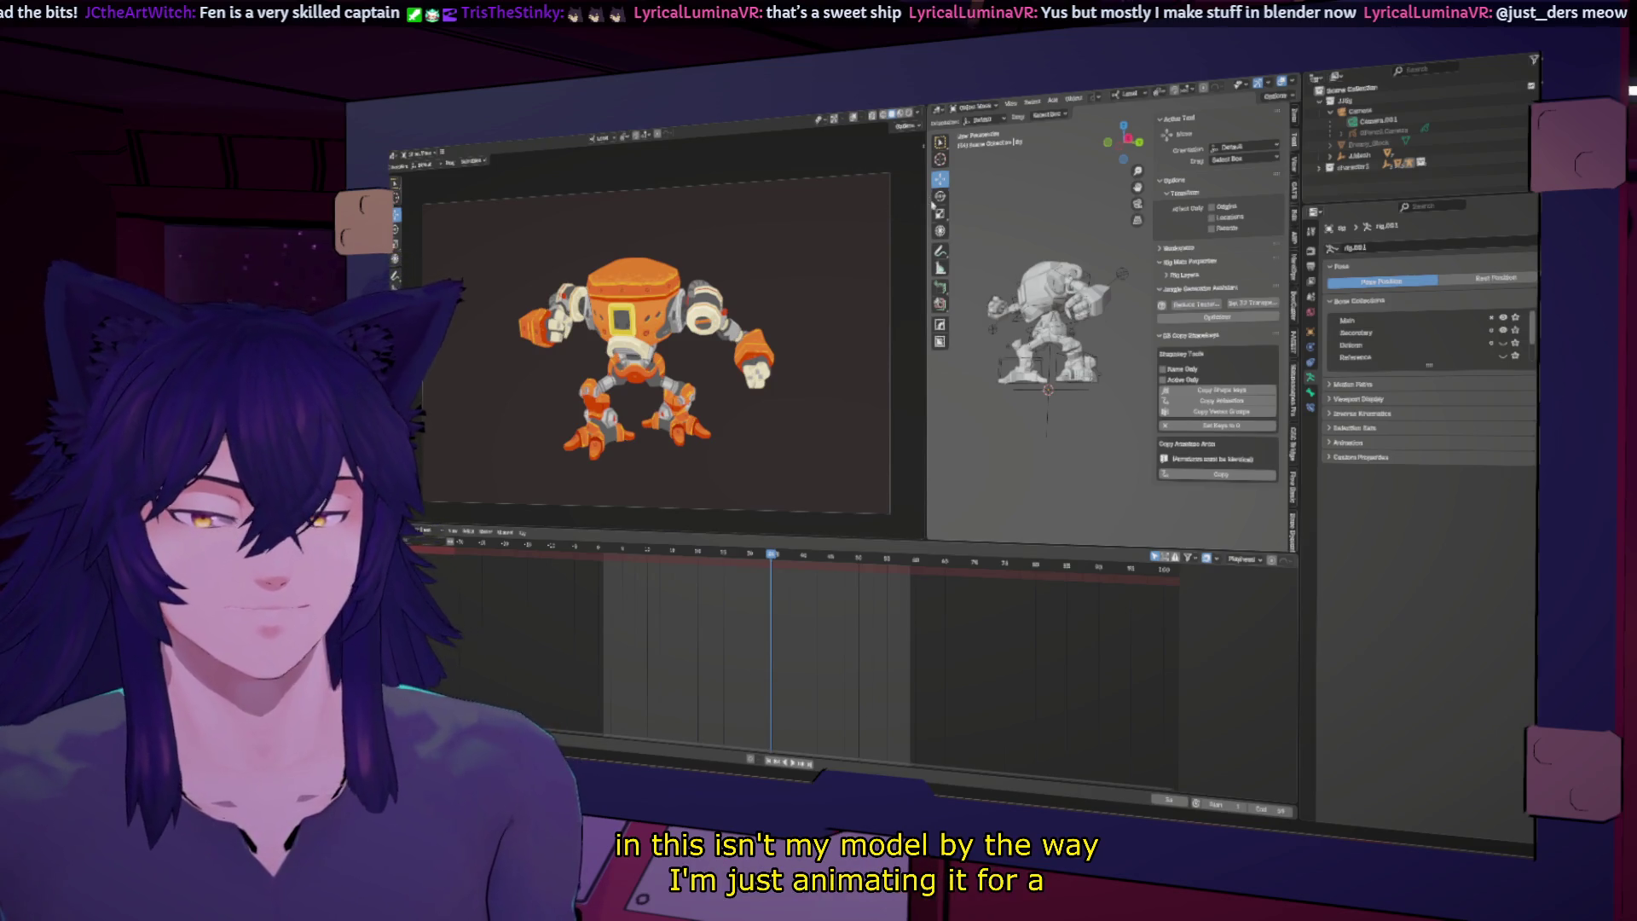
Step: Widen the 3D viewport, zoom close on the robot and select its armature
{"action": "left_click_drag", "start_coordinate": [925, 202], "coordinate": [826, 203]}
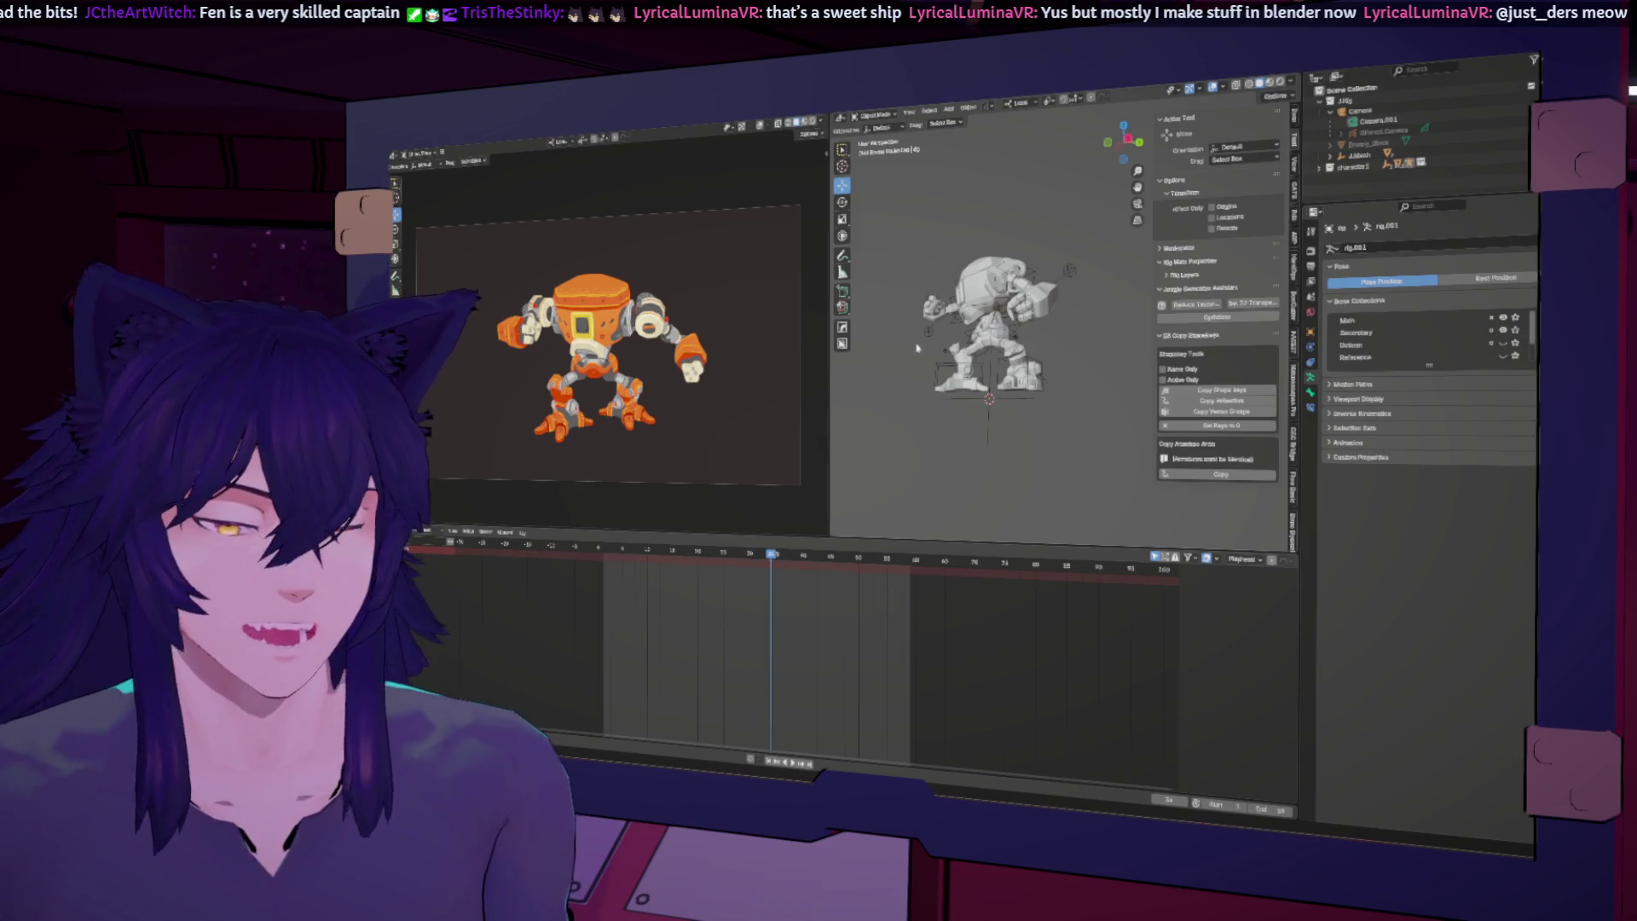
{"action": "scroll", "coordinate": [932, 407], "scroll_direction": "up", "scroll_amount": 5}
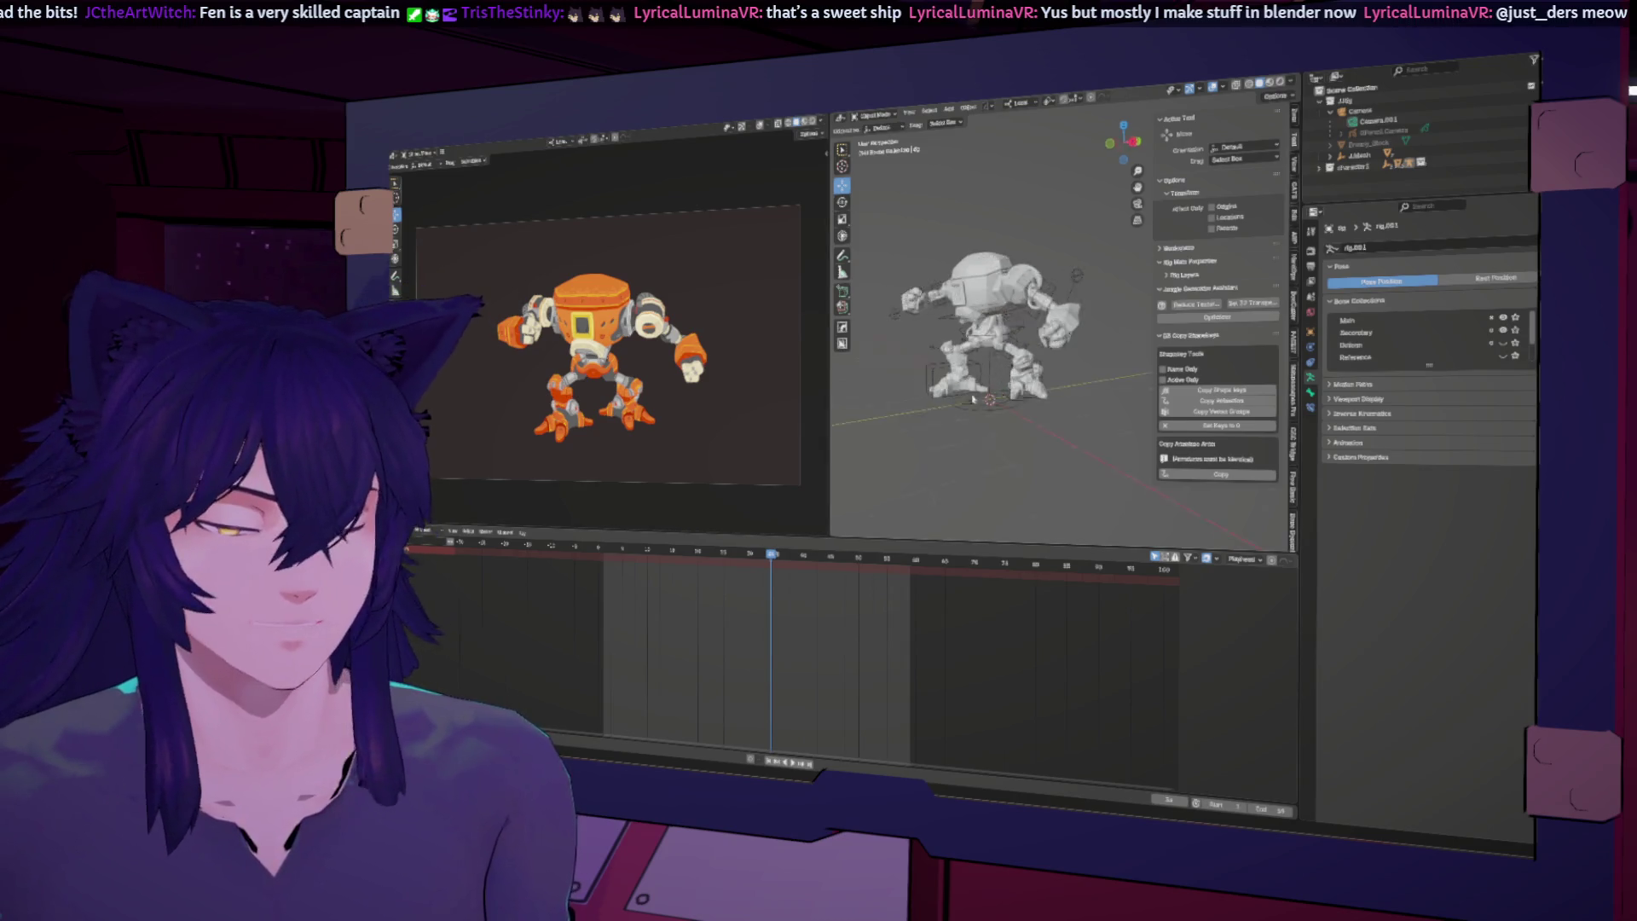
{"action": "mouse_move", "coordinate": [932, 407]}
{"action": "middle_mouse_down"}
{"action": "mouse_move", "coordinate": [1098, 290]}
{"action": "mouse_move", "coordinate": [1006, 362]}
{"action": "middle_mouse_up"}
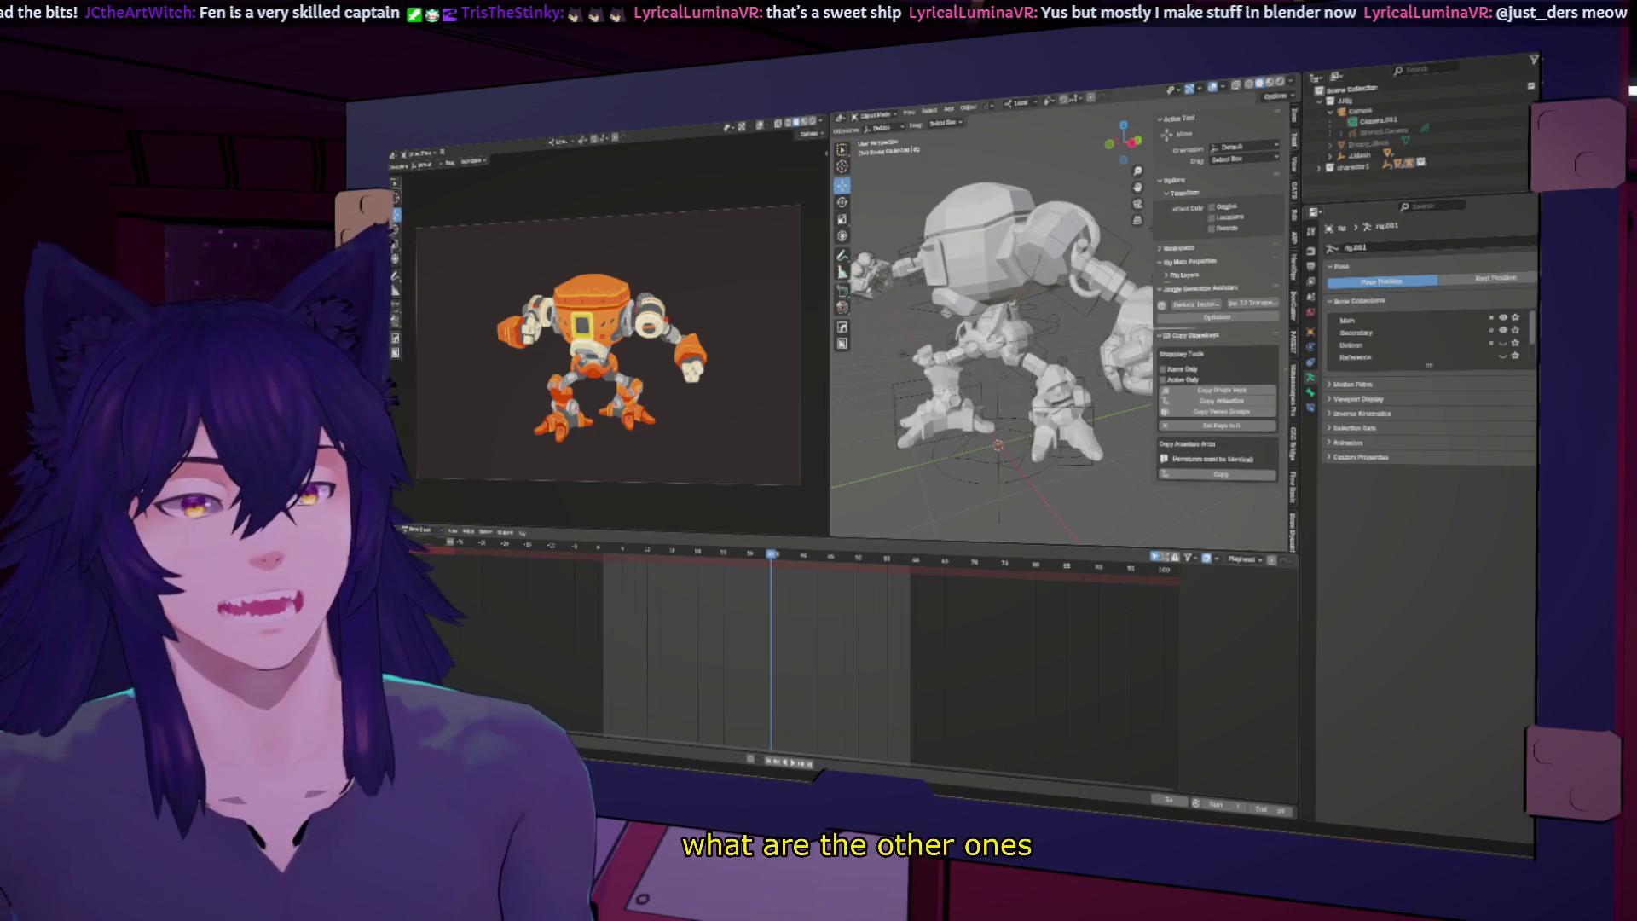
{"action": "key", "text": "super+d"}
{"action": "key", "text": "super+d"}
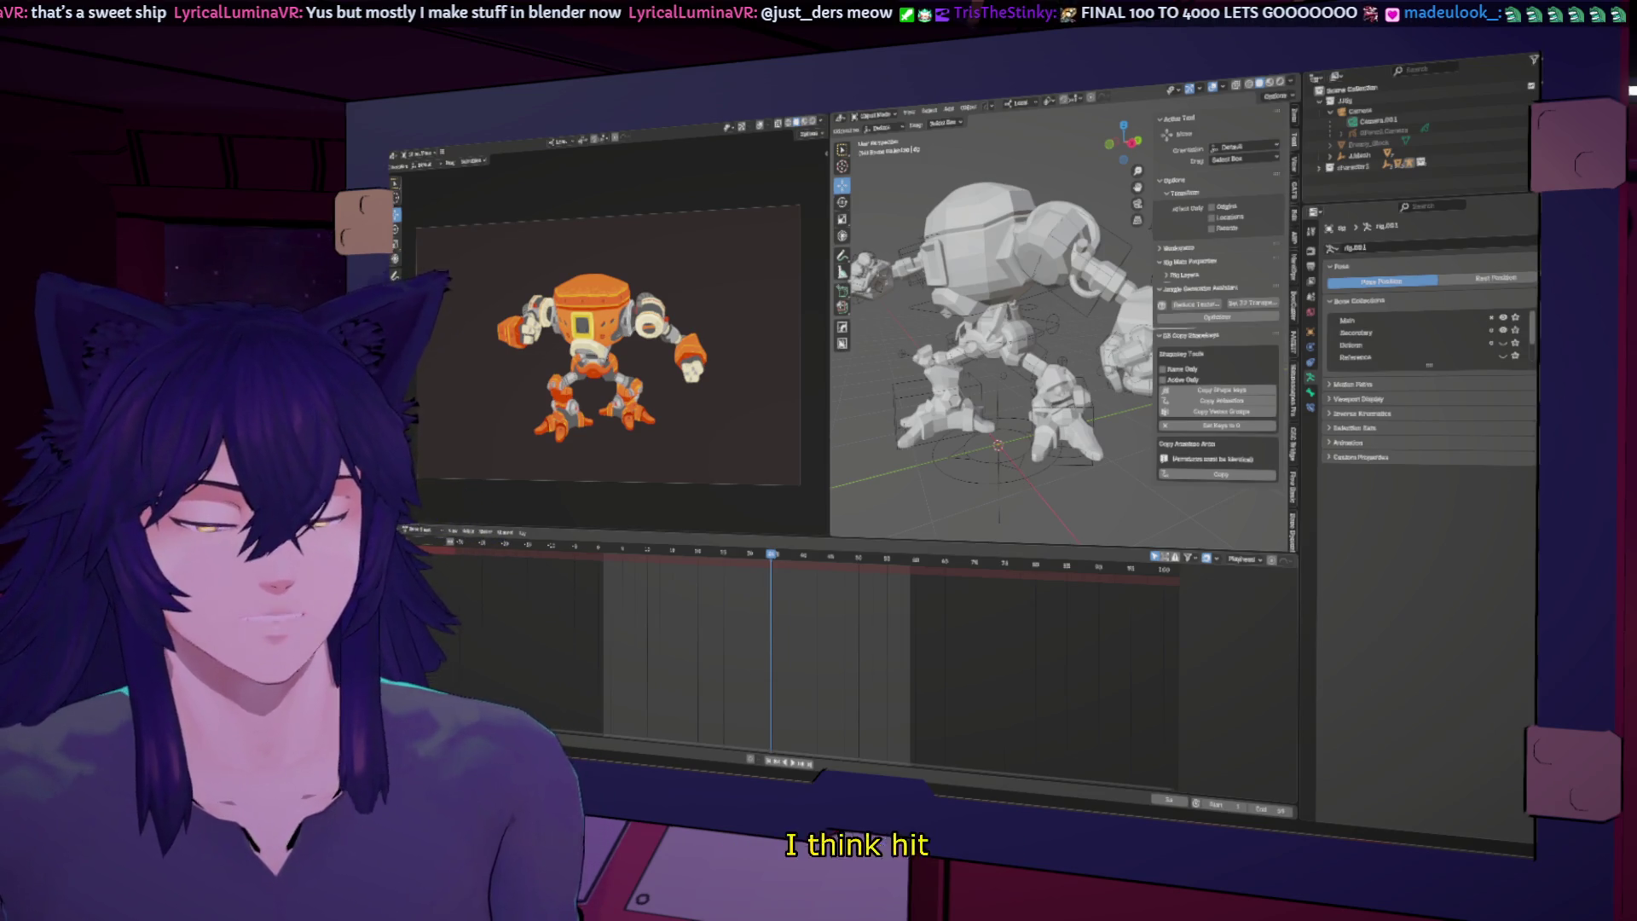
{"action": "left_click", "coordinate": [1028, 299]}
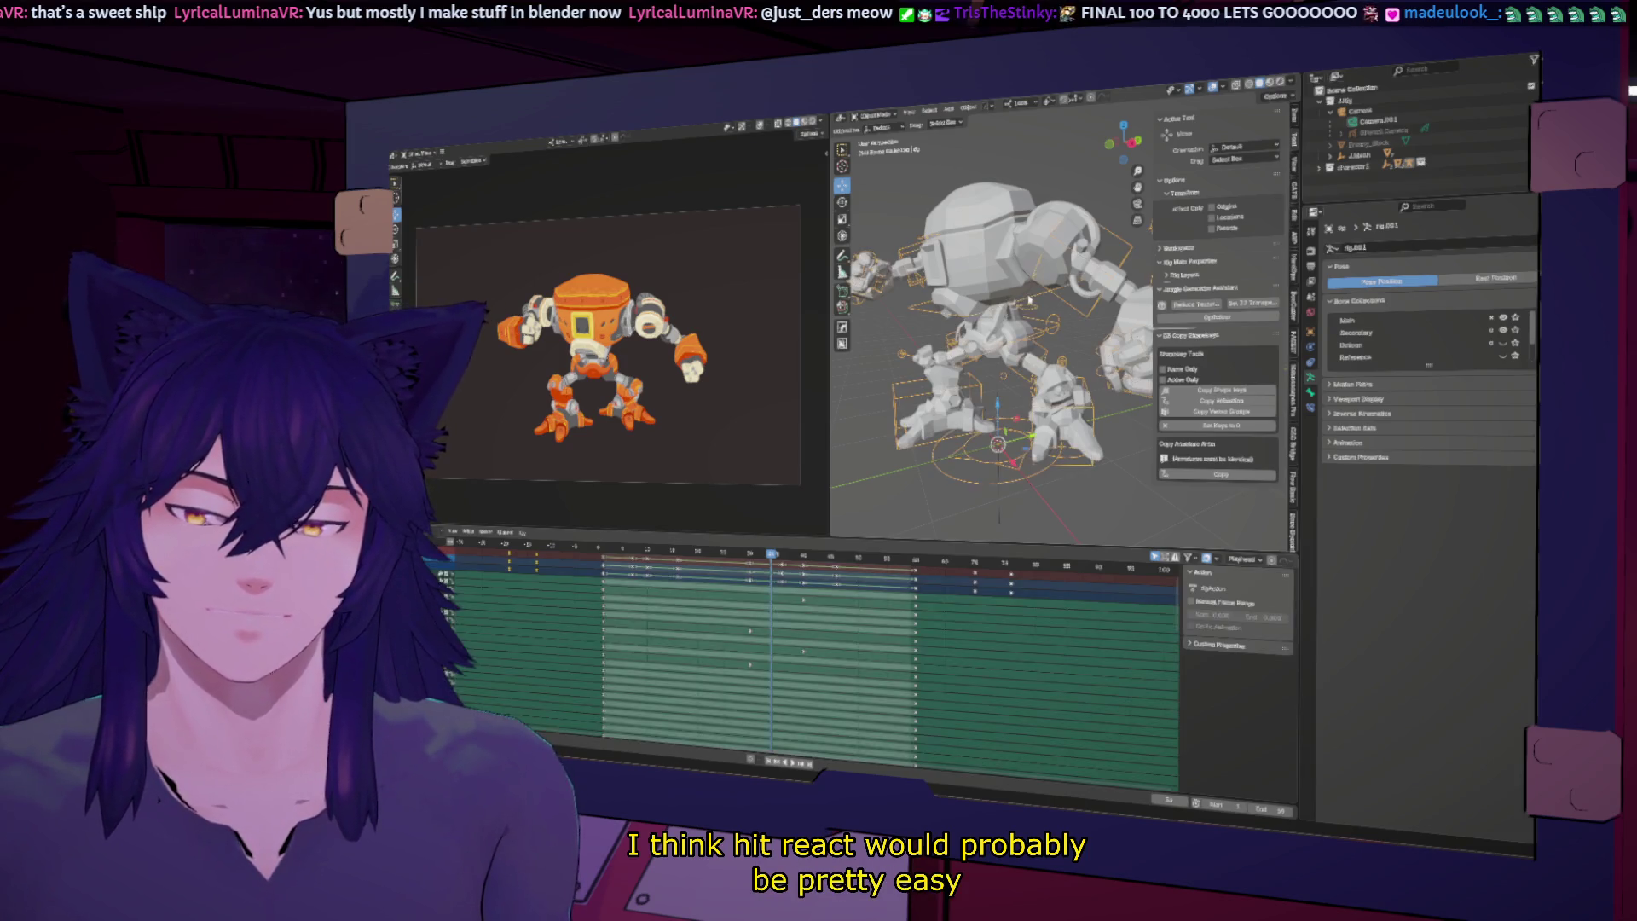
Step: Move to a later frame and select the robot's root control
{"action": "left_click", "coordinate": [917, 560]}
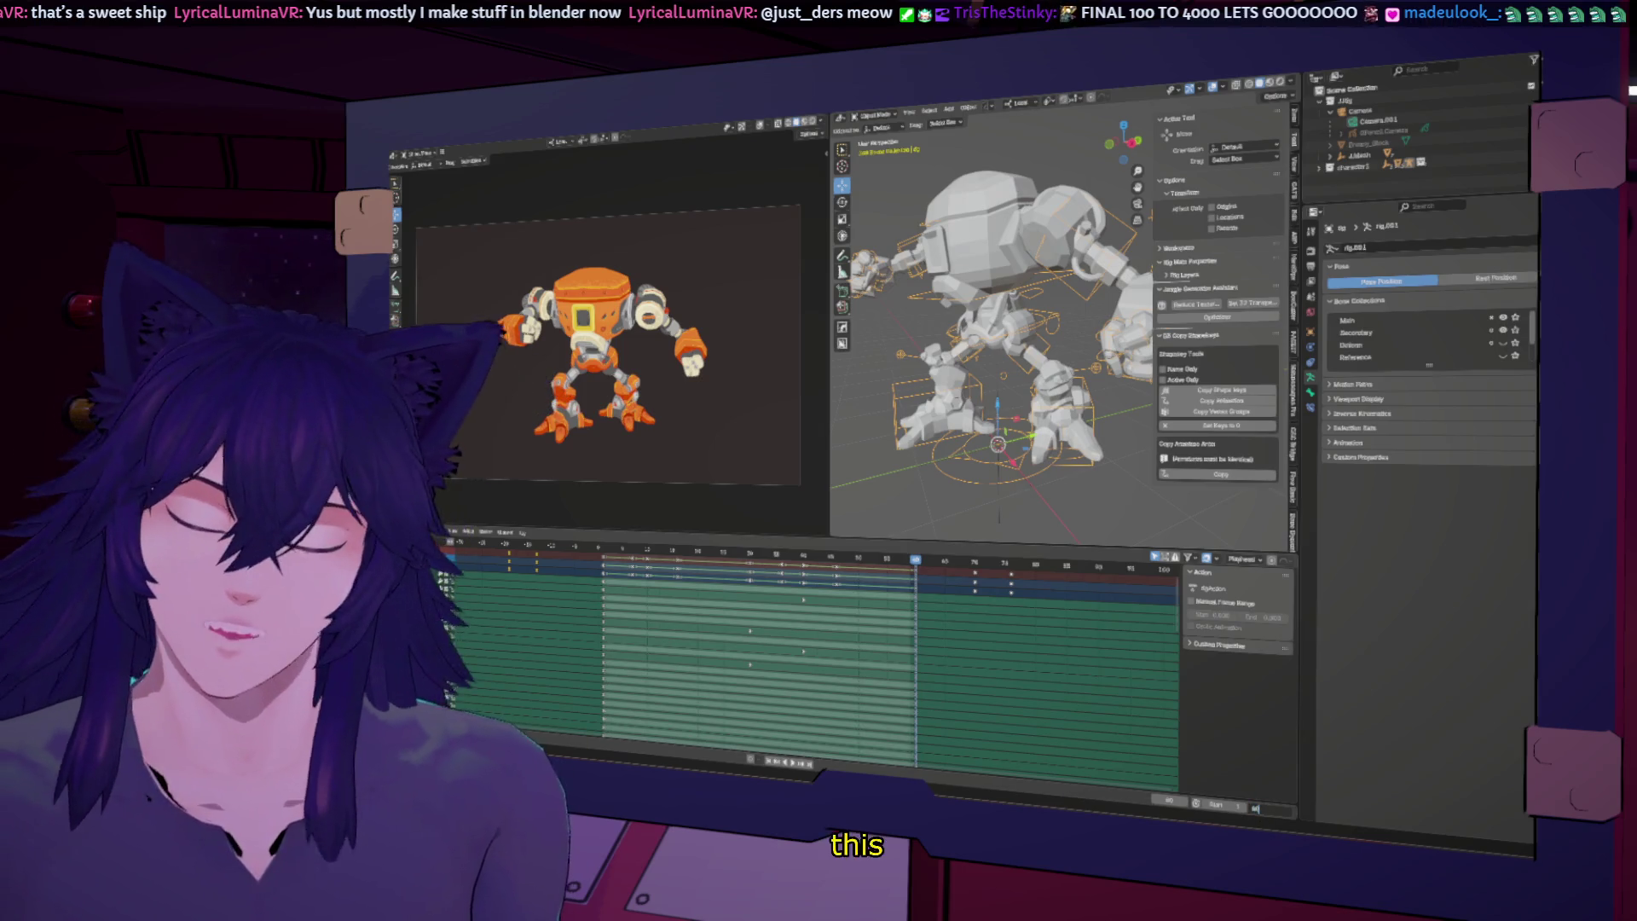
{"action": "left_click", "coordinate": [972, 564]}
{"action": "left_click", "coordinate": [943, 638]}
{"action": "right_click", "coordinate": [945, 637]}
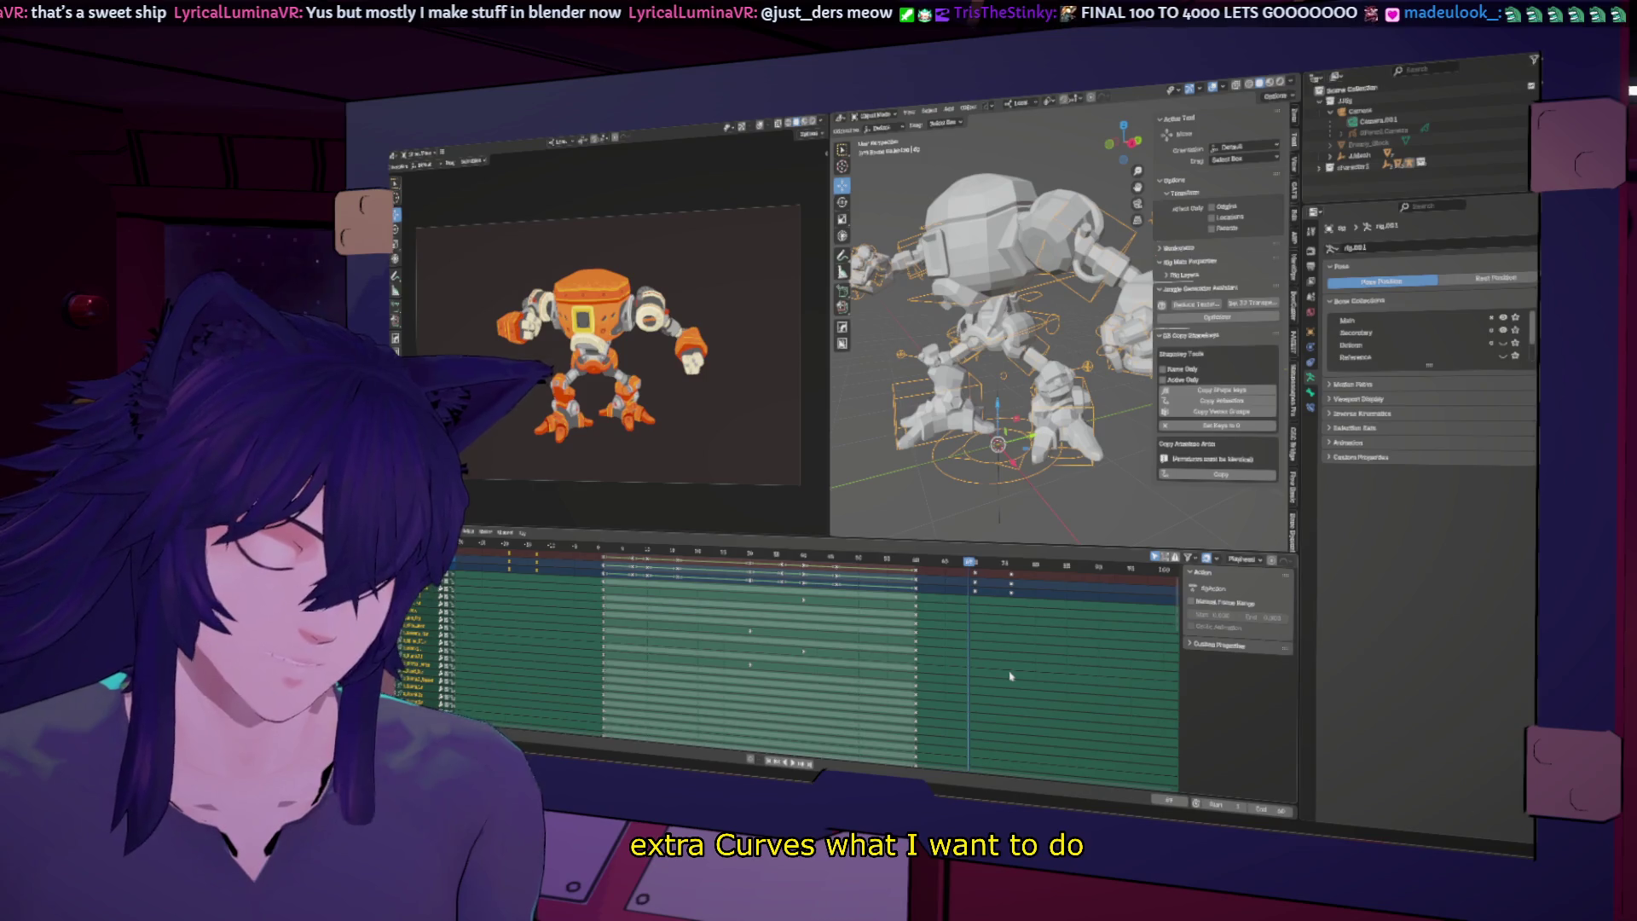
Step: Show the keys as F-curves in the Graph Editor, select them all and frame them
{"action": "key", "text": "ctrl+Tab"}
{"action": "scroll", "coordinate": [957, 649], "scroll_direction": "down", "scroll_amount": 3}
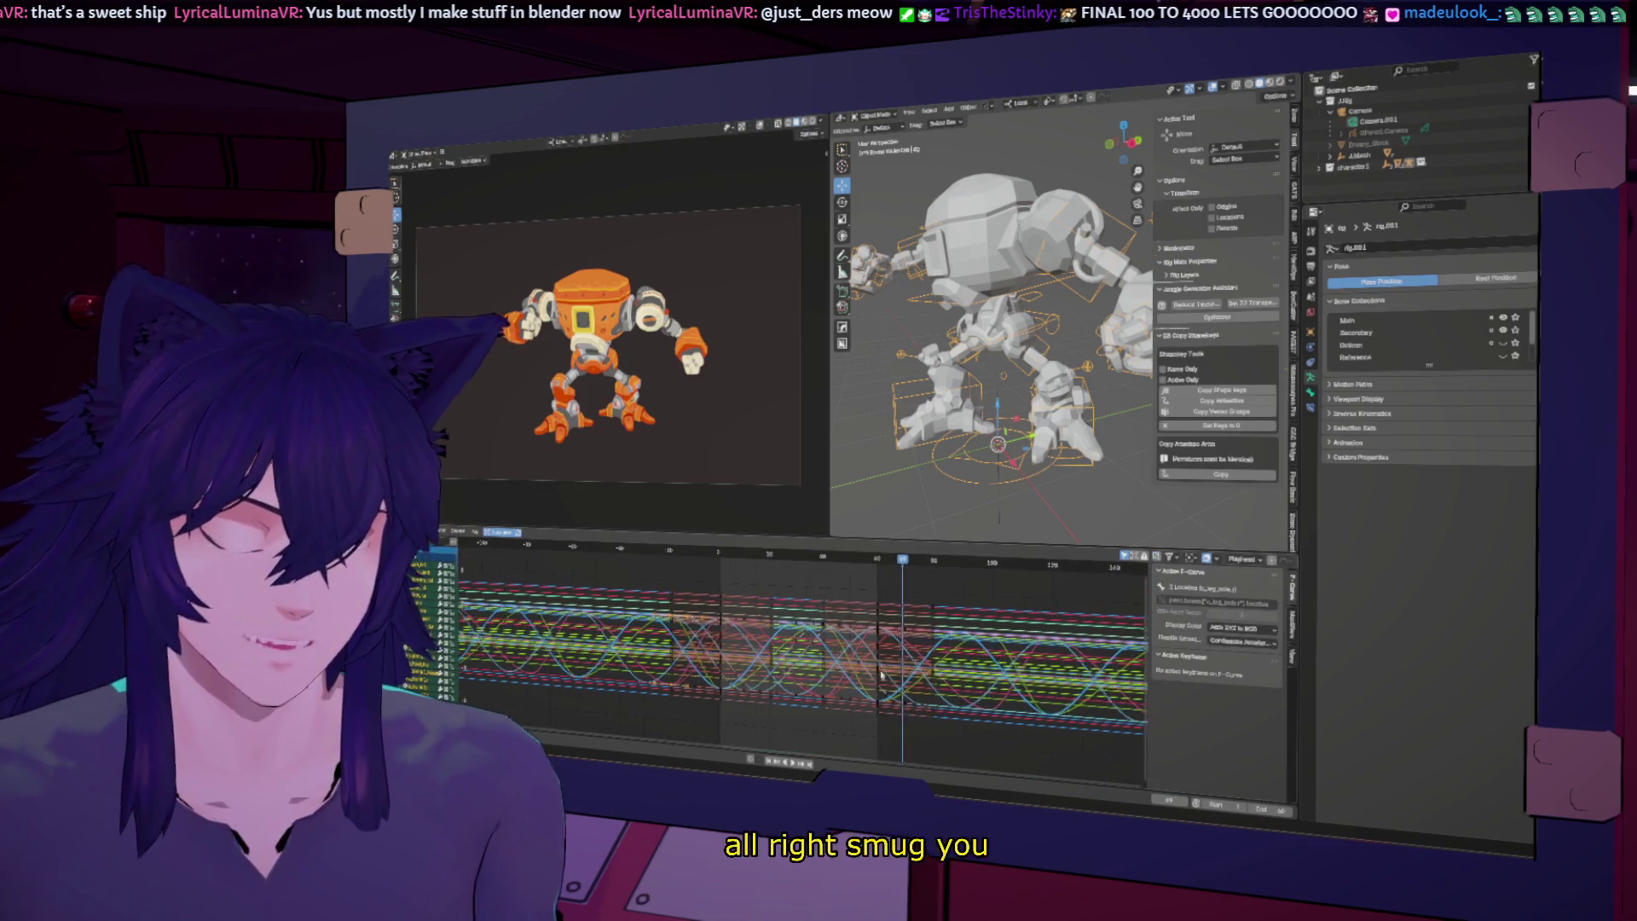
{"action": "key", "text": "a"}
{"action": "key", "text": "Home"}
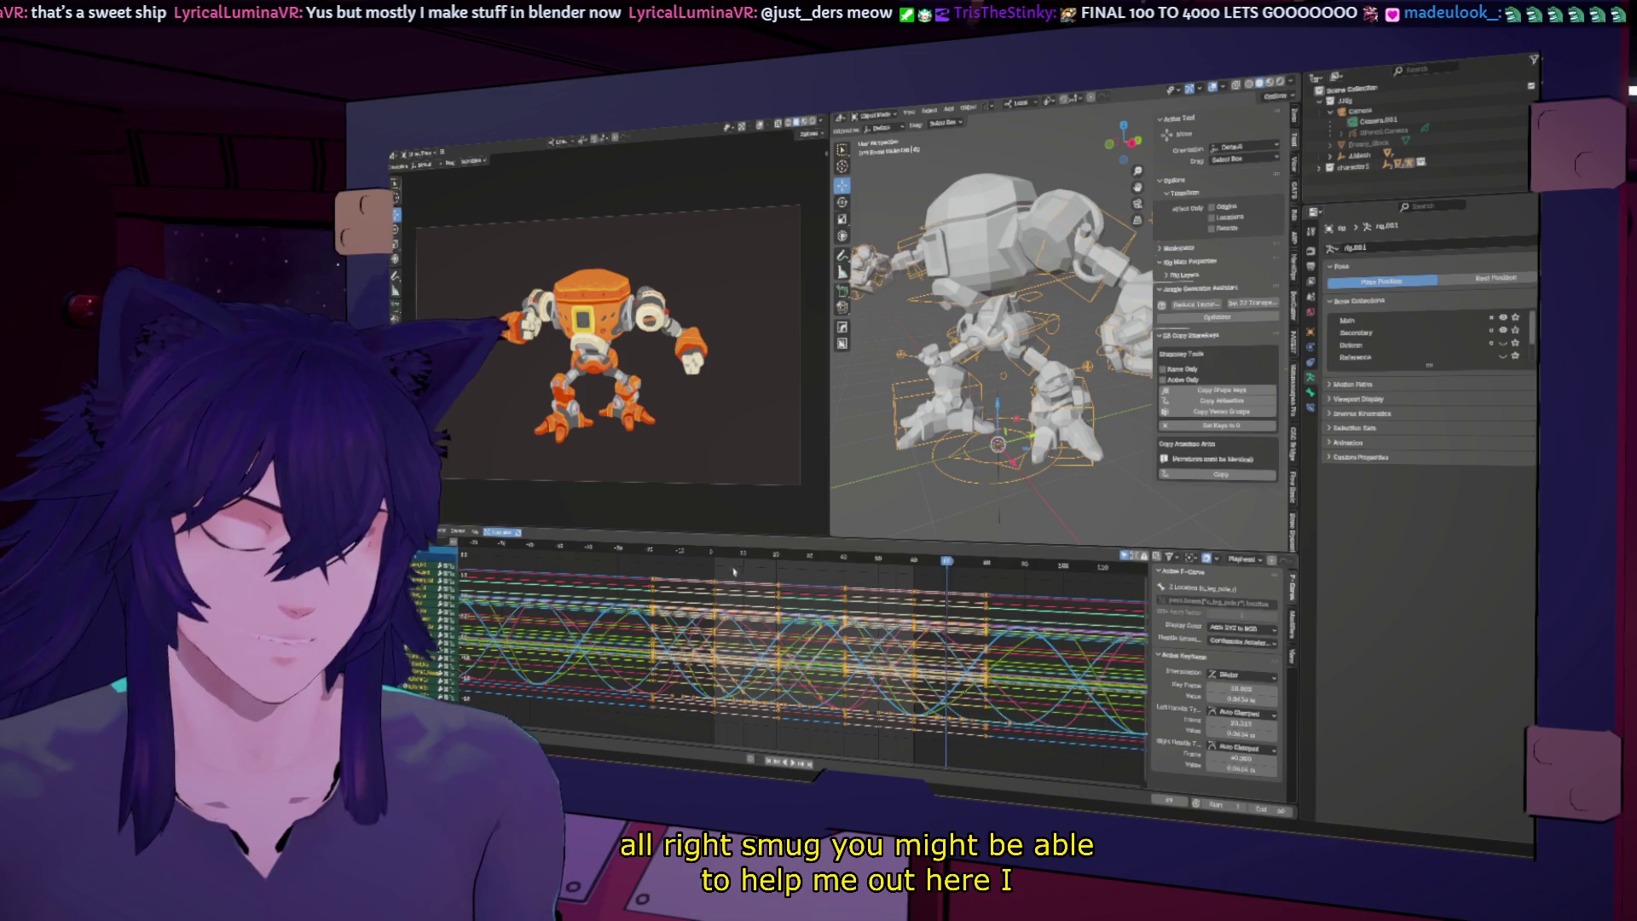
Step: Scrub through the hit-react curves and review the keyframe editing options
{"action": "left_click", "coordinate": [718, 554]}
{"action": "left_click_drag", "start_coordinate": [730, 556], "coordinate": [913, 569]}
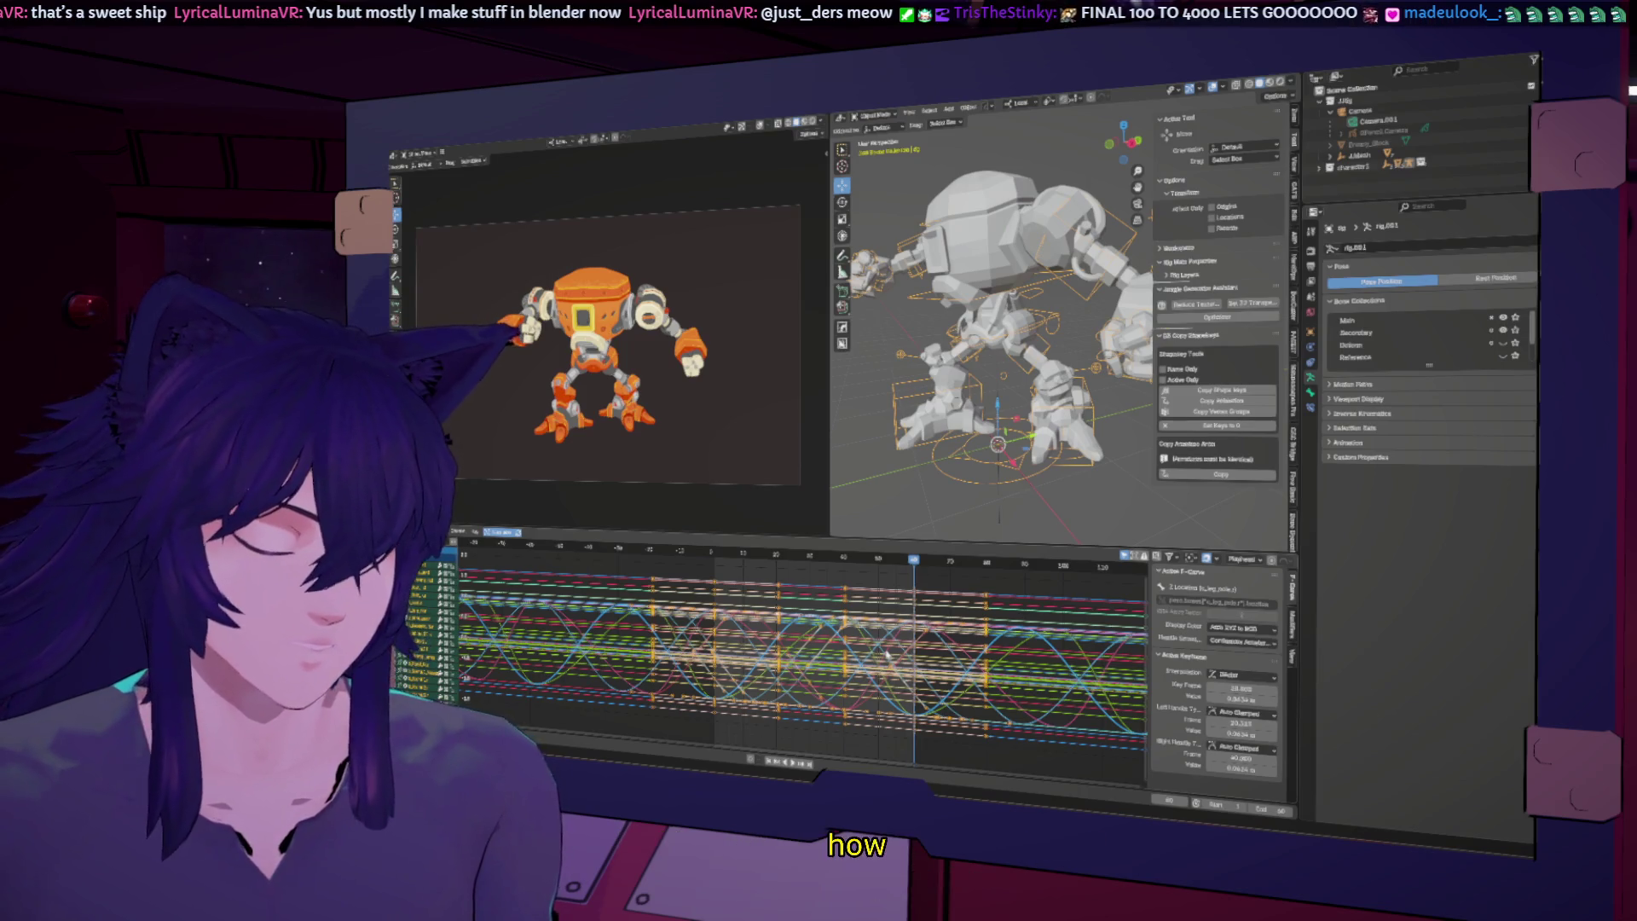
{"action": "right_click", "coordinate": [882, 600]}
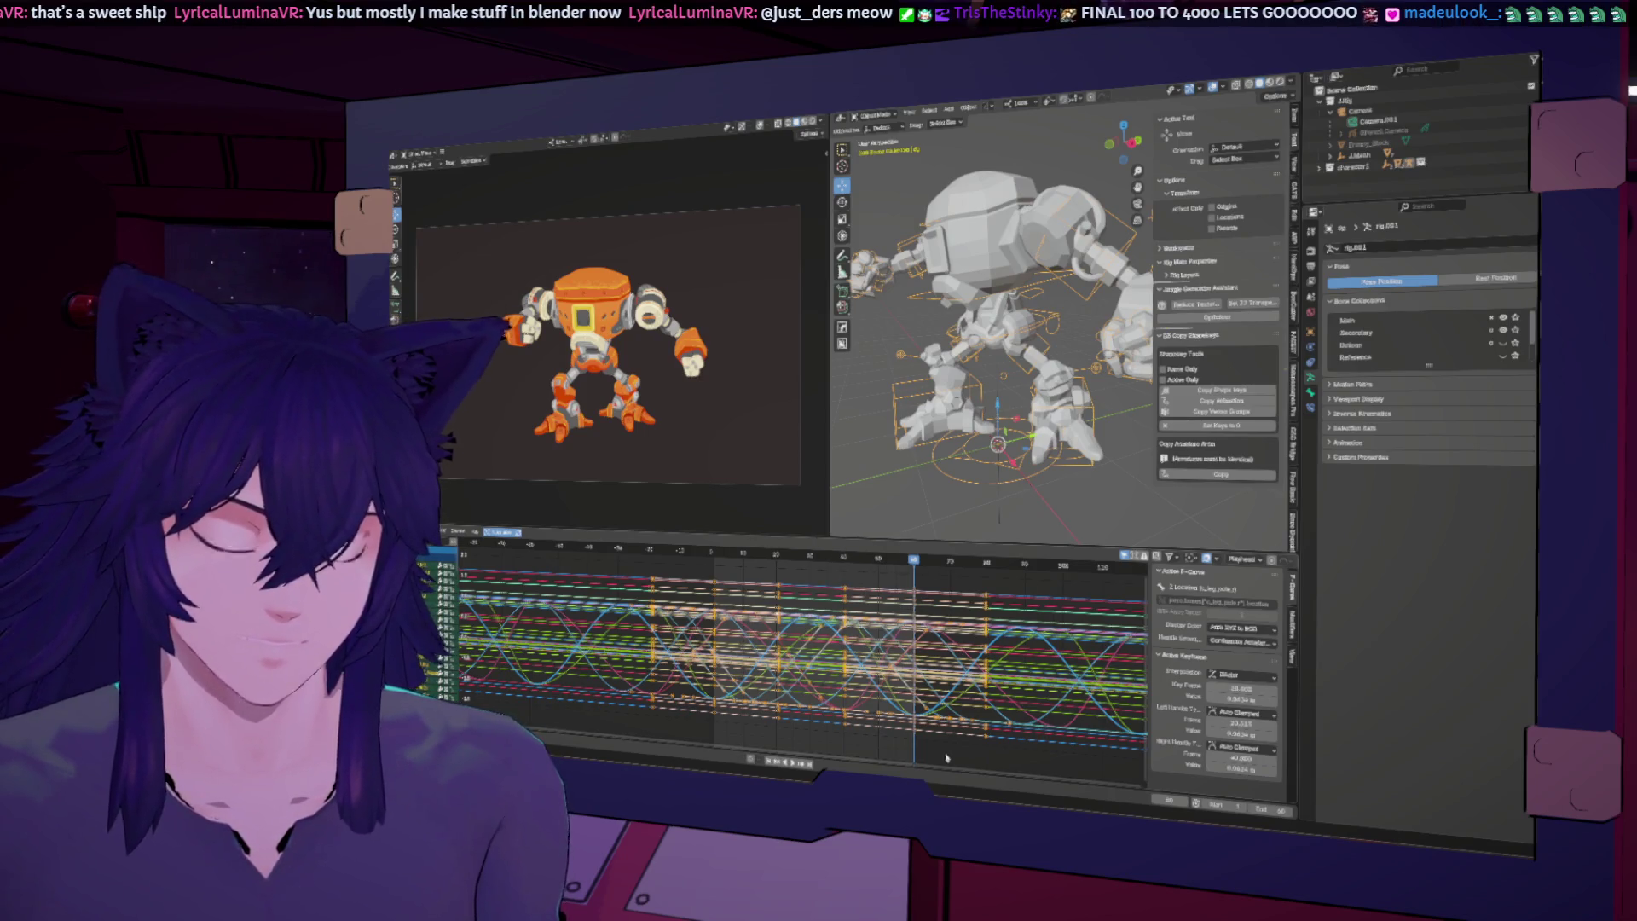
{"action": "left_click", "coordinate": [717, 555]}
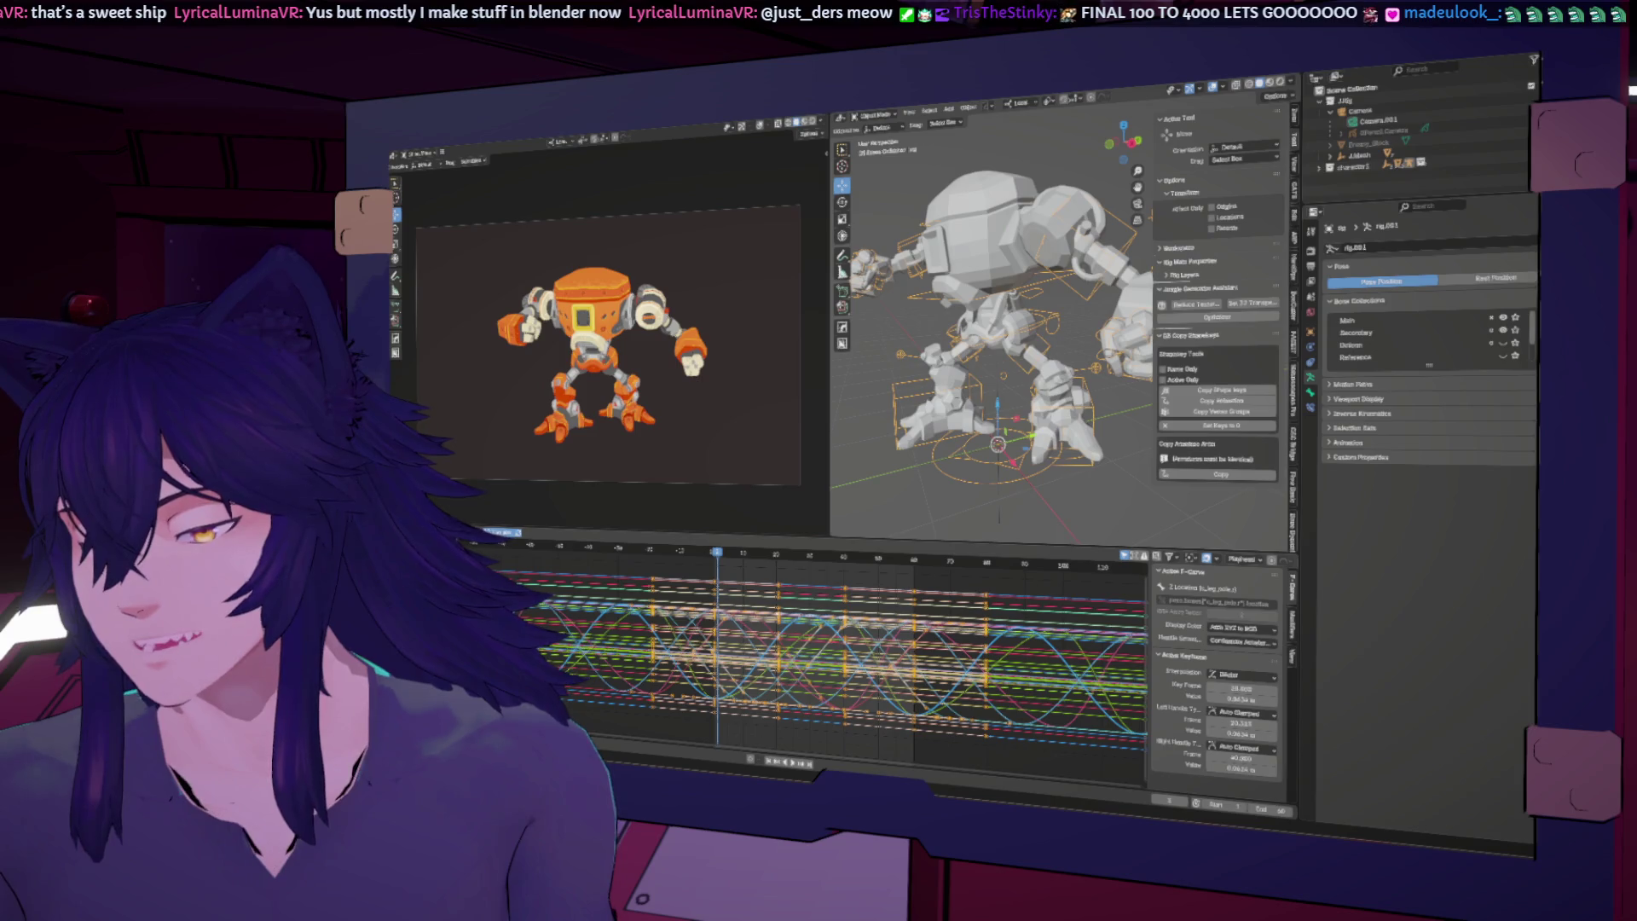
{"action": "left_click", "coordinate": [966, 109]}
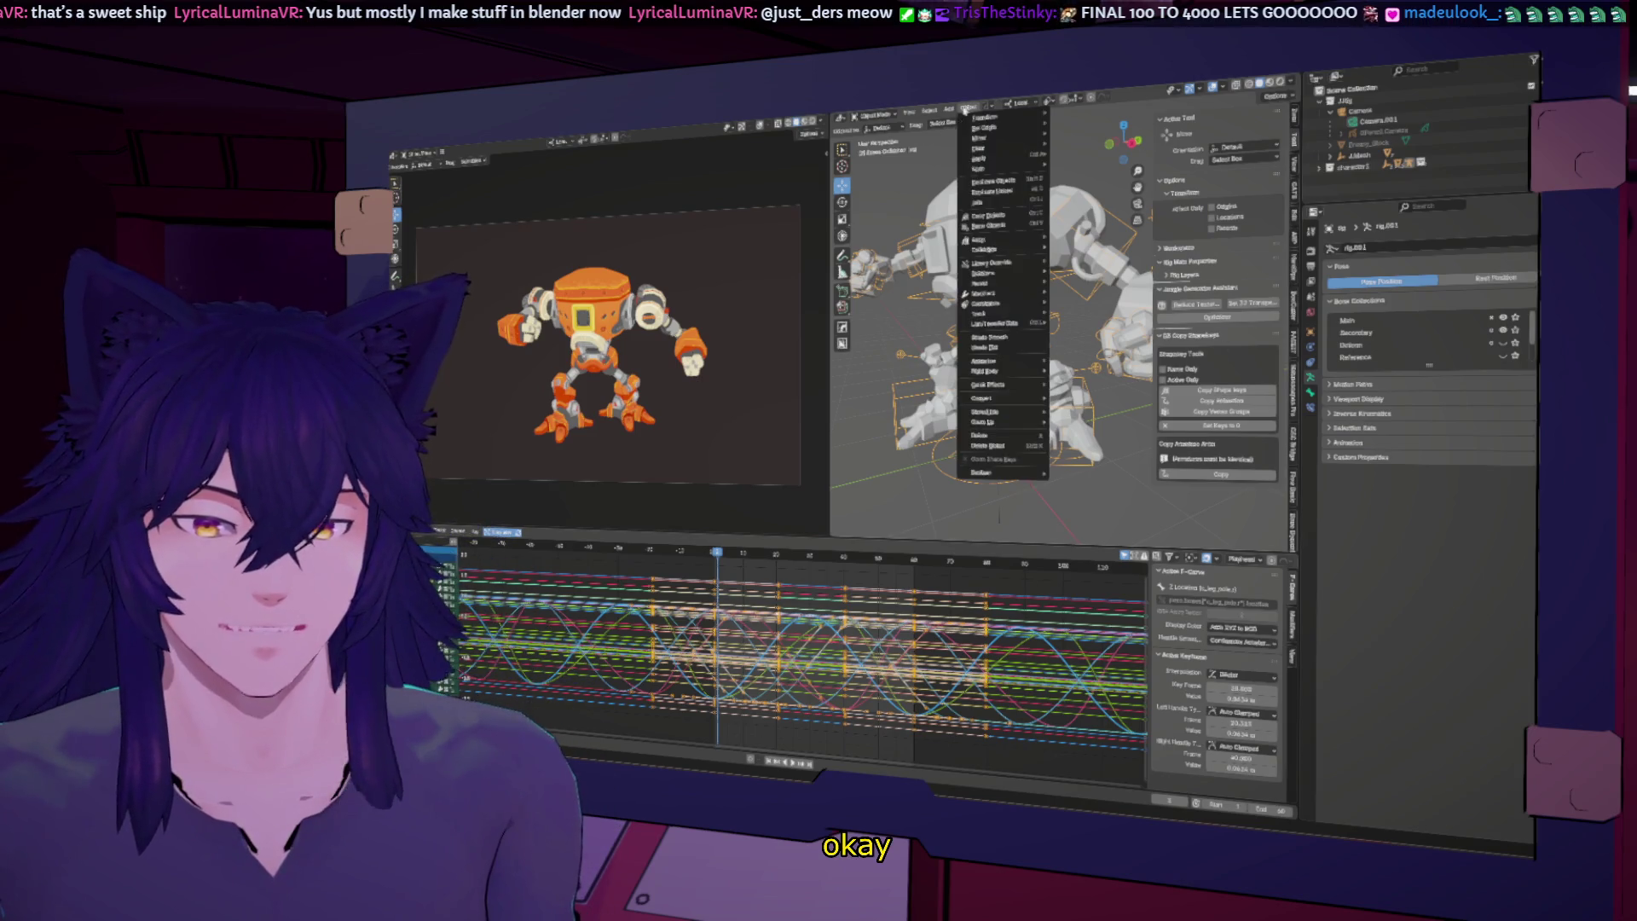
Step: Widen the 3D viewport and switch the robot rig into Pose Mode
{"action": "left_click", "coordinate": [966, 108]}
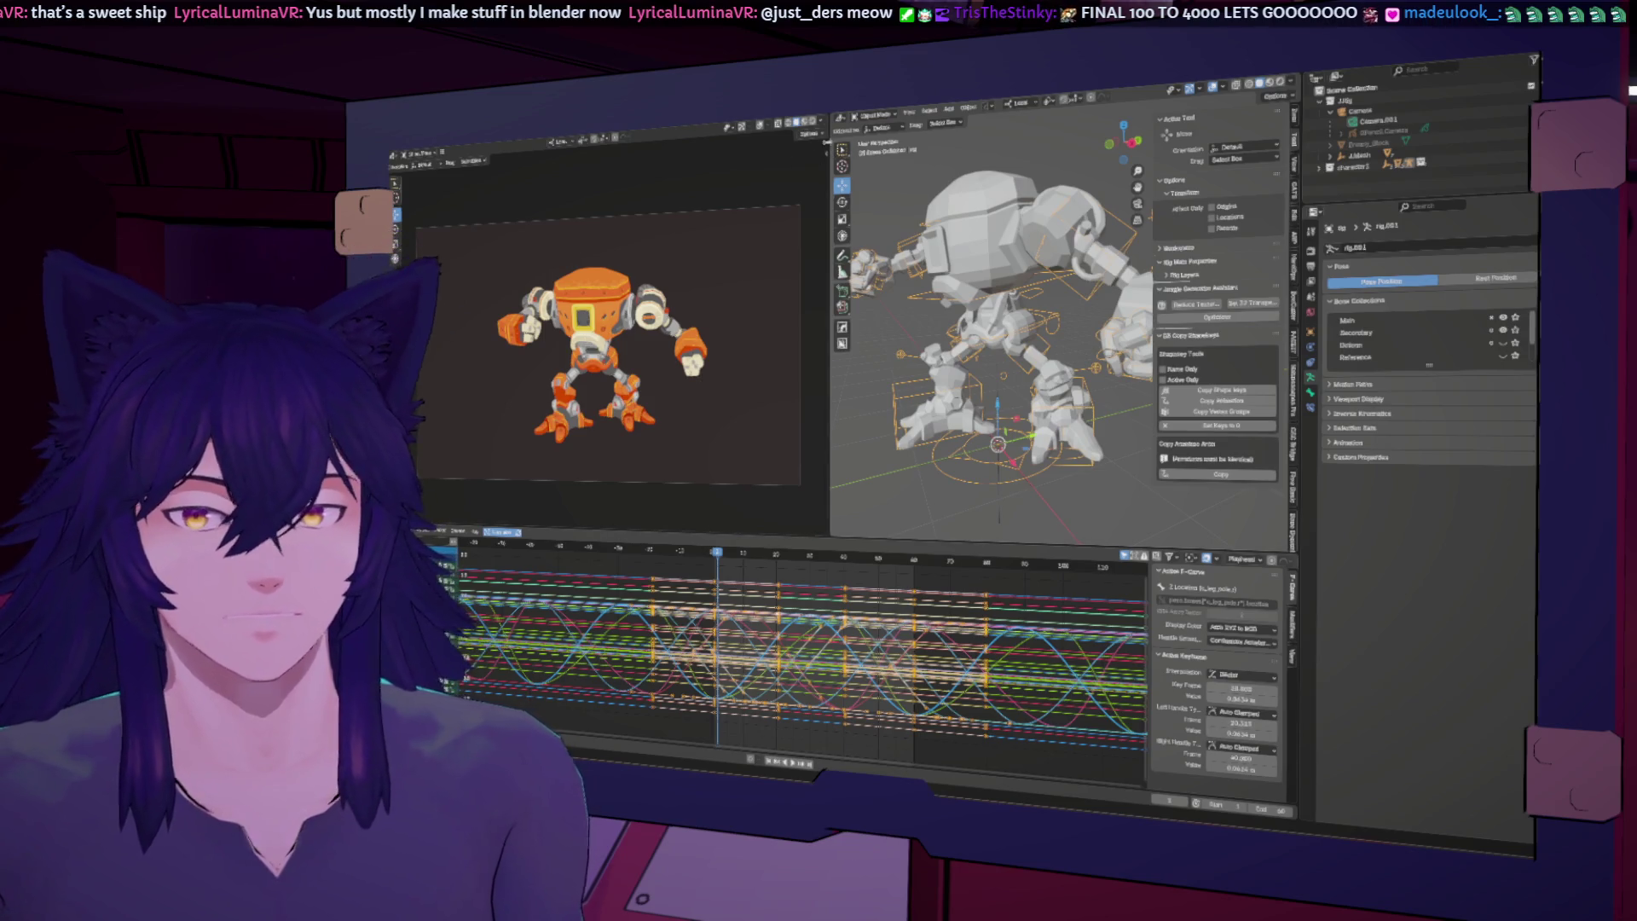
{"action": "left_click_drag", "start_coordinate": [830, 141], "coordinate": [684, 141]}
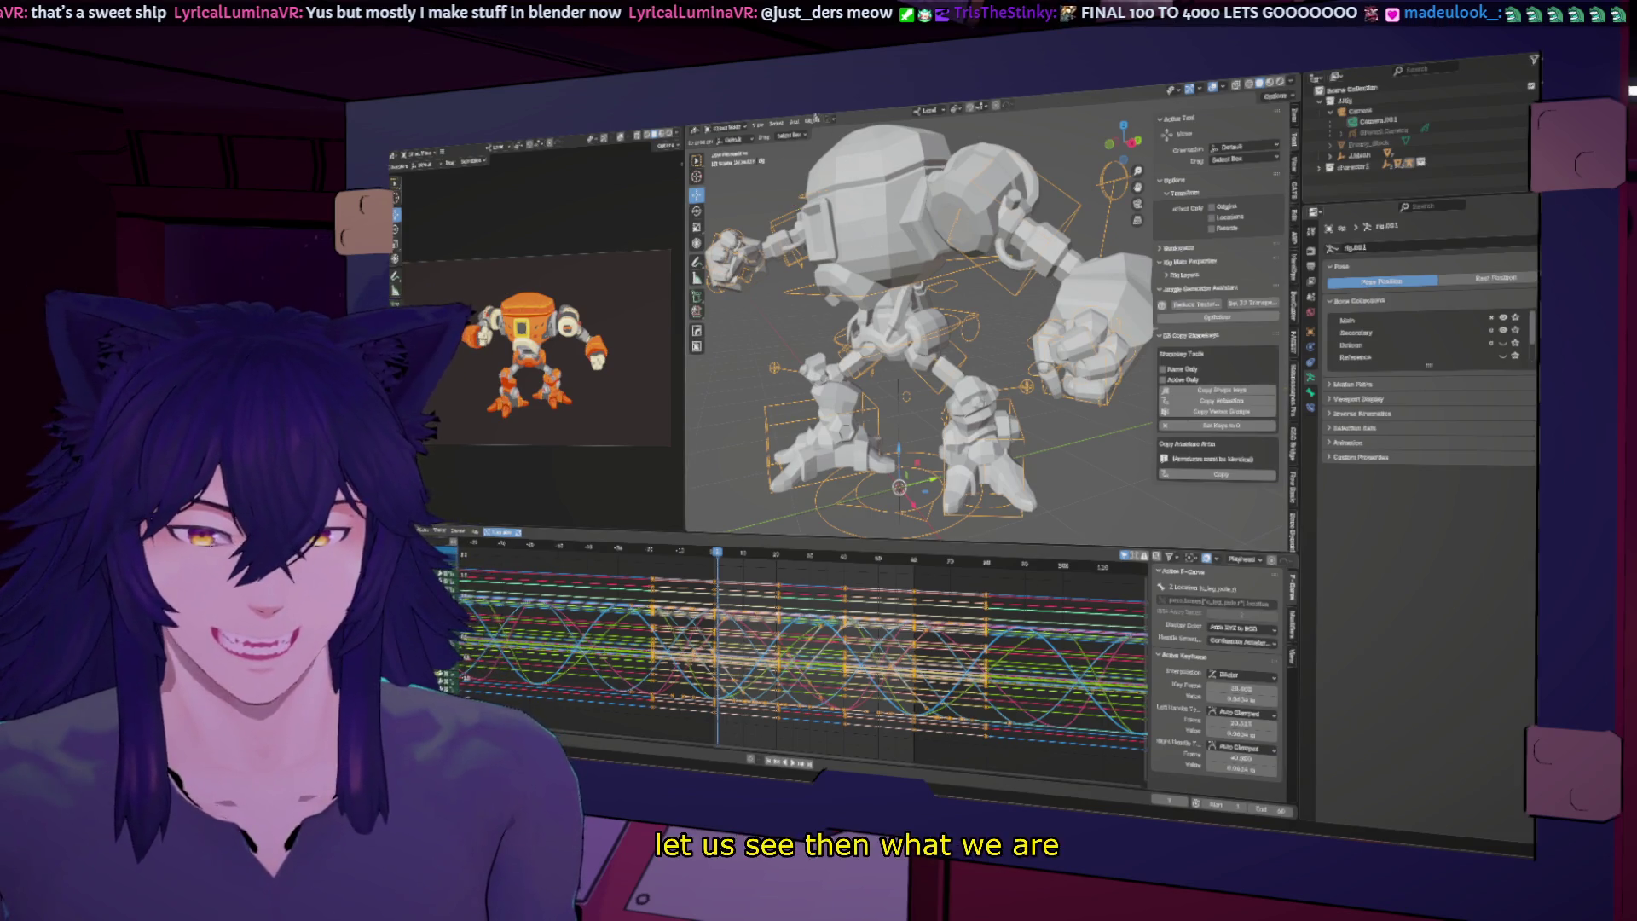
{"action": "left_click", "coordinate": [813, 120]}
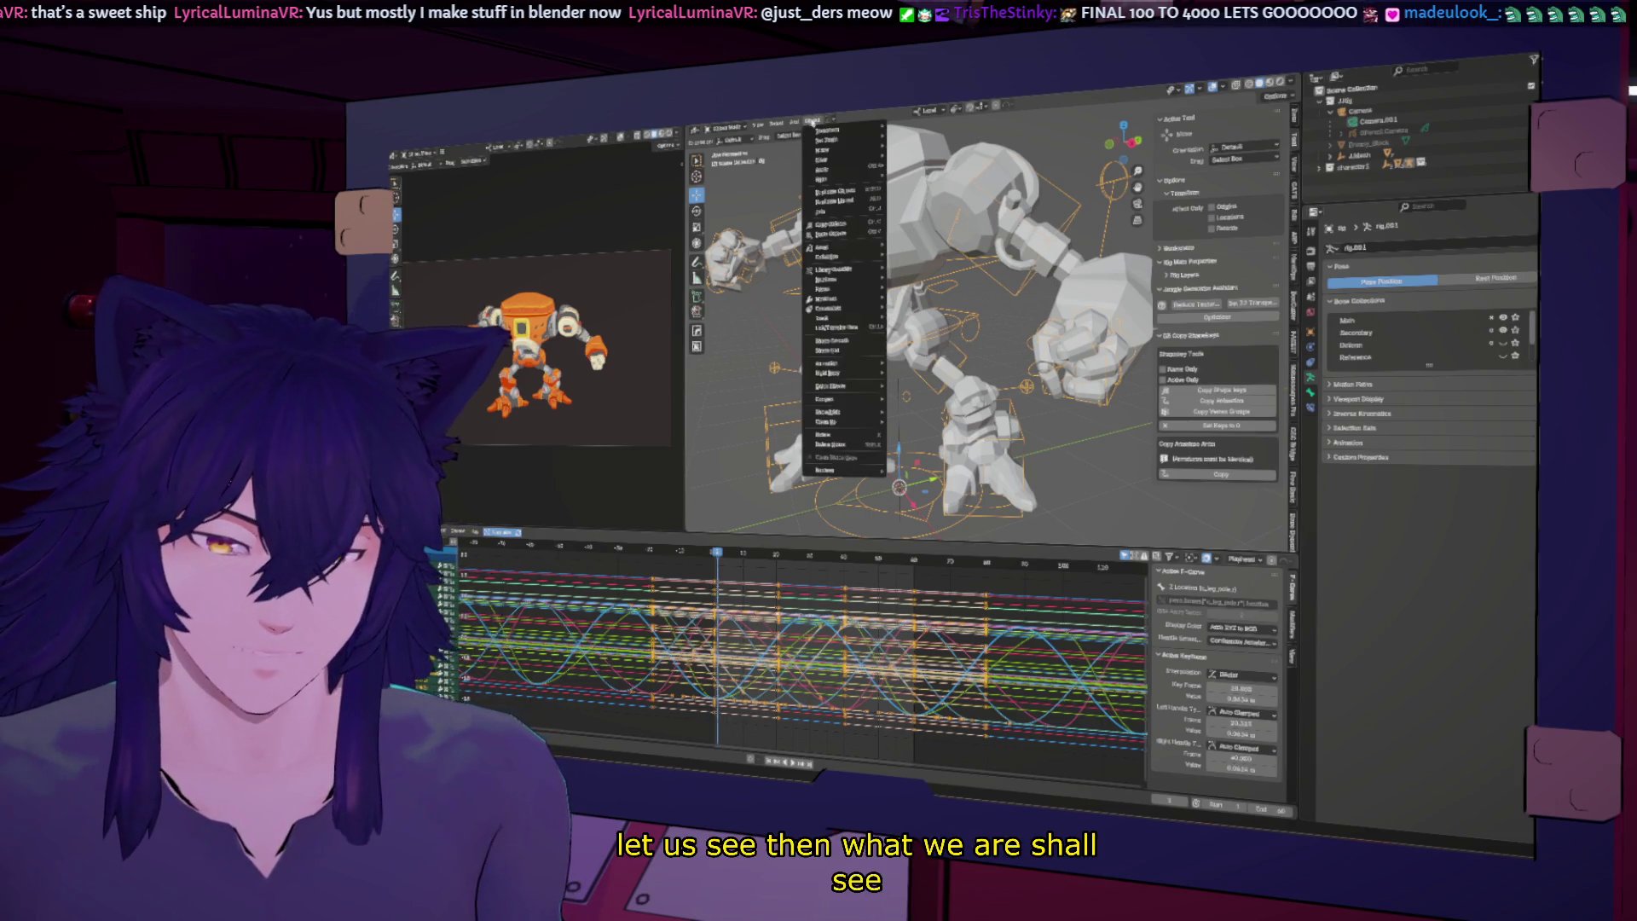
{"action": "left_click", "coordinate": [727, 149]}
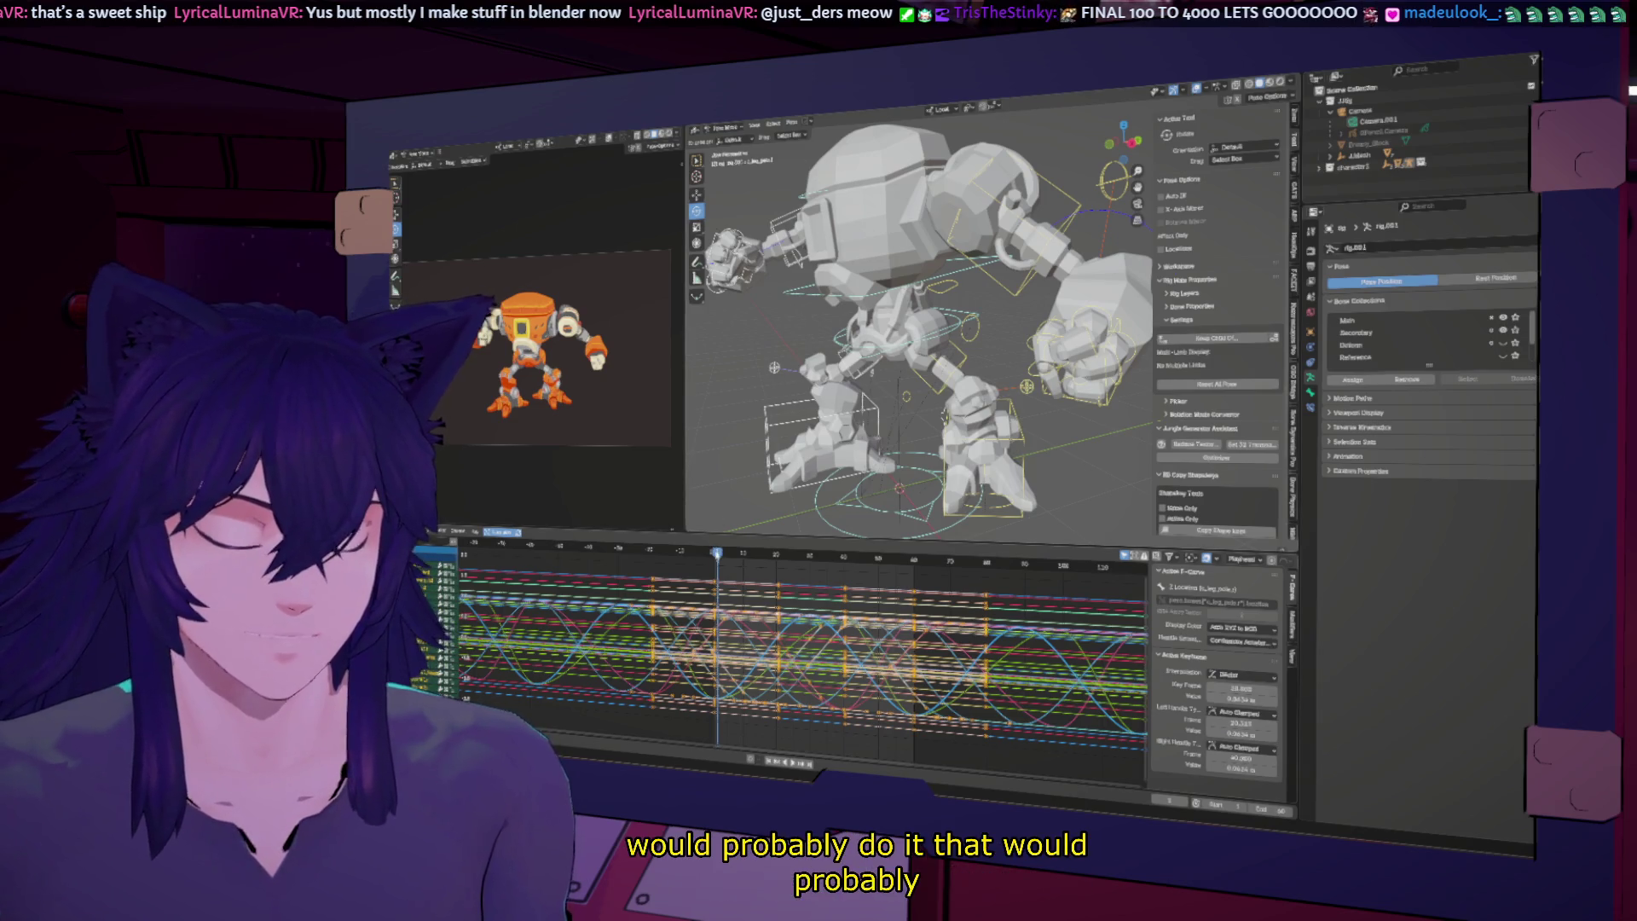
{"action": "key", "text": "Left"}
{"action": "key", "text": "Right"}
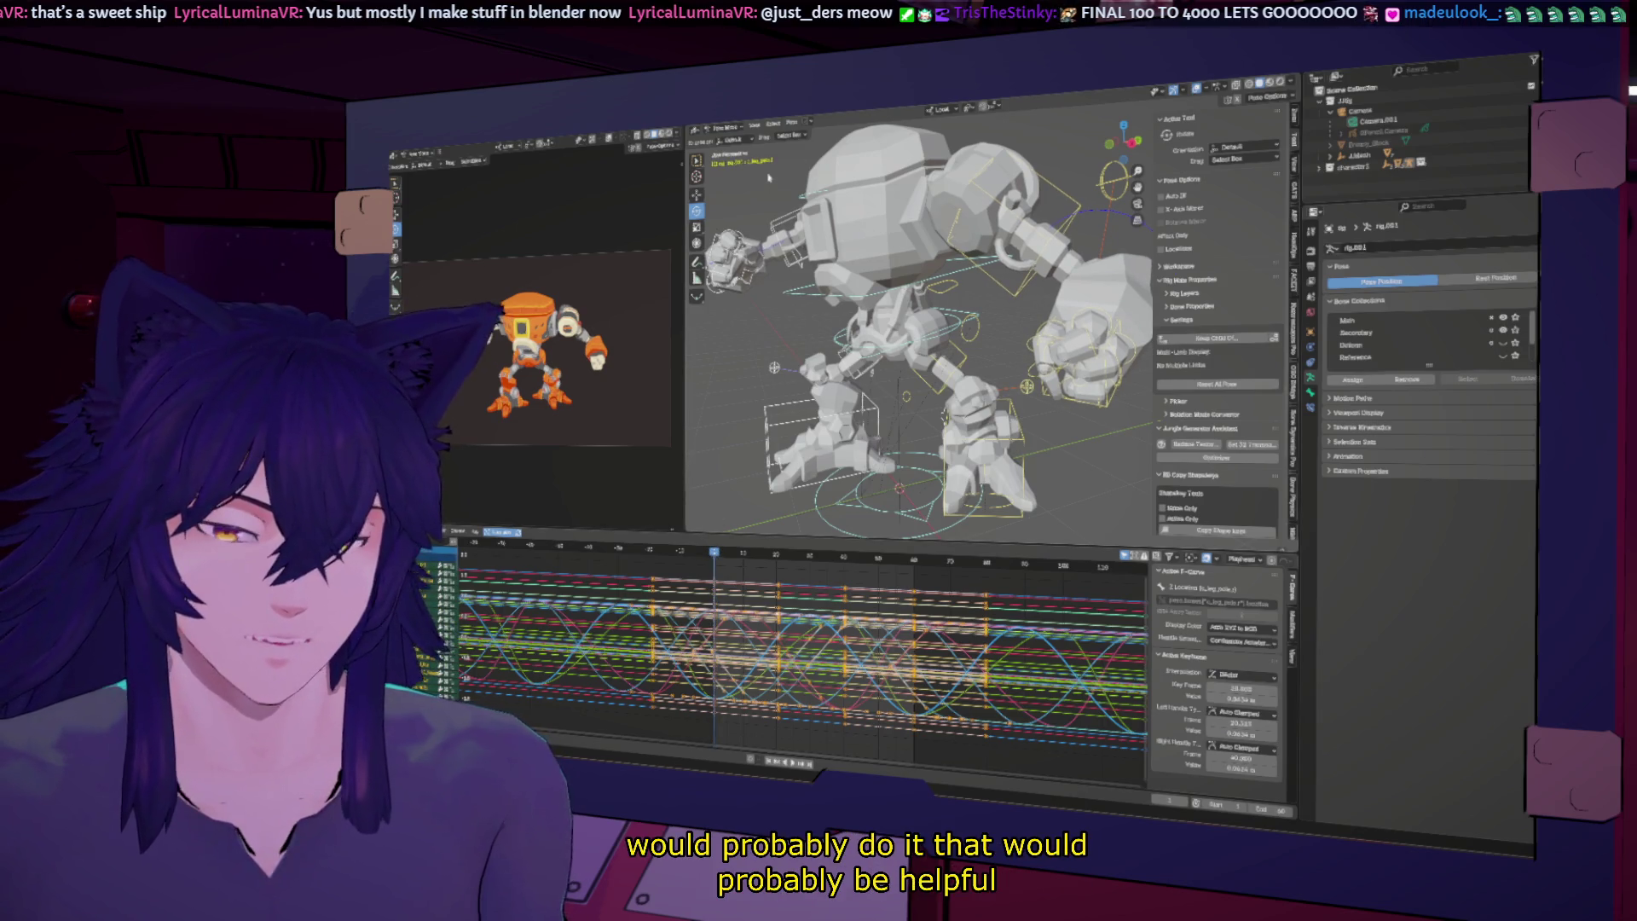
Step: Bring up the Pose > Animation commands to reach Bake Action
{"action": "left_click", "coordinate": [791, 121]}
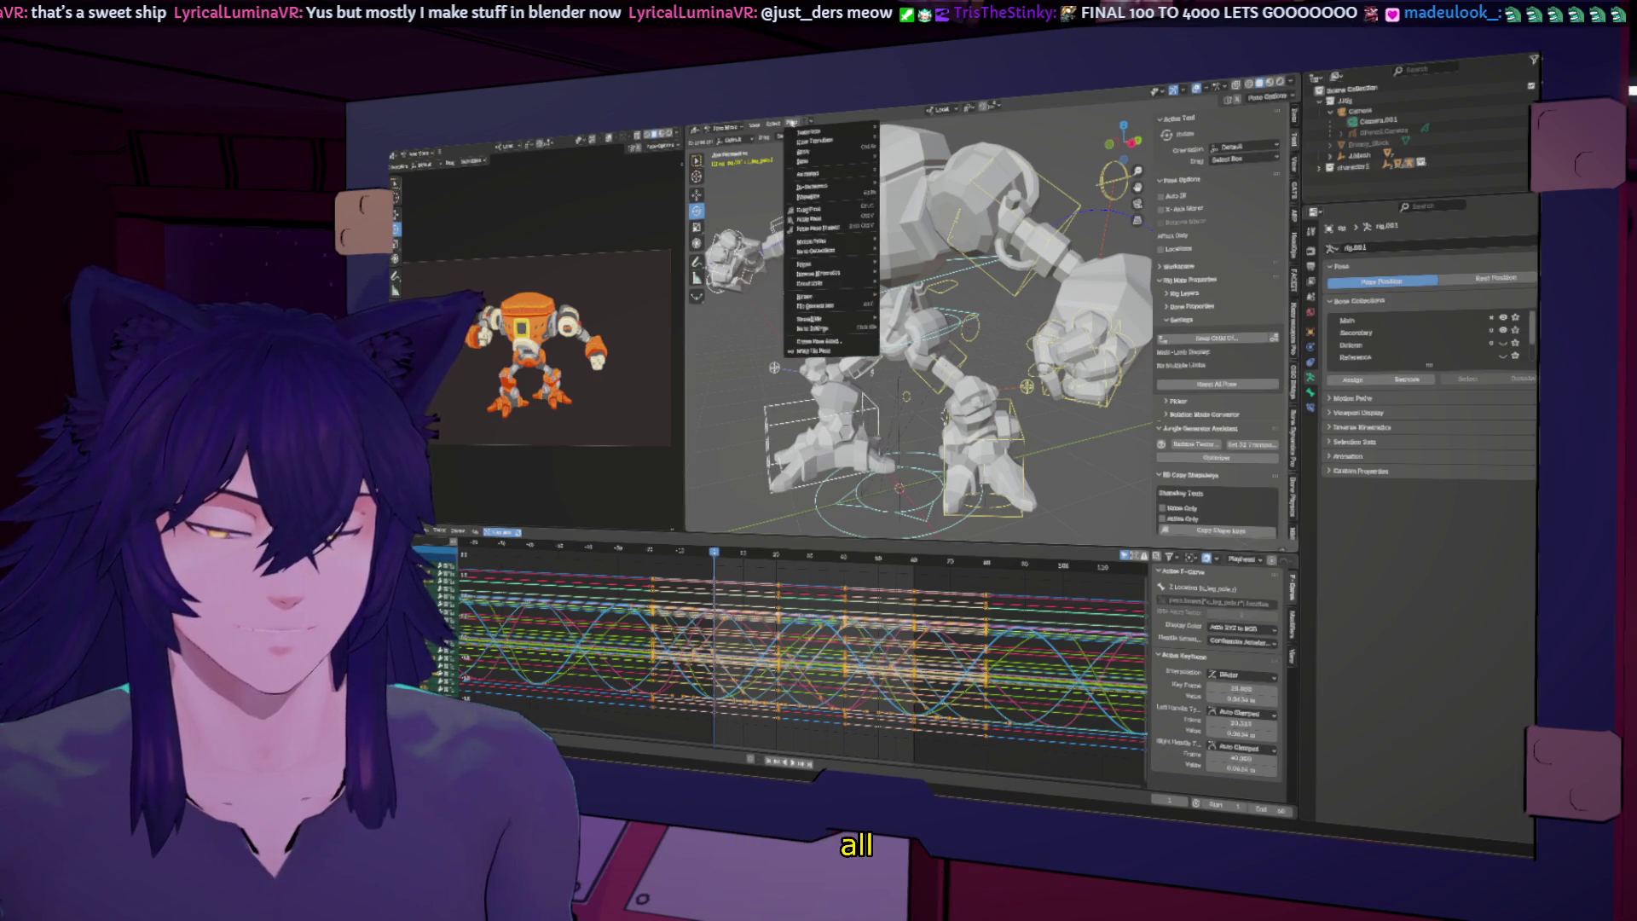
{"action": "mouse_move", "coordinate": [822, 243]}
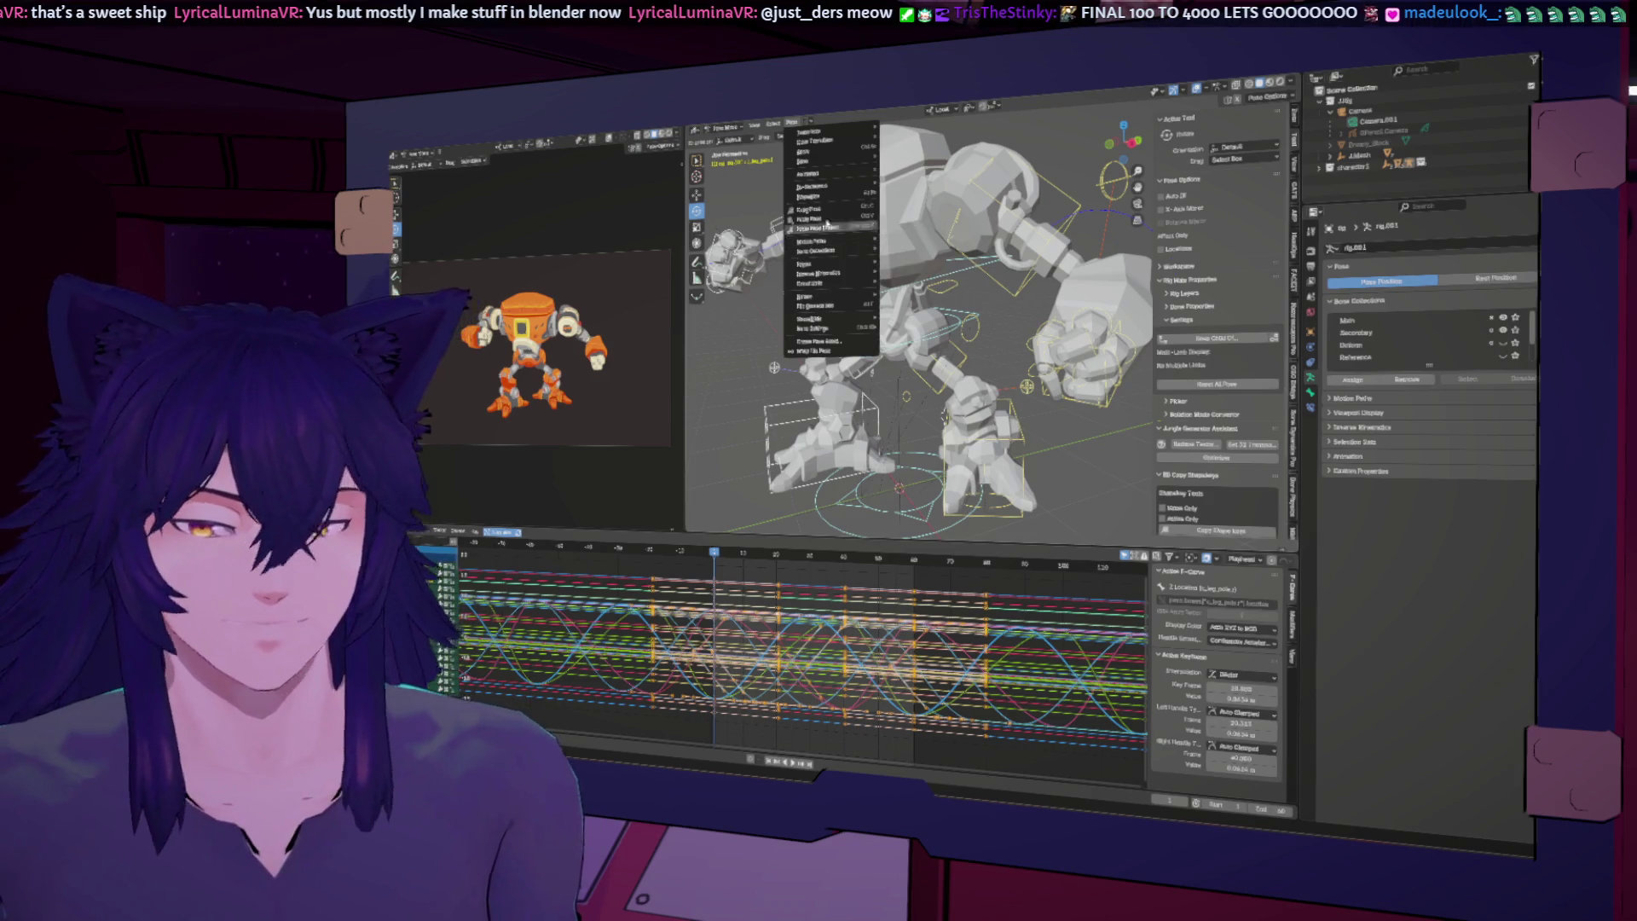
{"action": "mouse_move", "coordinate": [825, 189]}
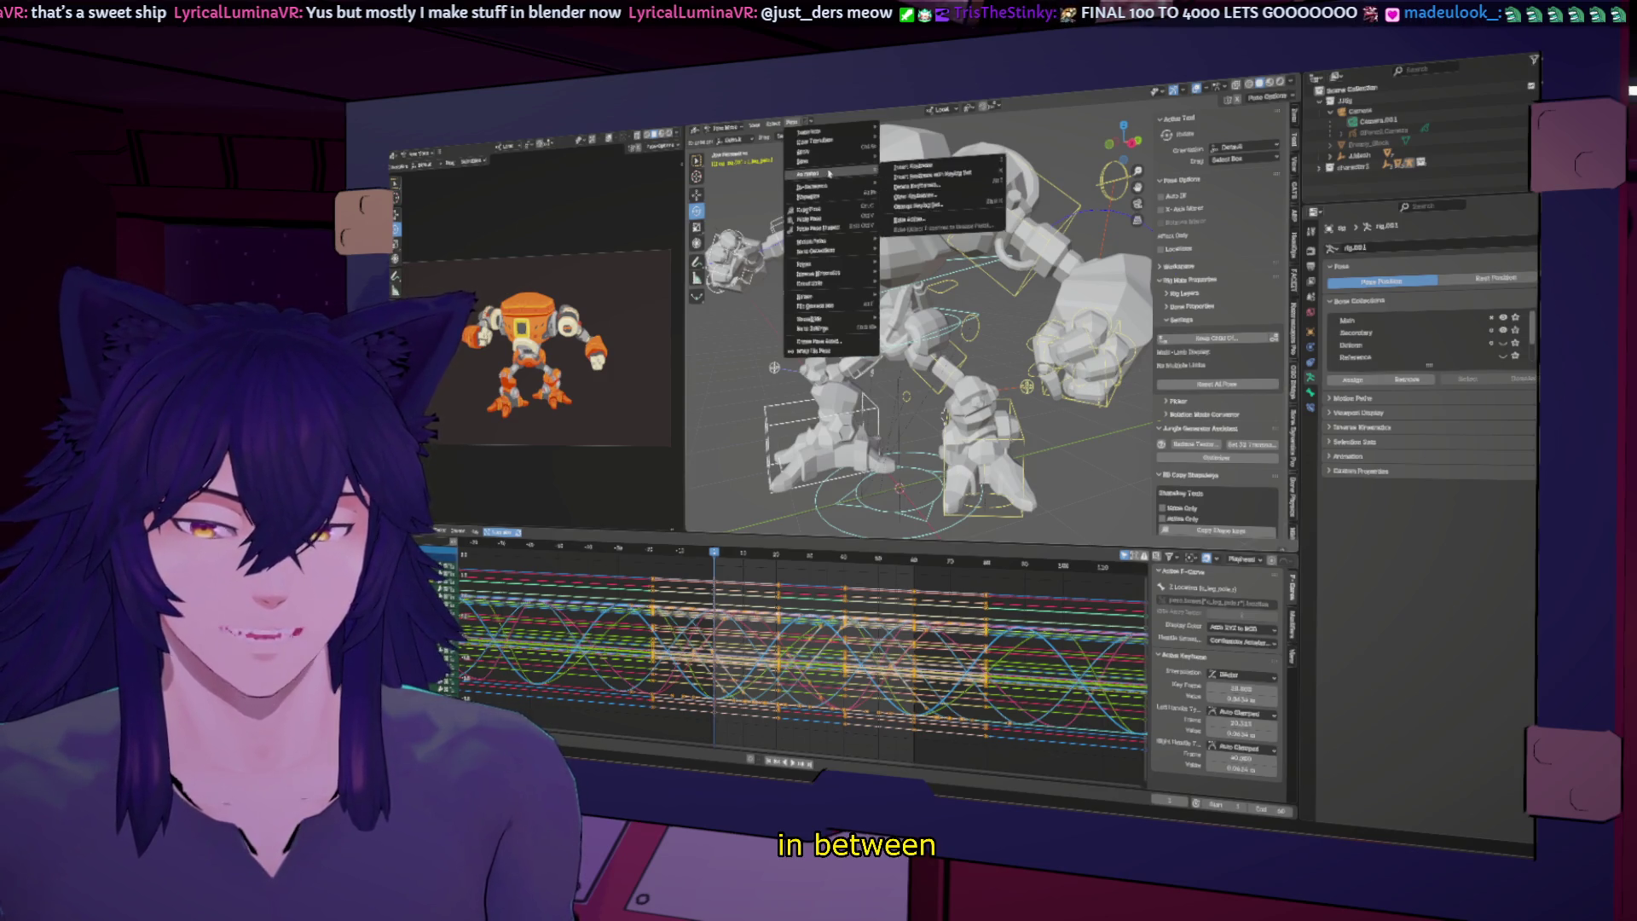
Step: Bake the rig's action into keyframes and preview the playback
{"action": "left_click", "coordinate": [929, 219]}
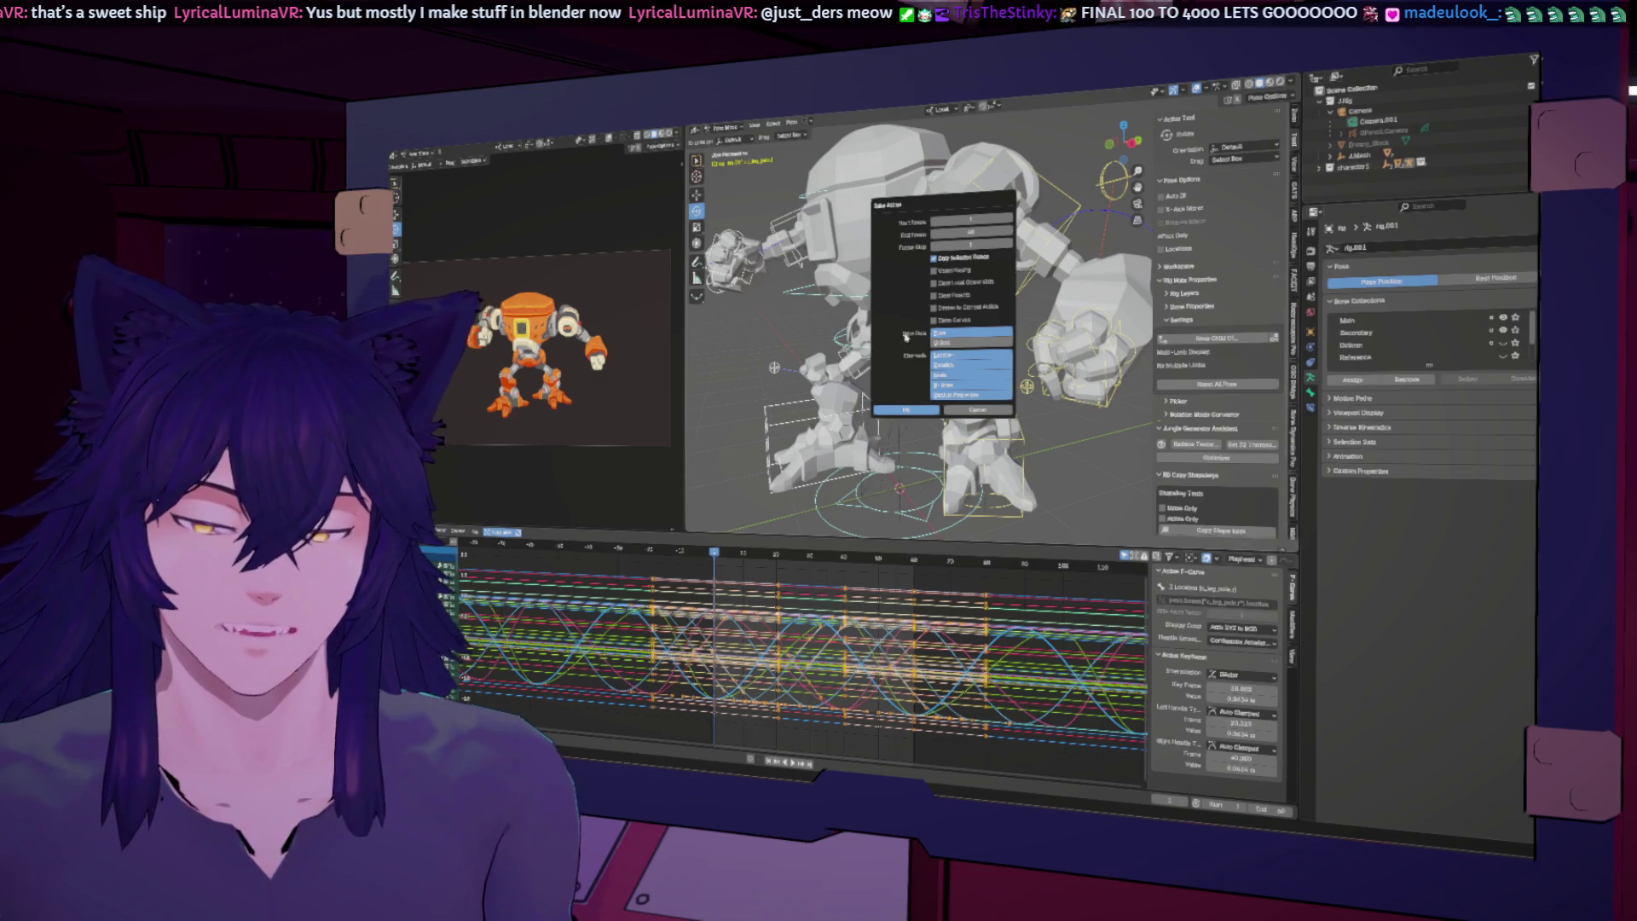
{"action": "left_click", "coordinate": [907, 411]}
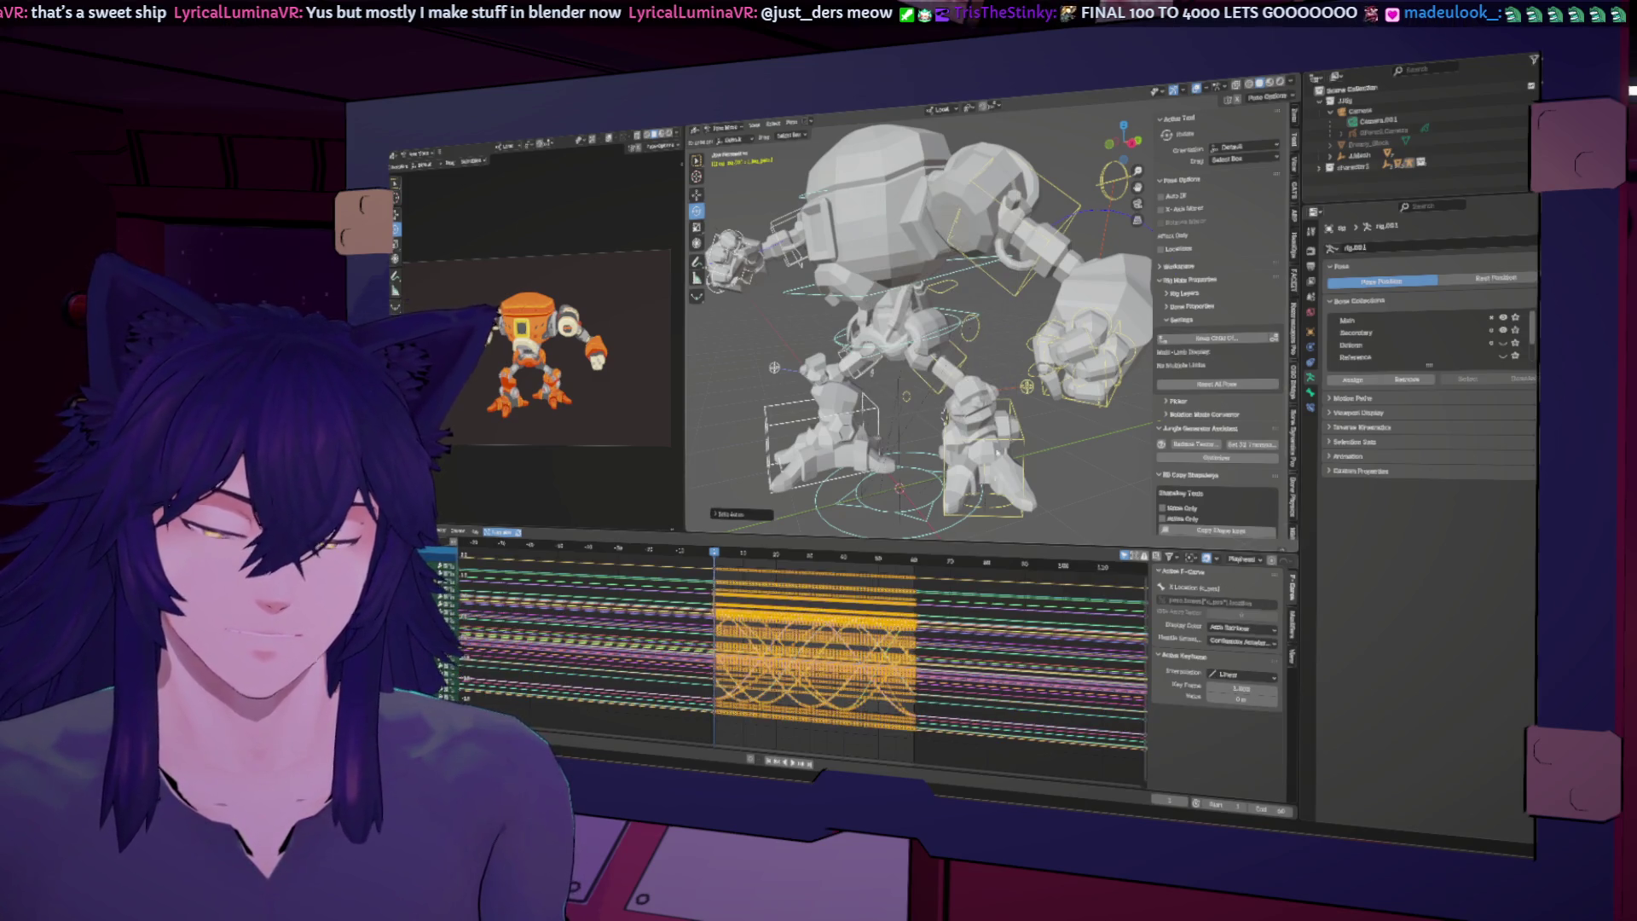
{"action": "key", "text": "space"}
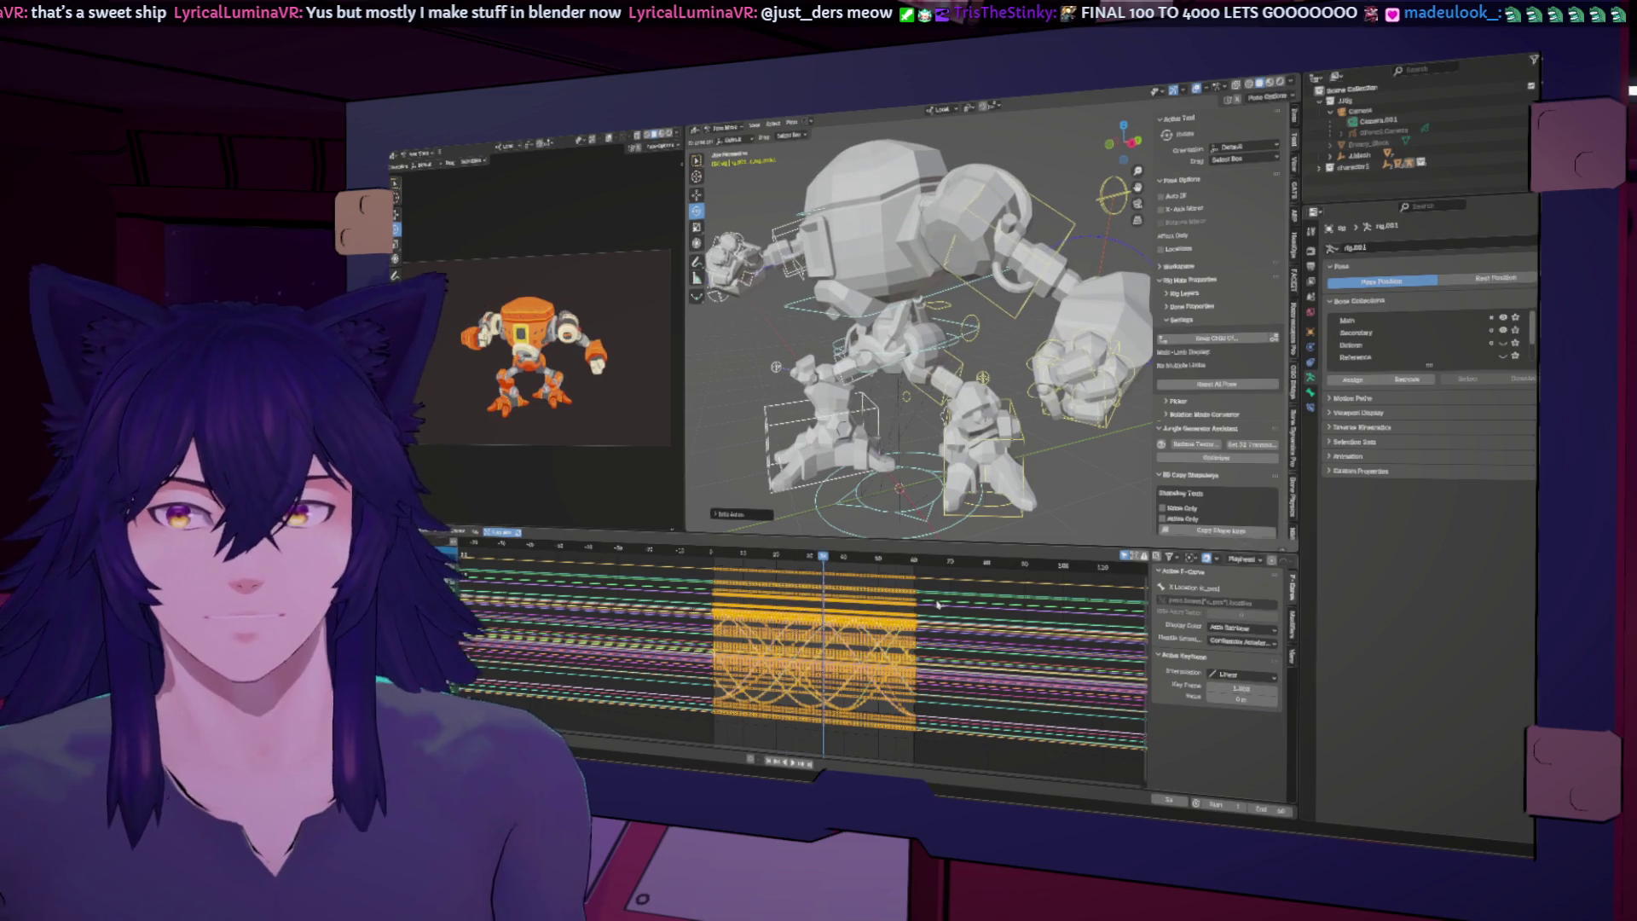
{"action": "key", "text": "space"}
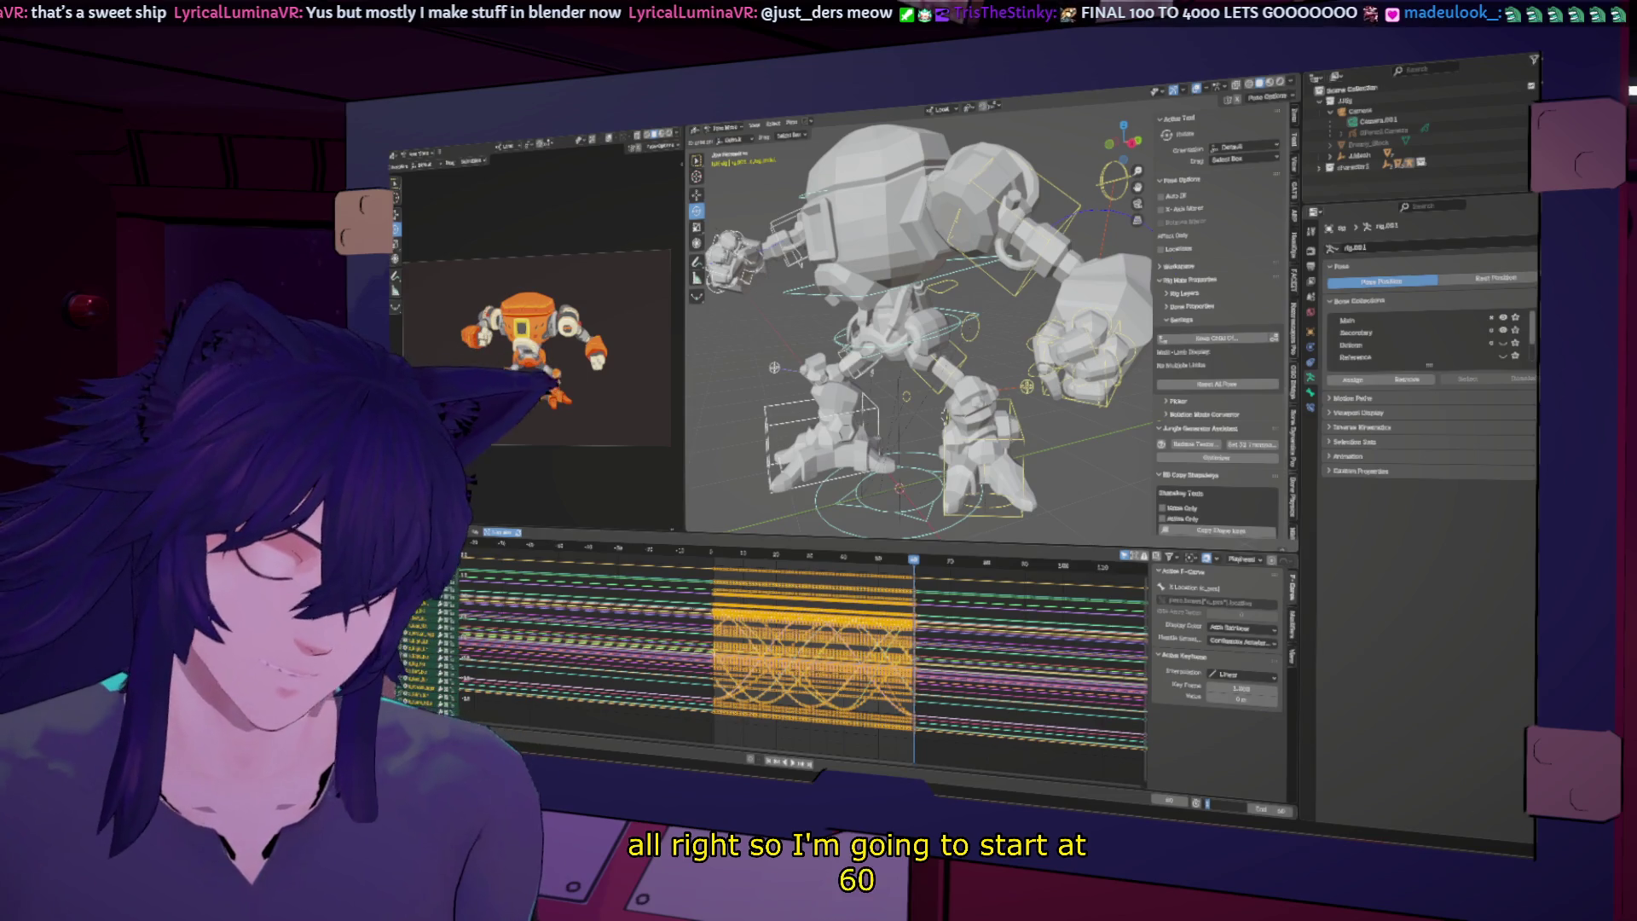
Step: Set the scene frame range to start at 60 and end at 90
{"action": "key", "text": "Return"}
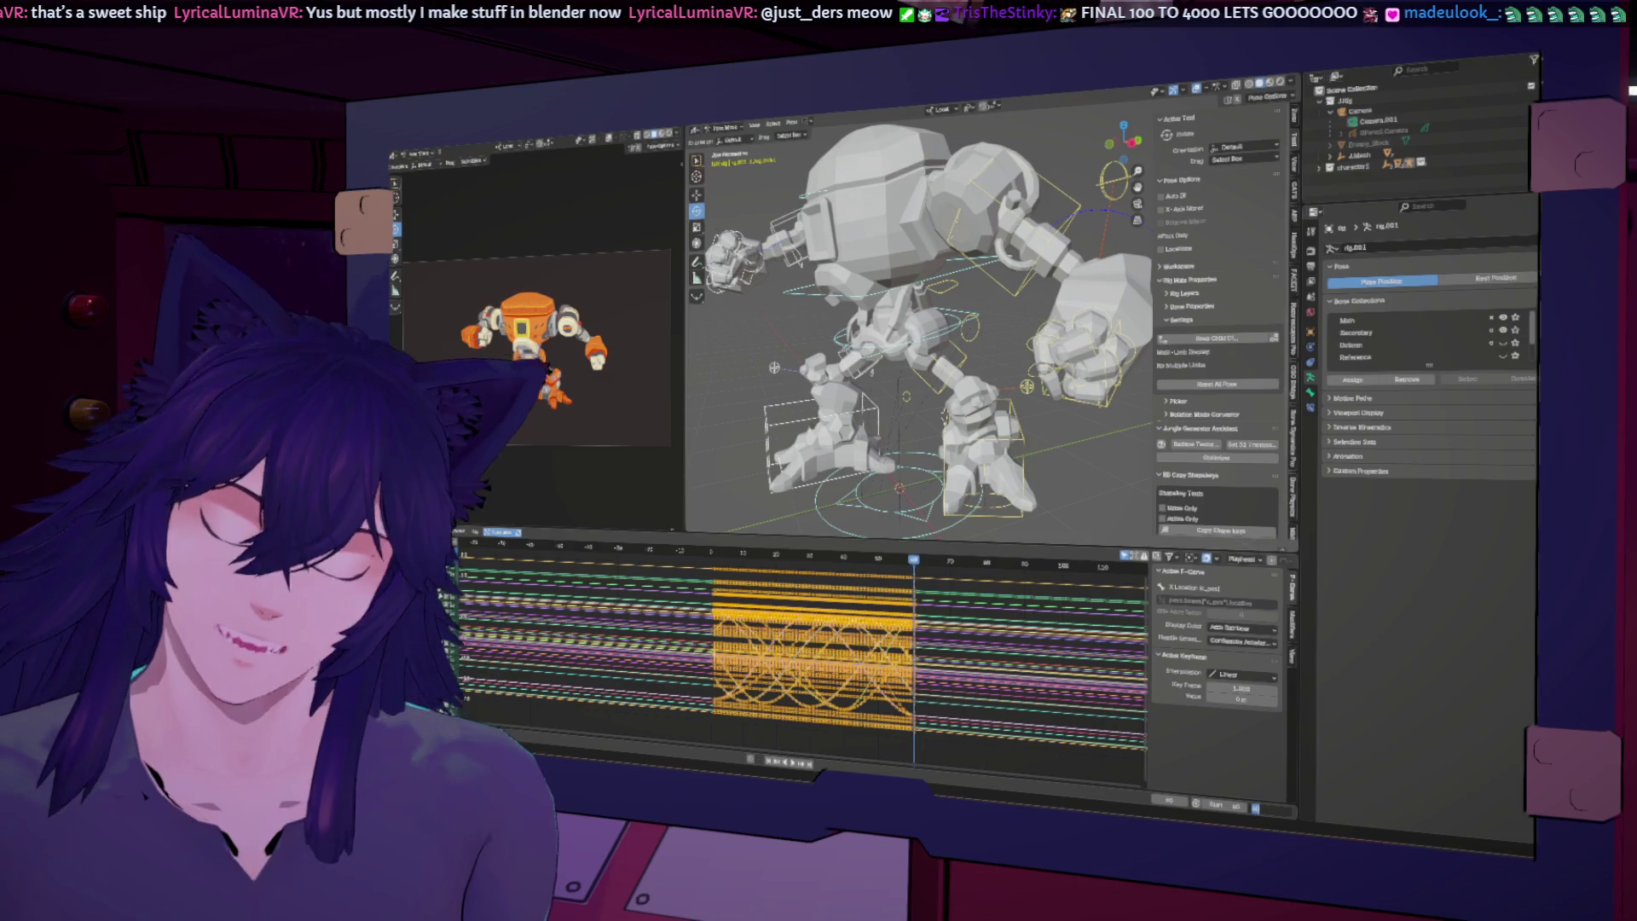
{"action": "type", "text": "1"}
{"action": "key", "text": "Return"}
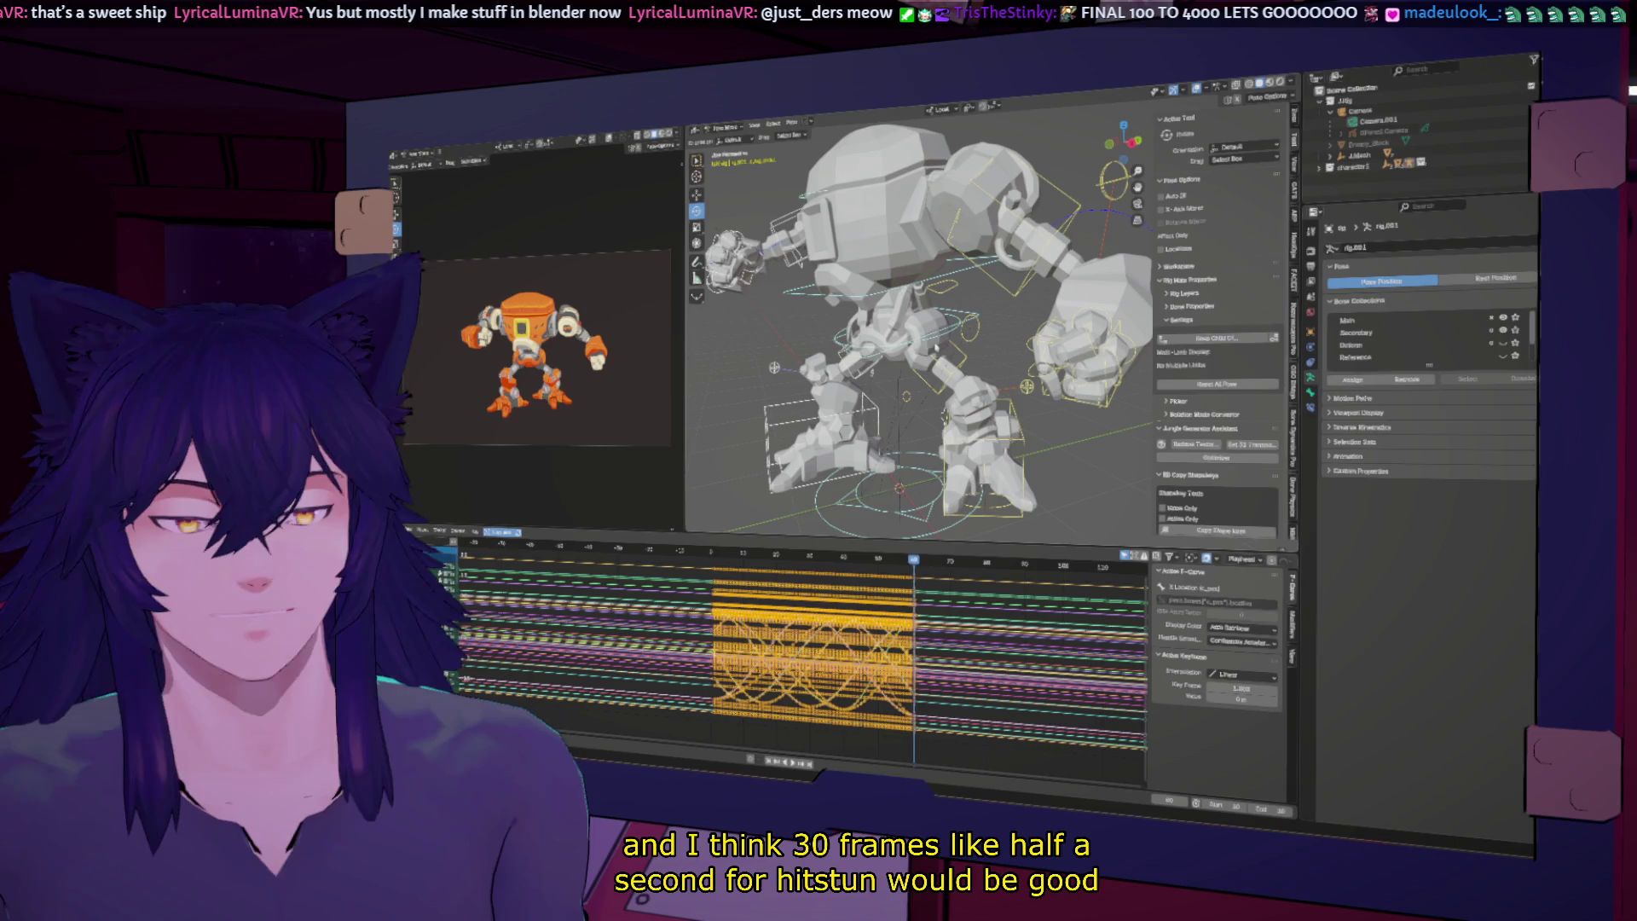
{"action": "scroll", "coordinate": [991, 359], "scroll_direction": "down", "scroll_amount": 3}
{"action": "scroll", "coordinate": [969, 610], "scroll_direction": "down", "scroll_amount": 5, "text": "ctrl"}
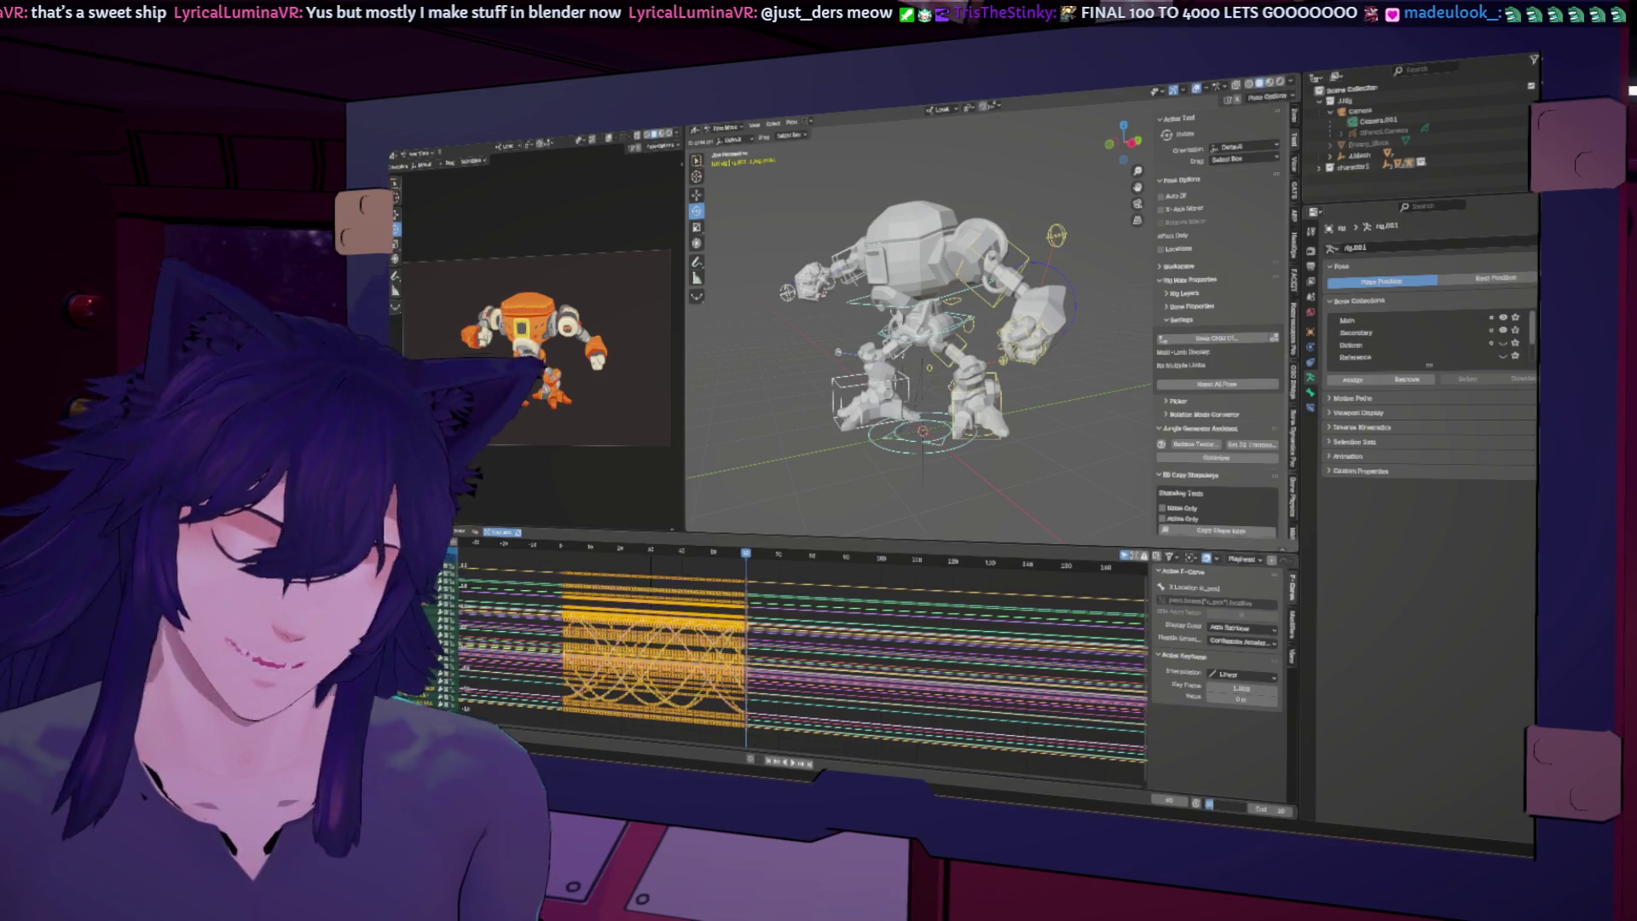
{"action": "type", "text": "60"}
{"action": "key", "text": "Return"}
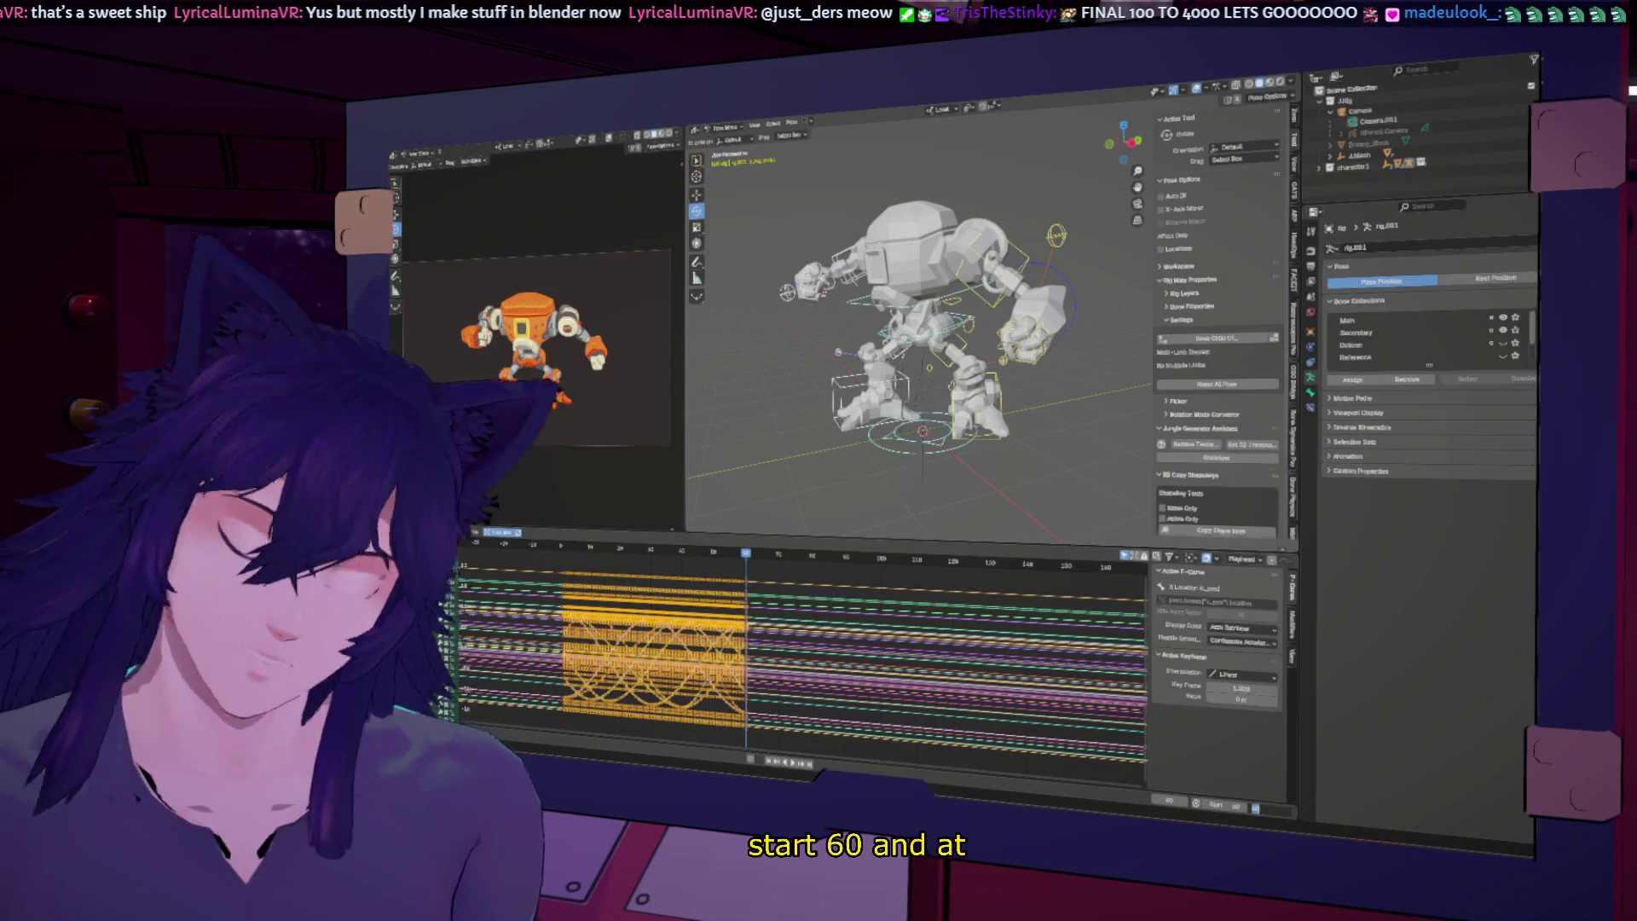
{"action": "double_click", "coordinate": [1255, 808]}
{"action": "type", "text": "90"}
{"action": "key", "text": "Return"}
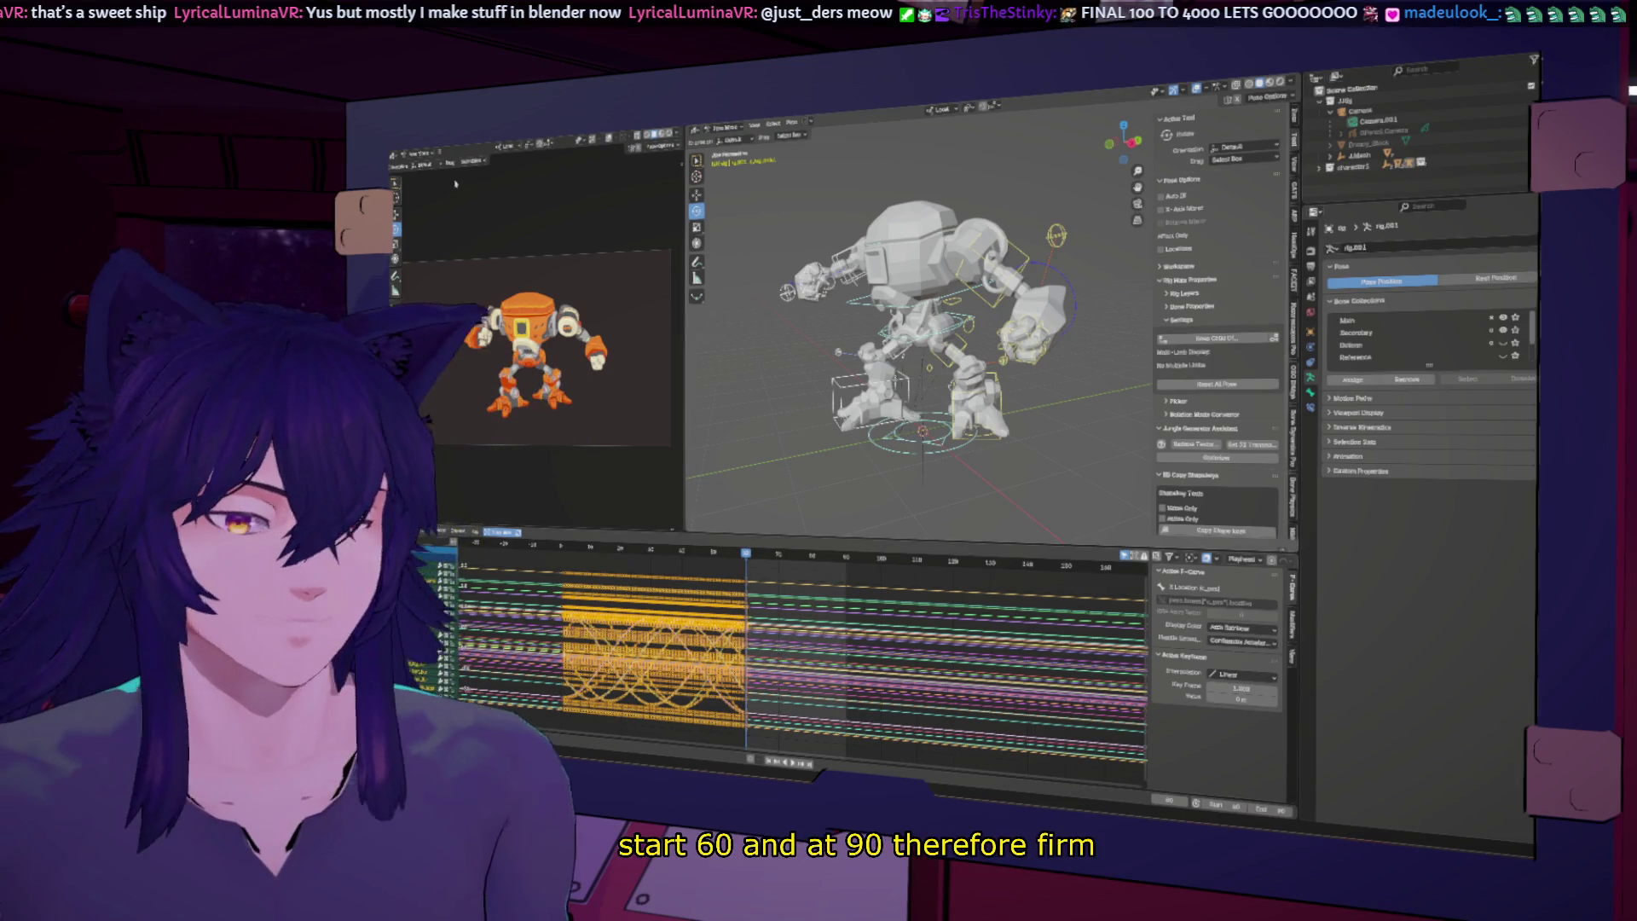
{"action": "left_click", "coordinate": [406, 155]}
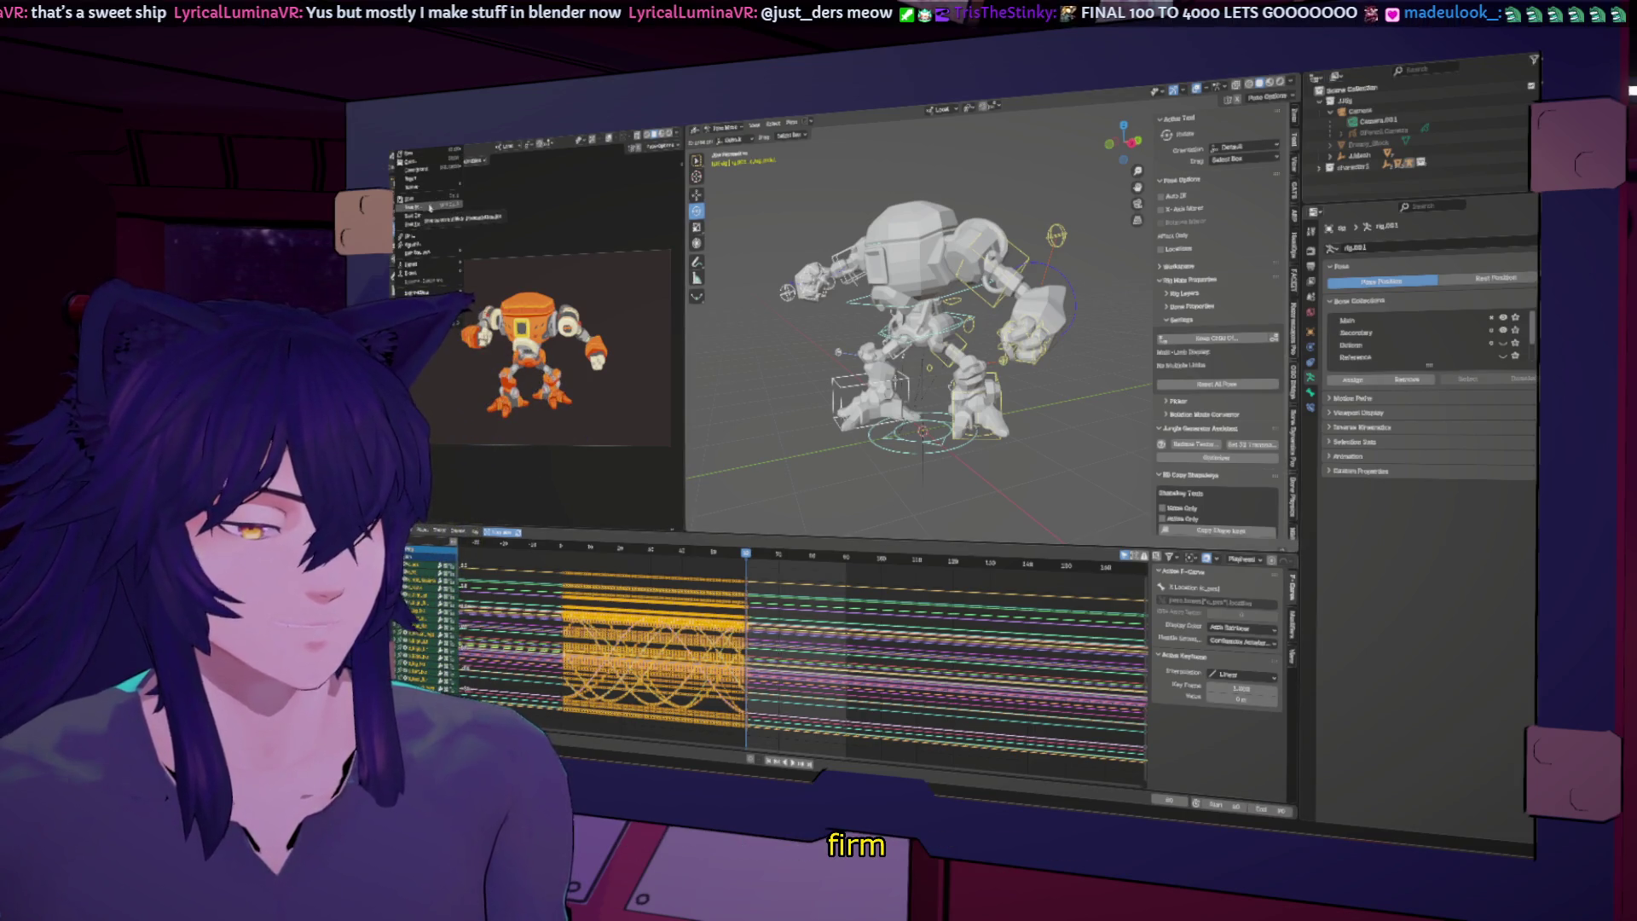
Step: Save the project as a new version with '03' added to the file name
{"action": "left_click", "coordinate": [431, 206]}
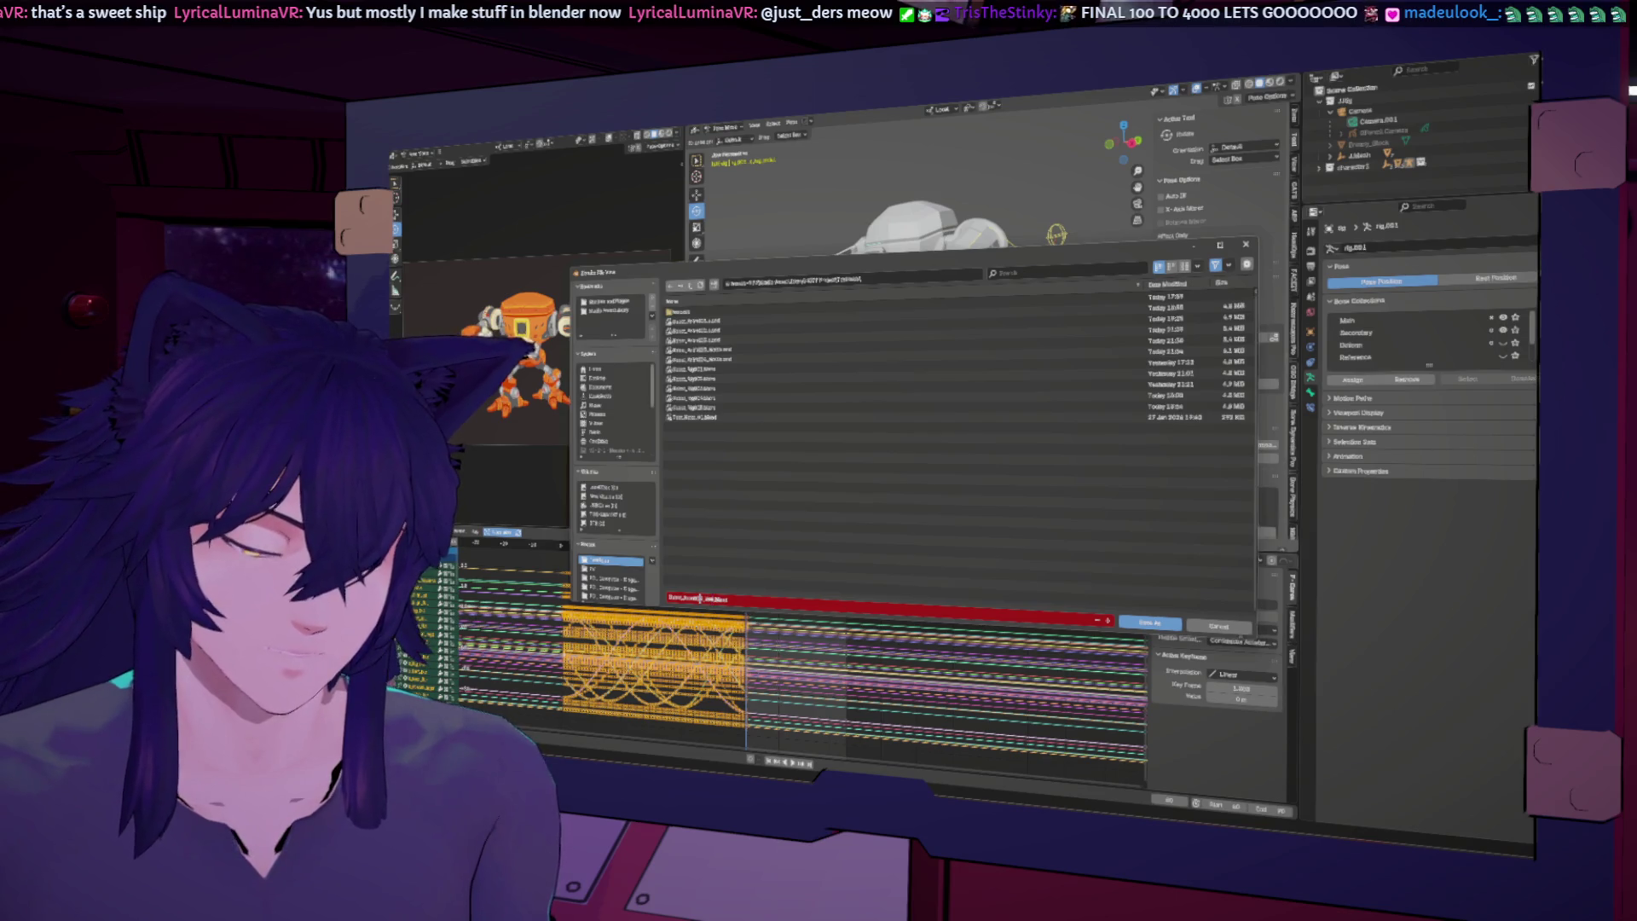
{"action": "type", "text": "03"}
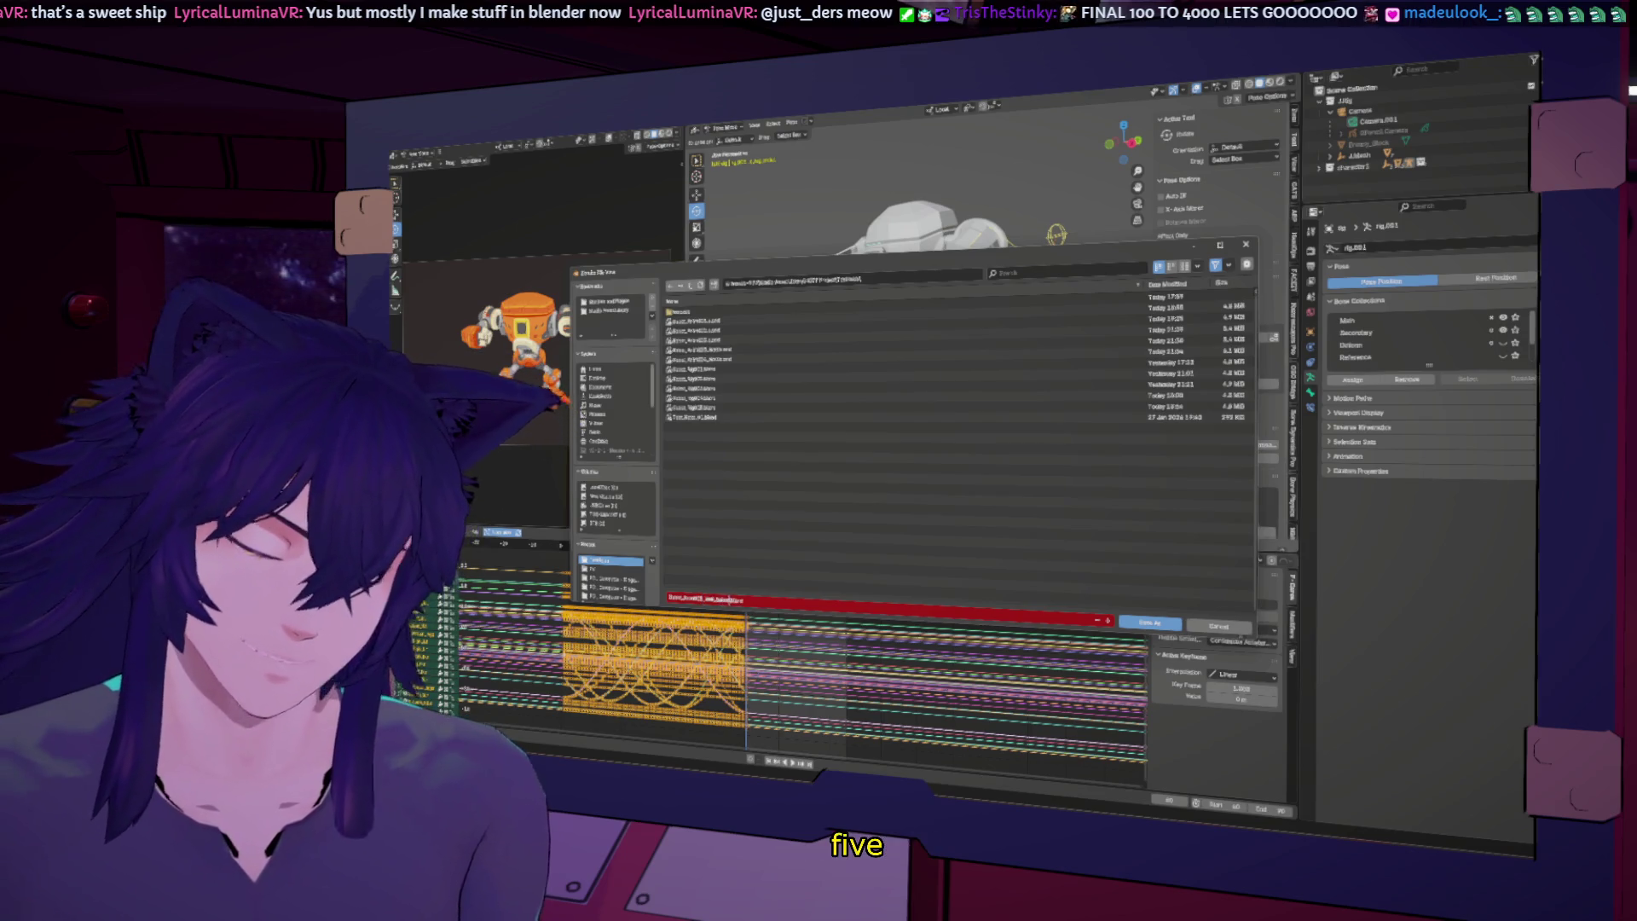
{"action": "key", "text": "Return"}
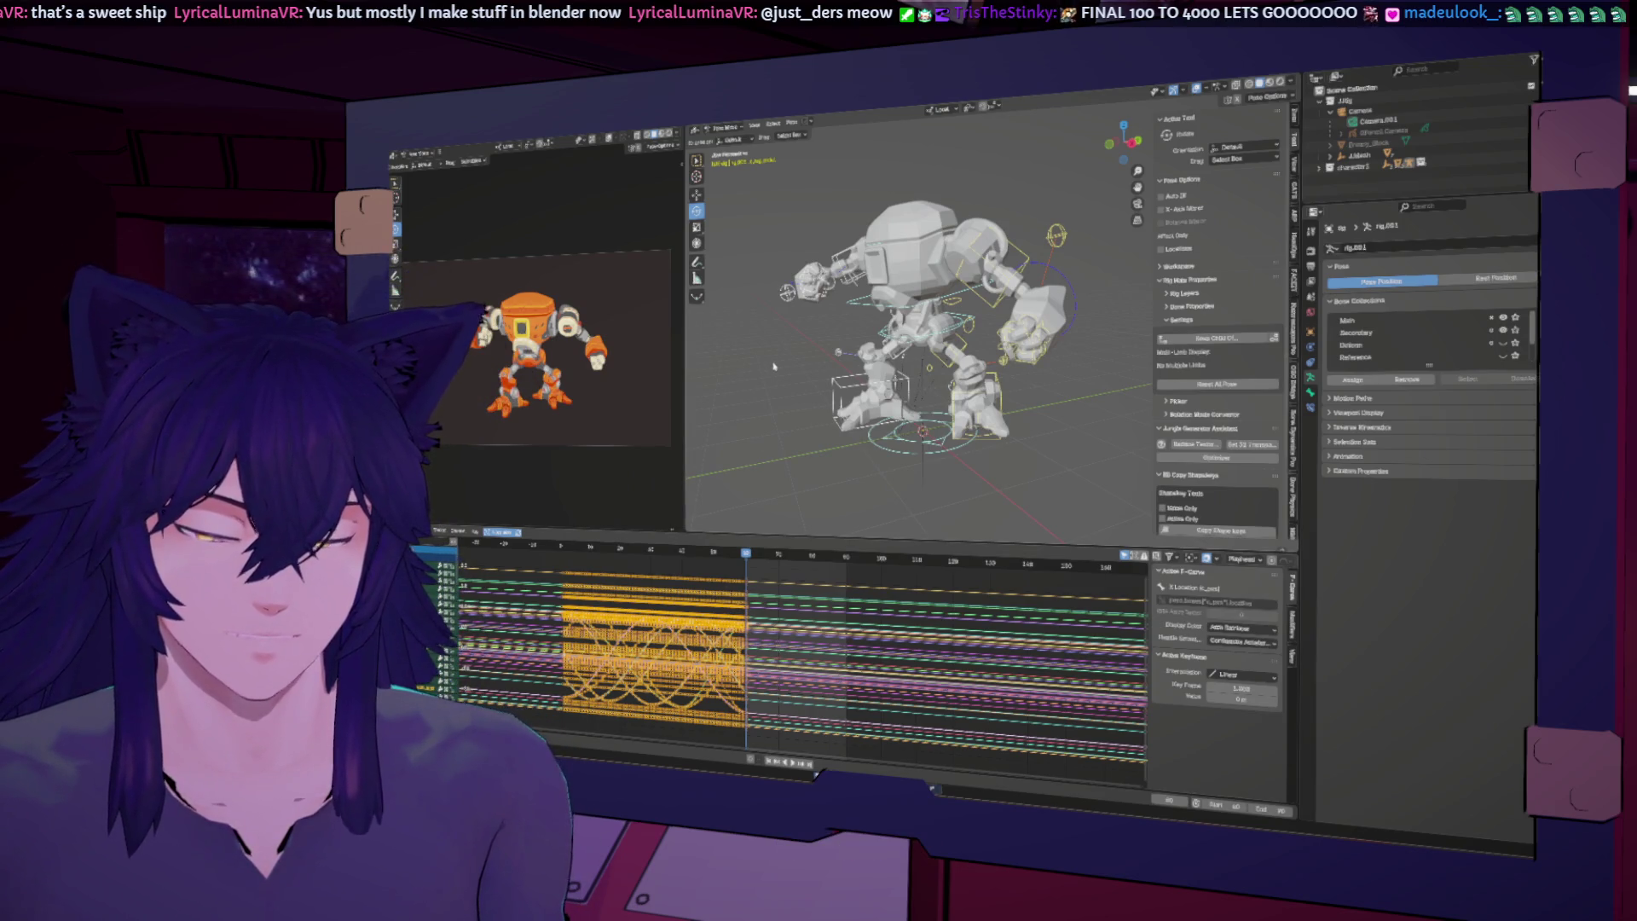
Step: Orbit around the robot, selecting the chassis control and then the left hand control
{"action": "middle_click_drag", "start_coordinate": [791, 351], "coordinate": [852, 384]}
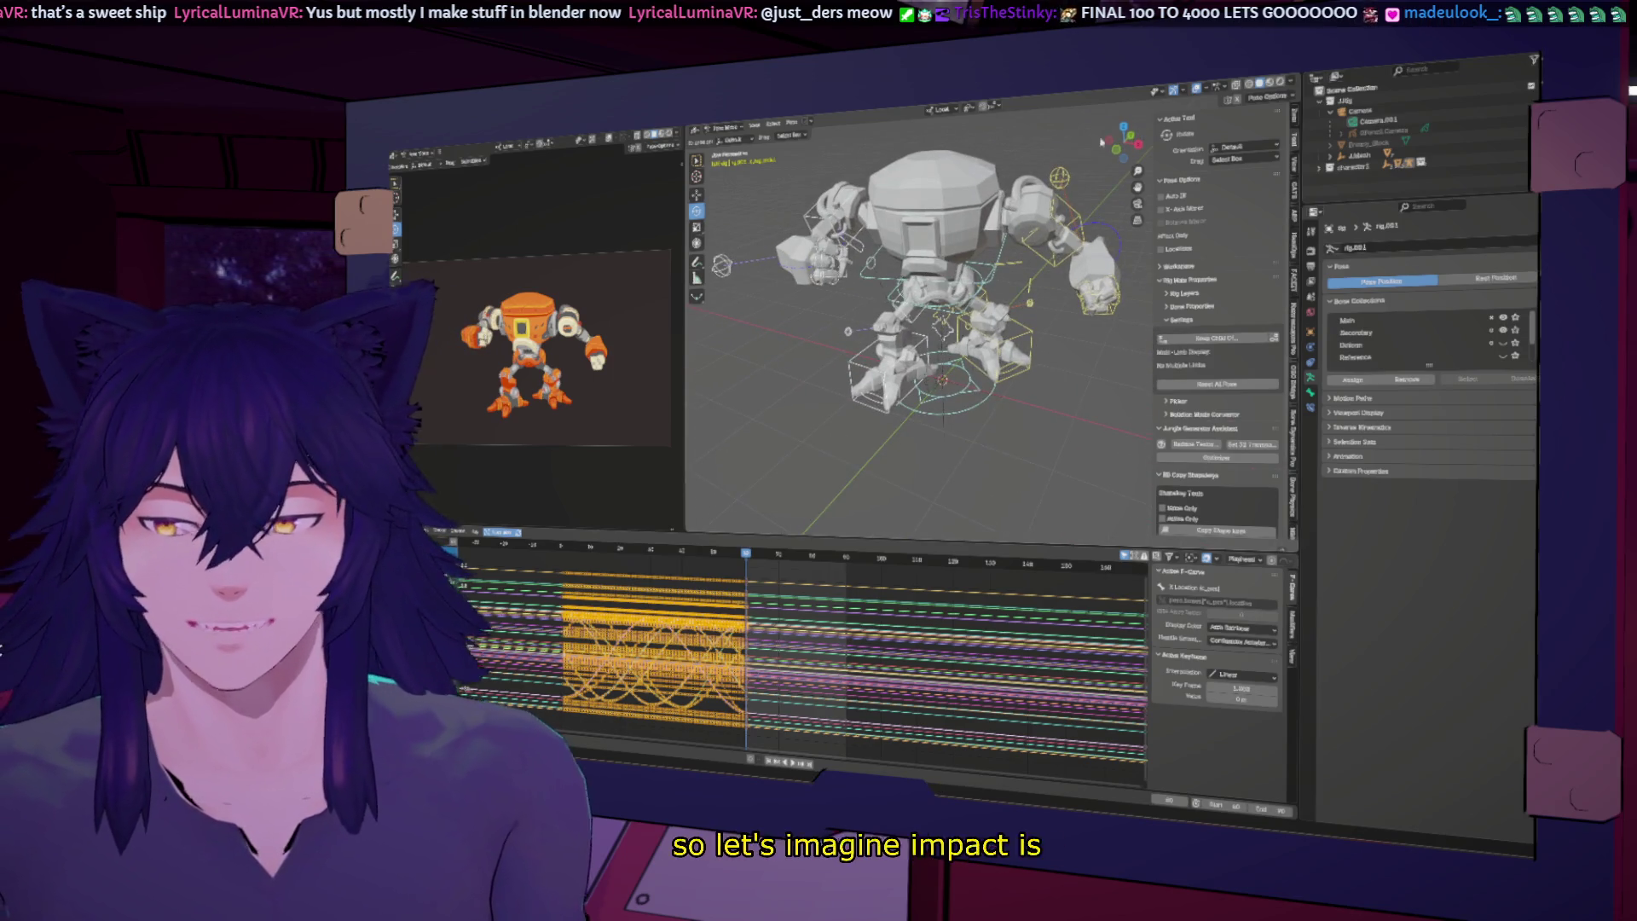
{"action": "left_click", "coordinate": [936, 294]}
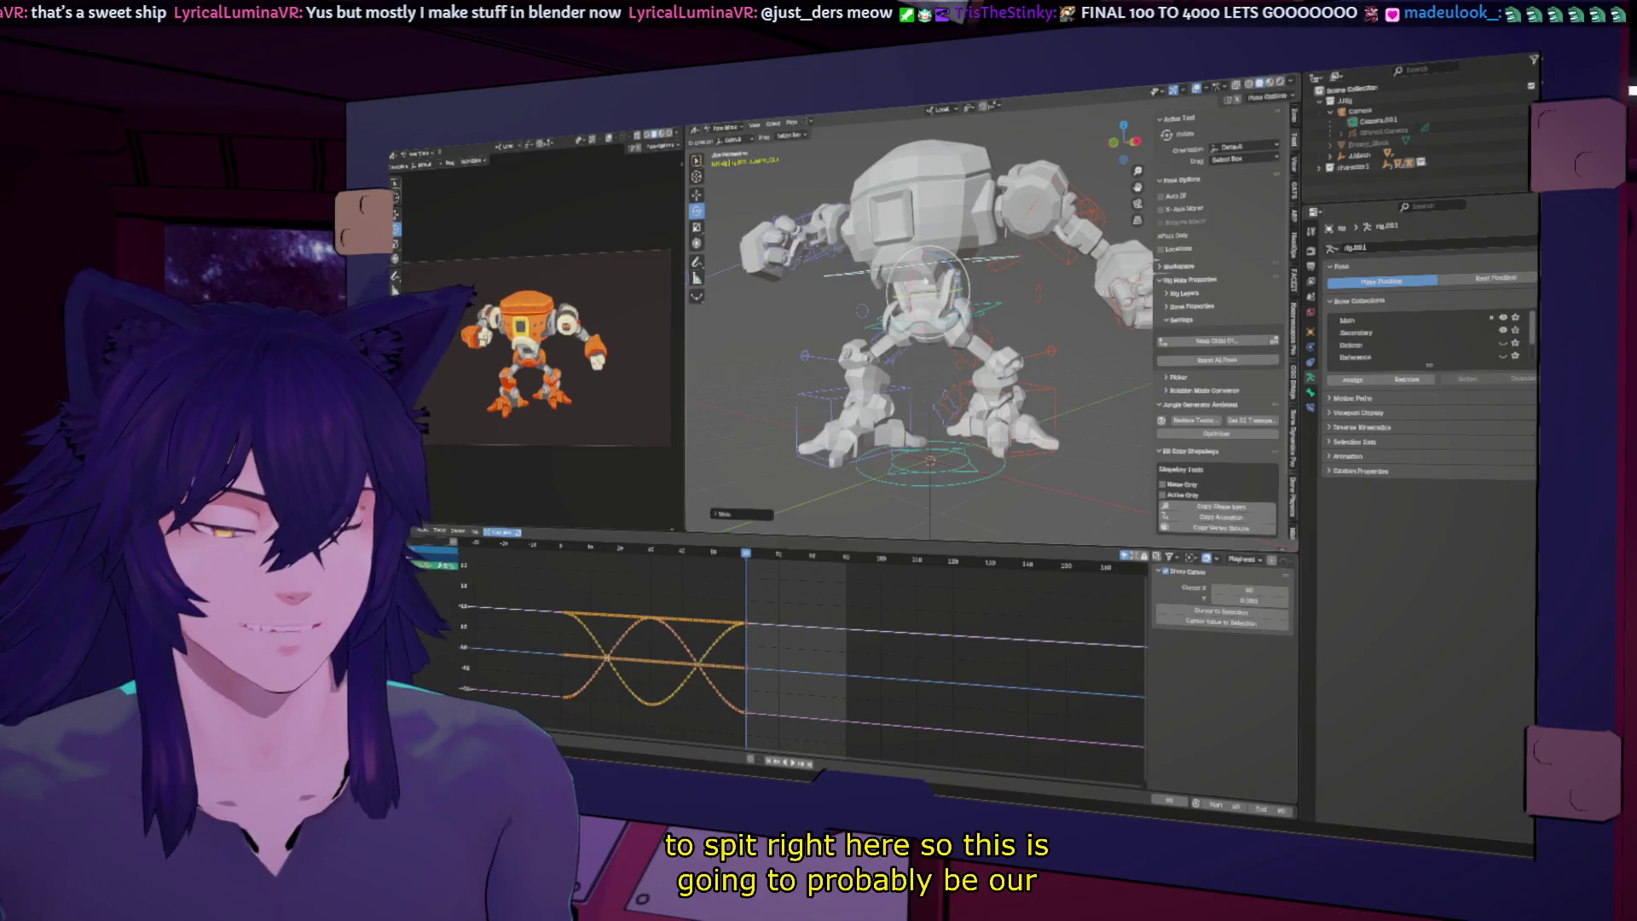
{"action": "mouse_move", "coordinate": [936, 294]}
{"action": "middle_mouse_down"}
{"action": "mouse_move", "coordinate": [827, 316]}
{"action": "mouse_move", "coordinate": [789, 290]}
{"action": "middle_mouse_up"}
{"action": "left_click", "coordinate": [785, 287]}
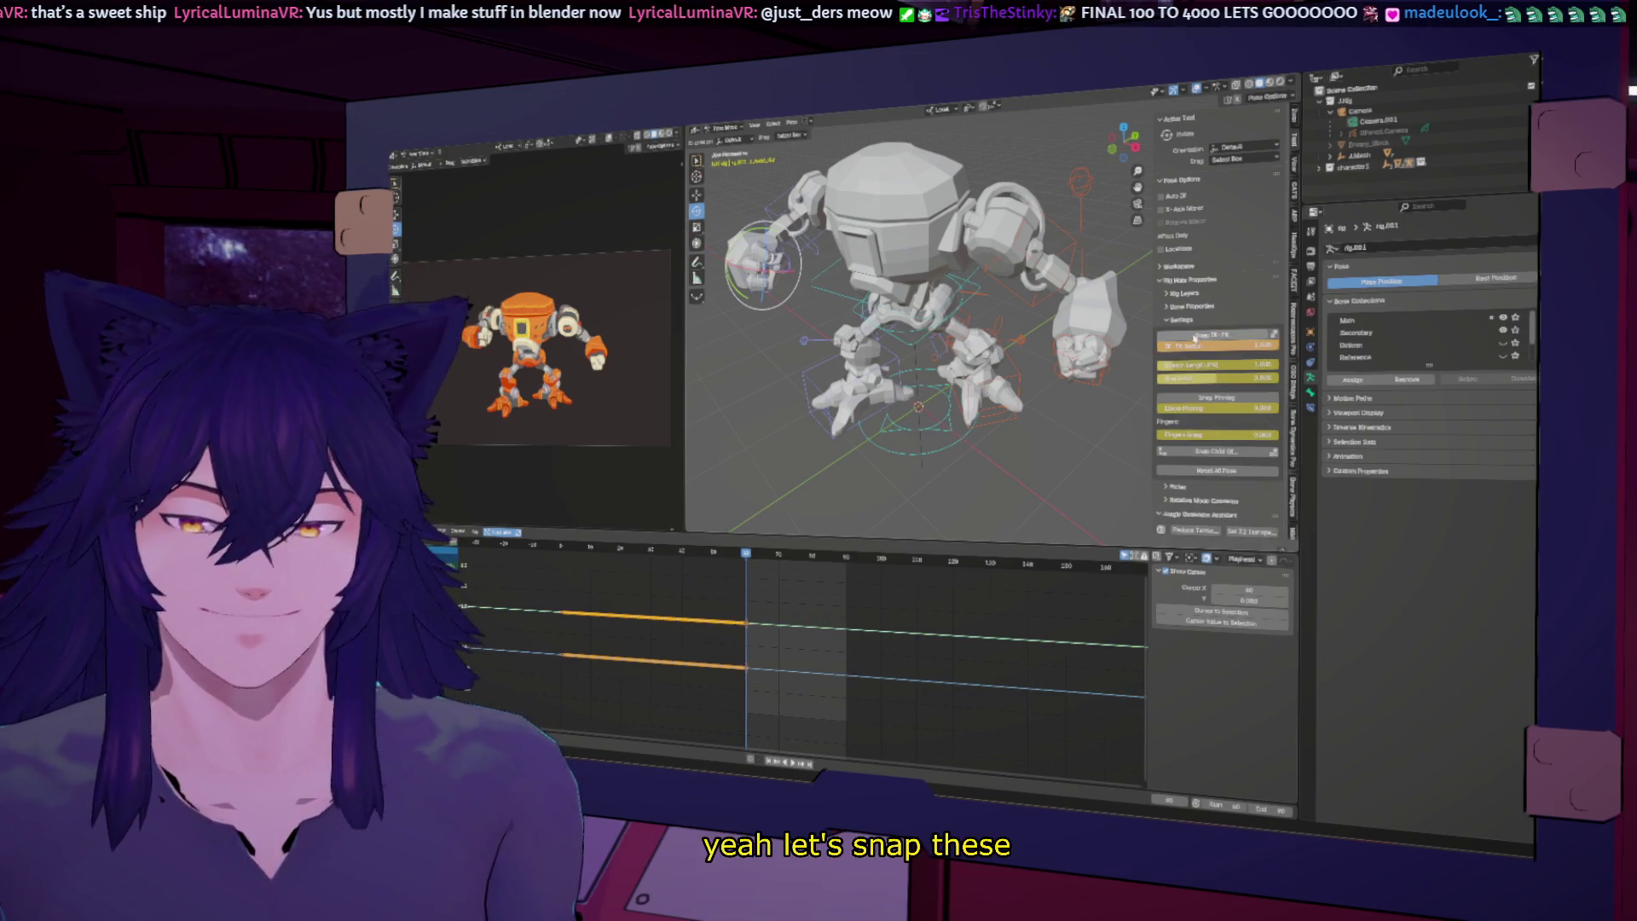
Step: Snap the left arm's IK pose to FK and set the IK FK Switch to 1
{"action": "left_click", "coordinate": [1195, 339]}
{"action": "left_click", "coordinate": [1200, 356]}
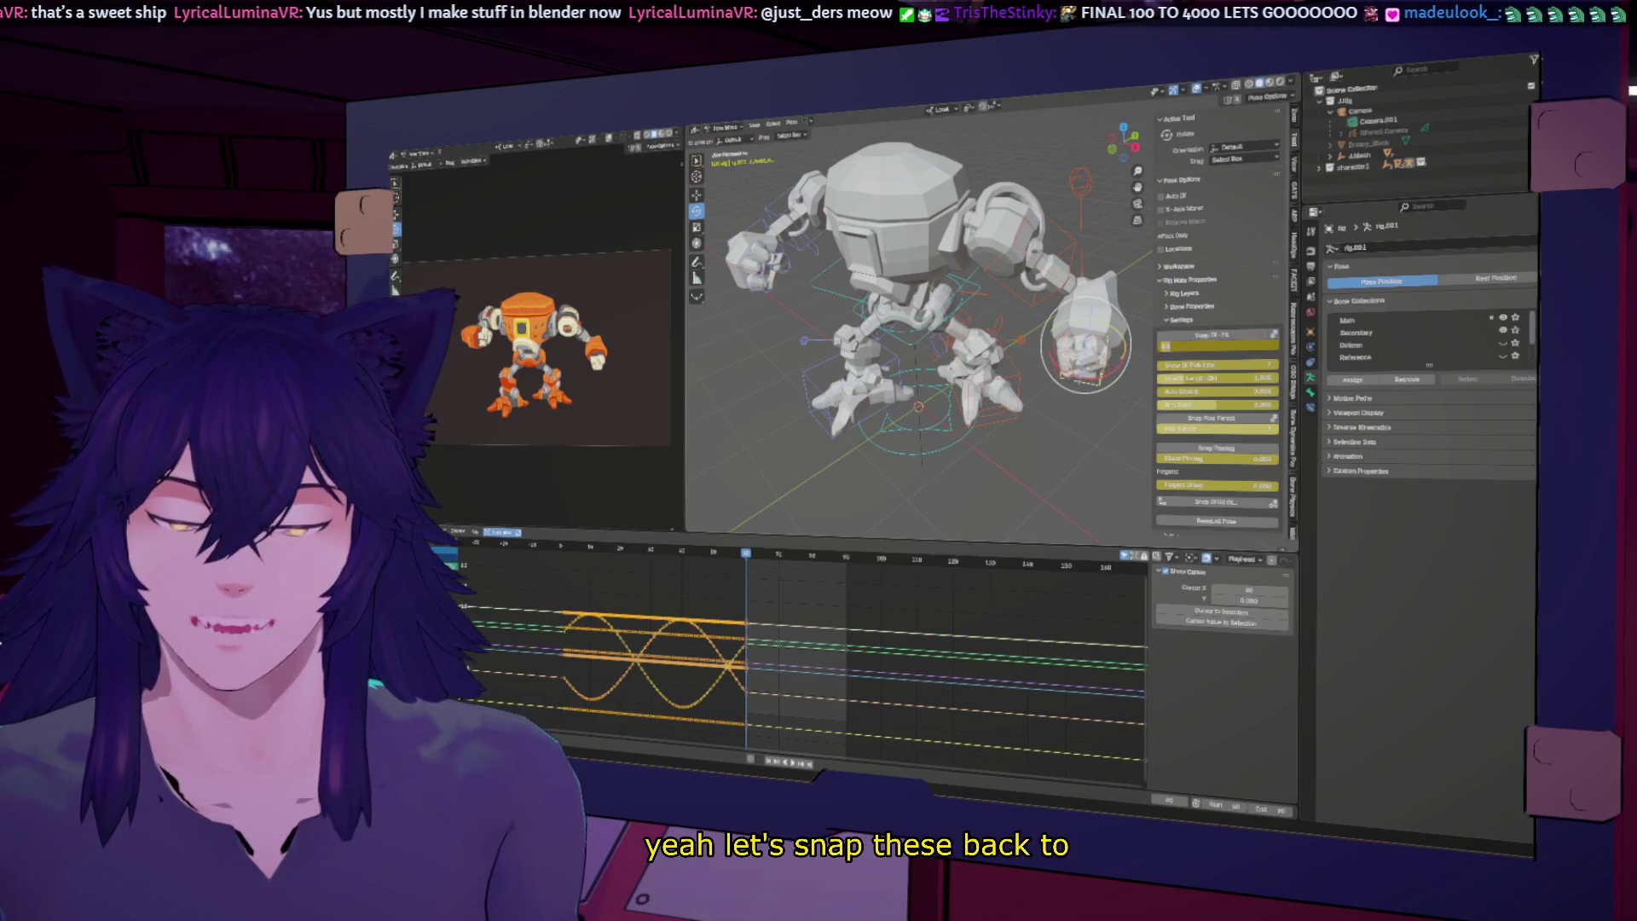
{"action": "type", "text": "1"}
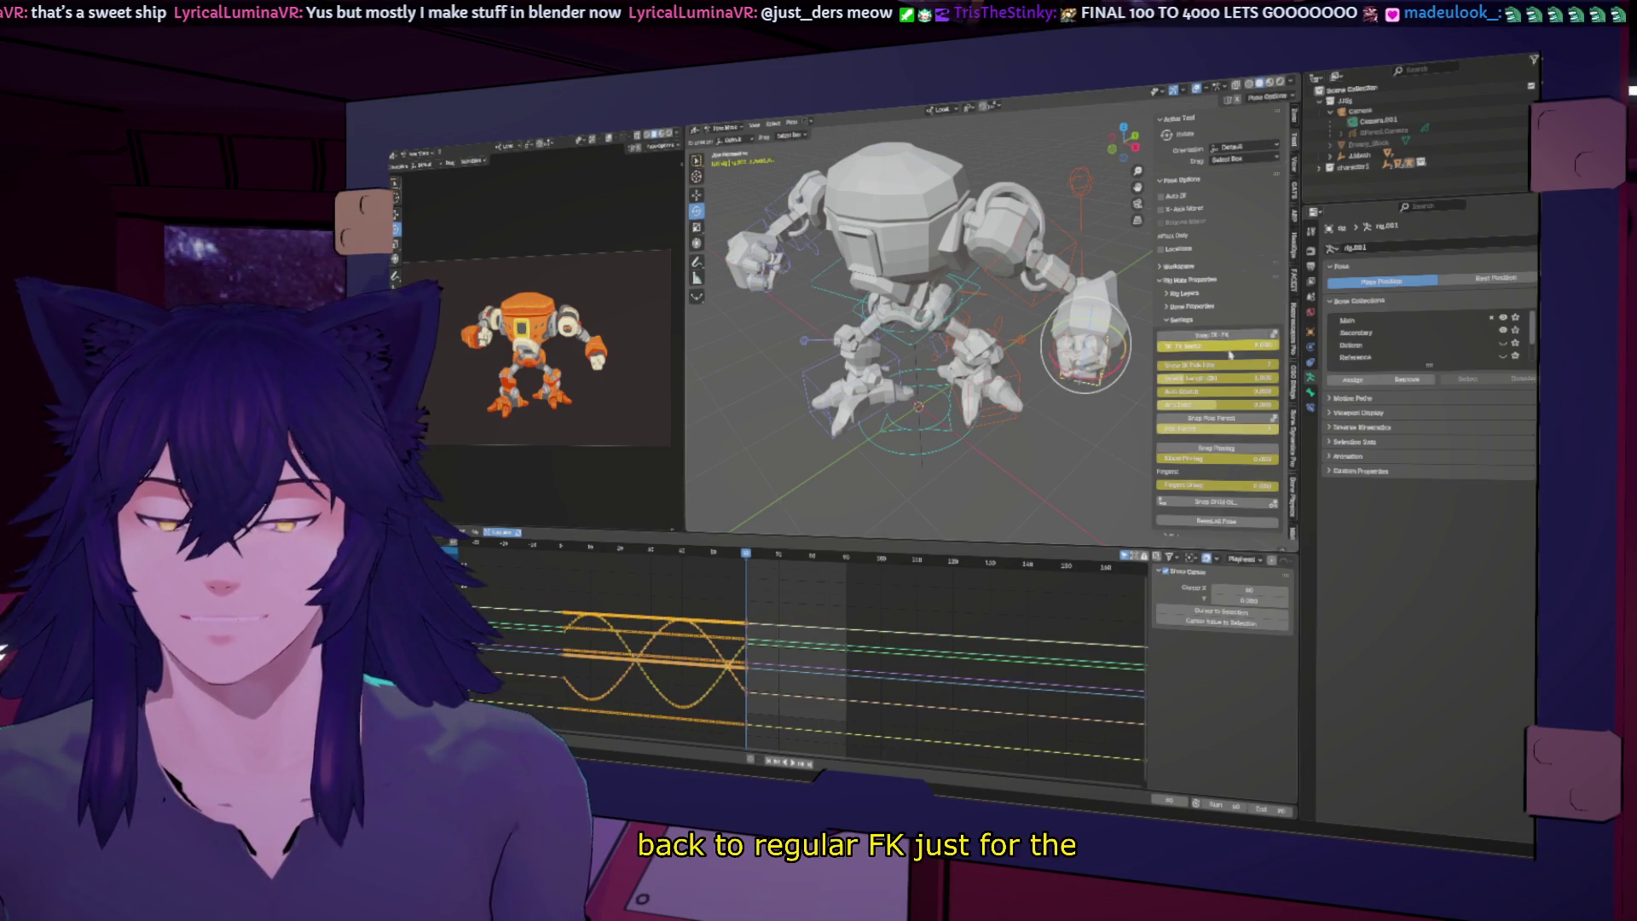
{"action": "key", "text": "Return"}
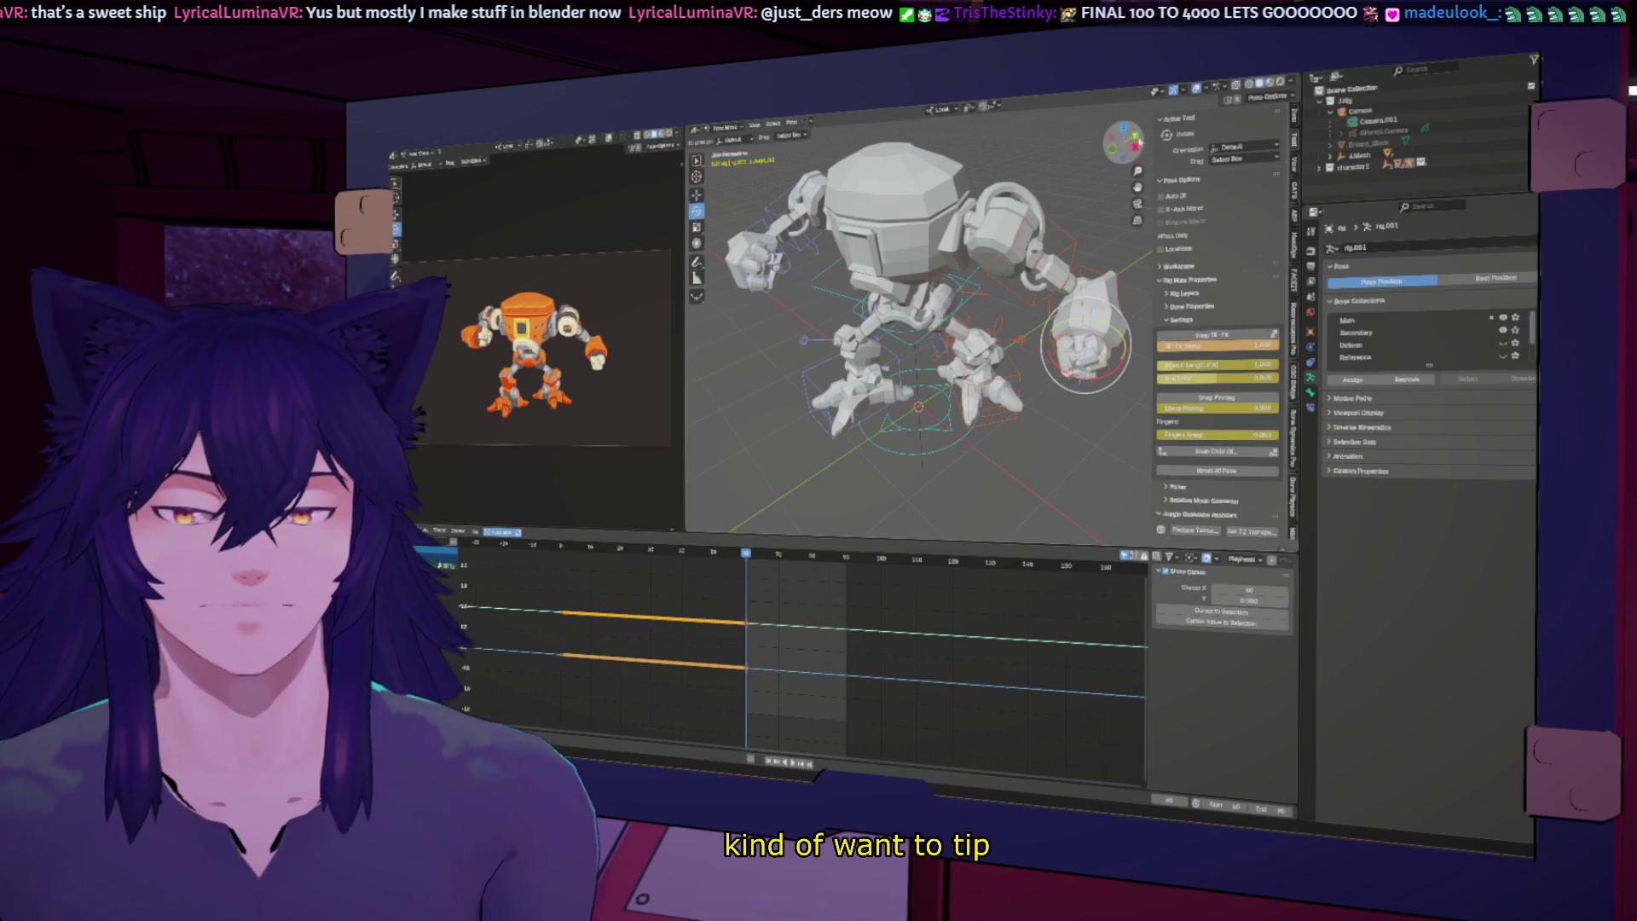
{"action": "mouse_move", "coordinate": [1023, 387]}
{"action": "middle_mouse_down"}
{"action": "mouse_move", "coordinate": [1011, 345]}
{"action": "mouse_move", "coordinate": [949, 313]}
{"action": "mouse_move", "coordinate": [993, 392]}
{"action": "middle_mouse_up"}
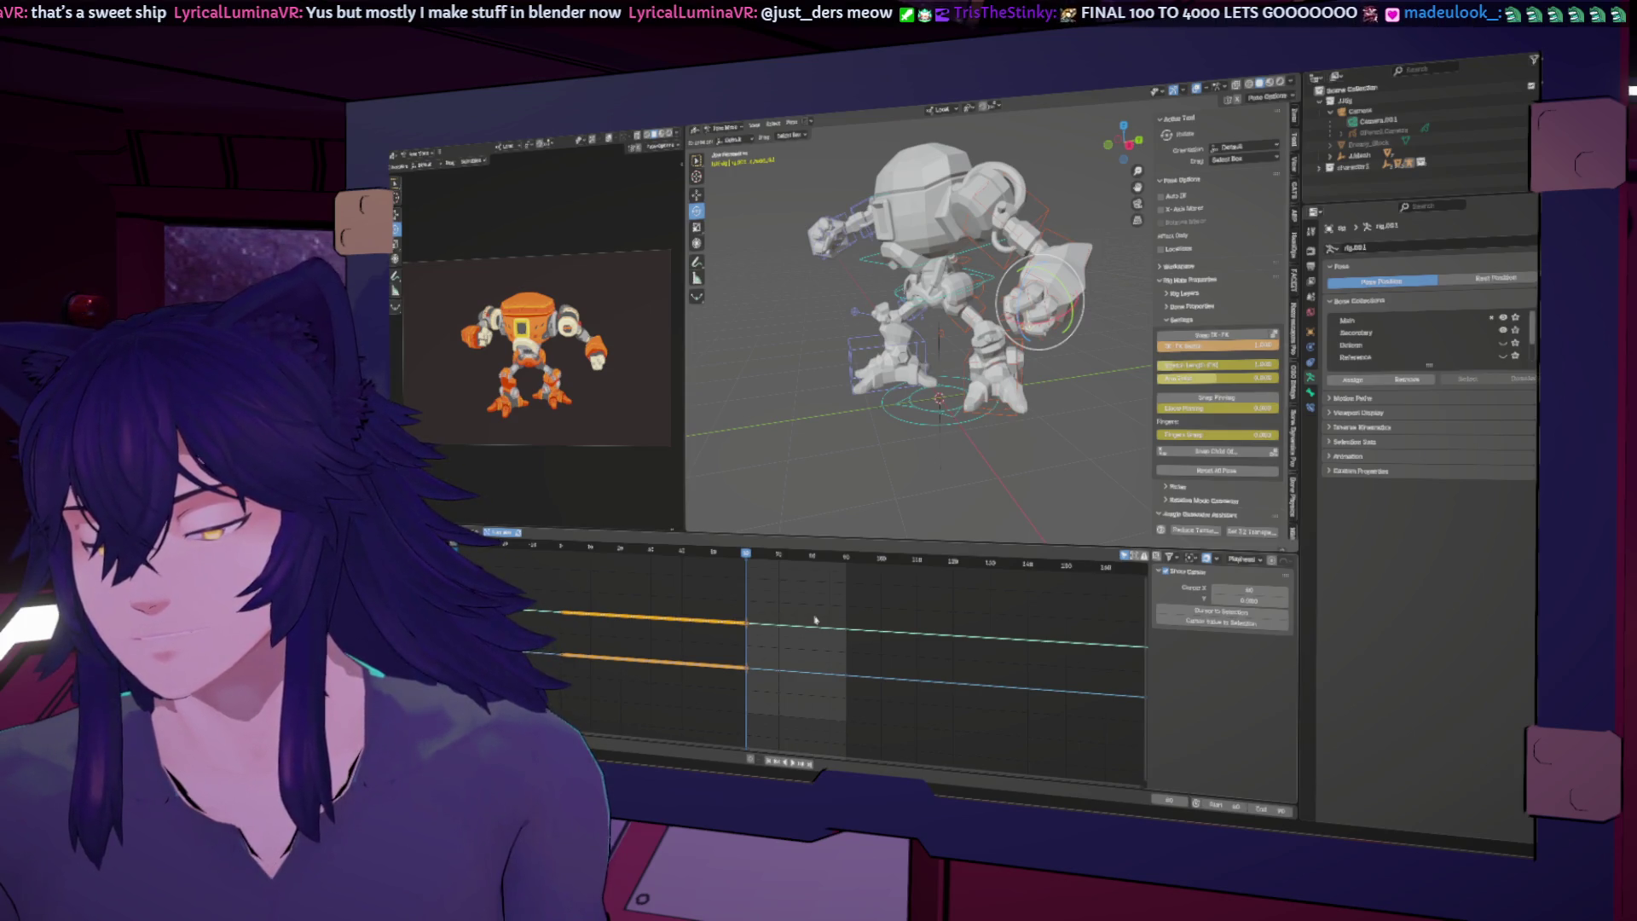
Step: Scrub to about frame 90 and extend the end frame to 120
{"action": "middle_click_drag", "start_coordinate": [927, 323], "coordinate": [938, 333]}
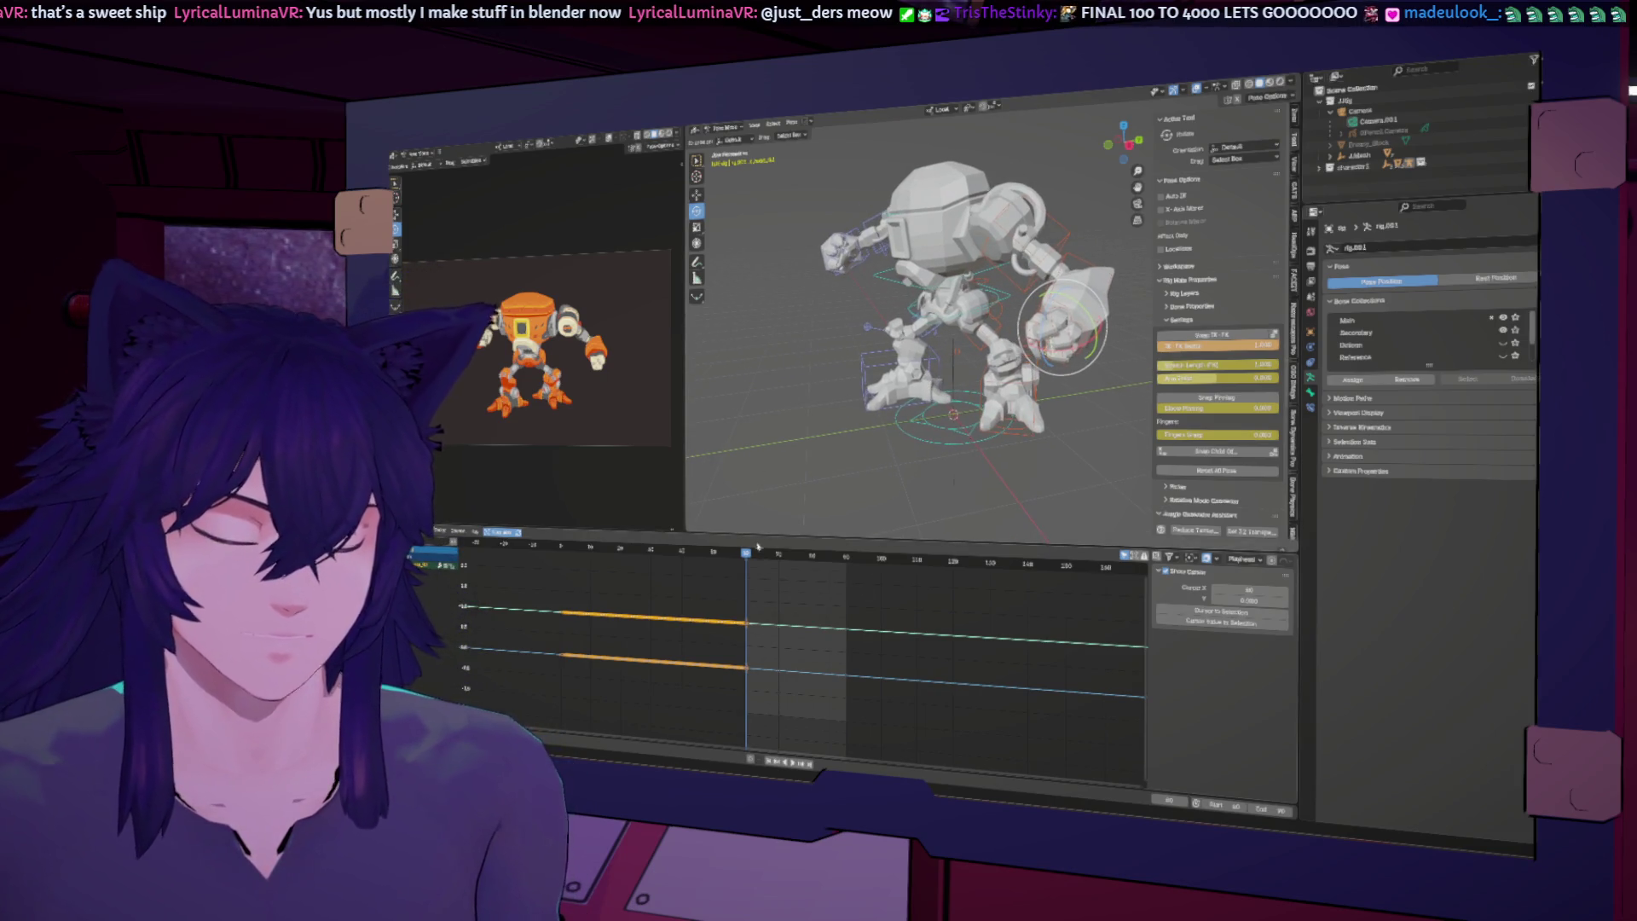
{"action": "left_click_drag", "start_coordinate": [747, 554], "coordinate": [839, 560]}
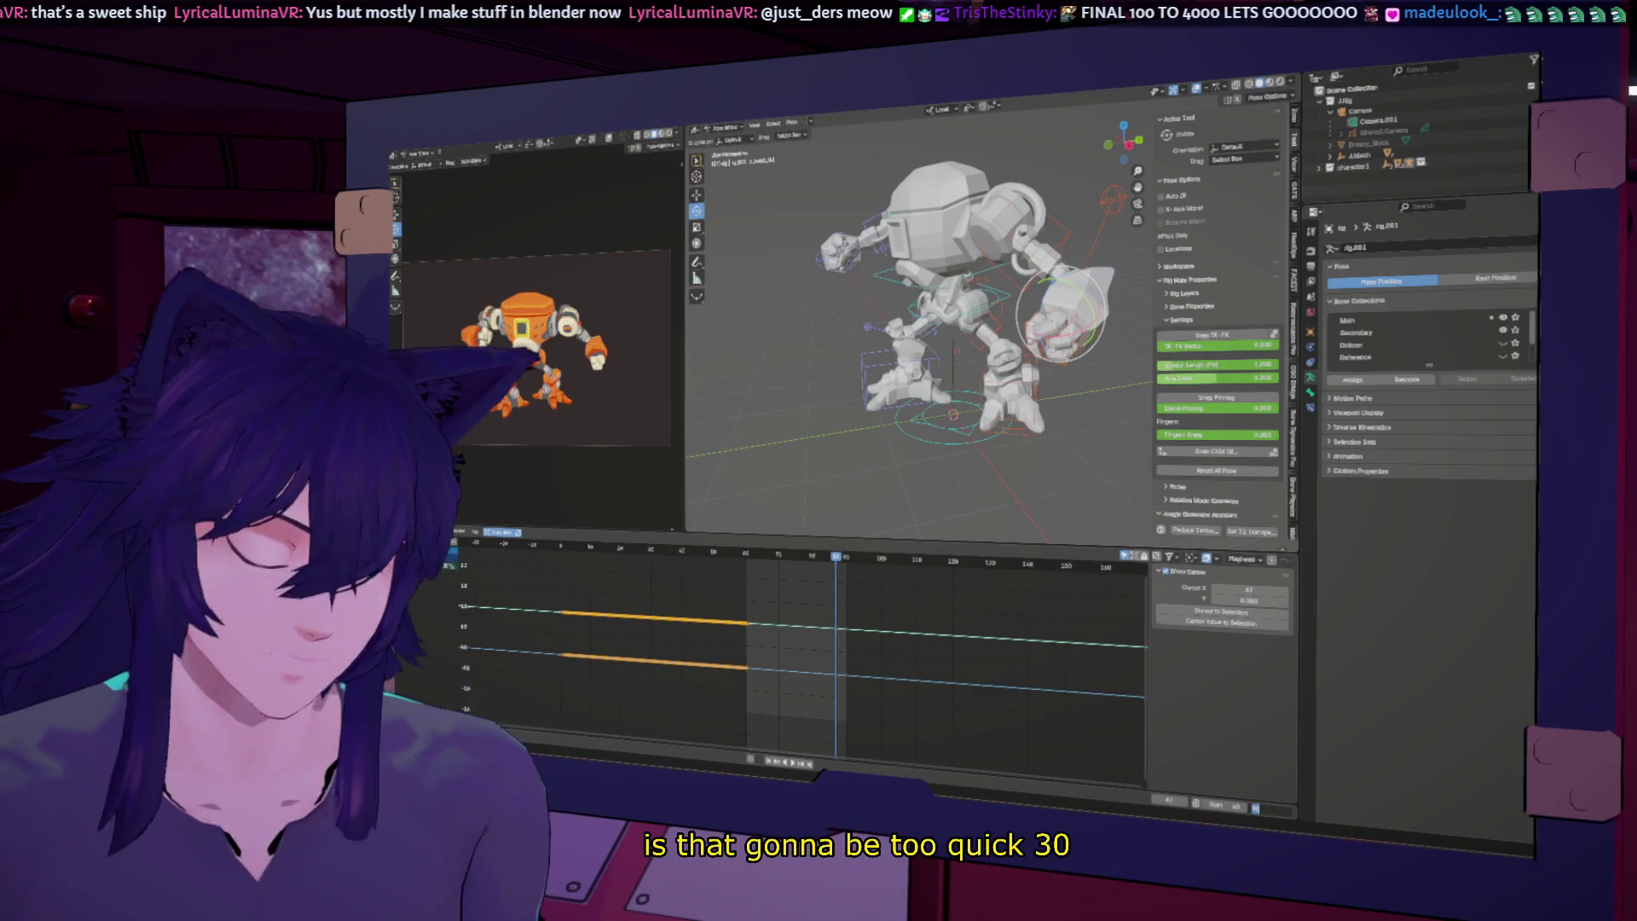
{"action": "type", "text": "120"}
{"action": "key", "text": "Return"}
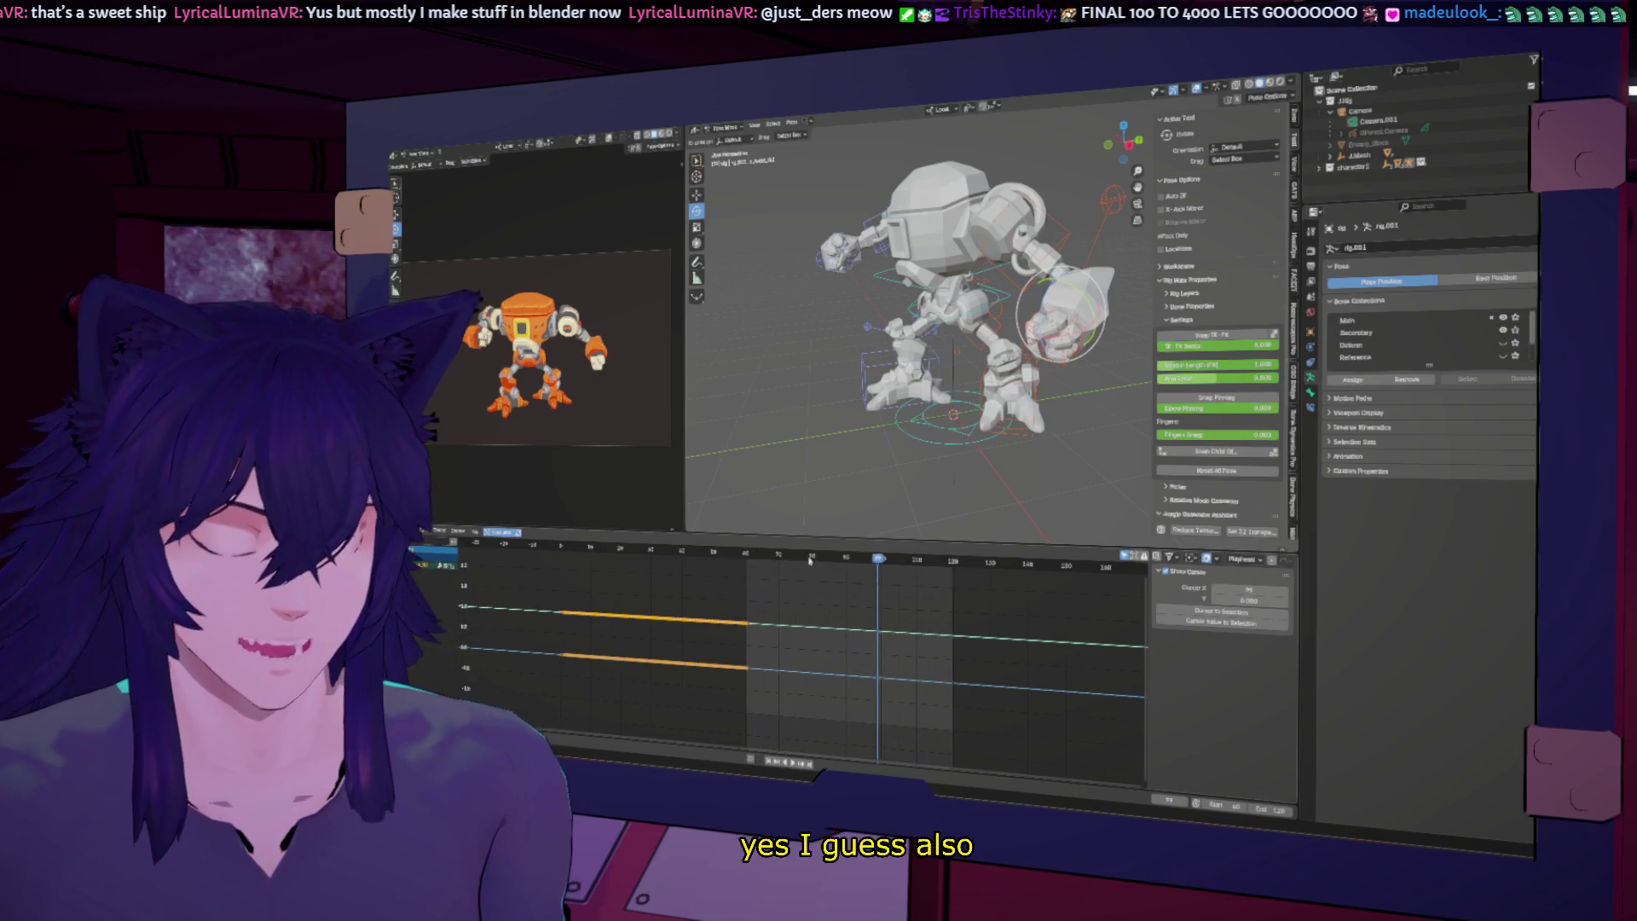
Step: Return to about frame 70, select the torso control and switch to the Move tool
{"action": "key", "text": "r"}
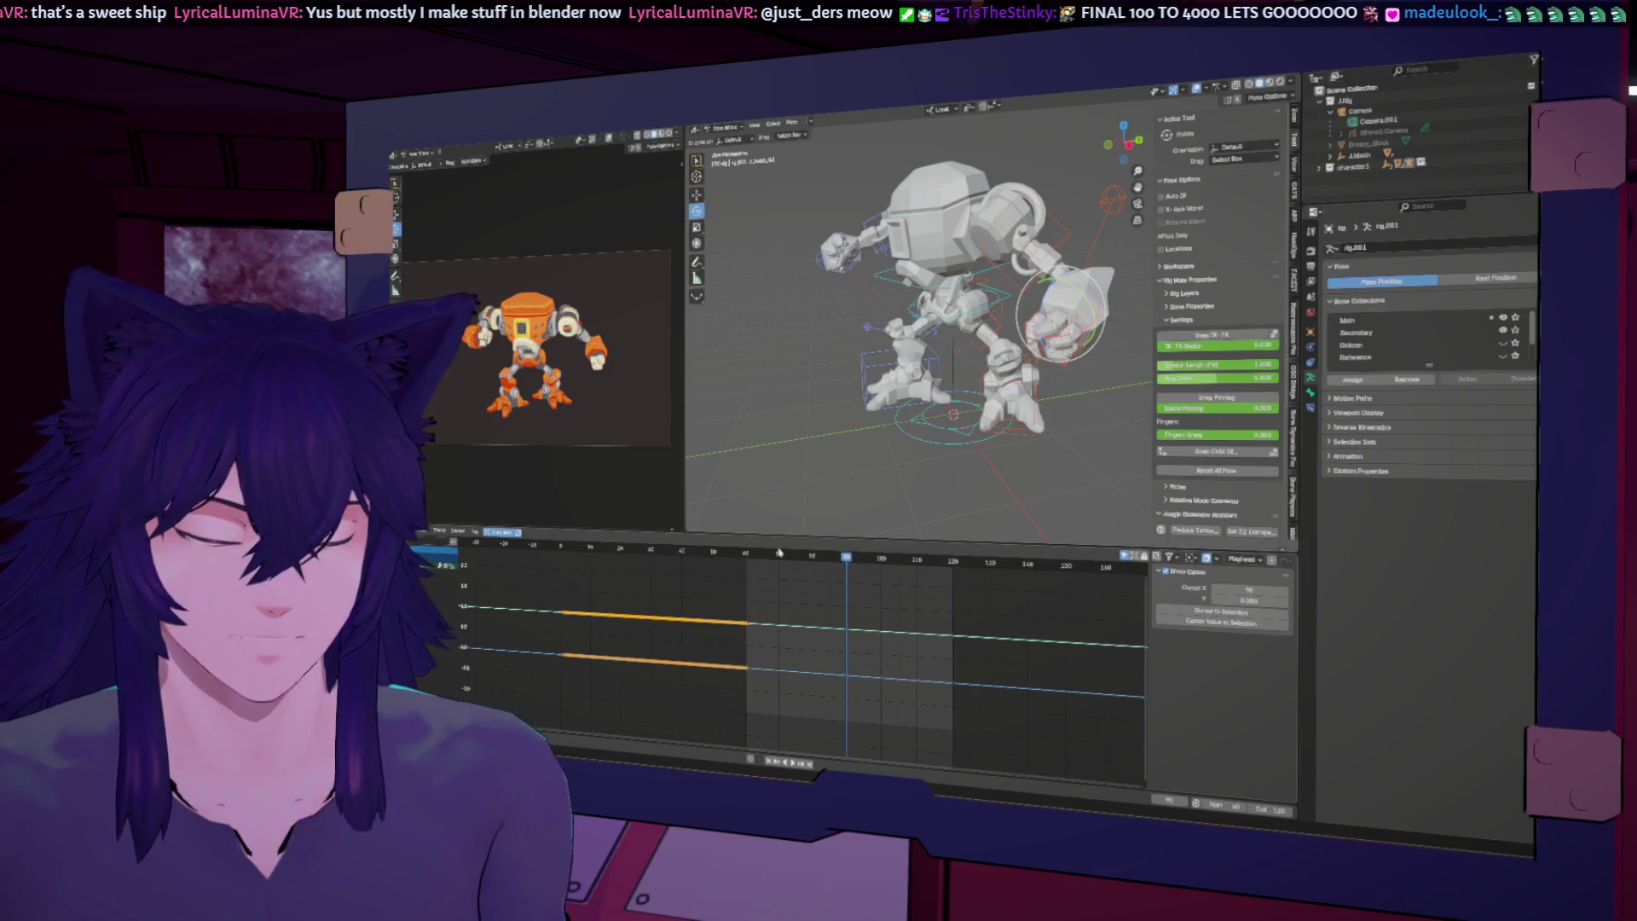
{"action": "left_click_drag", "start_coordinate": [747, 555], "coordinate": [780, 560]}
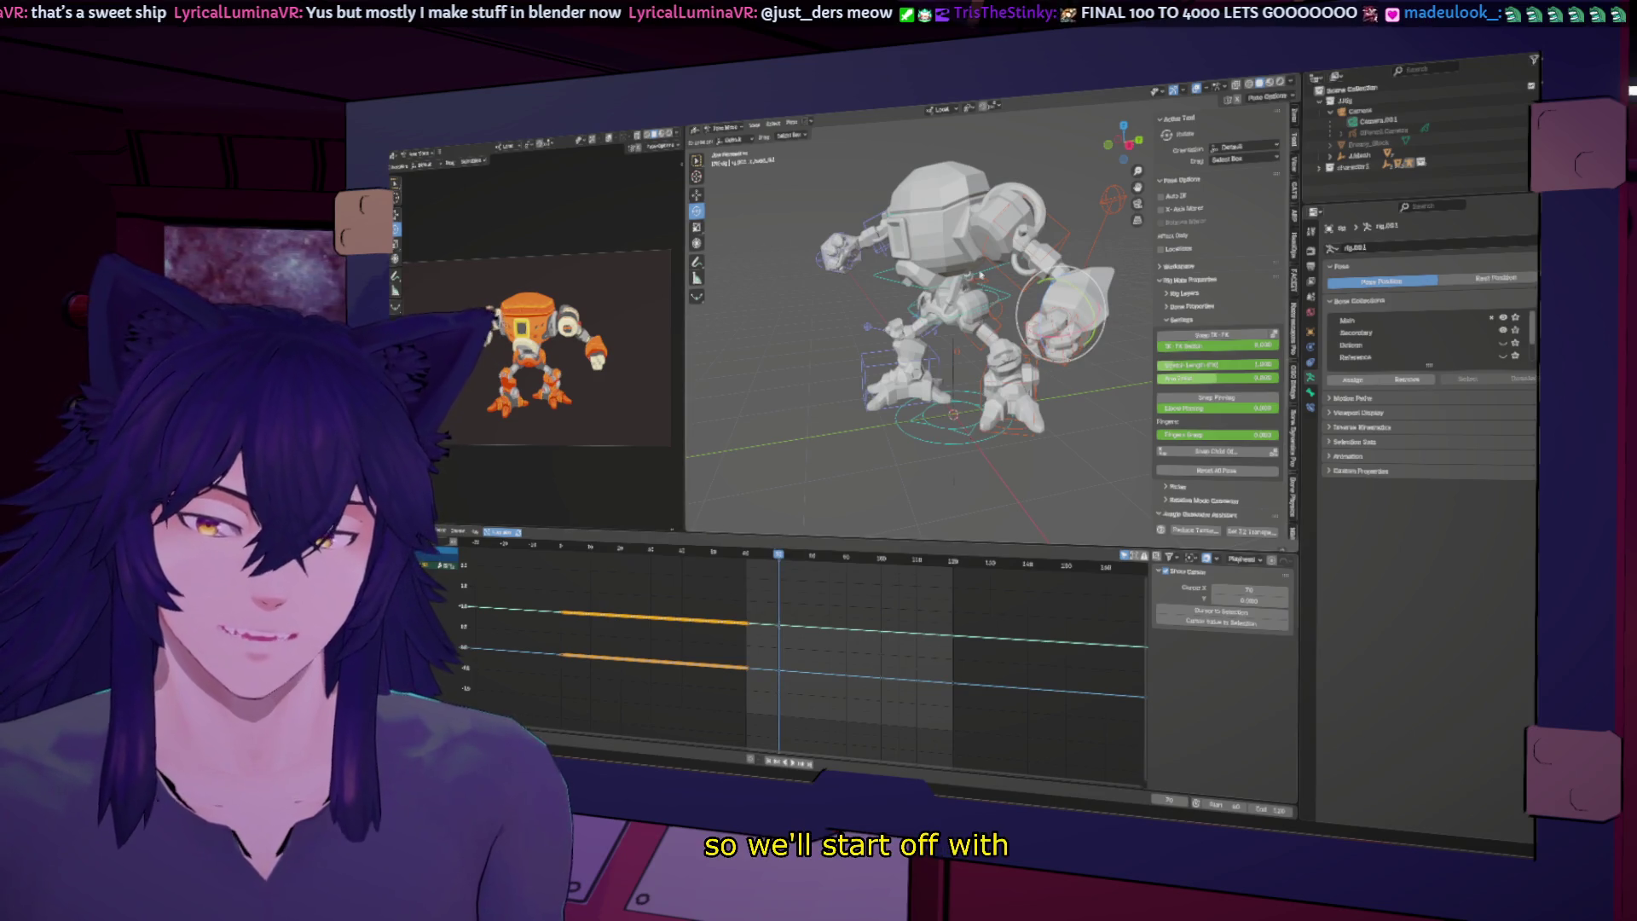
{"action": "left_click", "coordinate": [1003, 299]}
{"action": "left_click", "coordinate": [696, 195]}
{"action": "left_click", "coordinate": [959, 285]}
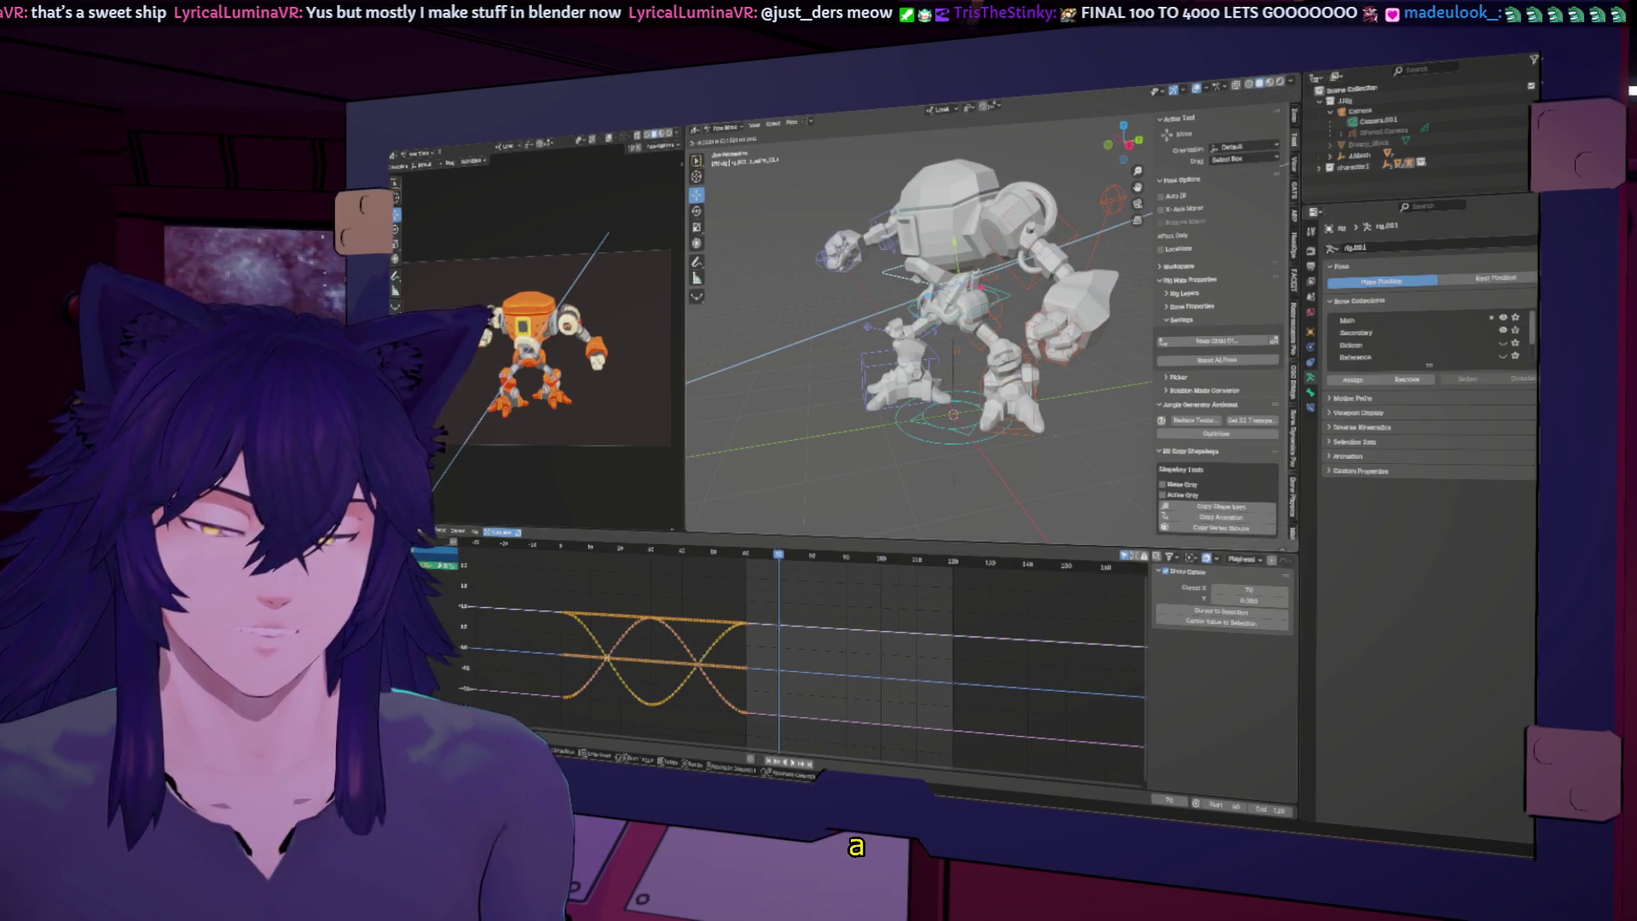
Step: Select the arm control and snap it from IK to FK, undoing then redoing the snap
{"action": "left_click", "coordinate": [1007, 297]}
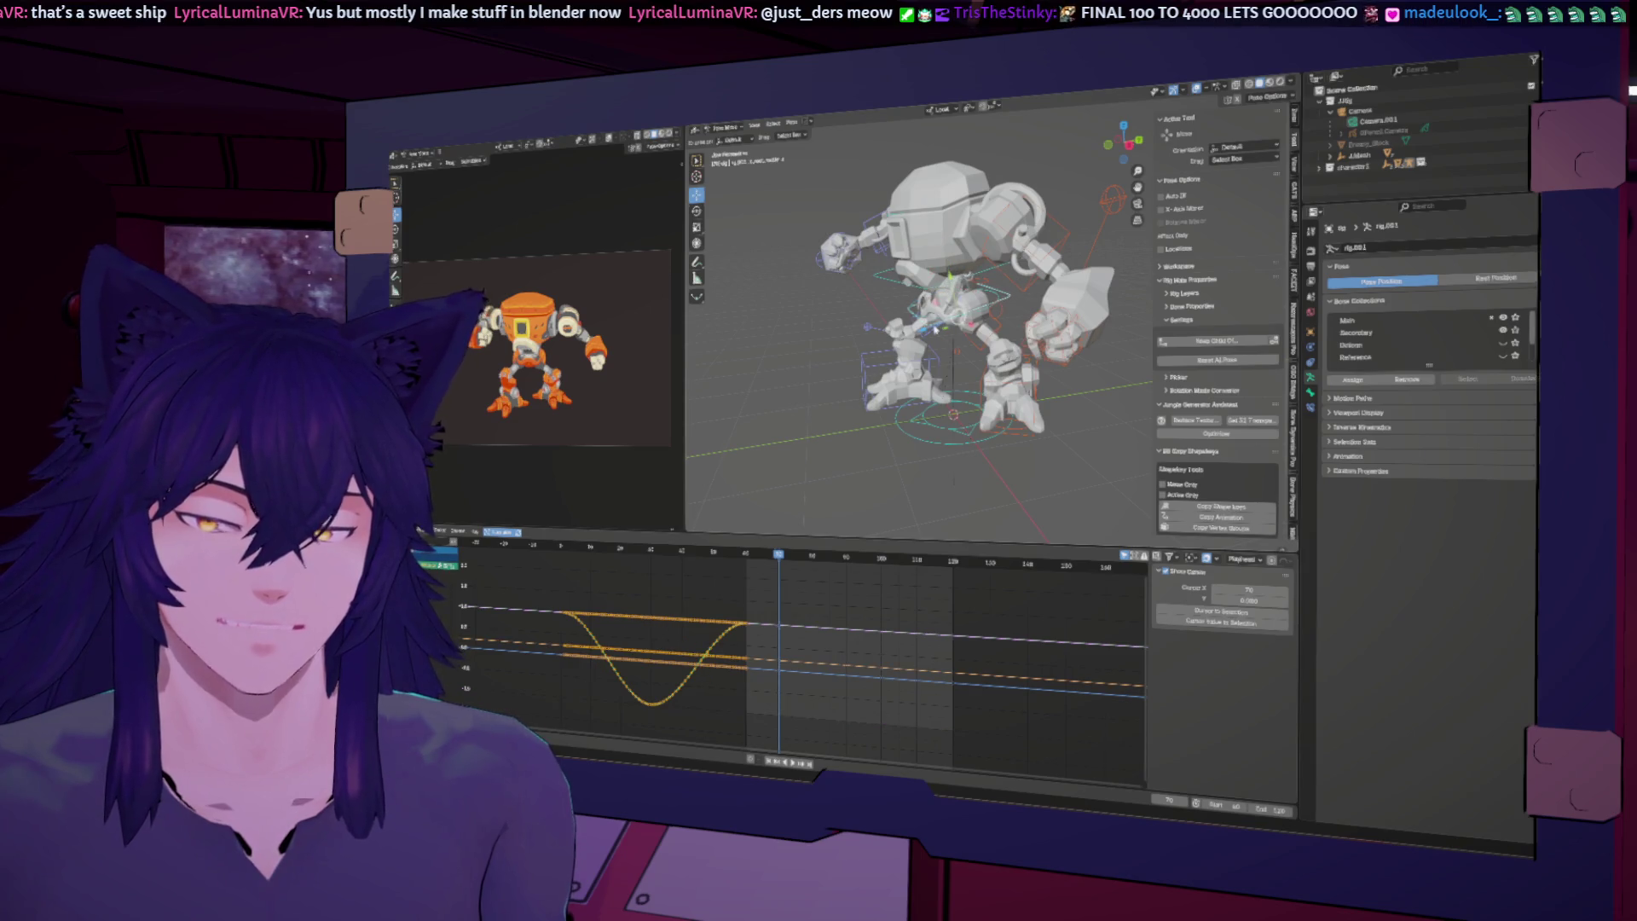
{"action": "left_click", "coordinate": [851, 275]}
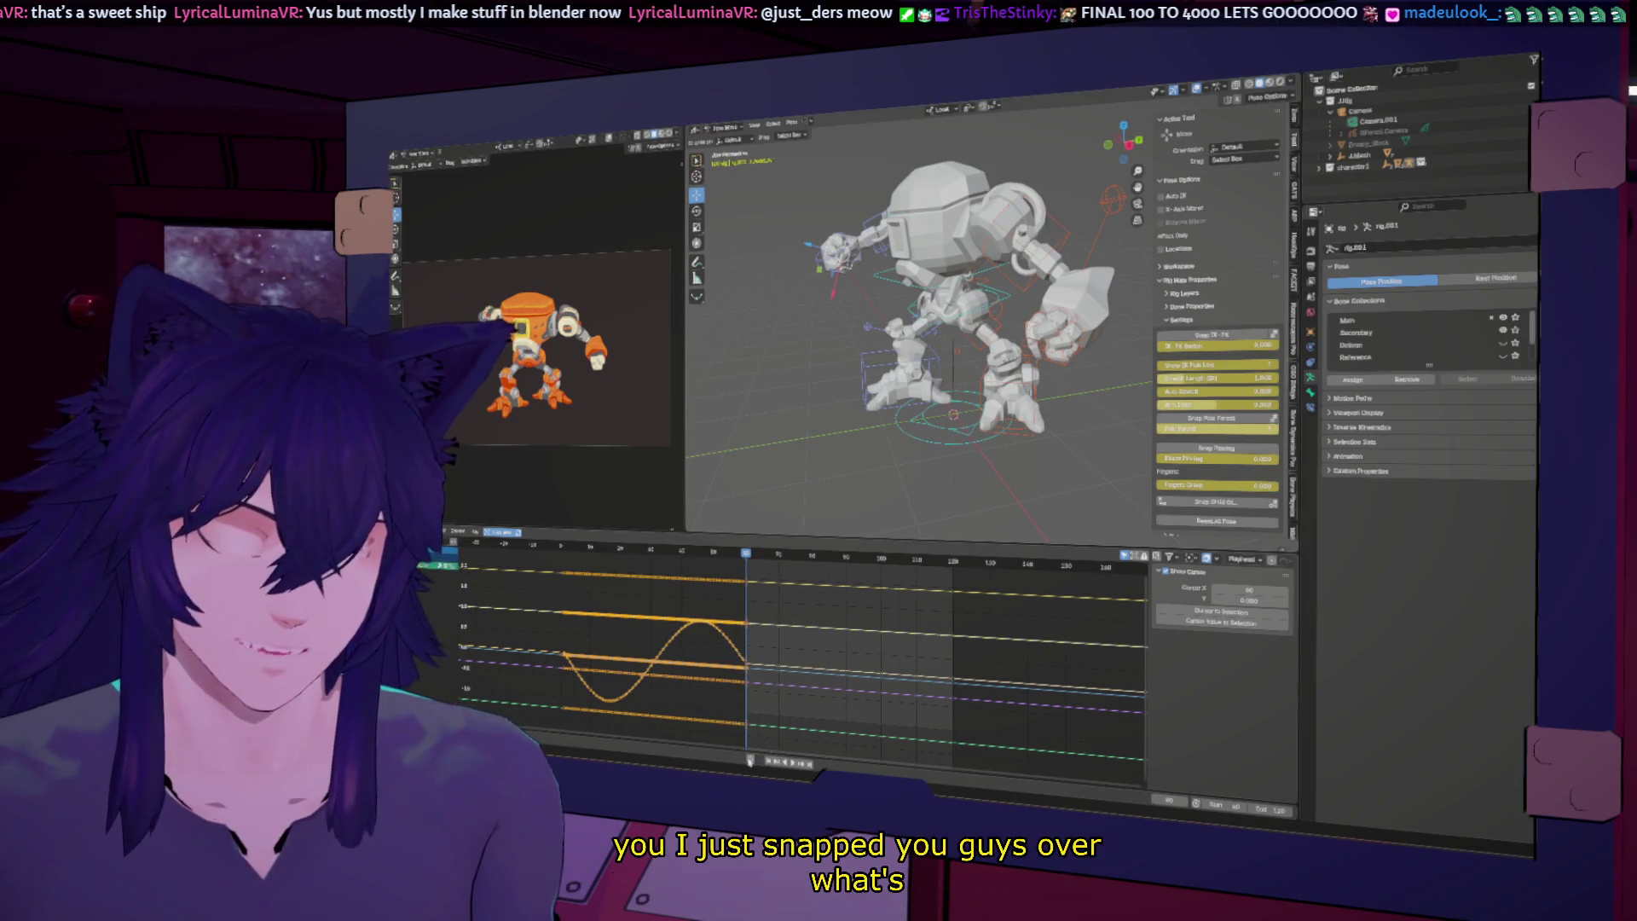
{"action": "left_click", "coordinate": [1198, 333]}
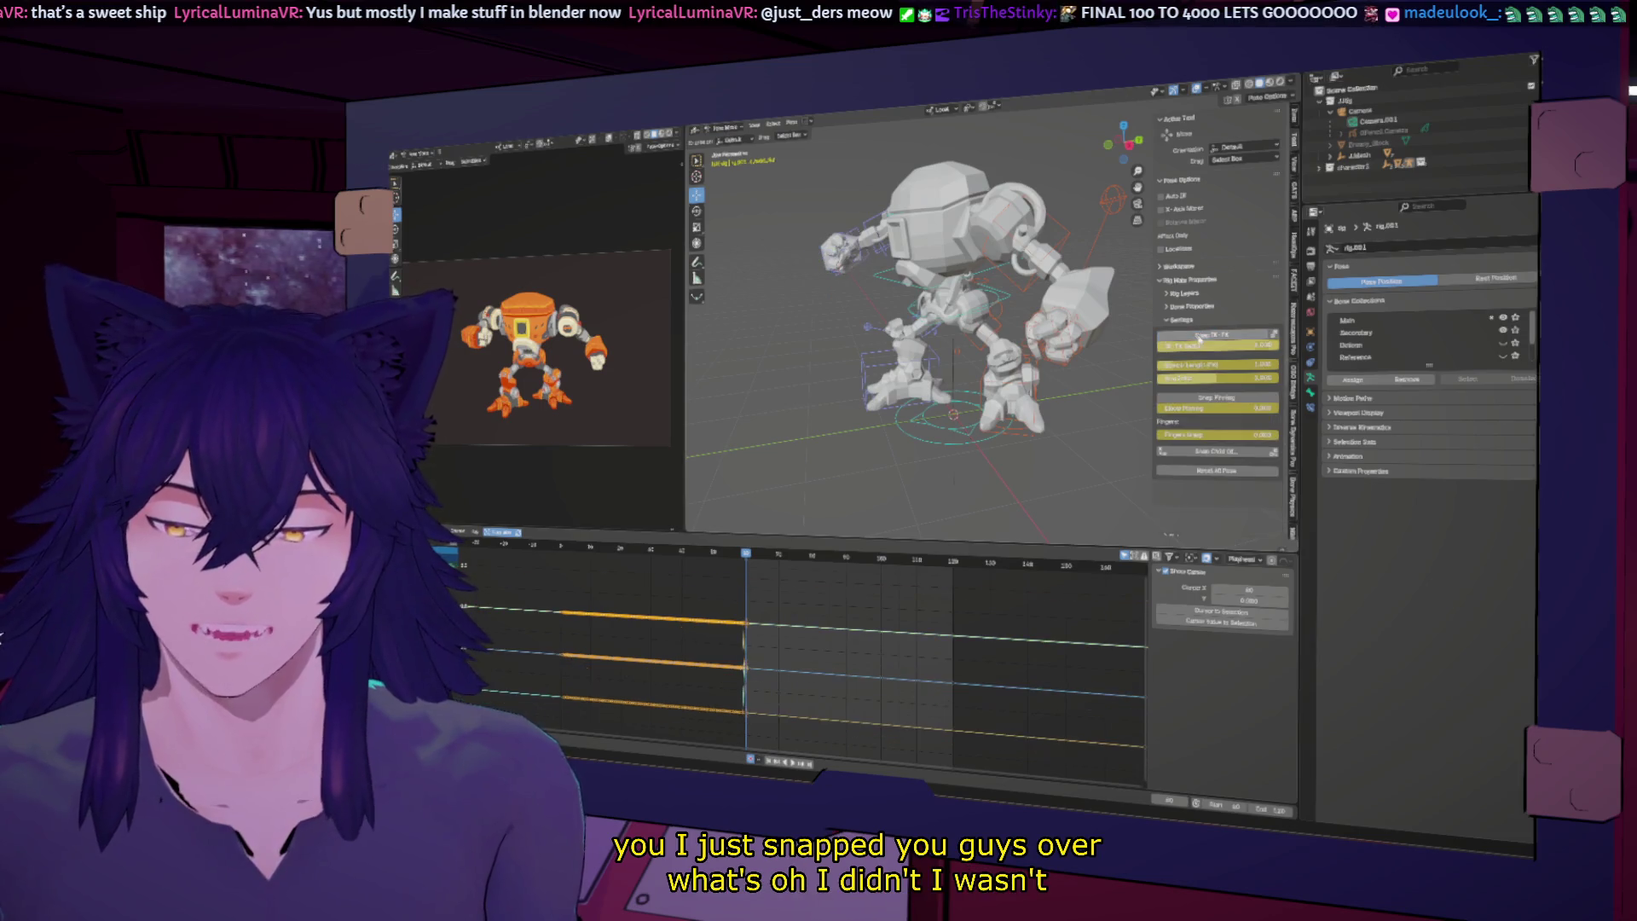
{"action": "key", "text": "ctrl+z"}
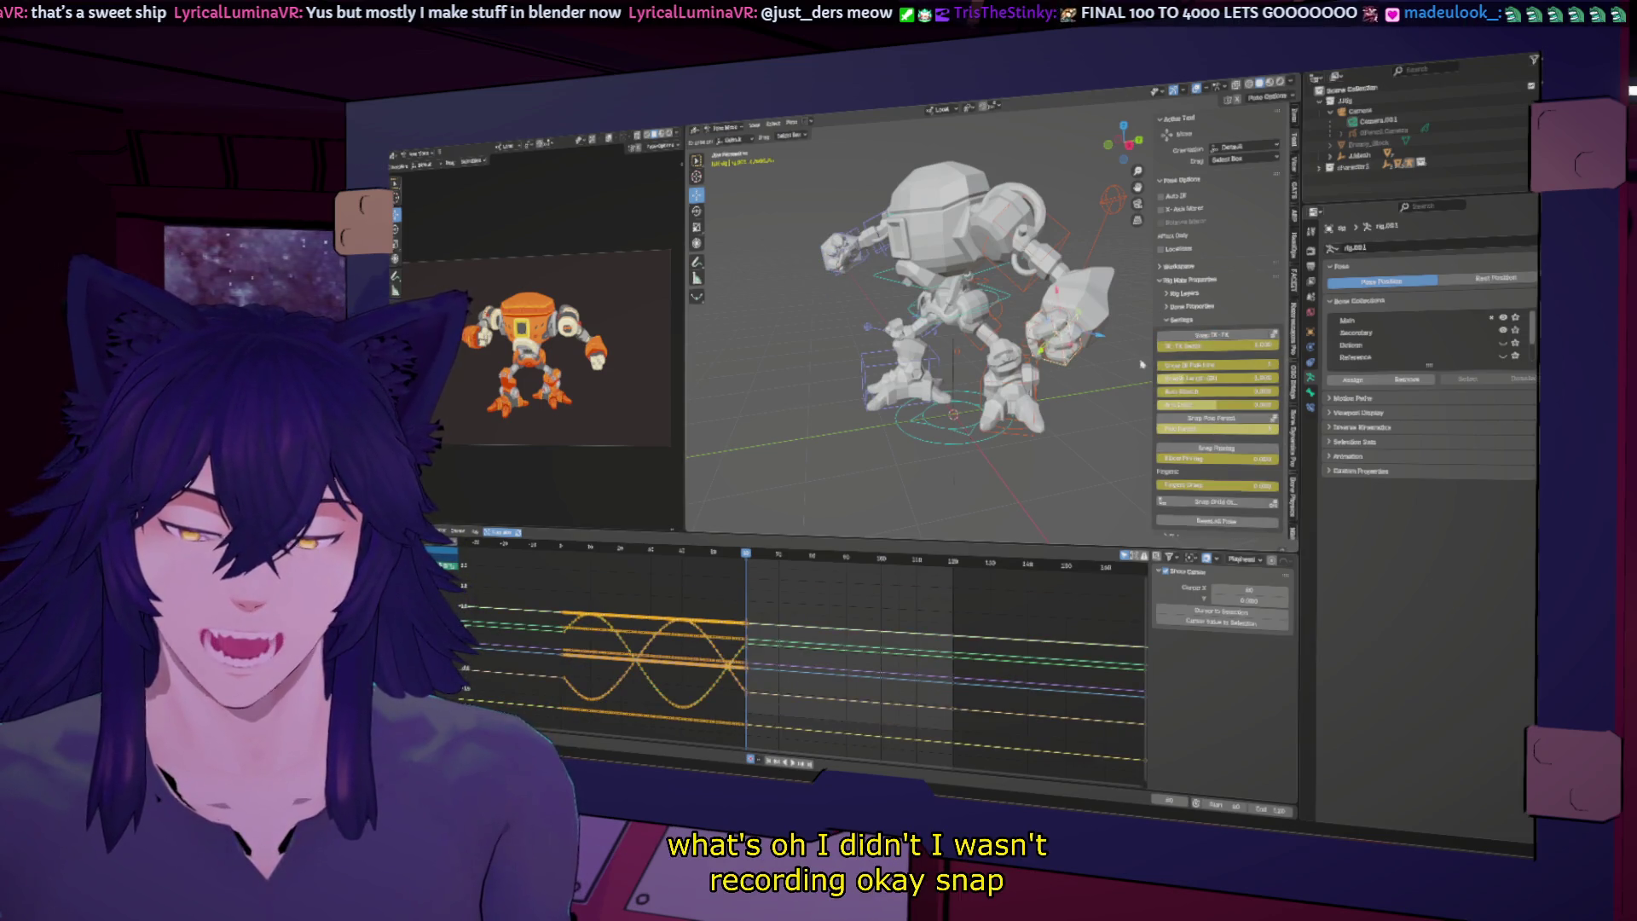
{"action": "key", "text": "ctrl+shift+z"}
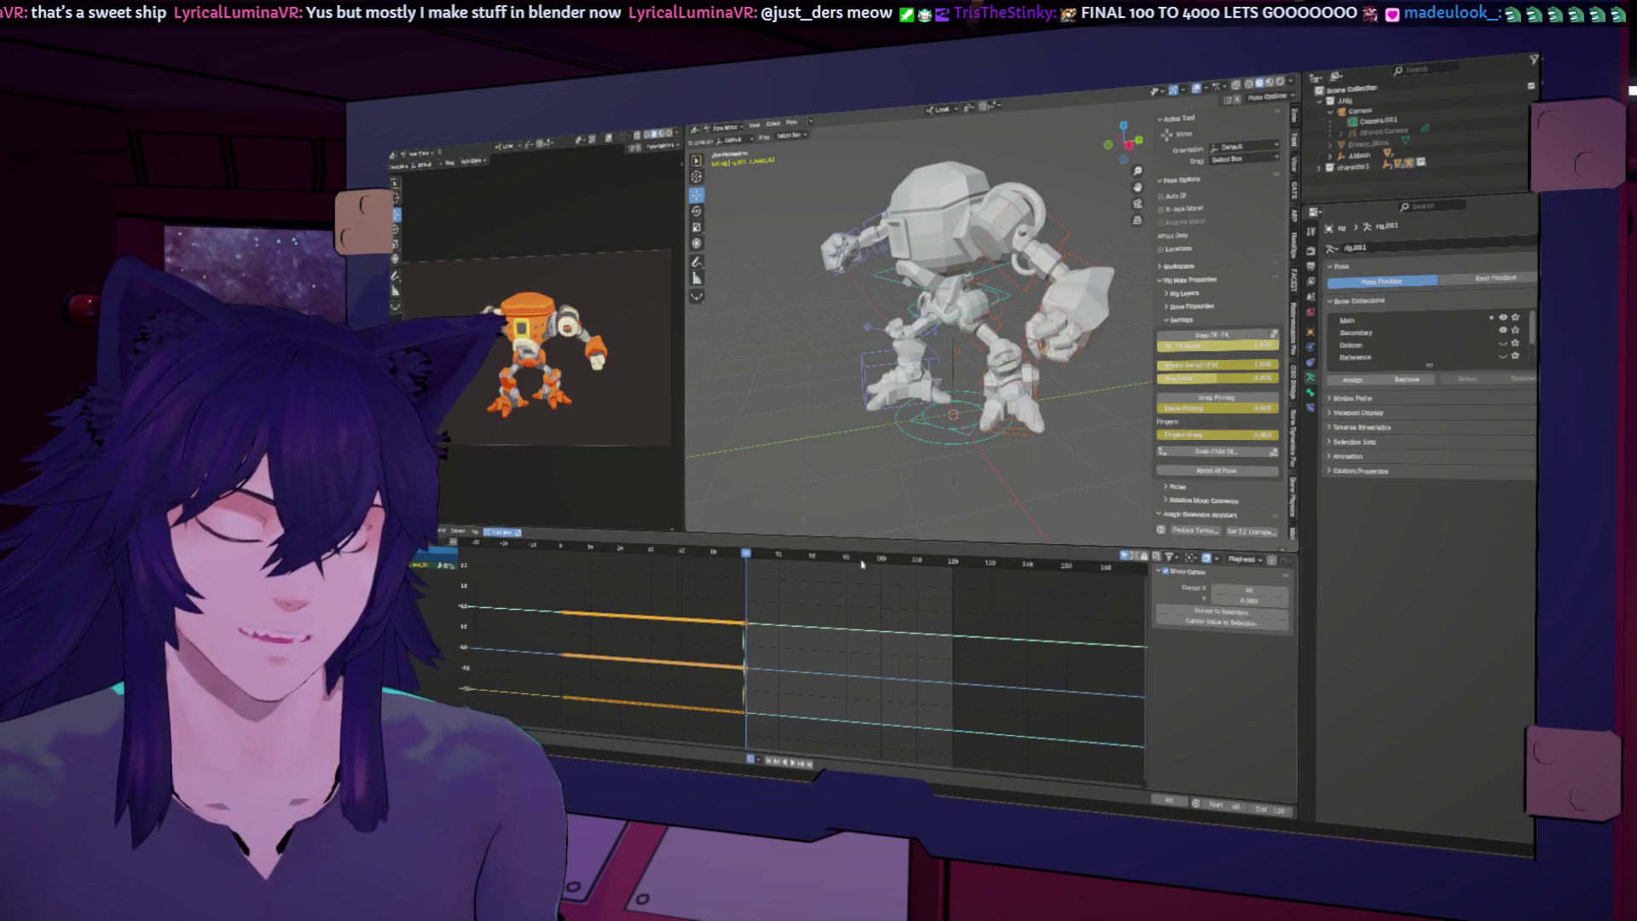
Step: Select a different control bone and move the current frame to around frame 61
{"action": "scroll", "coordinate": [696, 638], "scroll_direction": "up", "scroll_amount": 2}
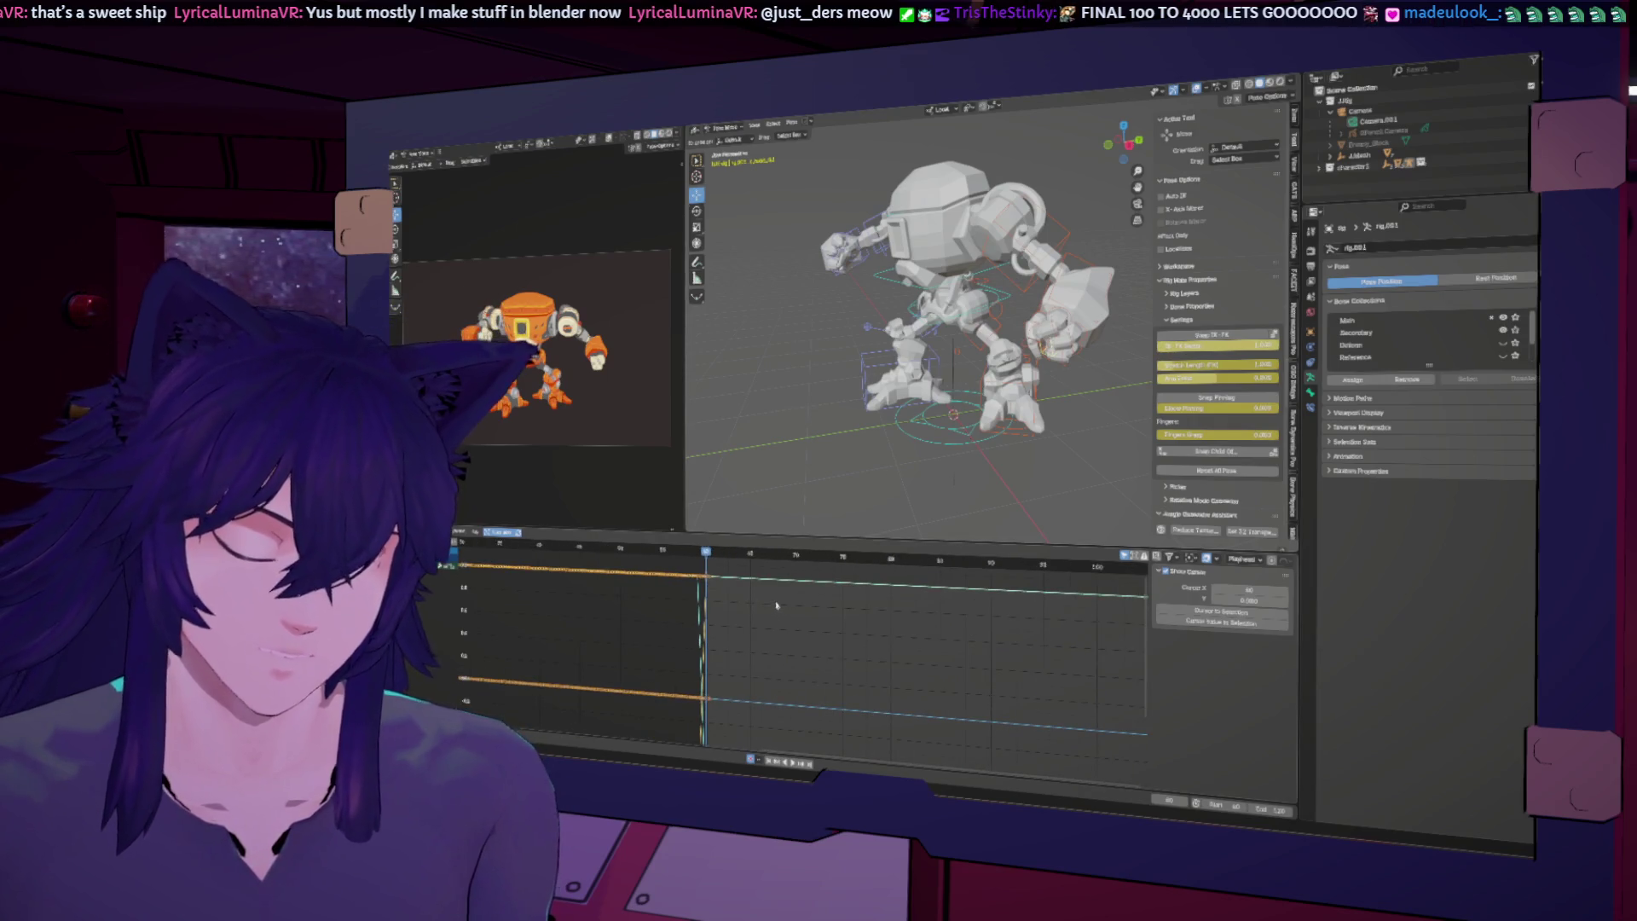
{"action": "key", "text": "shift+ctrl+m"}
{"action": "key", "text": "shift+ctrl+m"}
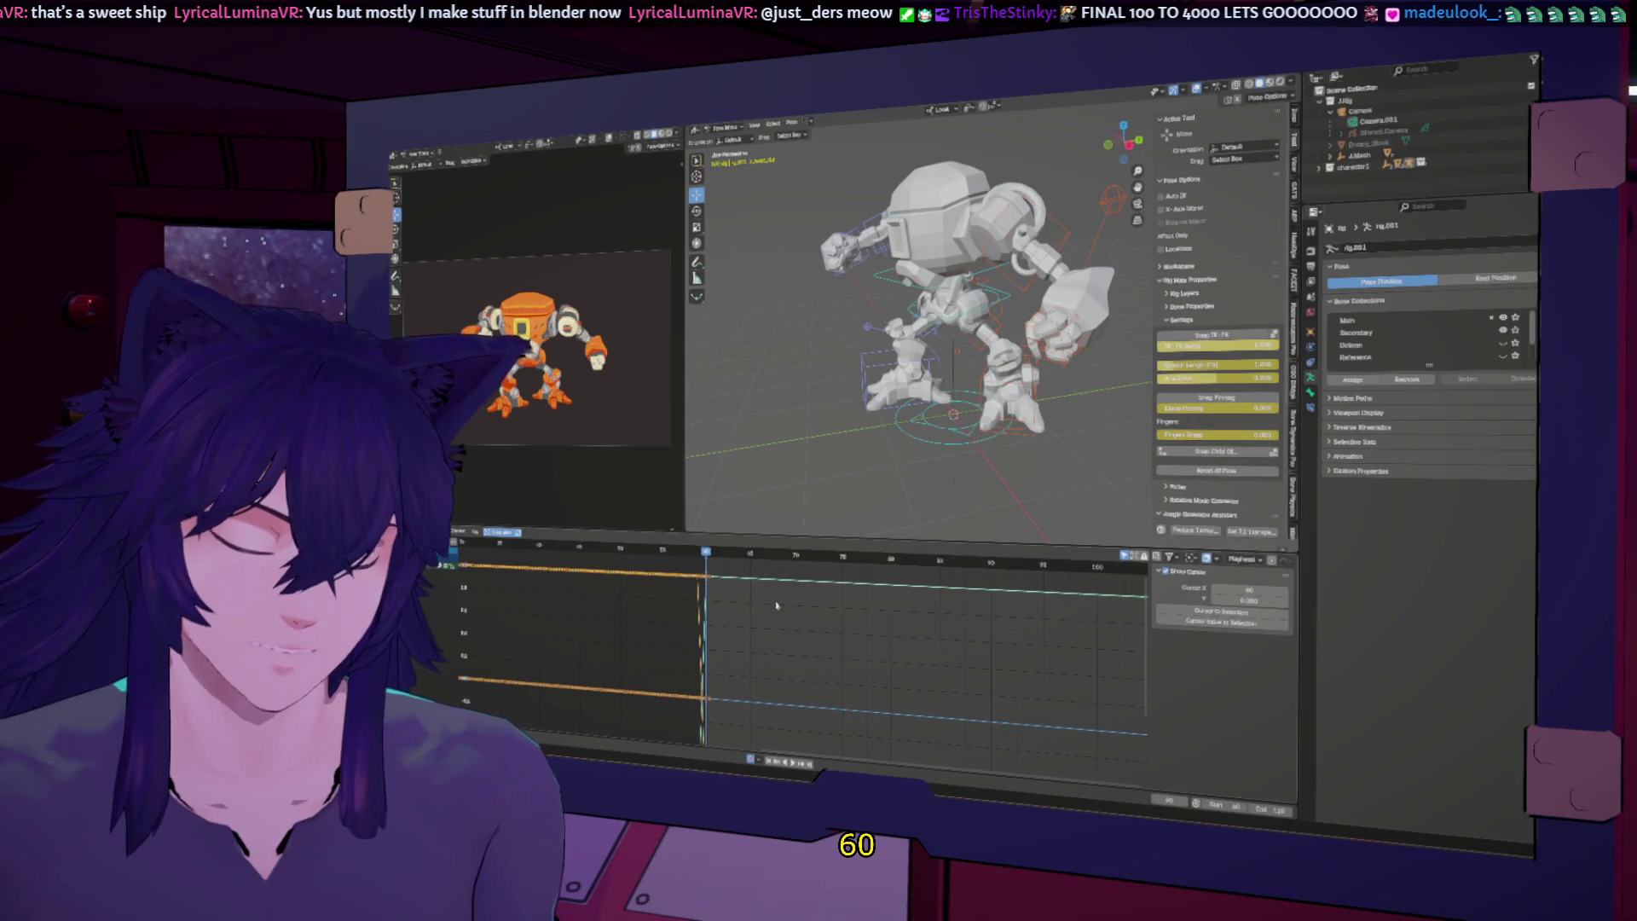
{"action": "key", "text": "shift+ctrl+m"}
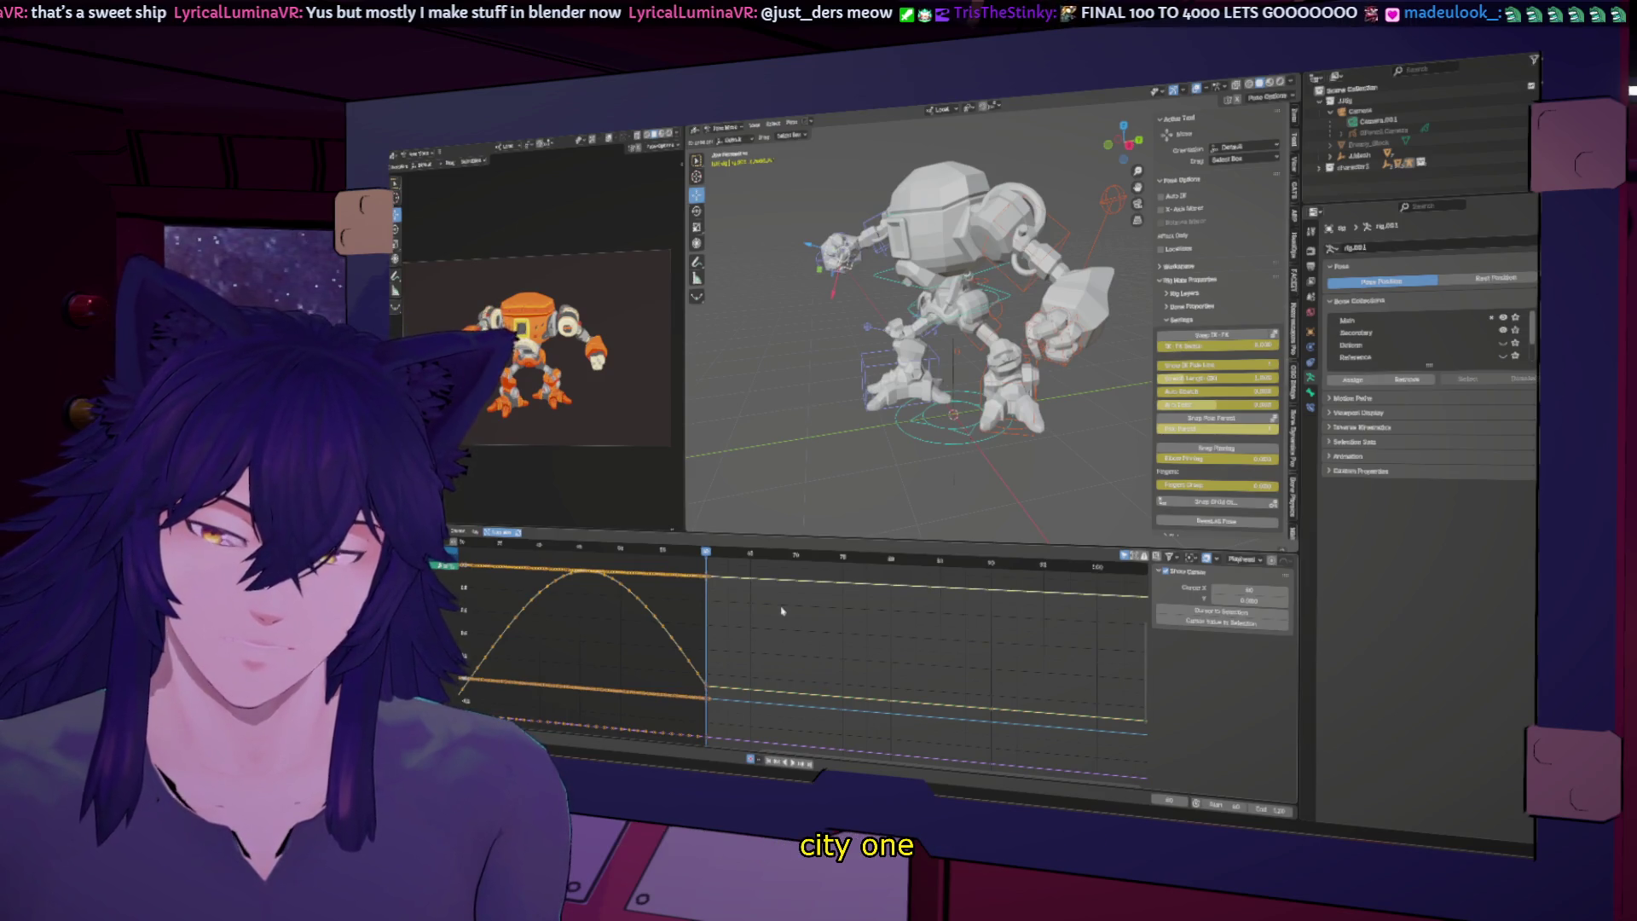
{"action": "key", "text": "Up"}
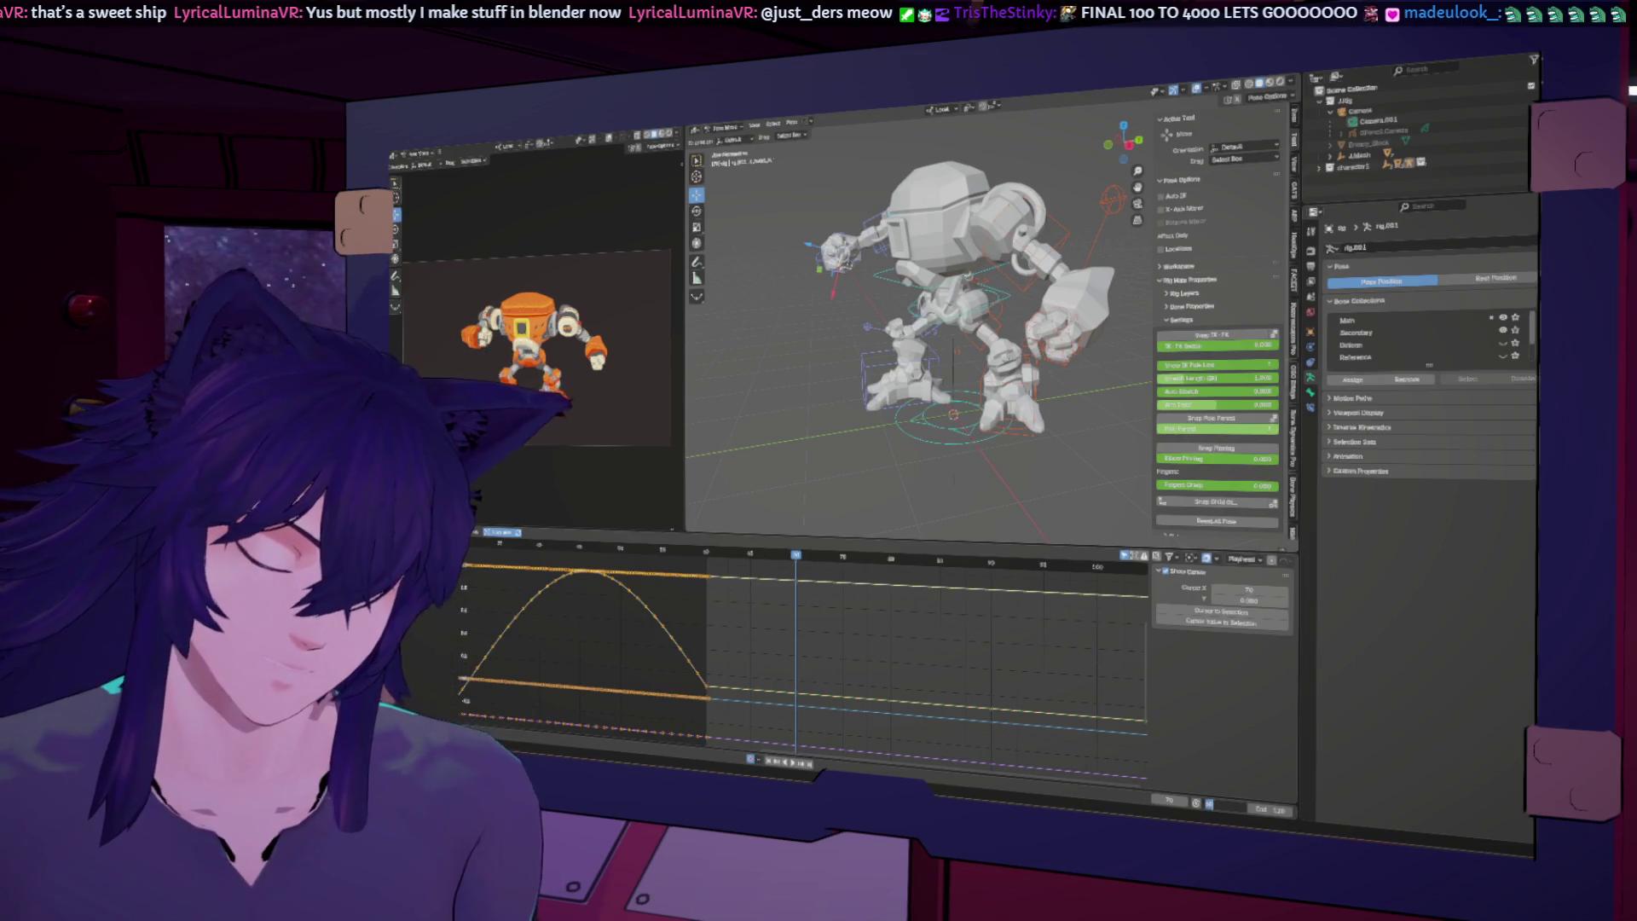
{"action": "key", "text": "Return"}
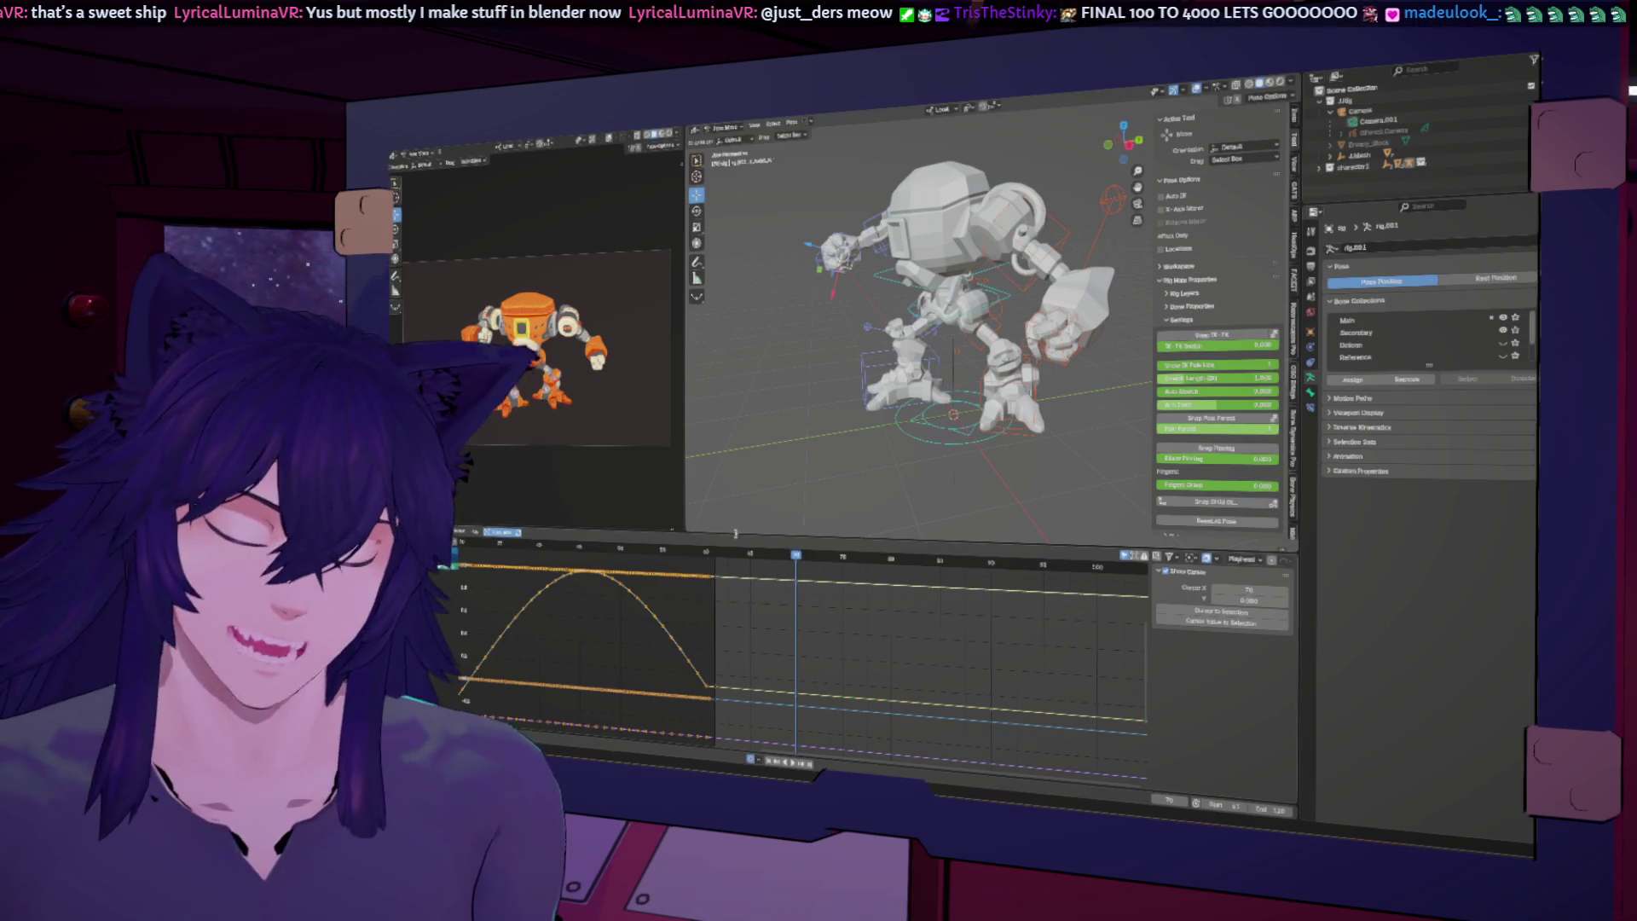
{"action": "key", "text": "shift+Left"}
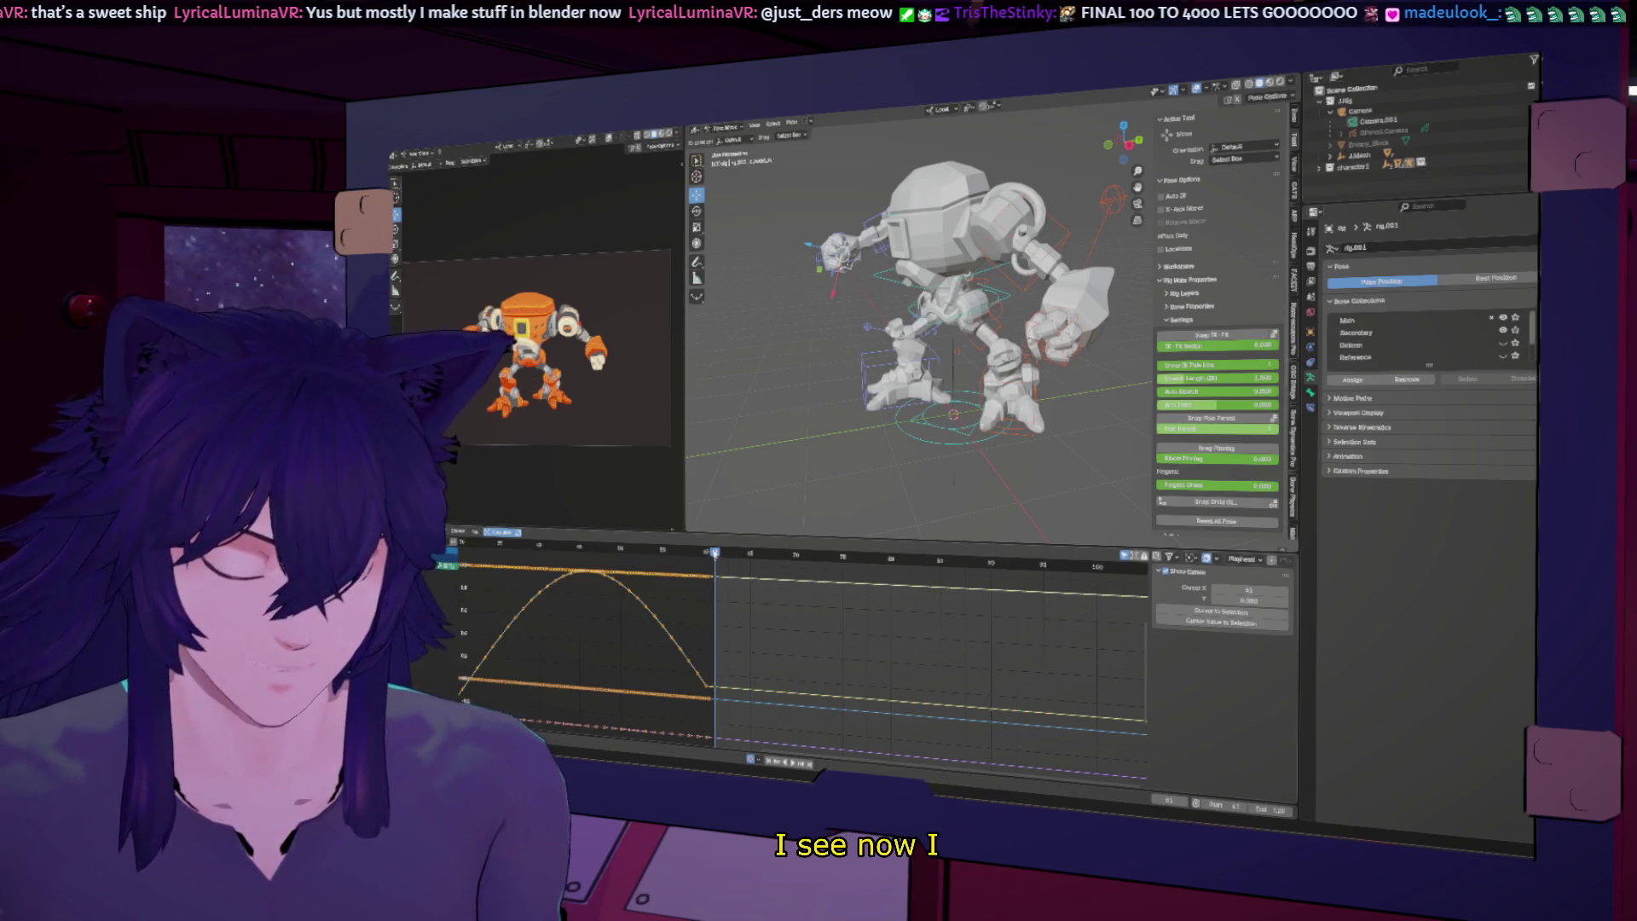
{"action": "left_click_drag", "start_coordinate": [715, 553], "coordinate": [707, 552]}
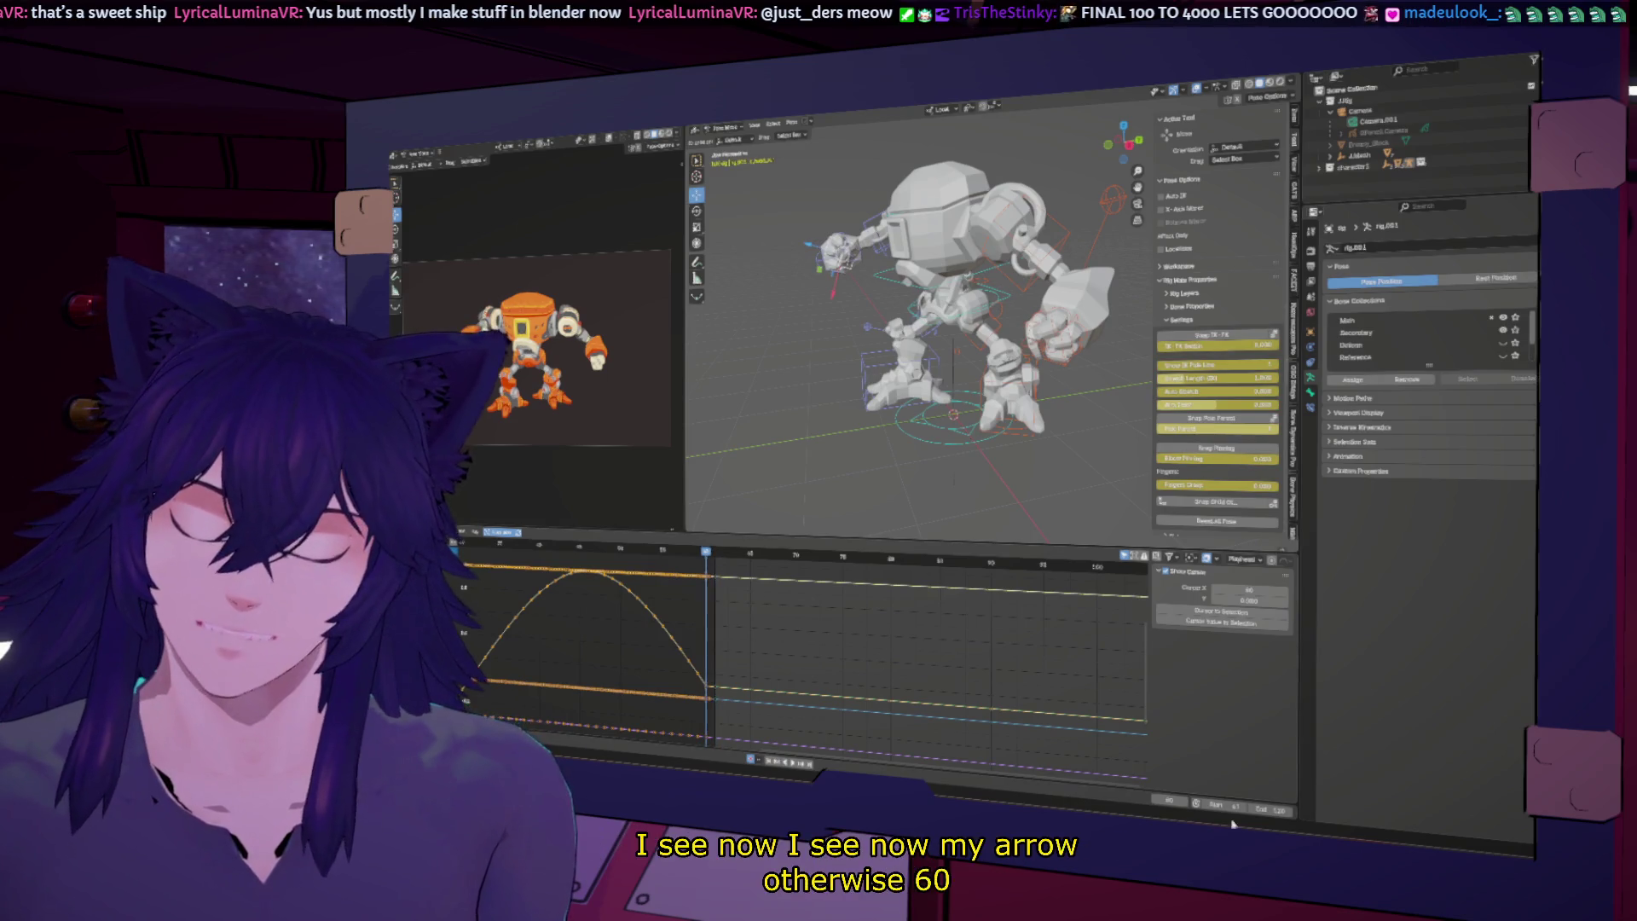
Step: Enter a new scene start frame in the timeline Start field
{"action": "left_click", "coordinate": [1211, 805]}
{"action": "type", "text": "4"}
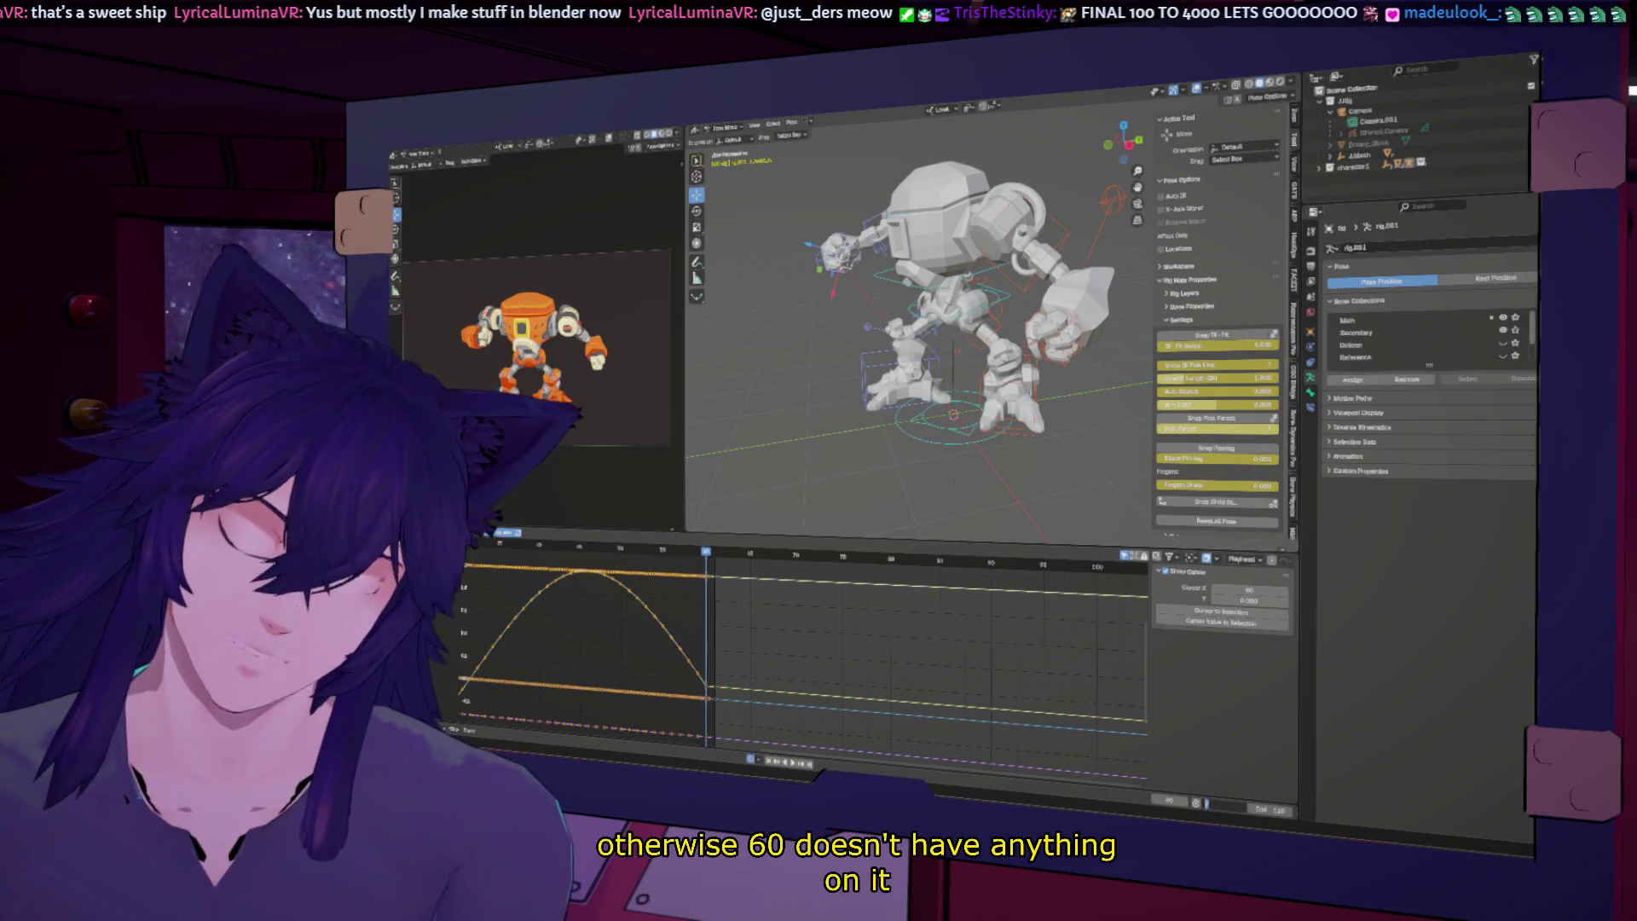
{"action": "key", "text": "Return"}
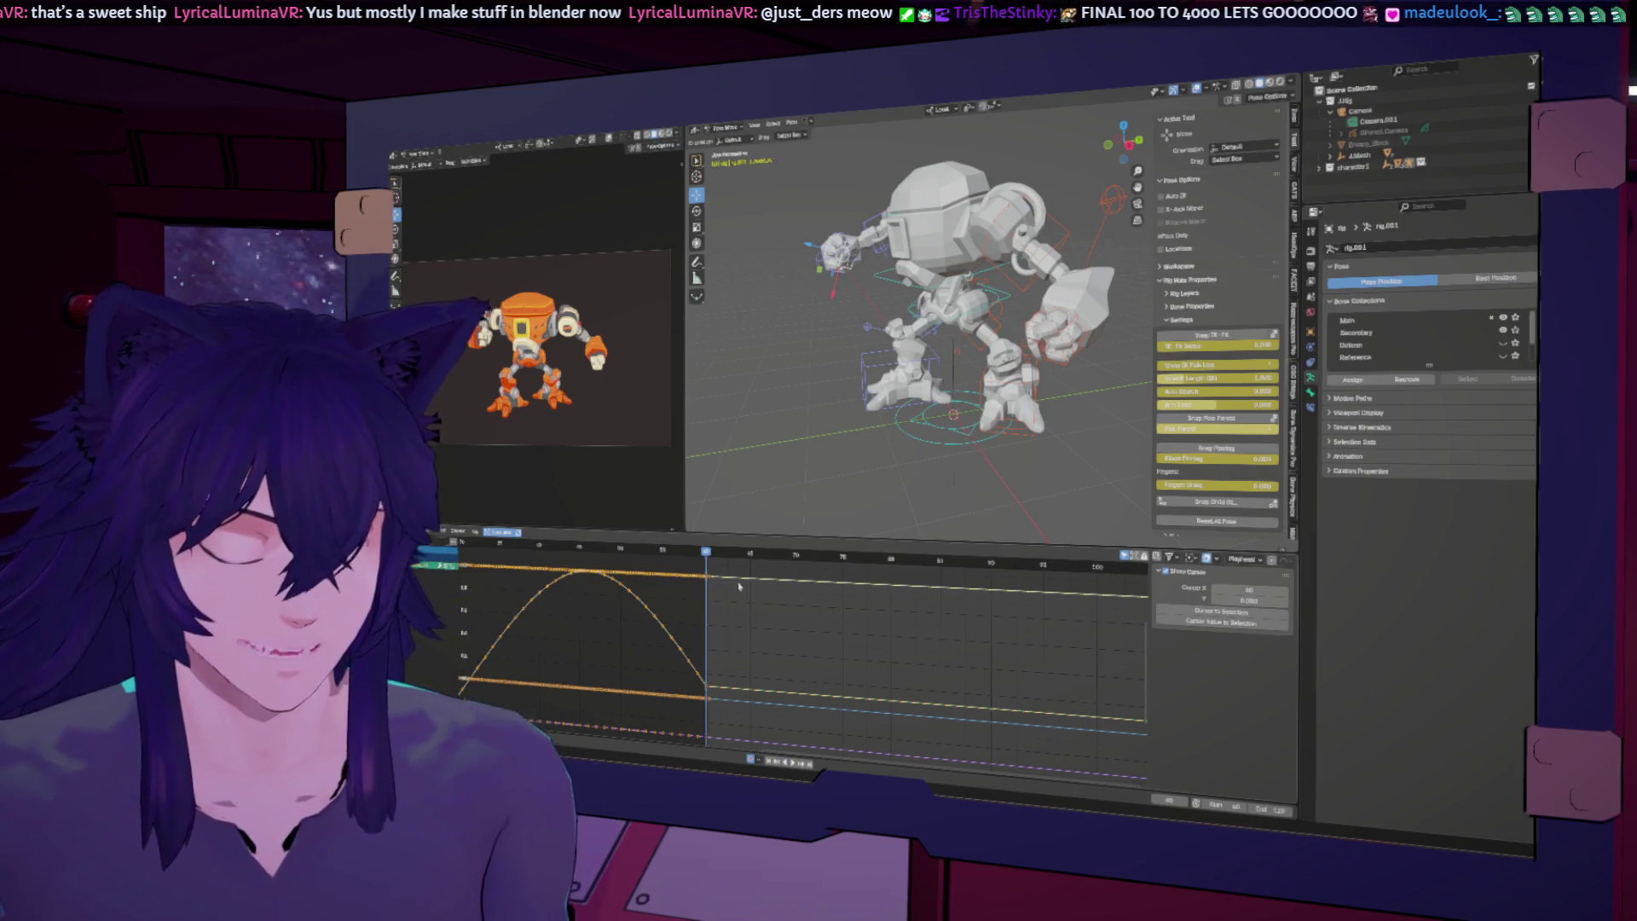
{"action": "scroll", "coordinate": [682, 703], "scroll_direction": "up", "scroll_amount": 2}
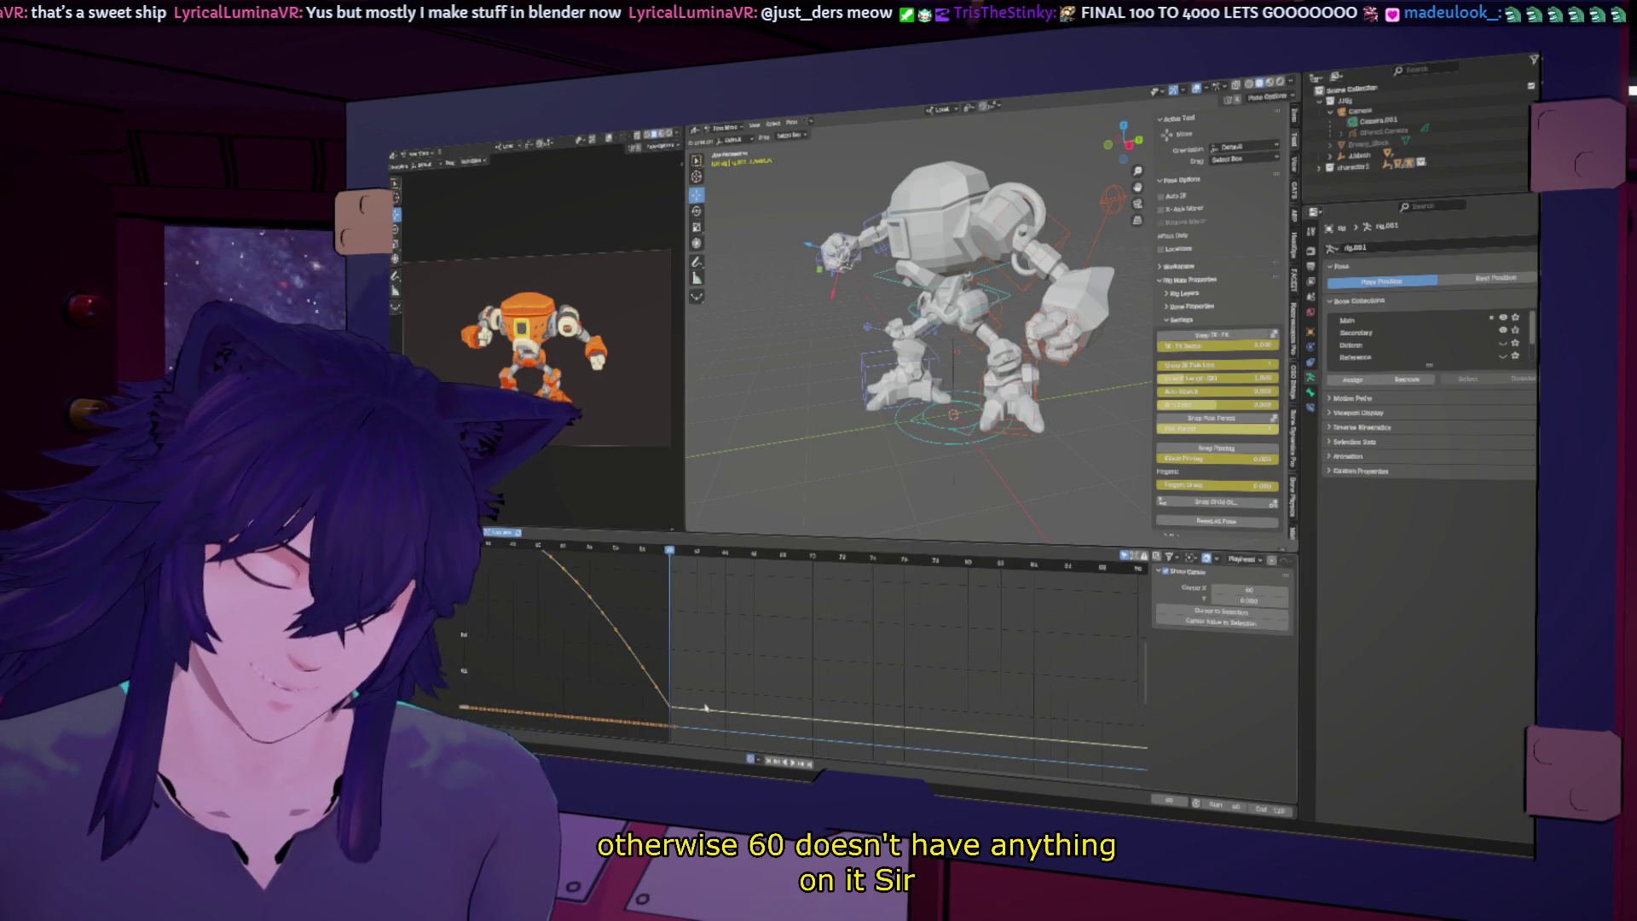
Step: Set the scene range to frames 41–61 and fit all curves in the graph
{"action": "left_click", "coordinate": [702, 710]}
{"action": "mouse_move", "coordinate": [682, 554]}
{"action": "left_mouse_down"}
{"action": "mouse_move", "coordinate": [711, 558]}
{"action": "mouse_move", "coordinate": [683, 561]}
{"action": "left_mouse_up"}
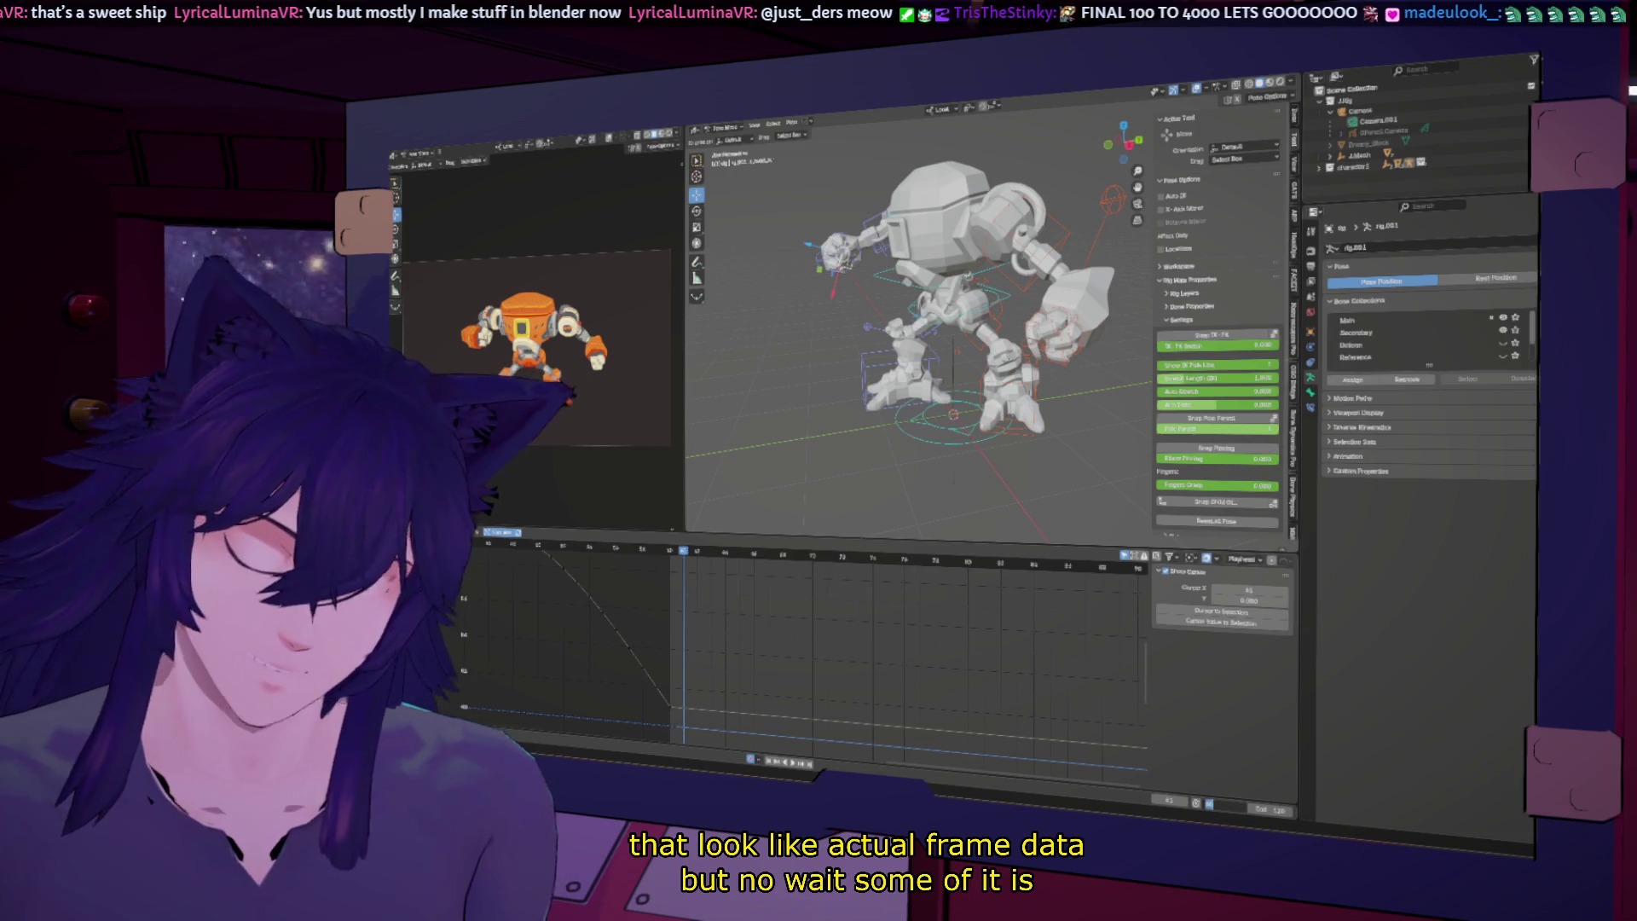
{"action": "key", "text": "Return"}
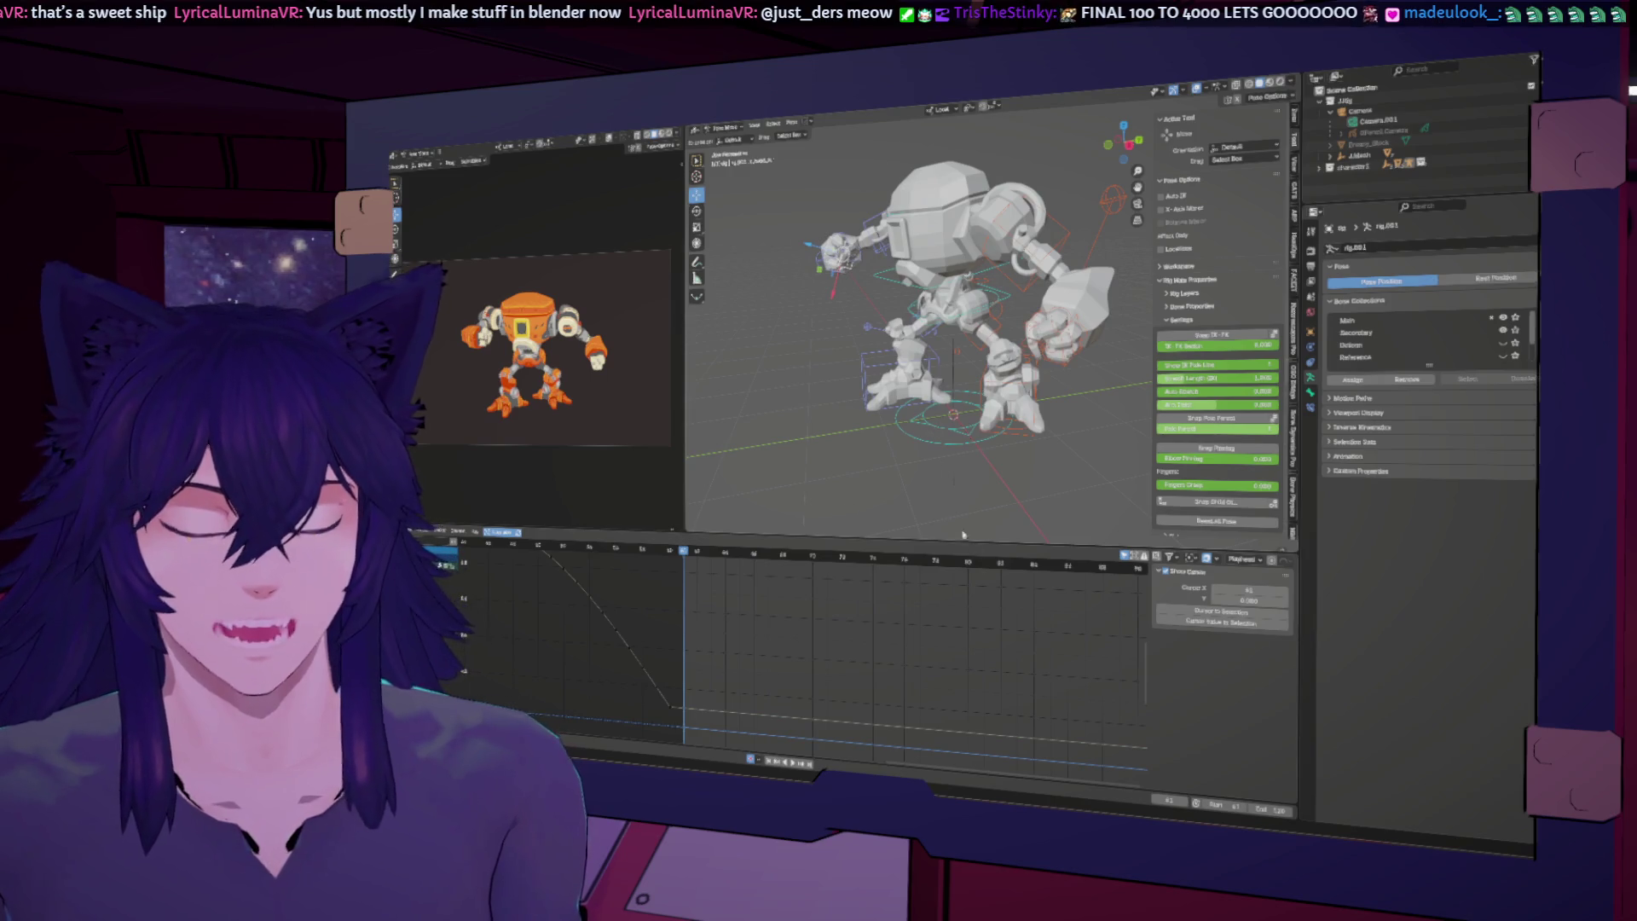
{"action": "type", "text": "61"}
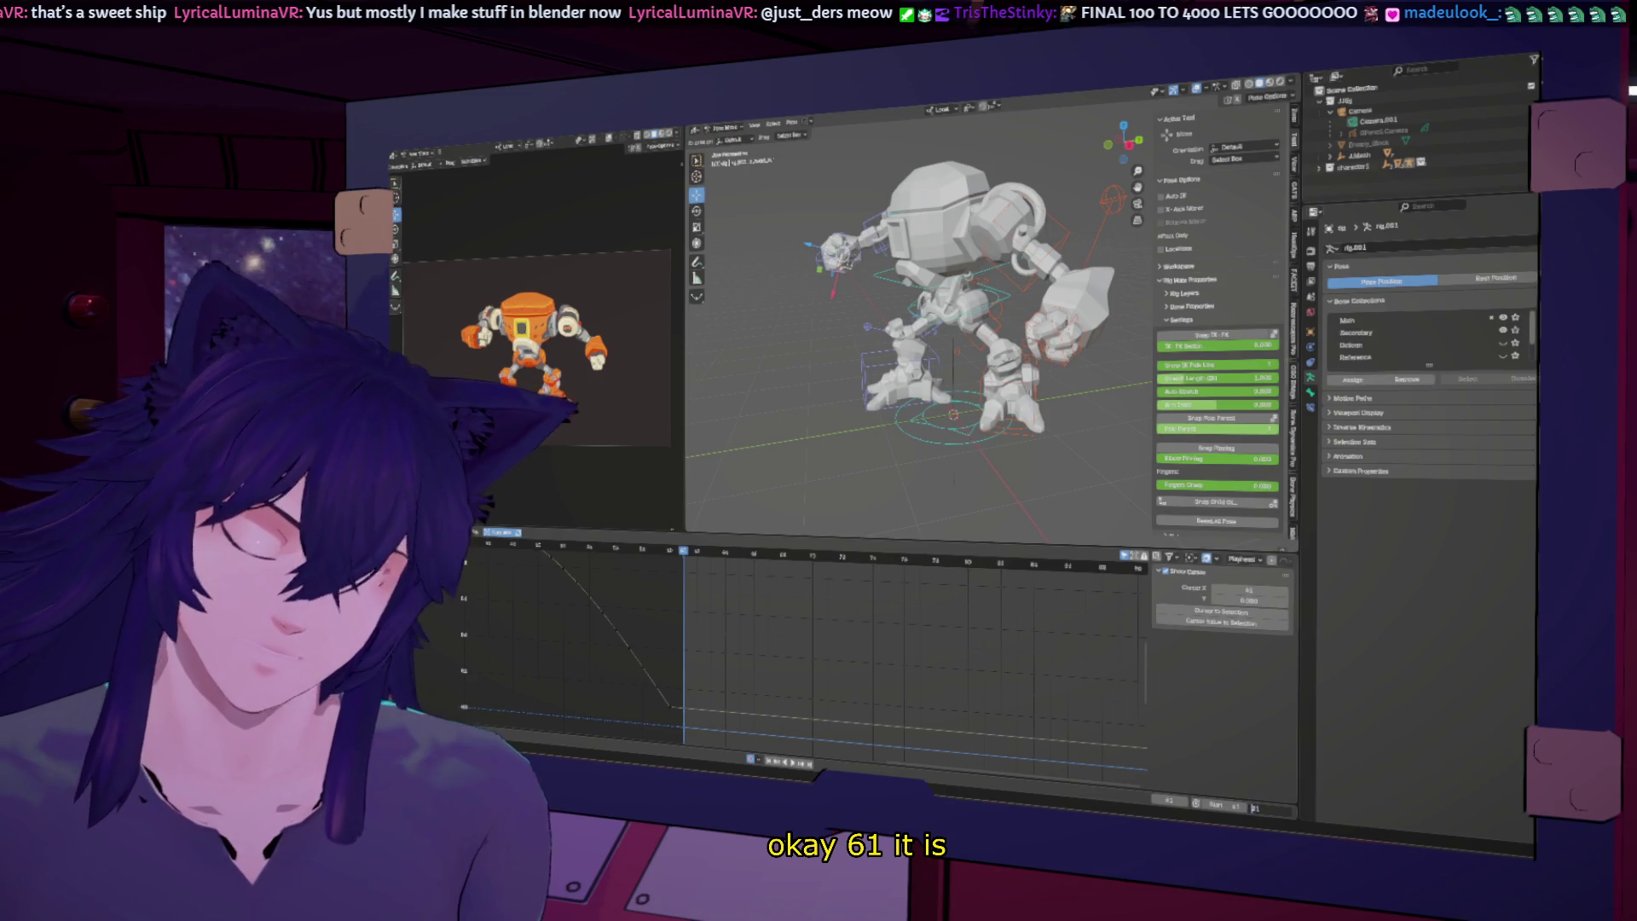
{"action": "key", "text": "Return"}
{"action": "key", "text": "Home"}
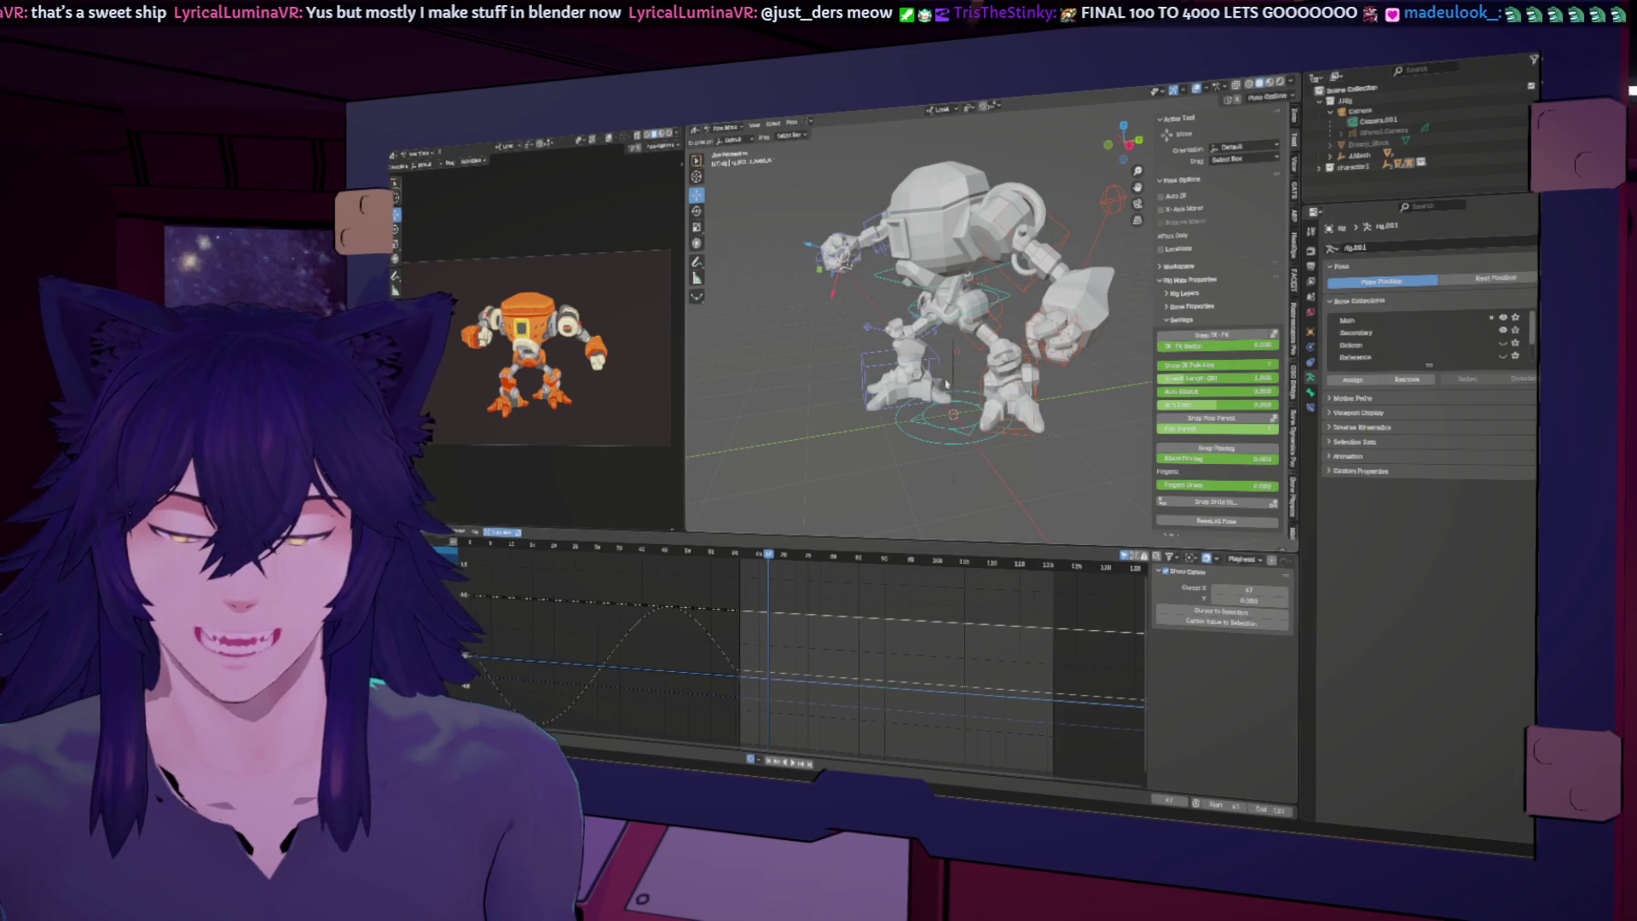
Step: Scrub from frame 41 to 80 and back to about 71 to review the motion
{"action": "middle_click_drag", "start_coordinate": [924, 647], "coordinate": [899, 673]}
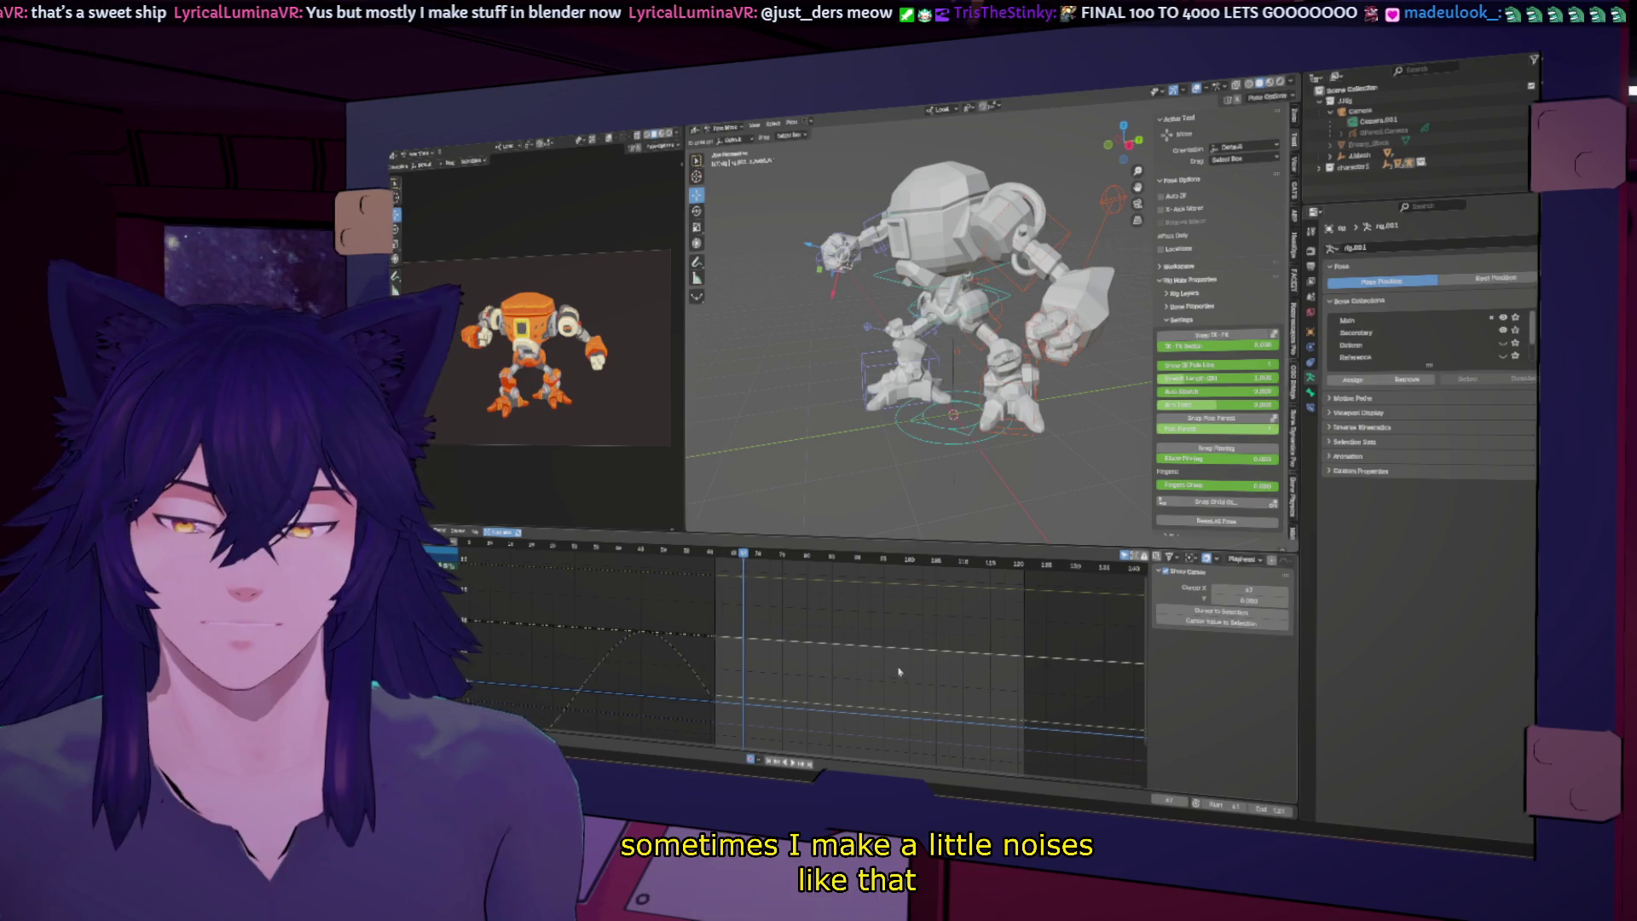
{"action": "left_click", "coordinate": [720, 552]}
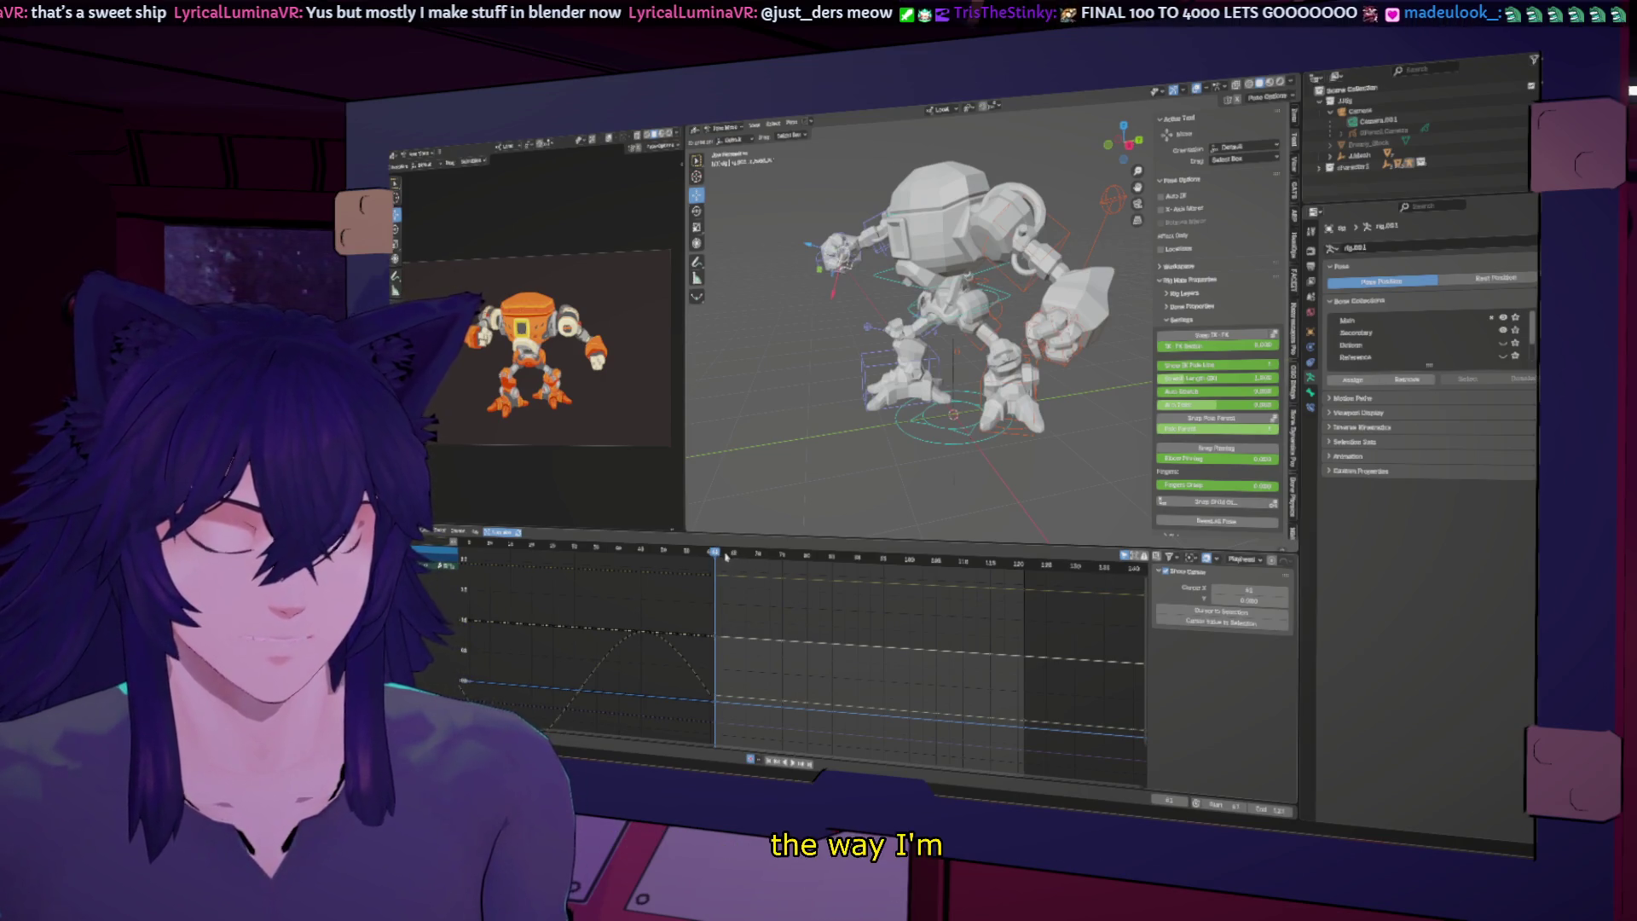
{"action": "left_click_drag", "start_coordinate": [720, 555], "coordinate": [1005, 603]}
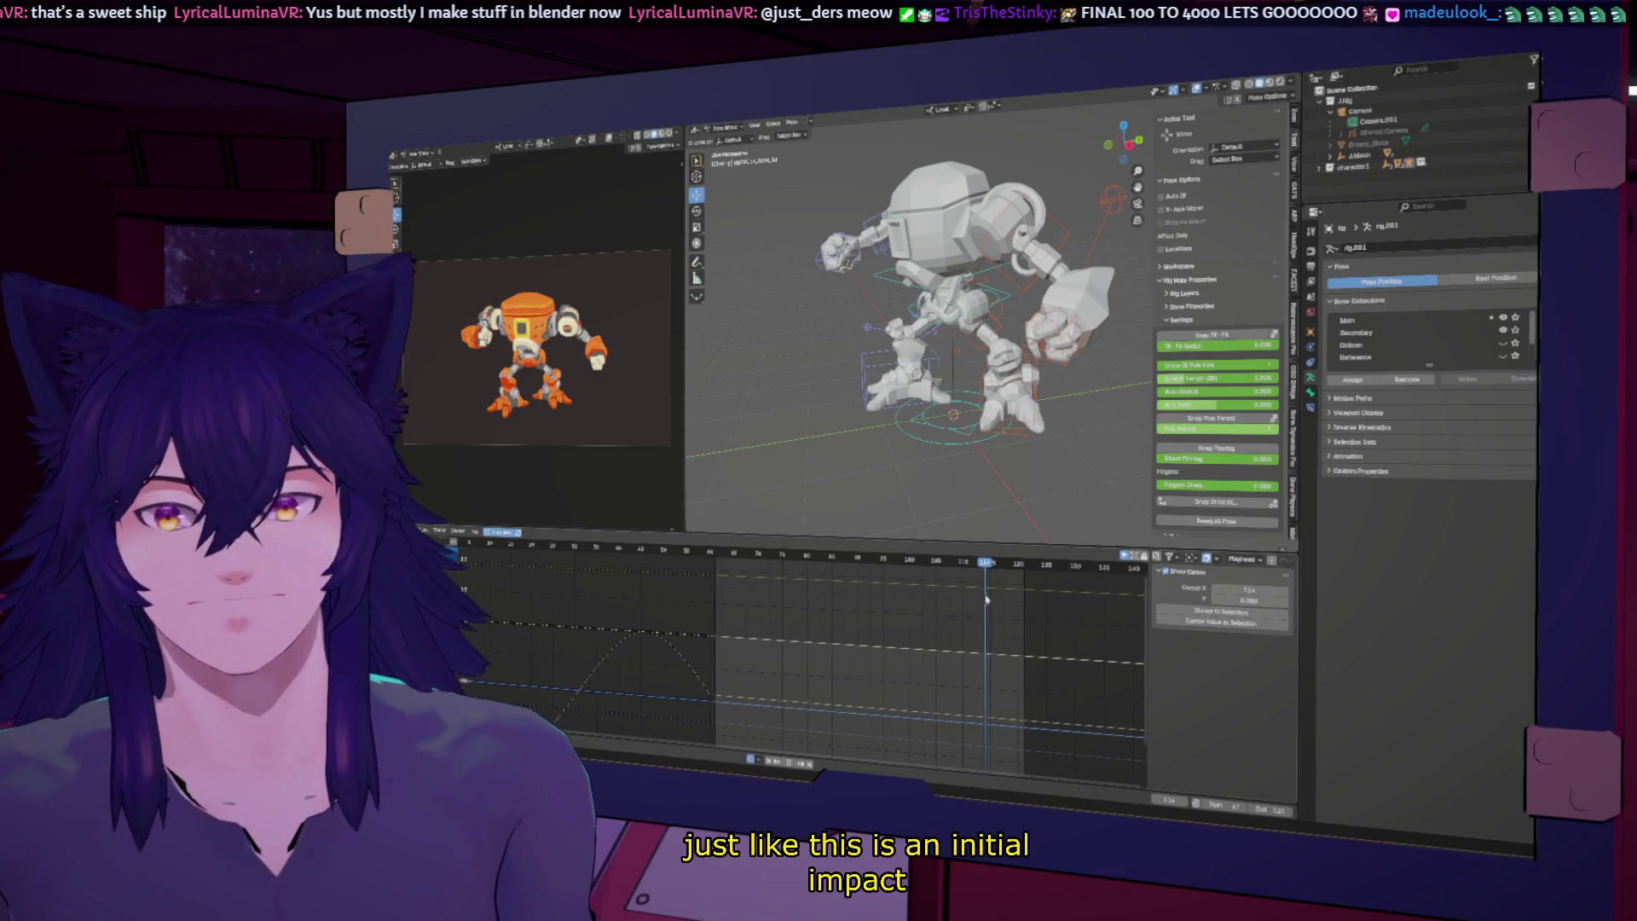
{"action": "mouse_move", "coordinate": [987, 600]}
{"action": "left_mouse_down"}
{"action": "mouse_move", "coordinate": [716, 561]}
{"action": "mouse_move", "coordinate": [824, 577]}
{"action": "mouse_move", "coordinate": [752, 561]}
{"action": "mouse_move", "coordinate": [781, 556]}
{"action": "left_mouse_up"}
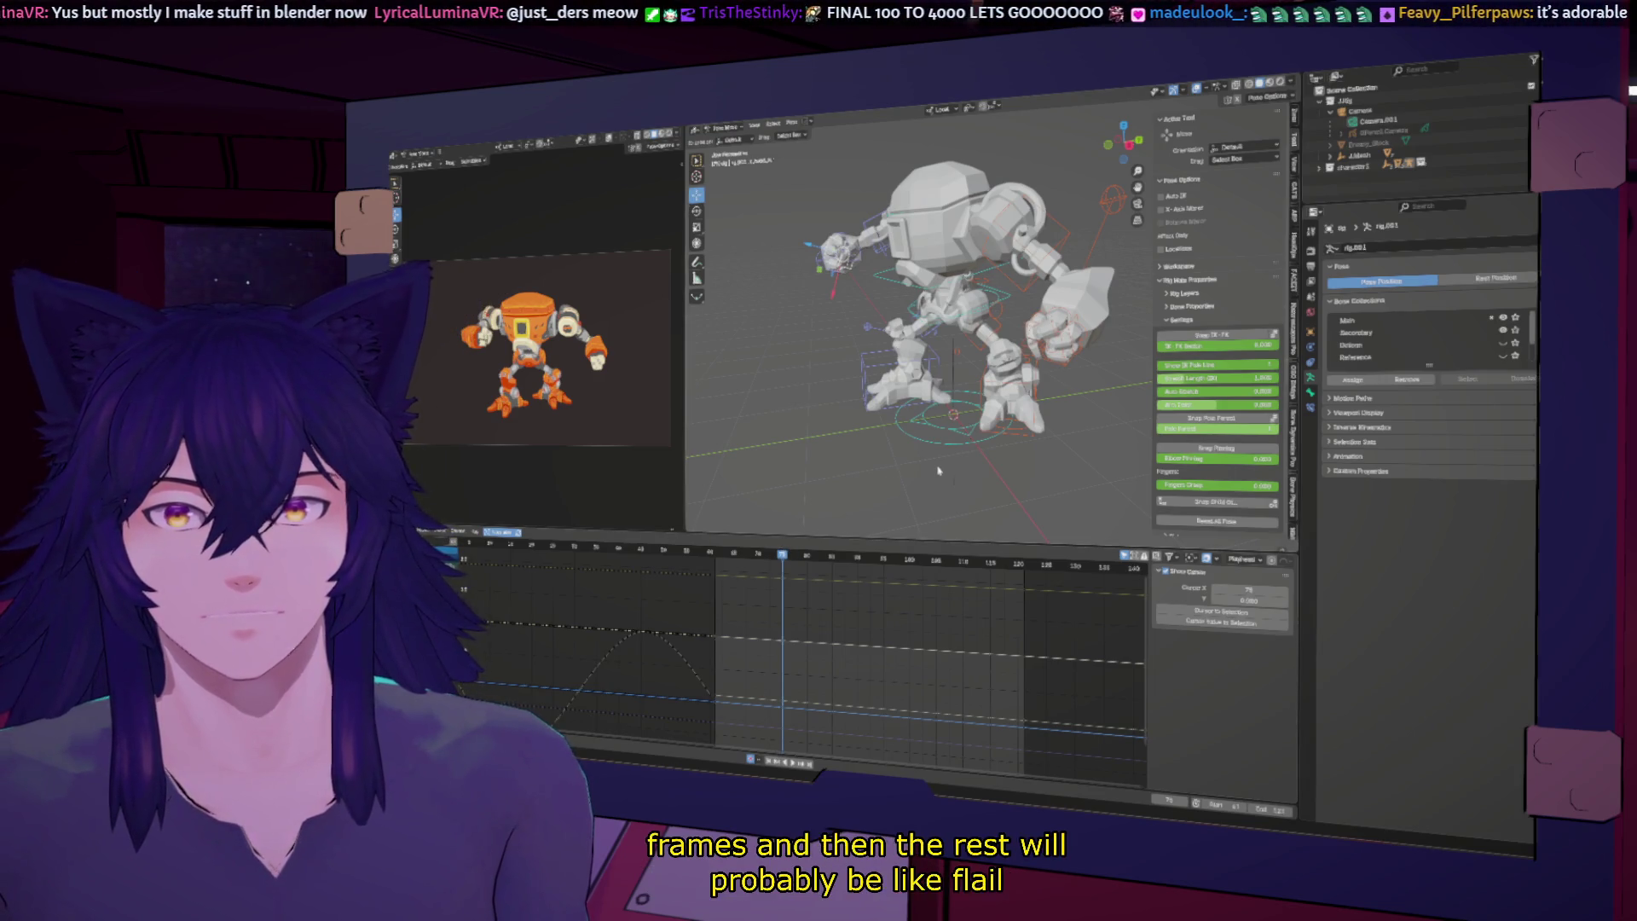
Step: Rotate the robot's chest control in a side orthographic view
{"action": "left_click", "coordinate": [1006, 298]}
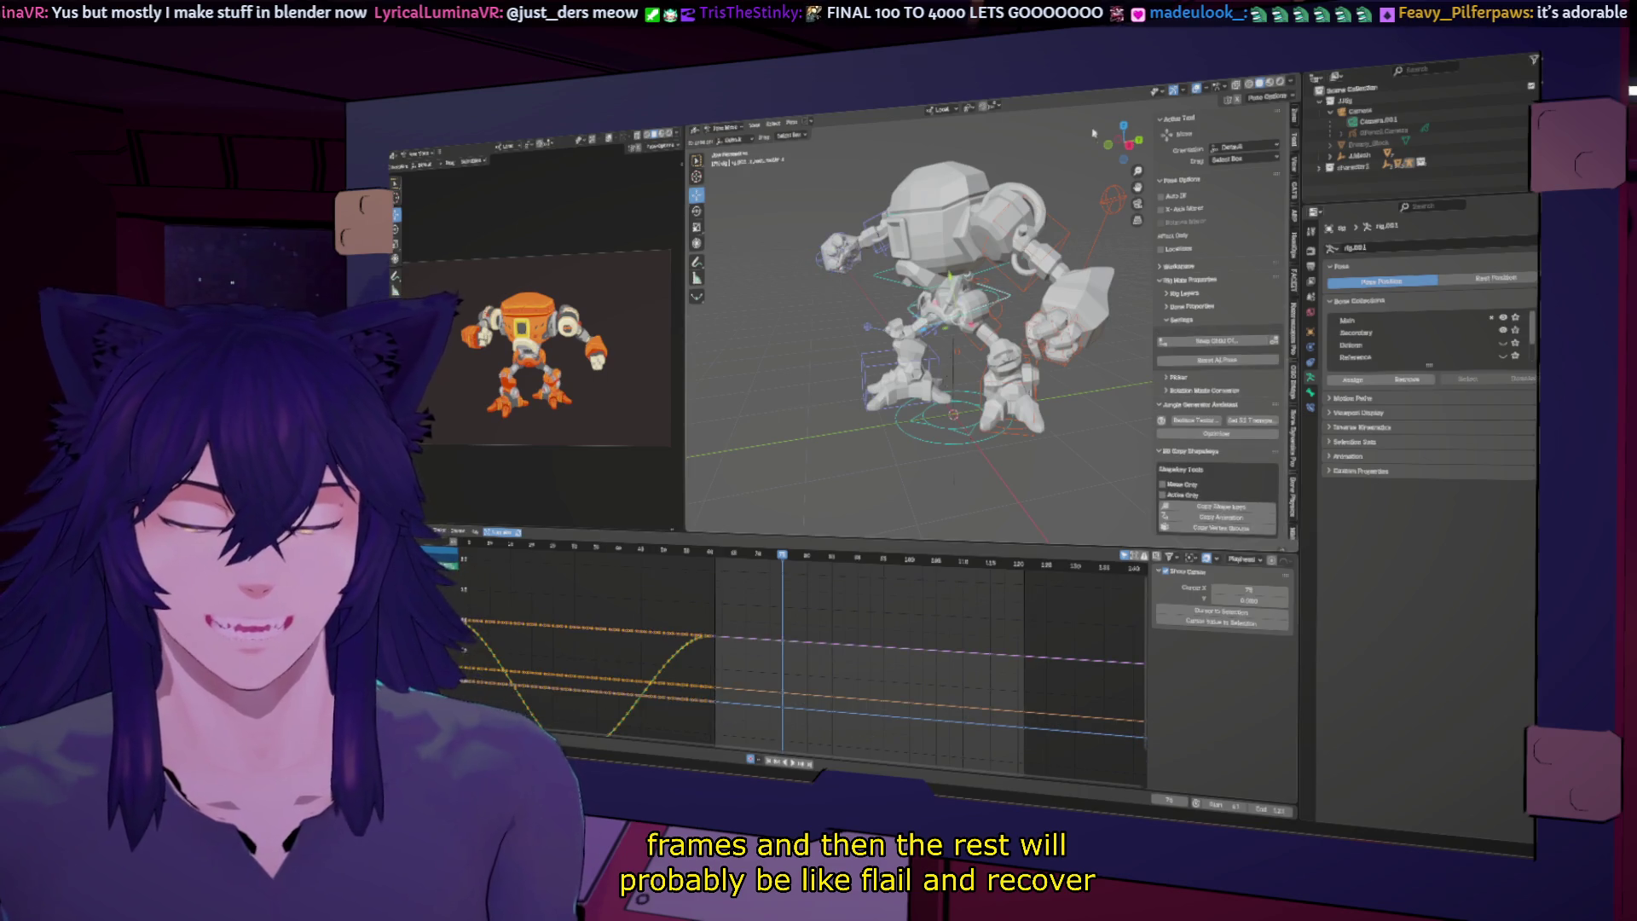
{"action": "left_click", "coordinate": [1129, 143]}
{"action": "key", "text": "r"}
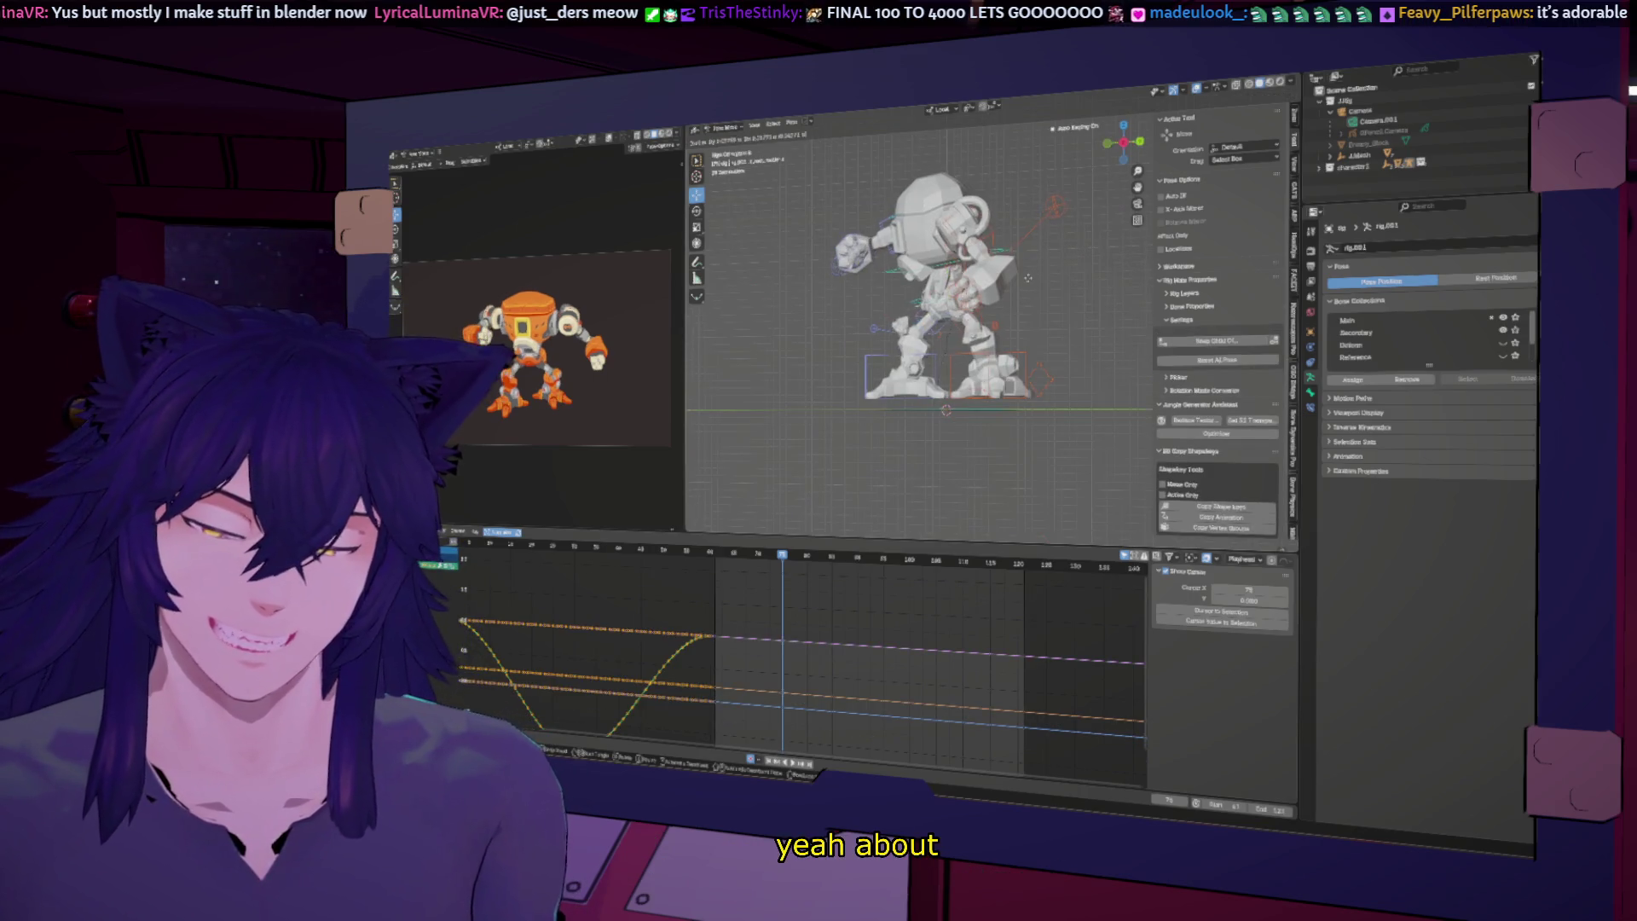
{"action": "left_click", "coordinate": [1037, 283]}
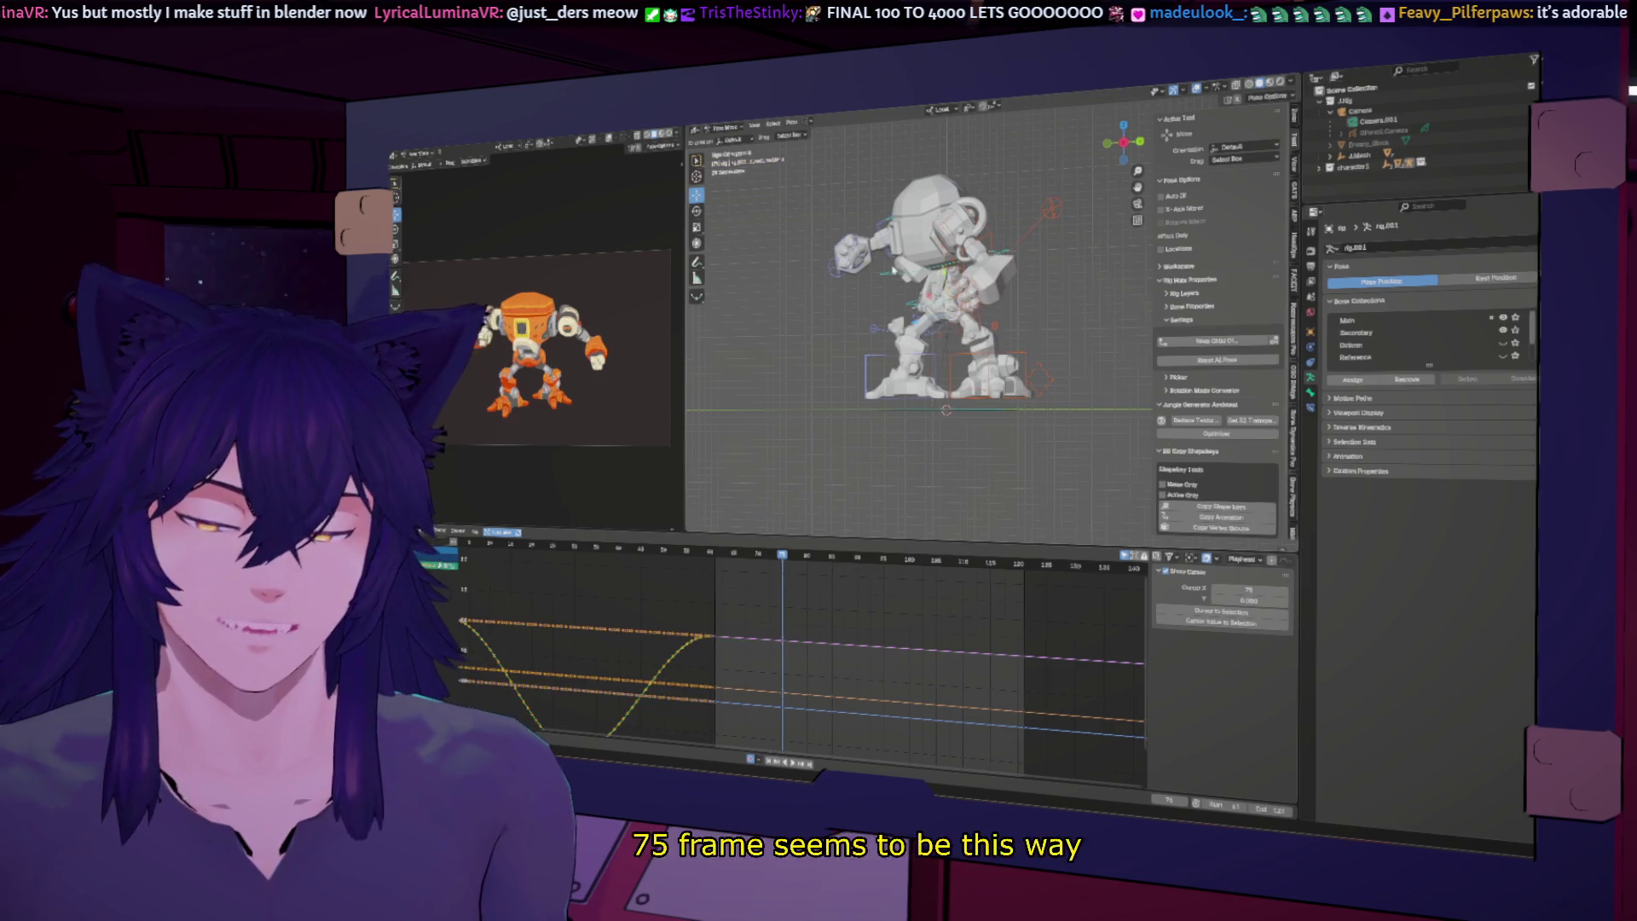
Step: At about frame 61, select the hand control and adjust the arm's IK-FK setting
{"action": "left_click", "coordinate": [715, 552]}
{"action": "middle_click_drag", "start_coordinate": [840, 366], "coordinate": [870, 299]}
{"action": "left_click", "coordinate": [869, 298]}
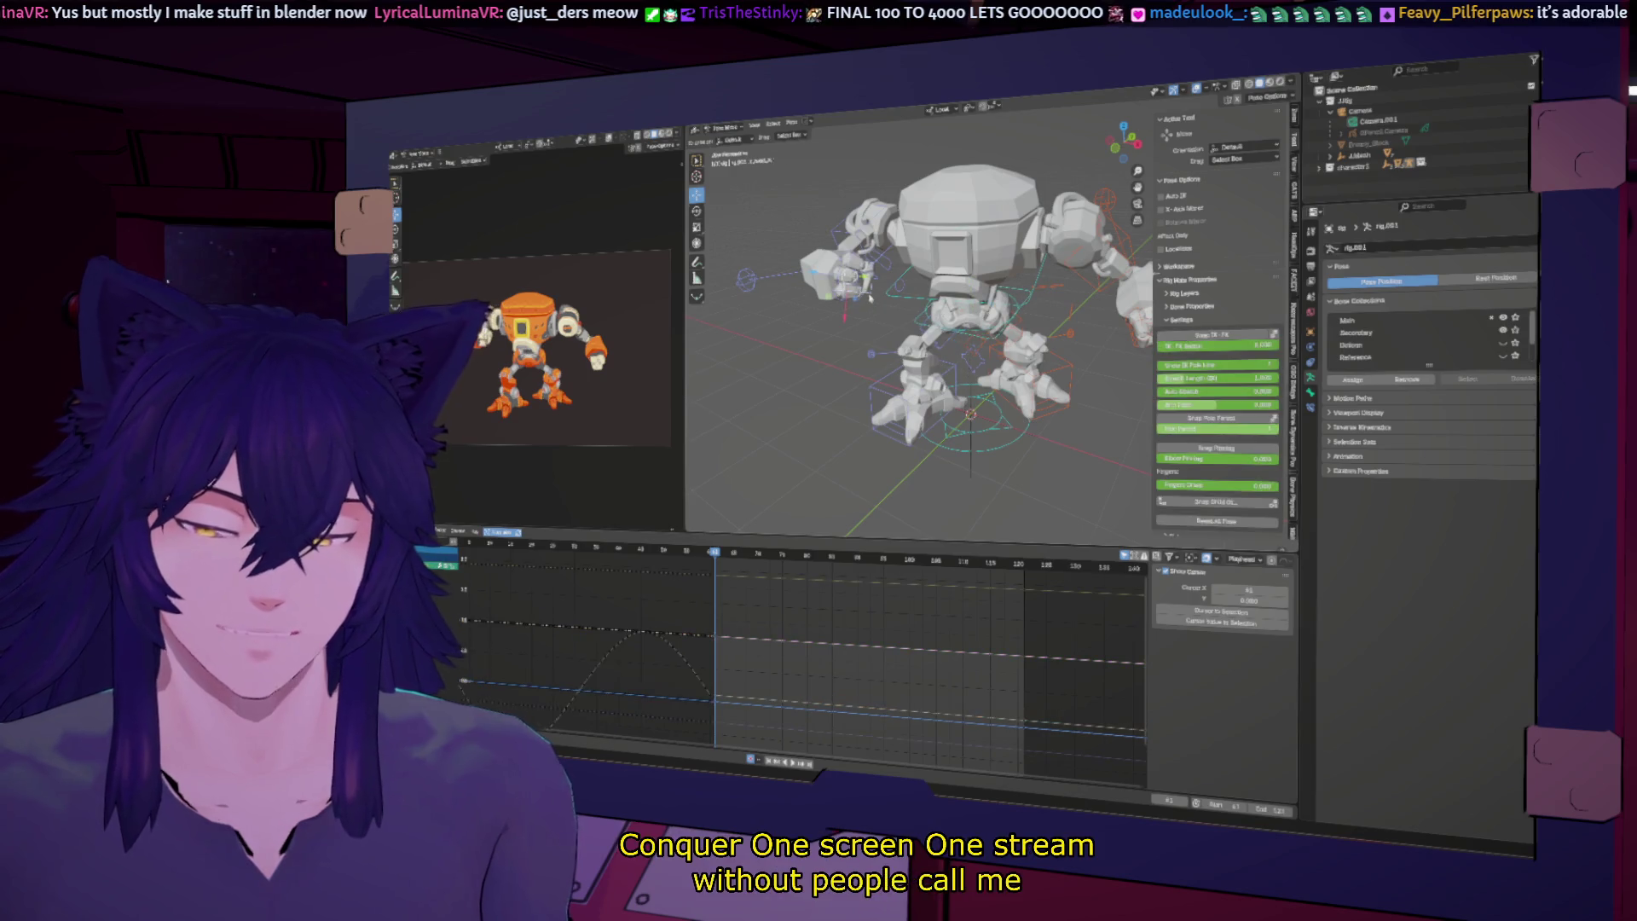
{"action": "left_click", "coordinate": [1230, 336]}
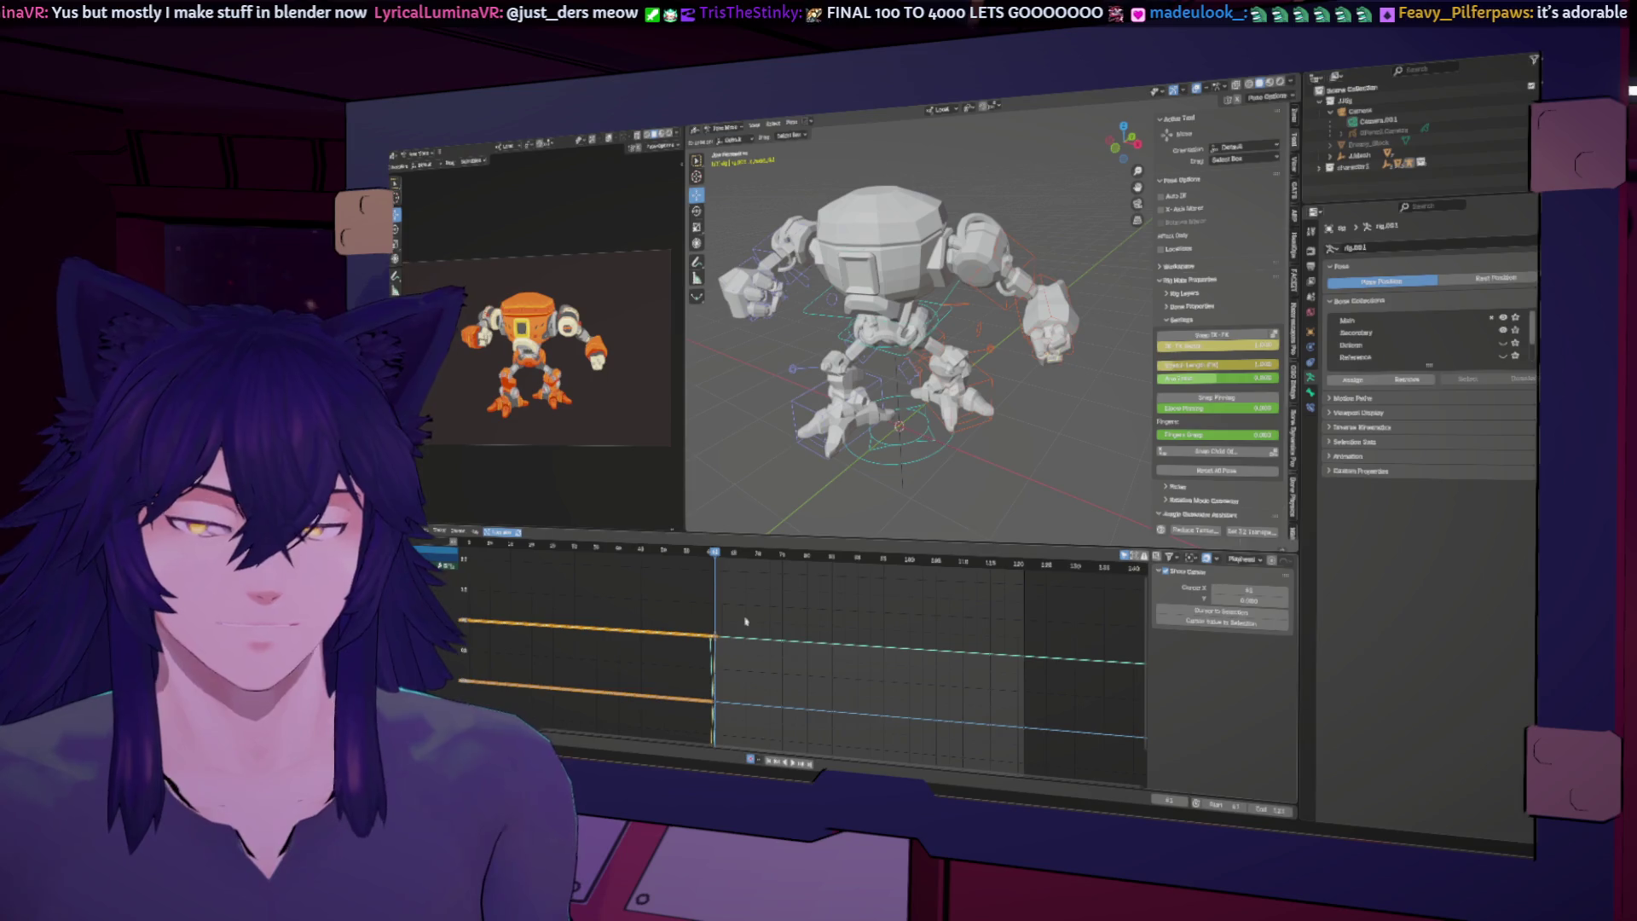
Step: At about frame 79, rotate and key the torso control, then shift the upper body sideways
{"action": "left_click", "coordinate": [782, 556]}
{"action": "middle_click_drag", "start_coordinate": [981, 440], "coordinate": [925, 434]}
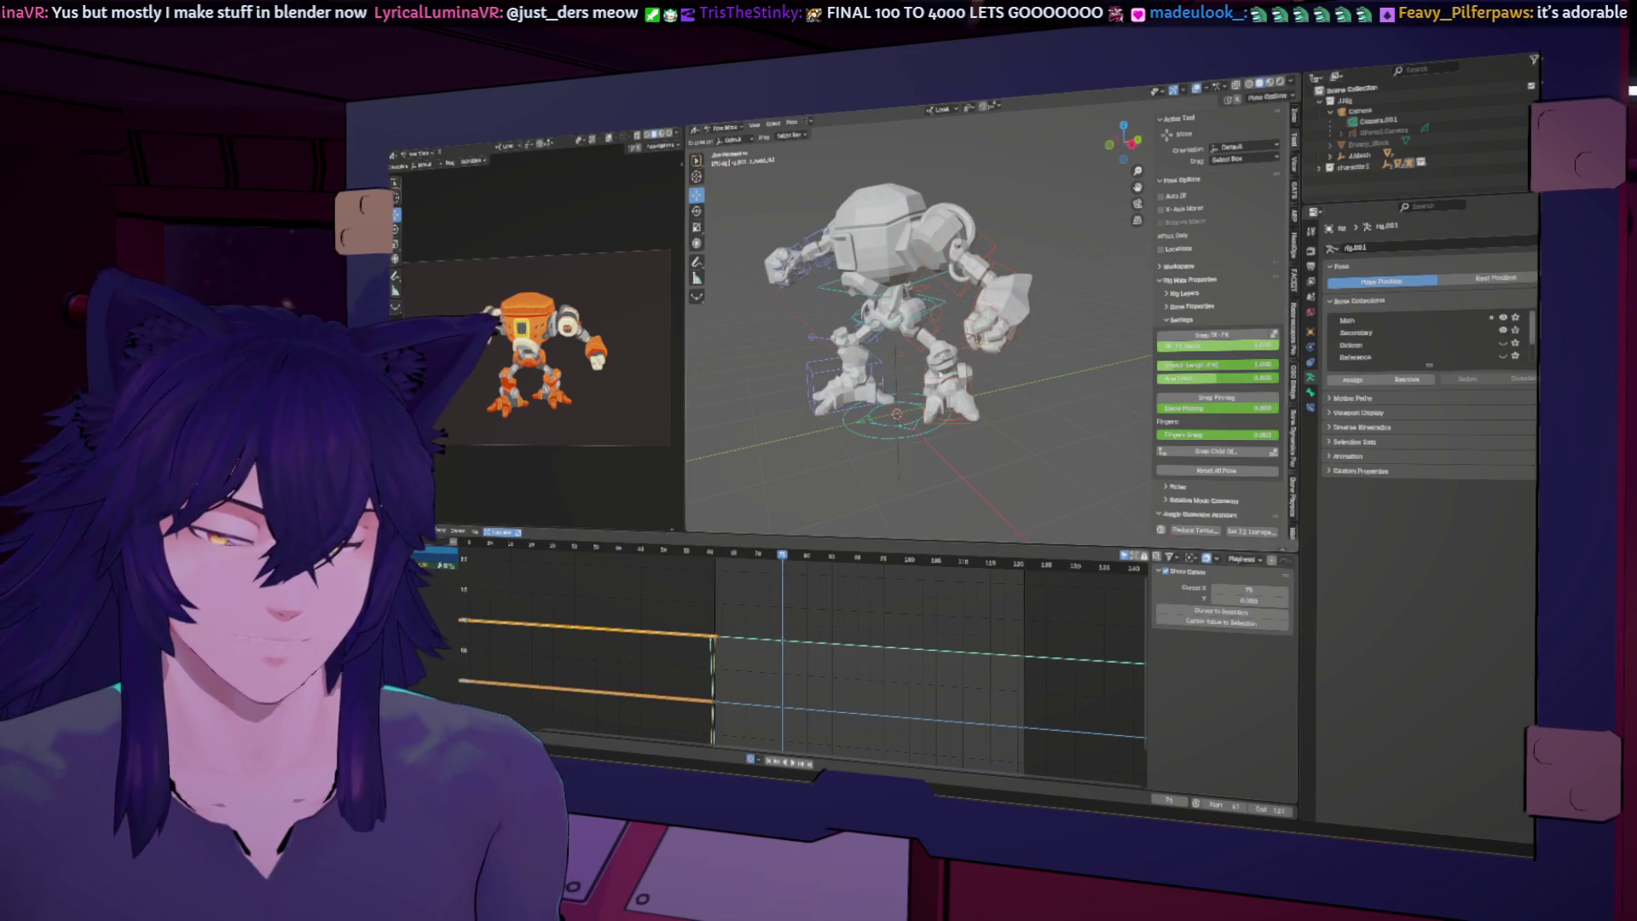
{"action": "left_click", "coordinate": [925, 284]}
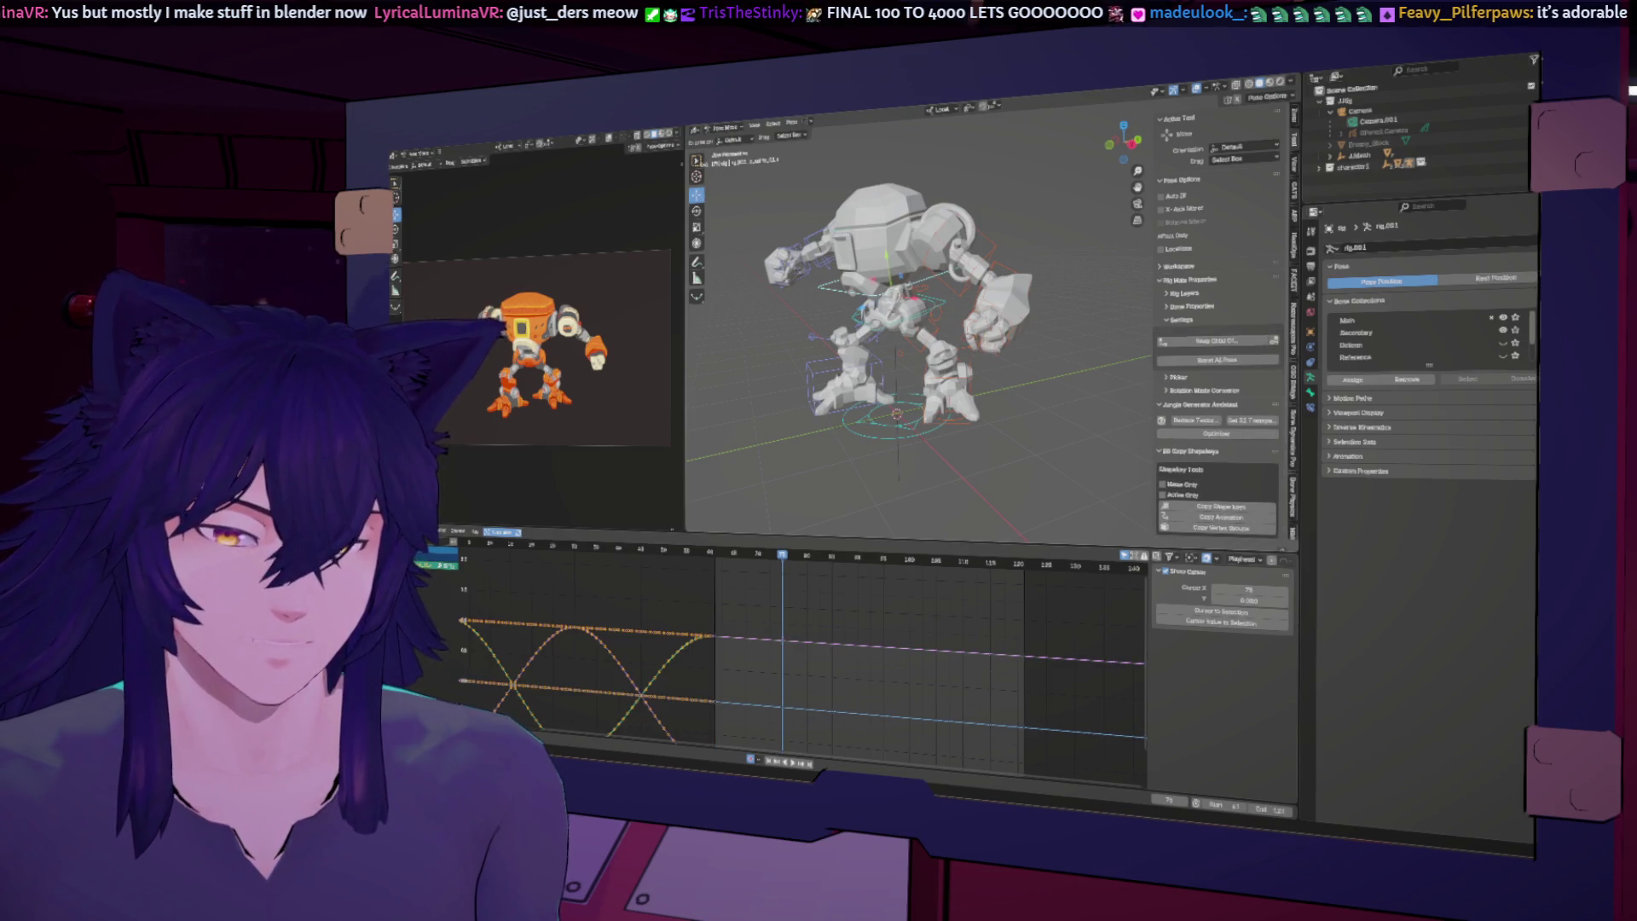
{"action": "key", "text": "shift+space"}
{"action": "key", "text": "r"}
{"action": "left_click_drag", "start_coordinate": [873, 277], "coordinate": [946, 316]}
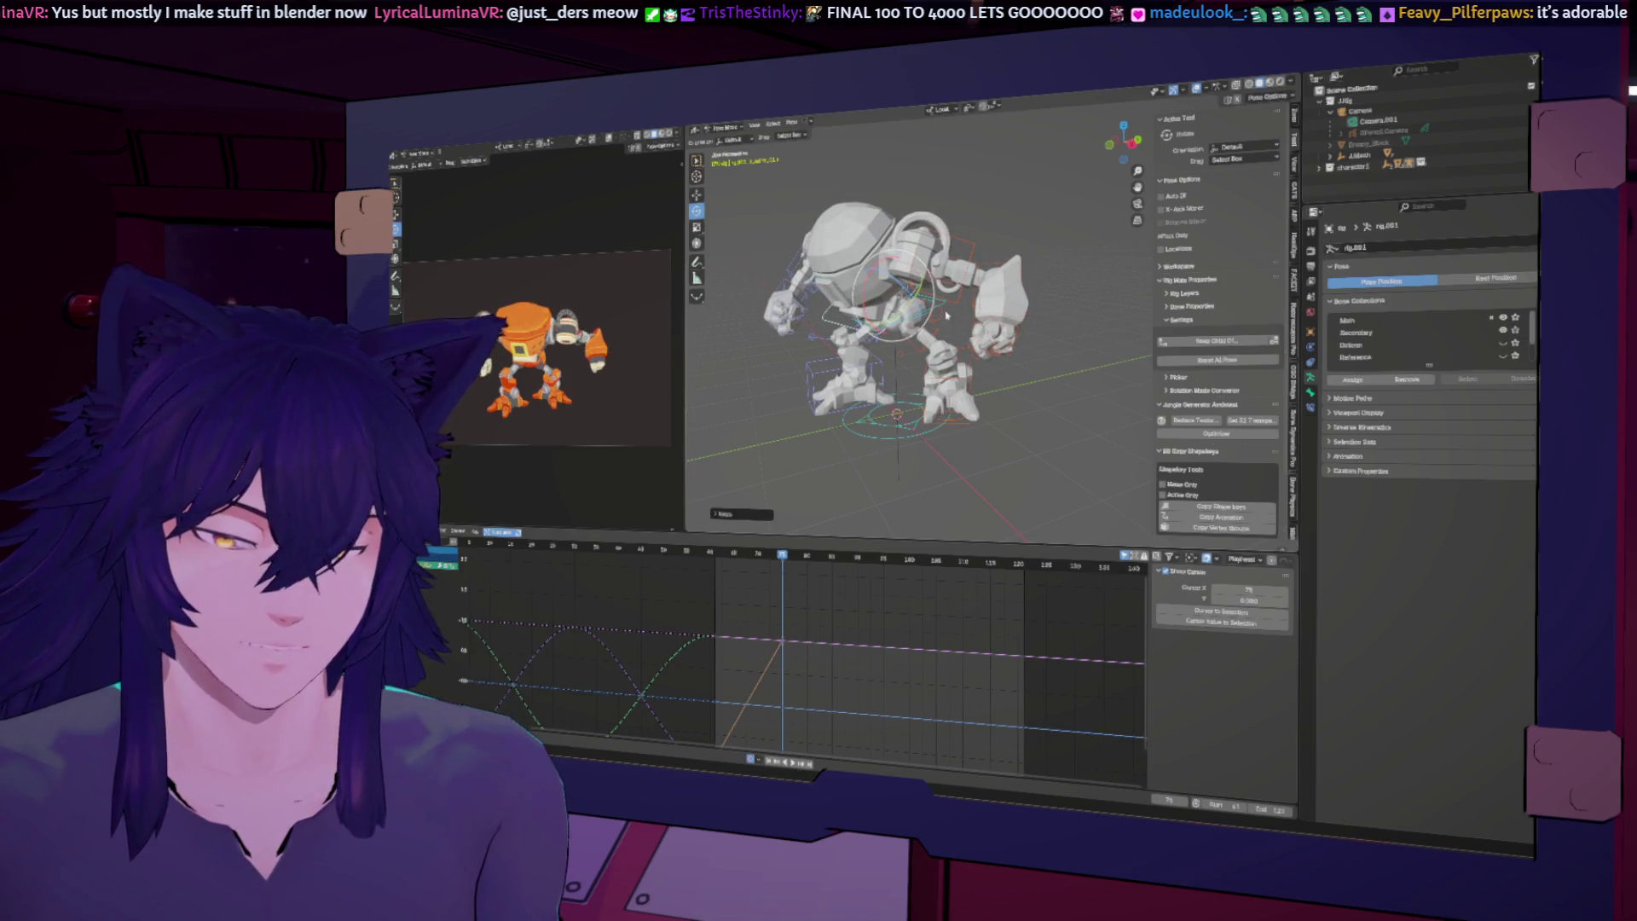
{"action": "key", "text": "i"}
{"action": "key", "text": "shift+space"}
{"action": "key", "text": "g"}
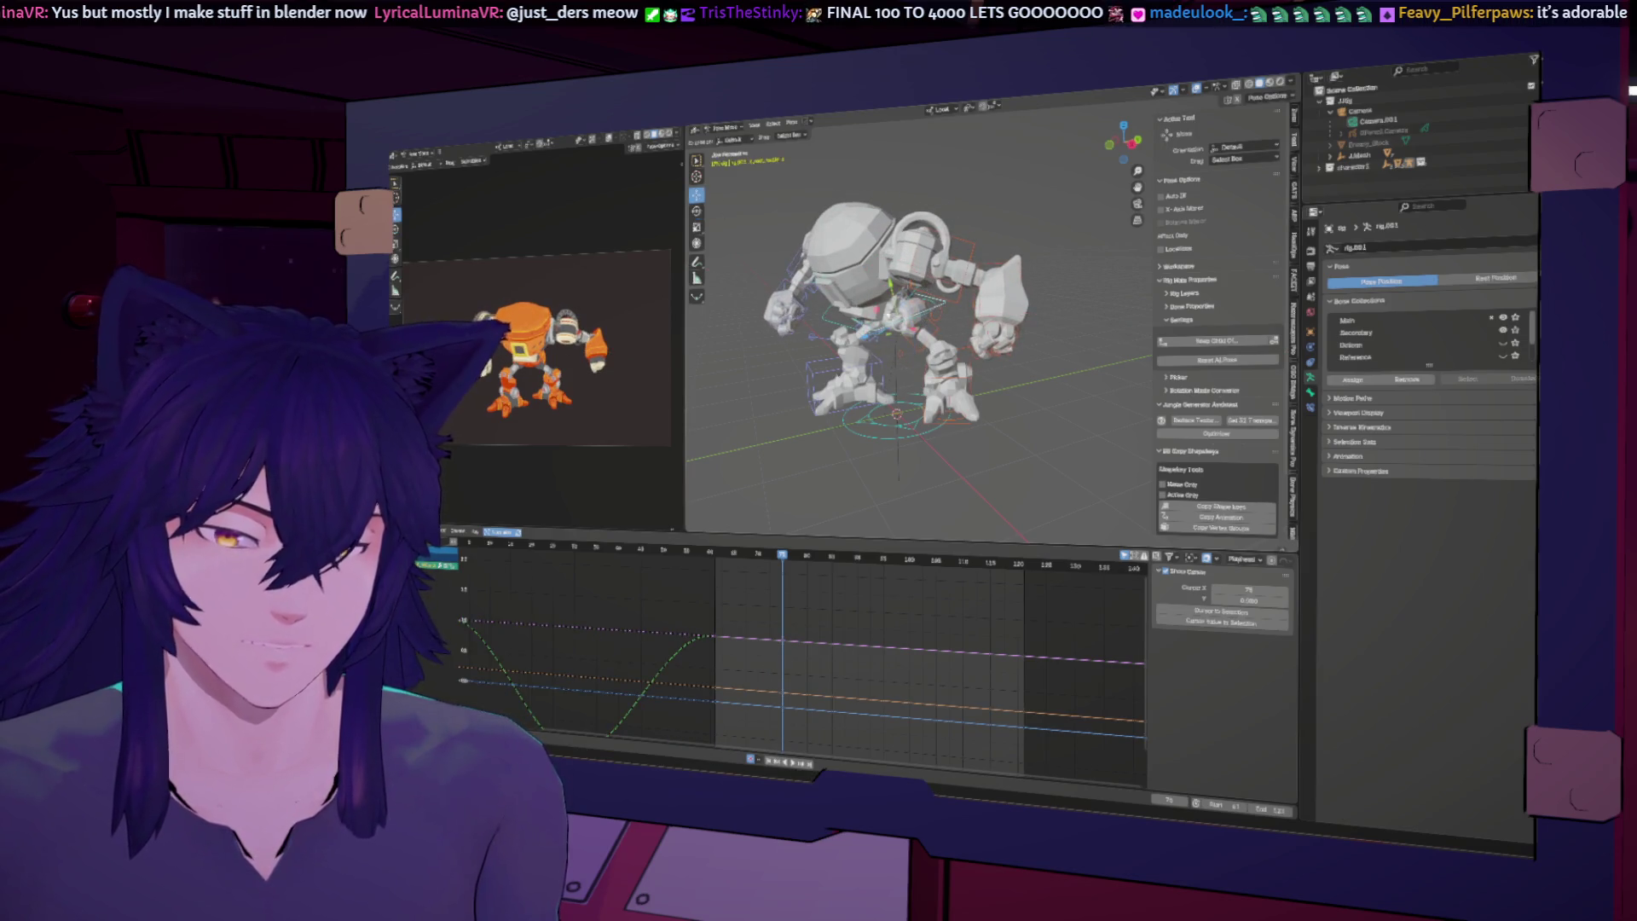
{"action": "left_click_drag", "start_coordinate": [873, 335], "coordinate": [861, 457]}
Step: Play the hit back, step between keyframes and fit all curves in the graph
{"action": "key", "text": "space"}
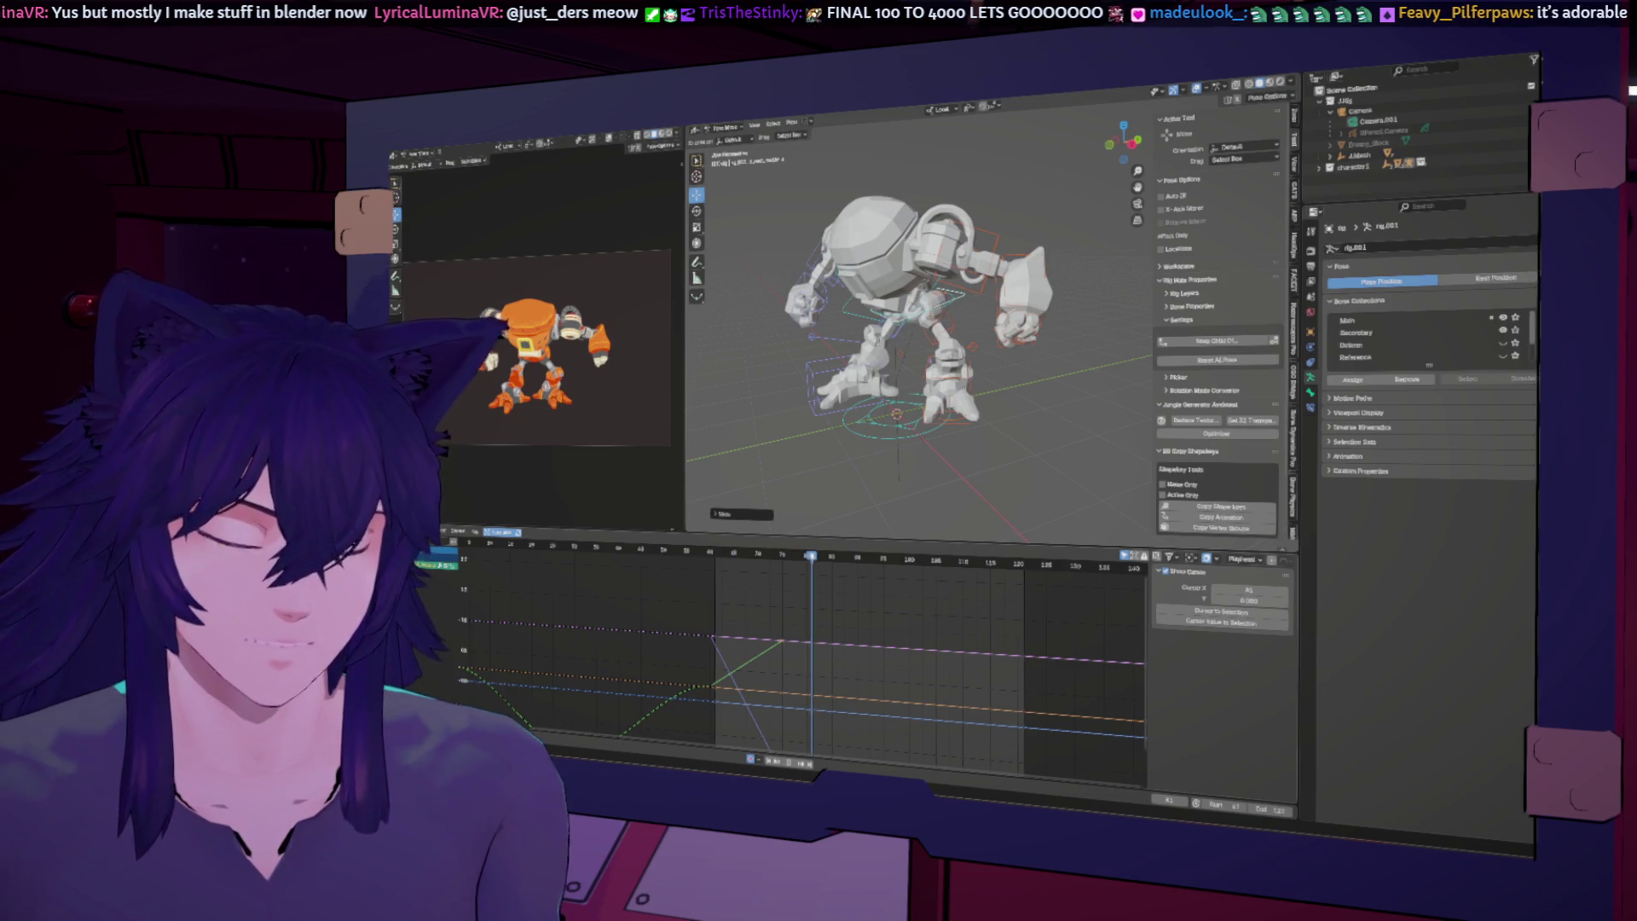
{"action": "key", "text": "Left"}
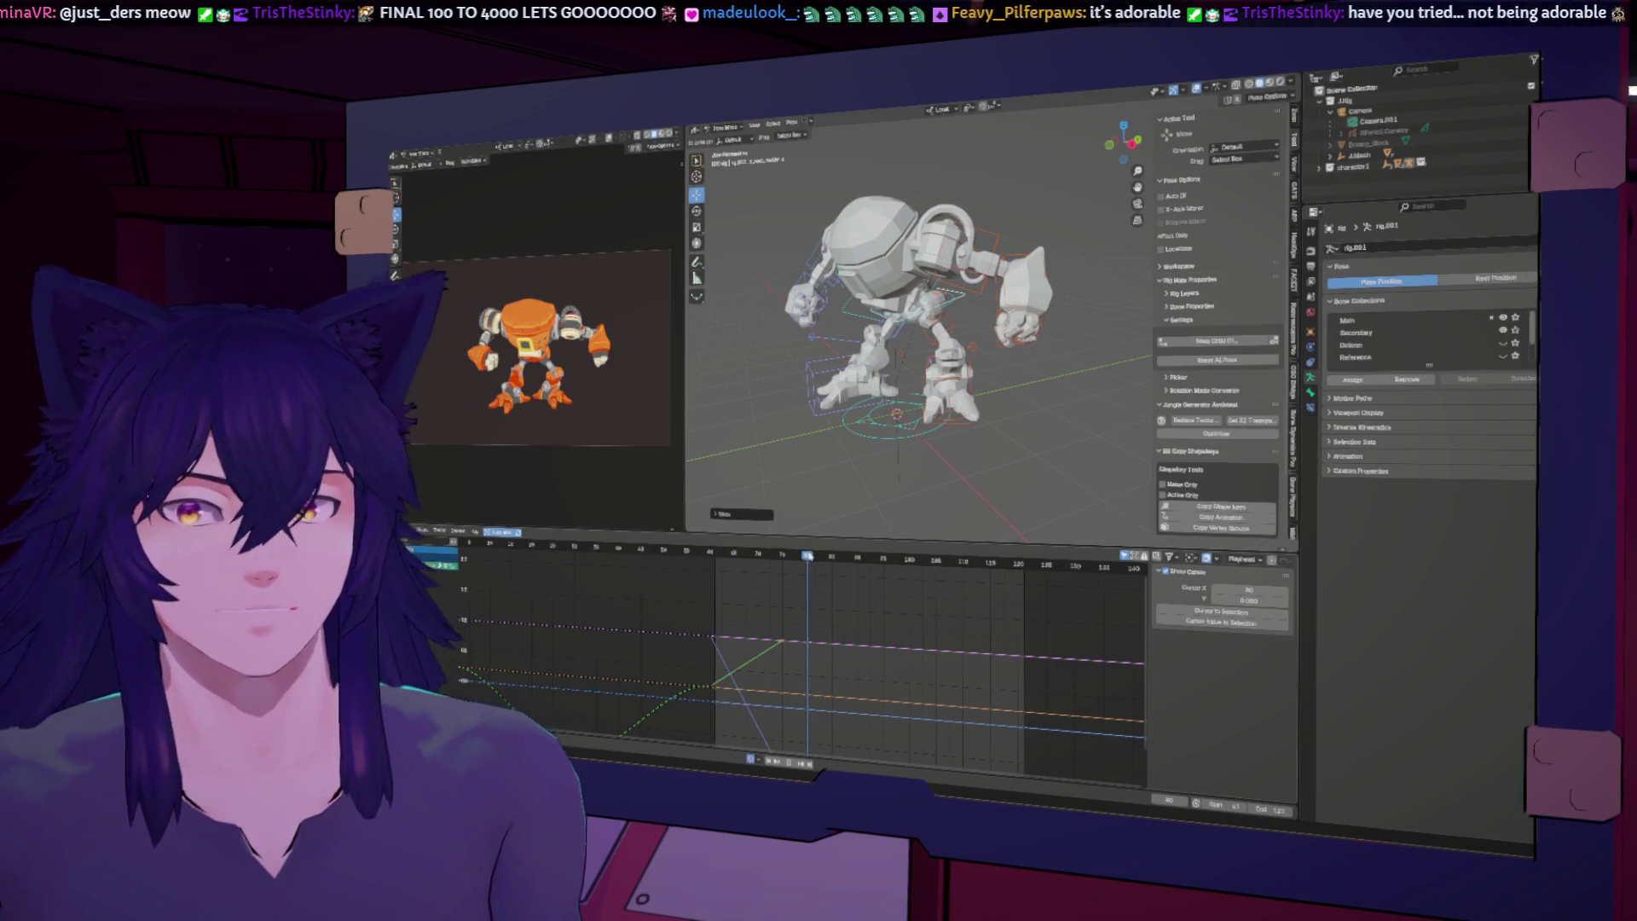
{"action": "key", "text": "Down"}
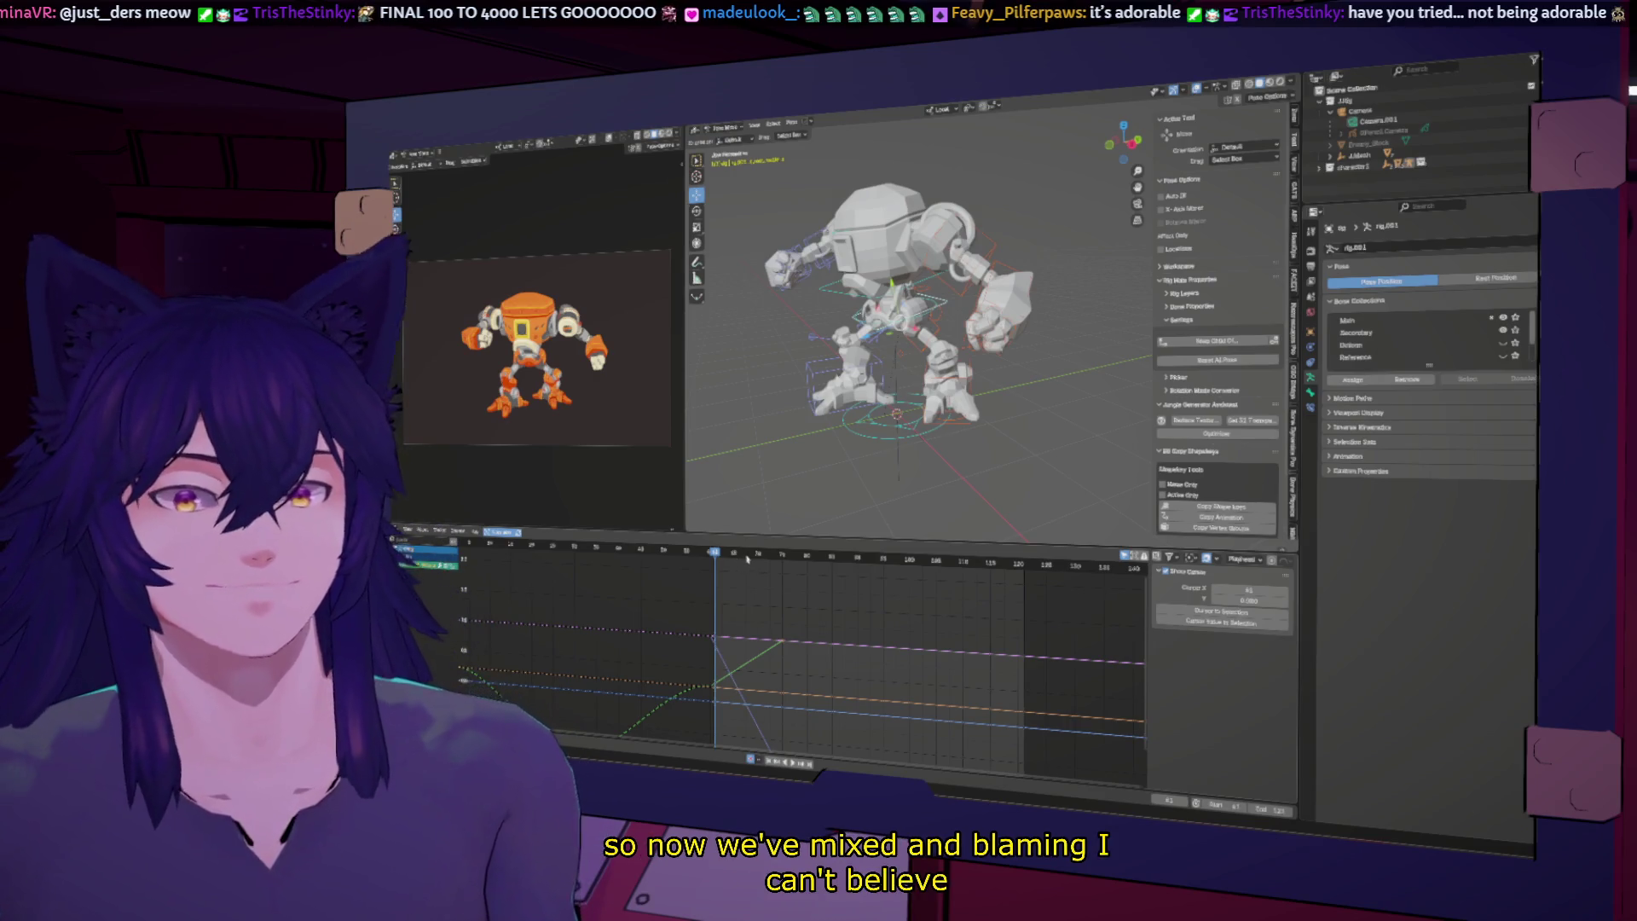
{"action": "key", "text": "Up"}
{"action": "key", "text": "Up"}
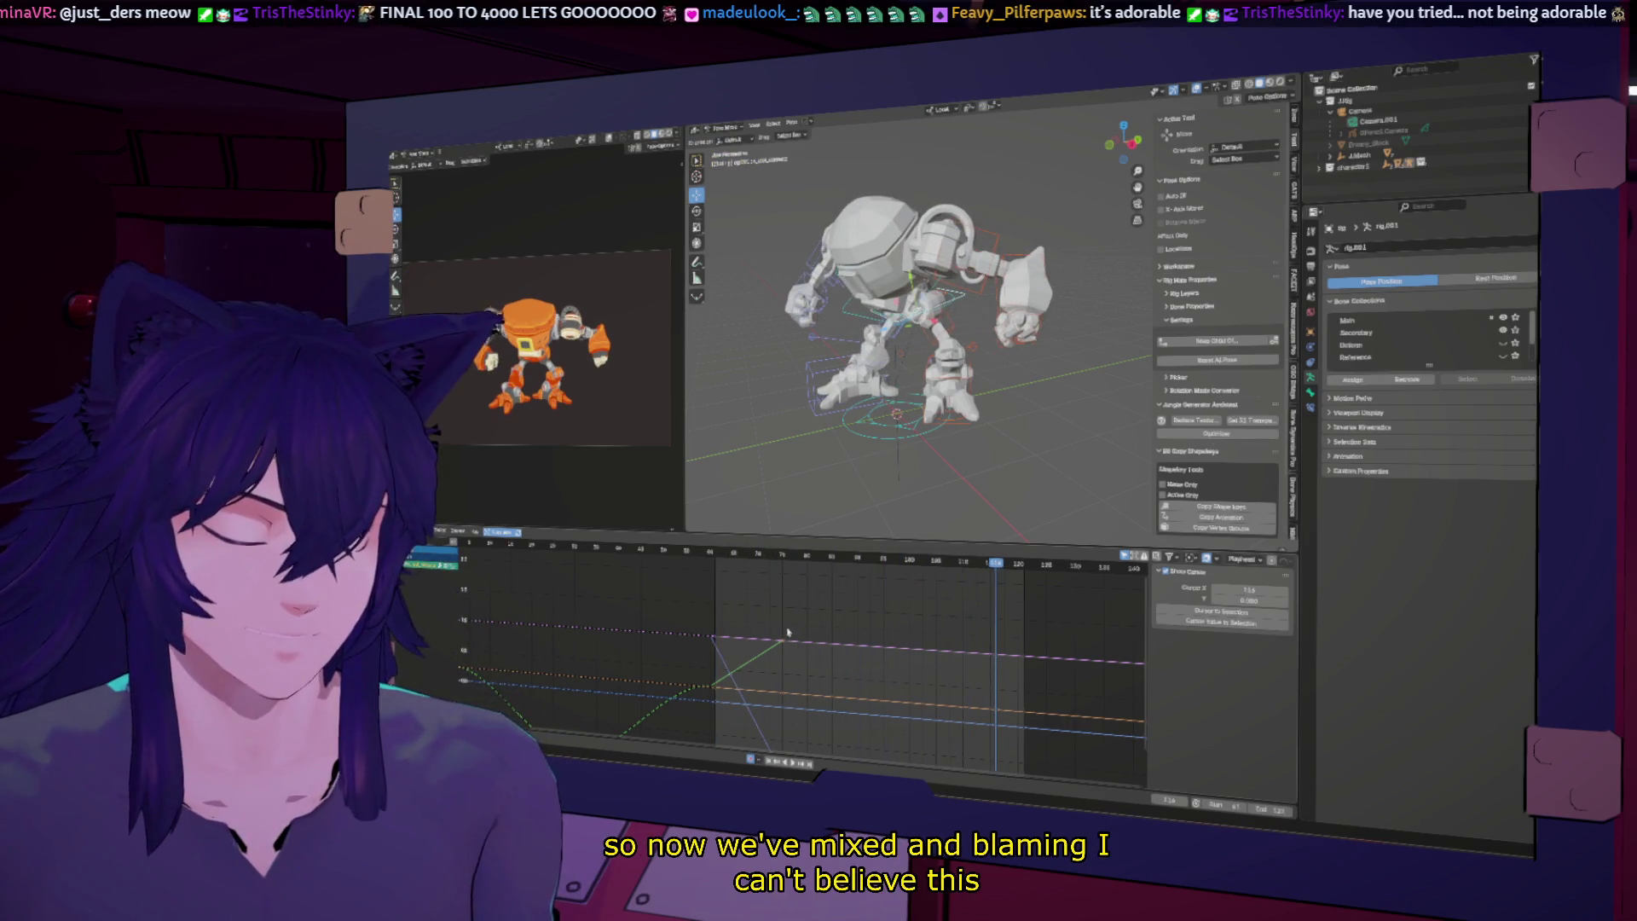
{"action": "key", "text": "Home"}
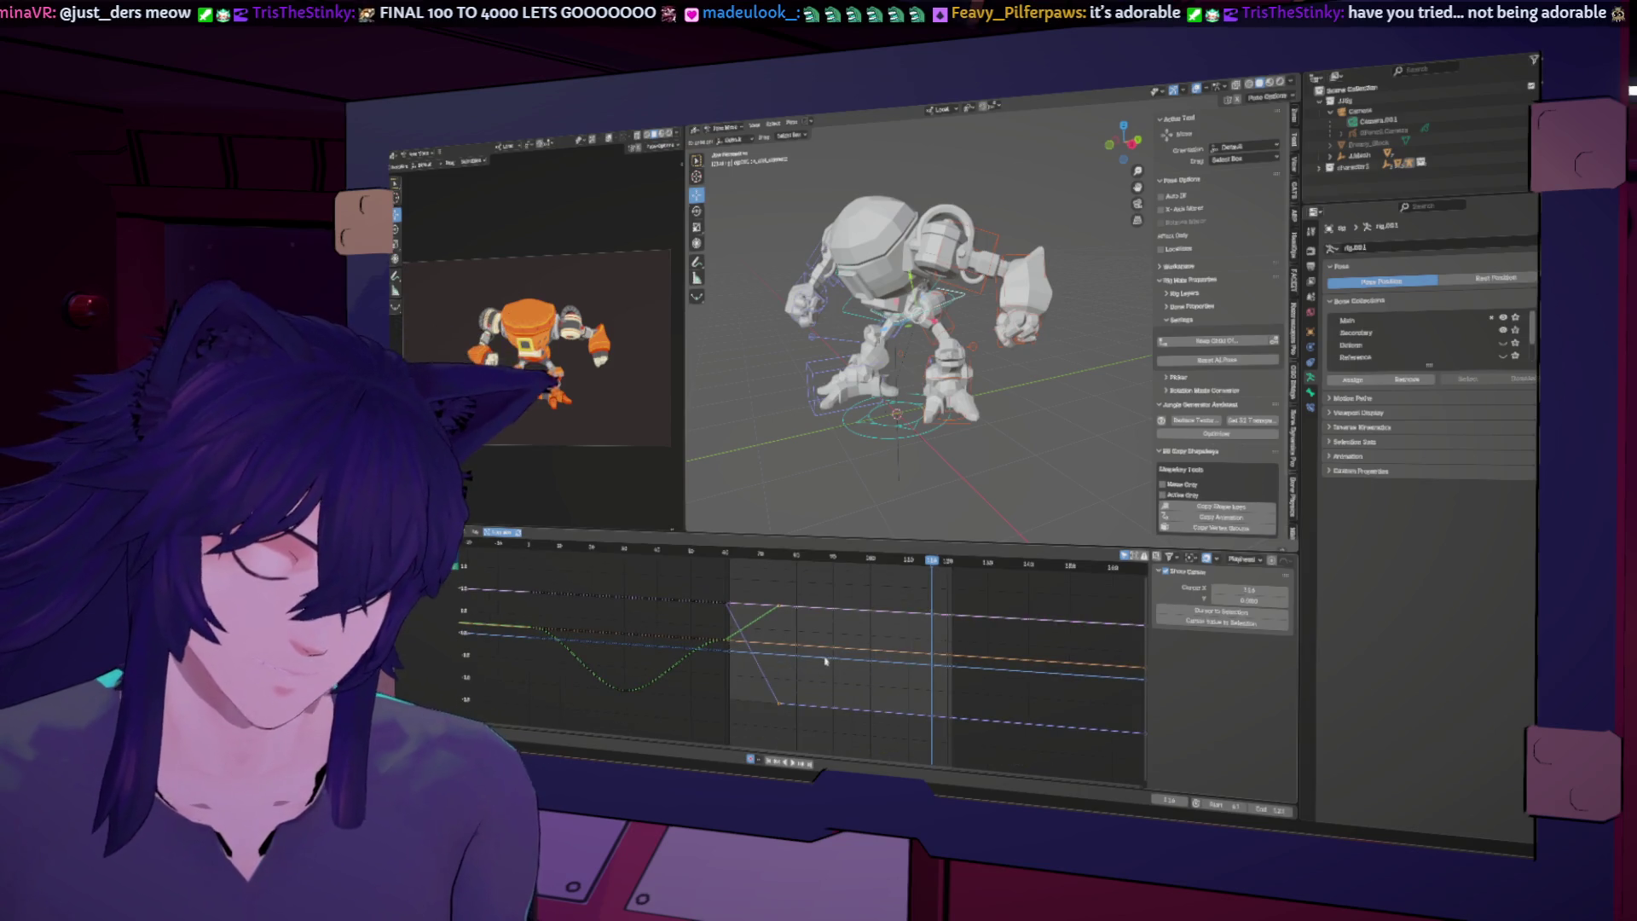
Step: Play the hit from an earlier frame, undo the torso rotation keys, and return to frame 72
{"action": "key", "text": "Down"}
{"action": "key", "text": "Down"}
{"action": "left_click", "coordinate": [733, 556]}
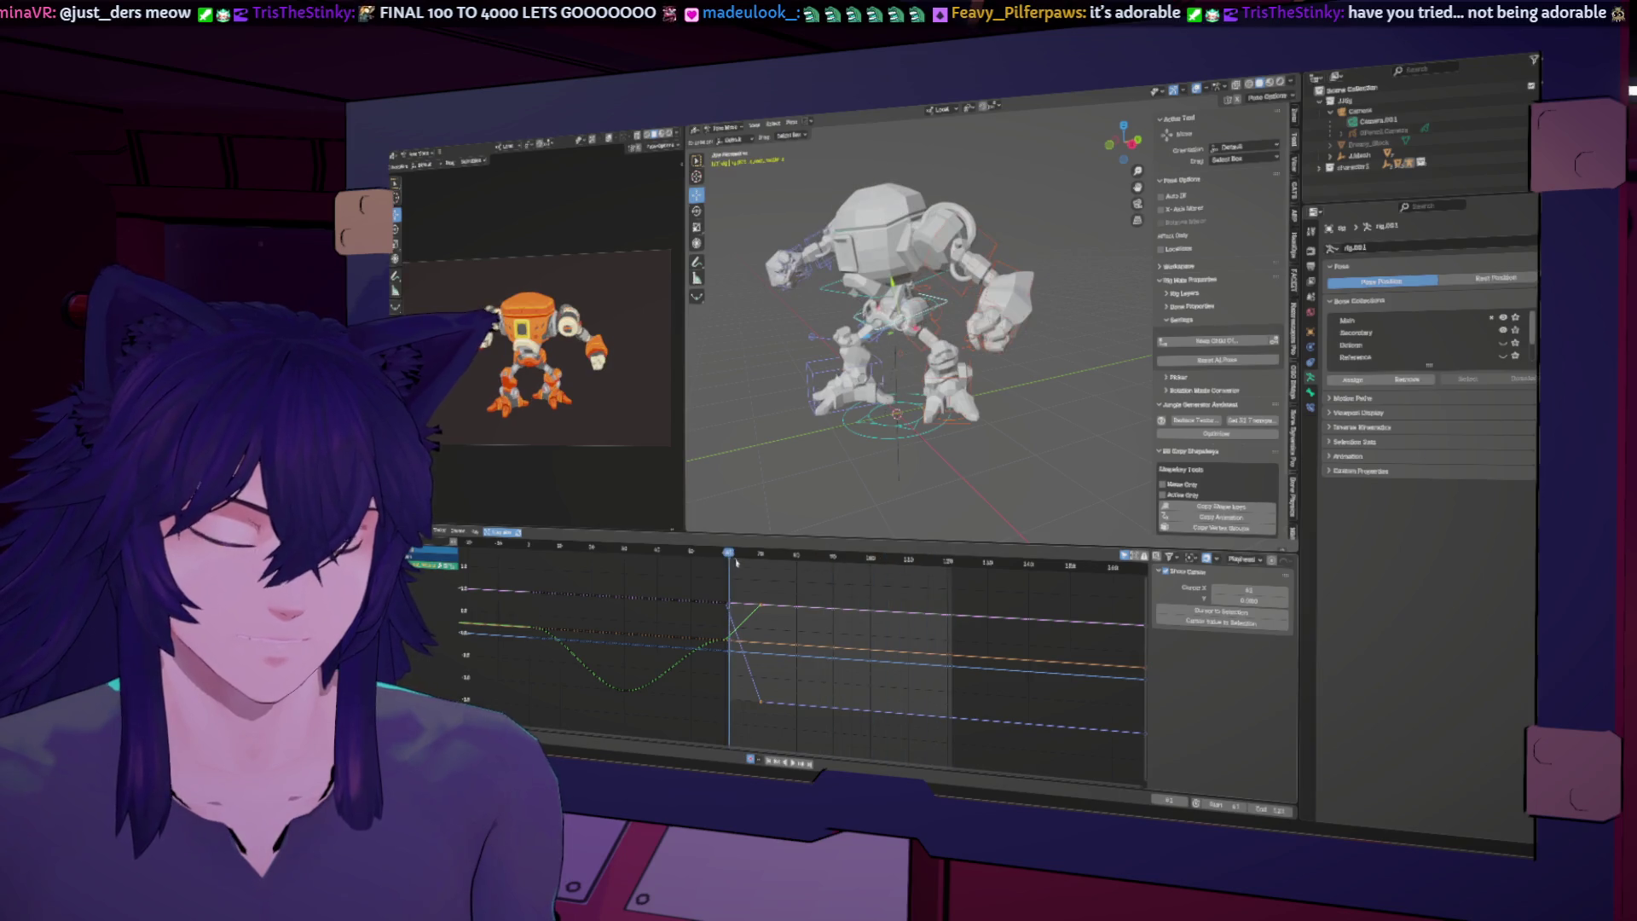
{"action": "key", "text": "space"}
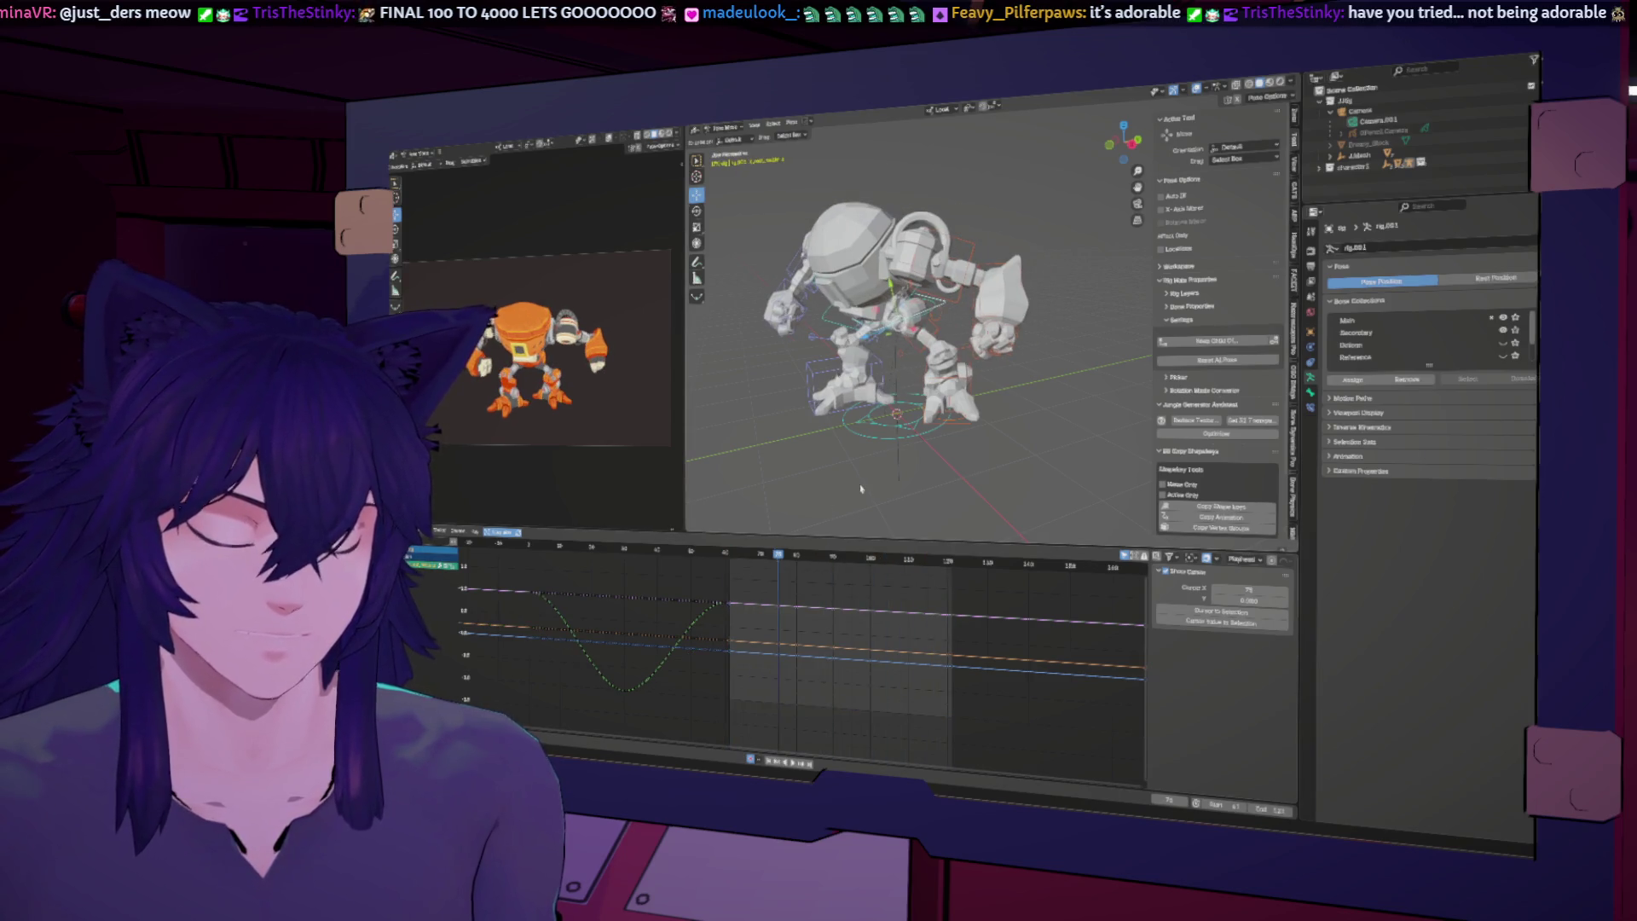
{"action": "key", "text": "ctrl+z"}
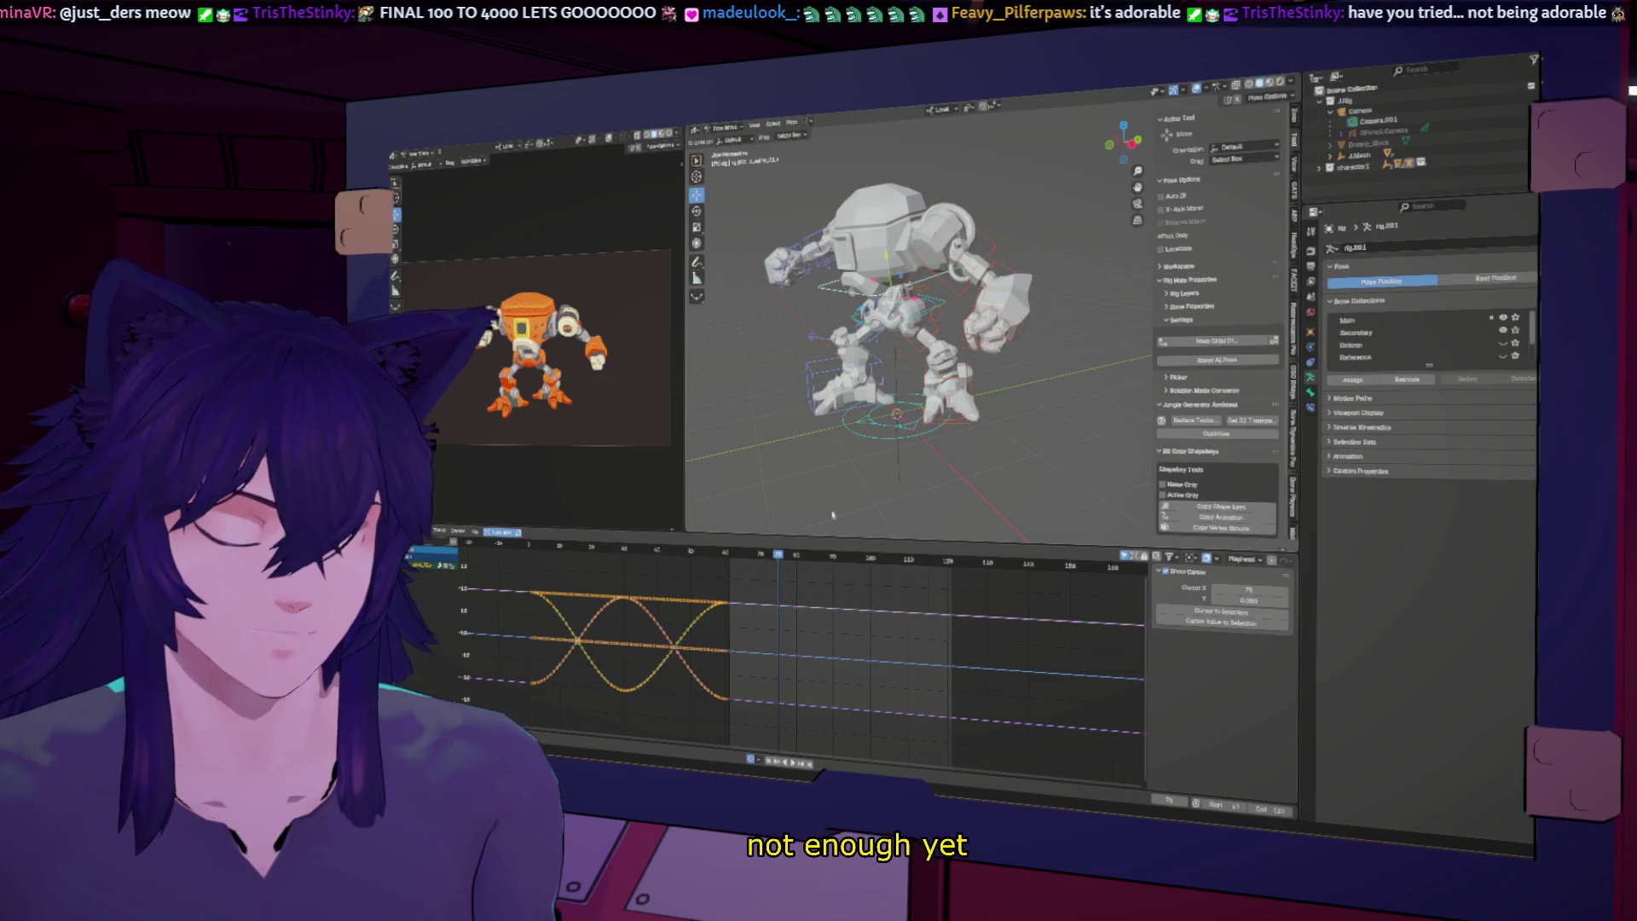
{"action": "key", "text": "space"}
{"action": "key", "text": "space"}
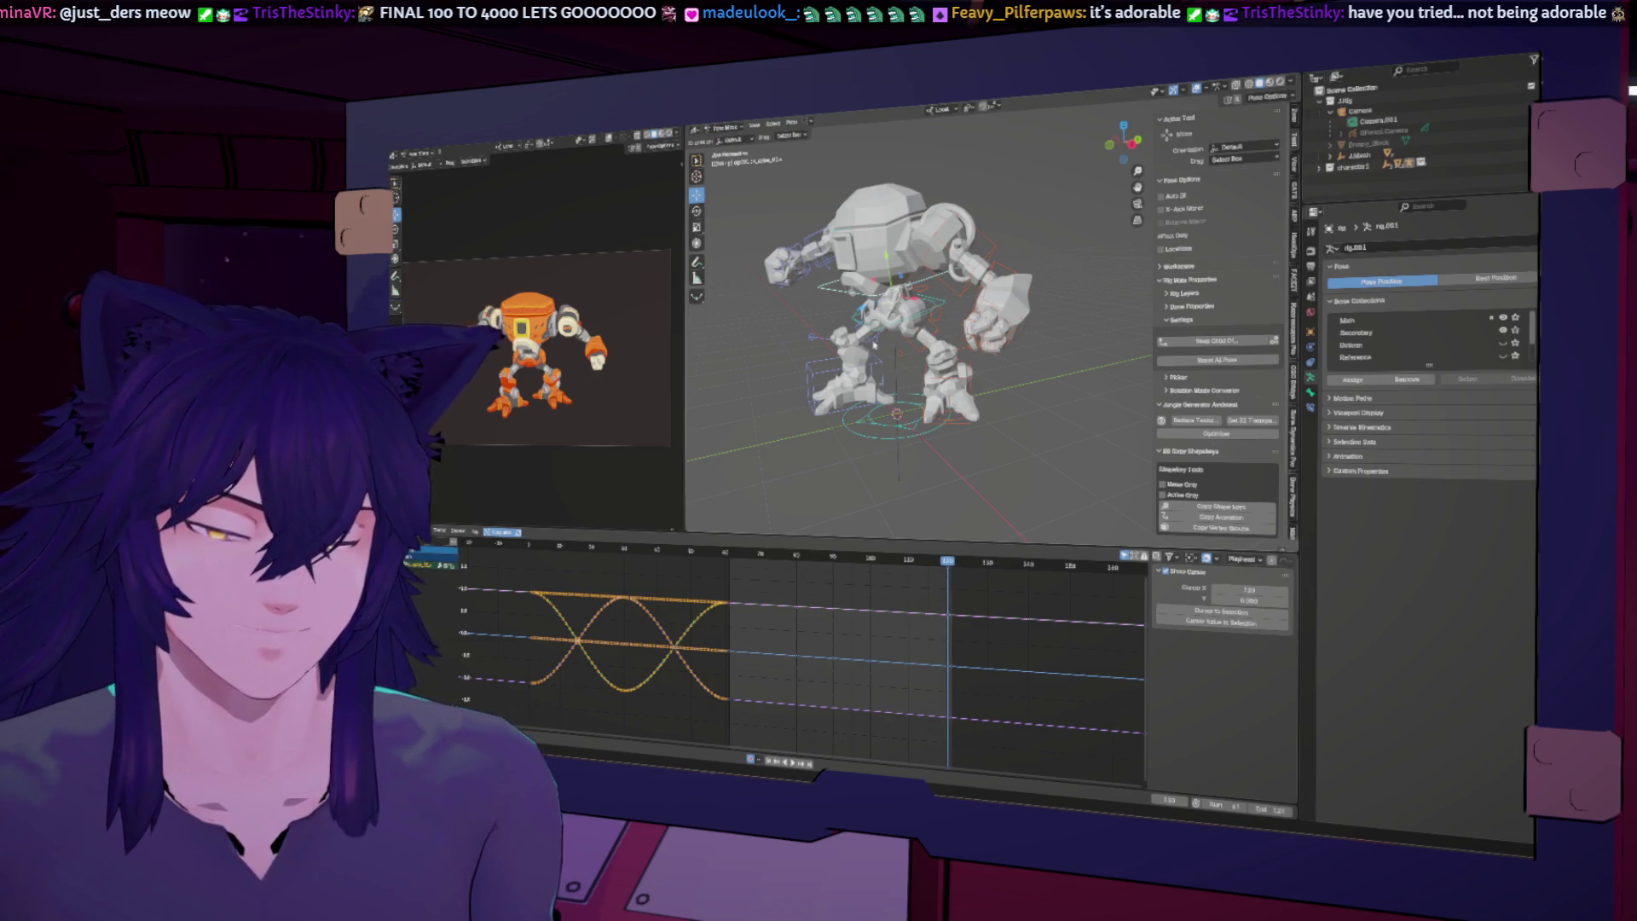
{"action": "left_click_drag", "start_coordinate": [731, 549], "coordinate": [760, 554]}
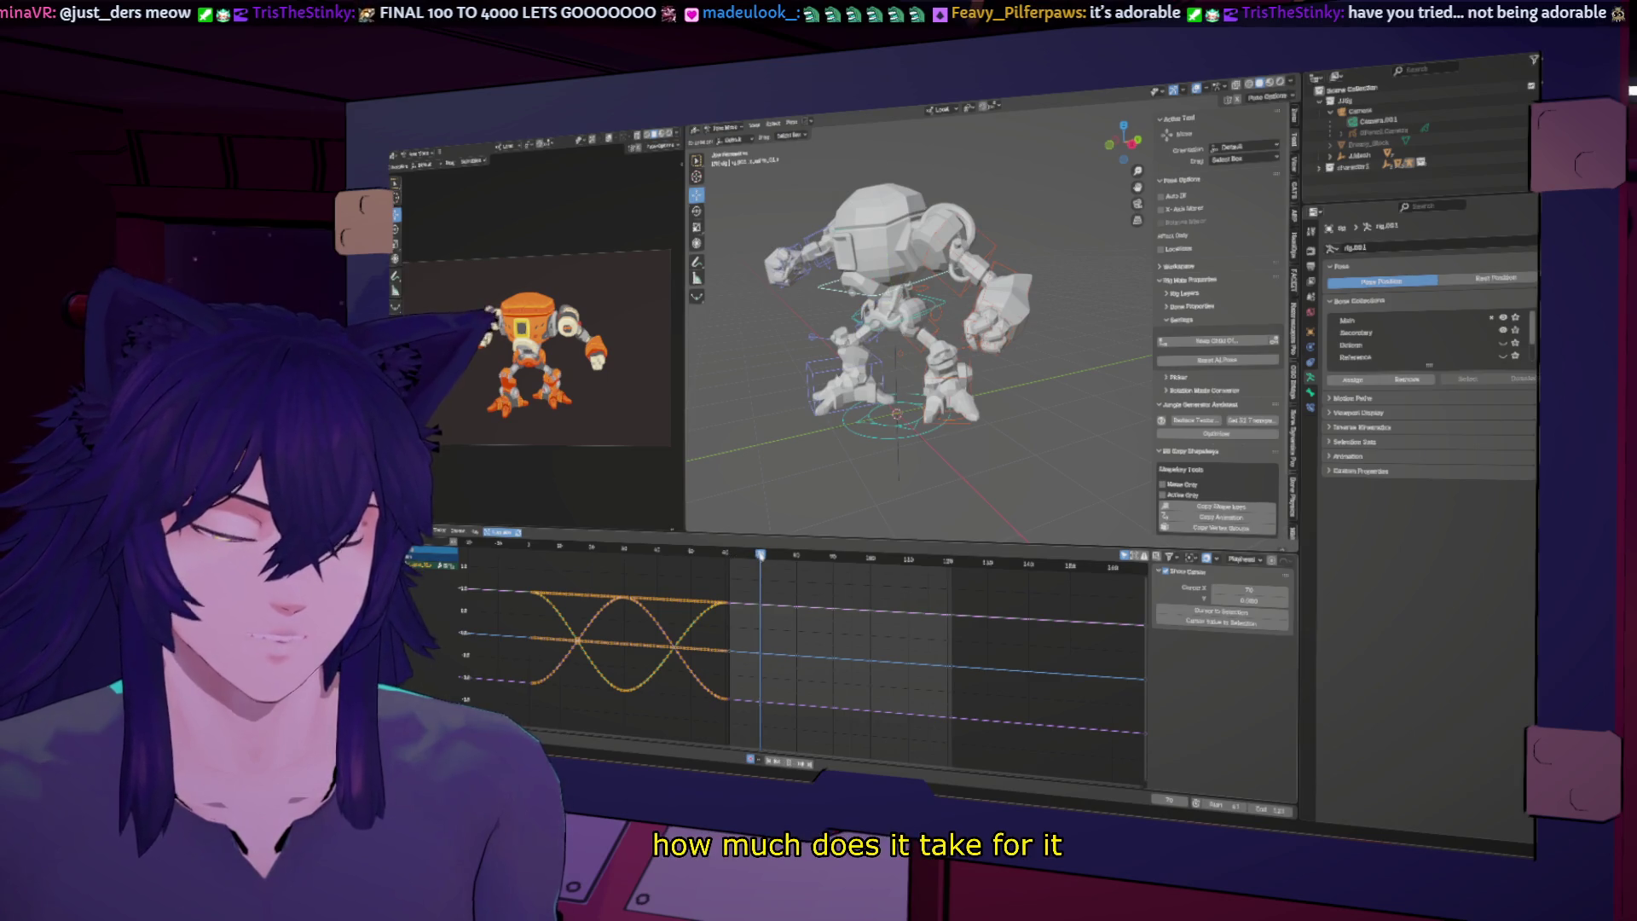
Step: At frame 72, rotate the body control in three passes in orthographic view, then play the hit
{"action": "left_click", "coordinate": [945, 300]}
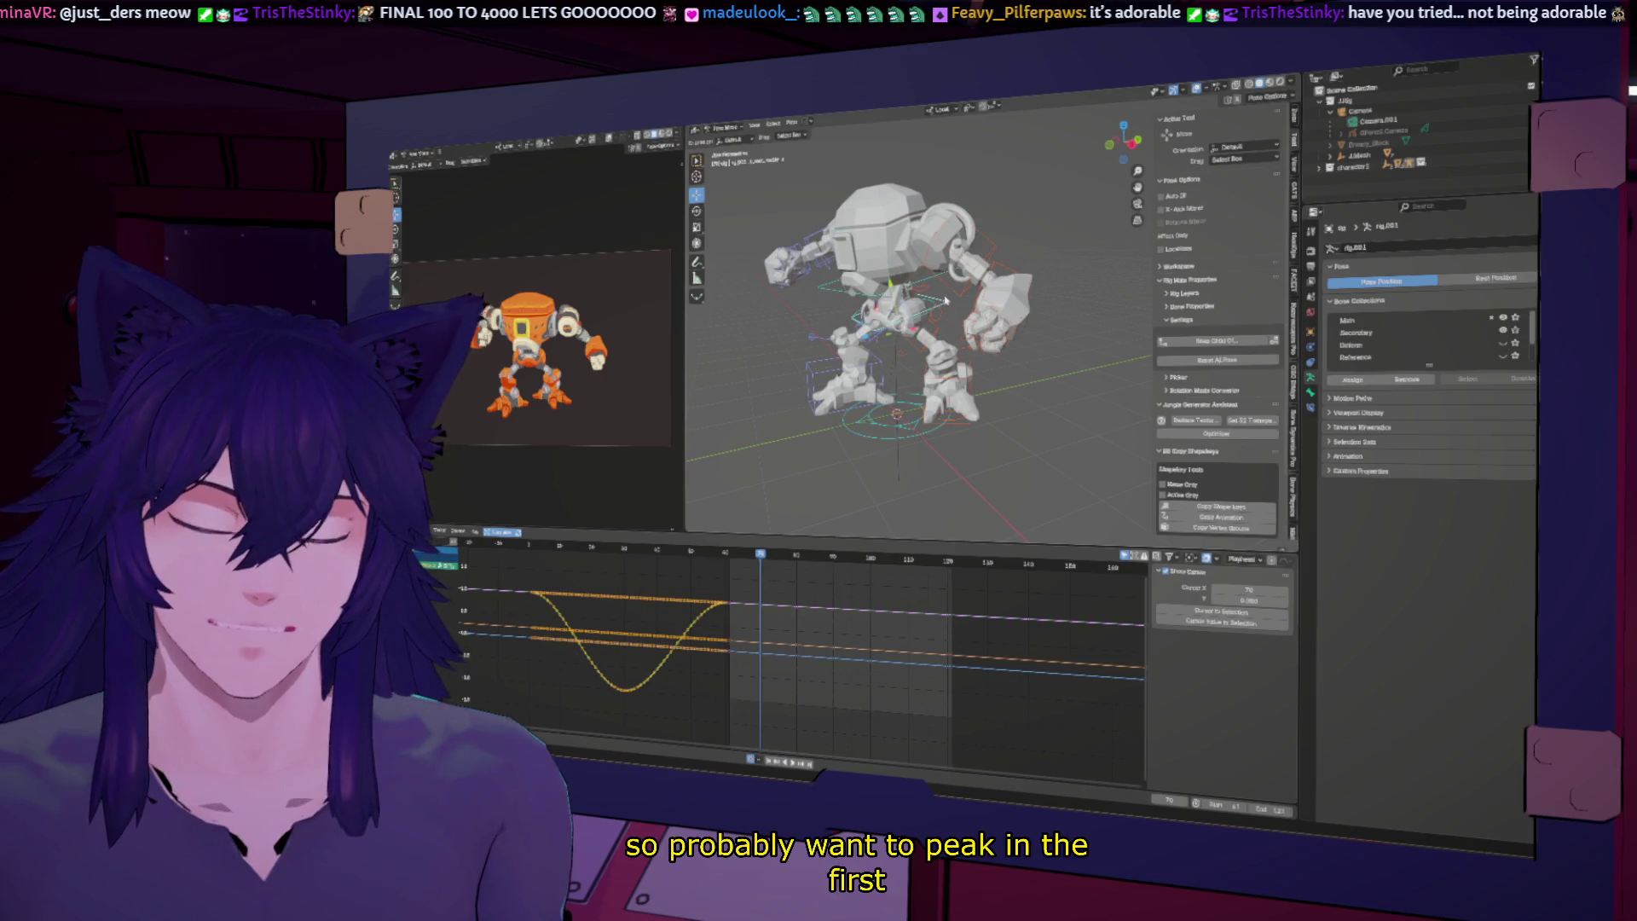
{"action": "left_click", "coordinate": [1129, 143]}
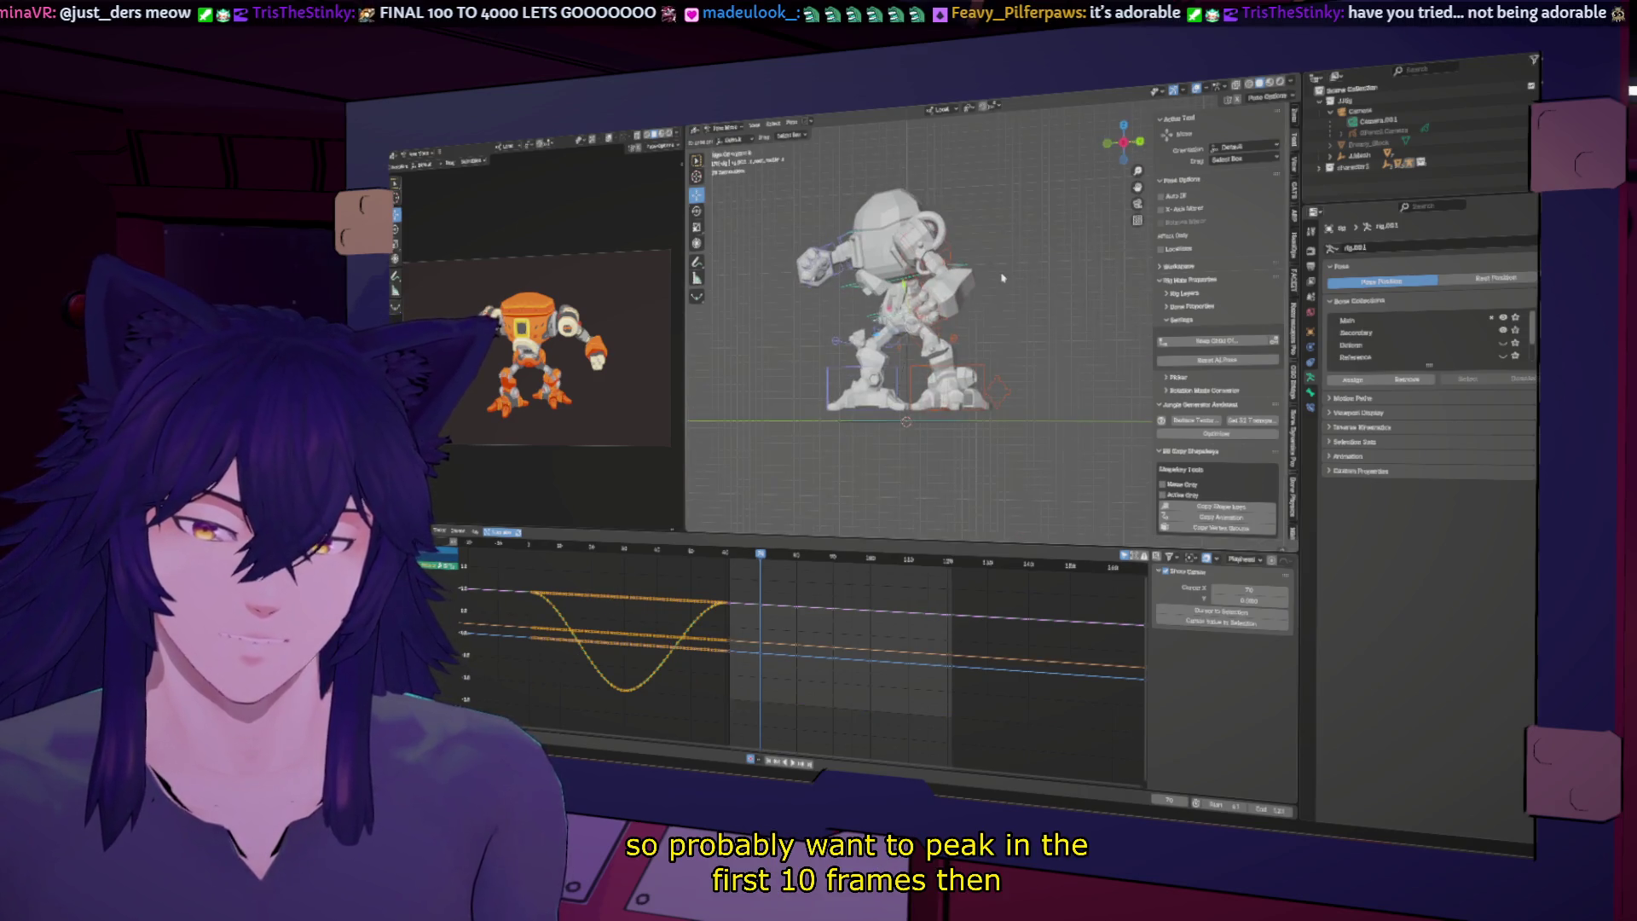
{"action": "key", "text": "r"}
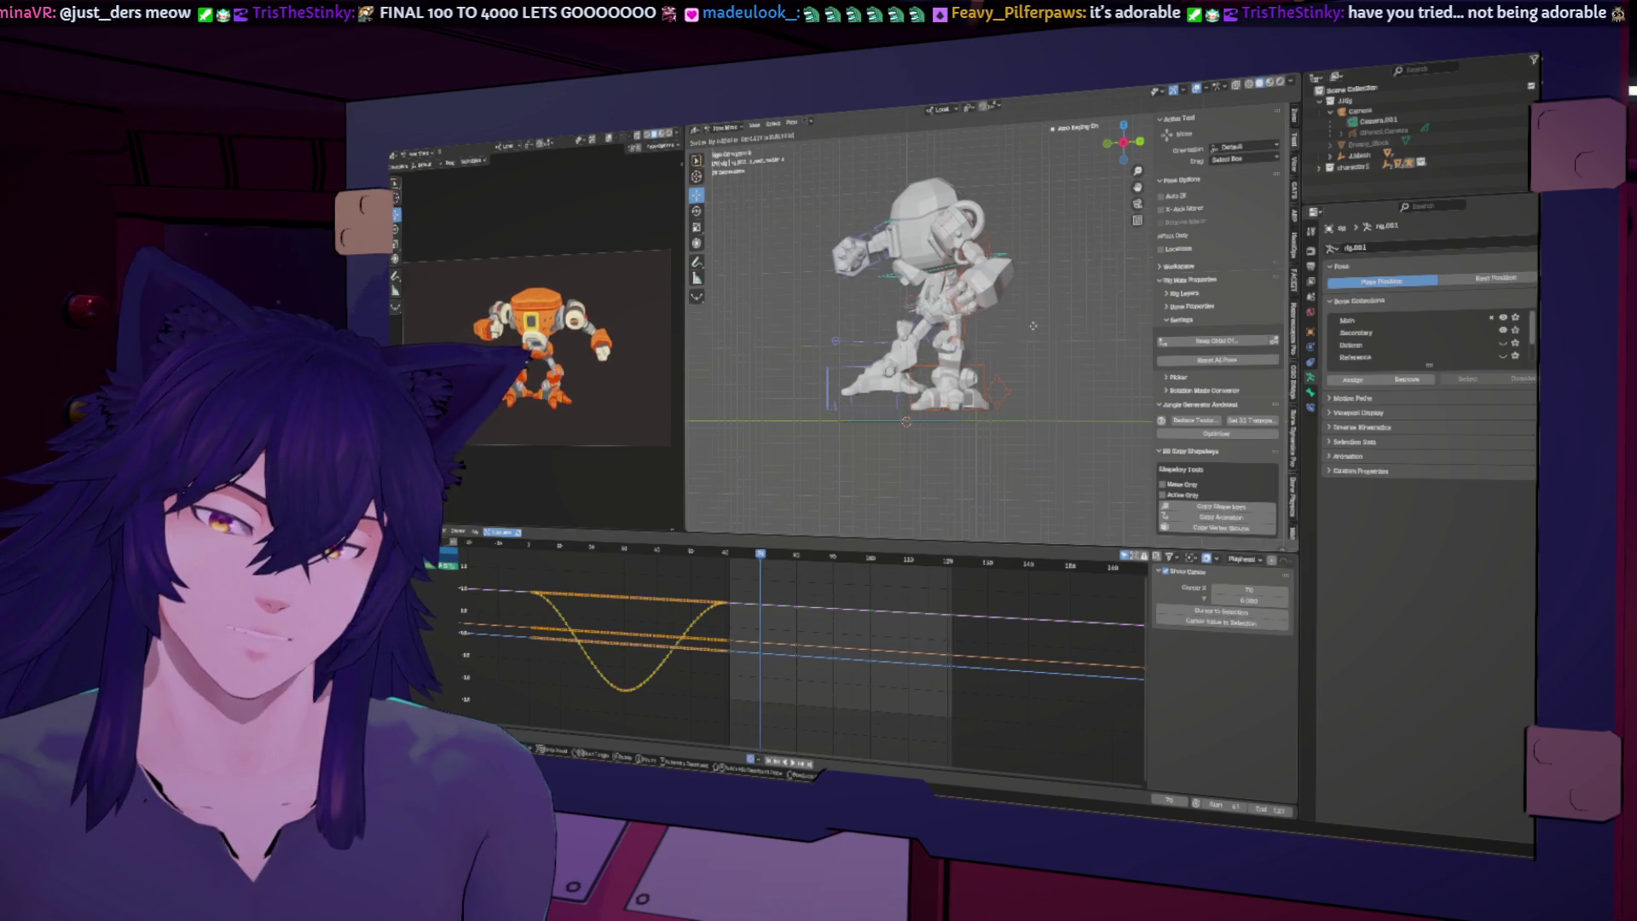
{"action": "left_click", "coordinate": [1036, 327]}
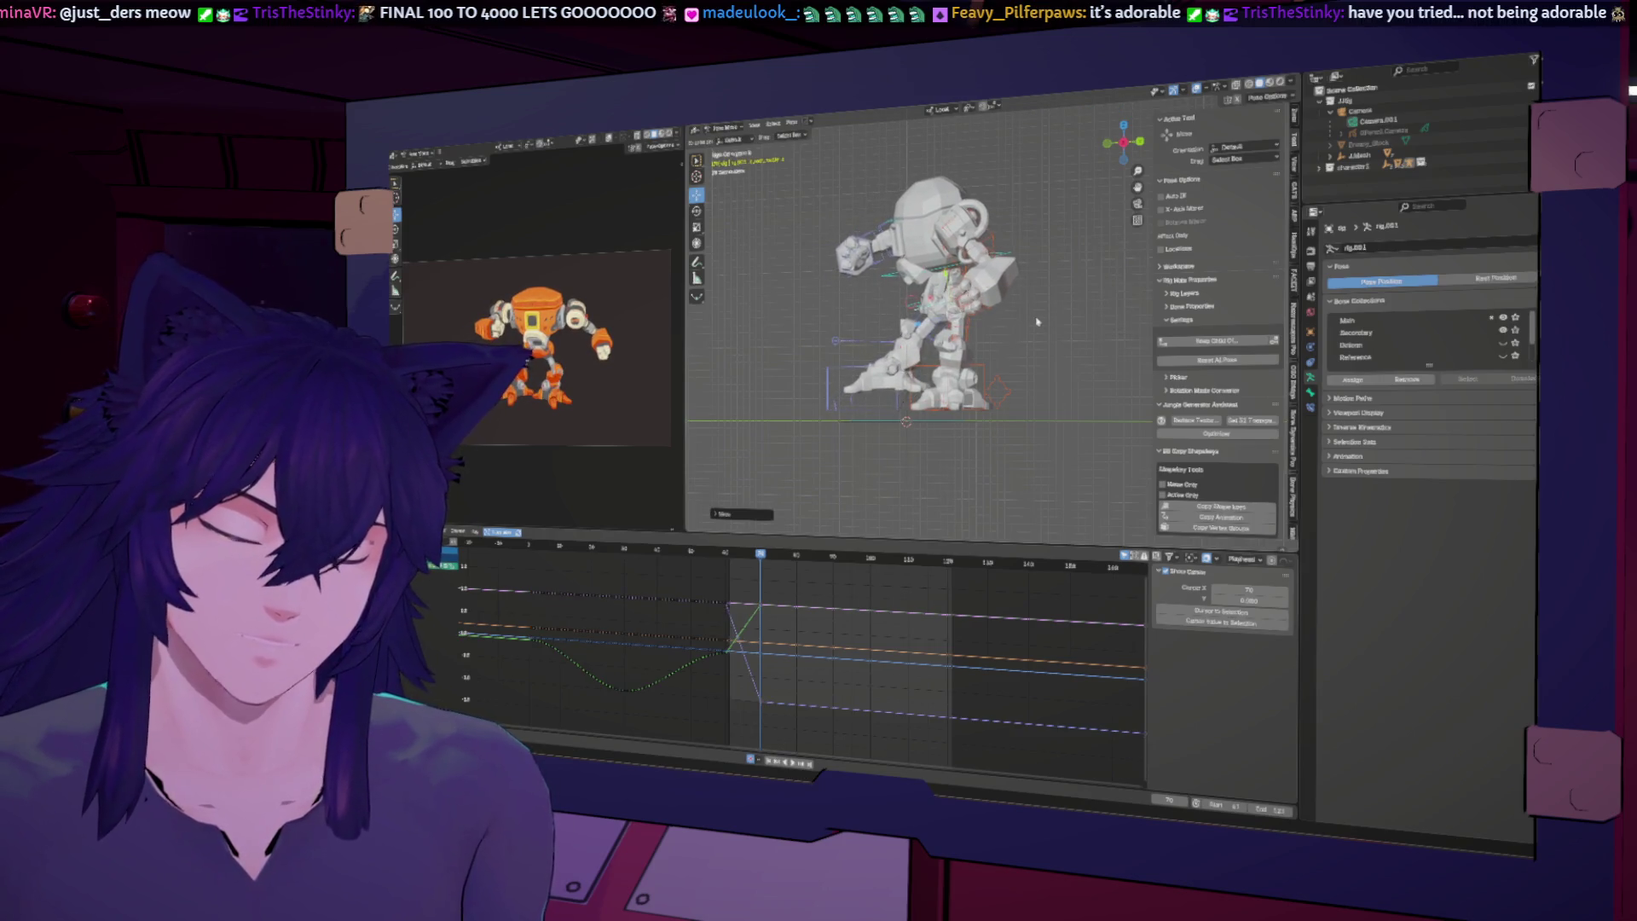
{"action": "key", "text": "r"}
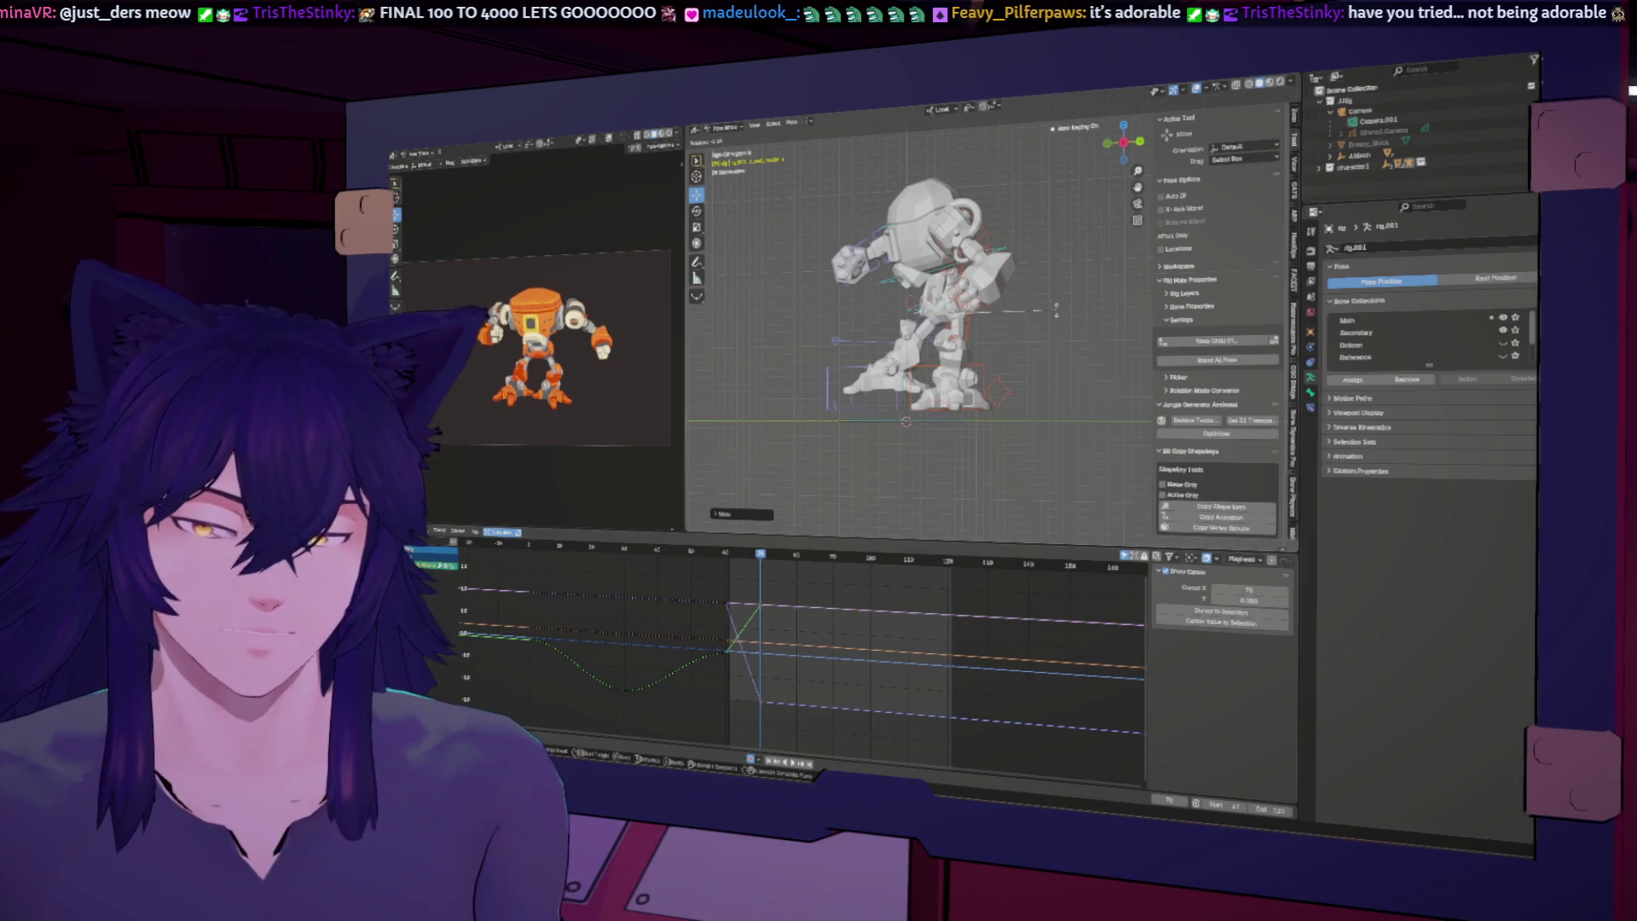
{"action": "left_click", "coordinate": [1053, 308]}
{"action": "key", "text": "r"}
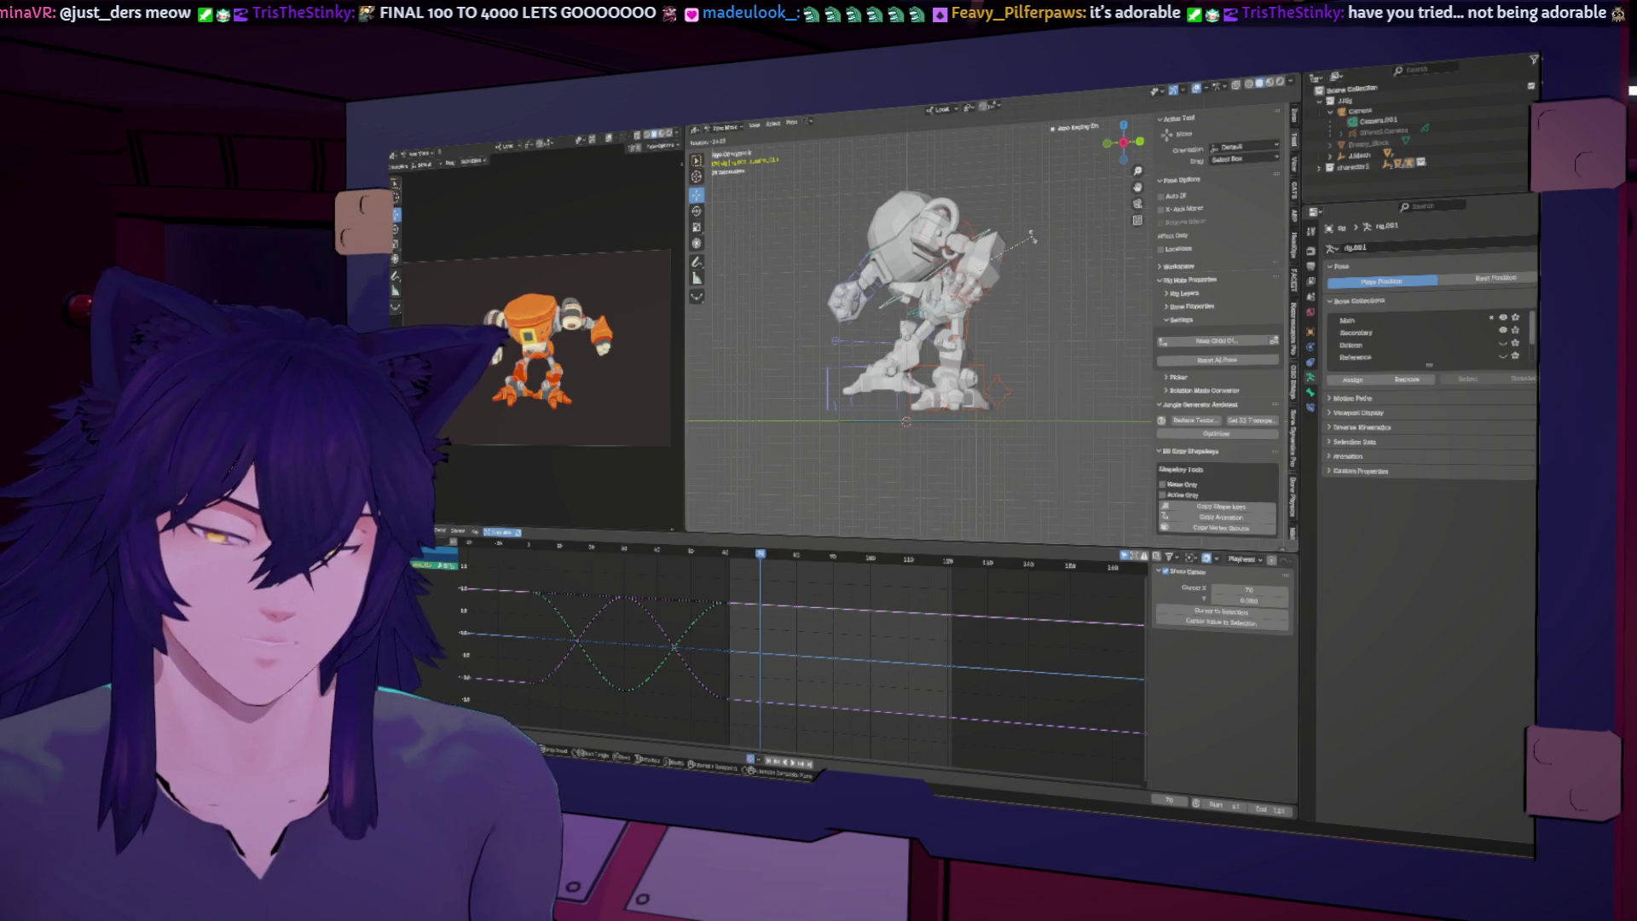
{"action": "left_click", "coordinate": [1026, 254]}
{"action": "key", "text": "space"}
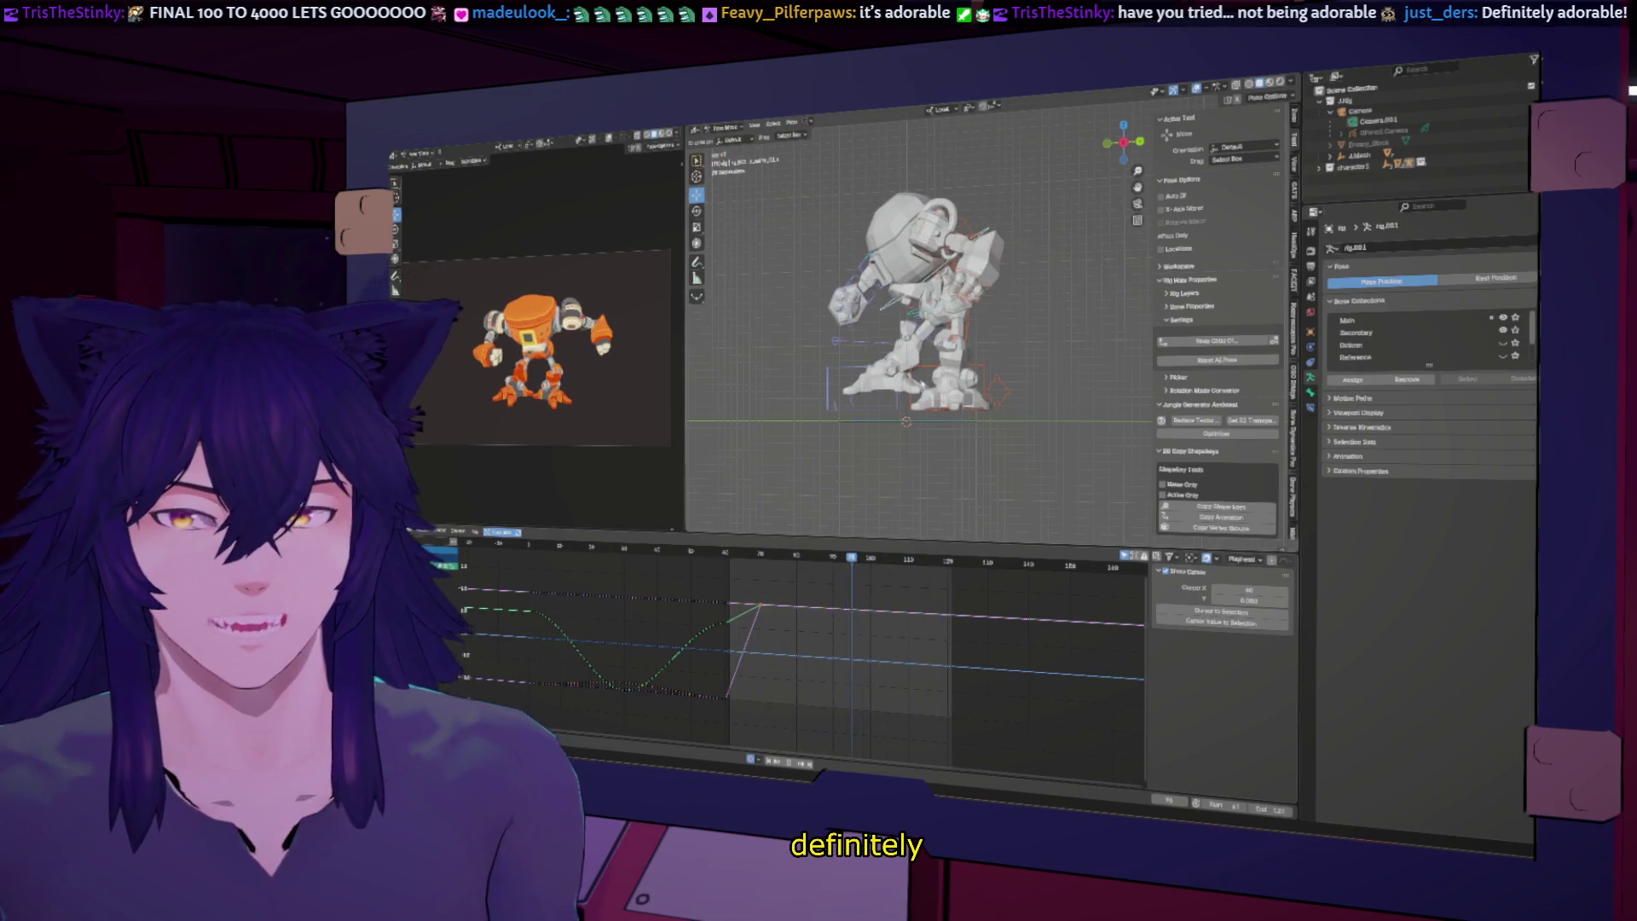
{"action": "middle_click_drag", "start_coordinate": [962, 327], "coordinate": [886, 334]}
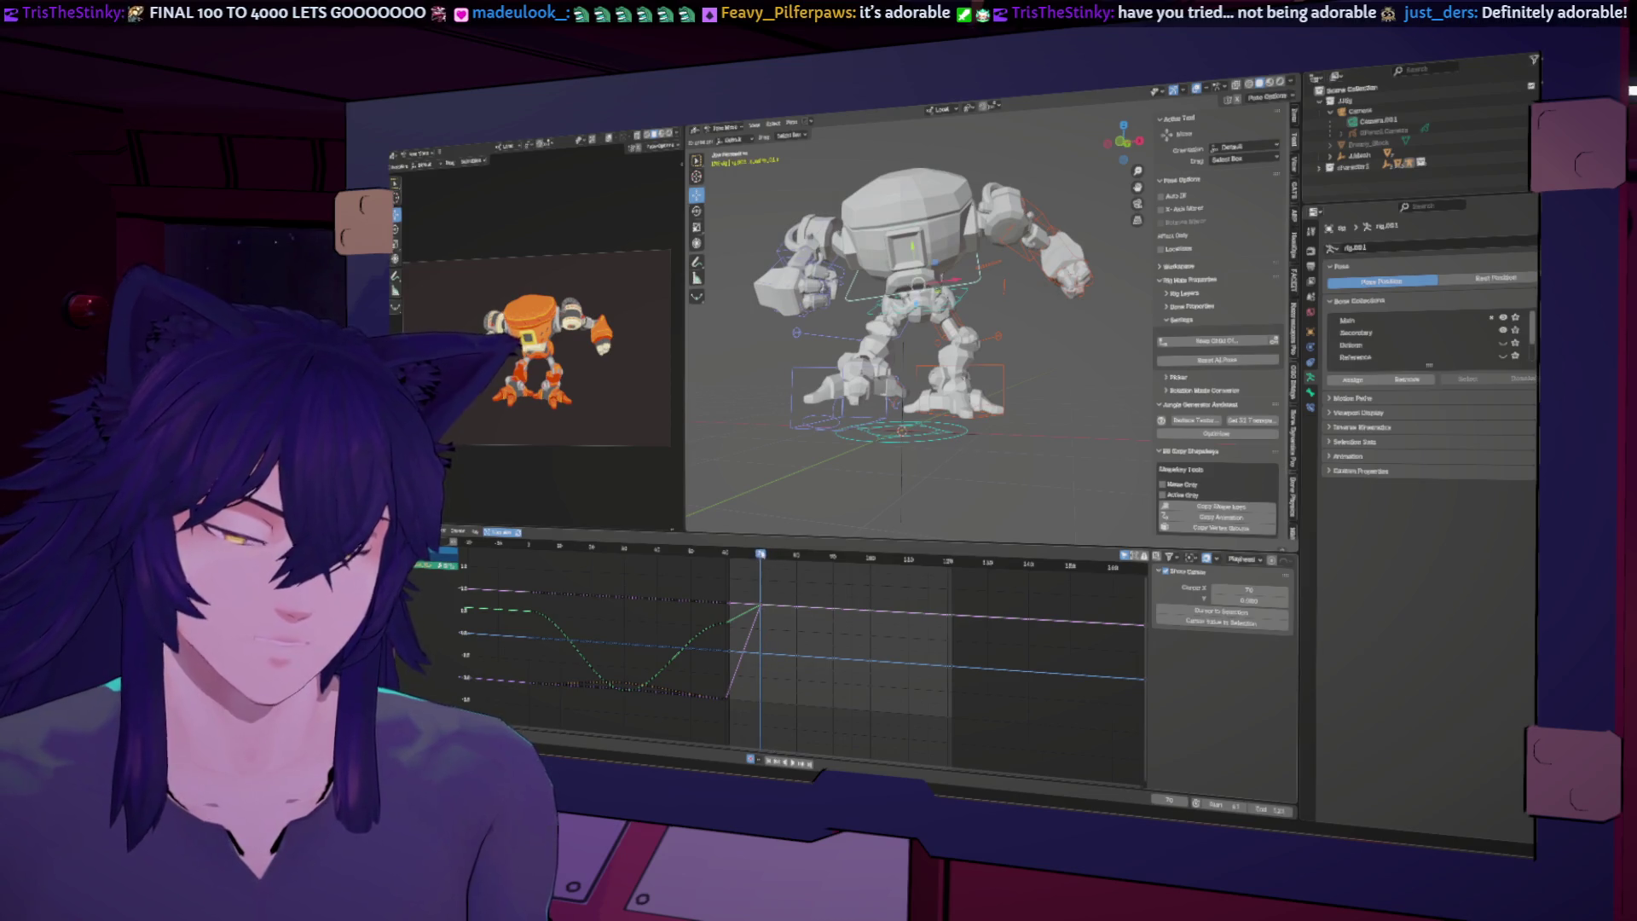
Step: In side view, rotate and reposition the foot control, redoing the move after an undo
{"action": "left_click", "coordinate": [840, 368]}
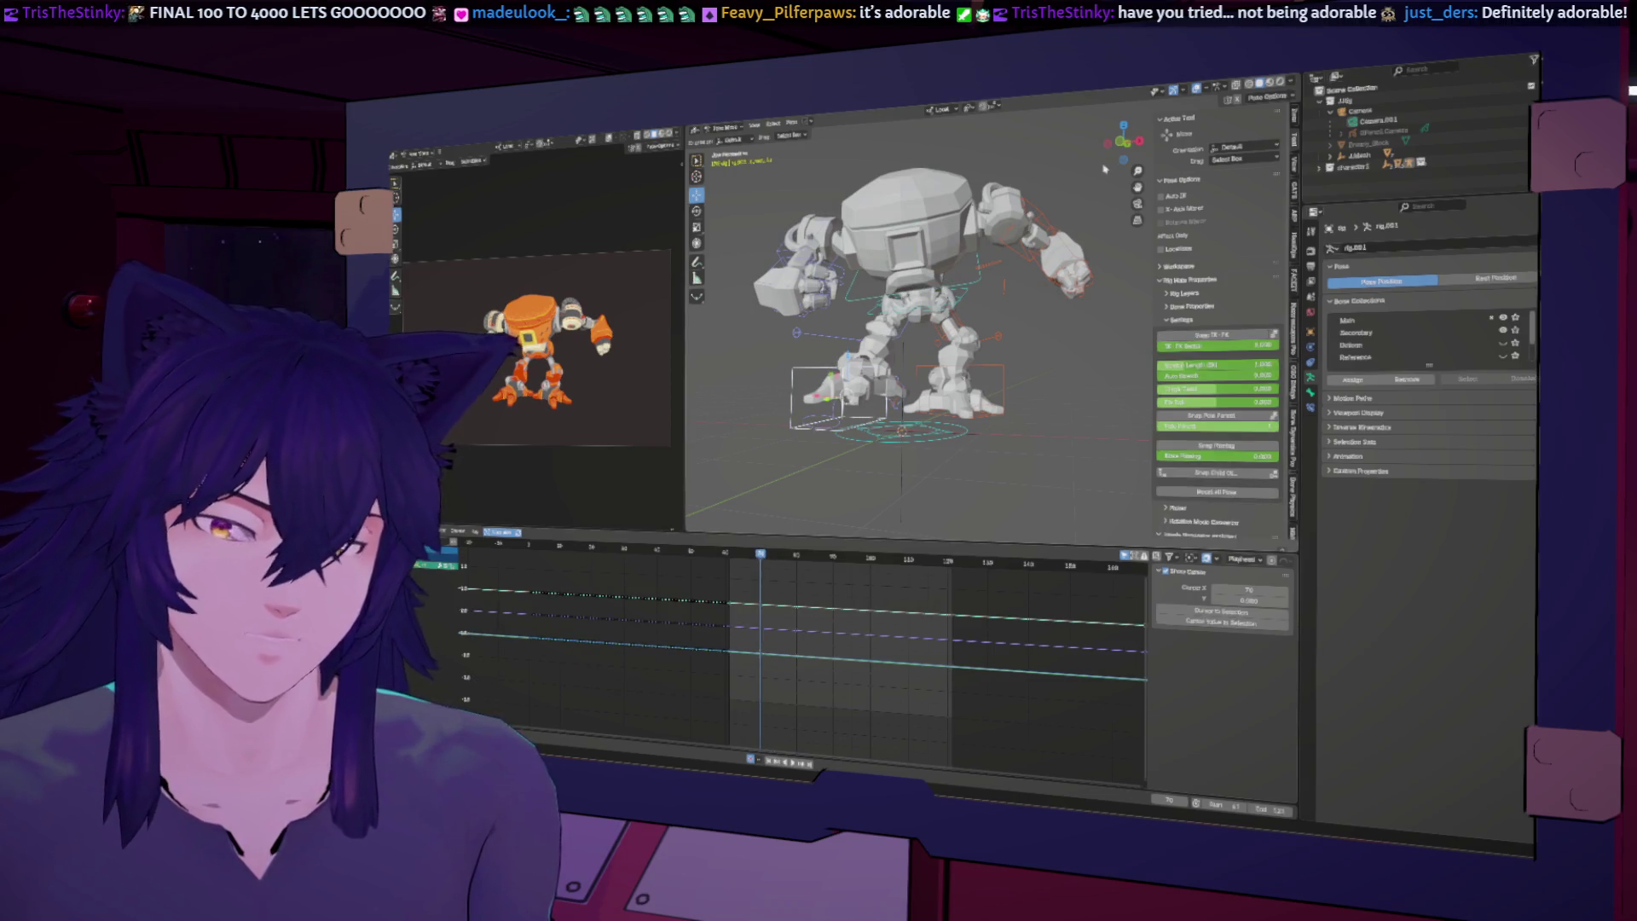
{"action": "key", "text": "KP_3"}
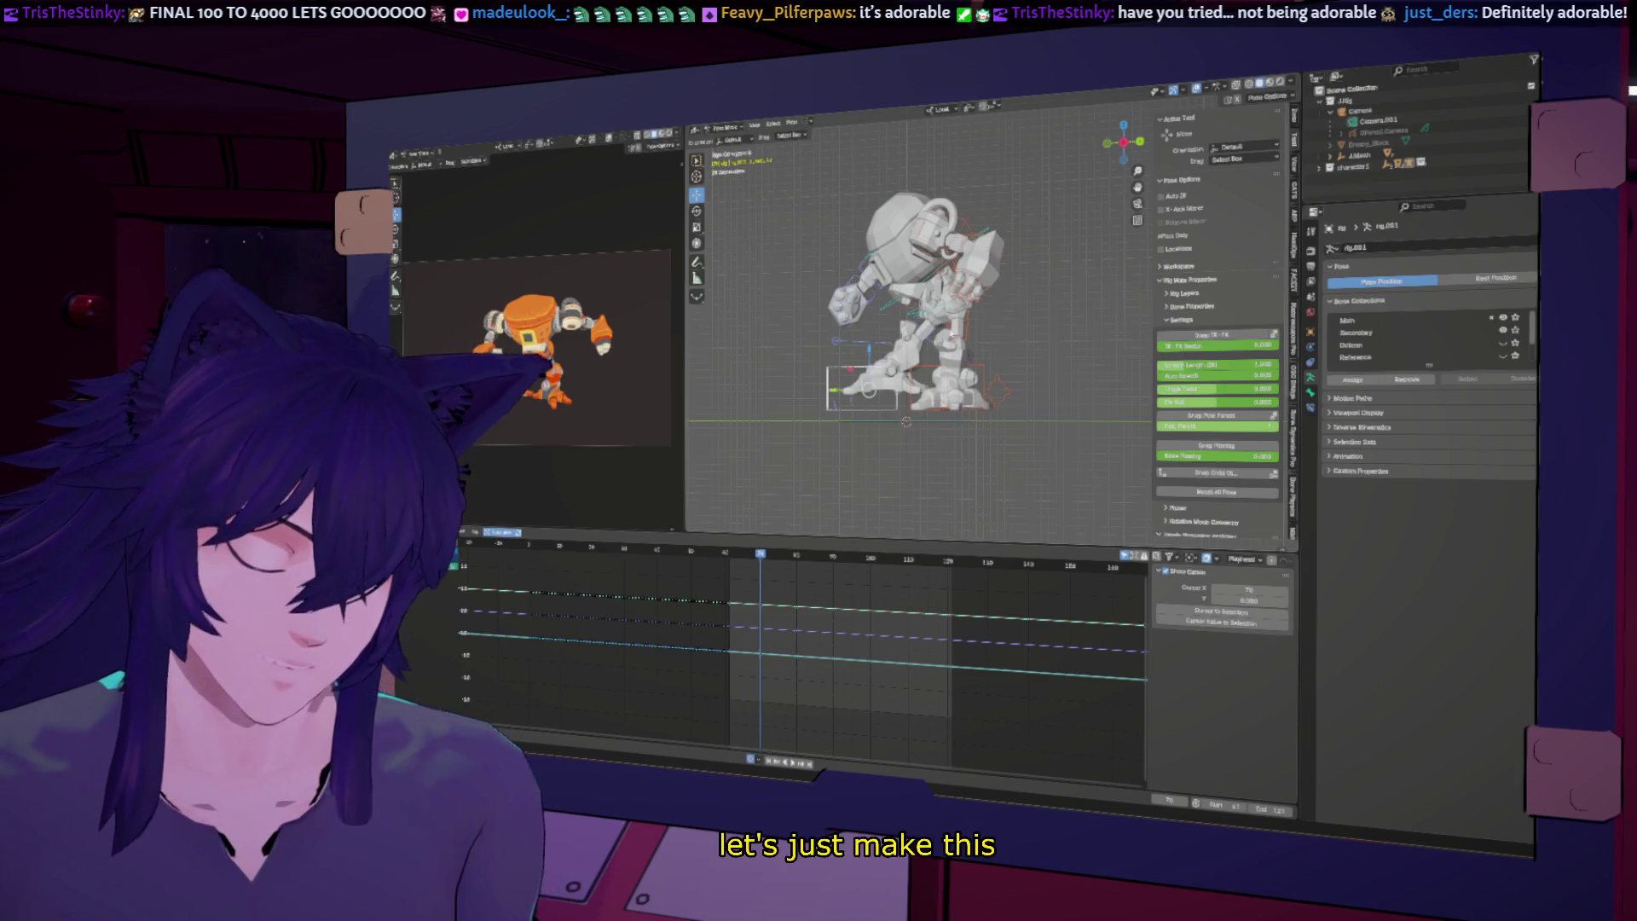
{"action": "key", "text": "r"}
{"action": "left_click", "coordinate": [966, 359]}
{"action": "key", "text": "g"}
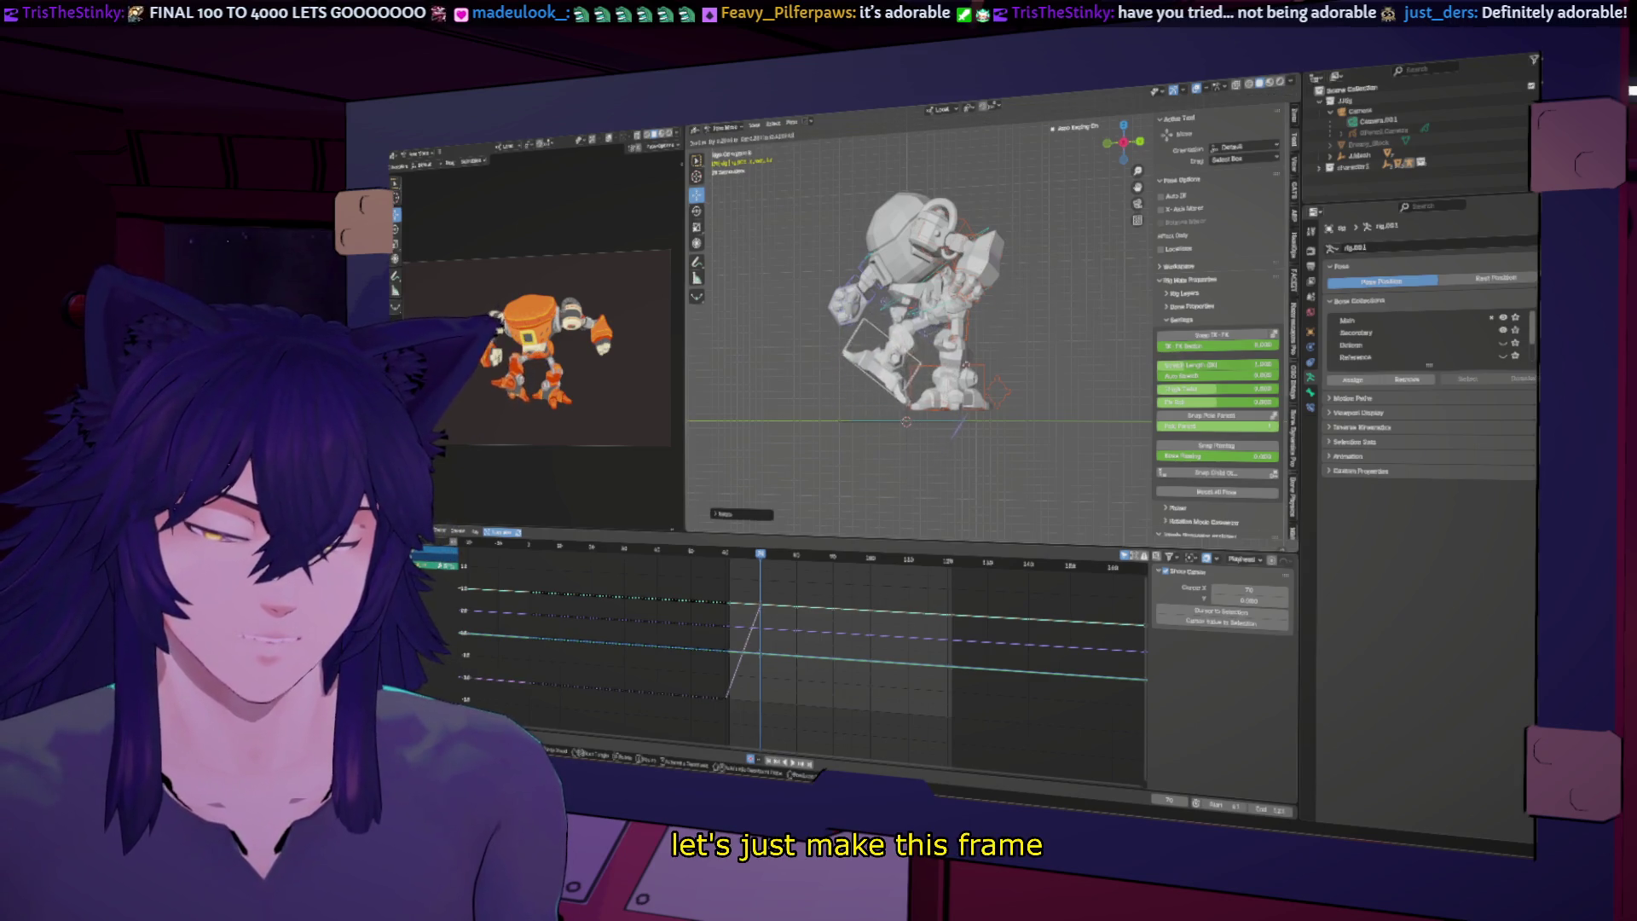
{"action": "left_click", "coordinate": [966, 367]}
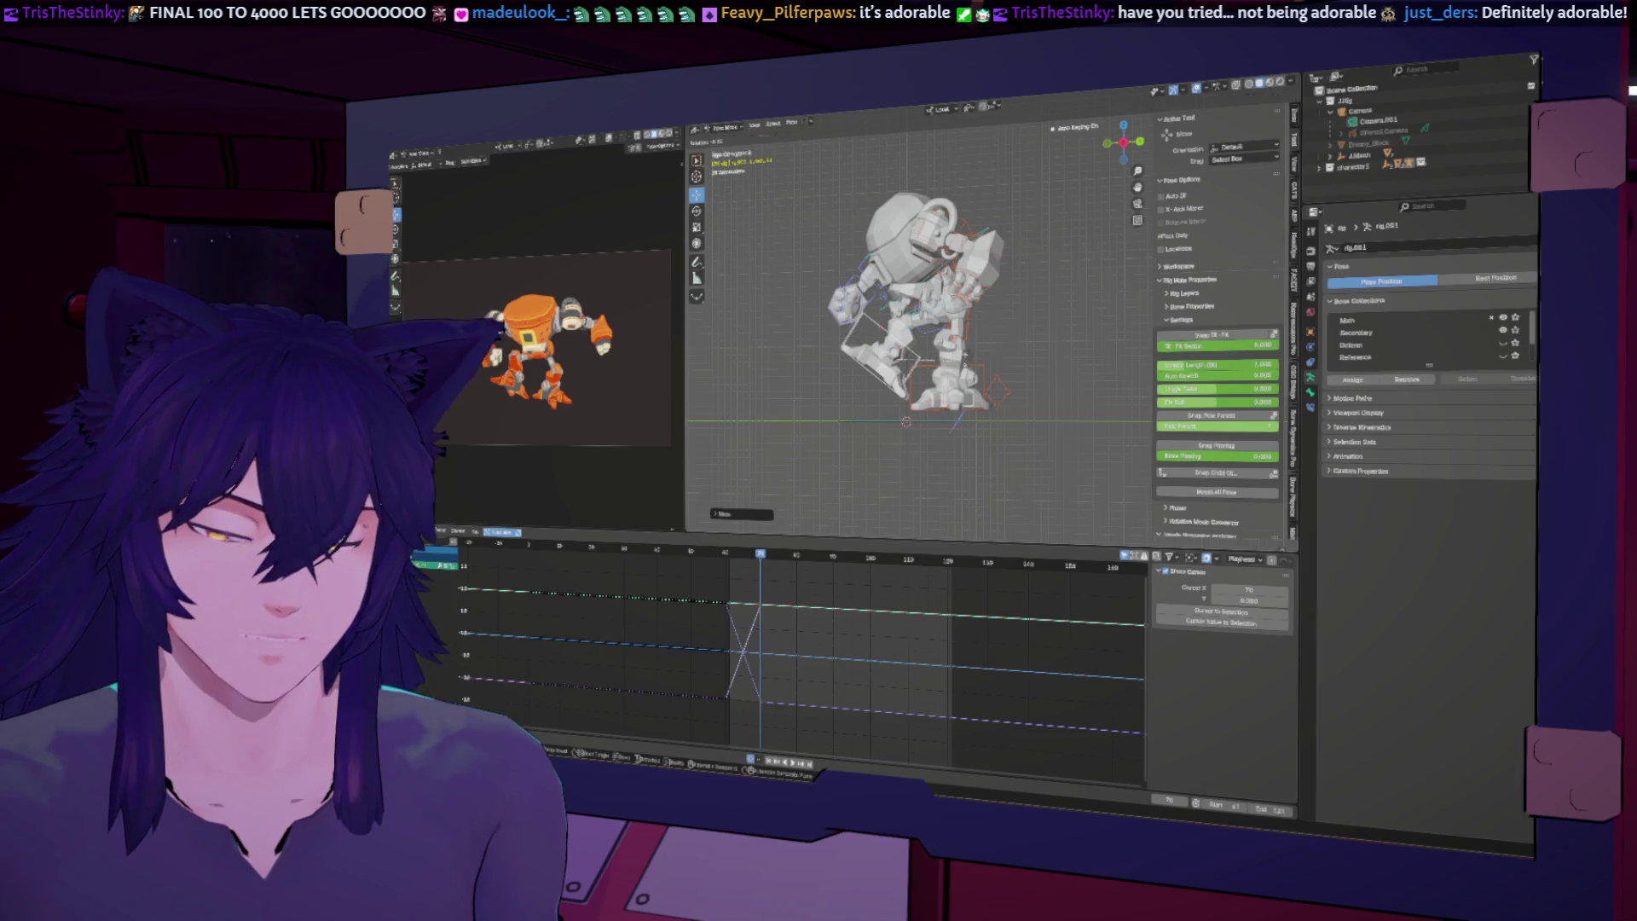
{"action": "mouse_move", "coordinate": [965, 367]}
{"action": "middle_mouse_down"}
{"action": "mouse_move", "coordinate": [887, 341]}
{"action": "mouse_move", "coordinate": [993, 386]}
{"action": "middle_mouse_up"}
{"action": "key", "text": "ctrl+z"}
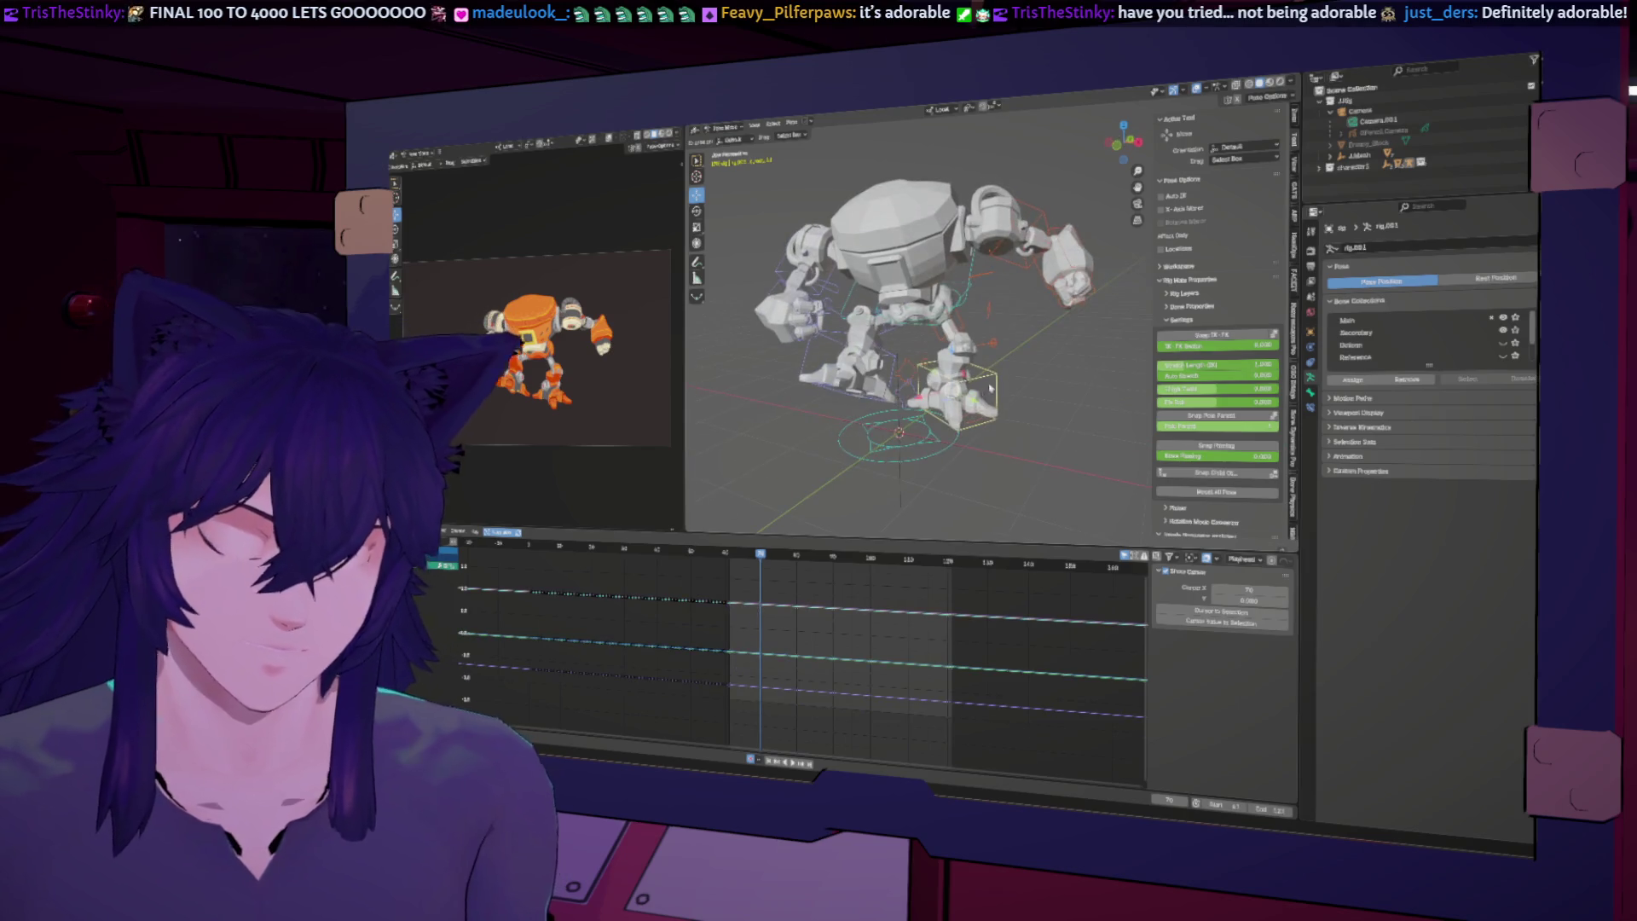
{"action": "key", "text": "g"}
{"action": "left_click", "coordinate": [980, 399]}
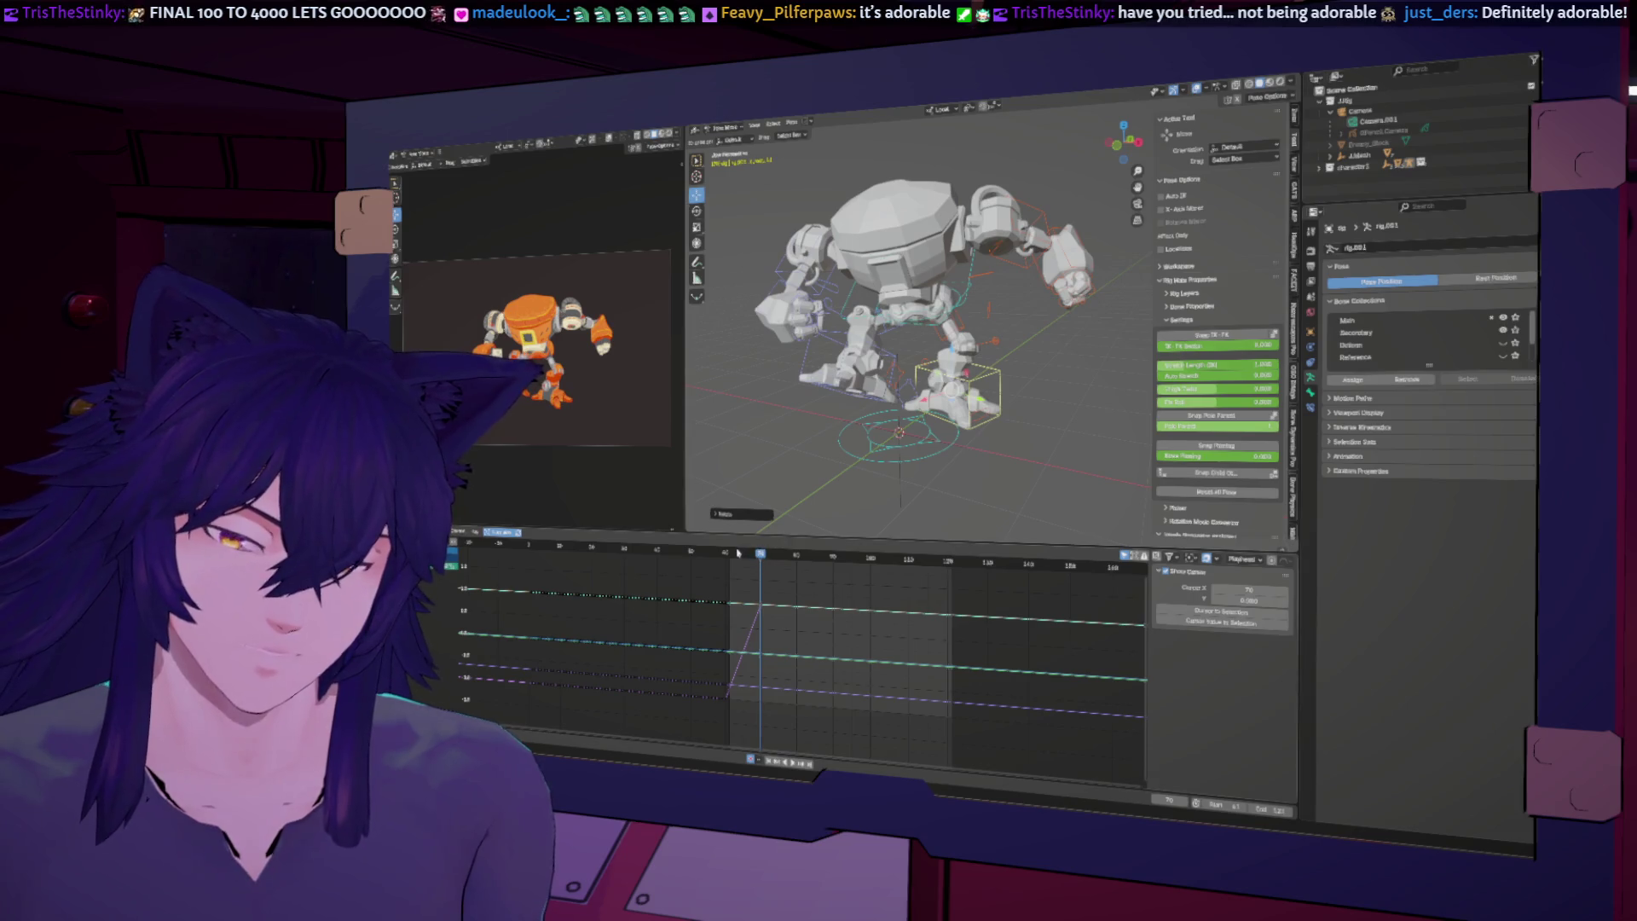
Step: Advance to around frame 80 and inspect the hit-react from below
{"action": "mouse_move", "coordinate": [759, 552]}
{"action": "left_mouse_down"}
{"action": "mouse_move", "coordinate": [806, 544]}
{"action": "mouse_move", "coordinate": [768, 547]}
{"action": "left_mouse_up"}
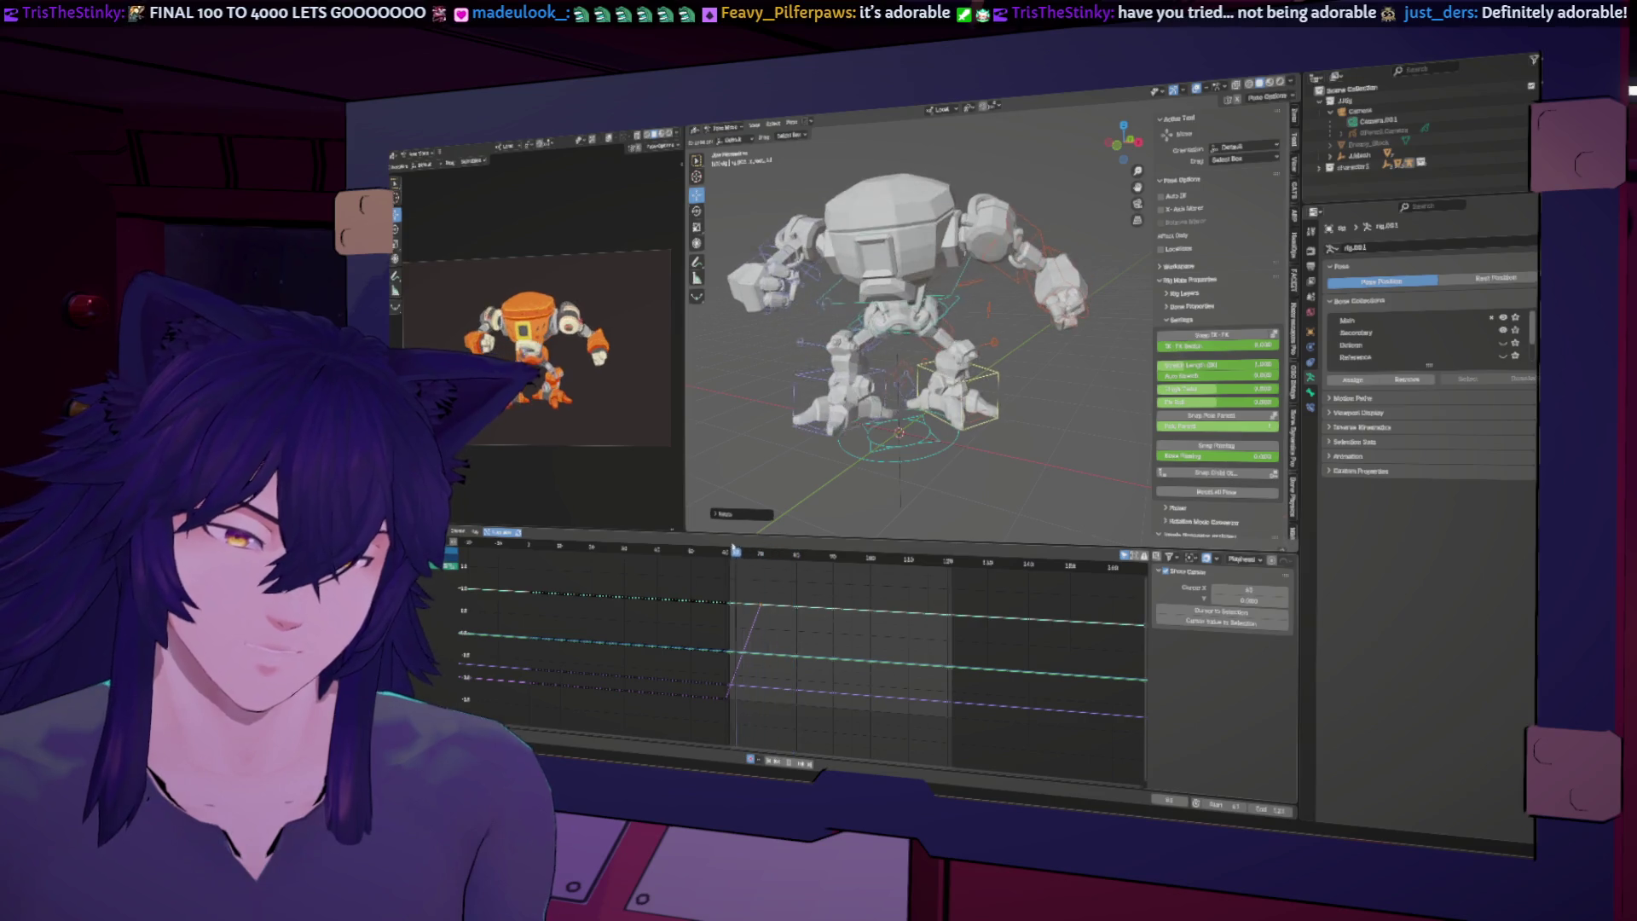
{"action": "key", "text": "Right"}
{"action": "key", "text": "Right"}
{"action": "key", "text": "Right"}
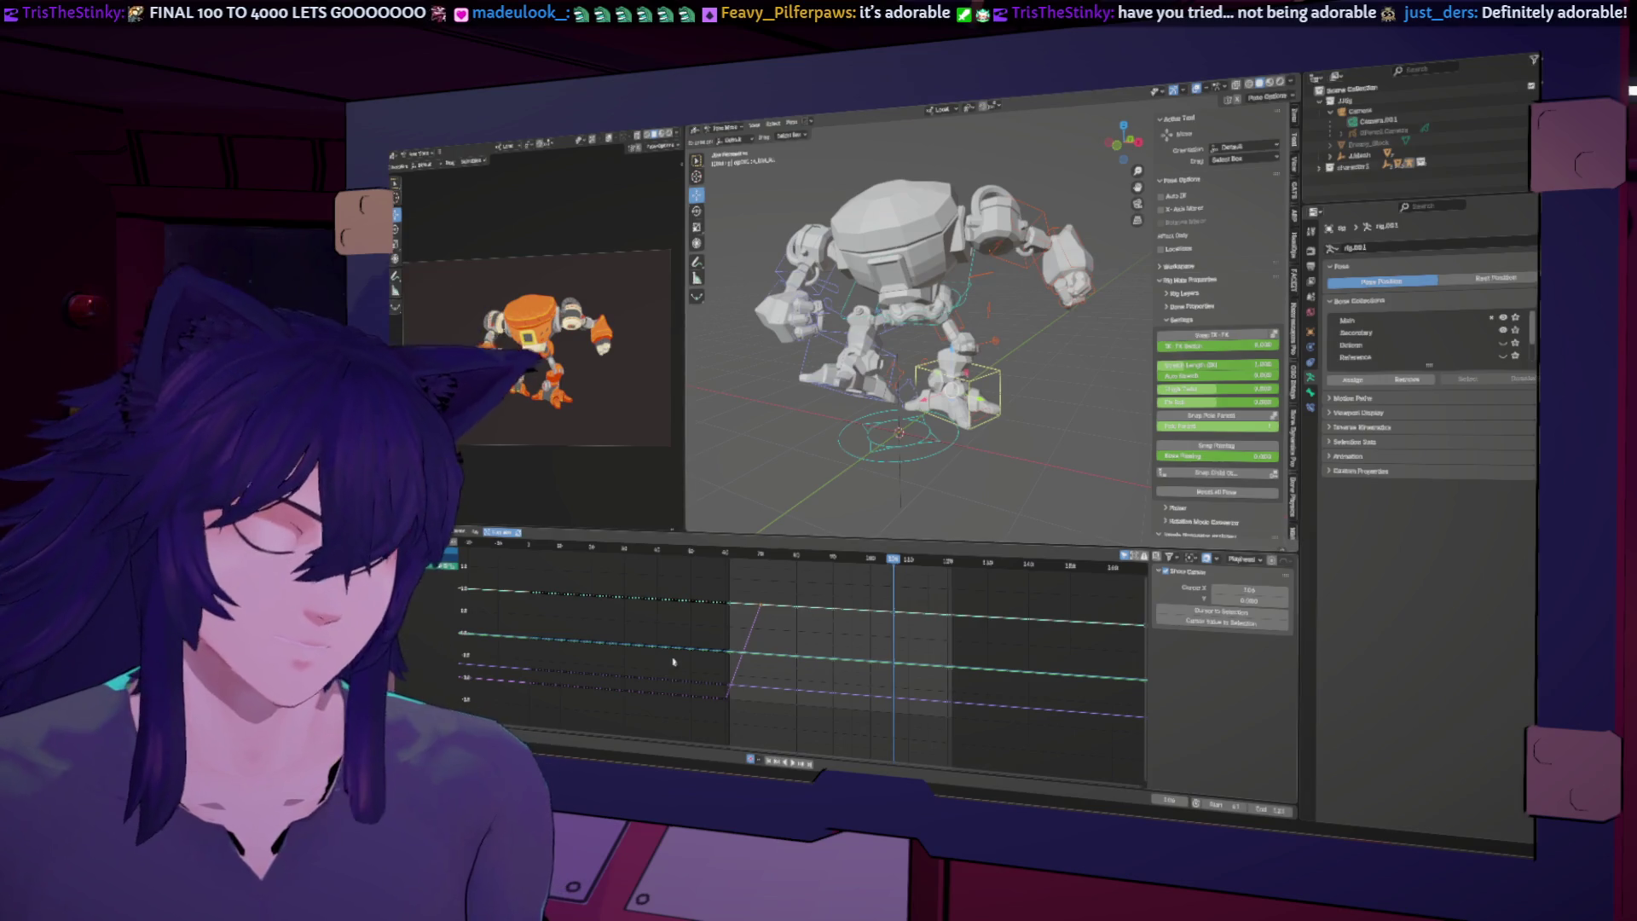
{"action": "mouse_move", "coordinate": [808, 774]}
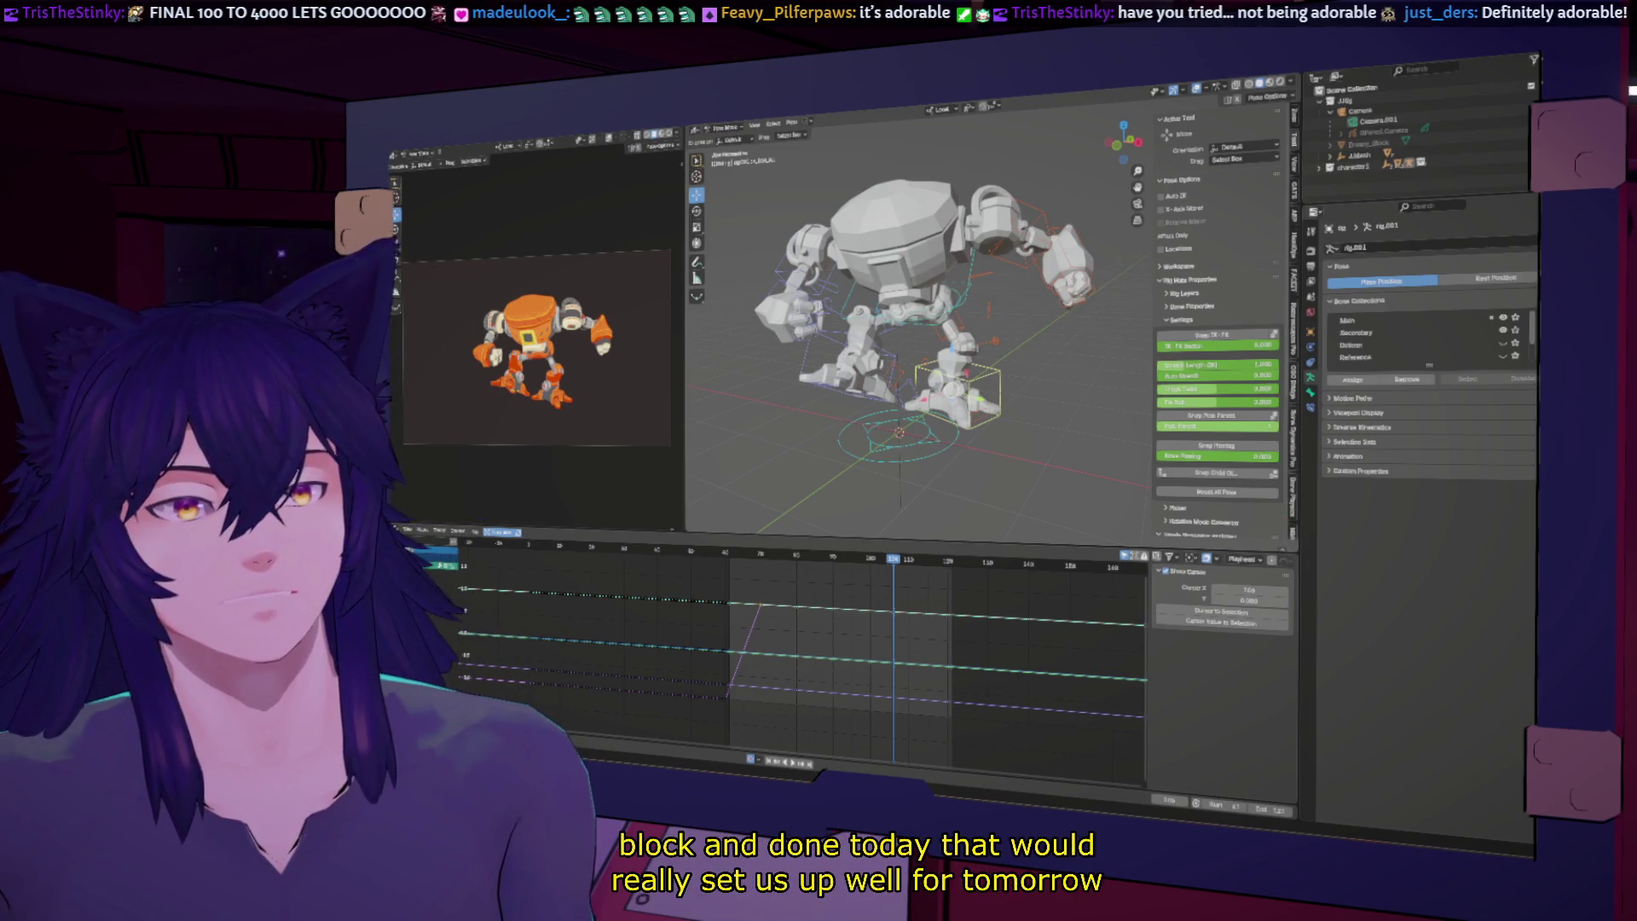
{"action": "mouse_move", "coordinate": [921, 358]}
{"action": "middle_mouse_down"}
{"action": "mouse_move", "coordinate": [903, 341]}
{"action": "mouse_move", "coordinate": [941, 372]}
{"action": "middle_mouse_up"}
{"action": "left_click_drag", "start_coordinate": [819, 556], "coordinate": [760, 553]}
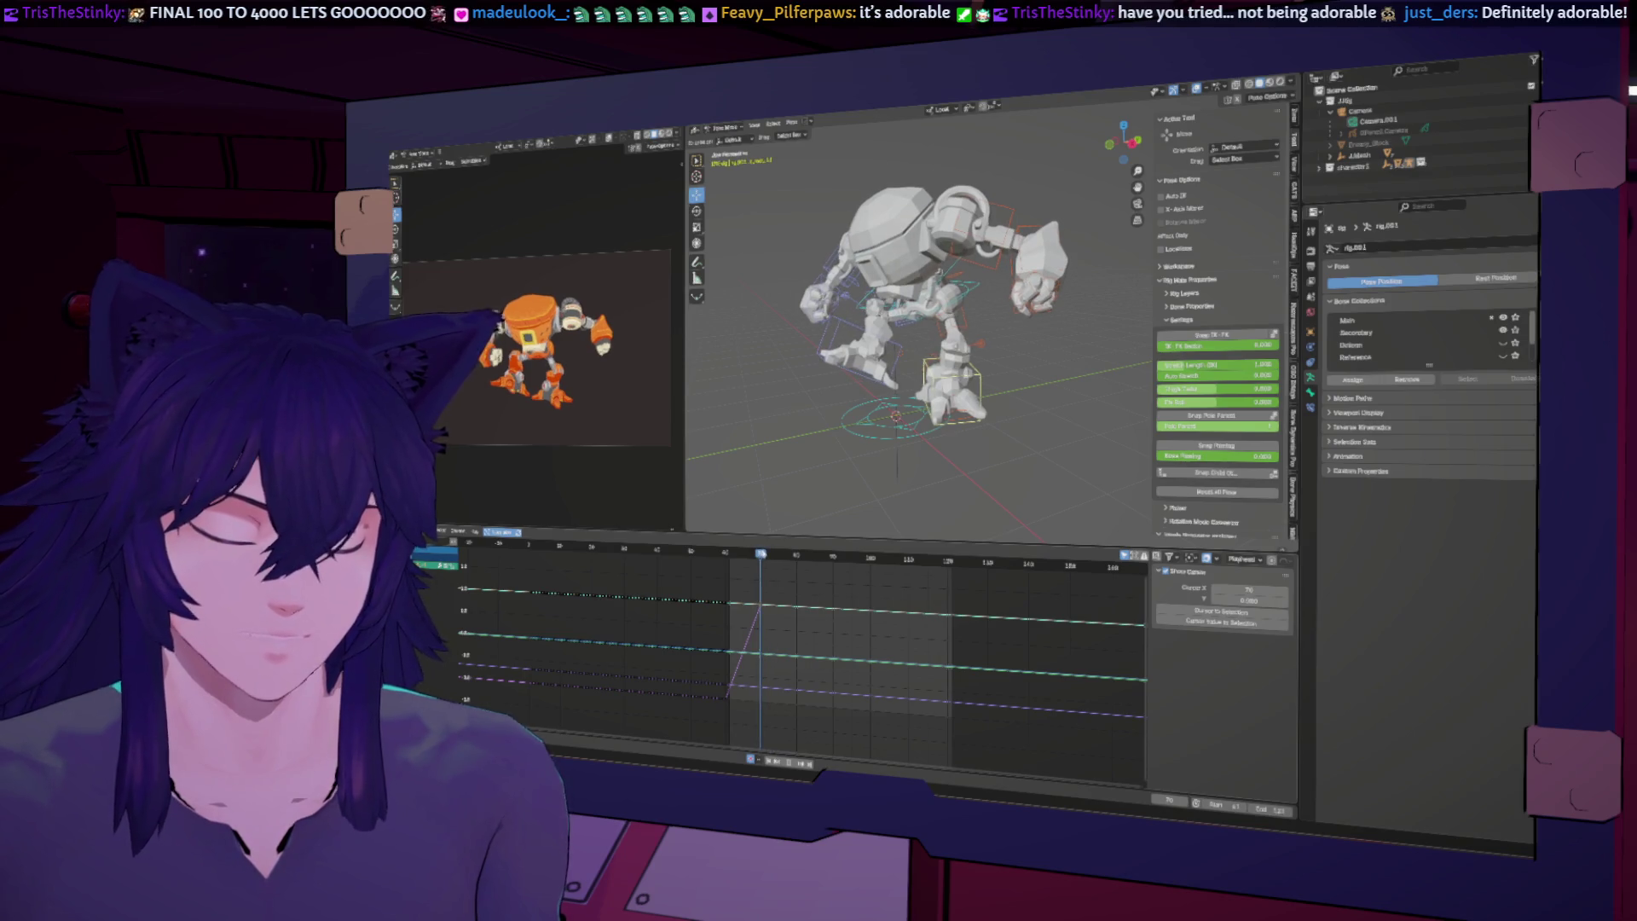
{"action": "middle_click_drag", "start_coordinate": [938, 358], "coordinate": [917, 346]}
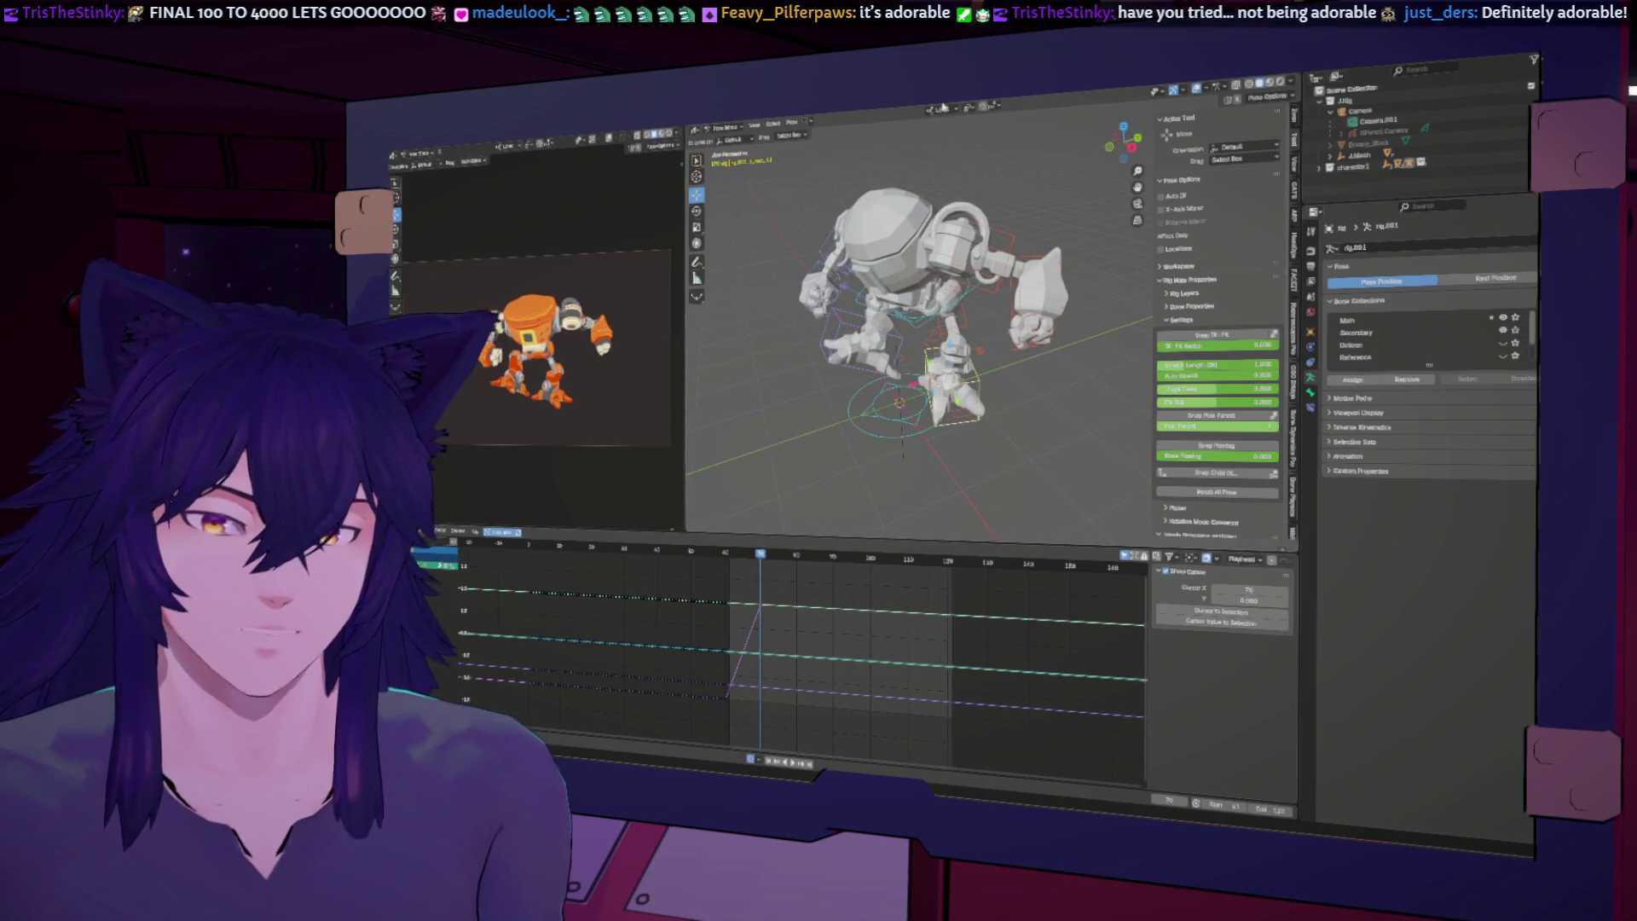
Step: Switch transform orientation to Global, move the foot back along Y, and replay the animation
{"action": "left_click", "coordinate": [940, 109]}
{"action": "left_click", "coordinate": [927, 142]}
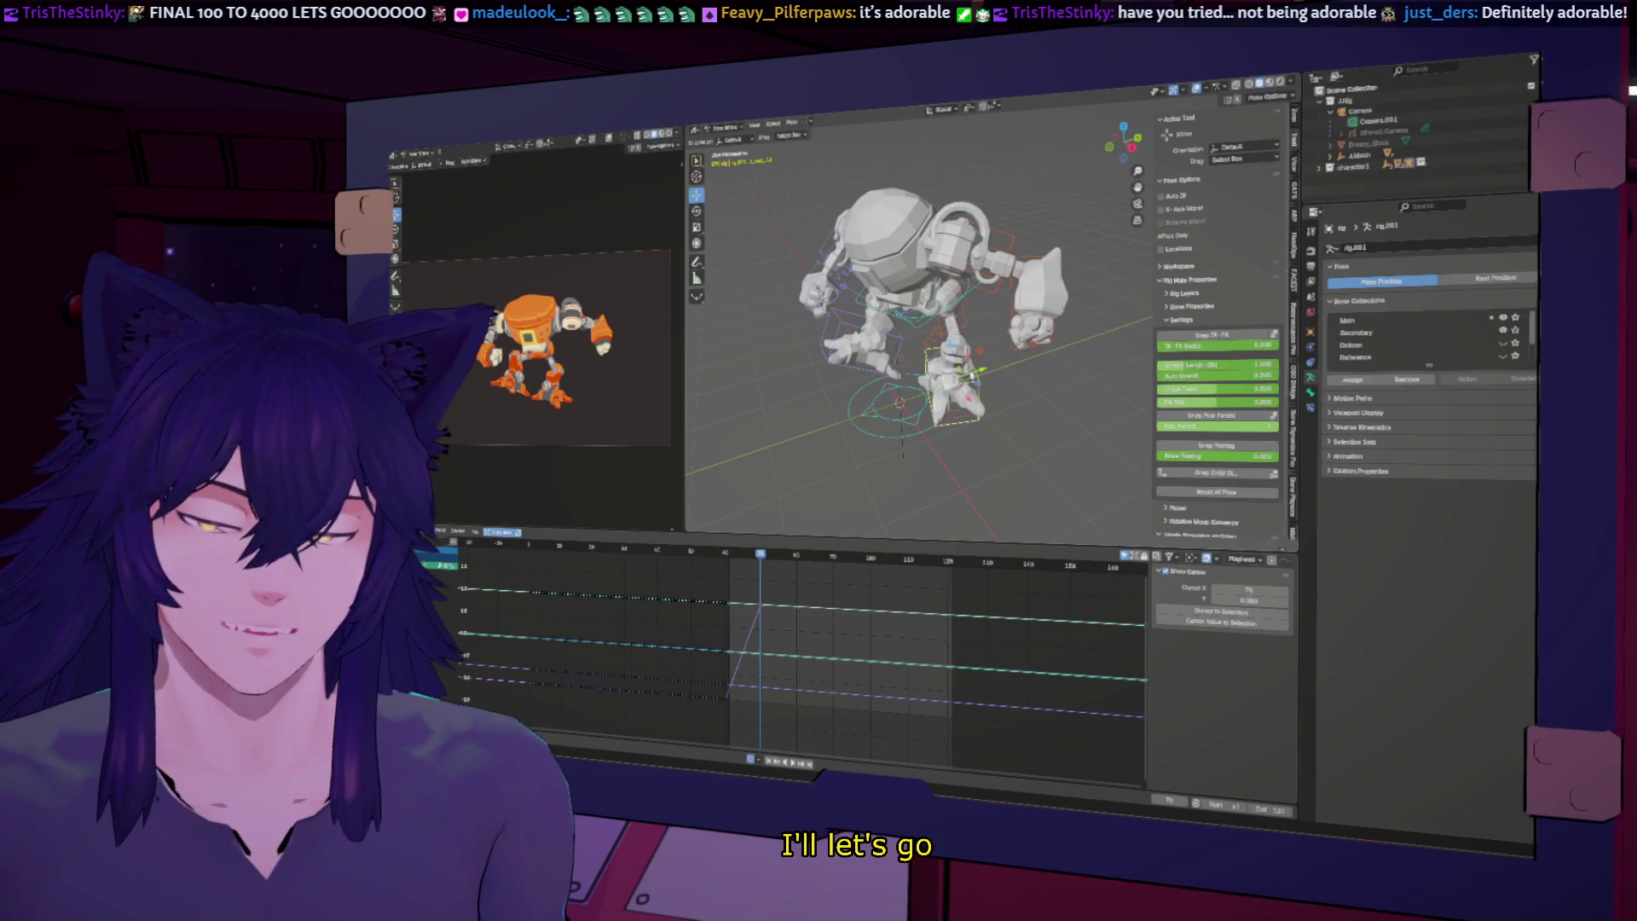
{"action": "key", "text": "g"}
{"action": "key", "text": "y"}
{"action": "key", "text": "Return"}
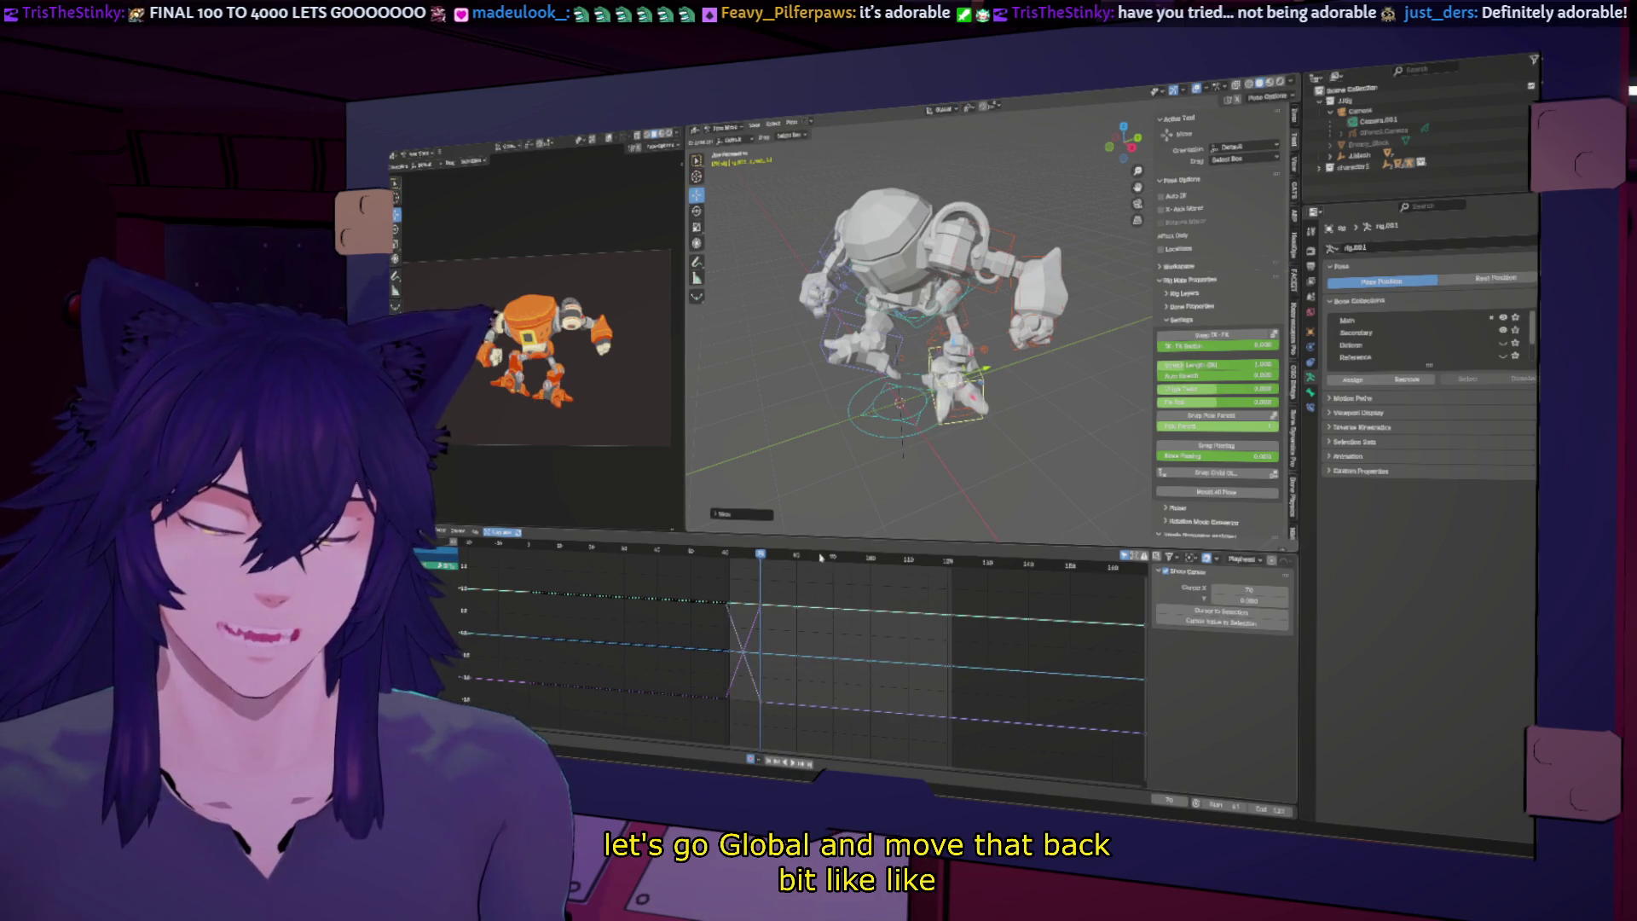
{"action": "left_click", "coordinate": [729, 554]}
{"action": "key", "text": "space"}
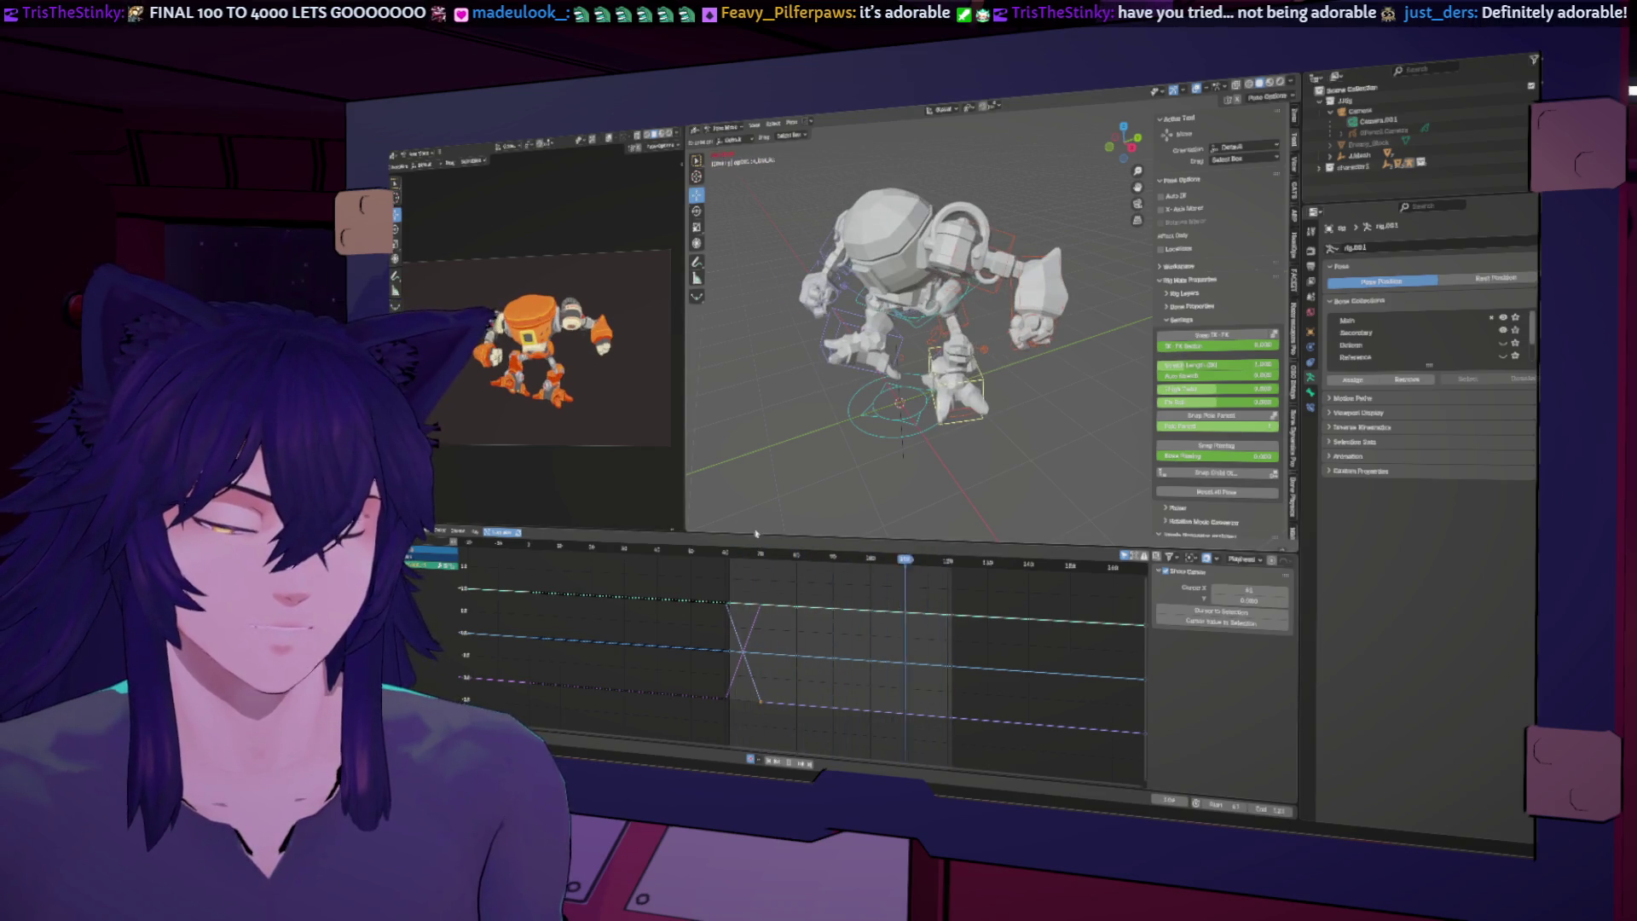
{"action": "middle_click_drag", "start_coordinate": [829, 467], "coordinate": [843, 417]}
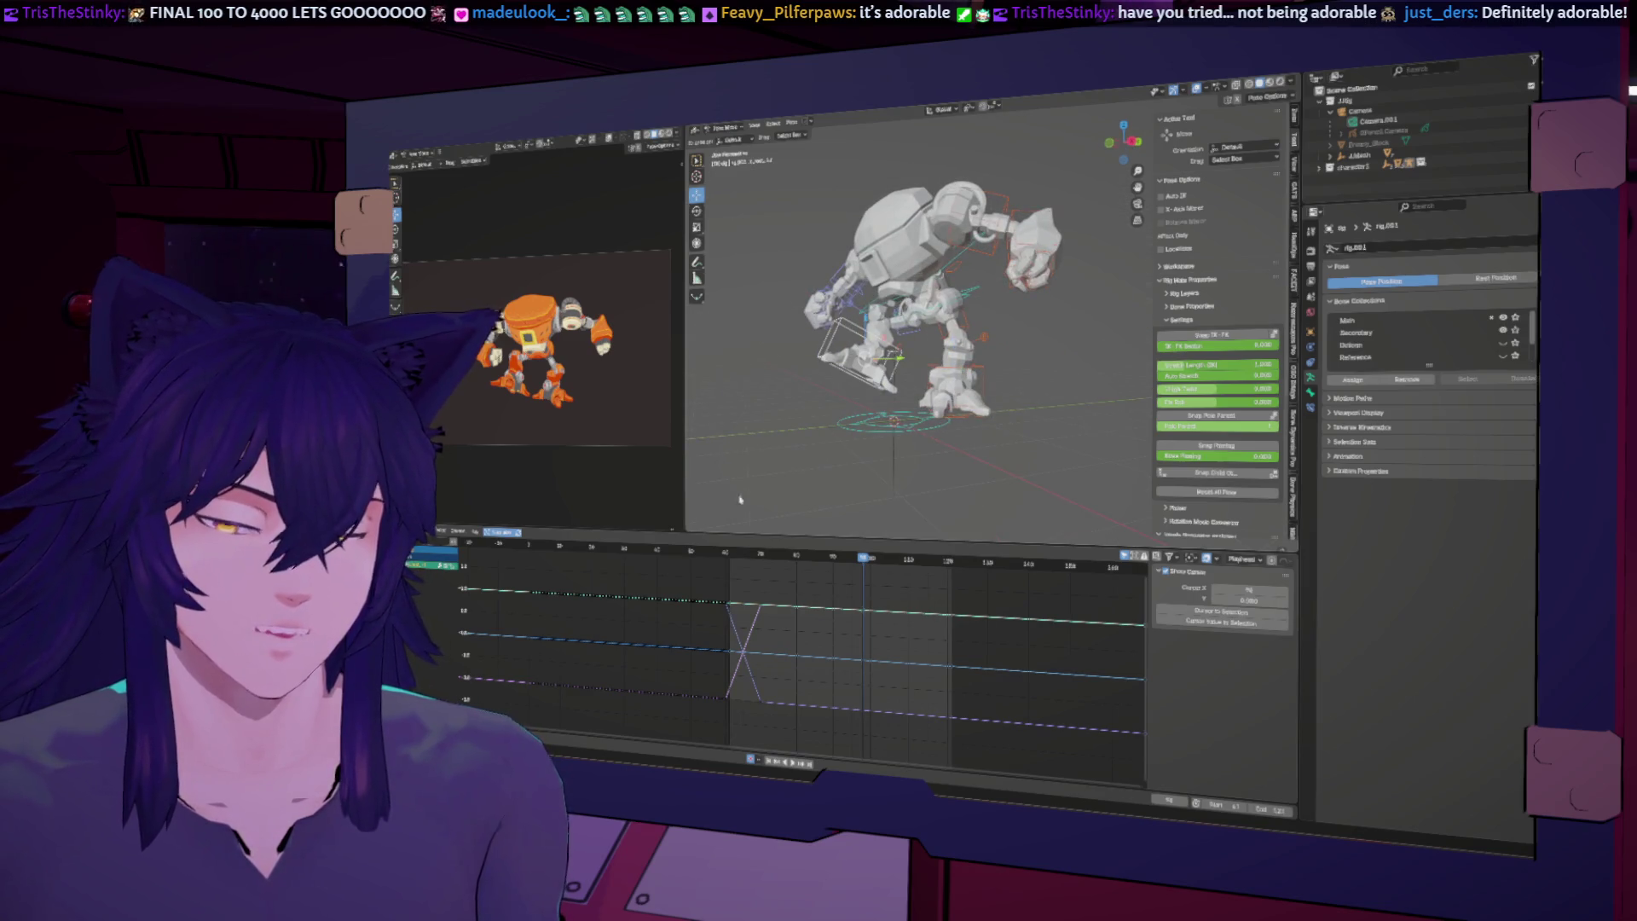
Step: At frame 70, rotate the foot around X, then play from frame 80 to check it
{"action": "left_click", "coordinate": [760, 555]}
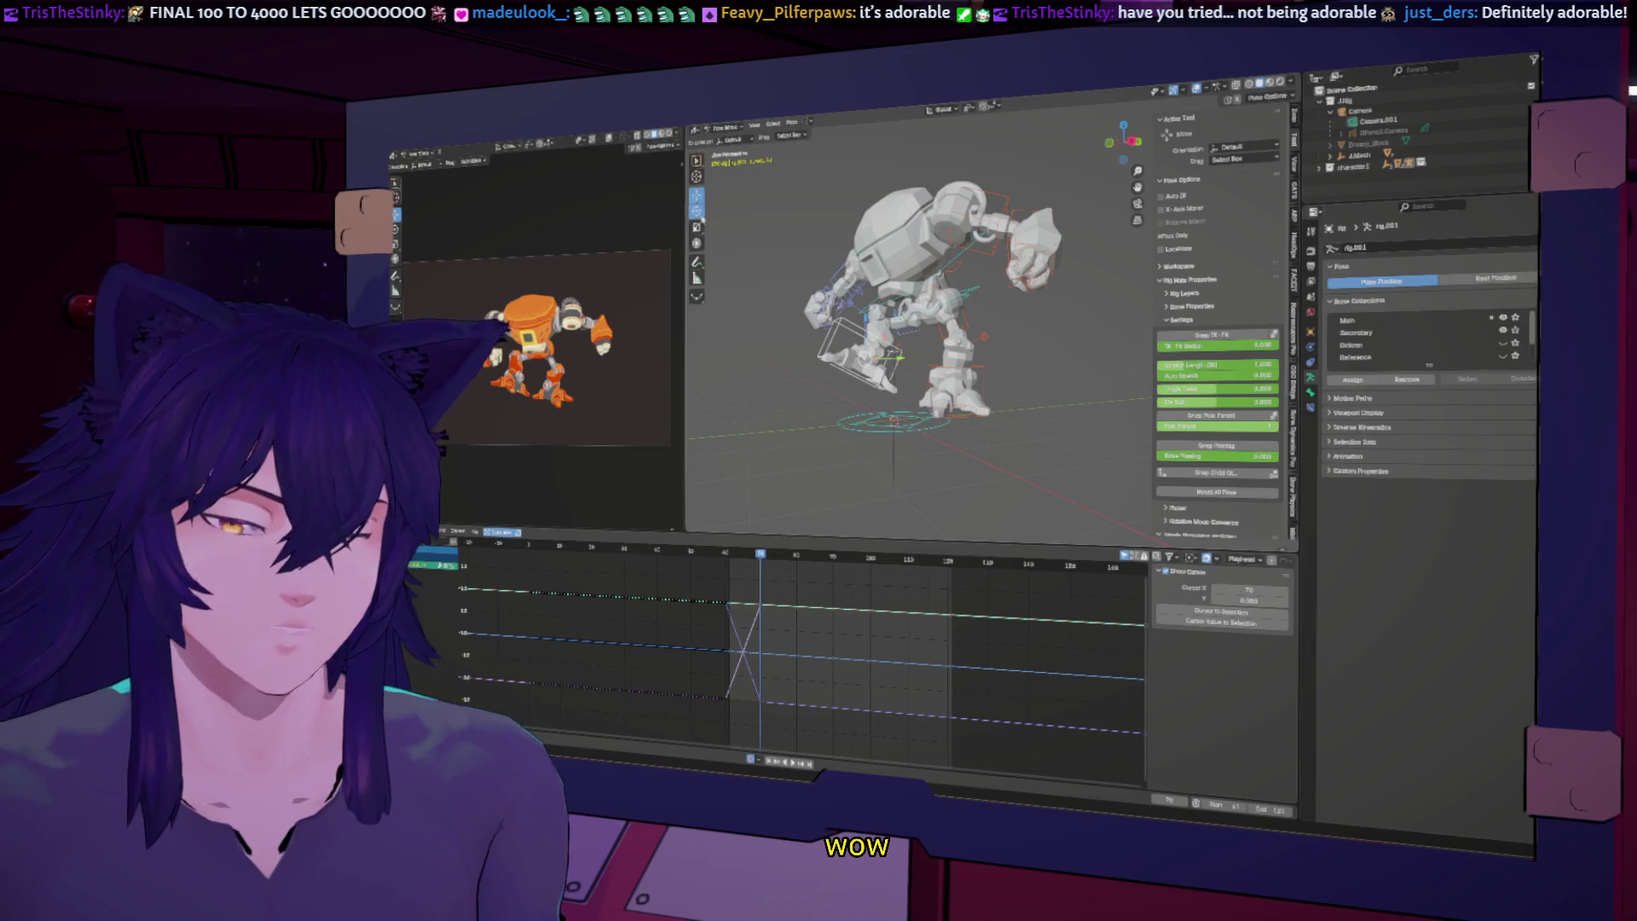
{"action": "key", "text": "r"}
{"action": "key", "text": "x"}
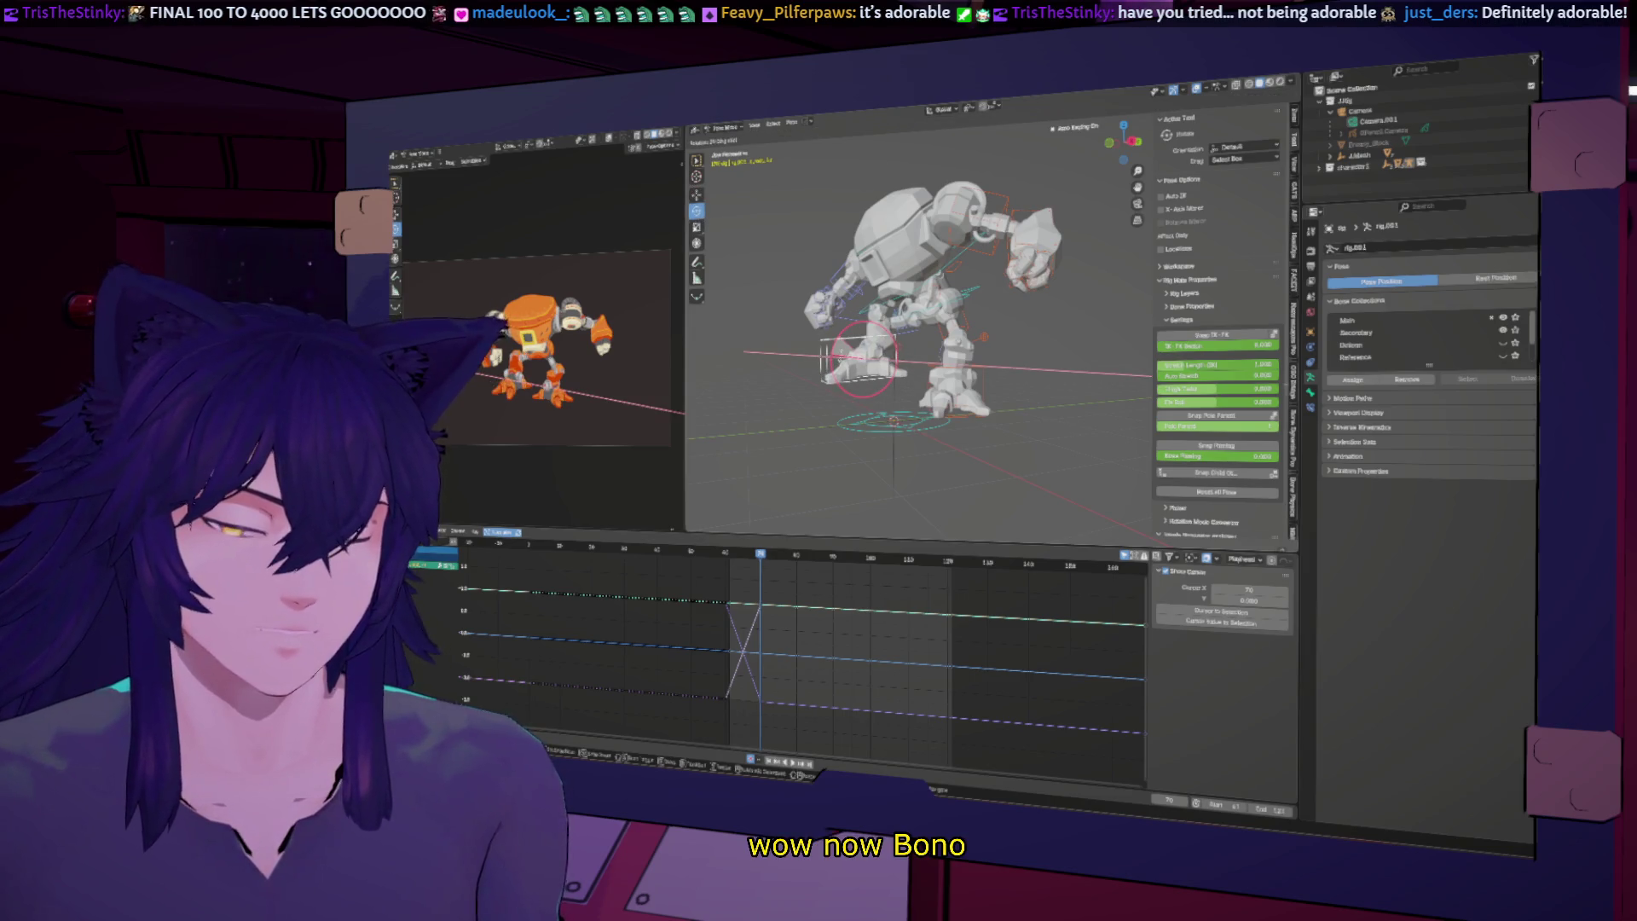
{"action": "key", "text": "Return"}
{"action": "left_click", "coordinate": [796, 555]}
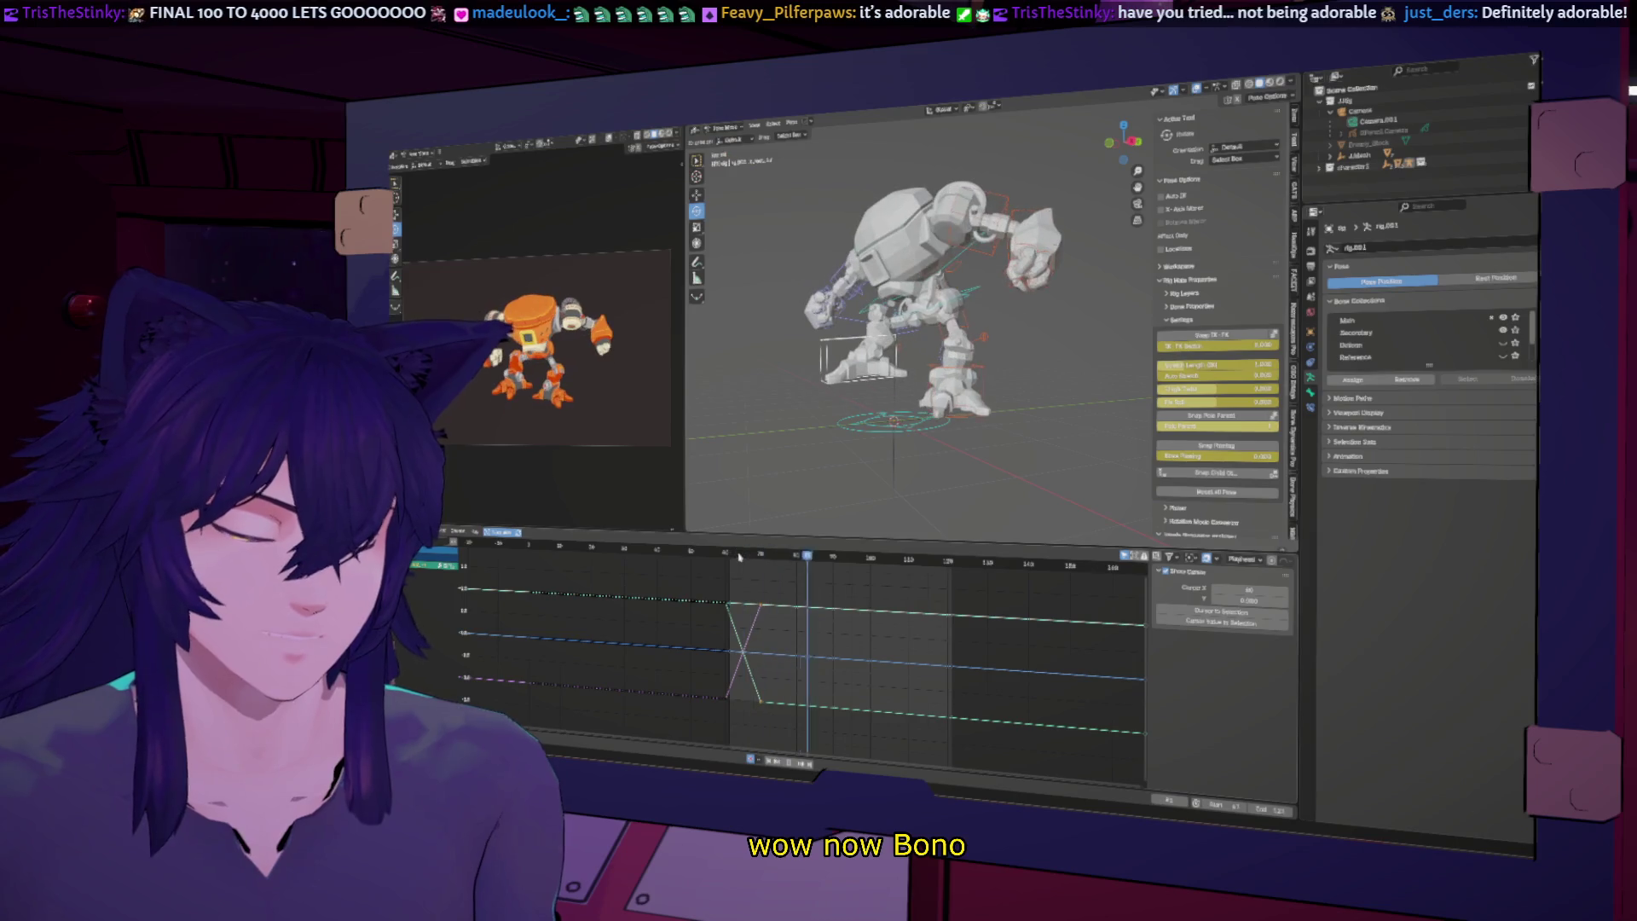
{"action": "key", "text": "space"}
Step: Rotate the foot again around X, switch orientation to Local, and rotate the hand control
{"action": "key", "text": "r"}
{"action": "key", "text": "x"}
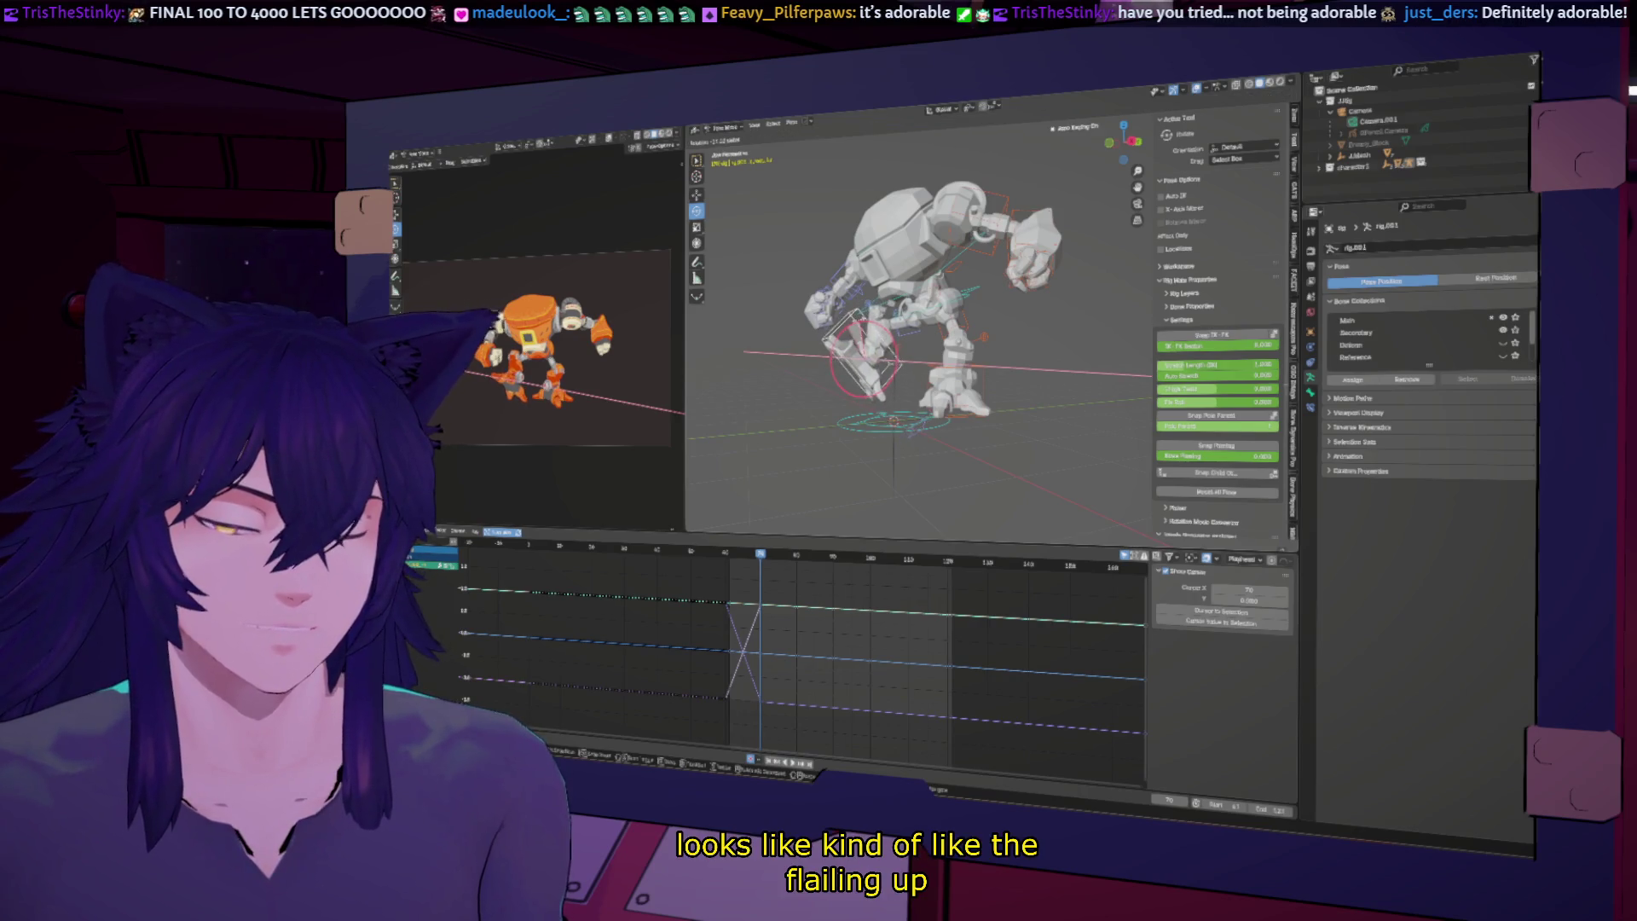
{"action": "key", "text": "Return"}
{"action": "middle_click_drag", "start_coordinate": [912, 341], "coordinate": [827, 346]}
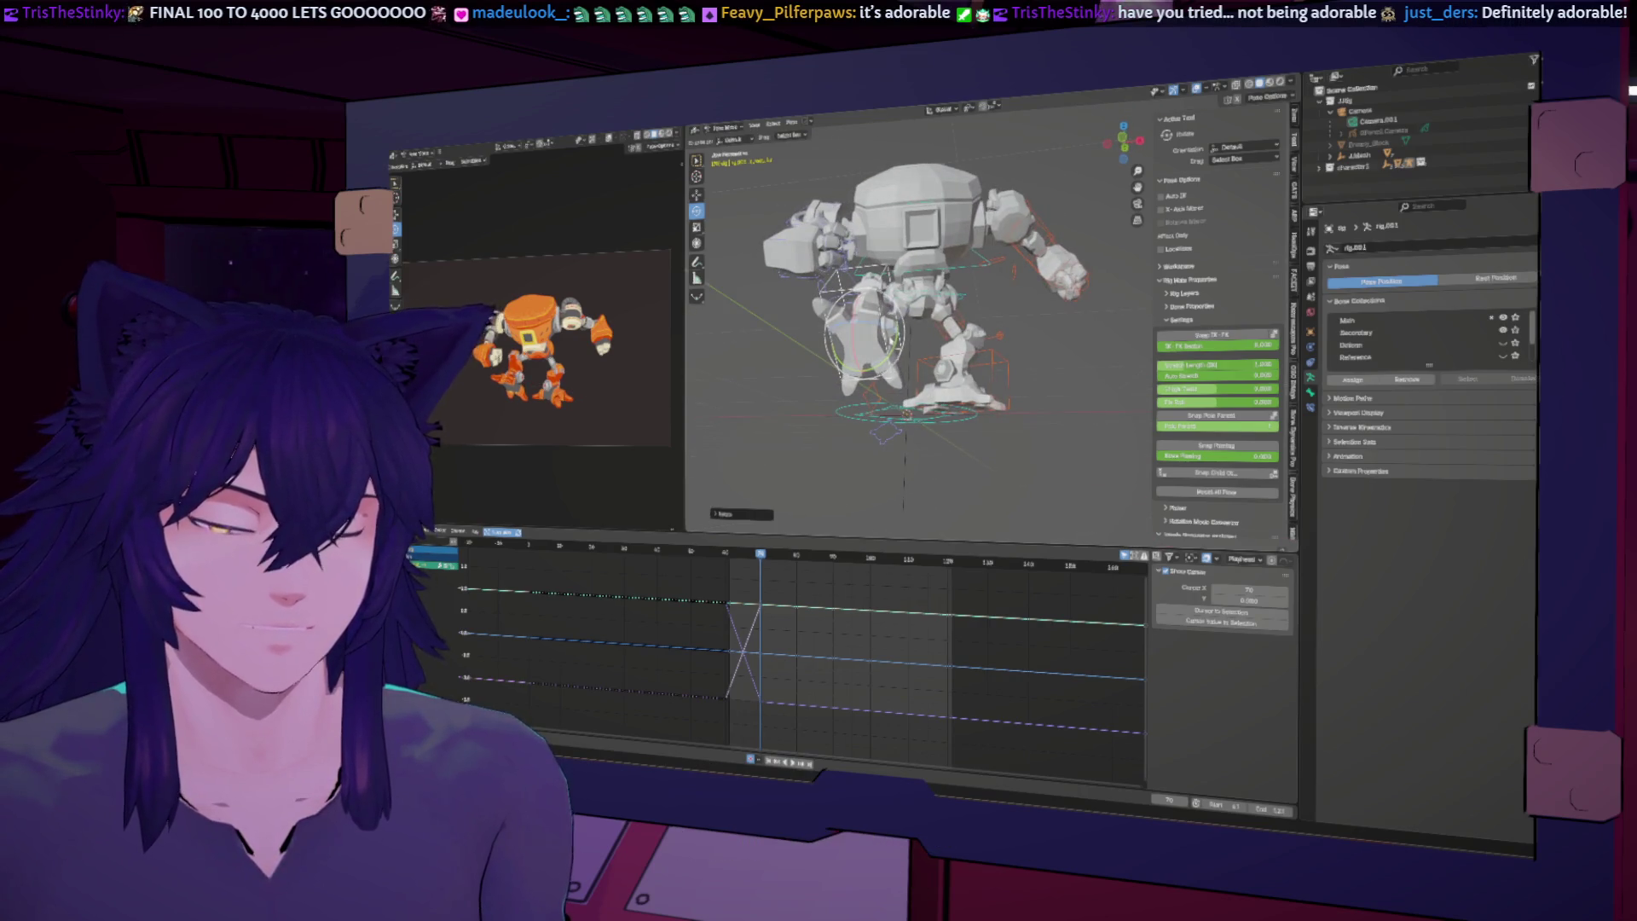
{"action": "left_click", "coordinate": [941, 112]}
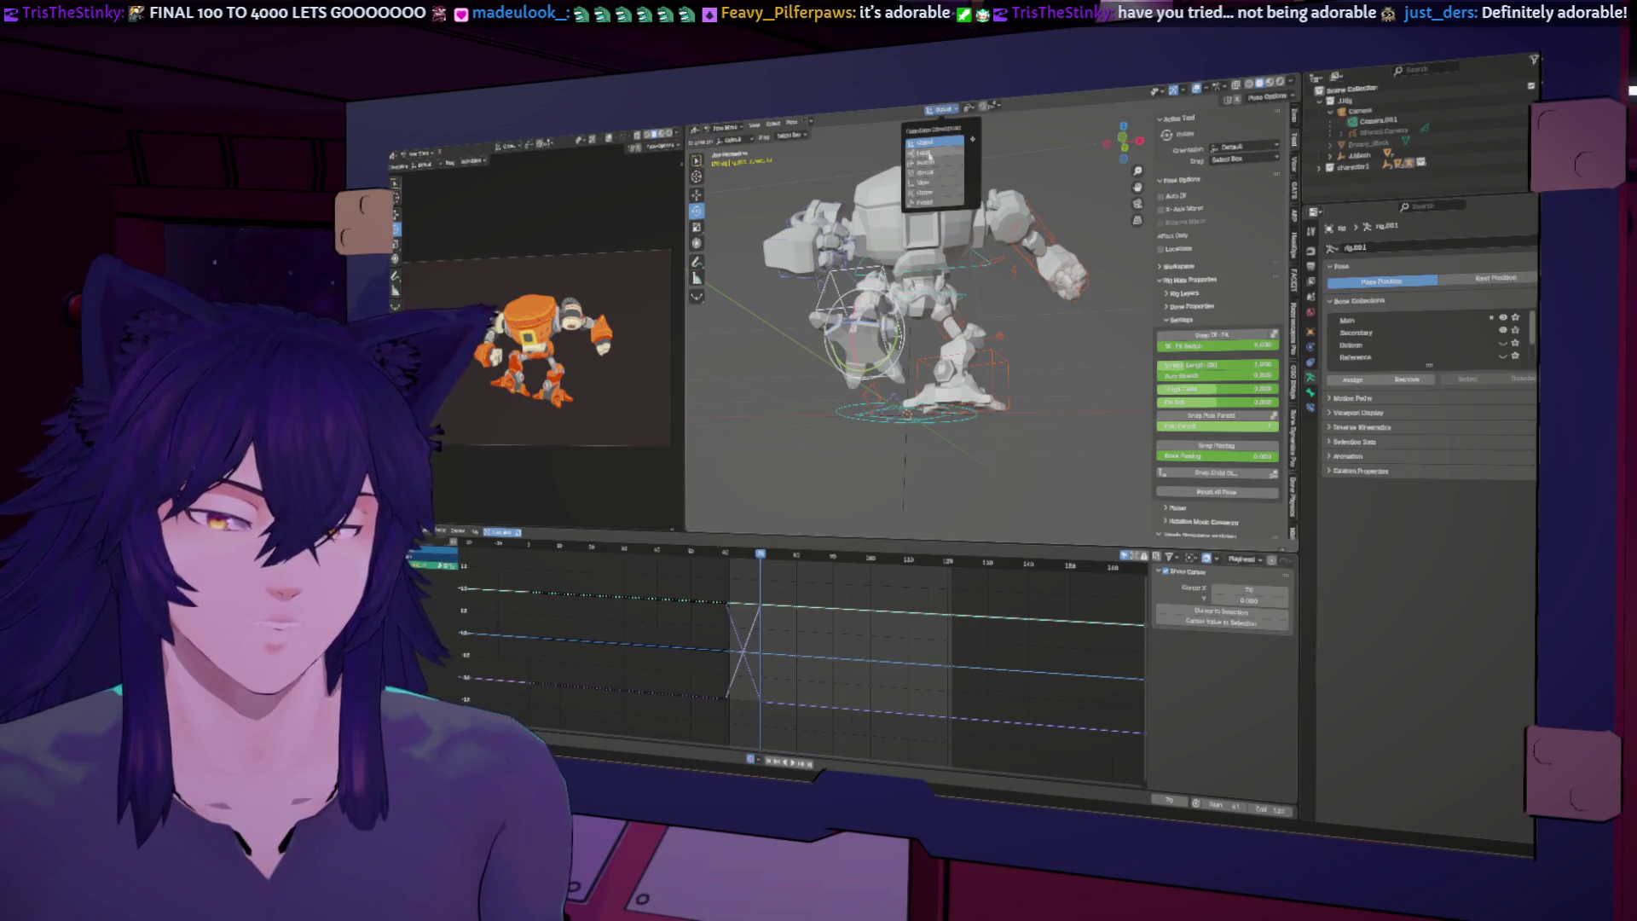
{"action": "left_click", "coordinate": [928, 153]}
{"action": "key", "text": "r"}
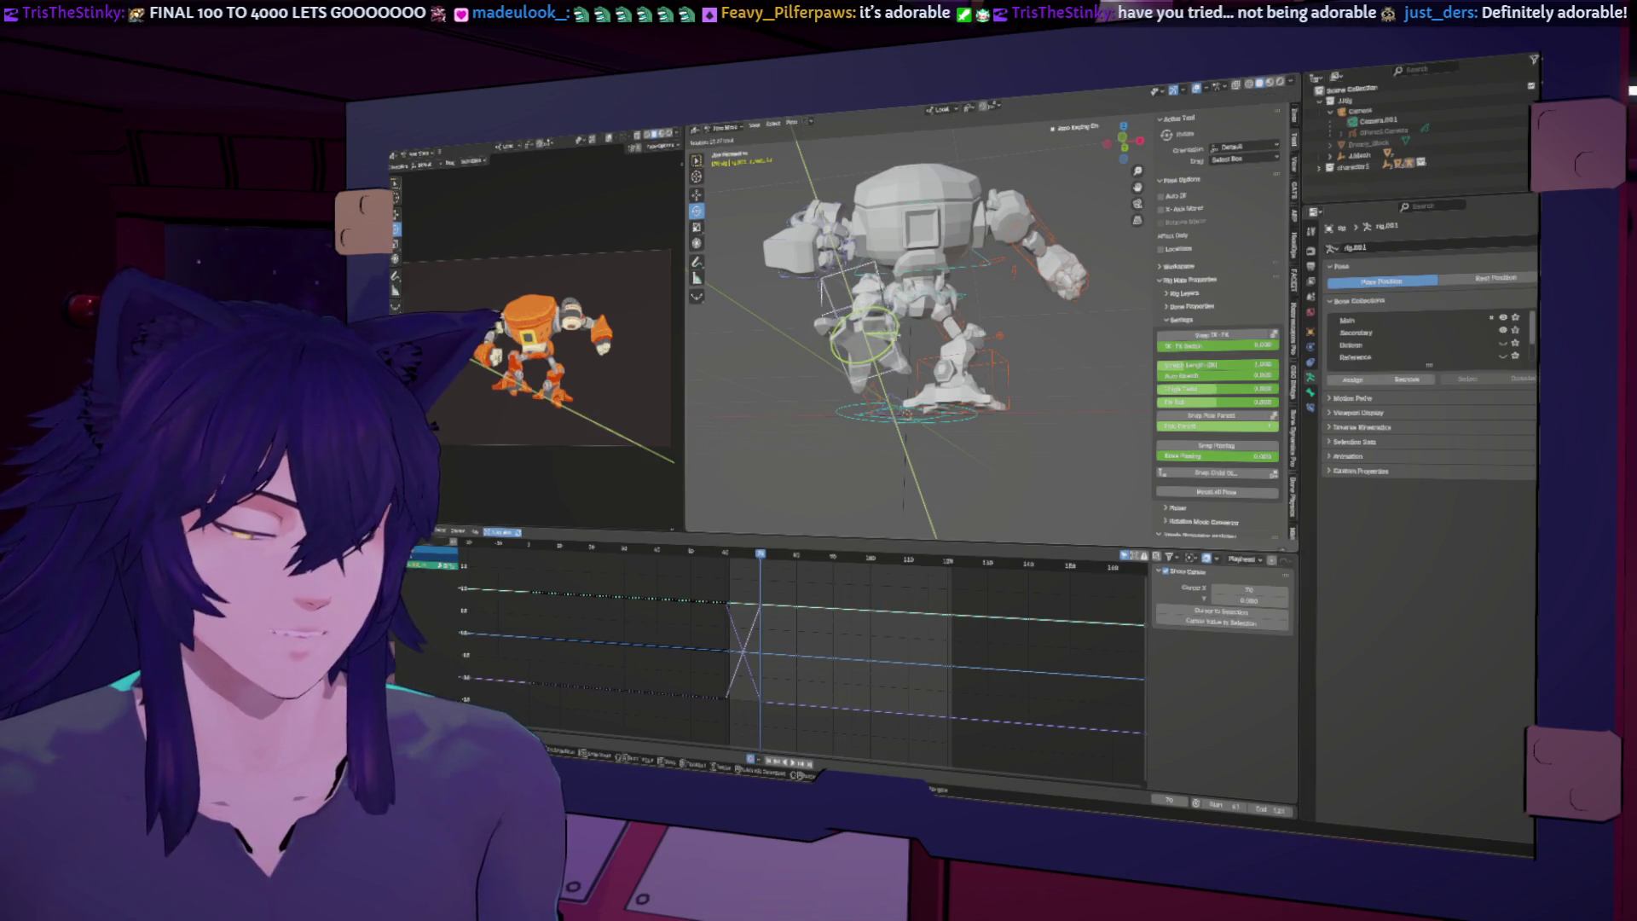
{"action": "left_click", "coordinate": [810, 534]}
{"action": "key", "text": "Up"}
{"action": "key", "text": "Up"}
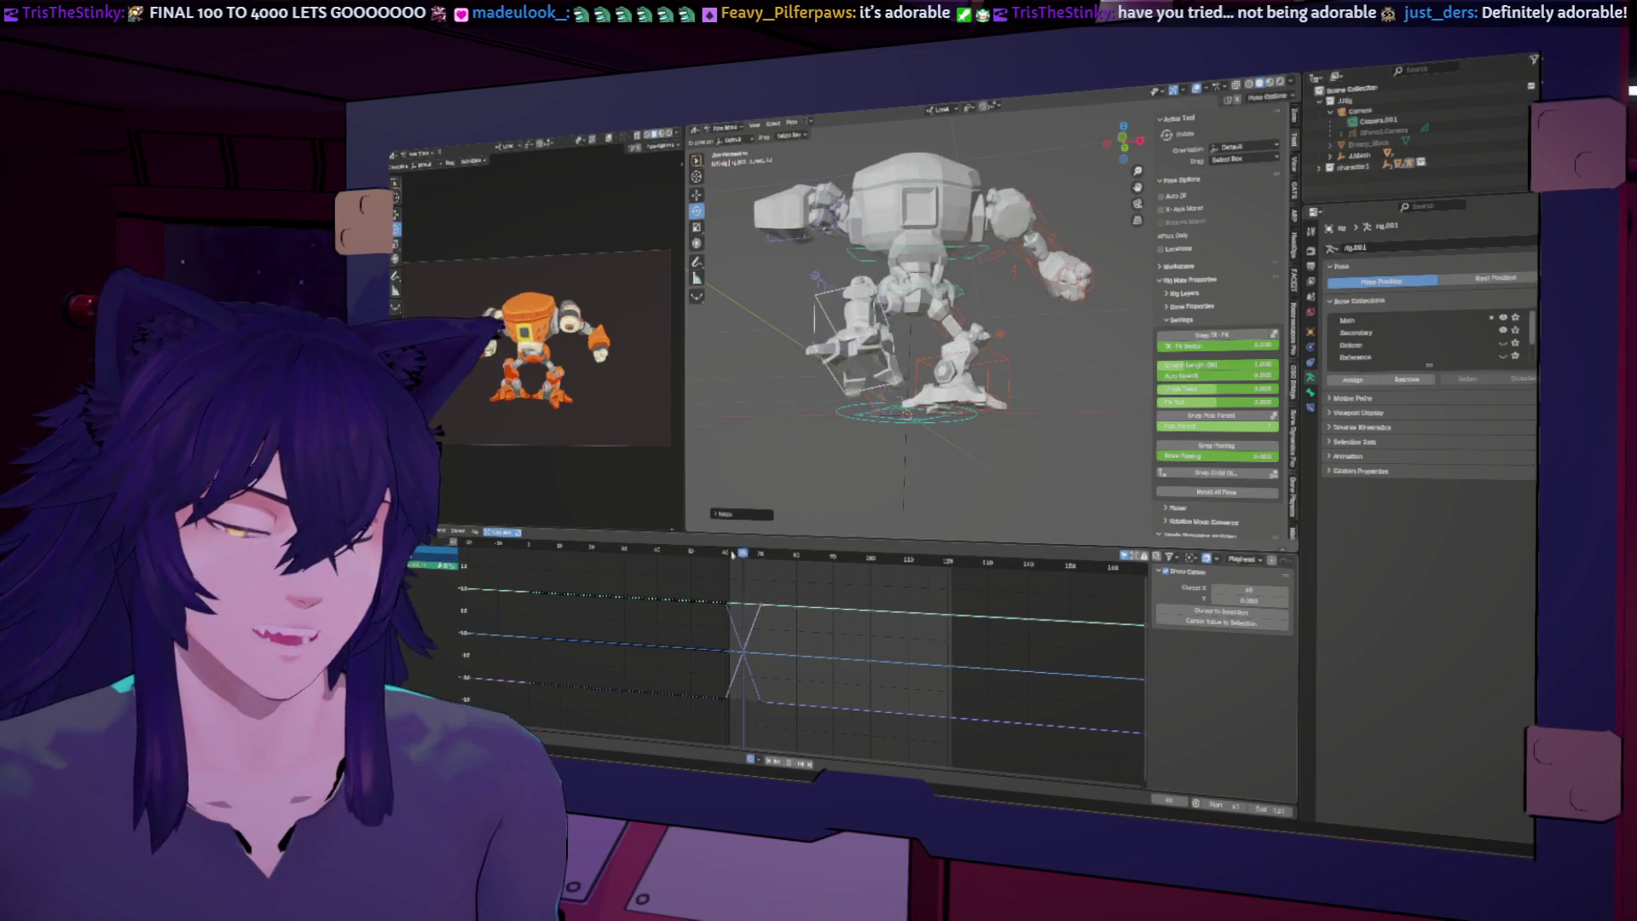
Step: Back at frame 70, rotate the control around X and insert a keyframe
{"action": "left_click", "coordinate": [758, 552]}
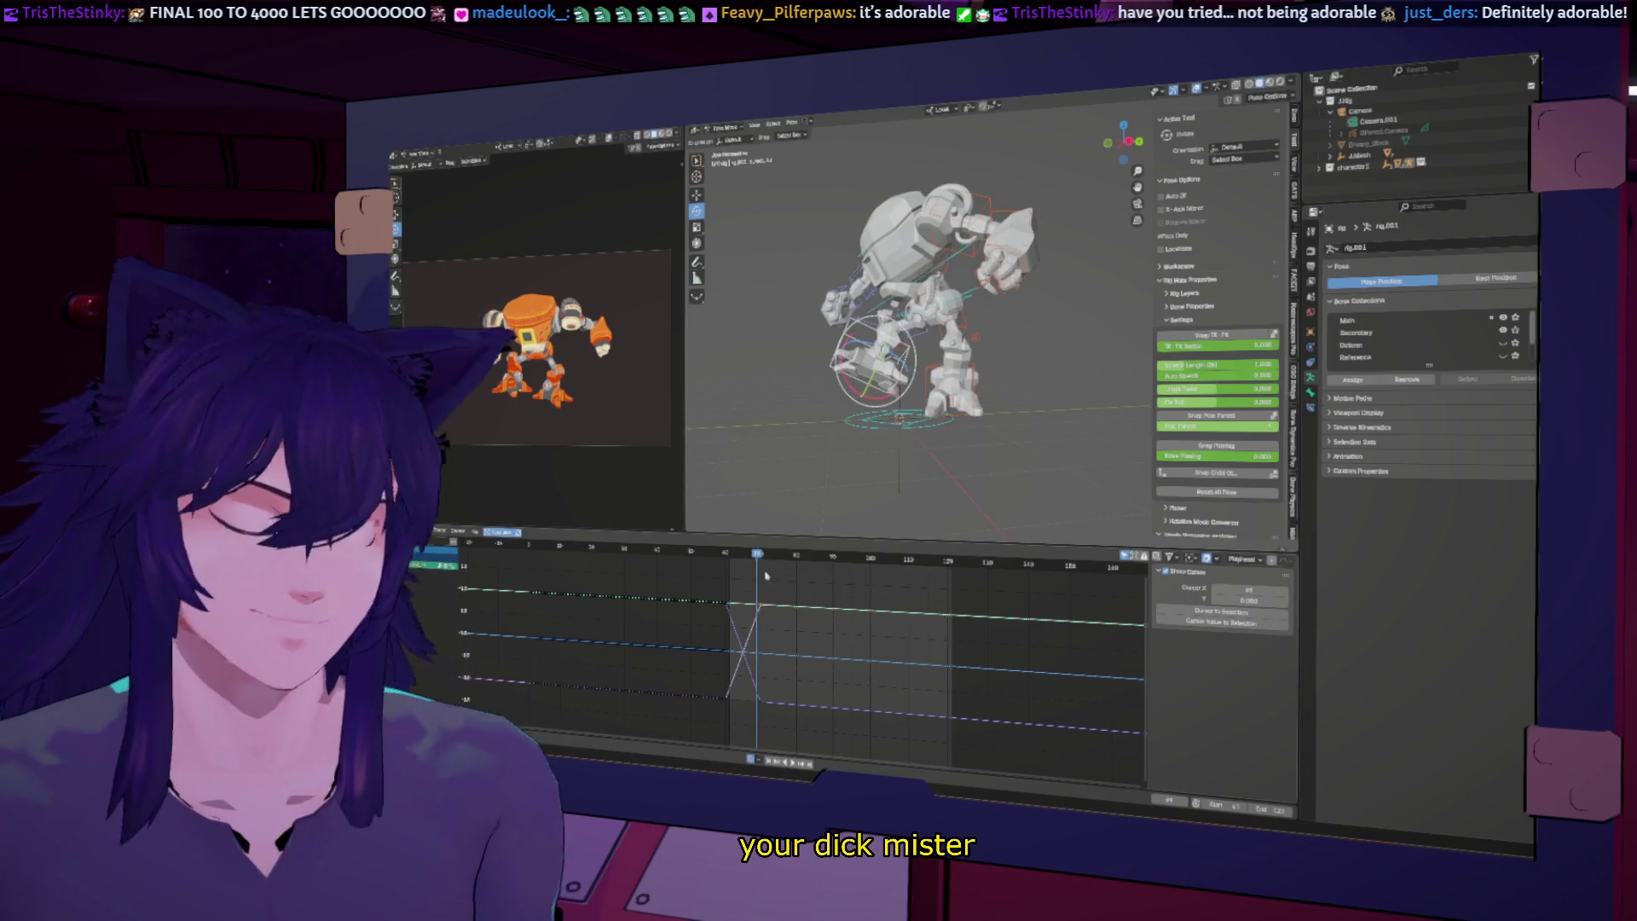
{"action": "left_click_drag", "start_coordinate": [757, 555], "coordinate": [761, 561]}
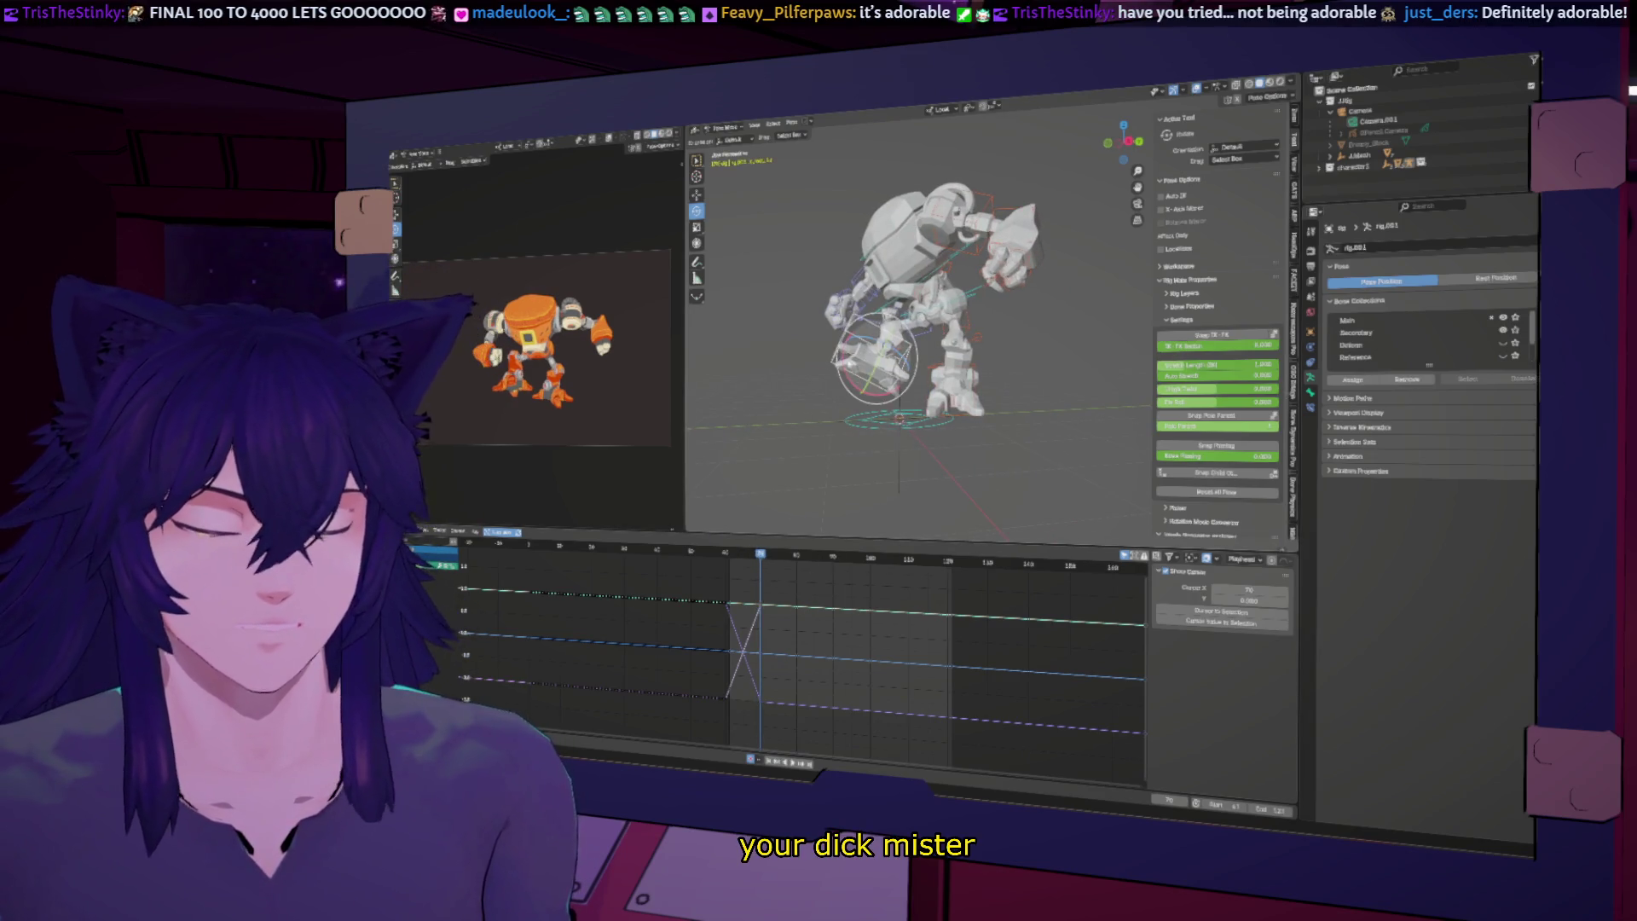
{"action": "key", "text": "r"}
{"action": "key", "text": "x"}
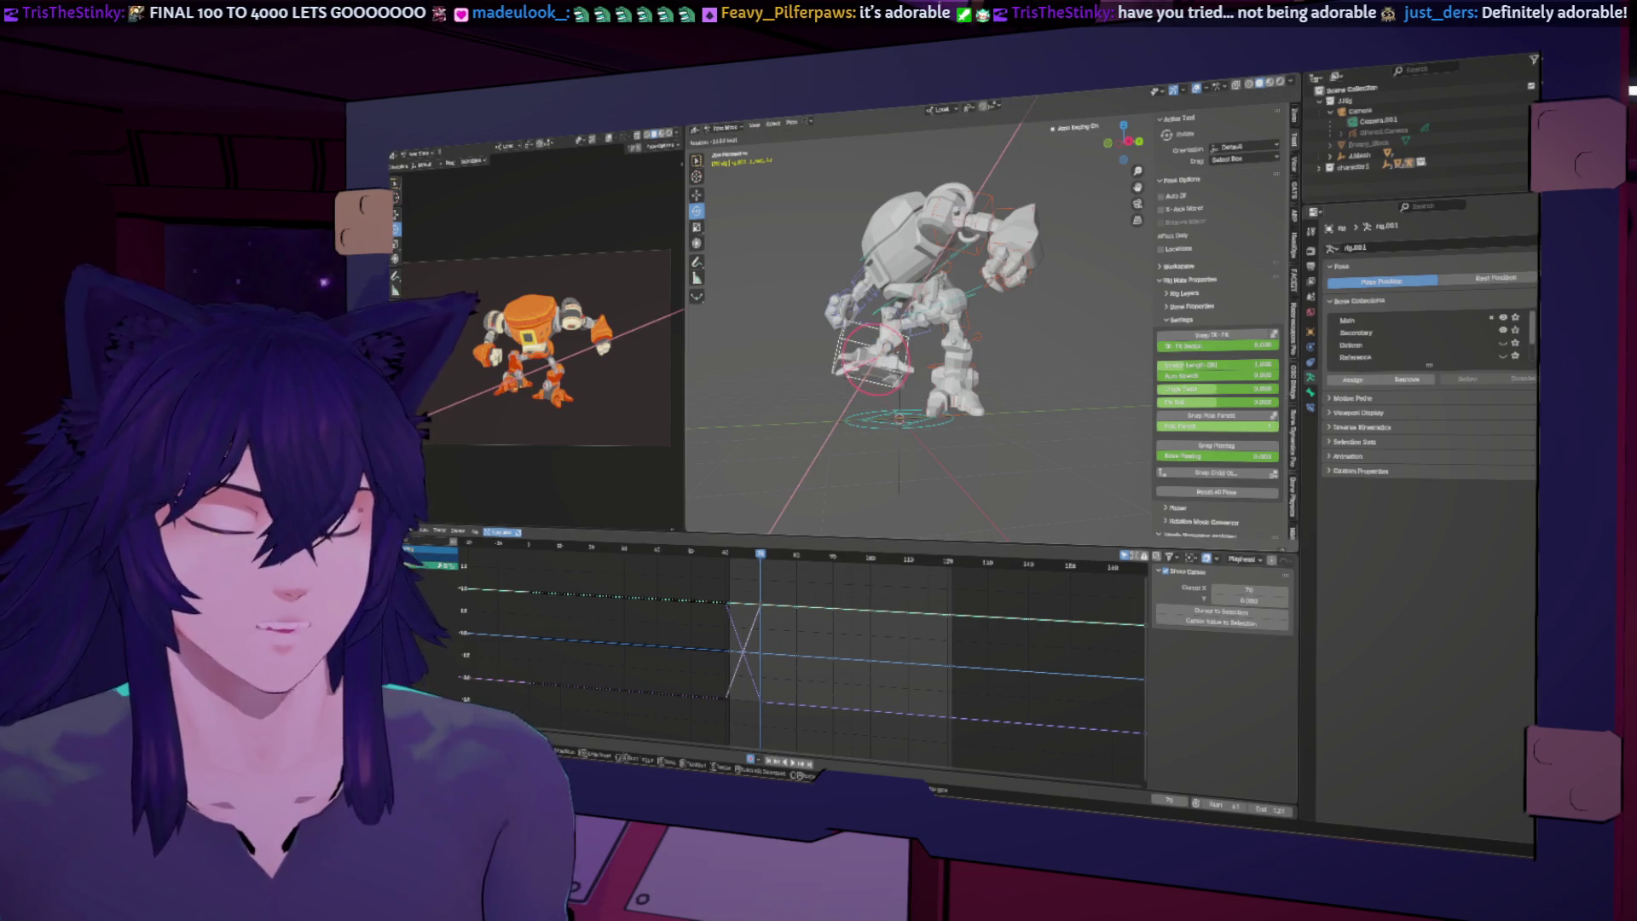
{"action": "left_click", "coordinate": [839, 596]}
{"action": "key", "text": "i"}
{"action": "key", "text": "Right"}
{"action": "key", "text": "Right"}
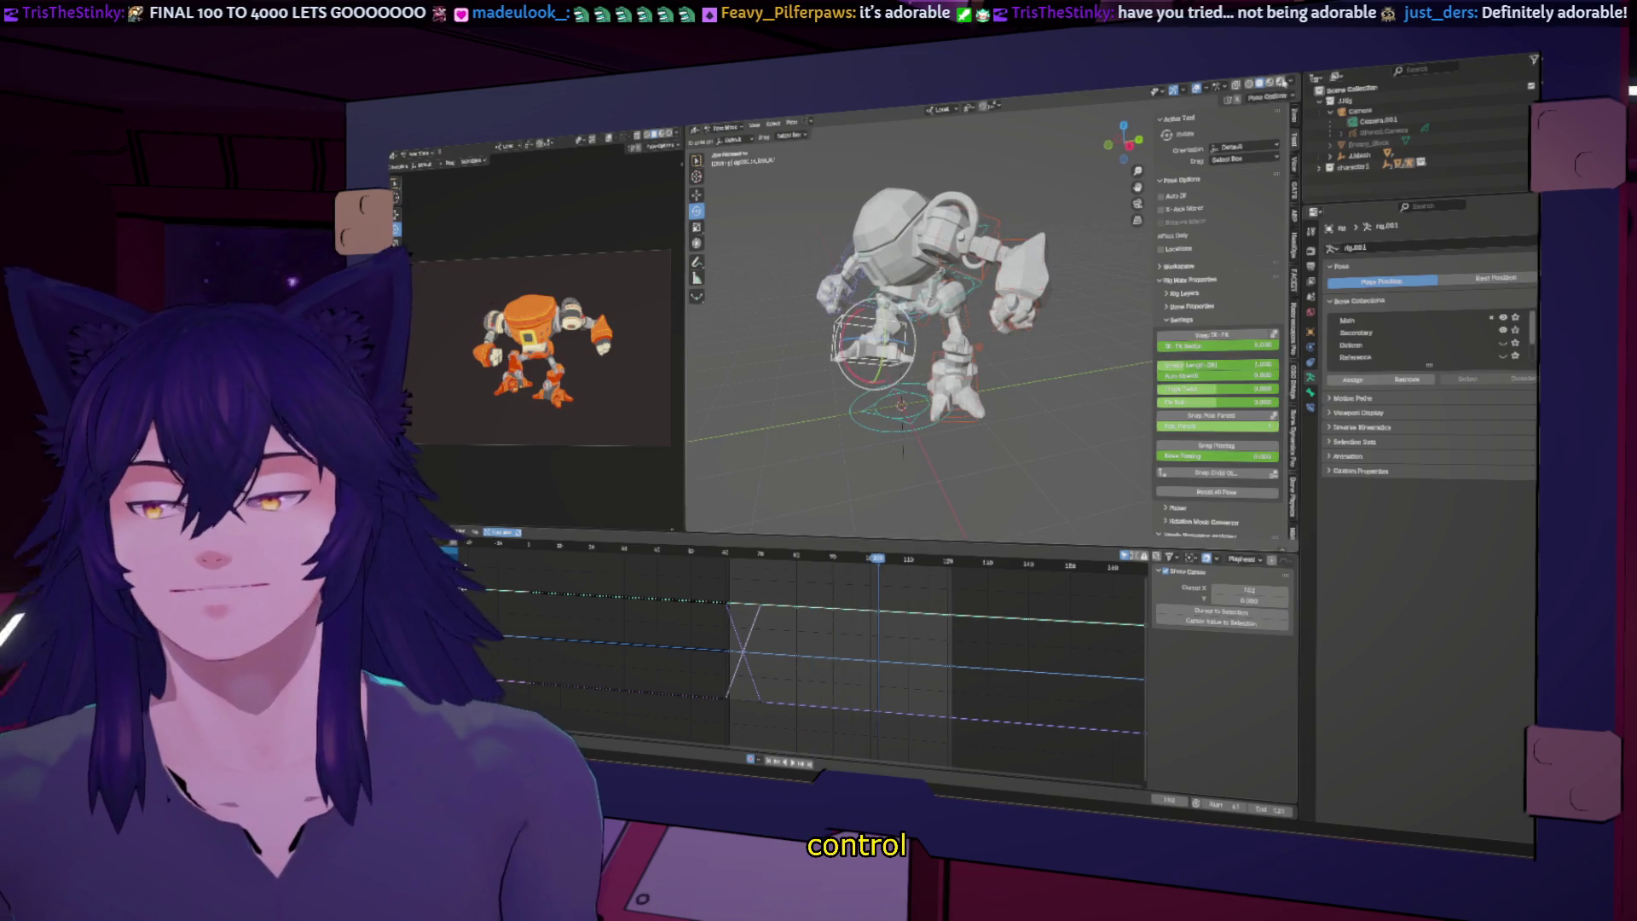
Step: Show the rig as wireframe, swing the arm control upward at frame 70, and key it
{"action": "key", "text": "shift+z"}
{"action": "scroll", "coordinate": [890, 376], "scroll_direction": "up", "scroll_amount": 3}
{"action": "middle_click_drag", "start_coordinate": [889, 375], "coordinate": [904, 368]}
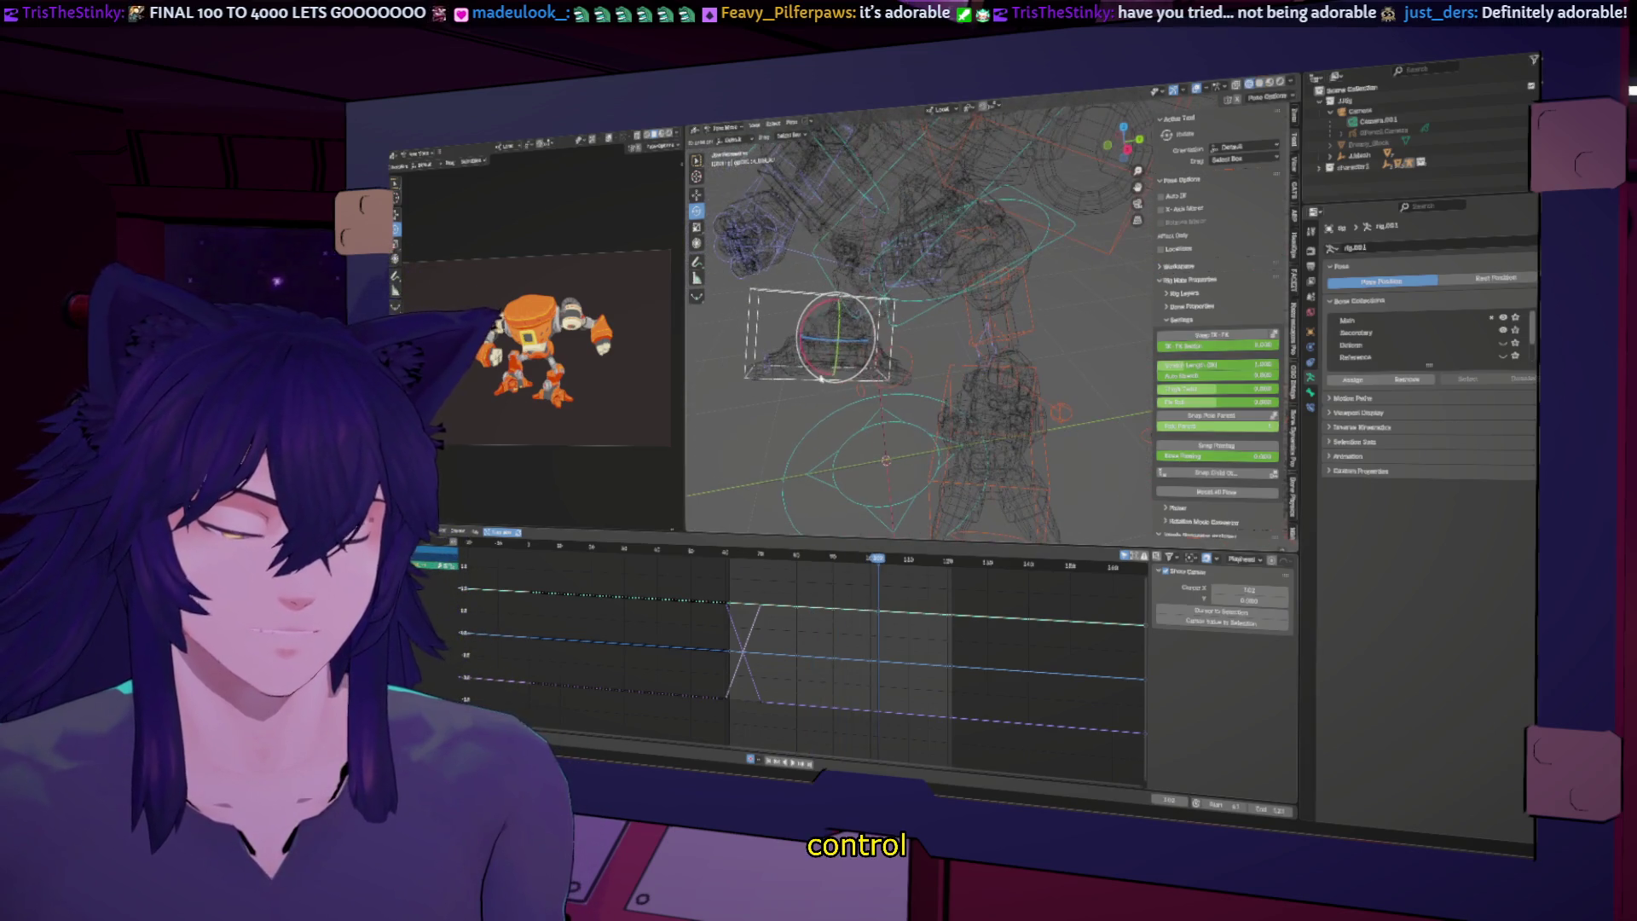
{"action": "left_click", "coordinate": [818, 338]}
{"action": "left_click_drag", "start_coordinate": [742, 556], "coordinate": [759, 555]}
{"action": "left_click_drag", "start_coordinate": [807, 317], "coordinate": [812, 316]}
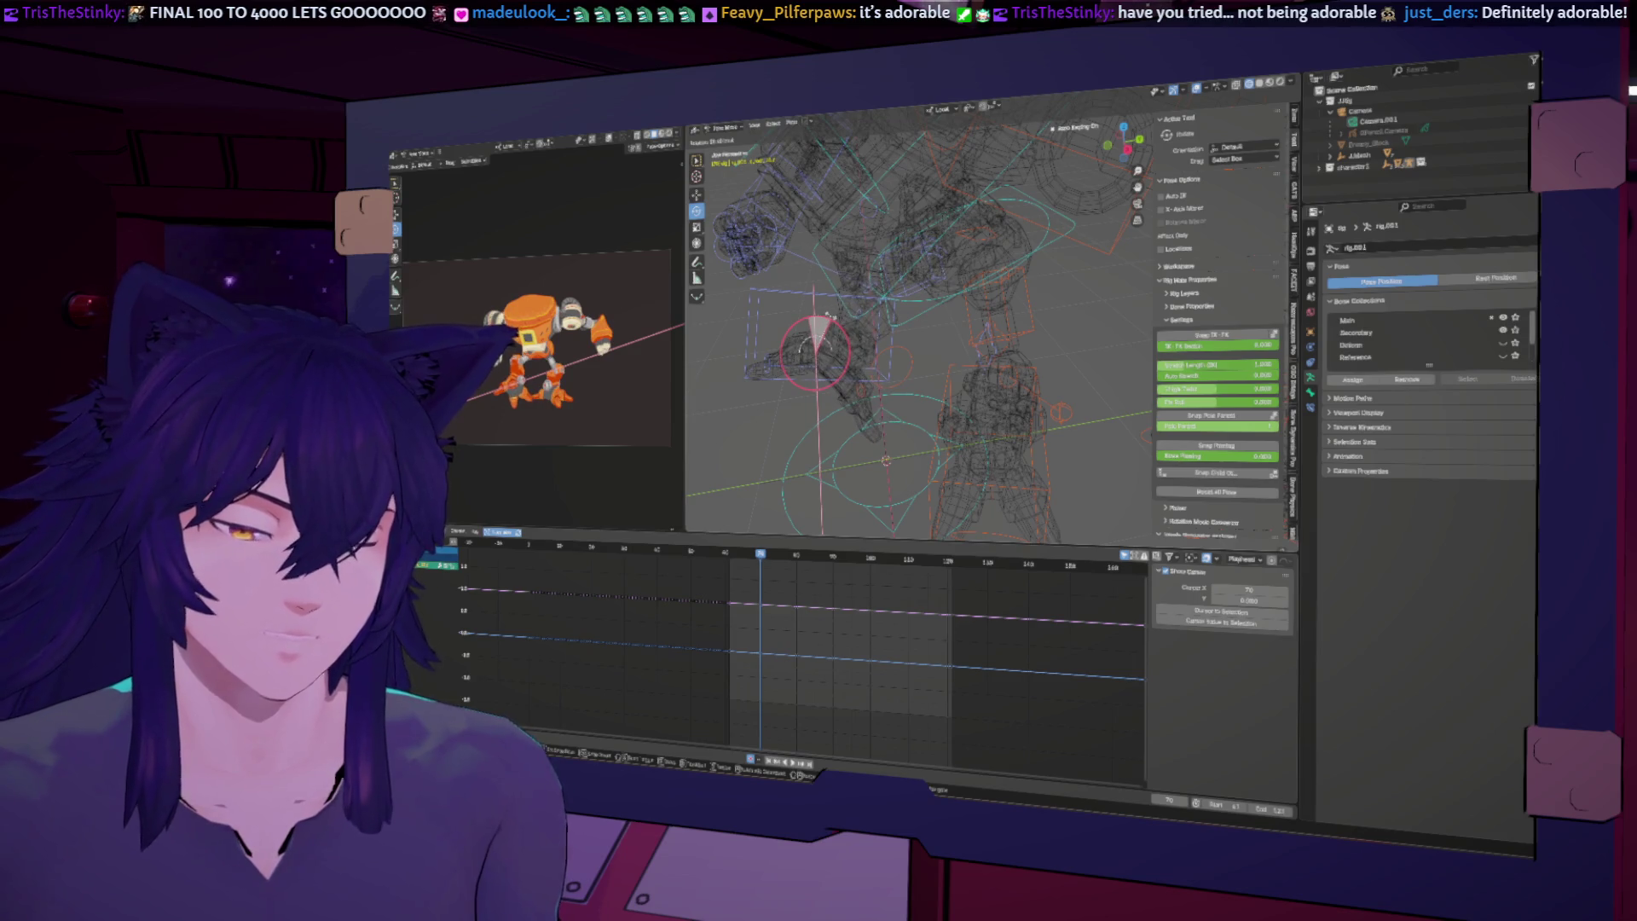
{"action": "mouse_move", "coordinate": [782, 313]}
{"action": "left_mouse_down"}
{"action": "mouse_move", "coordinate": [832, 316]}
{"action": "mouse_move", "coordinate": [820, 326]}
{"action": "left_mouse_up"}
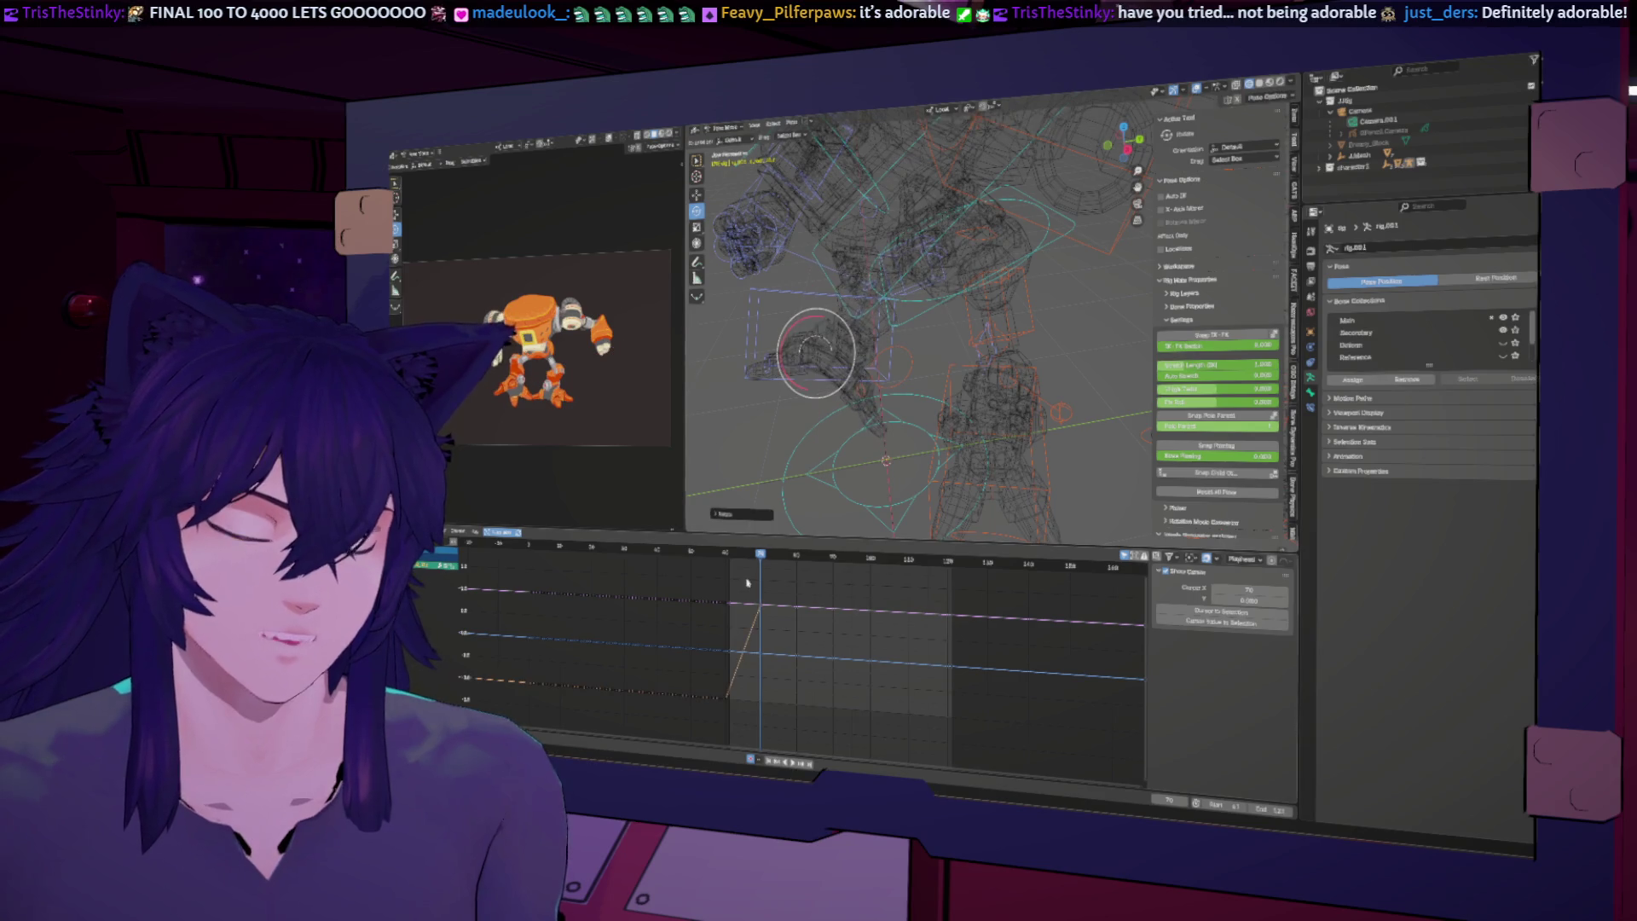
{"action": "key", "text": "i"}
{"action": "key", "text": "Right"}
{"action": "key", "text": "Right"}
{"action": "mouse_move", "coordinate": [772, 559]}
{"action": "left_mouse_down"}
{"action": "mouse_move", "coordinate": [727, 559]}
{"action": "mouse_move", "coordinate": [759, 559]}
{"action": "left_mouse_up"}
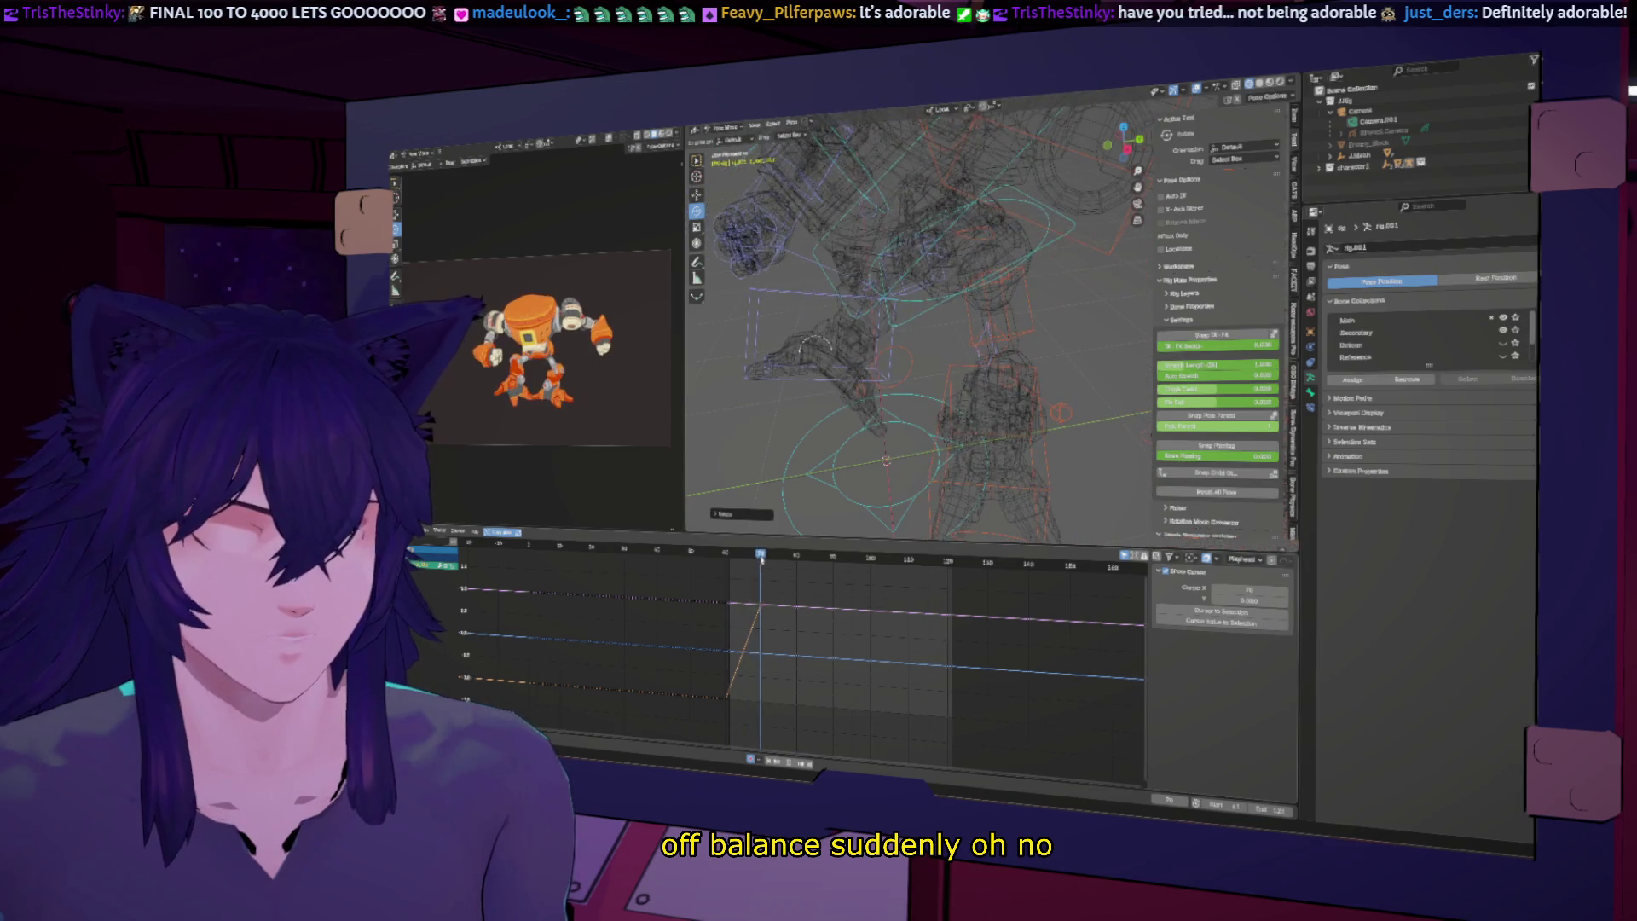
Step: Zoom to a top-down view of the rig and select a head control
{"action": "scroll", "coordinate": [872, 425], "scroll_direction": "down", "scroll_amount": 4}
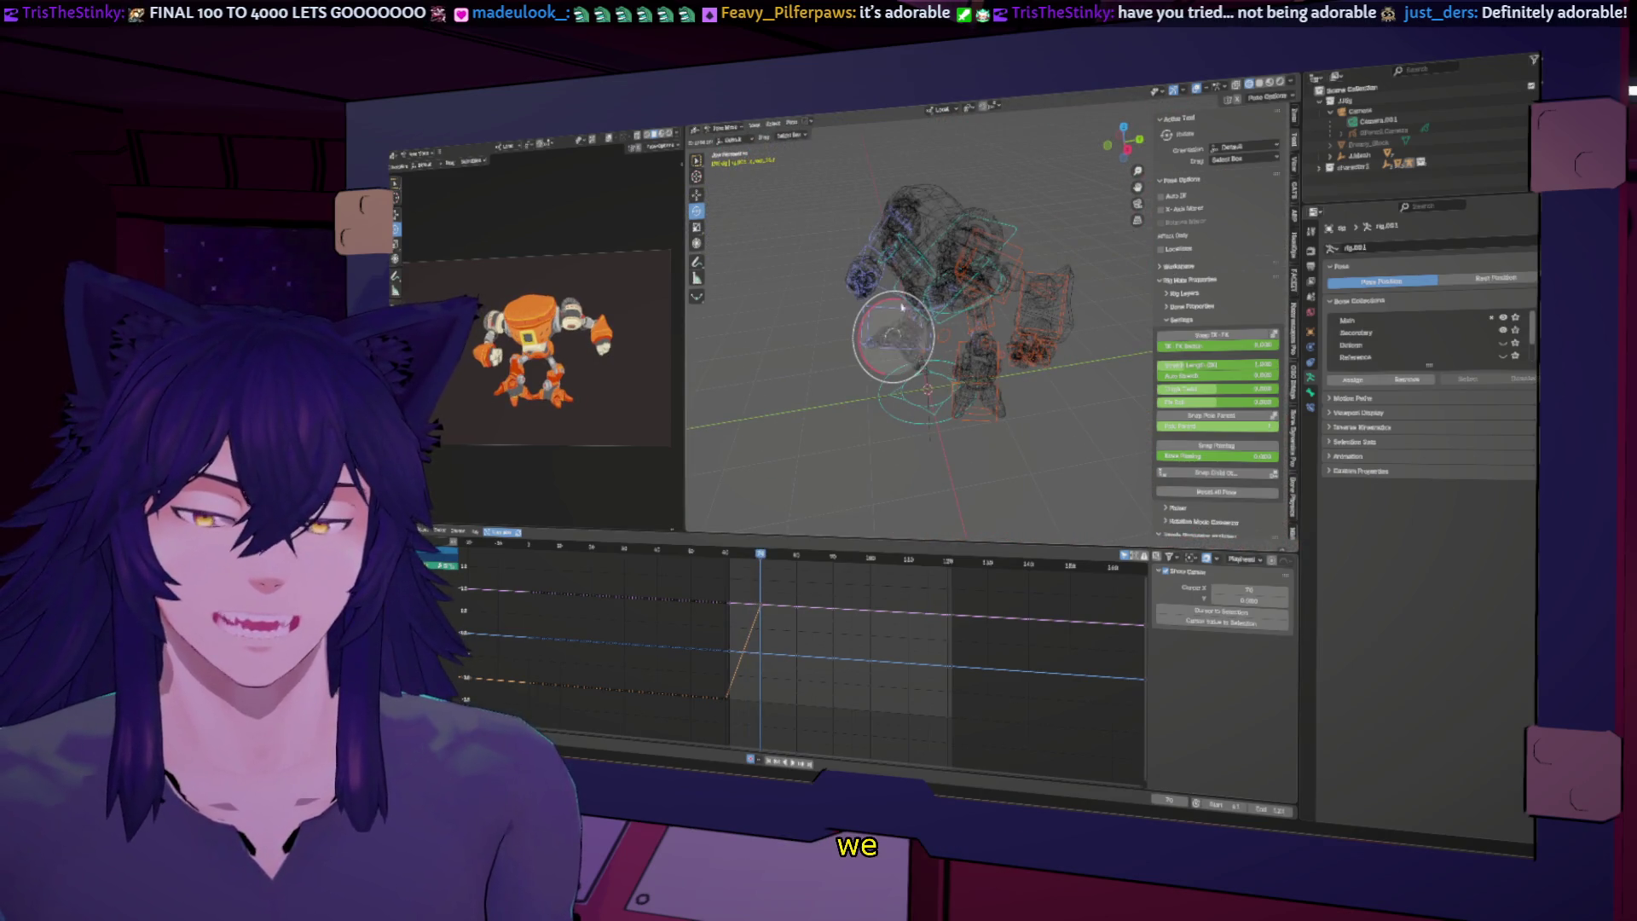
{"action": "middle_click_drag", "start_coordinate": [1003, 408], "coordinate": [895, 384]}
{"action": "scroll", "coordinate": [786, 357], "scroll_direction": "up", "scroll_amount": 4}
{"action": "middle_click_drag", "start_coordinate": [786, 357], "coordinate": [851, 364]}
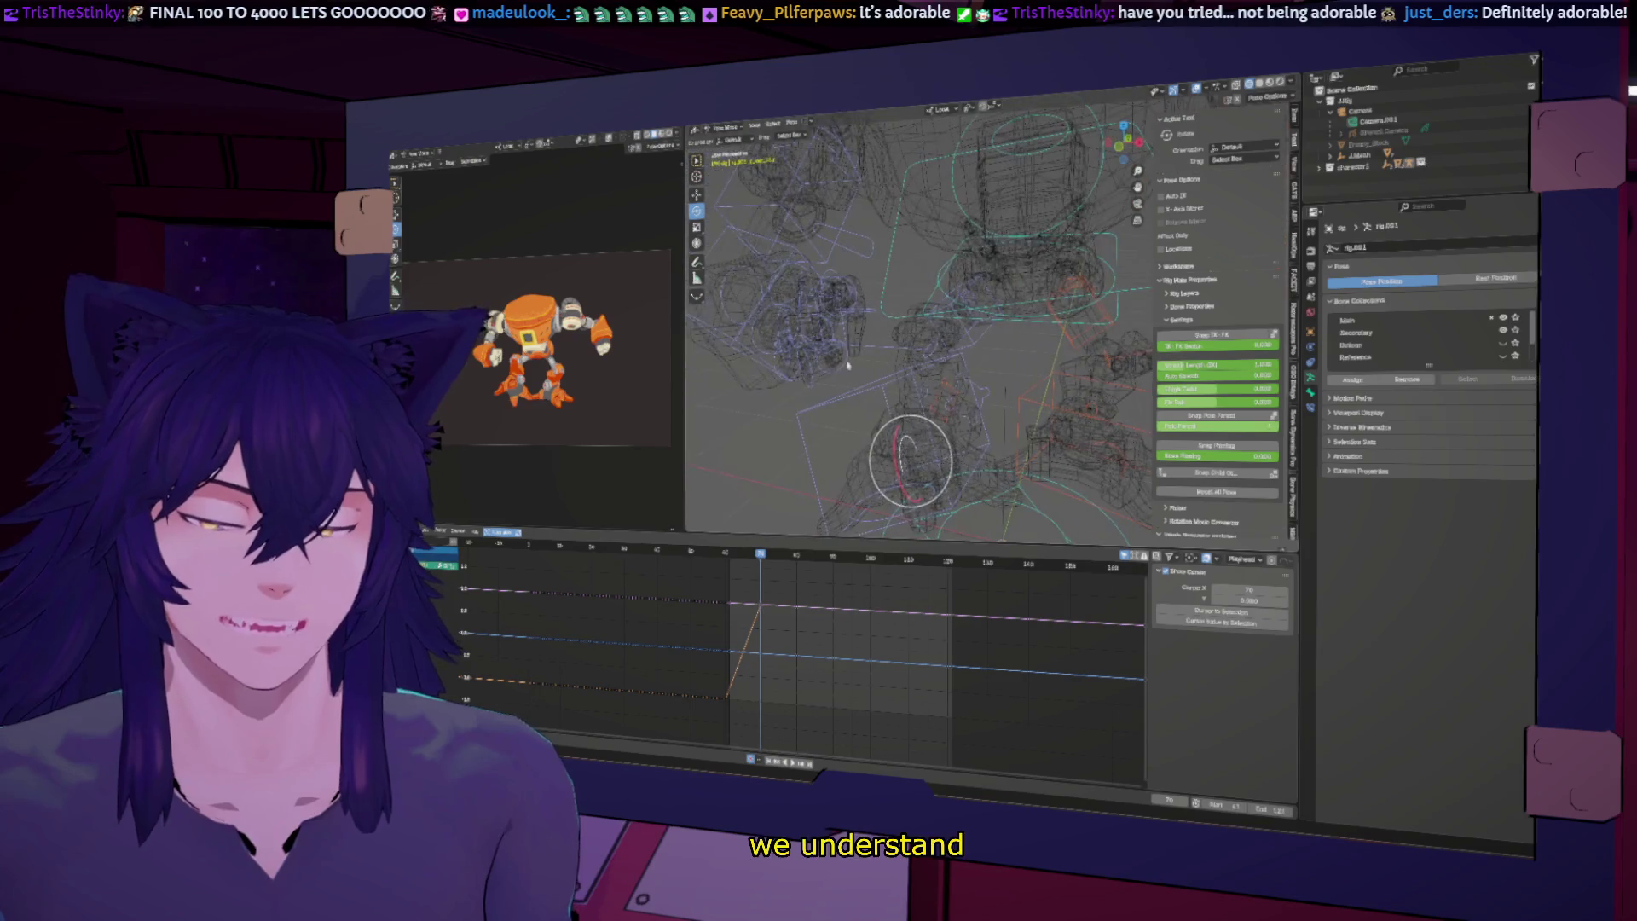
{"action": "left_click", "coordinate": [842, 342]}
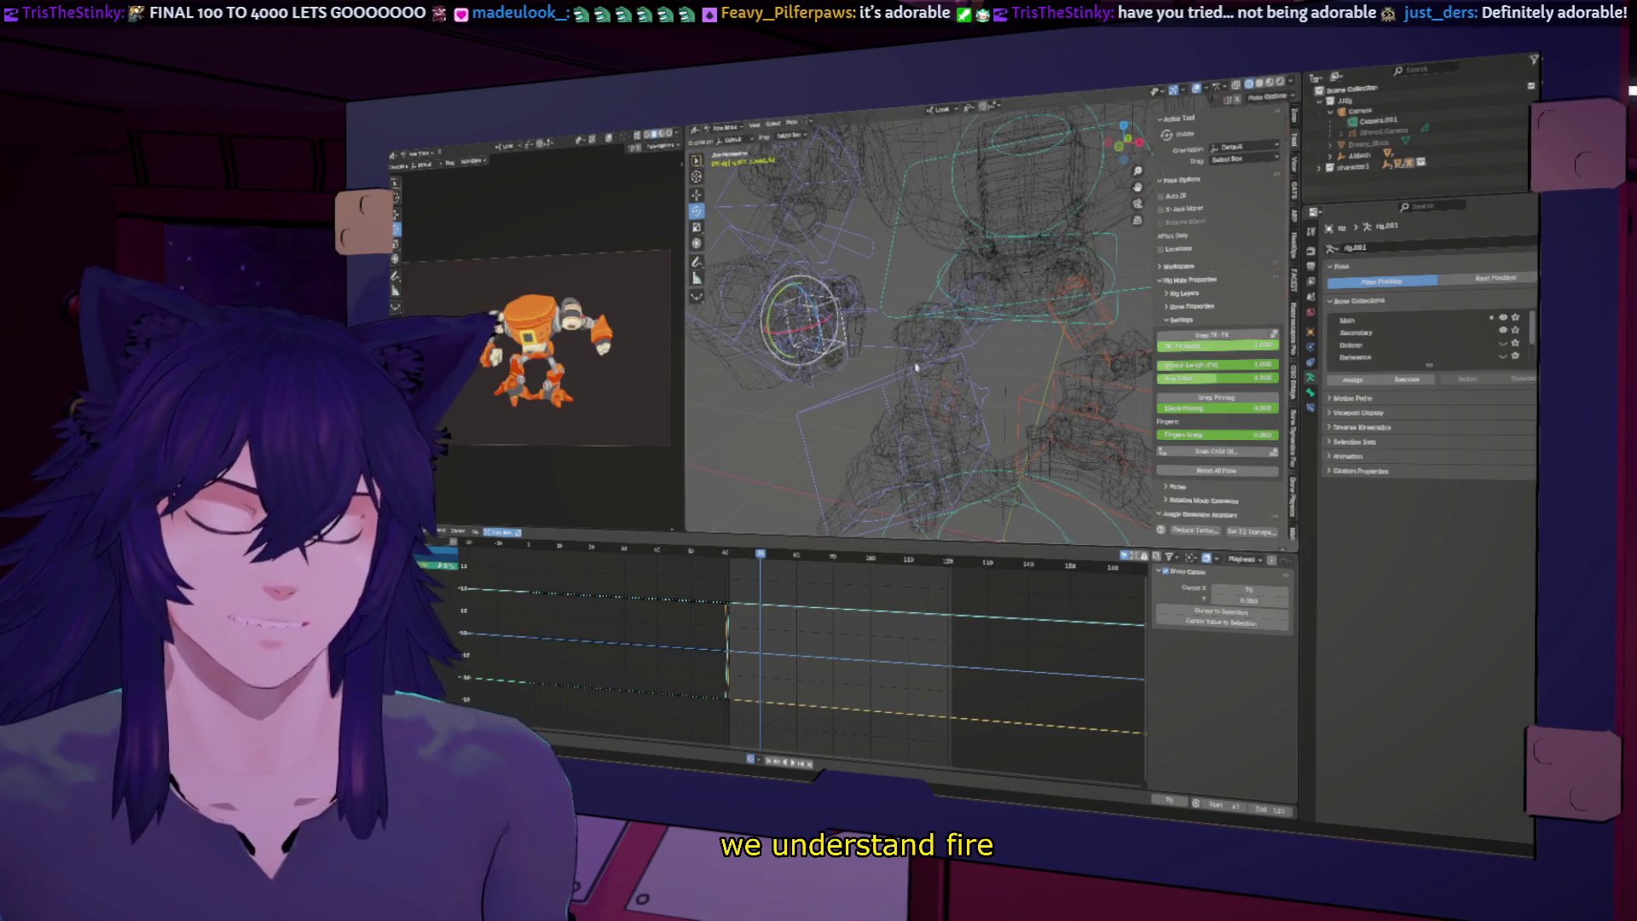
Step: Select the robot's hand control and key it at the current frame
{"action": "scroll", "coordinate": [1026, 349], "scroll_direction": "down", "scroll_amount": 4}
{"action": "mouse_move", "coordinate": [1026, 349]}
{"action": "middle_mouse_down"}
{"action": "mouse_move", "coordinate": [825, 381]}
{"action": "mouse_move", "coordinate": [1006, 345]}
{"action": "mouse_move", "coordinate": [1029, 358]}
{"action": "middle_mouse_up"}
{"action": "scroll", "coordinate": [1041, 340], "scroll_direction": "up", "scroll_amount": 3}
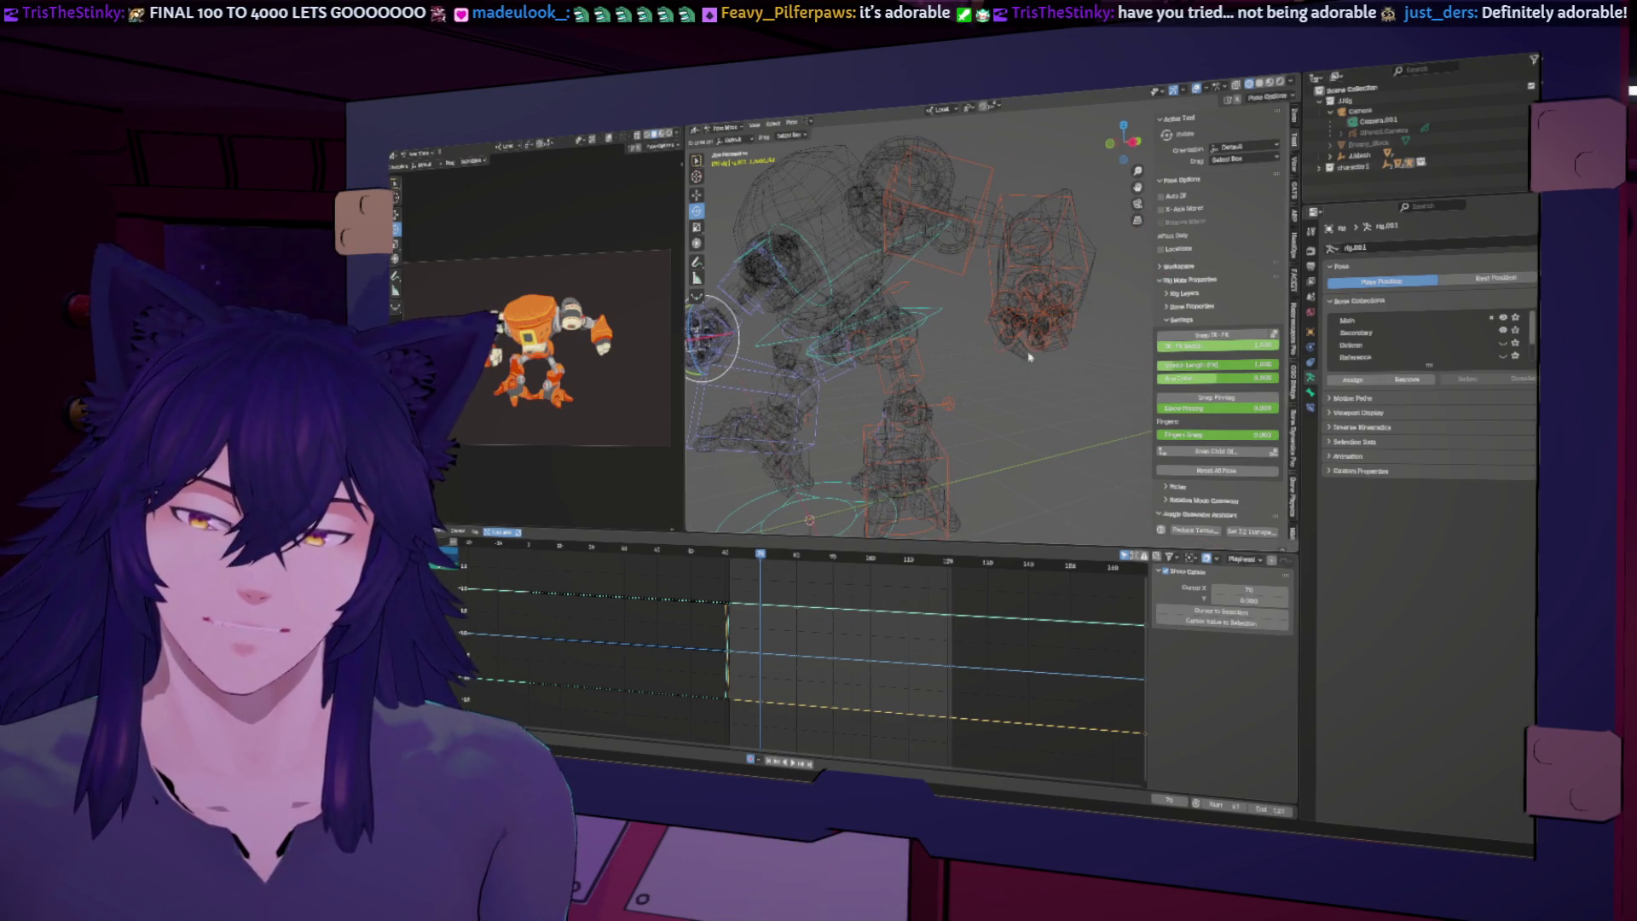
{"action": "left_click", "coordinate": [1037, 290]}
{"action": "scroll", "coordinate": [980, 356], "scroll_direction": "down", "scroll_amount": 4}
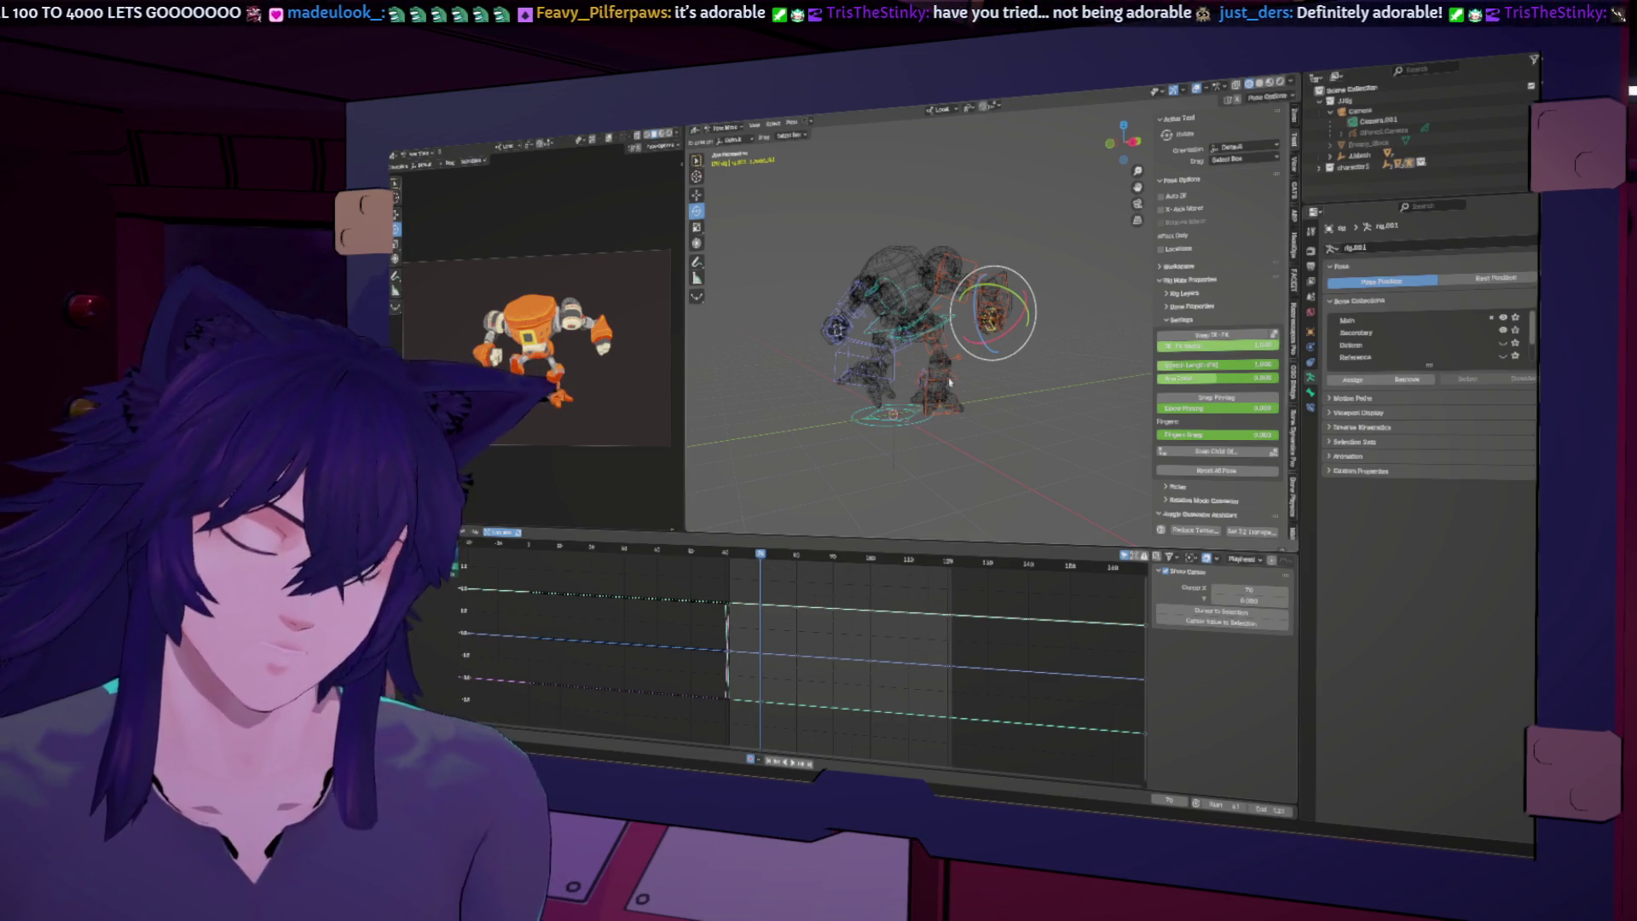
{"action": "key", "text": "i"}
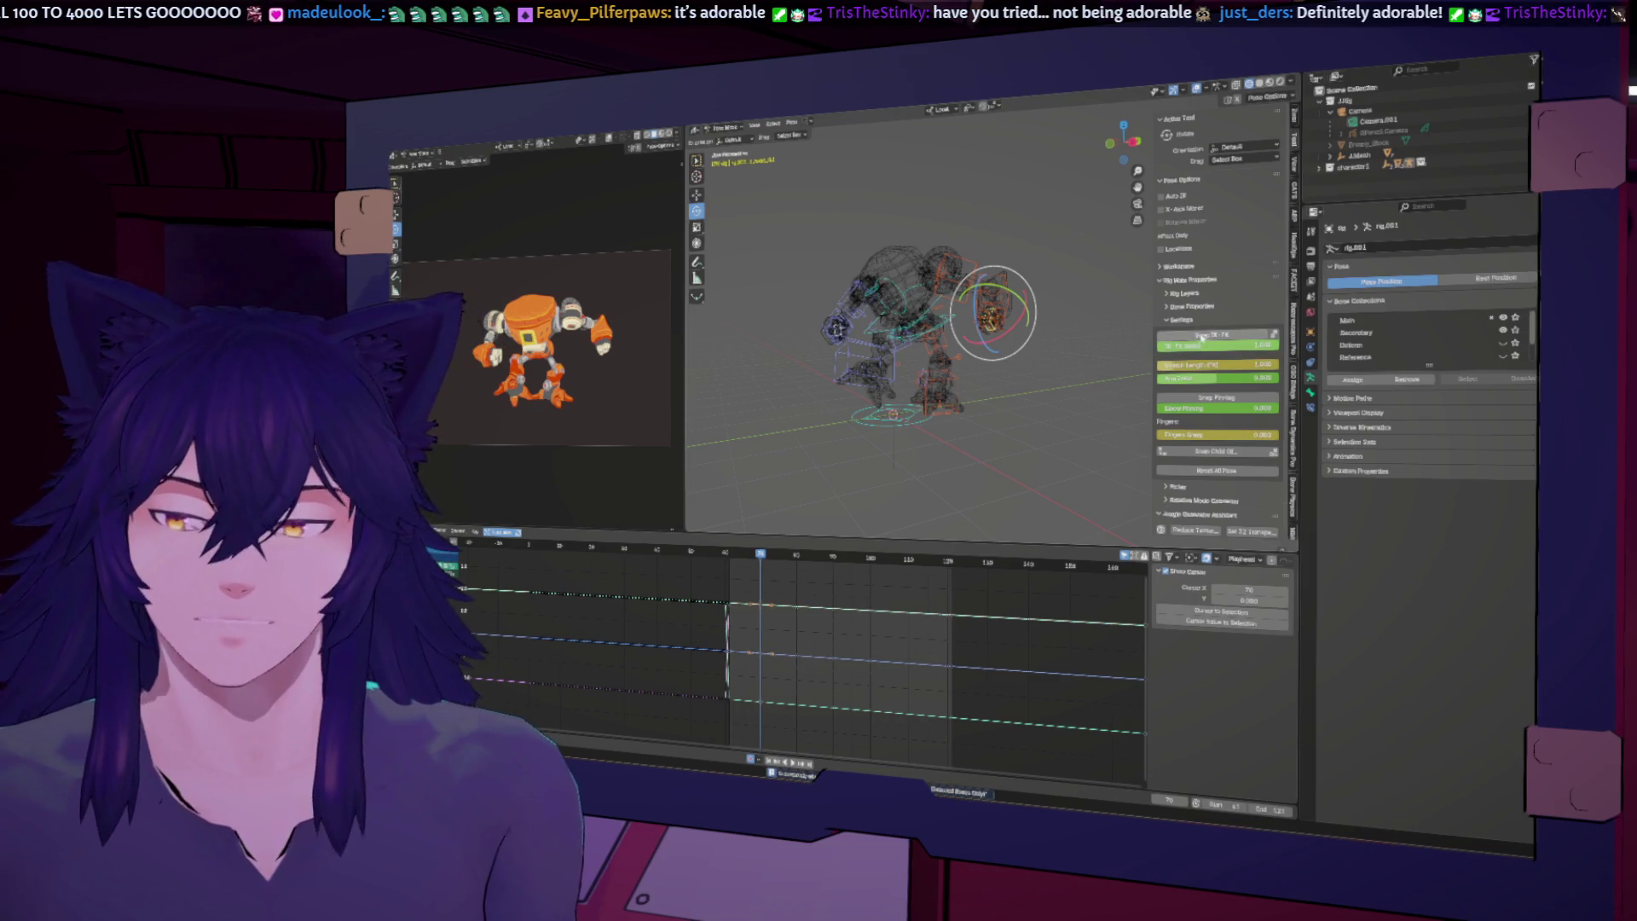
Step: Snap the arm's IK and FK poses to match, then scrub to about frame 68
{"action": "left_click", "coordinate": [1200, 335]}
{"action": "mouse_move", "coordinate": [755, 557]}
{"action": "left_mouse_down"}
{"action": "mouse_move", "coordinate": [737, 554]}
{"action": "mouse_move", "coordinate": [761, 553]}
{"action": "left_mouse_up"}
{"action": "middle_click_drag", "start_coordinate": [852, 409], "coordinate": [872, 406]}
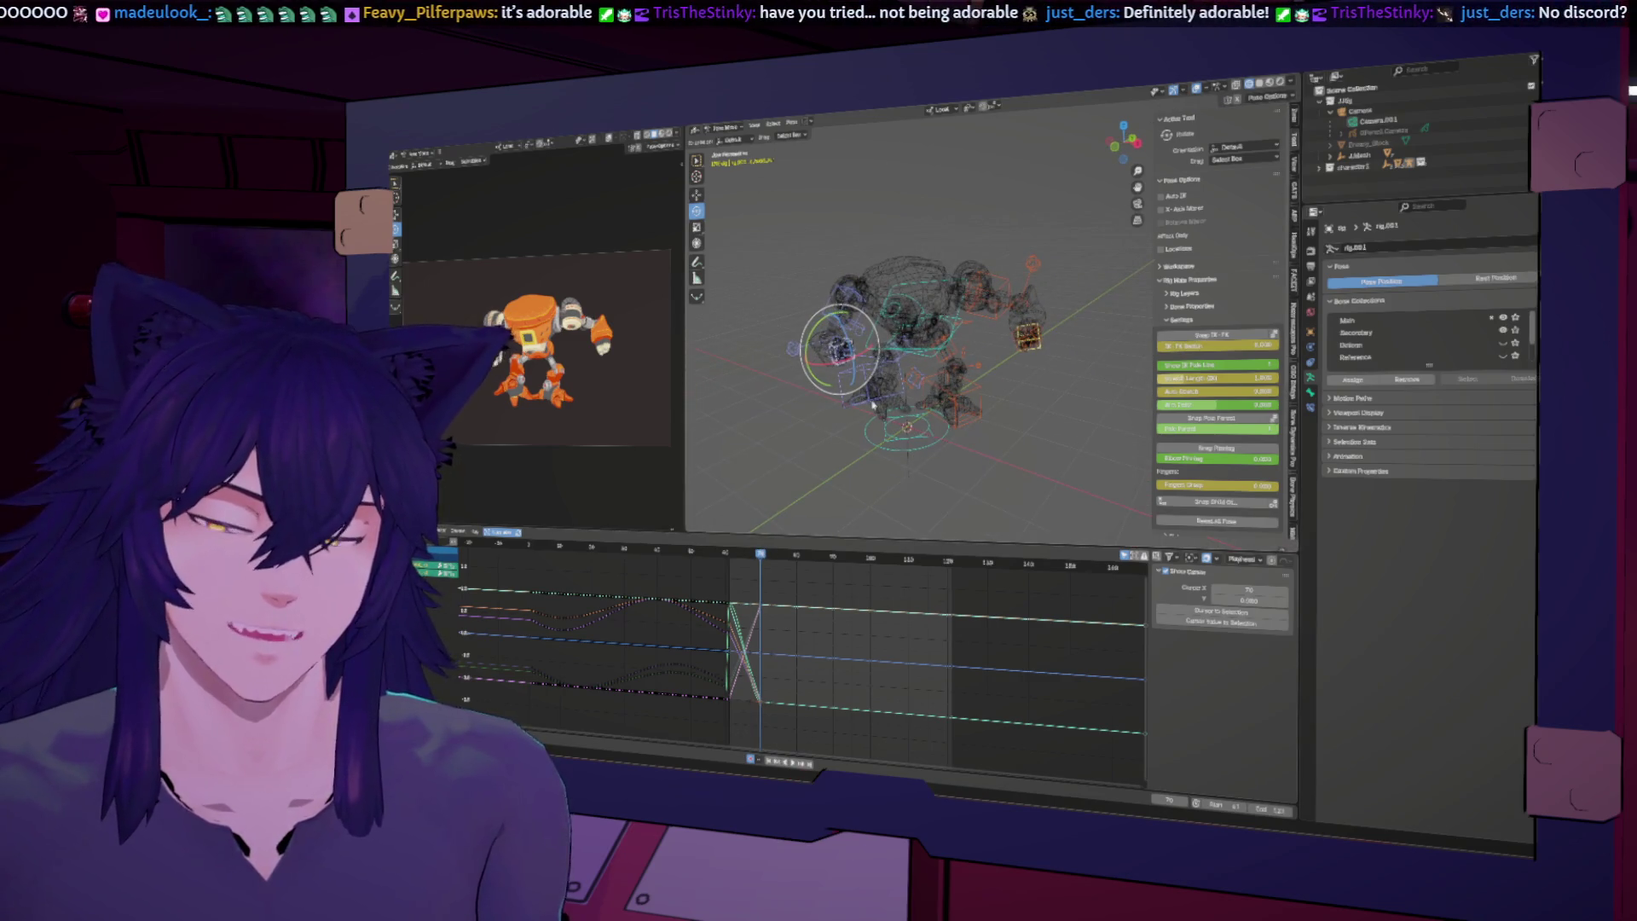
Step: Select the right-arm control and settle the playhead one frame before frame 75, viewing the rig from another side
{"action": "left_click", "coordinate": [1028, 335]}
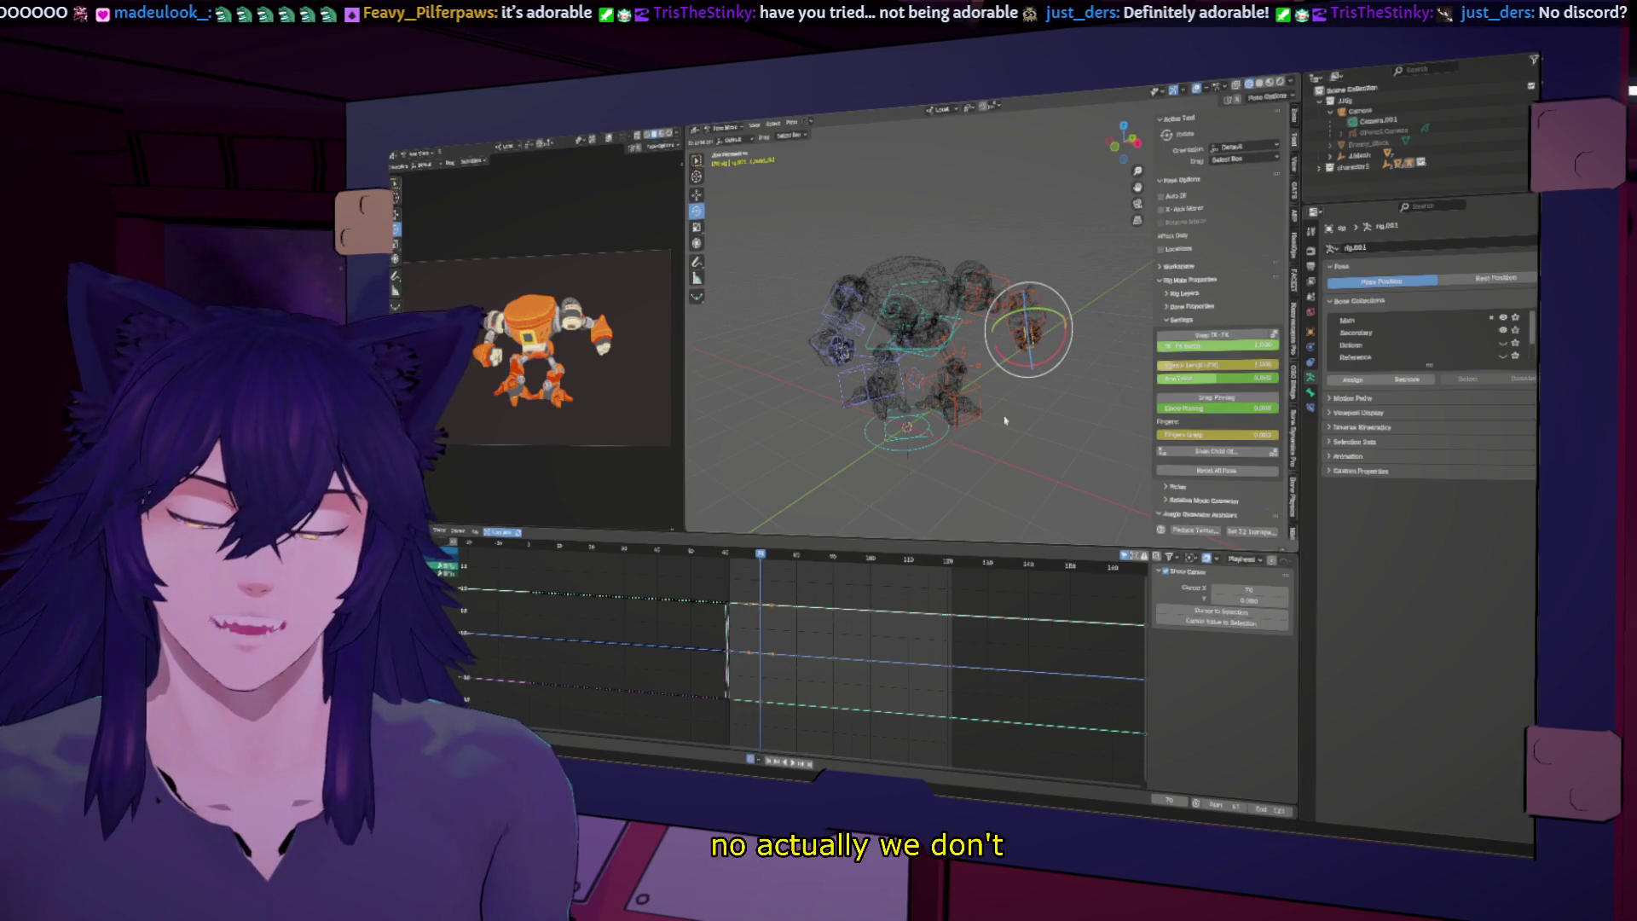
{"action": "mouse_move", "coordinate": [758, 553]}
{"action": "left_mouse_down"}
{"action": "mouse_move", "coordinate": [735, 552]}
{"action": "mouse_move", "coordinate": [759, 553]}
{"action": "left_mouse_up"}
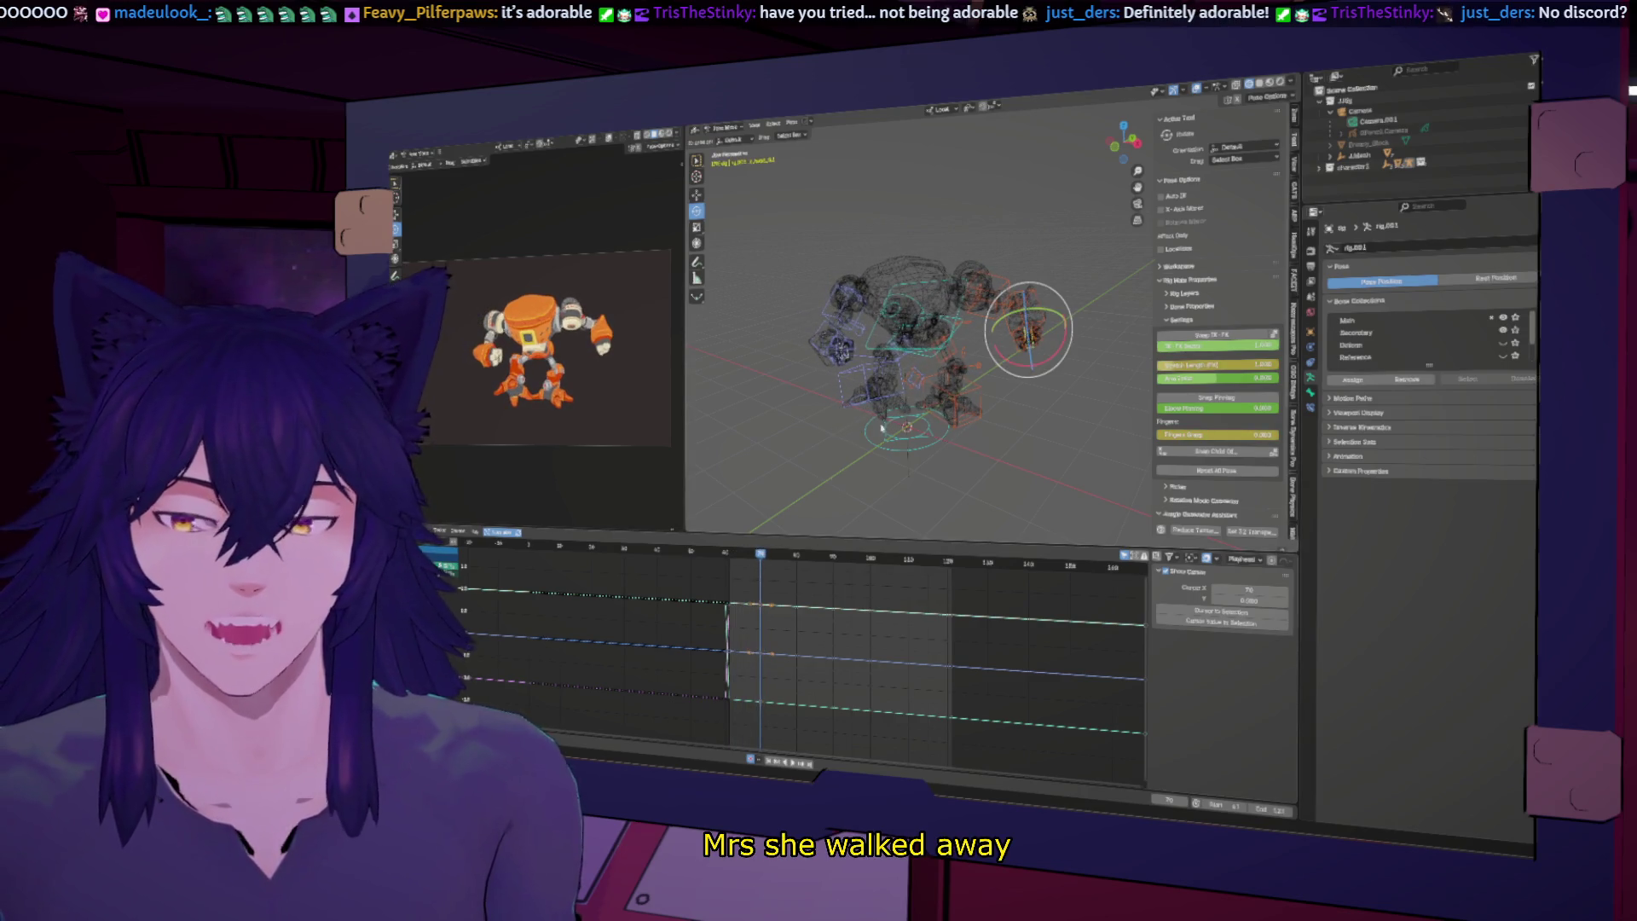
{"action": "scroll", "coordinate": [856, 451], "scroll_direction": "up", "scroll_amount": 3}
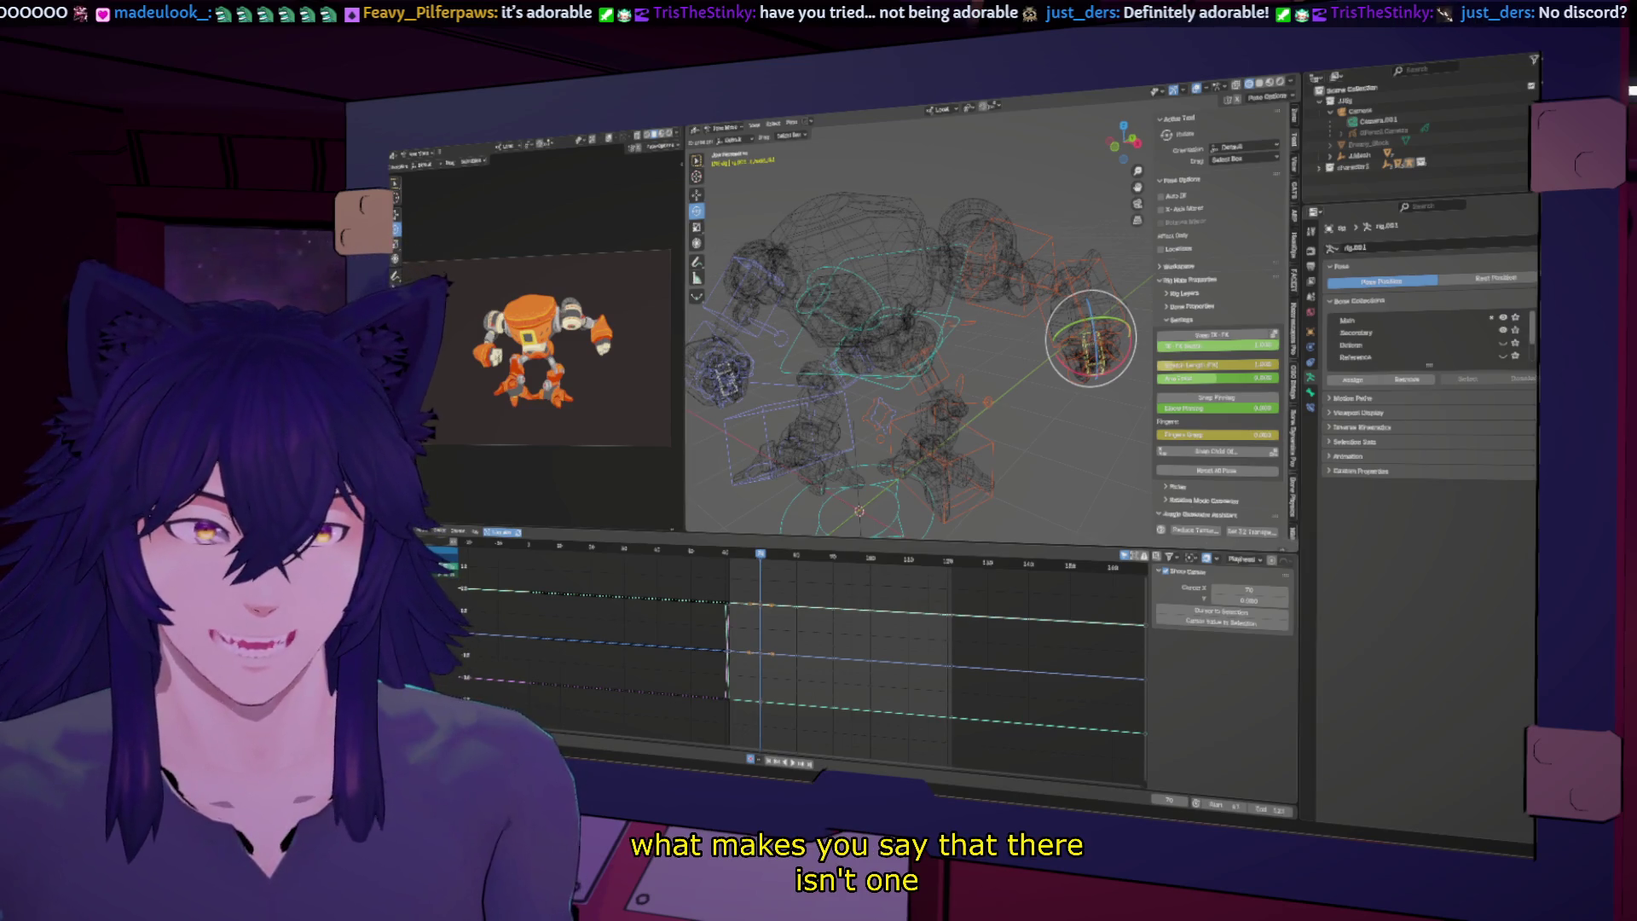
{"action": "middle_click_drag", "start_coordinate": [903, 315], "coordinate": [1261, 266]}
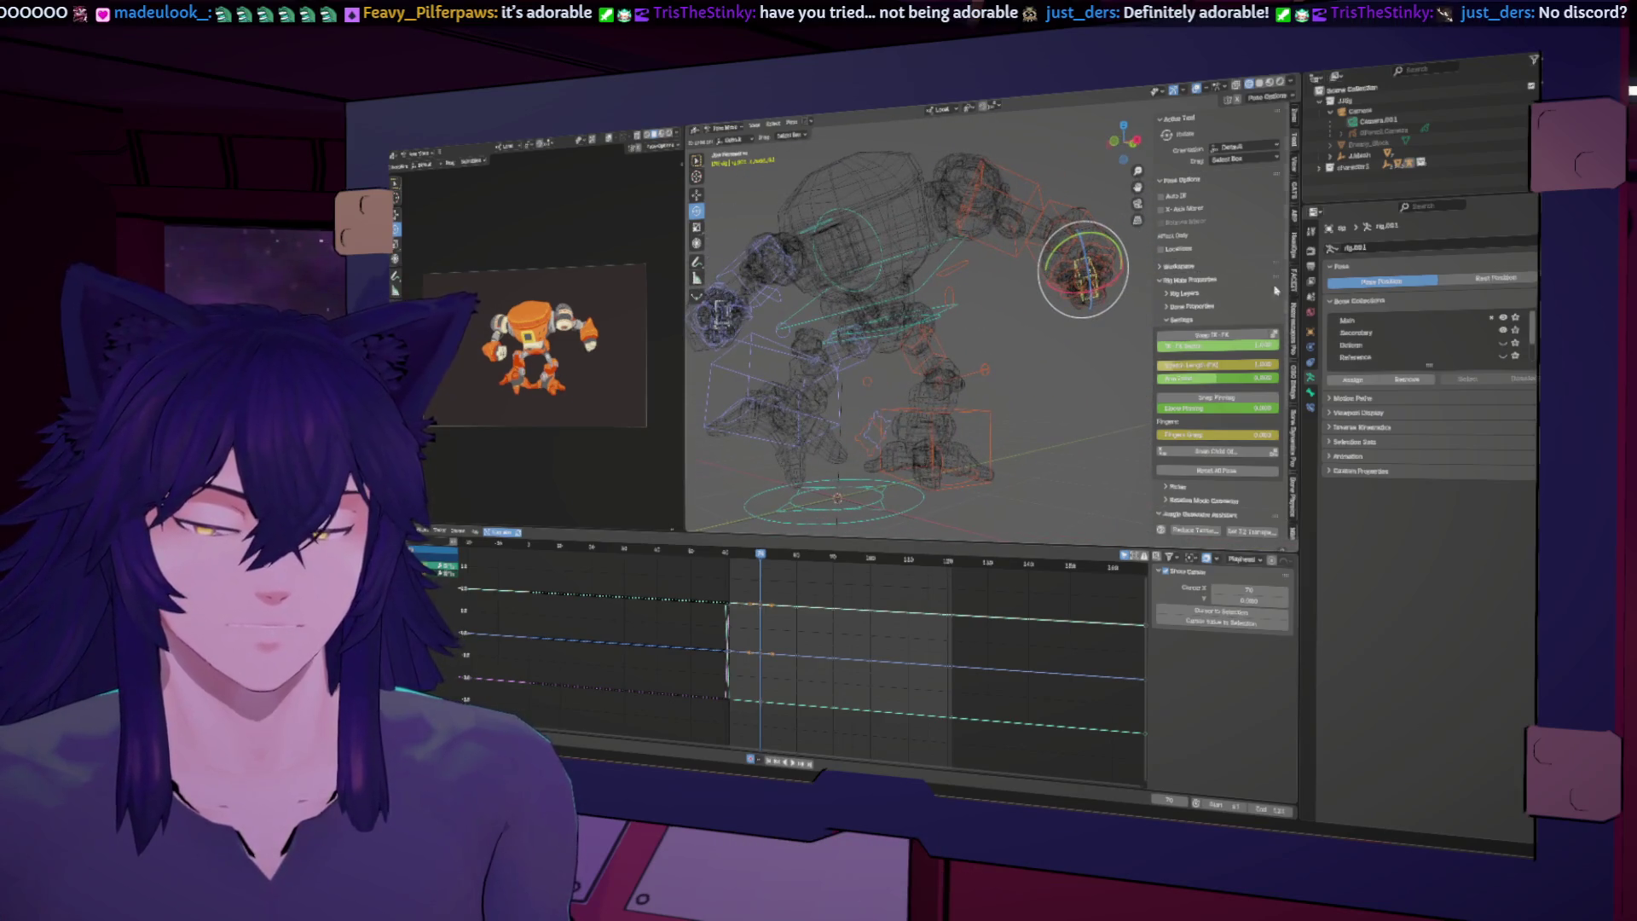
{"action": "middle_click_drag", "start_coordinate": [1005, 318], "coordinate": [932, 321]}
{"action": "left_click_drag", "start_coordinate": [754, 558], "coordinate": [778, 556]}
{"action": "key", "text": "Left"}
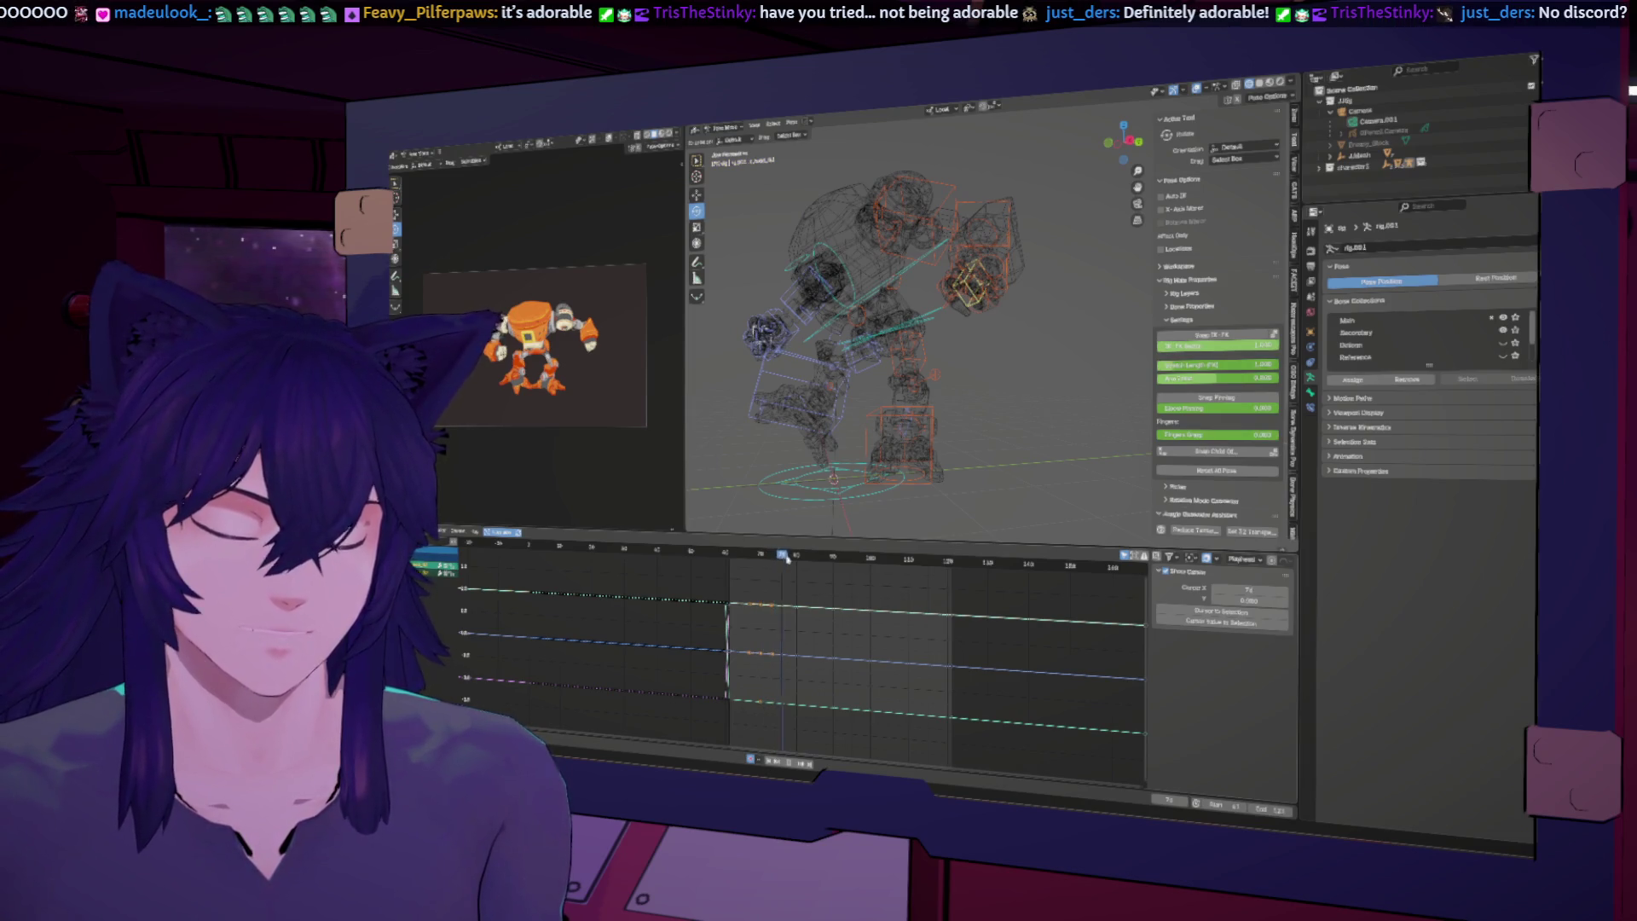
Step: Rotate the forearm bone around its X axis into a new pose at the current frame
{"action": "left_click", "coordinate": [937, 317]}
{"action": "key", "text": "r"}
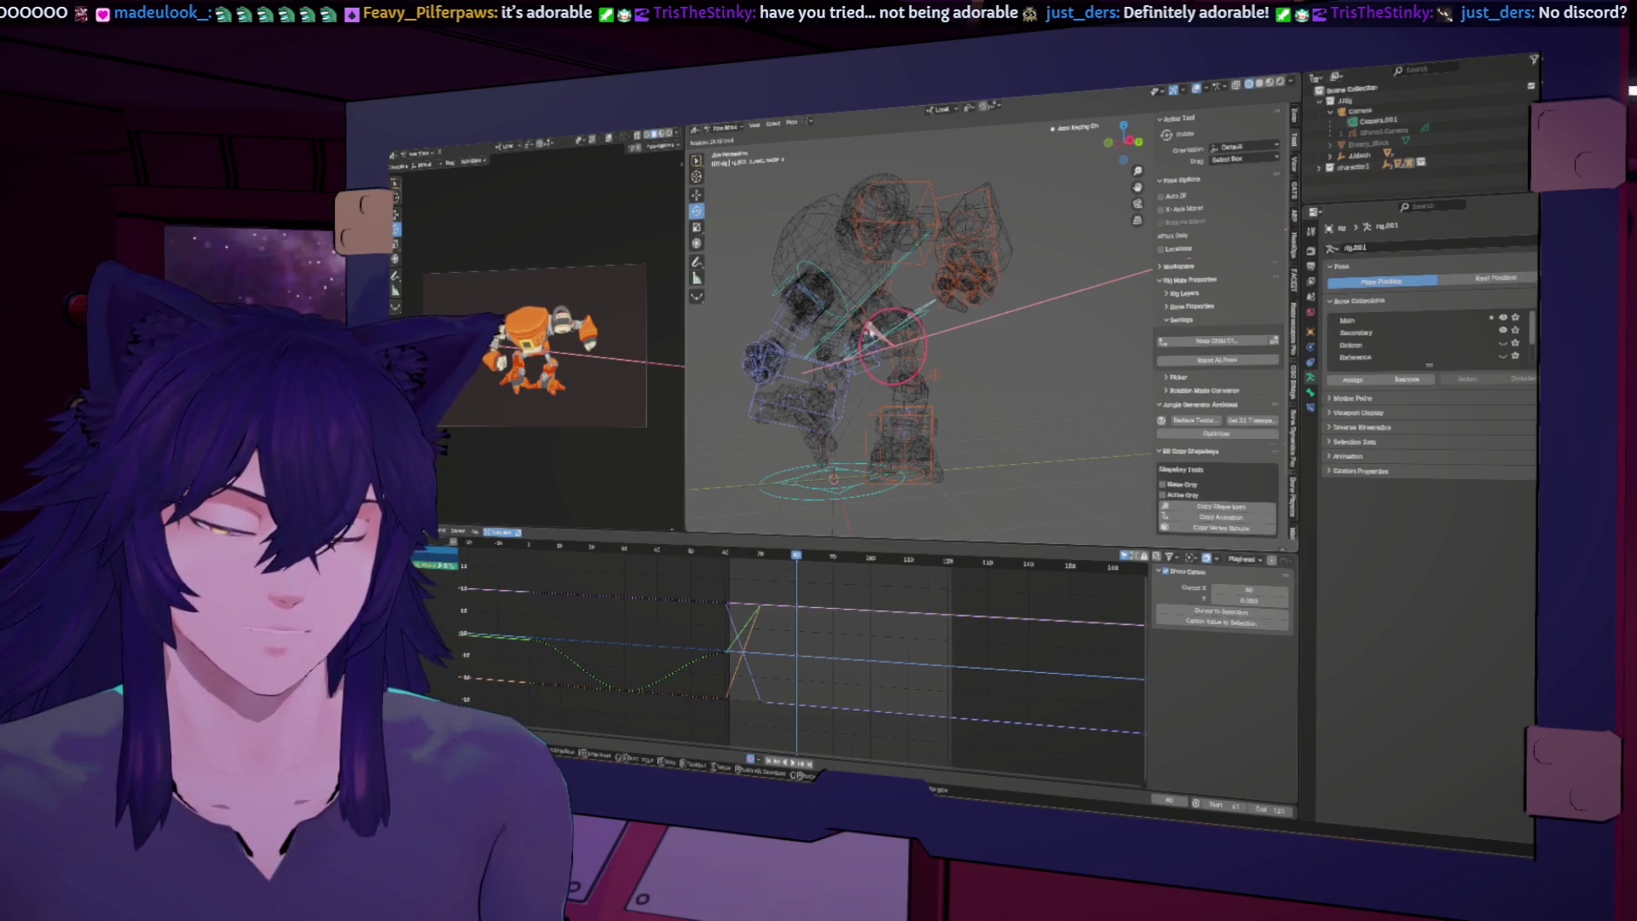
{"action": "left_click", "coordinate": [880, 320]}
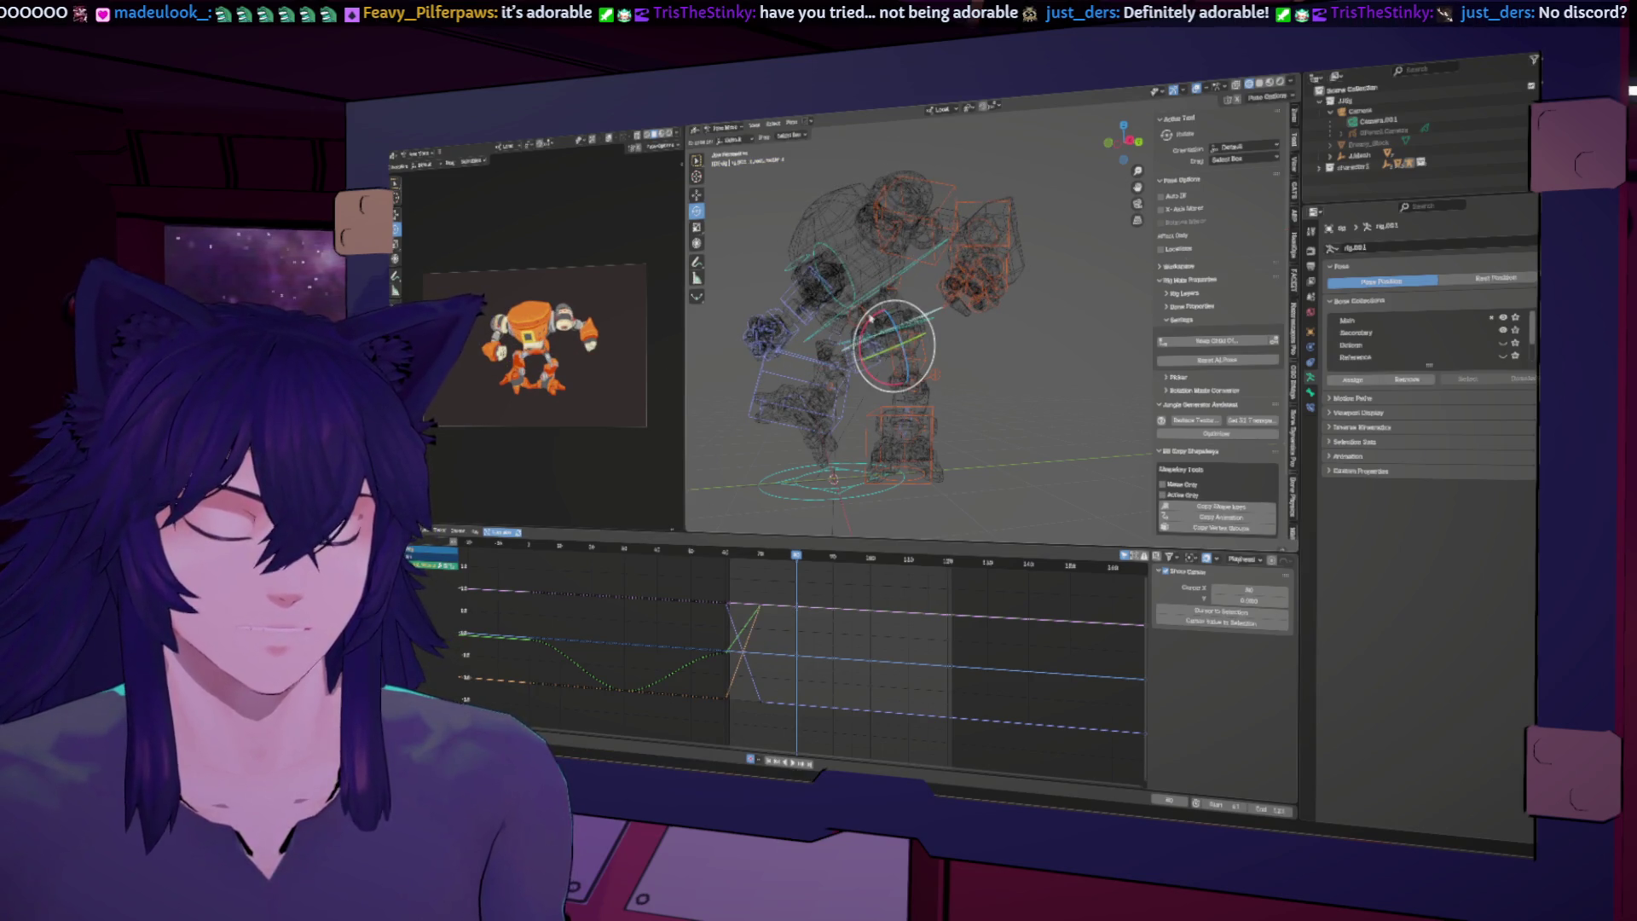
{"action": "left_click_drag", "start_coordinate": [874, 320], "coordinate": [917, 316]}
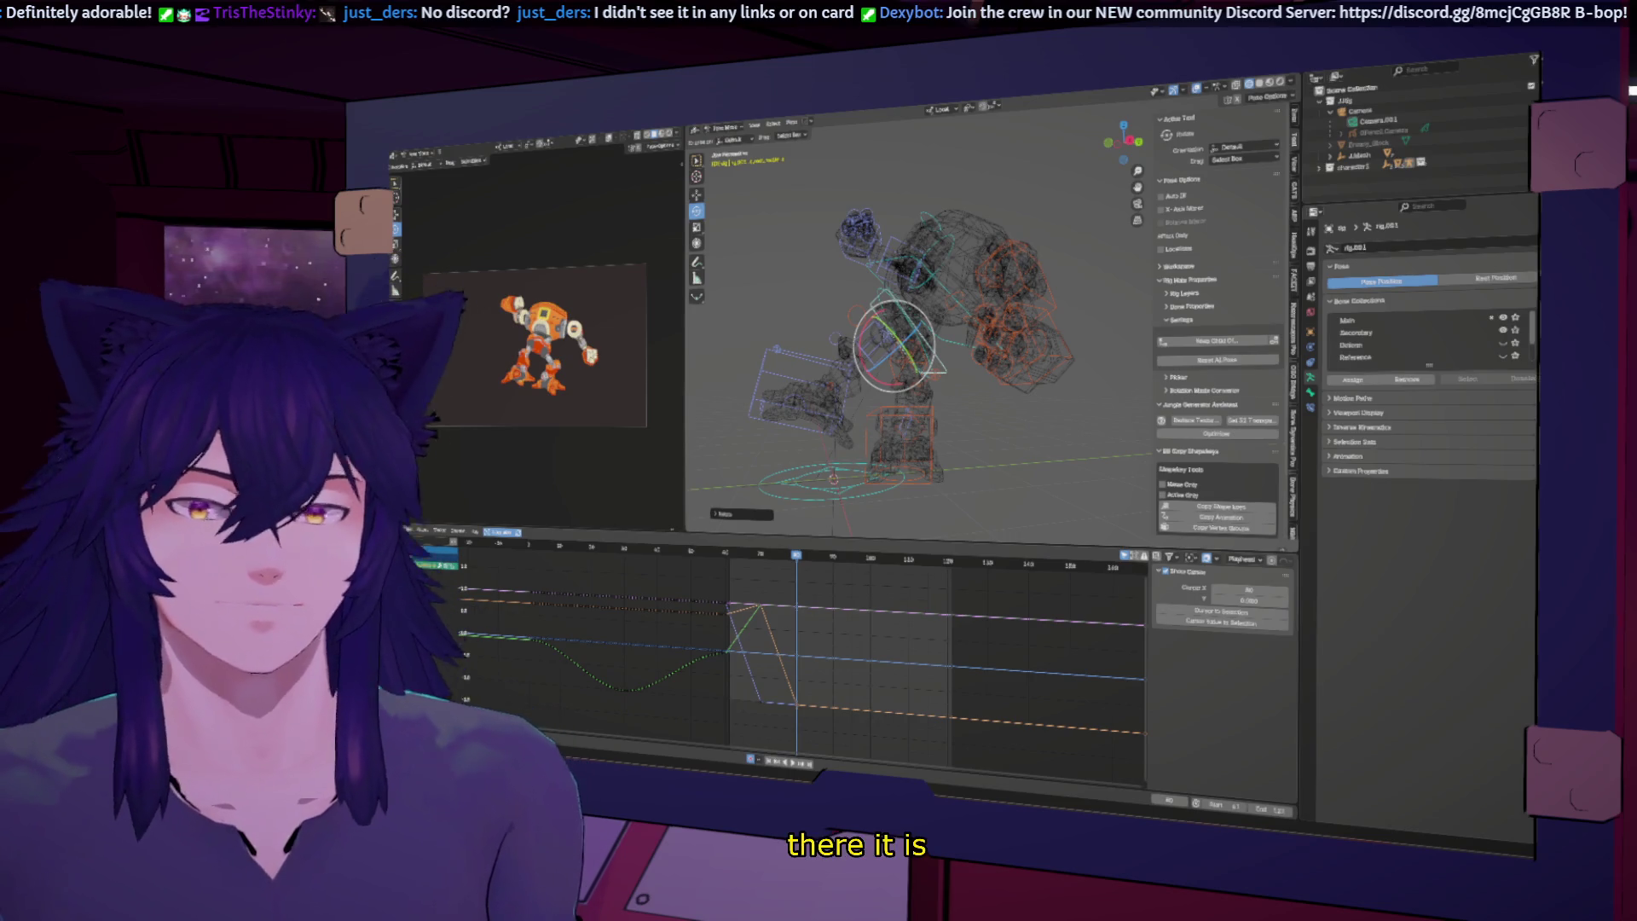
{"action": "mouse_move", "coordinate": [895, 349]}
{"action": "middle_mouse_down"}
{"action": "mouse_move", "coordinate": [960, 356]}
{"action": "mouse_move", "coordinate": [940, 362]}
{"action": "middle_mouse_up"}
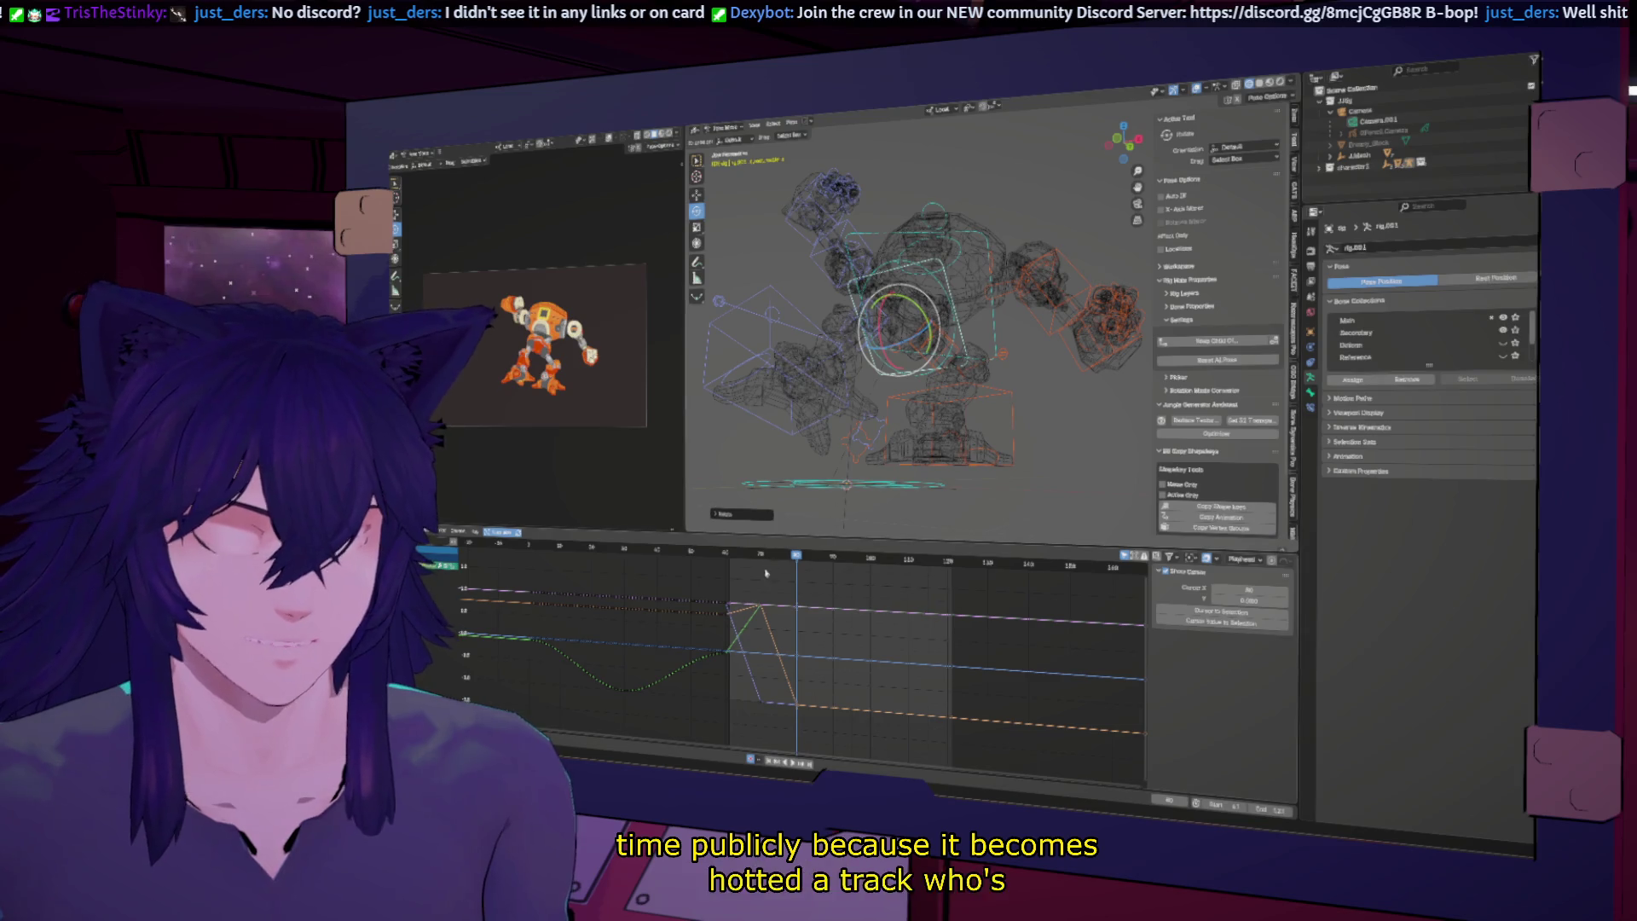
{"action": "key", "text": "space"}
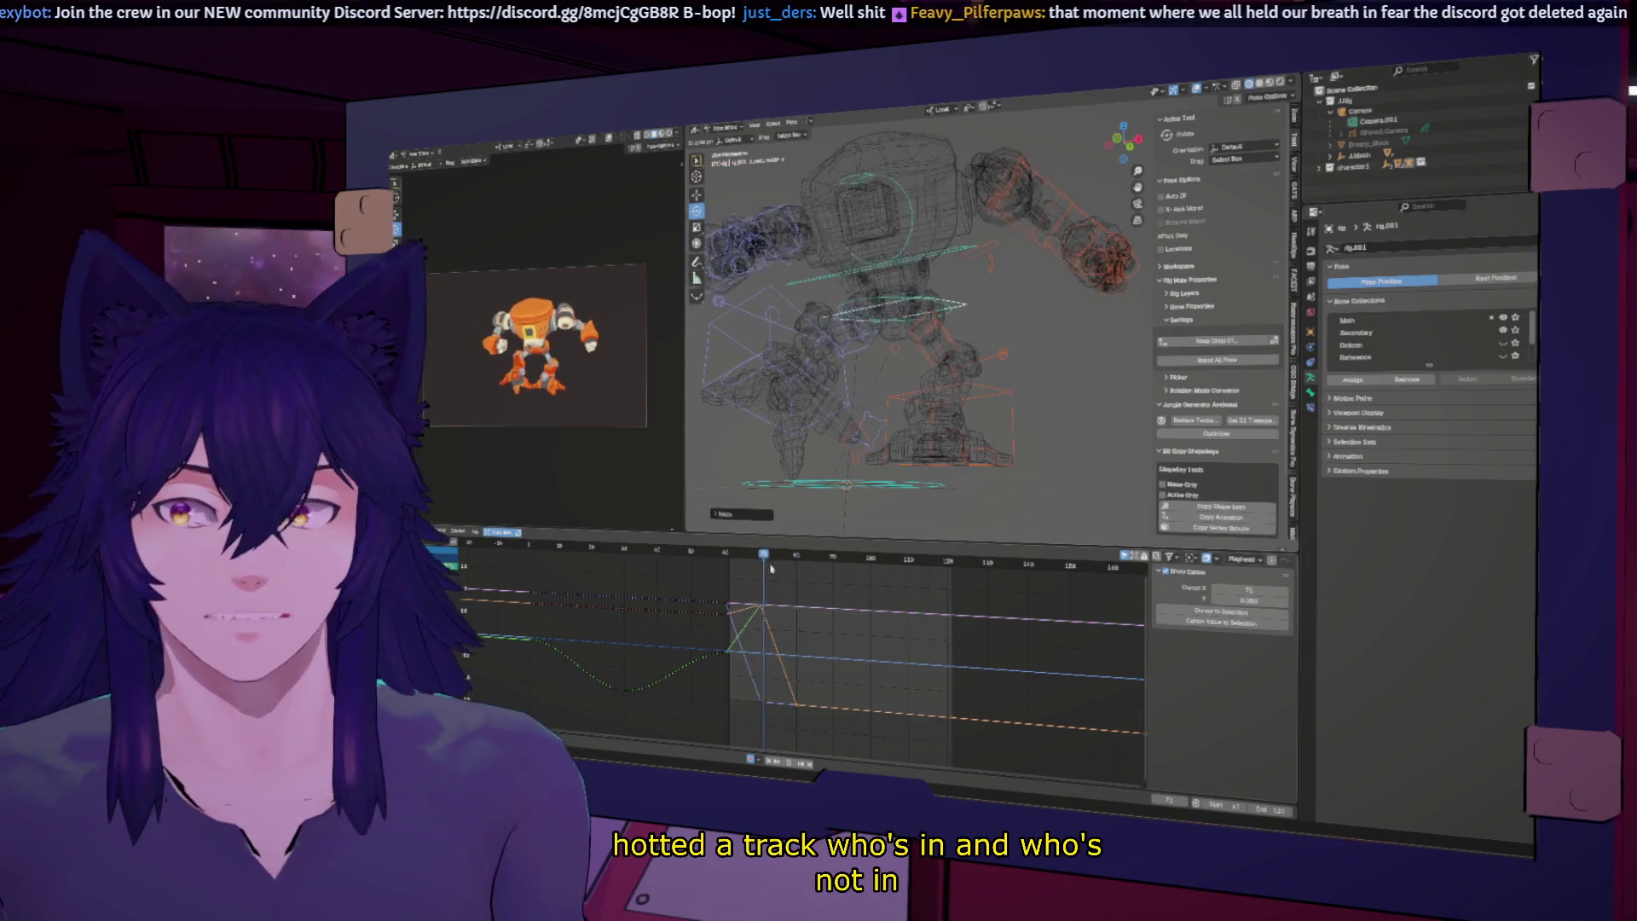
{"action": "left_click_drag", "start_coordinate": [804, 582], "coordinate": [721, 578]}
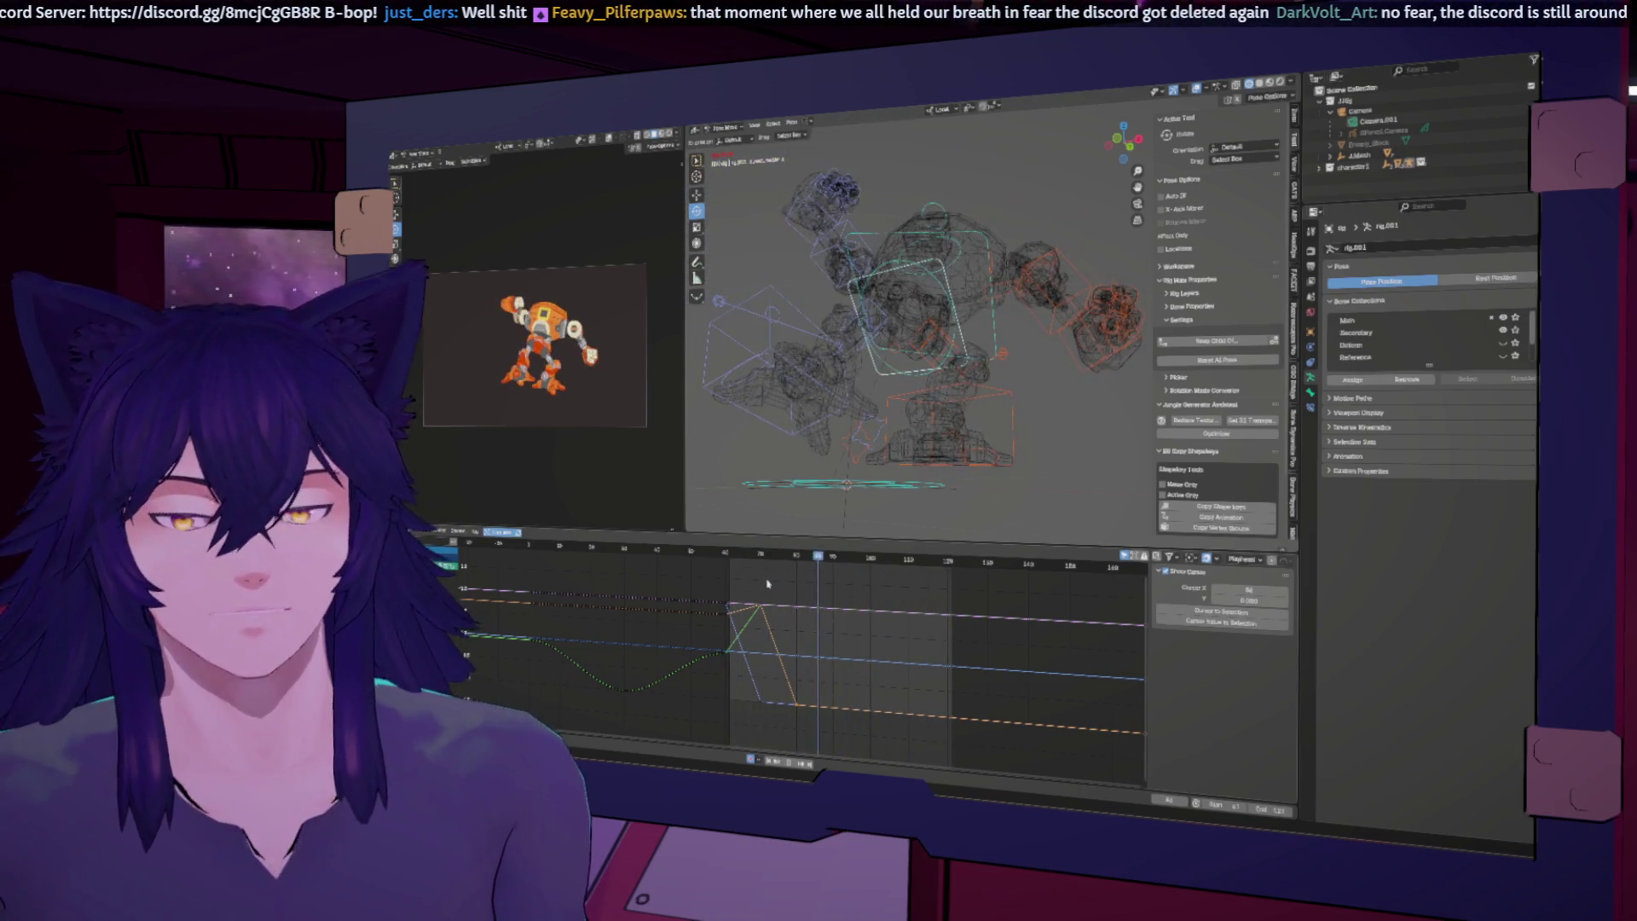
{"action": "key", "text": "Escape"}
{"action": "left_click", "coordinate": [789, 307]}
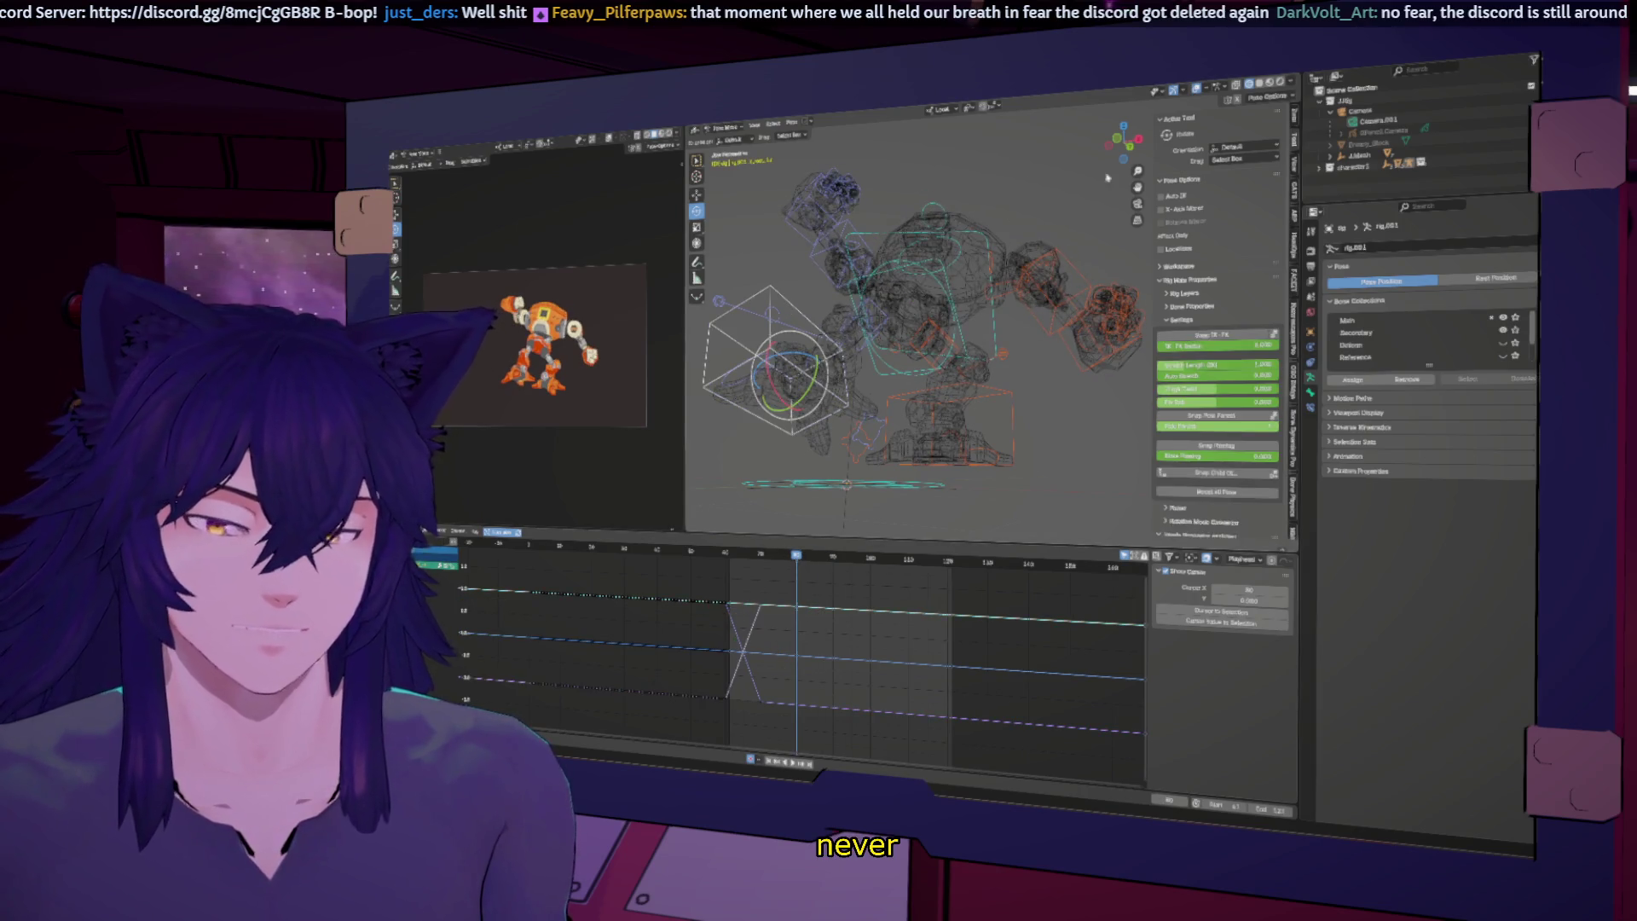
Step: Finish the IK cube rotation in front orthographic view and set the transform orientation to Local
{"action": "left_click", "coordinate": [1142, 140]}
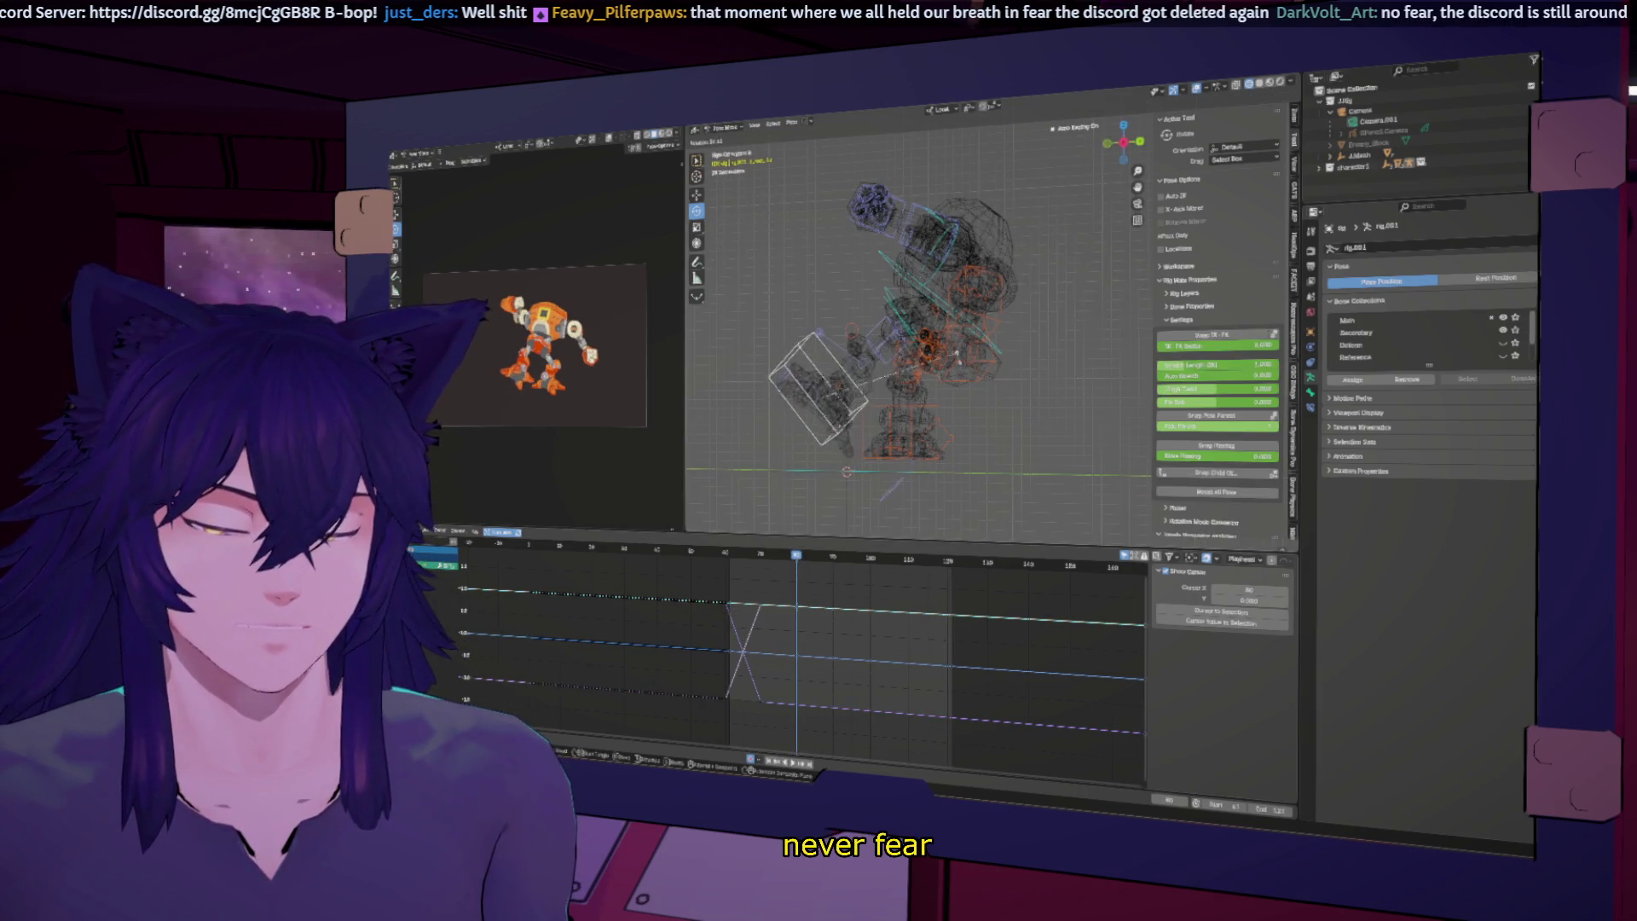
{"action": "left_click", "coordinate": [927, 381]}
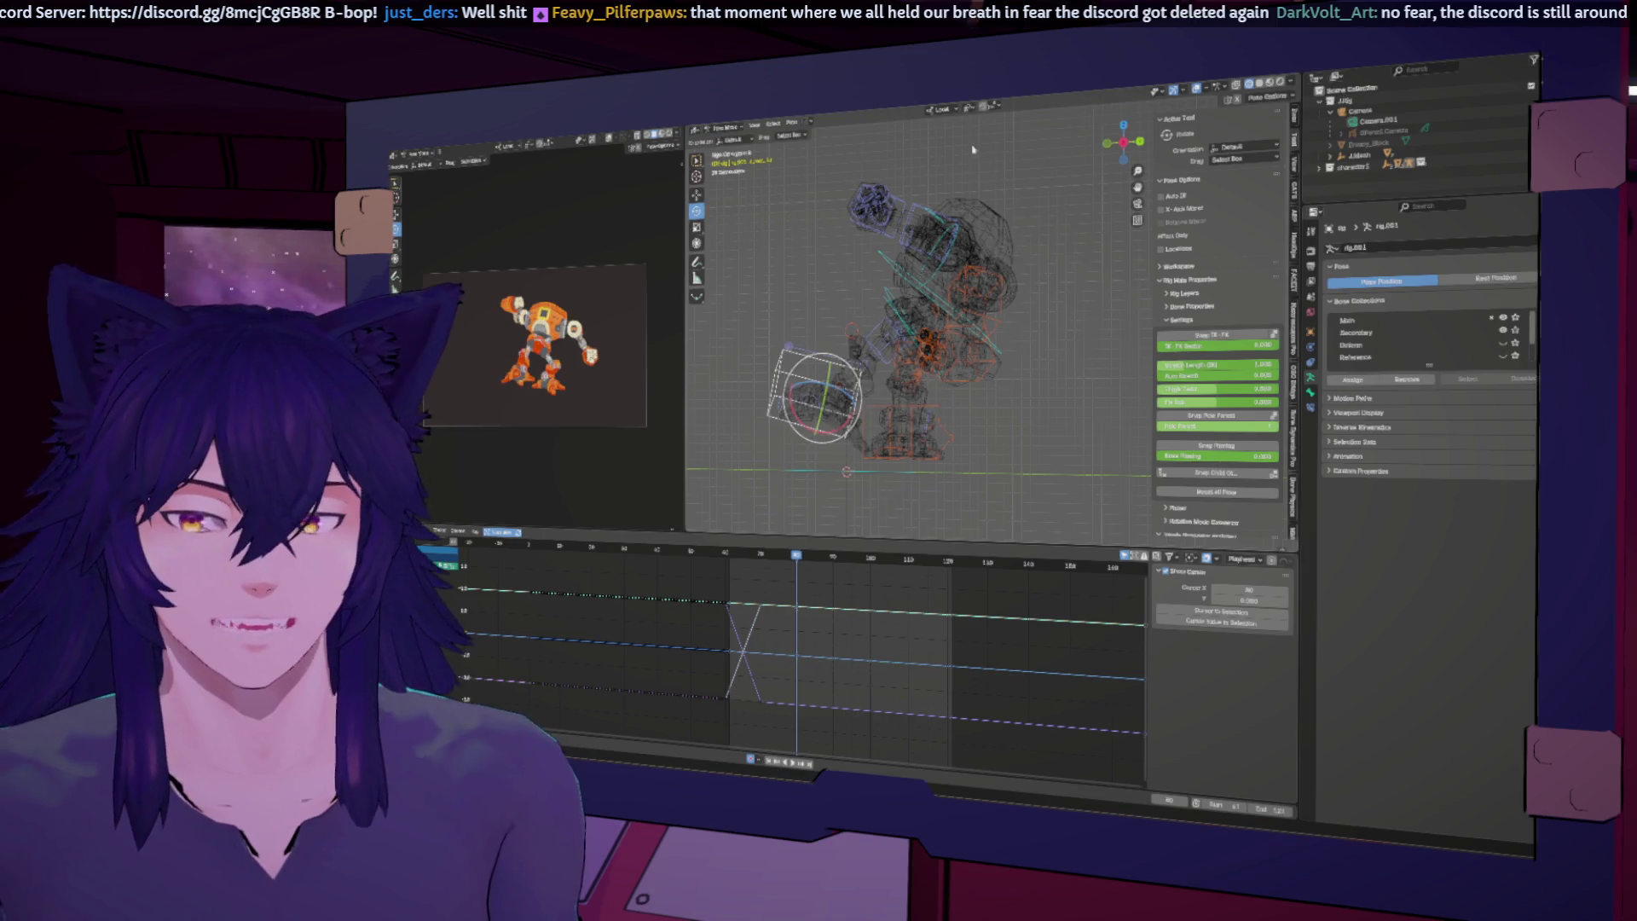
{"action": "left_click", "coordinate": [942, 109]}
{"action": "left_click", "coordinate": [952, 130]}
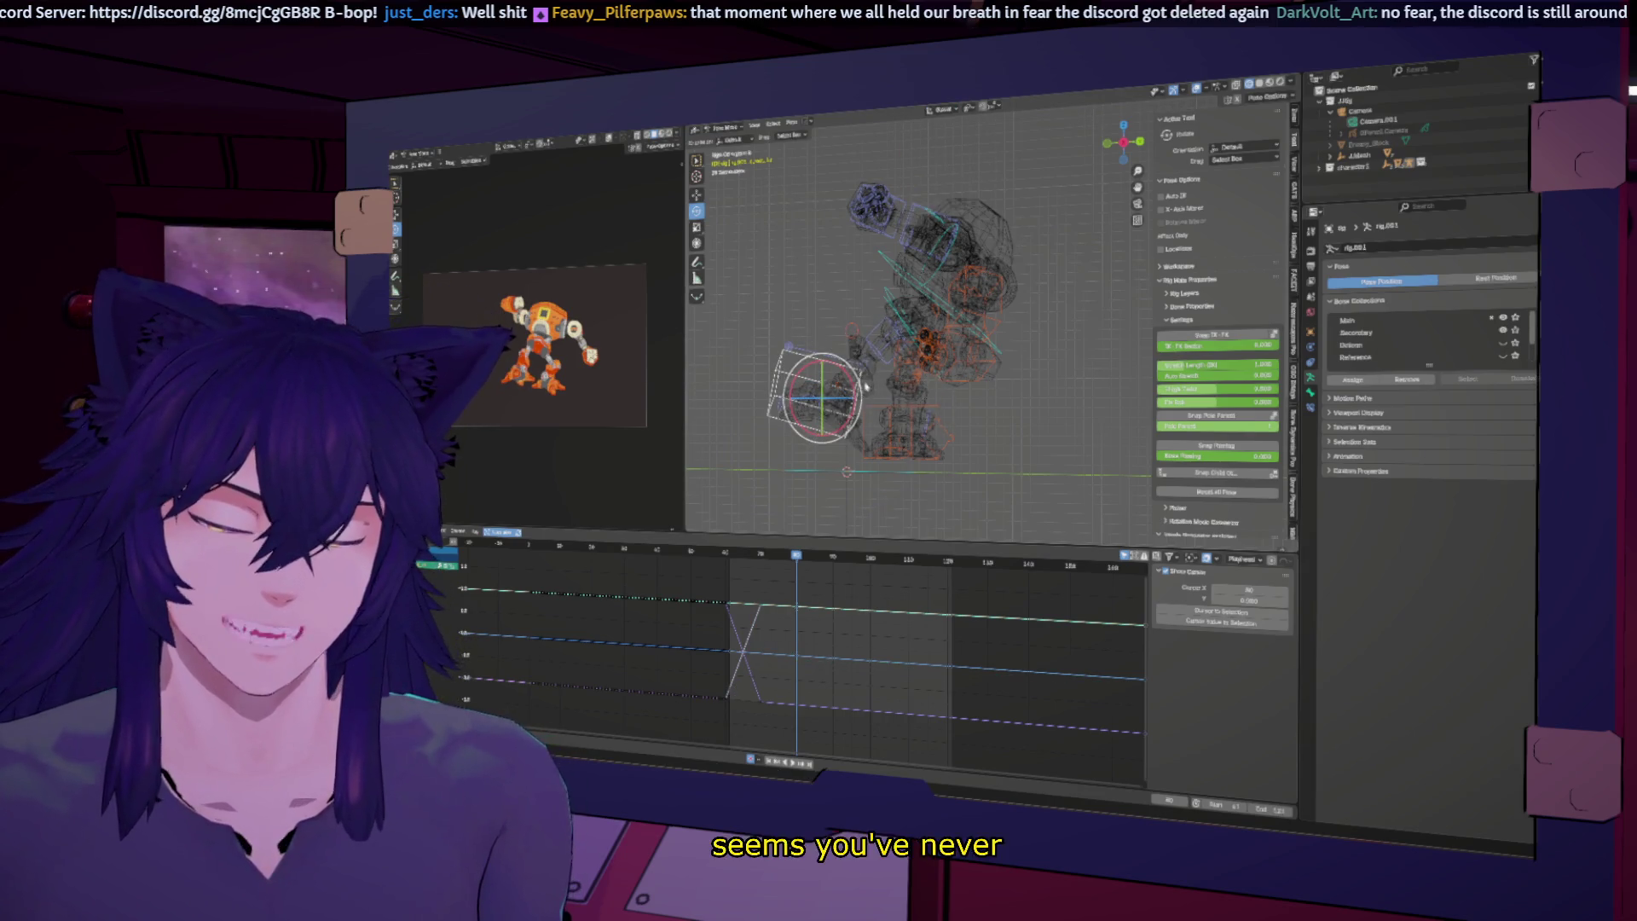
{"action": "left_click", "coordinate": [942, 109]}
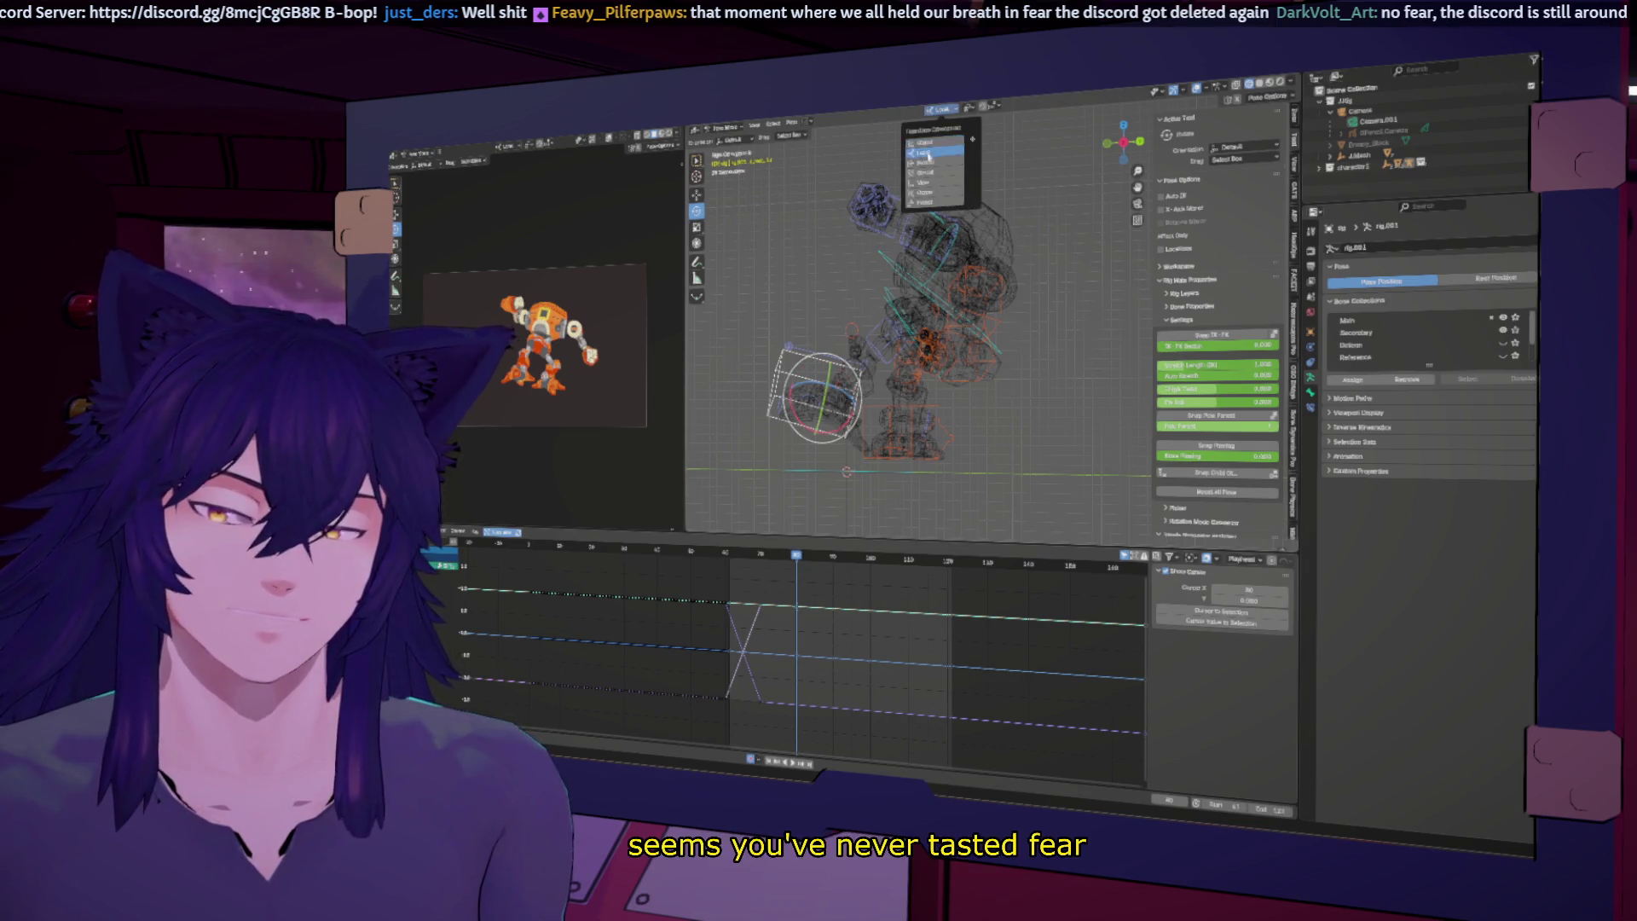
{"action": "left_click", "coordinate": [938, 140]}
Step: Rotate the IK cube around its X axis and key its new rotation
{"action": "middle_click_drag", "start_coordinate": [861, 367], "coordinate": [931, 390]}
{"action": "left_click_drag", "start_coordinate": [790, 416], "coordinate": [799, 360]}
{"action": "mouse_move", "coordinate": [799, 434]}
{"action": "left_mouse_down"}
{"action": "mouse_move", "coordinate": [786, 396]}
{"action": "mouse_move", "coordinate": [793, 431]}
{"action": "left_mouse_up"}
{"action": "mouse_move", "coordinate": [792, 430]}
{"action": "middle_mouse_down"}
{"action": "mouse_move", "coordinate": [772, 452]}
{"action": "mouse_move", "coordinate": [810, 354]}
{"action": "middle_mouse_up"}
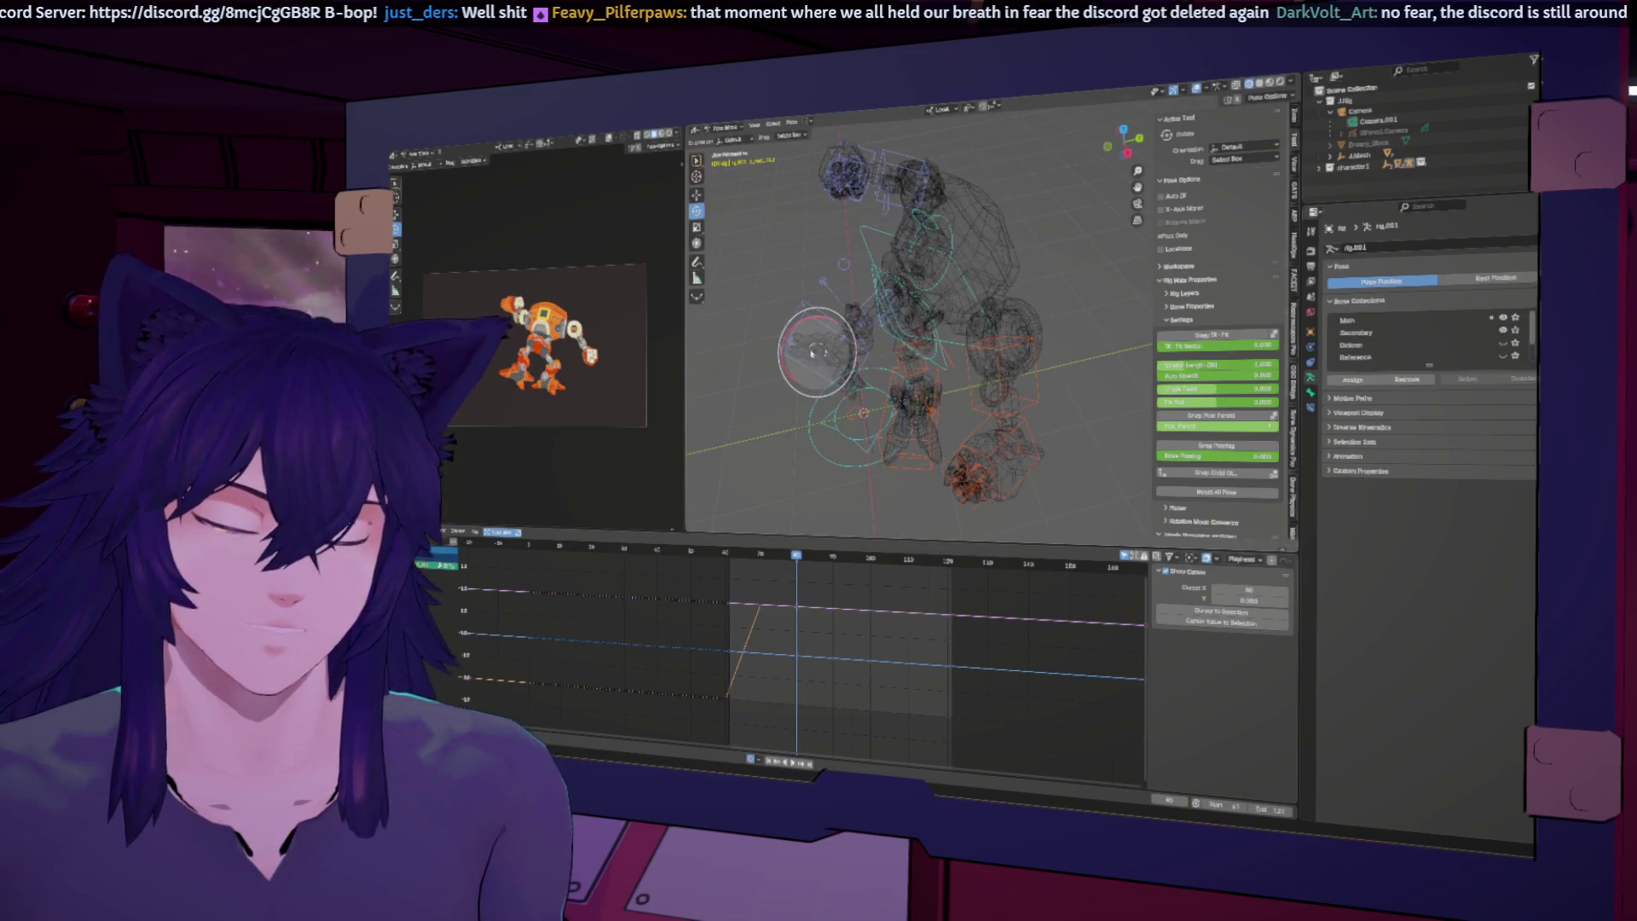
{"action": "left_click_drag", "start_coordinate": [818, 321], "coordinate": [813, 319]}
{"action": "middle_click_drag", "start_coordinate": [806, 308], "coordinate": [853, 356]}
{"action": "mouse_move", "coordinate": [801, 395]}
{"action": "left_mouse_down"}
{"action": "mouse_move", "coordinate": [800, 371]}
{"action": "mouse_move", "coordinate": [846, 385]}
{"action": "left_mouse_up"}
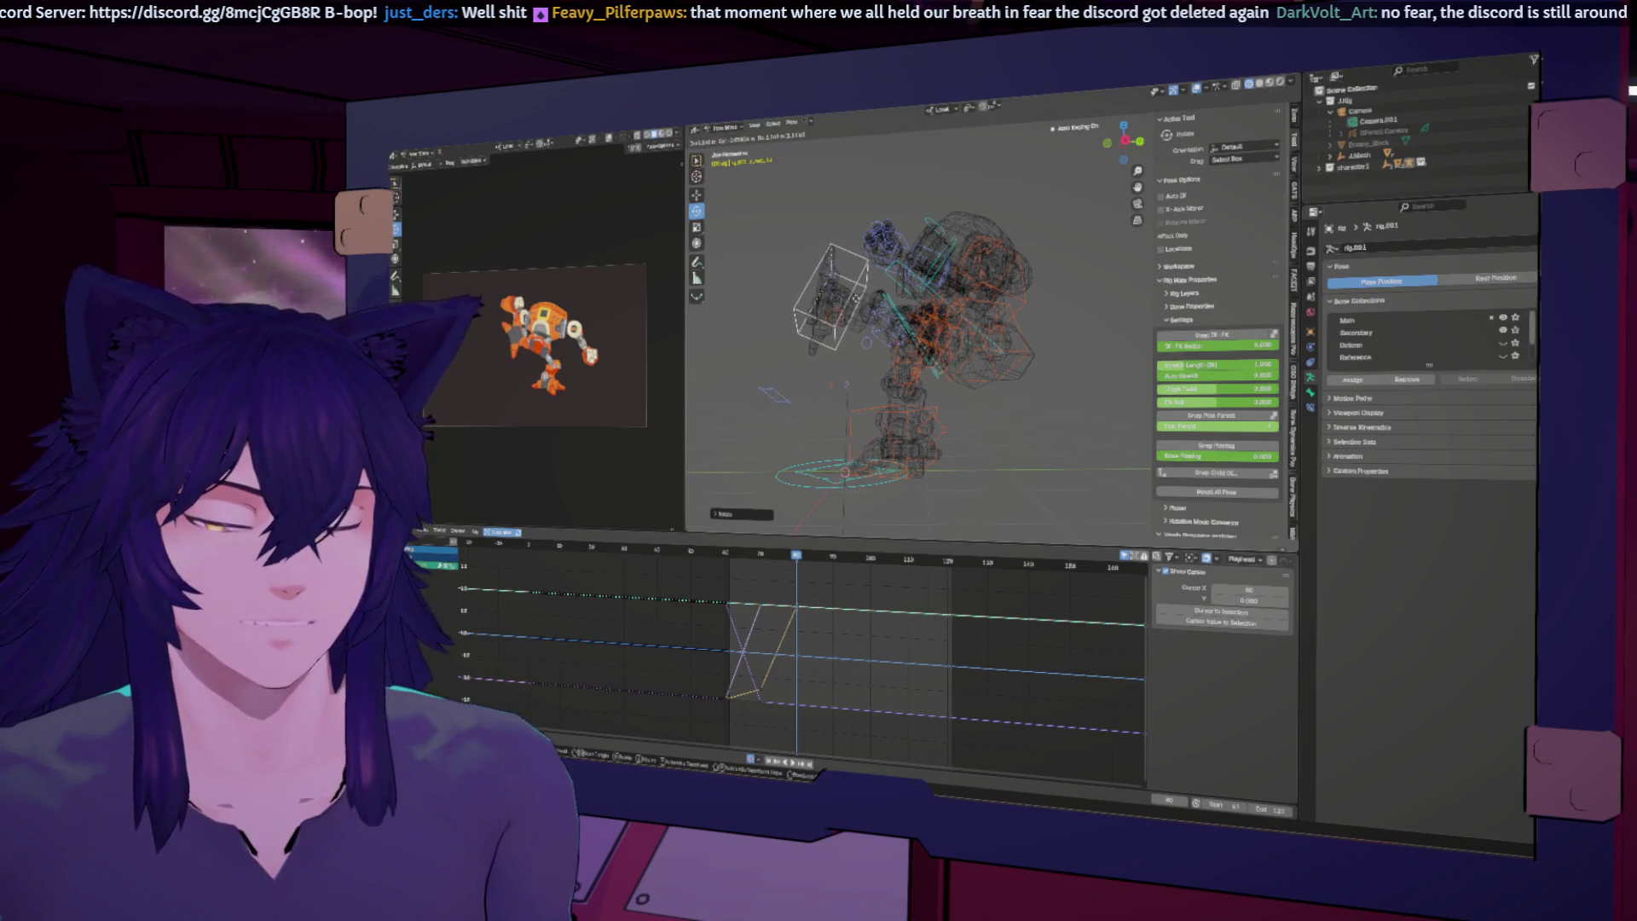
{"action": "key", "text": "i"}
Step: Review playback from frame 62, tilt the arm control upright, and freely rotate the foot control
{"action": "left_click", "coordinate": [746, 553]}
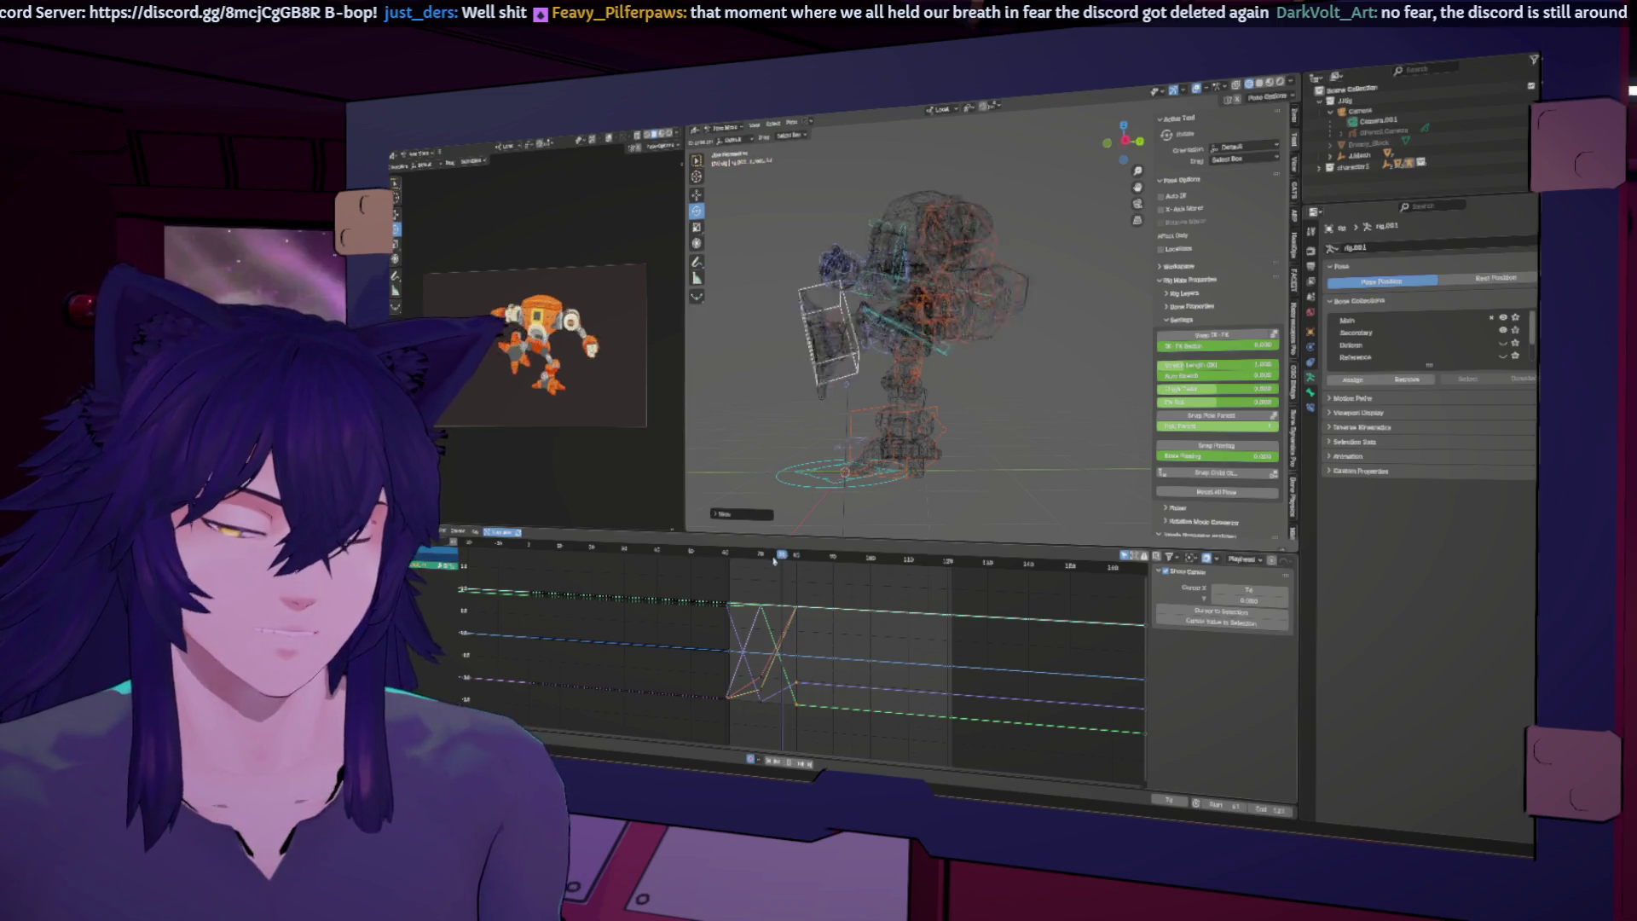
{"action": "key", "text": "space"}
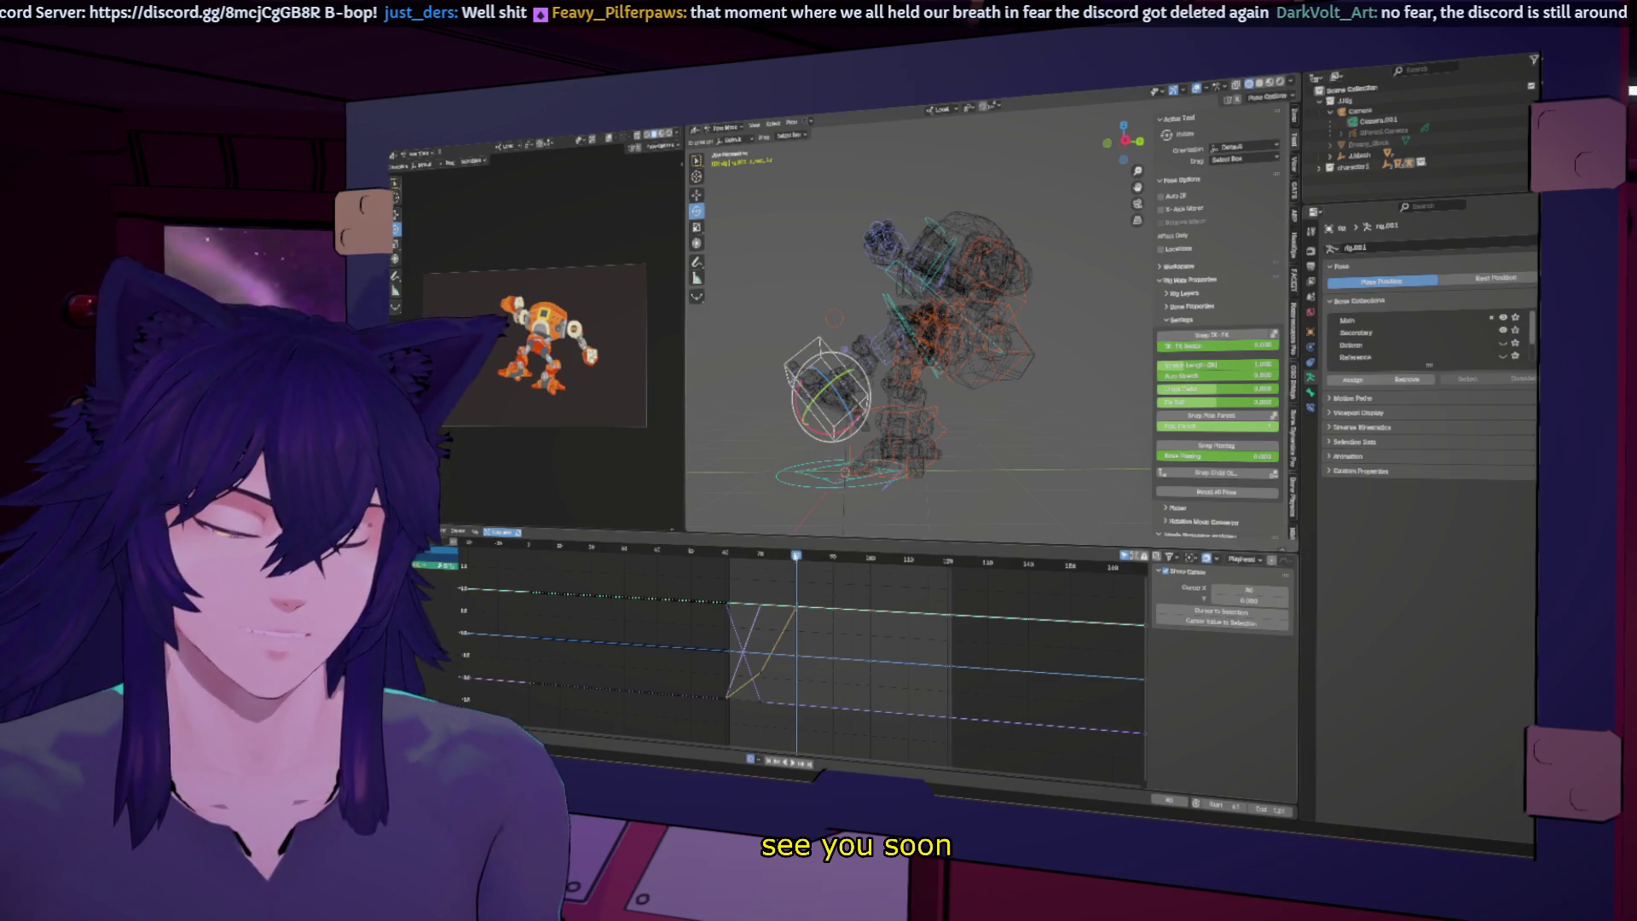
{"action": "middle_click_drag", "start_coordinate": [802, 463], "coordinate": [932, 406]}
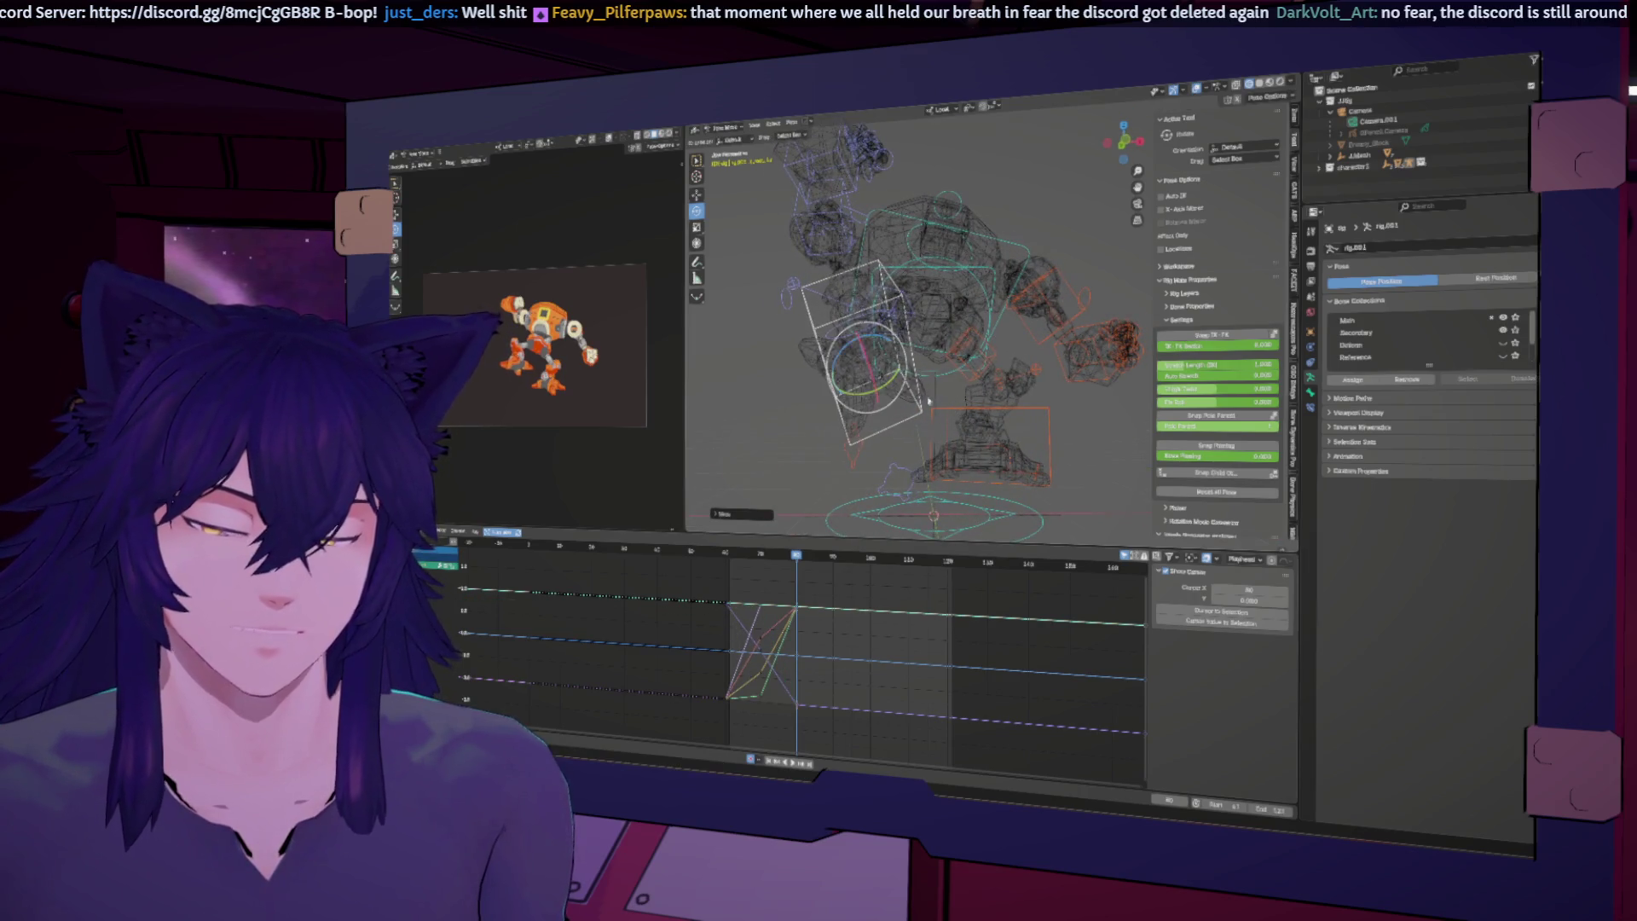
{"action": "left_click_drag", "start_coordinate": [902, 375], "coordinate": [942, 349]}
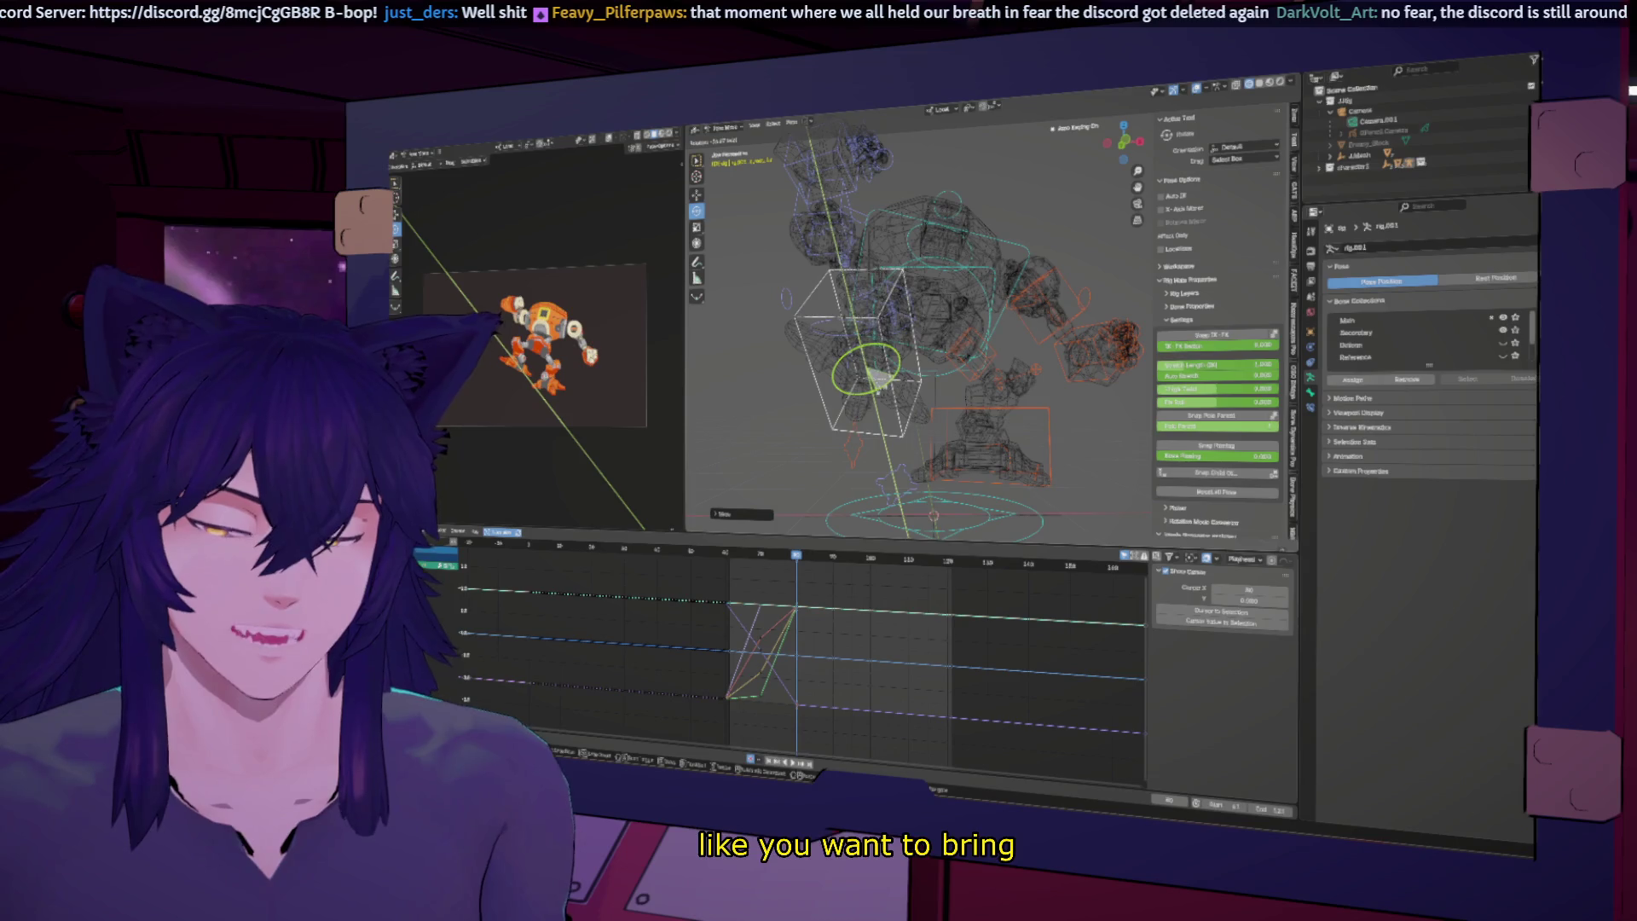
{"action": "middle_click_drag", "start_coordinate": [942, 348], "coordinate": [904, 341]}
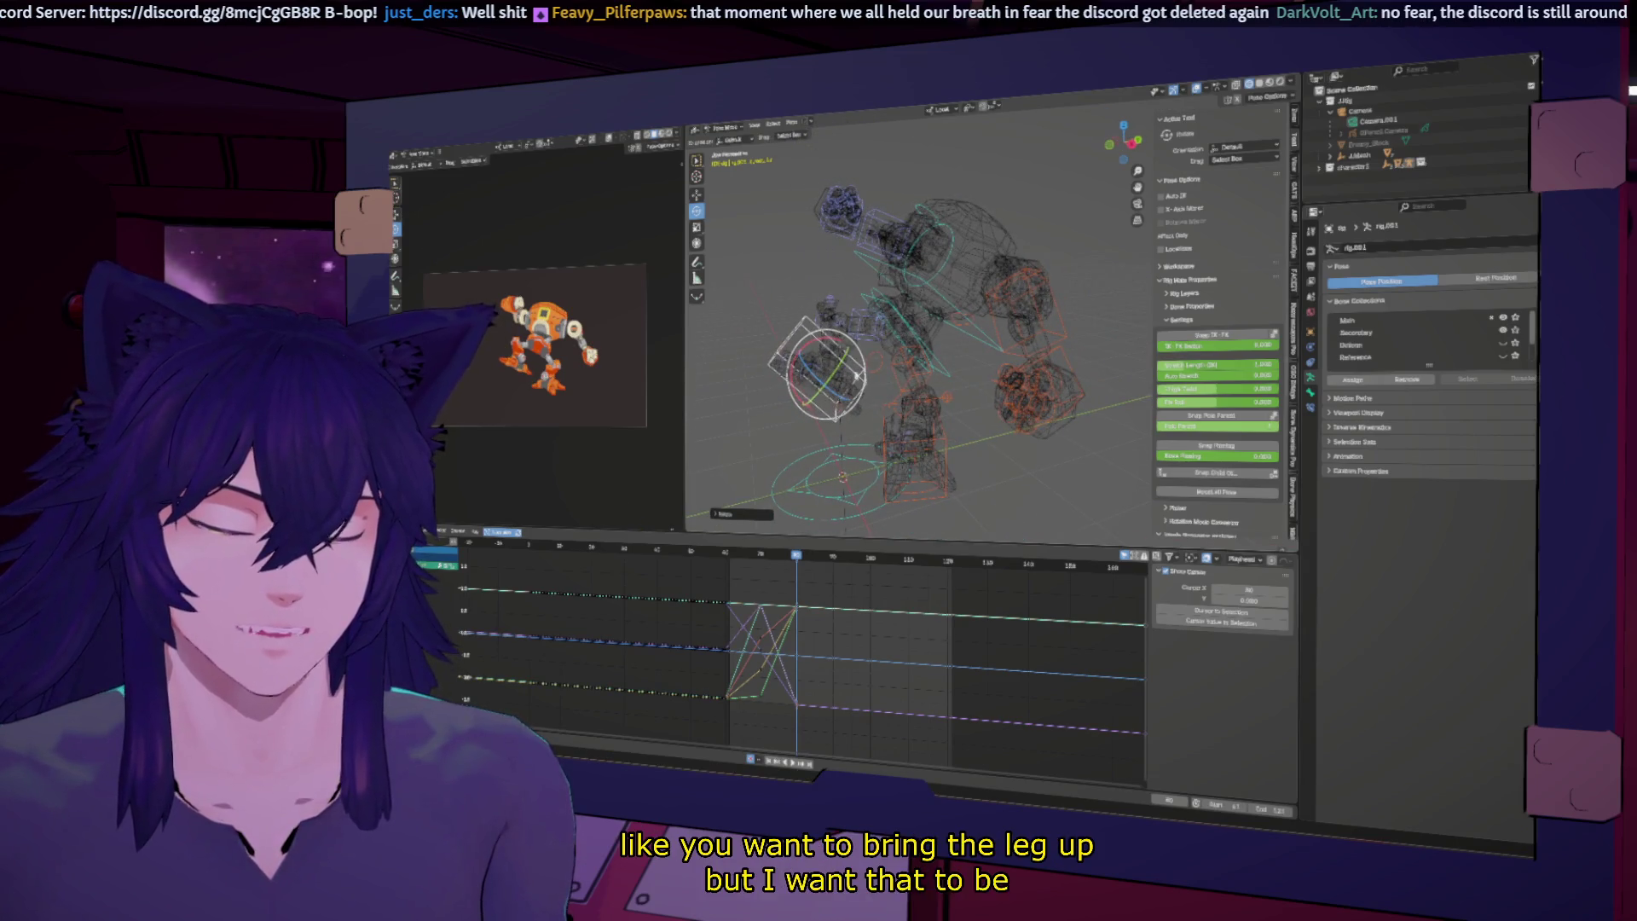
{"action": "left_click_drag", "start_coordinate": [801, 388], "coordinate": [805, 384]}
{"action": "key", "text": "r"}
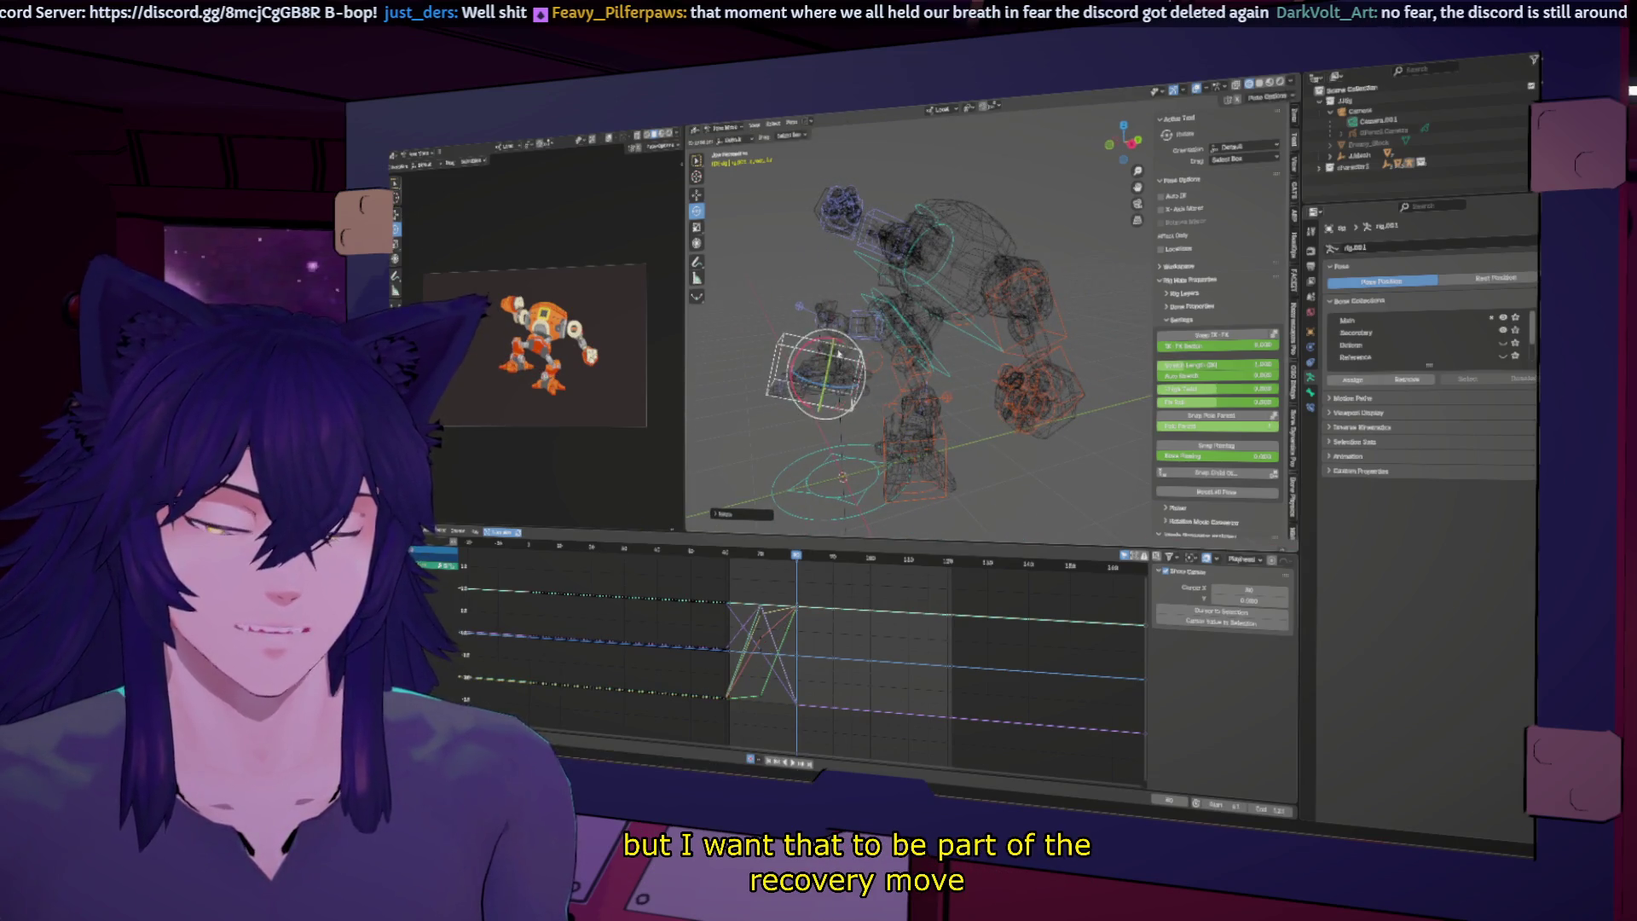
{"action": "left_click", "coordinate": [847, 337]}
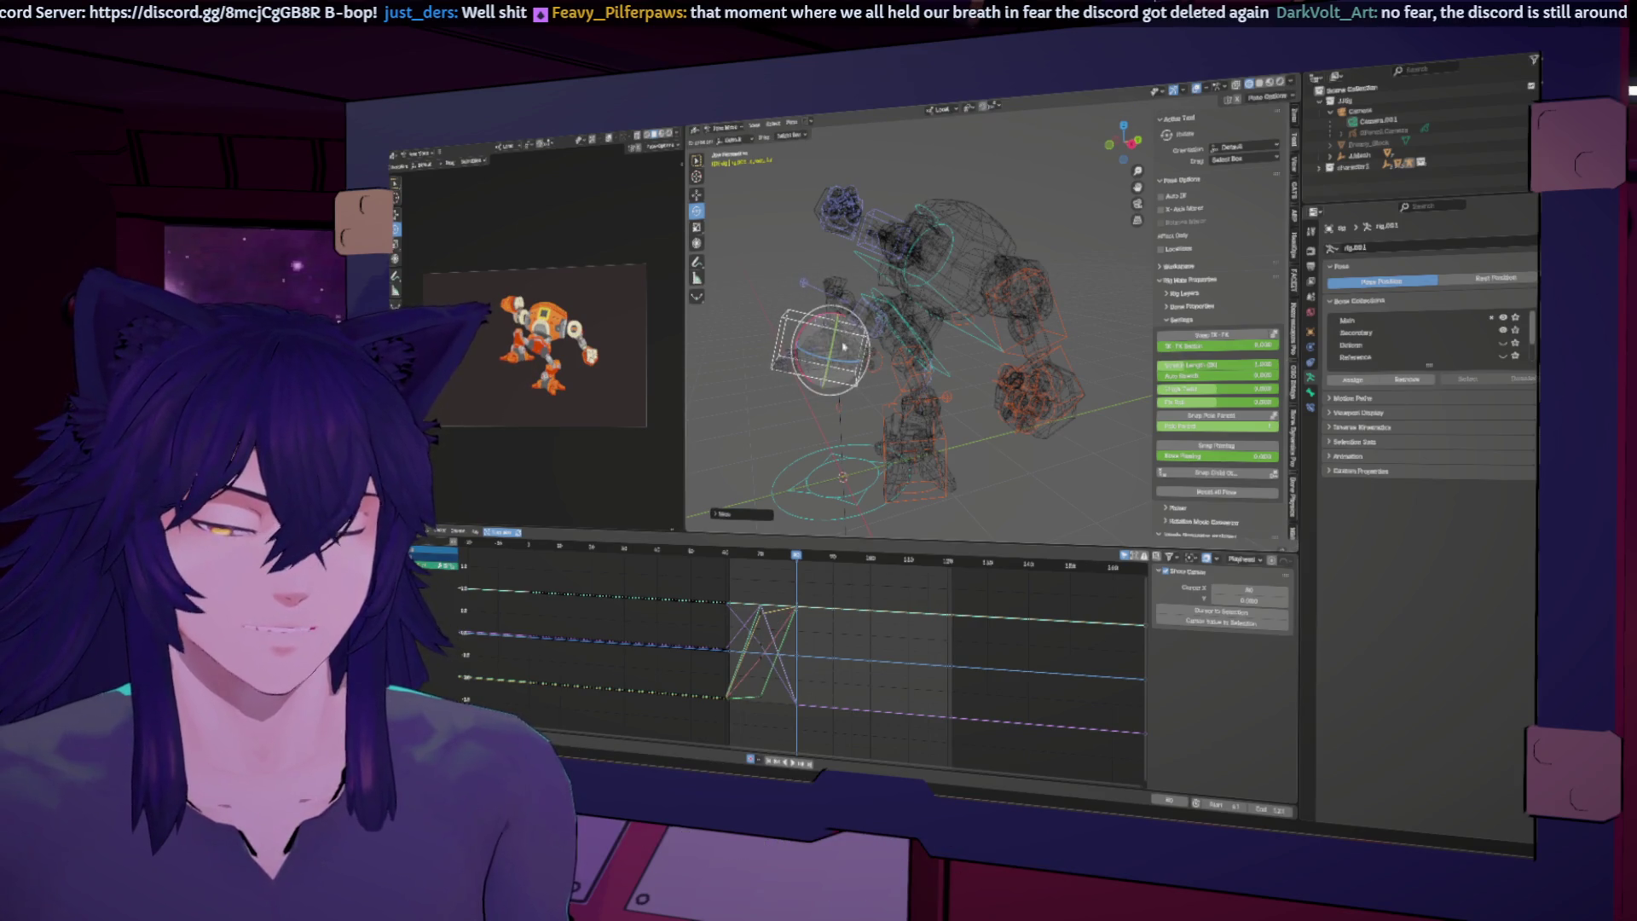
{"action": "key", "text": "space"}
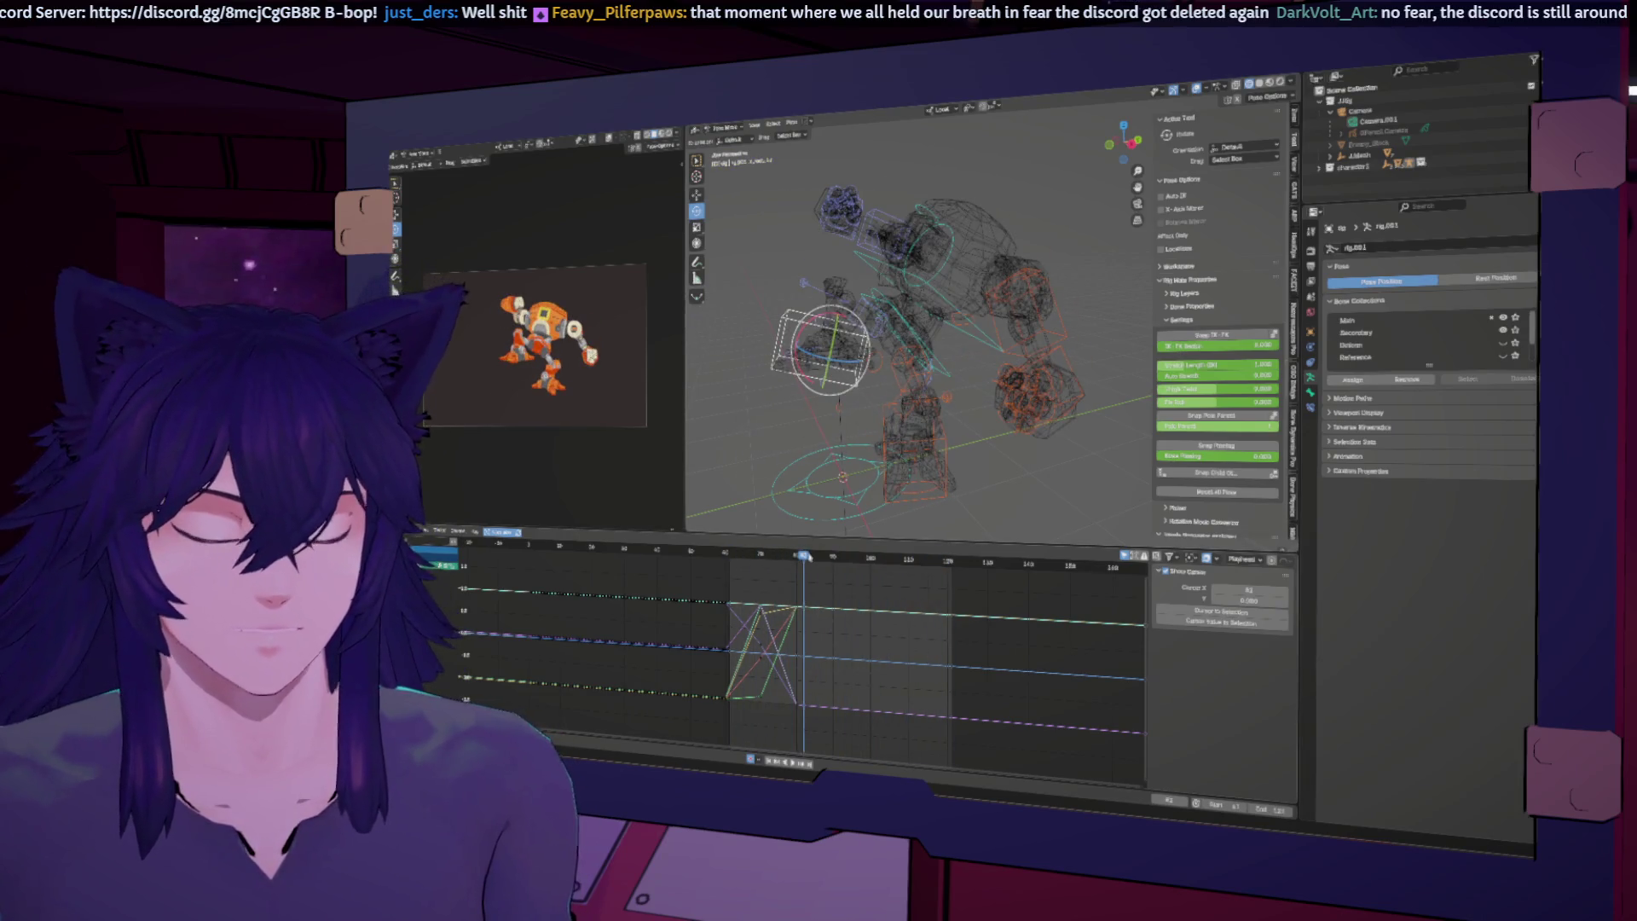
Step: At frame 70, rotate the control near the head to a new angle
{"action": "left_click", "coordinate": [1029, 317]}
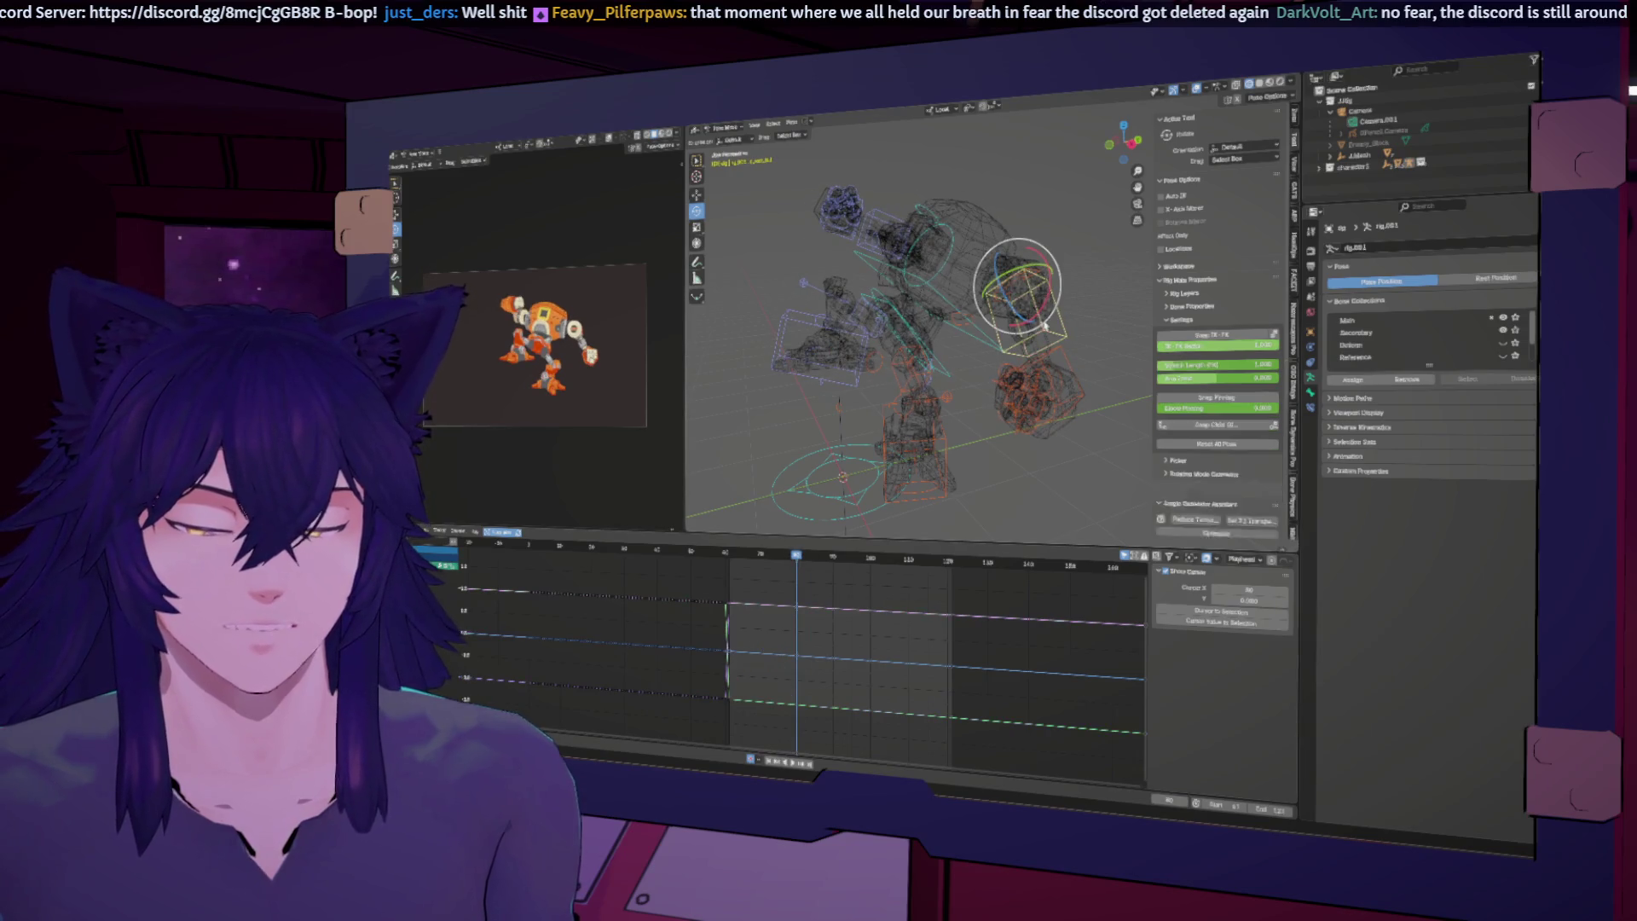
{"action": "middle_click_drag", "start_coordinate": [1029, 316], "coordinate": [961, 381]}
{"action": "left_click", "coordinate": [760, 555]}
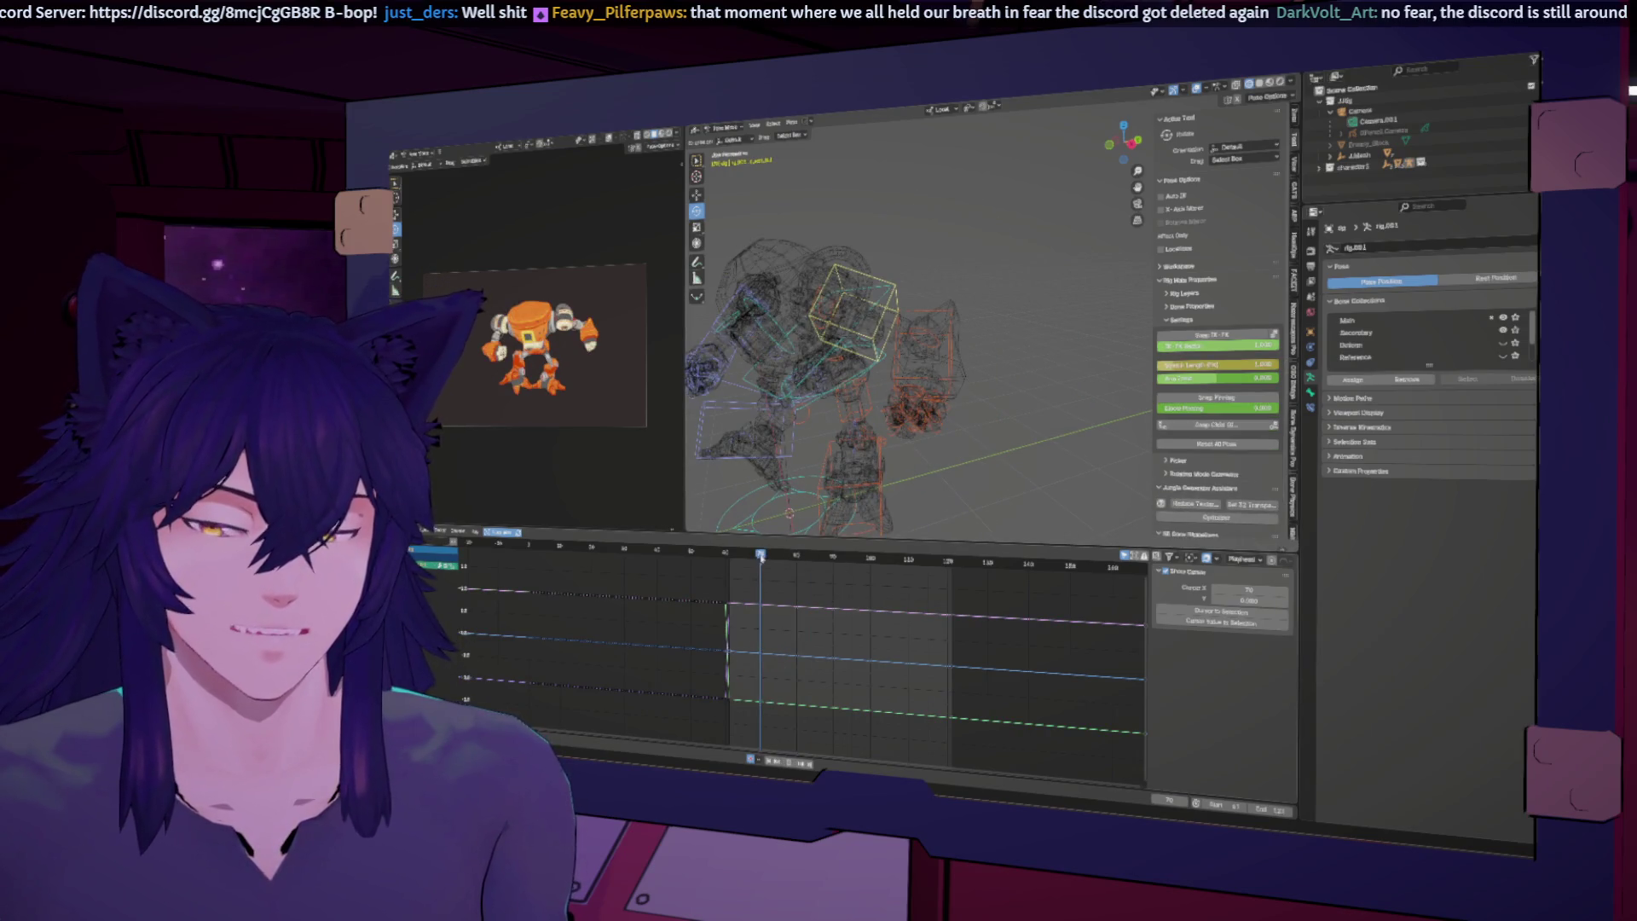
{"action": "middle_click_drag", "start_coordinate": [852, 384], "coordinate": [921, 366]}
{"action": "key", "text": "r"}
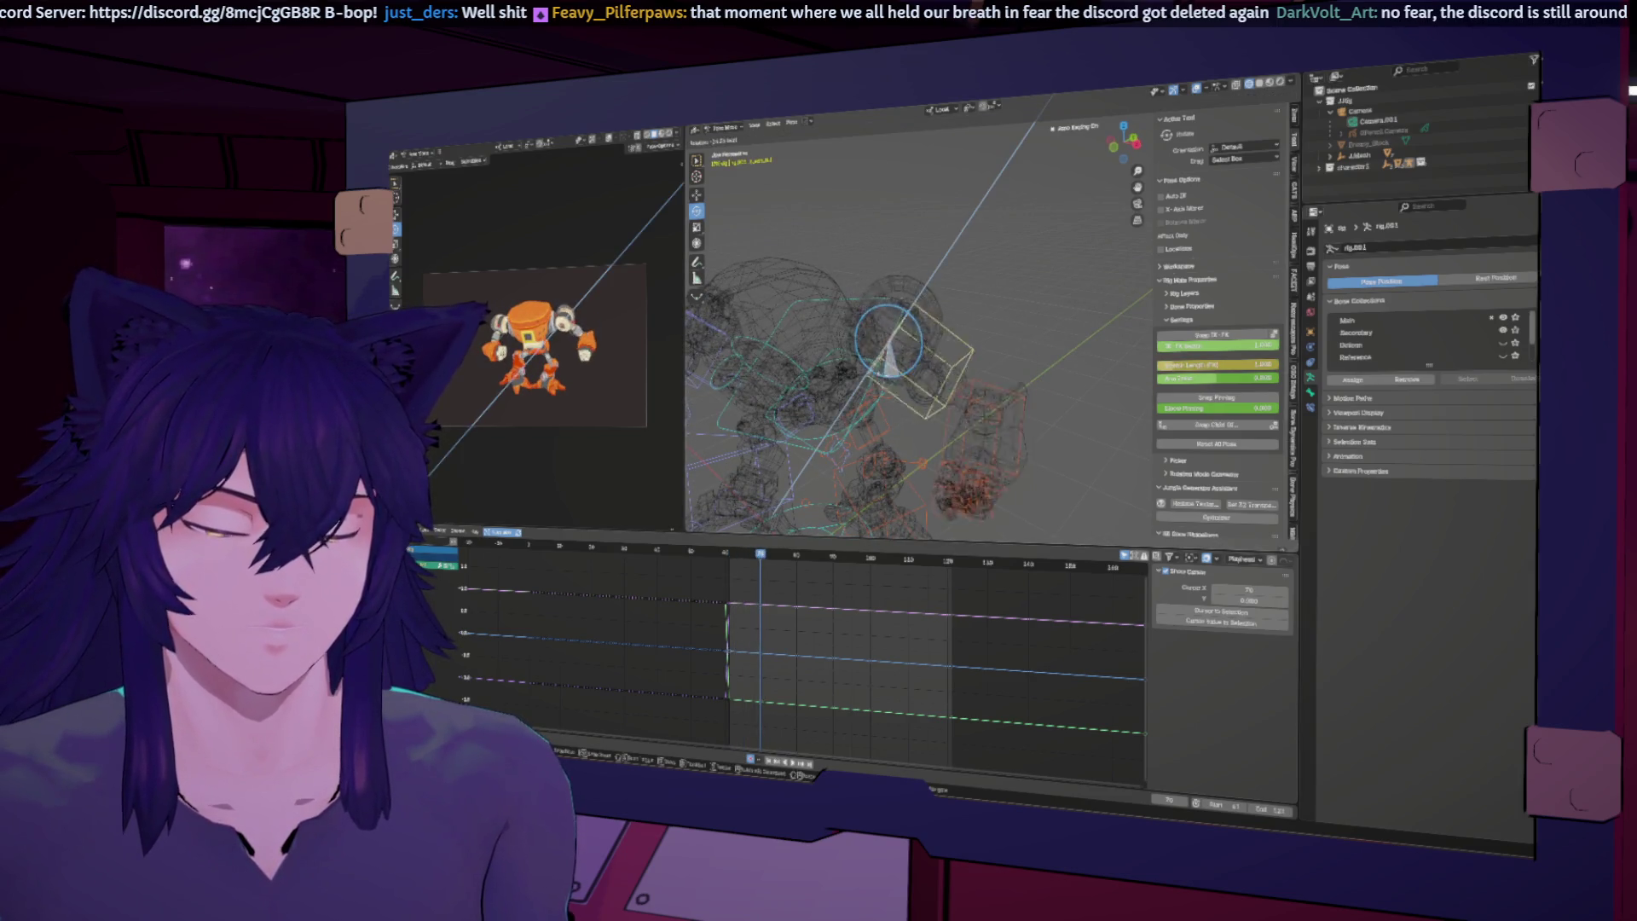
{"action": "left_click", "coordinate": [908, 335]}
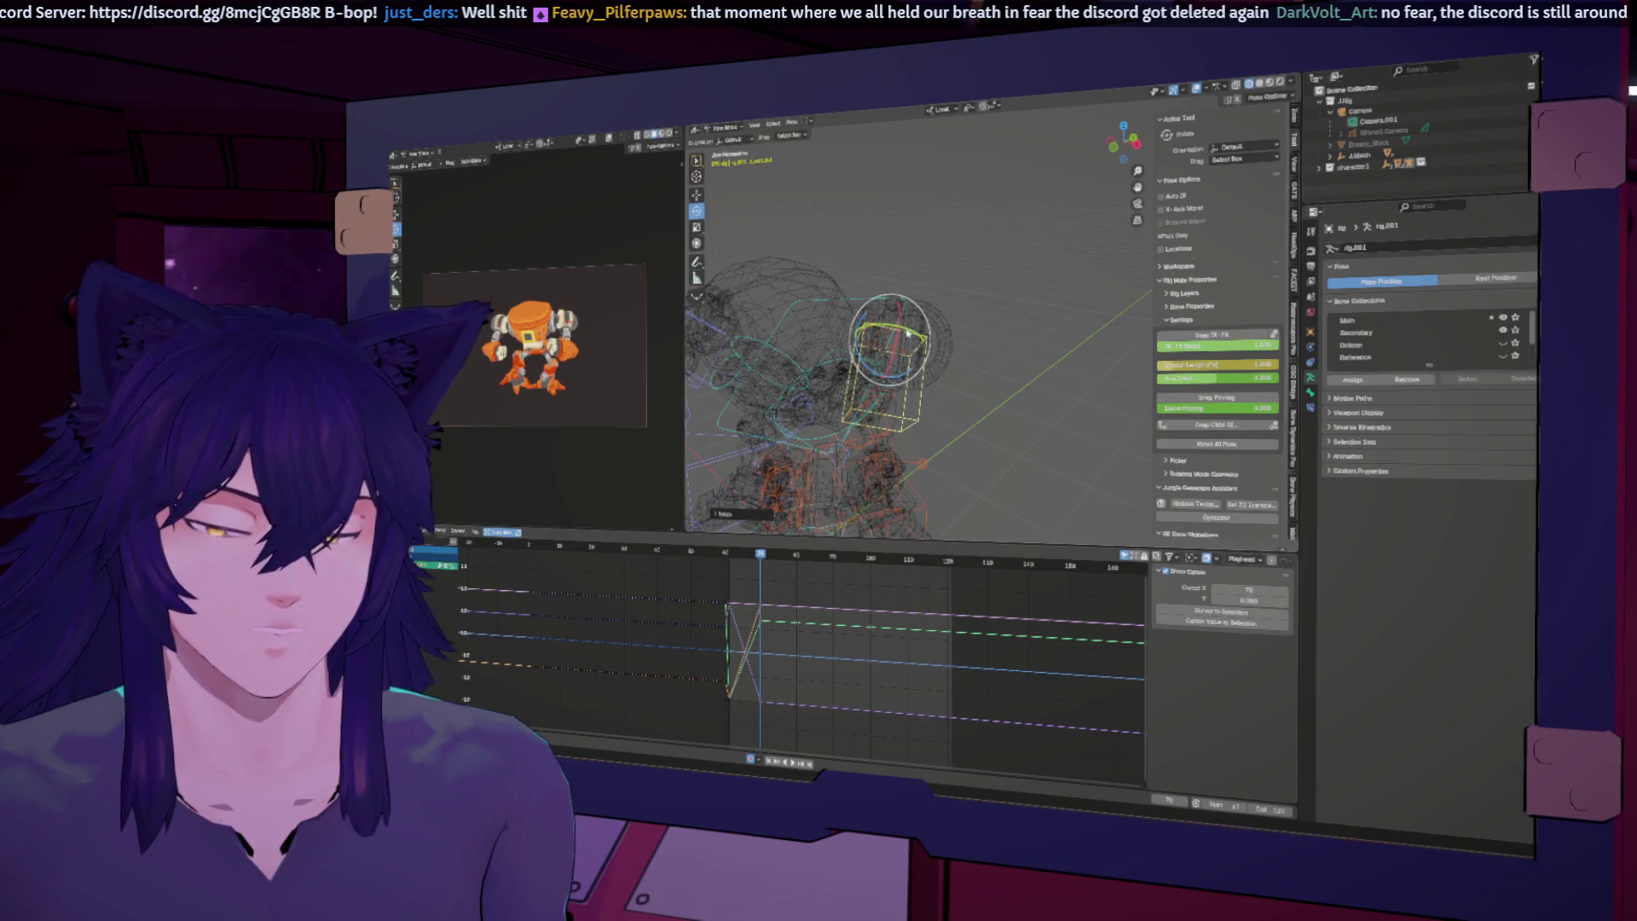
Step: Rotate the control down by the feet to a new angle
{"action": "left_click", "coordinate": [885, 468]}
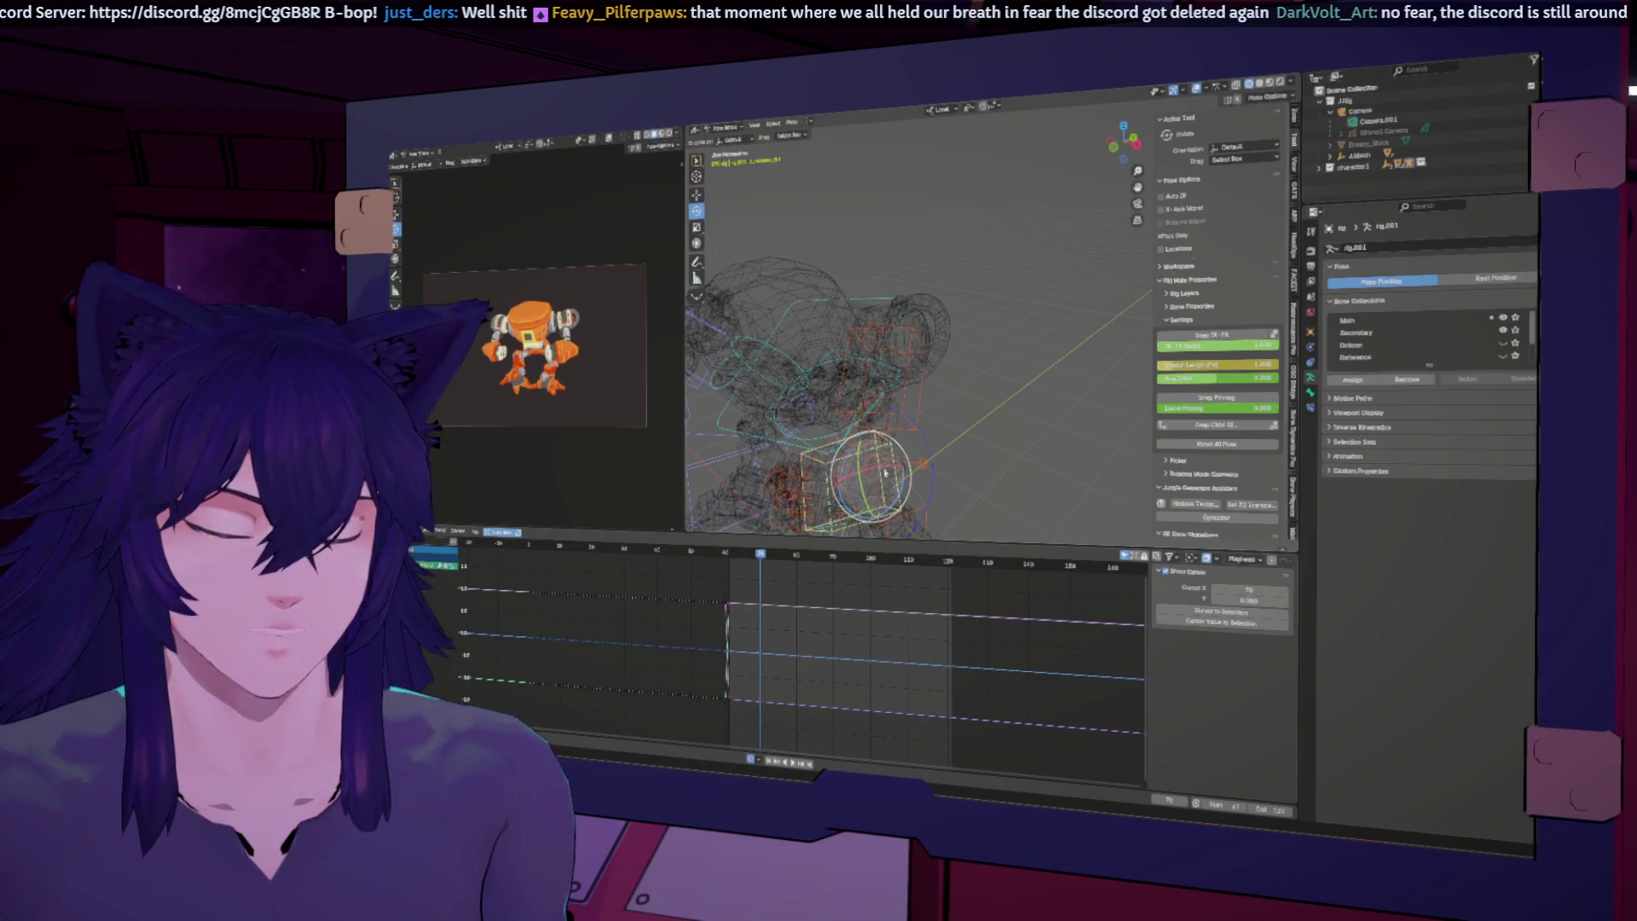
{"action": "key", "text": "r"}
{"action": "left_click", "coordinate": [906, 452]}
{"action": "mouse_move", "coordinate": [907, 451]}
{"action": "middle_mouse_down"}
{"action": "mouse_move", "coordinate": [841, 224]}
{"action": "mouse_move", "coordinate": [865, 205]}
{"action": "mouse_move", "coordinate": [841, 242]}
{"action": "middle_mouse_up"}
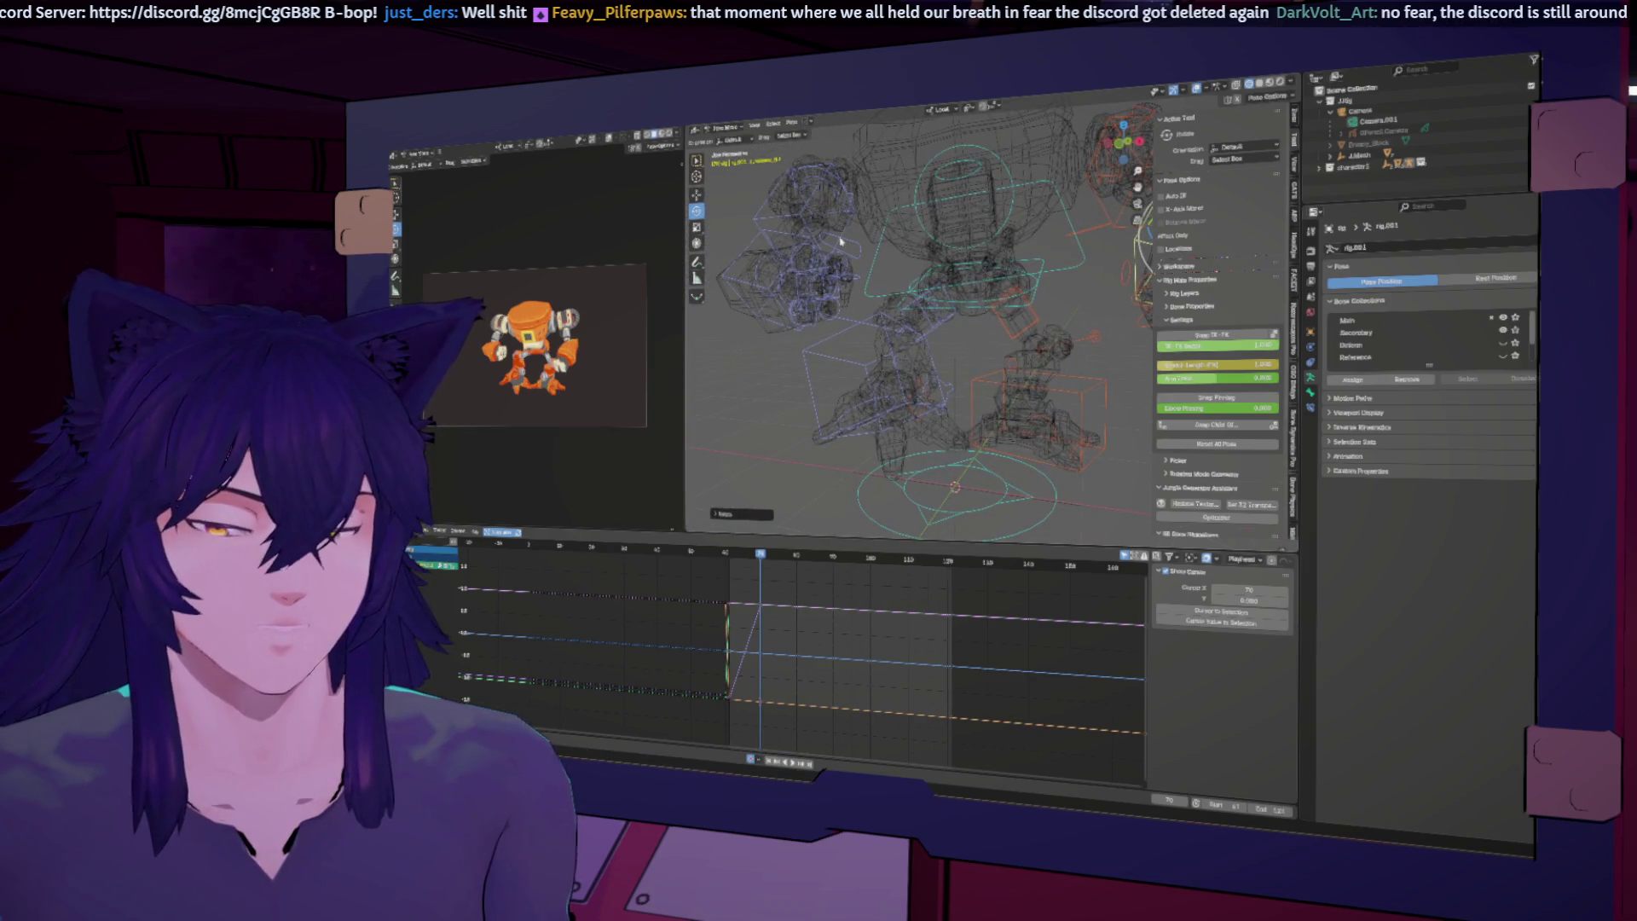
Step: Rotate the two upper head controls to new angles and view the whole rig
{"action": "left_click", "coordinate": [797, 241]}
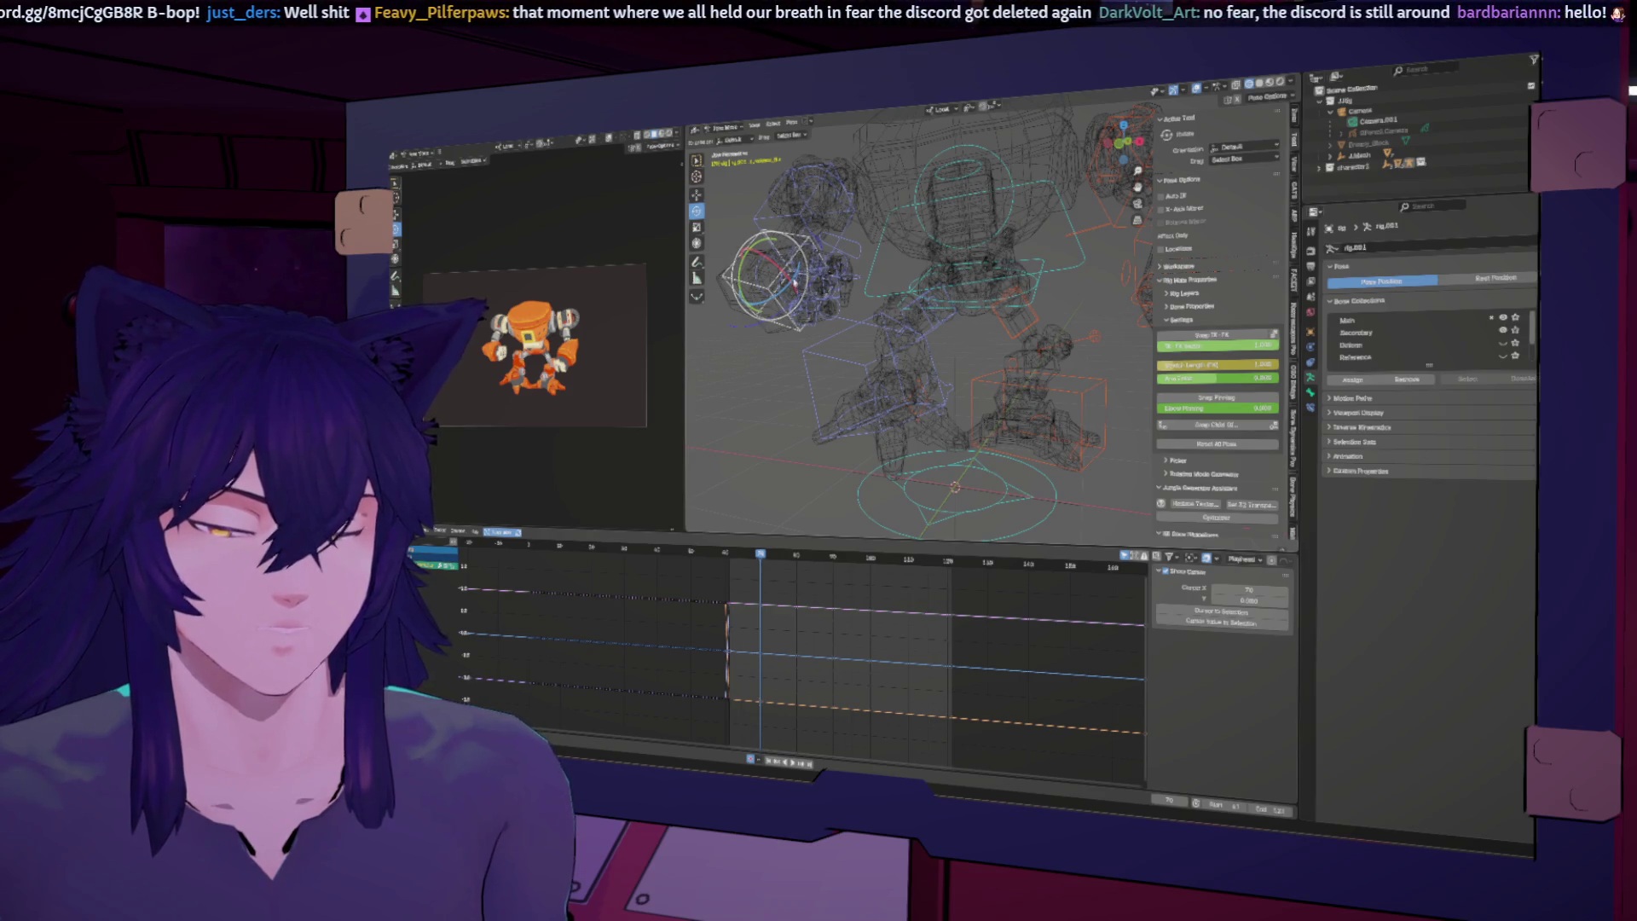
{"action": "key", "text": "r"}
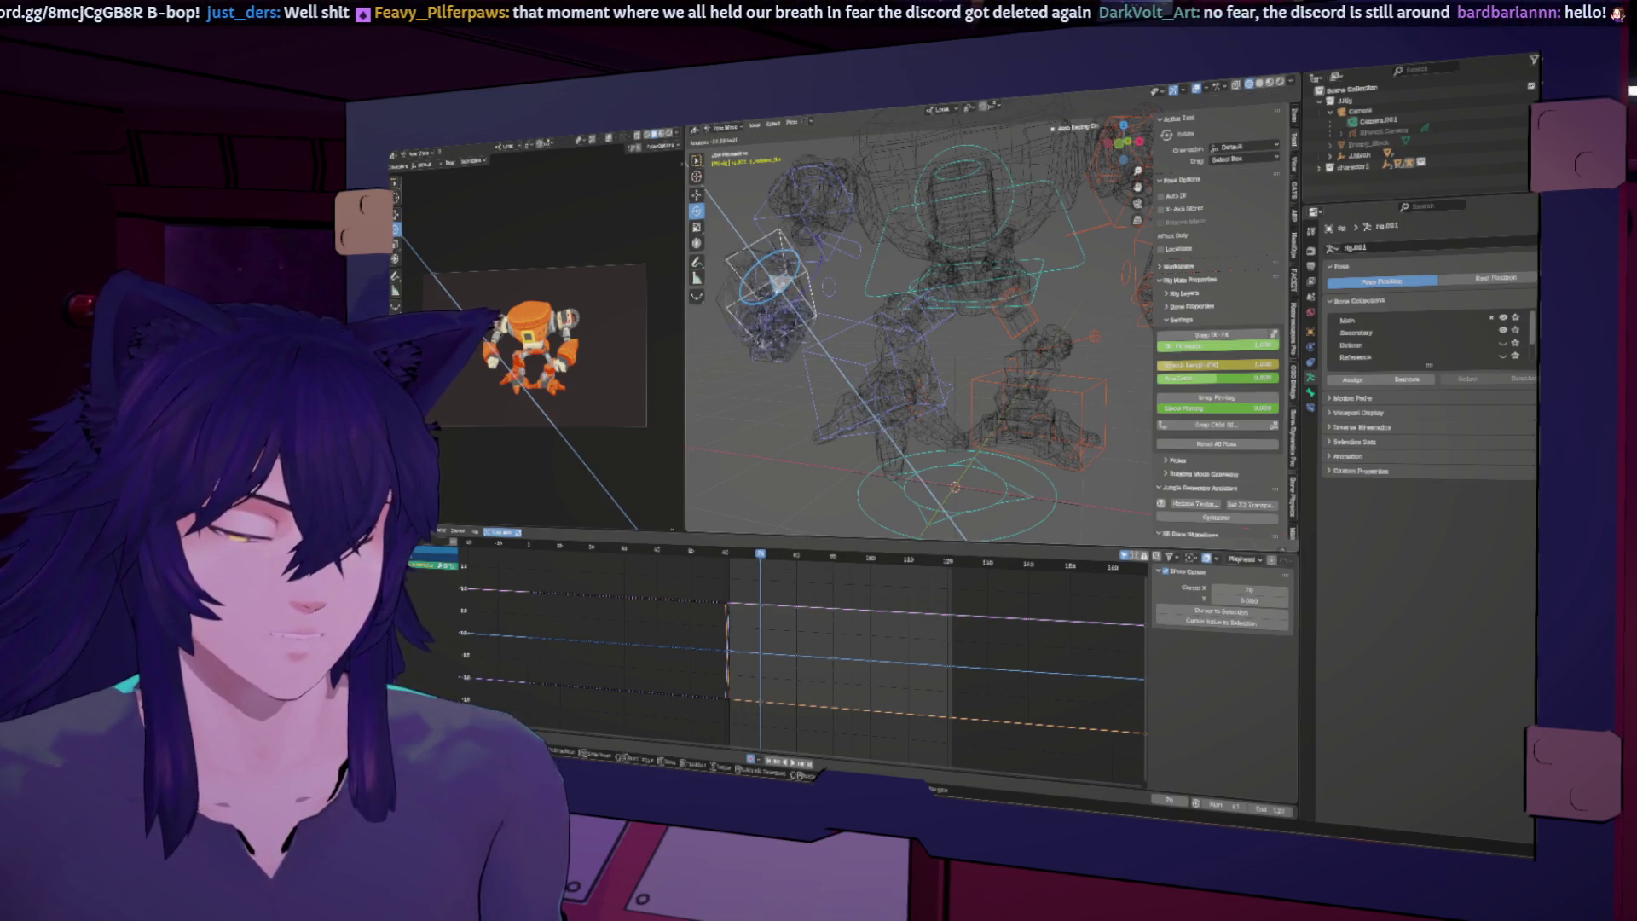
{"action": "left_click", "coordinate": [963, 535]}
{"action": "left_click", "coordinate": [809, 207]}
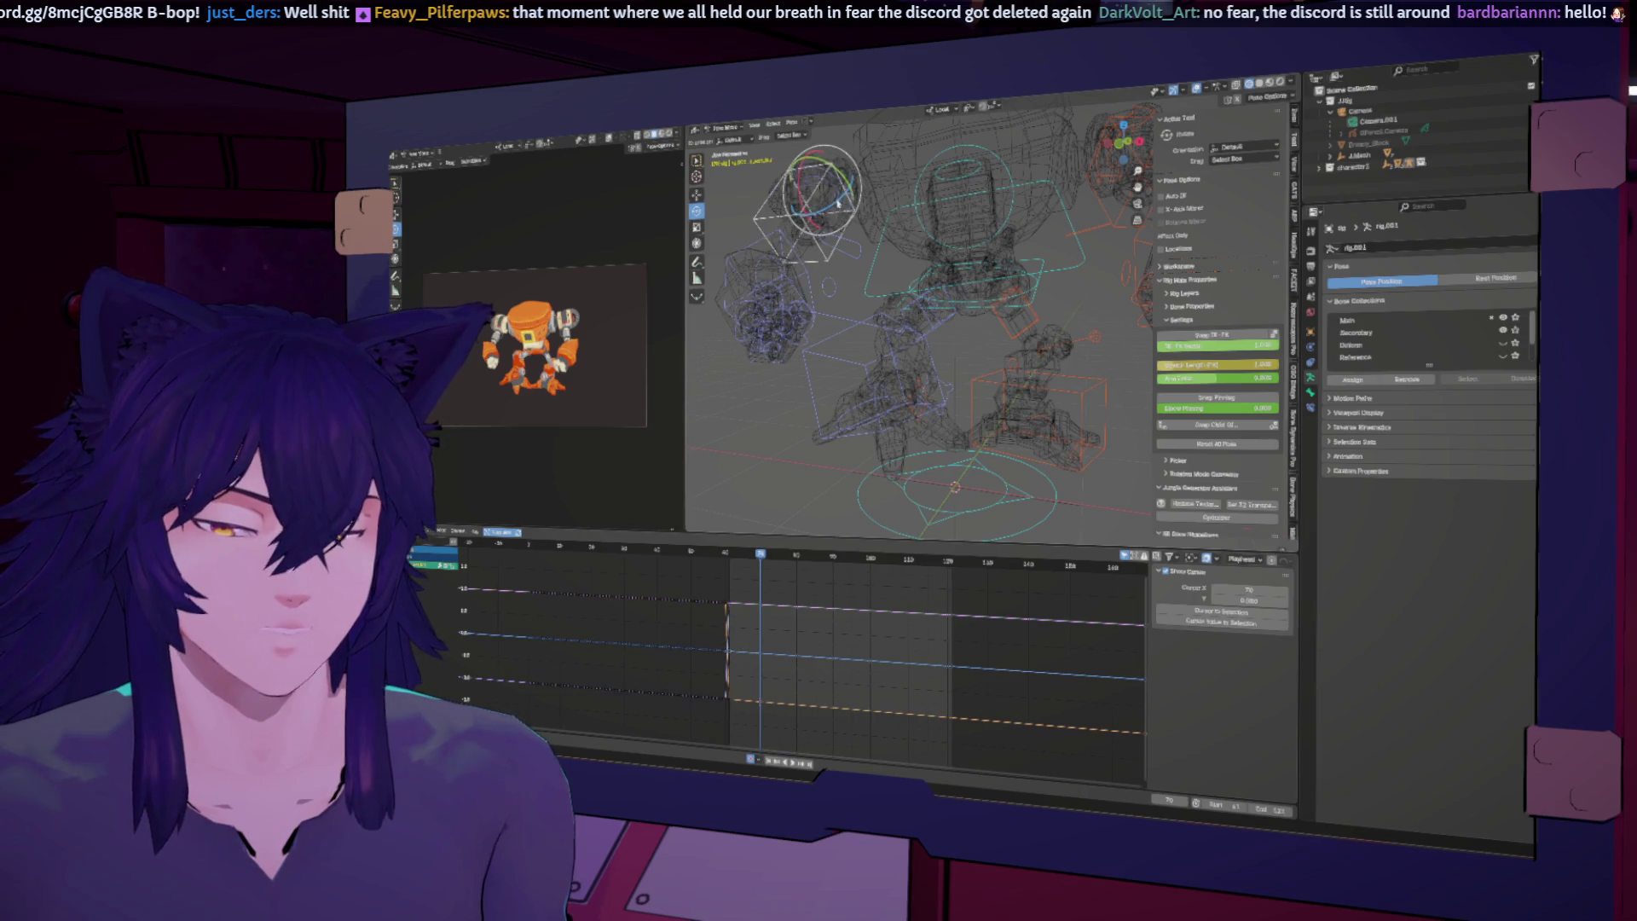
{"action": "key", "text": "r"}
{"action": "left_click", "coordinate": [1016, 538]}
{"action": "scroll", "coordinate": [938, 358], "scroll_direction": "down", "scroll_amount": 5}
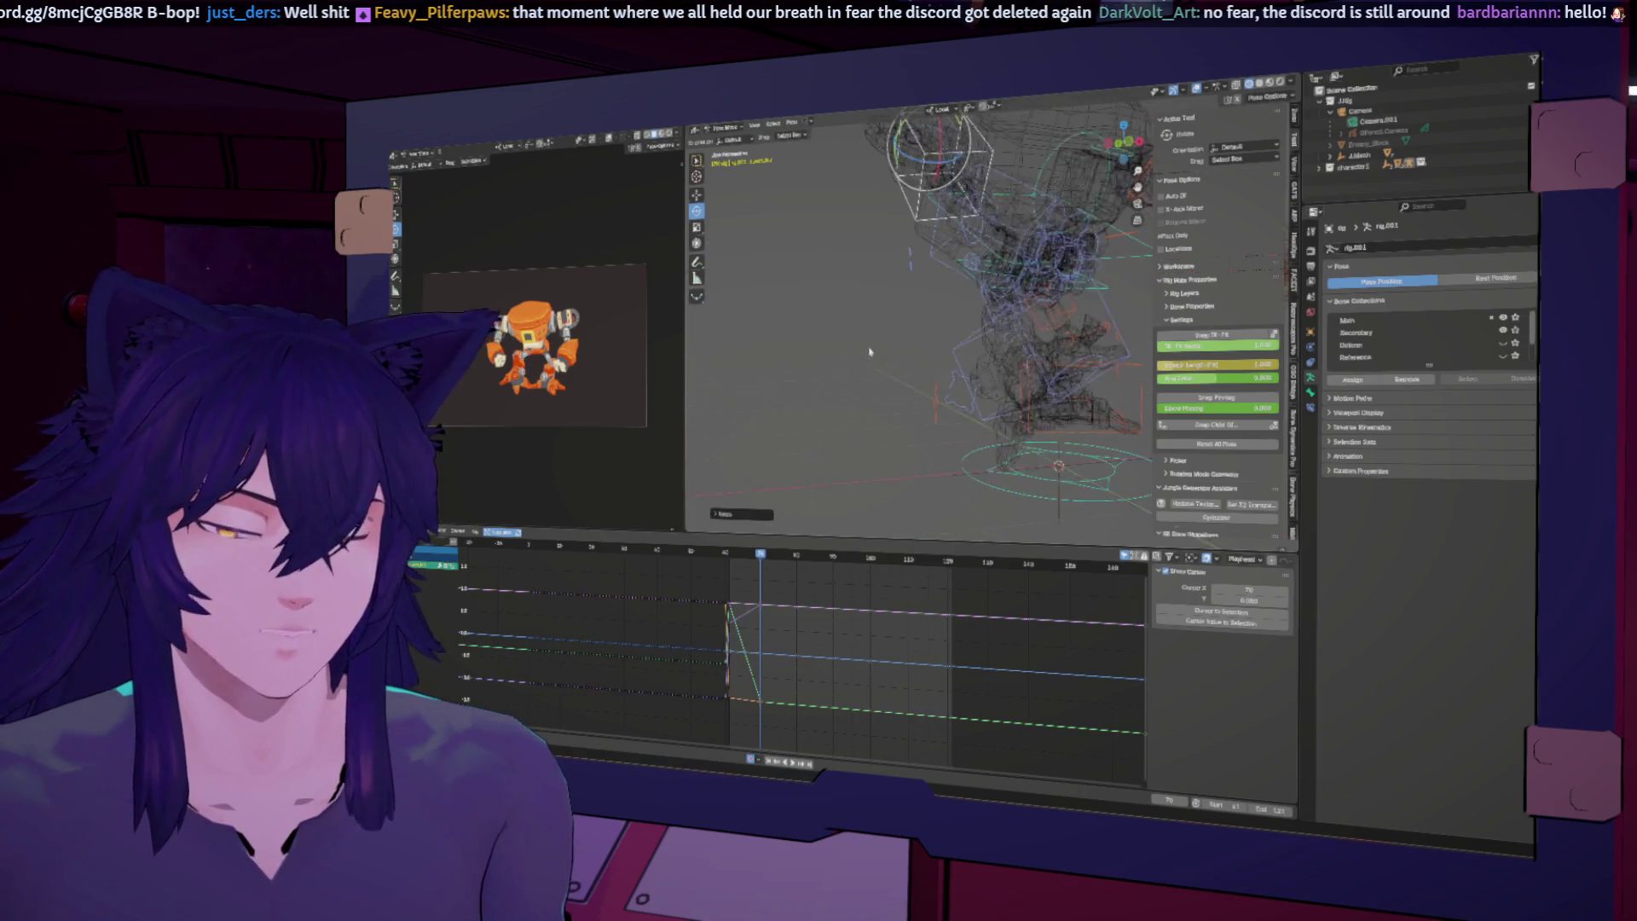
{"action": "middle_click_drag", "start_coordinate": [938, 358], "coordinate": [874, 382]}
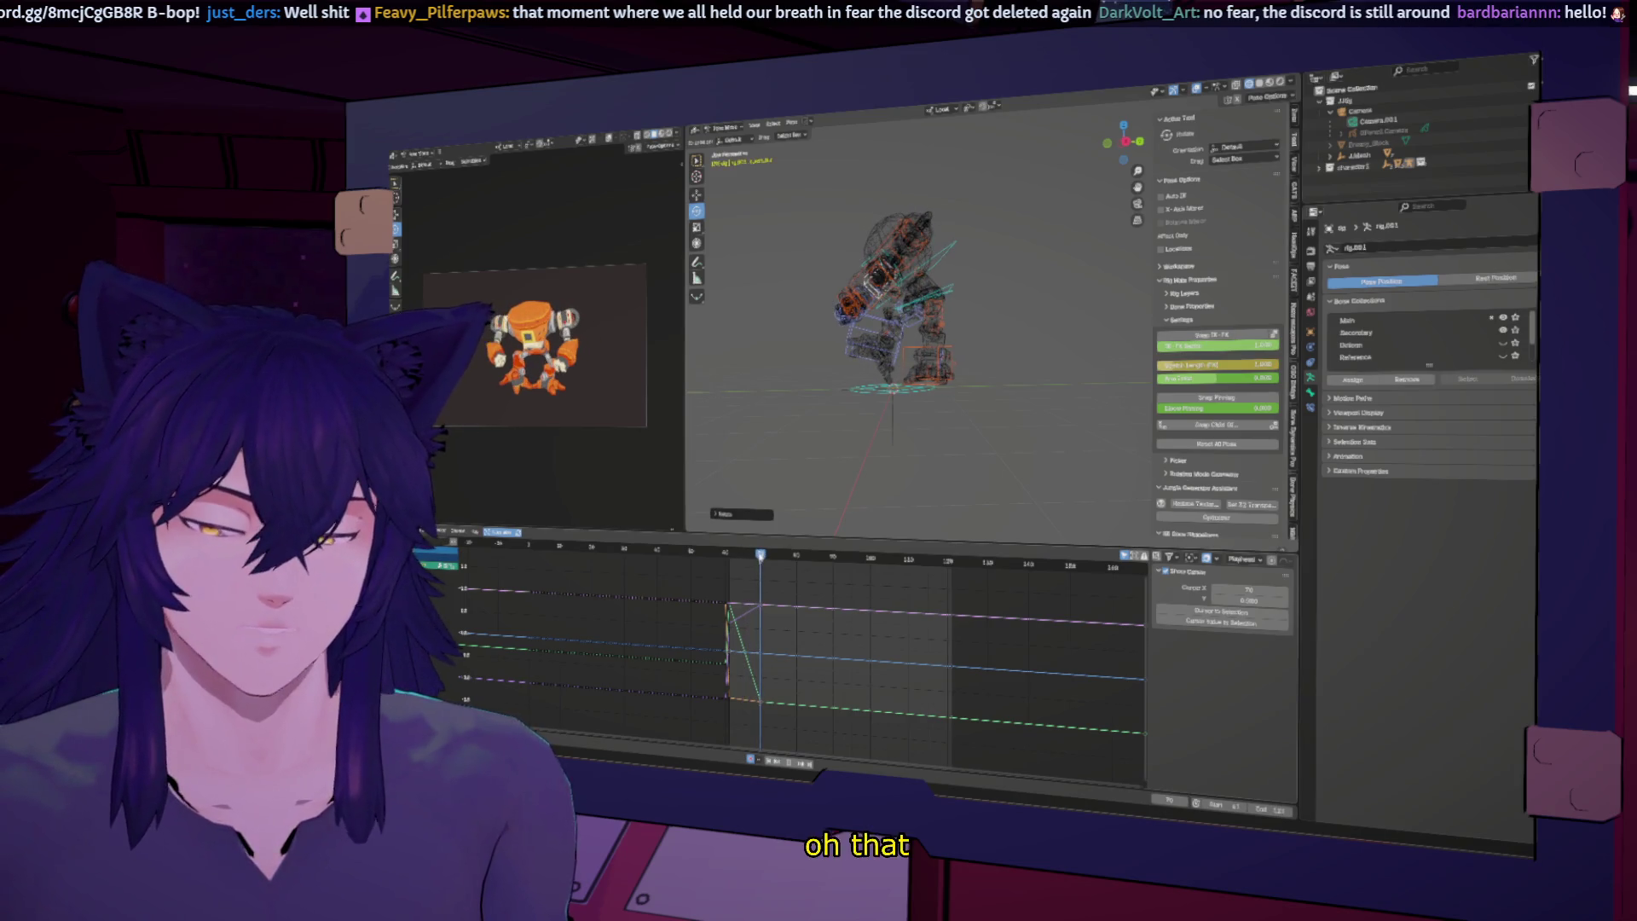
Step: Lower the green curve so it no longer crosses, then review the recovery around frame 81
{"action": "middle_click_drag", "start_coordinate": [772, 530], "coordinate": [823, 614]}
{"action": "left_click_drag", "start_coordinate": [823, 614], "coordinate": [837, 668]}
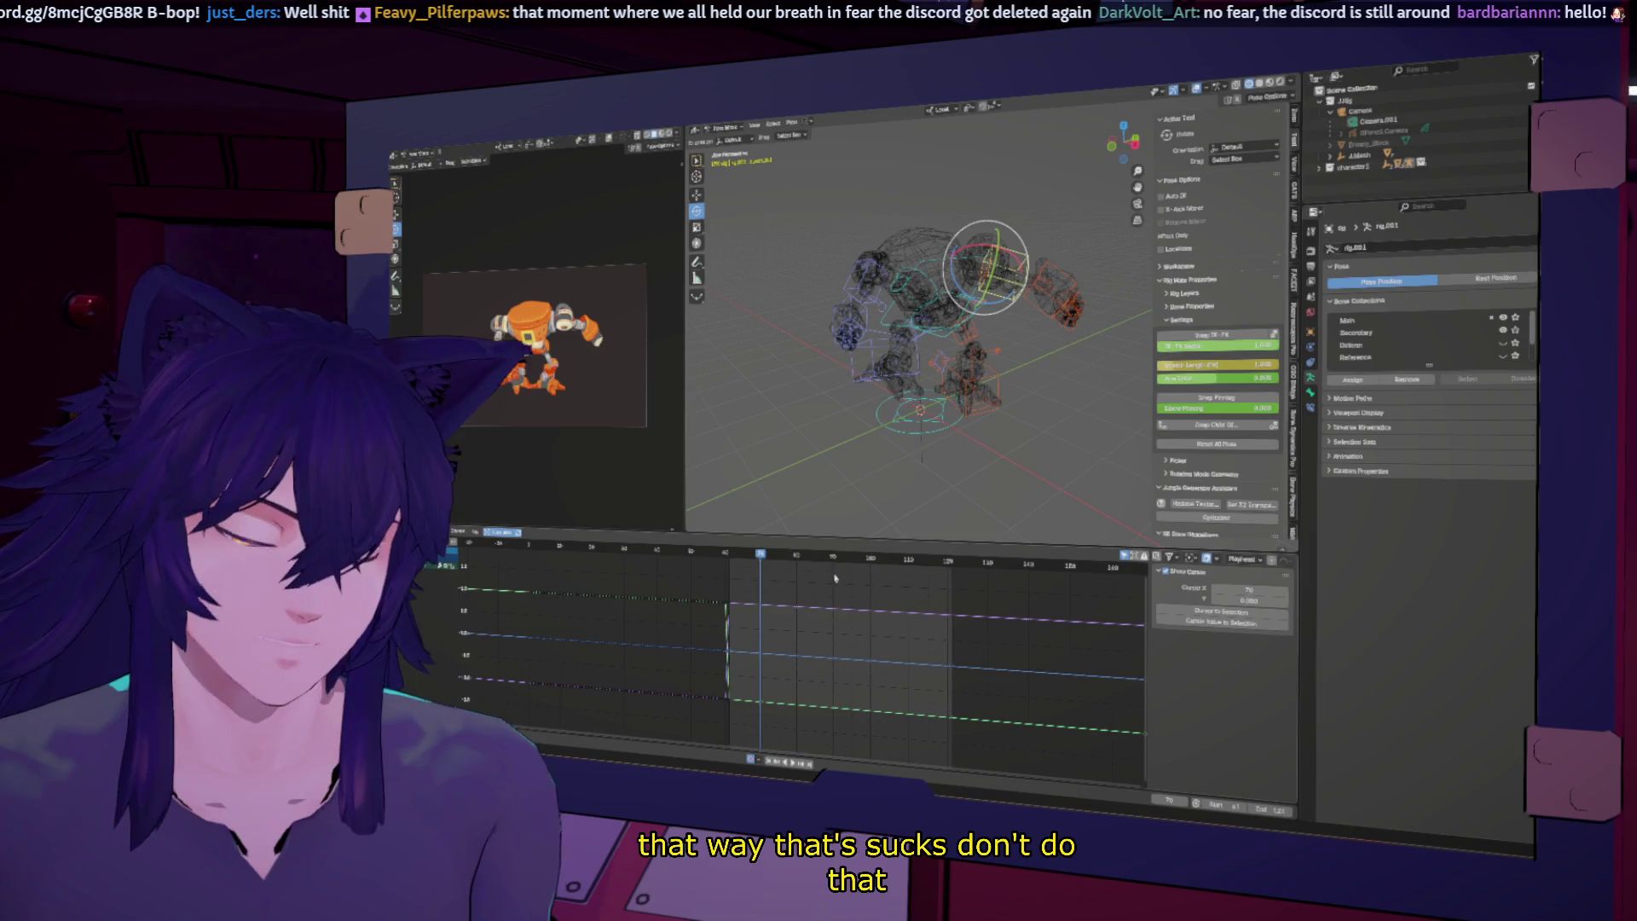
{"action": "left_click_drag", "start_coordinate": [760, 556], "coordinate": [800, 571]}
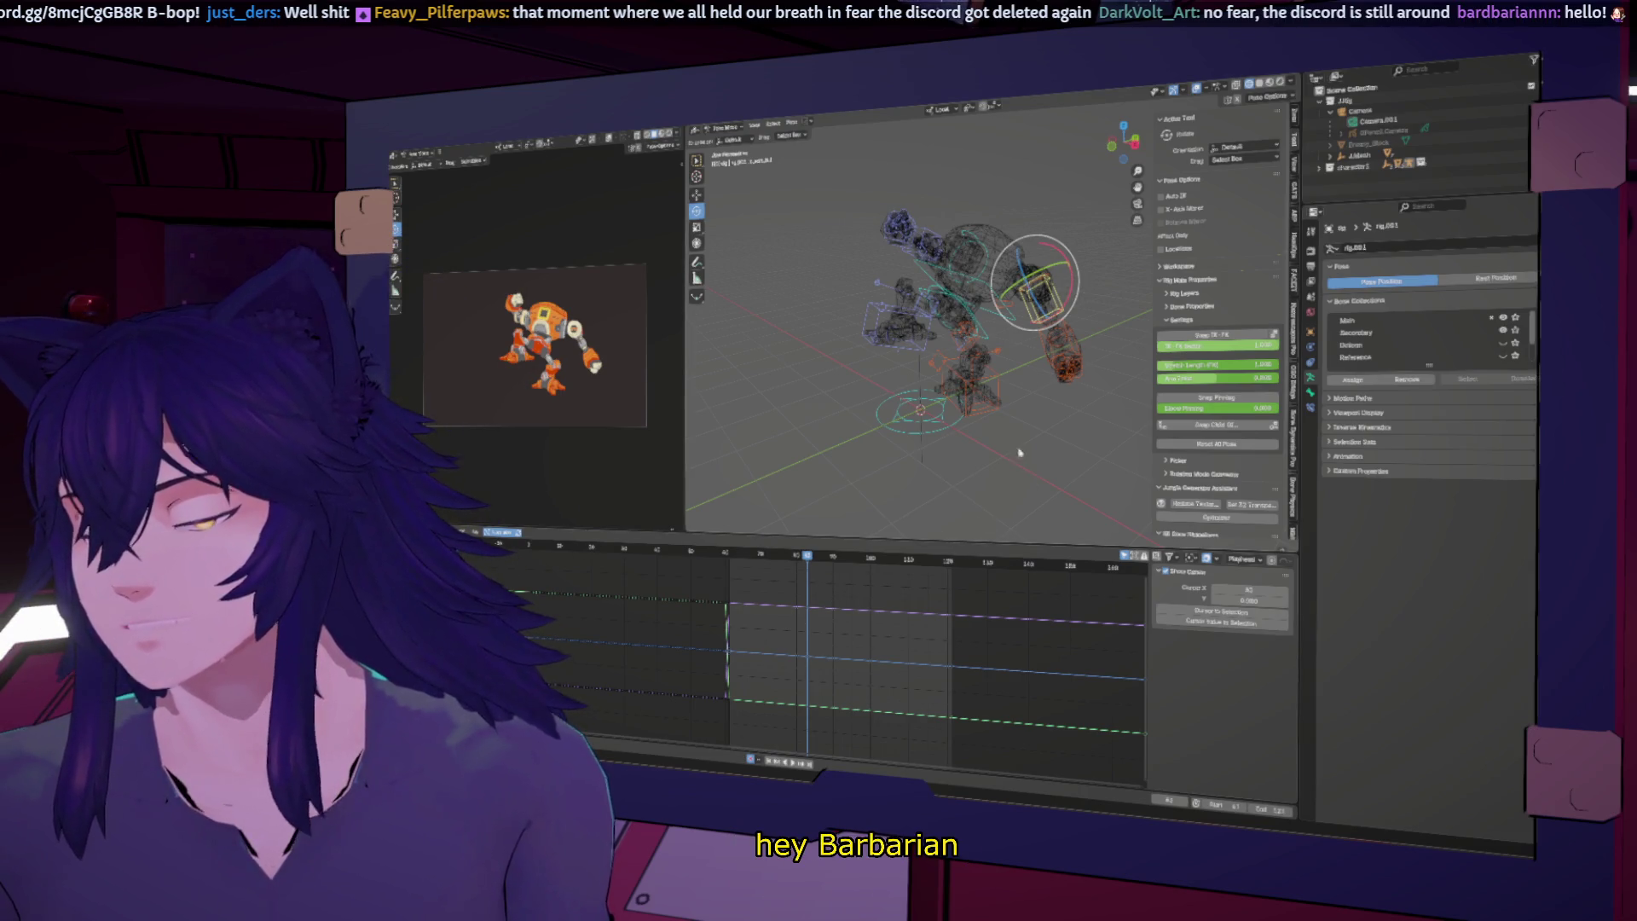
{"action": "key", "text": "space"}
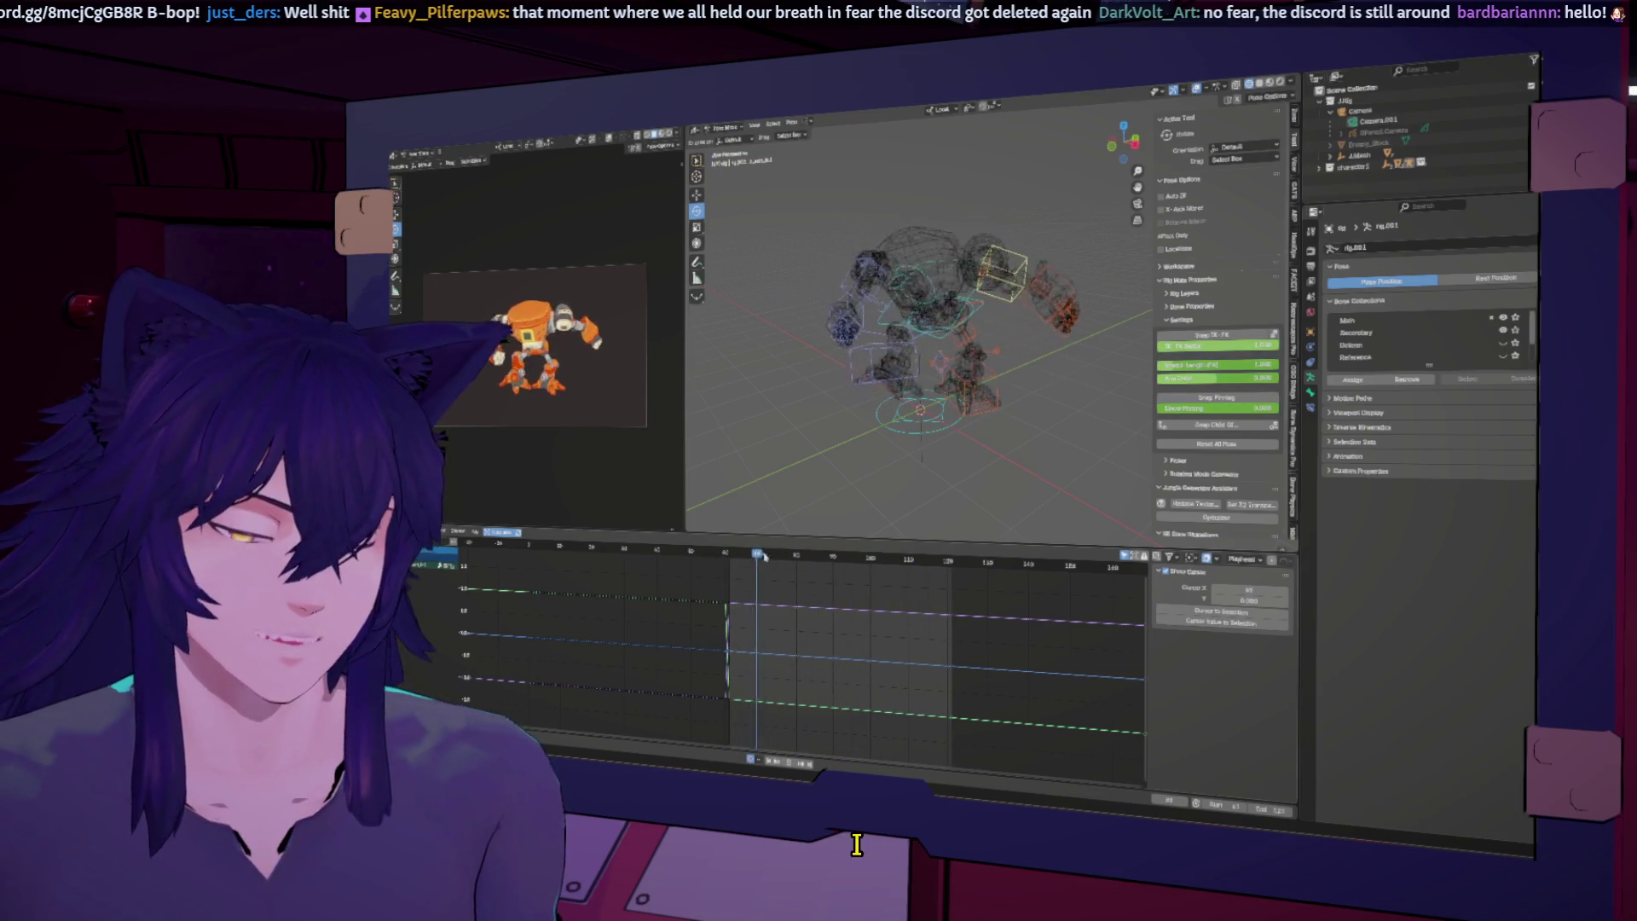
{"action": "key", "text": "space"}
{"action": "middle_click_drag", "start_coordinate": [928, 228], "coordinate": [991, 384]}
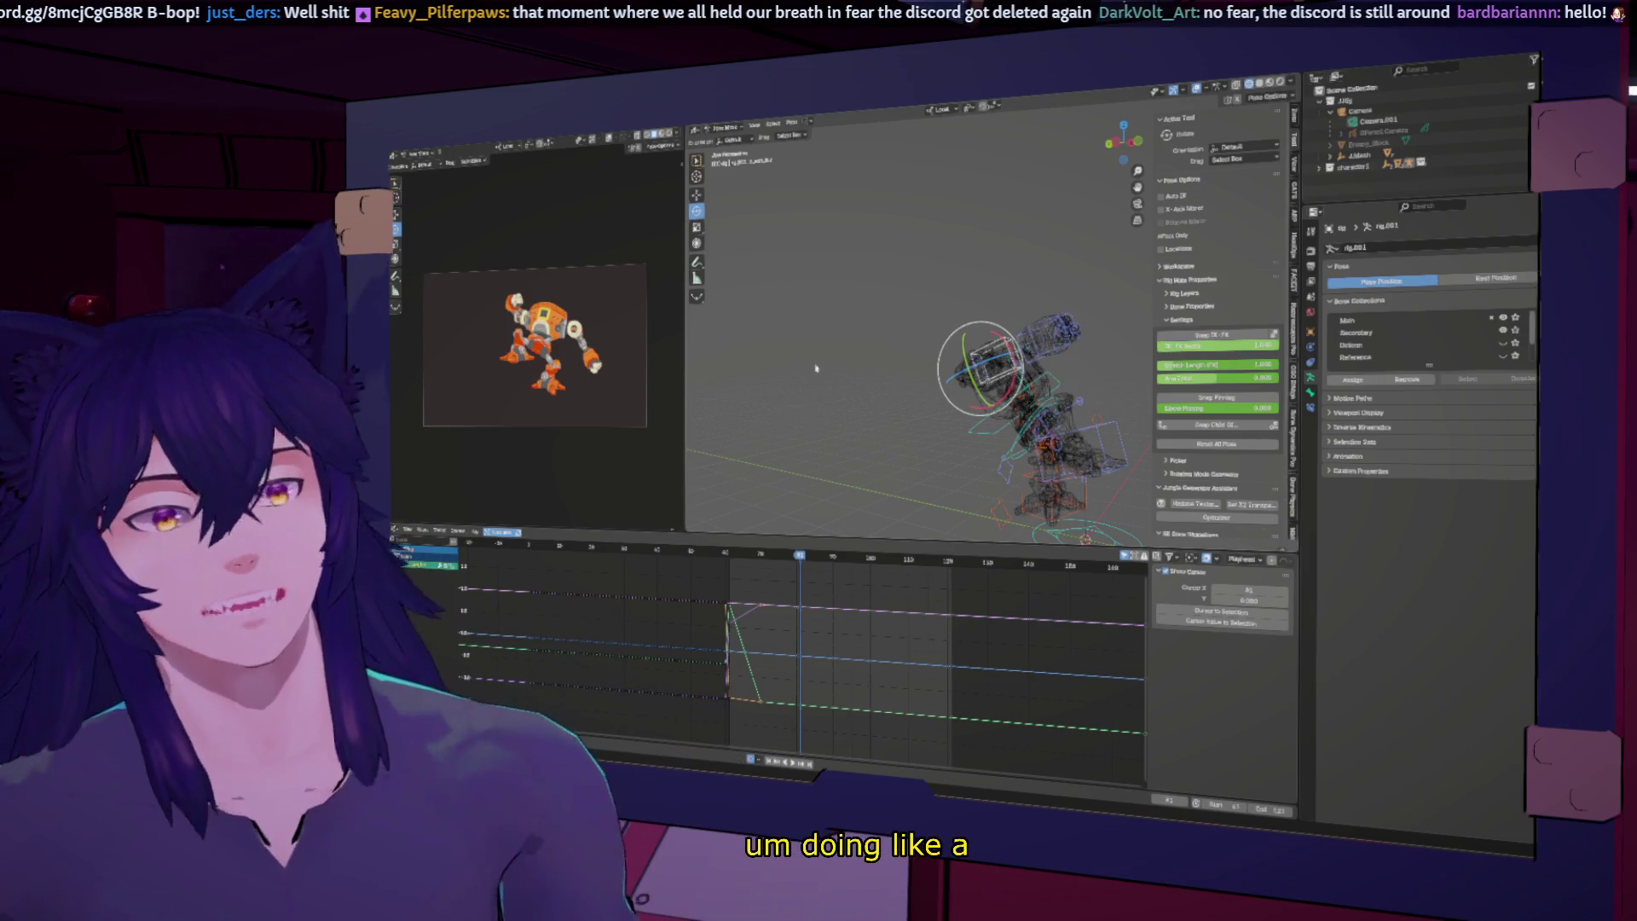
{"action": "left_click", "coordinate": [758, 555]}
{"action": "left_click_drag", "start_coordinate": [761, 555], "coordinate": [803, 562]}
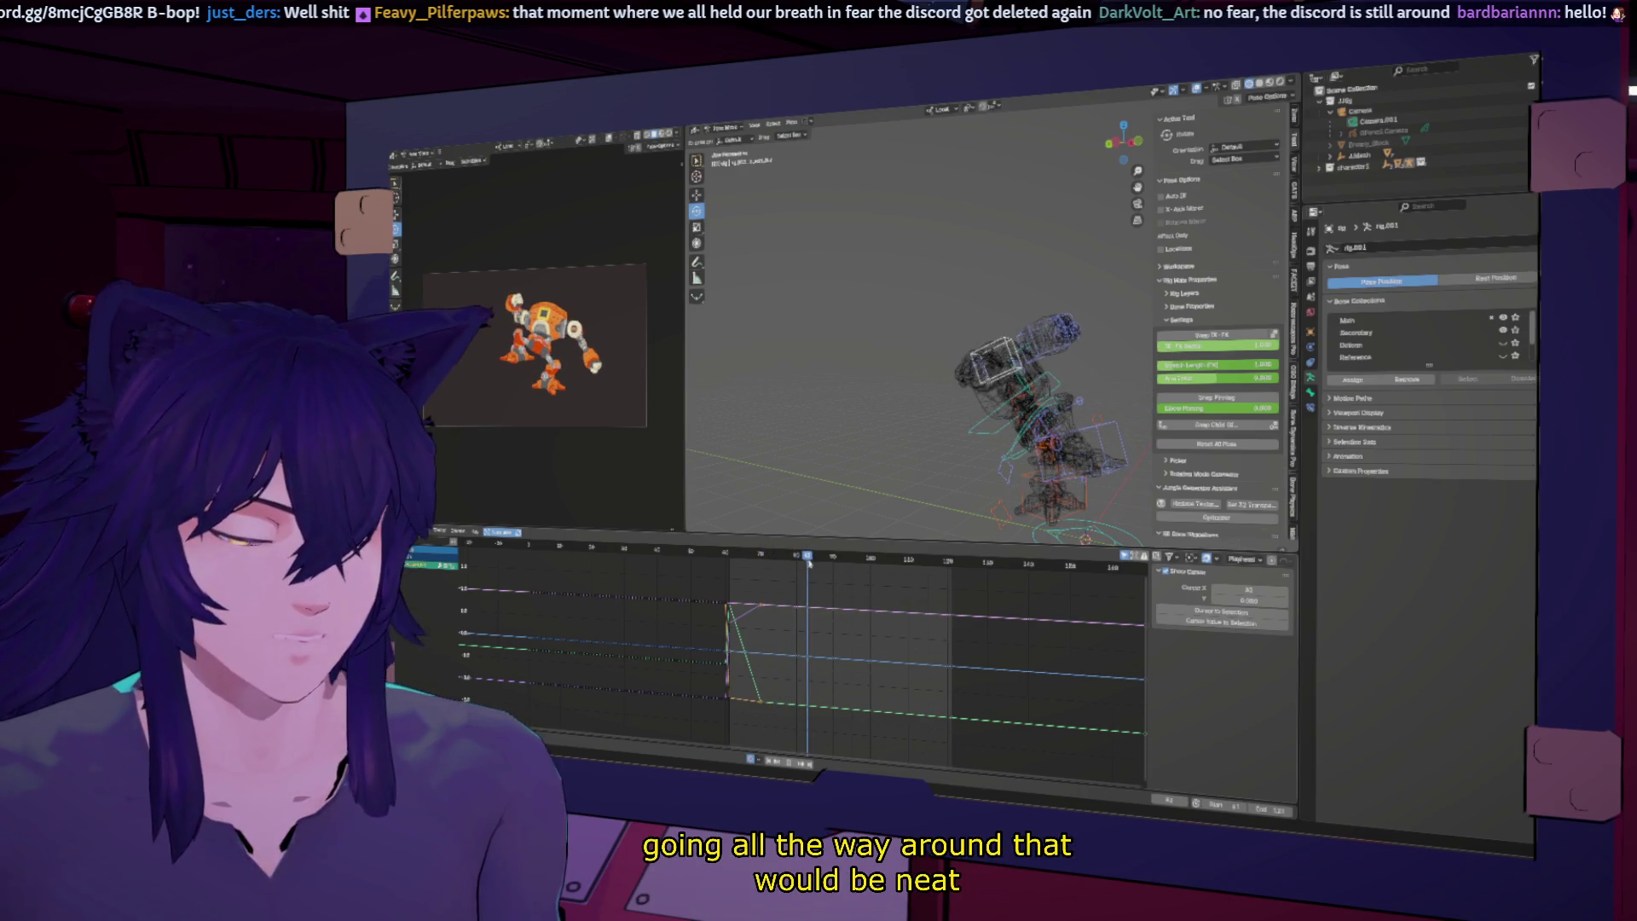
{"action": "middle_click_drag", "start_coordinate": [1000, 413], "coordinate": [964, 458]}
Step: Select the hip control and re-rotate it, undoing one attempt before settling the angle
{"action": "left_click", "coordinate": [952, 446]}
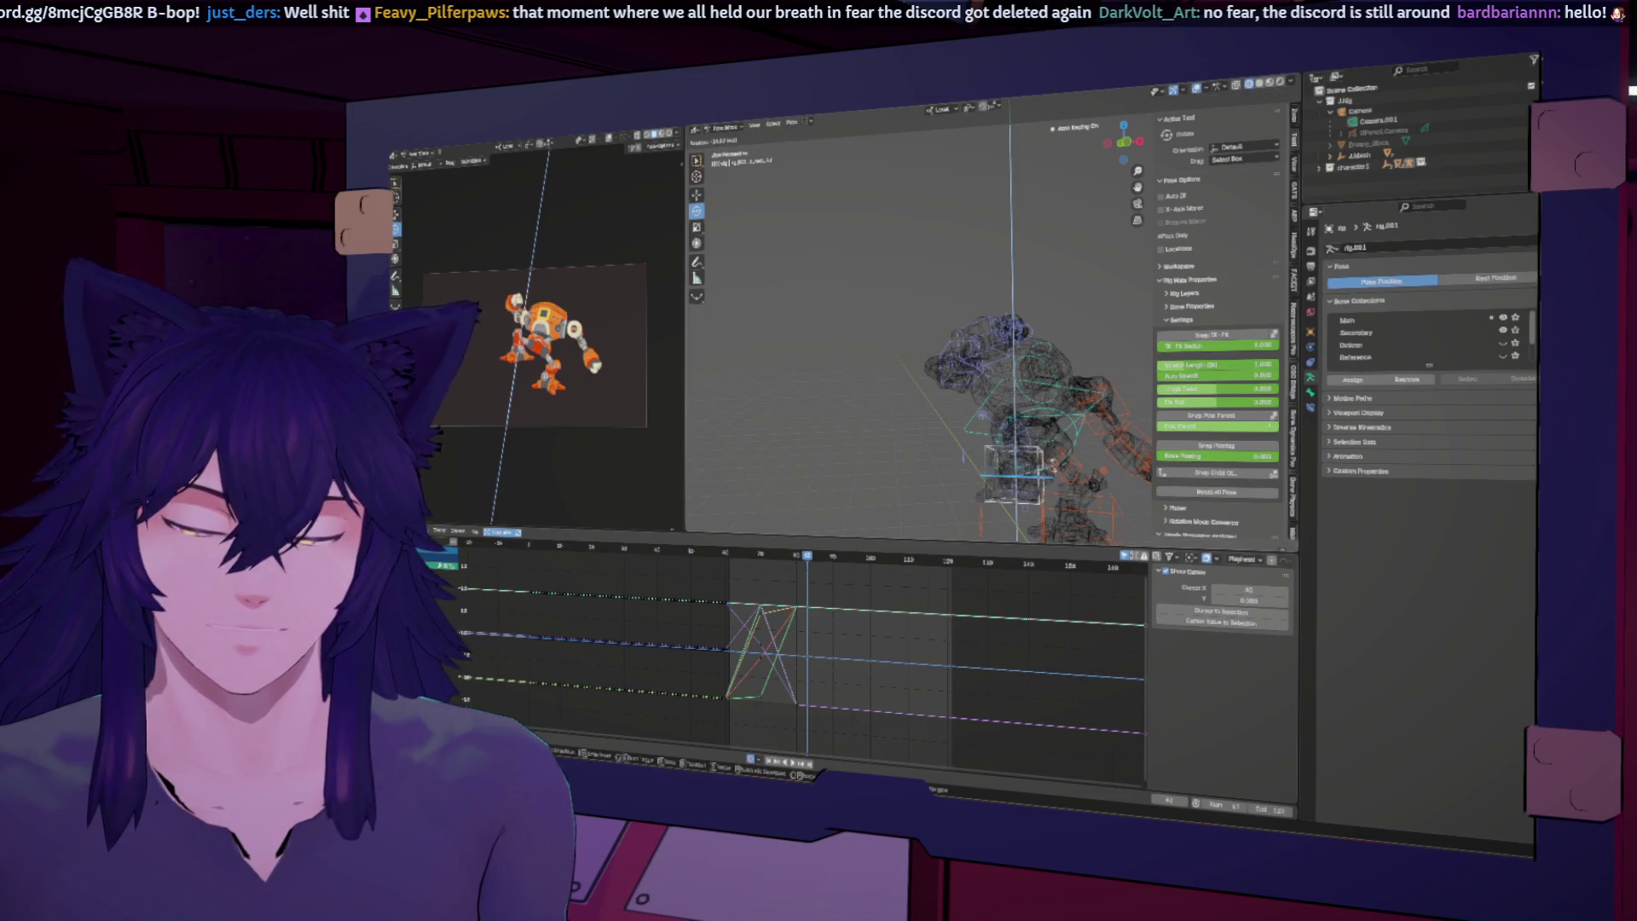
{"action": "left_click_drag", "start_coordinate": [1048, 470], "coordinate": [1052, 483]}
{"action": "key", "text": "r"}
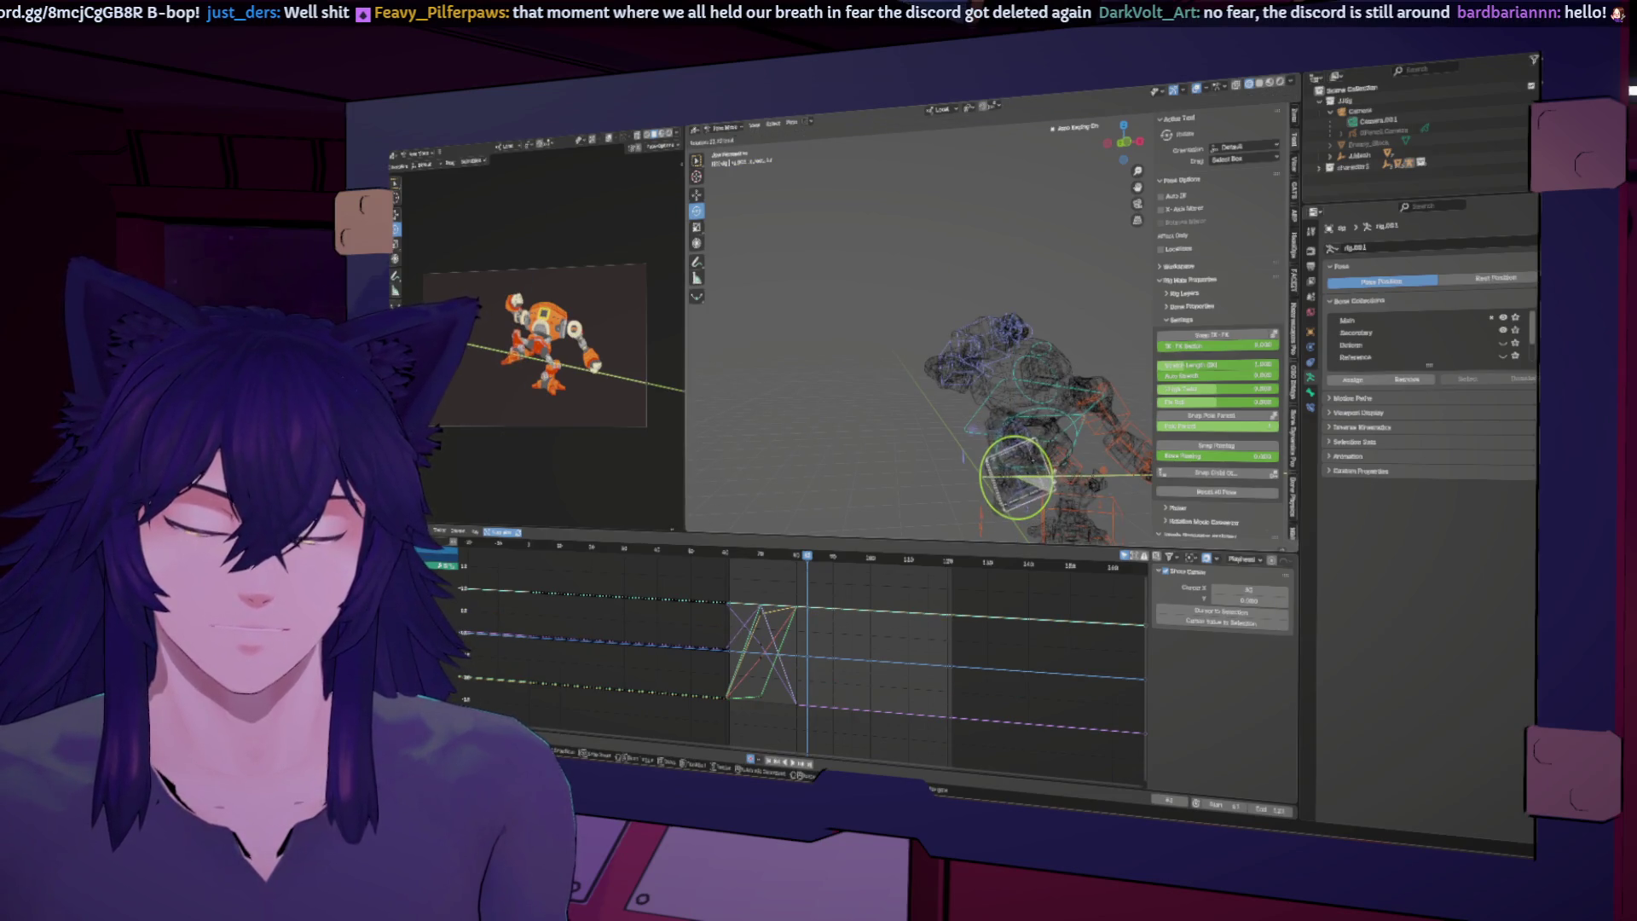
{"action": "left_click", "coordinate": [1052, 480]}
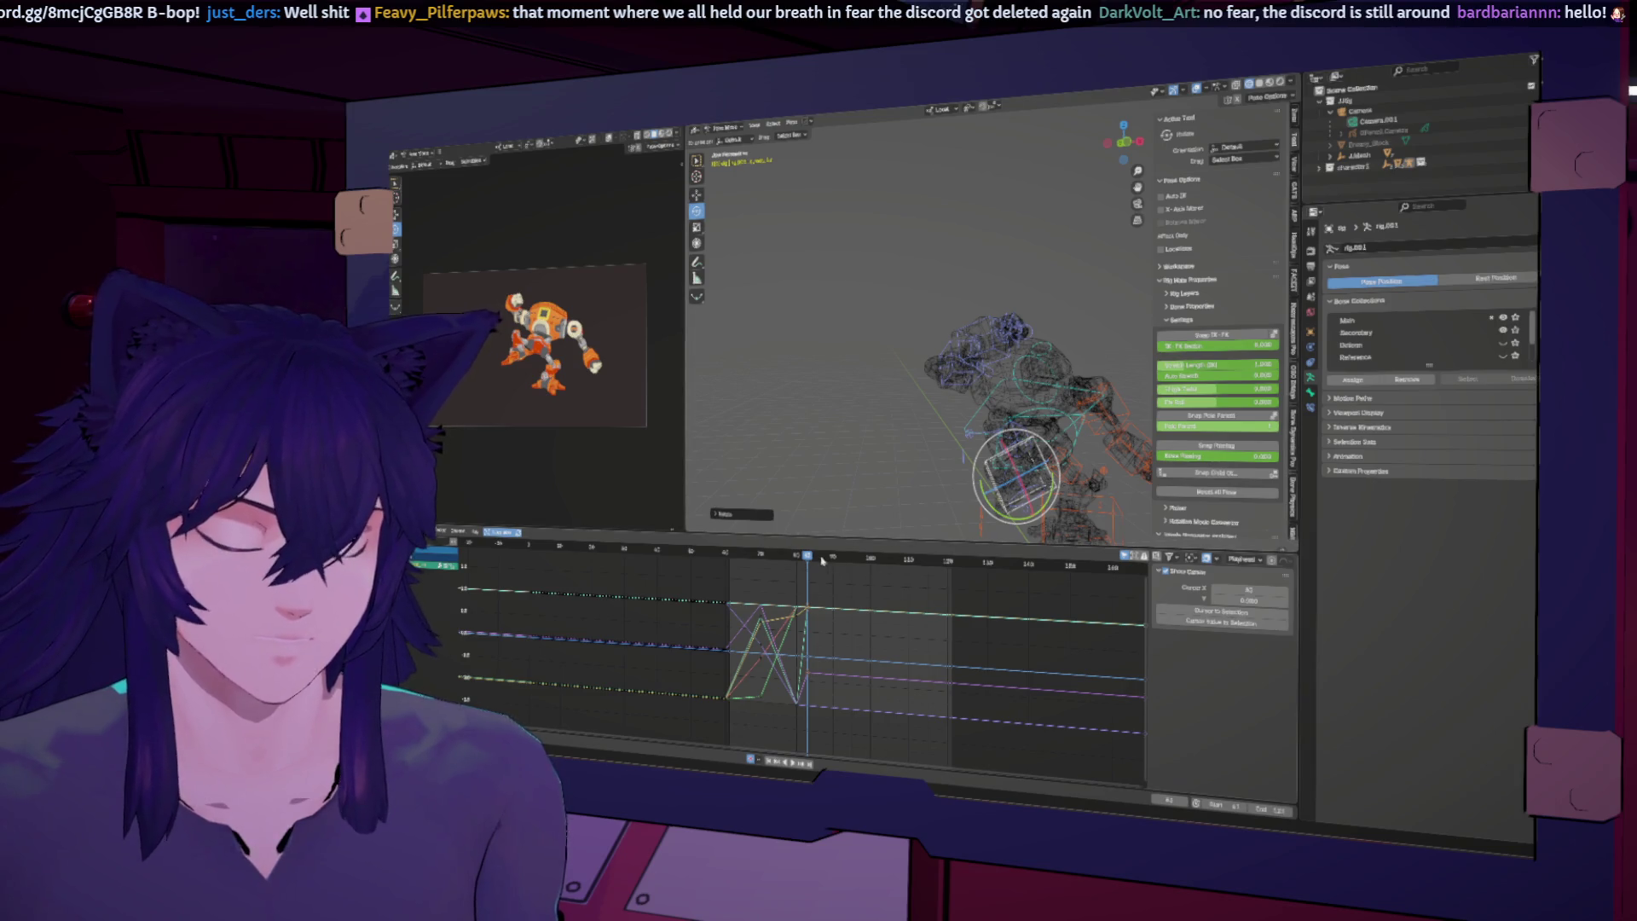
{"action": "key", "text": "ctrl+z"}
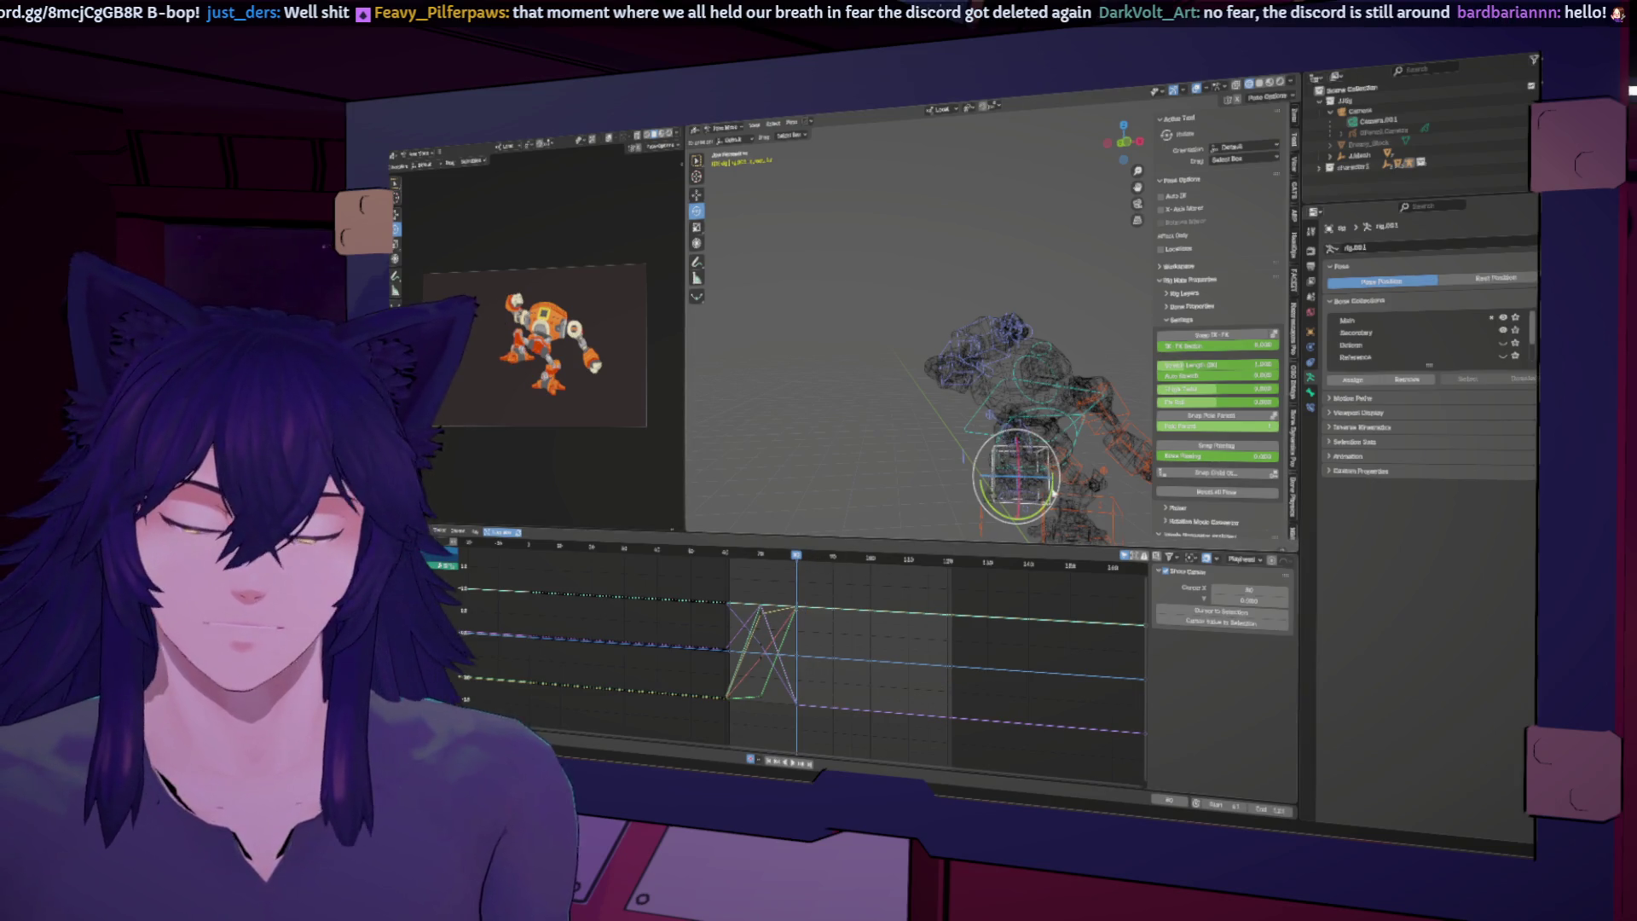
{"action": "key", "text": "r"}
{"action": "key", "text": "Return"}
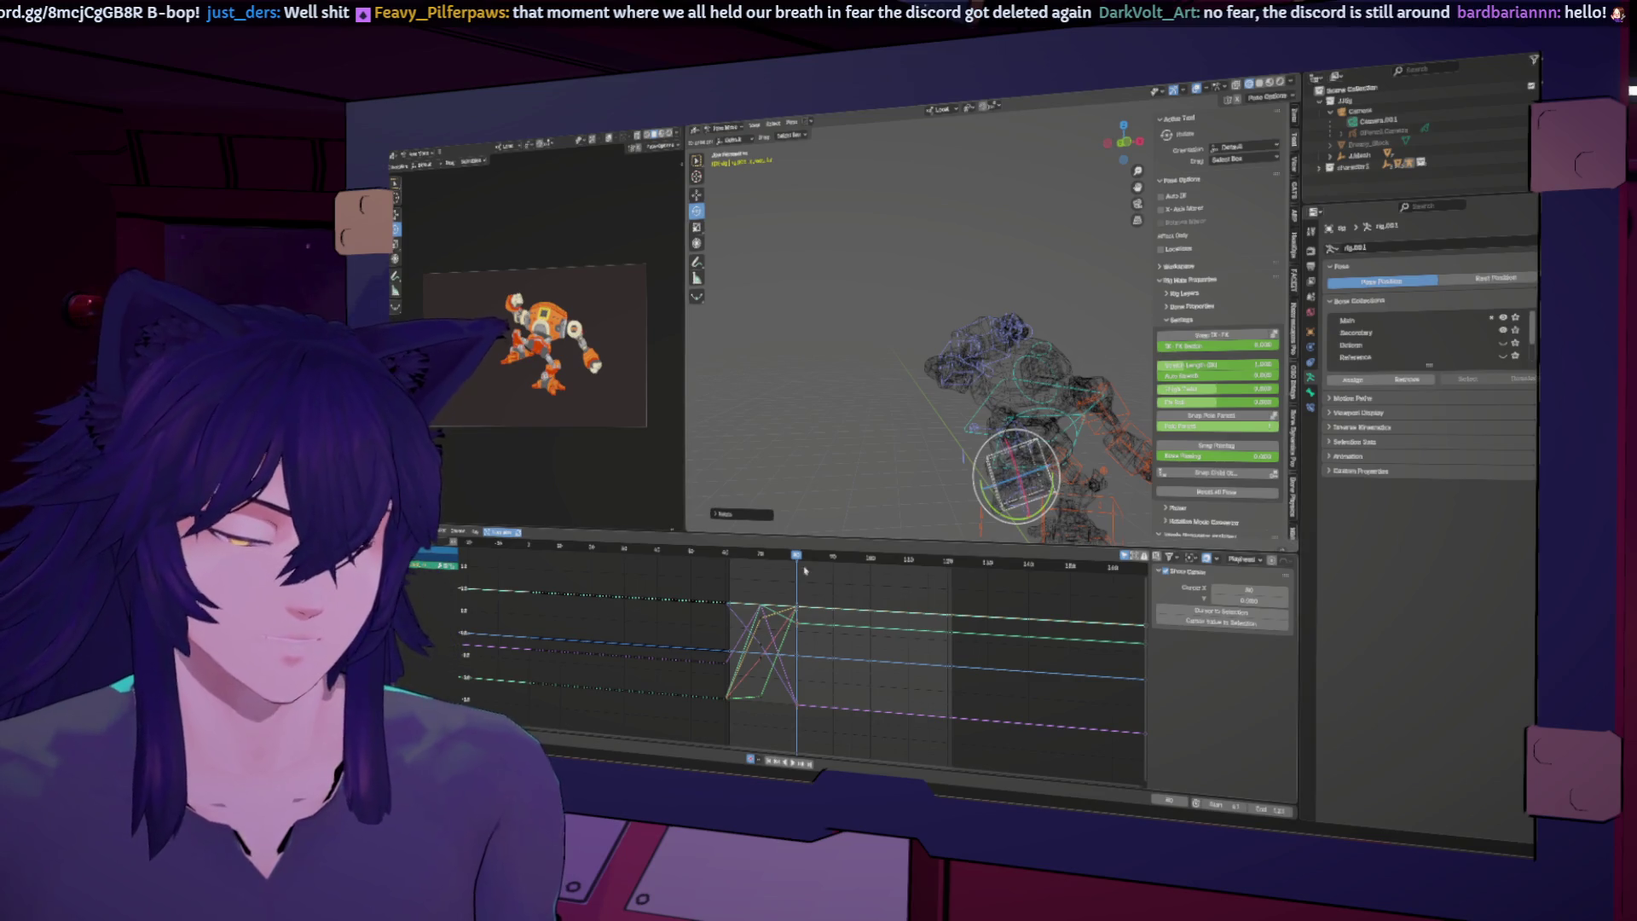
Step: Review the playback, then select the left hand control at an earlier frame
{"action": "key", "text": "space"}
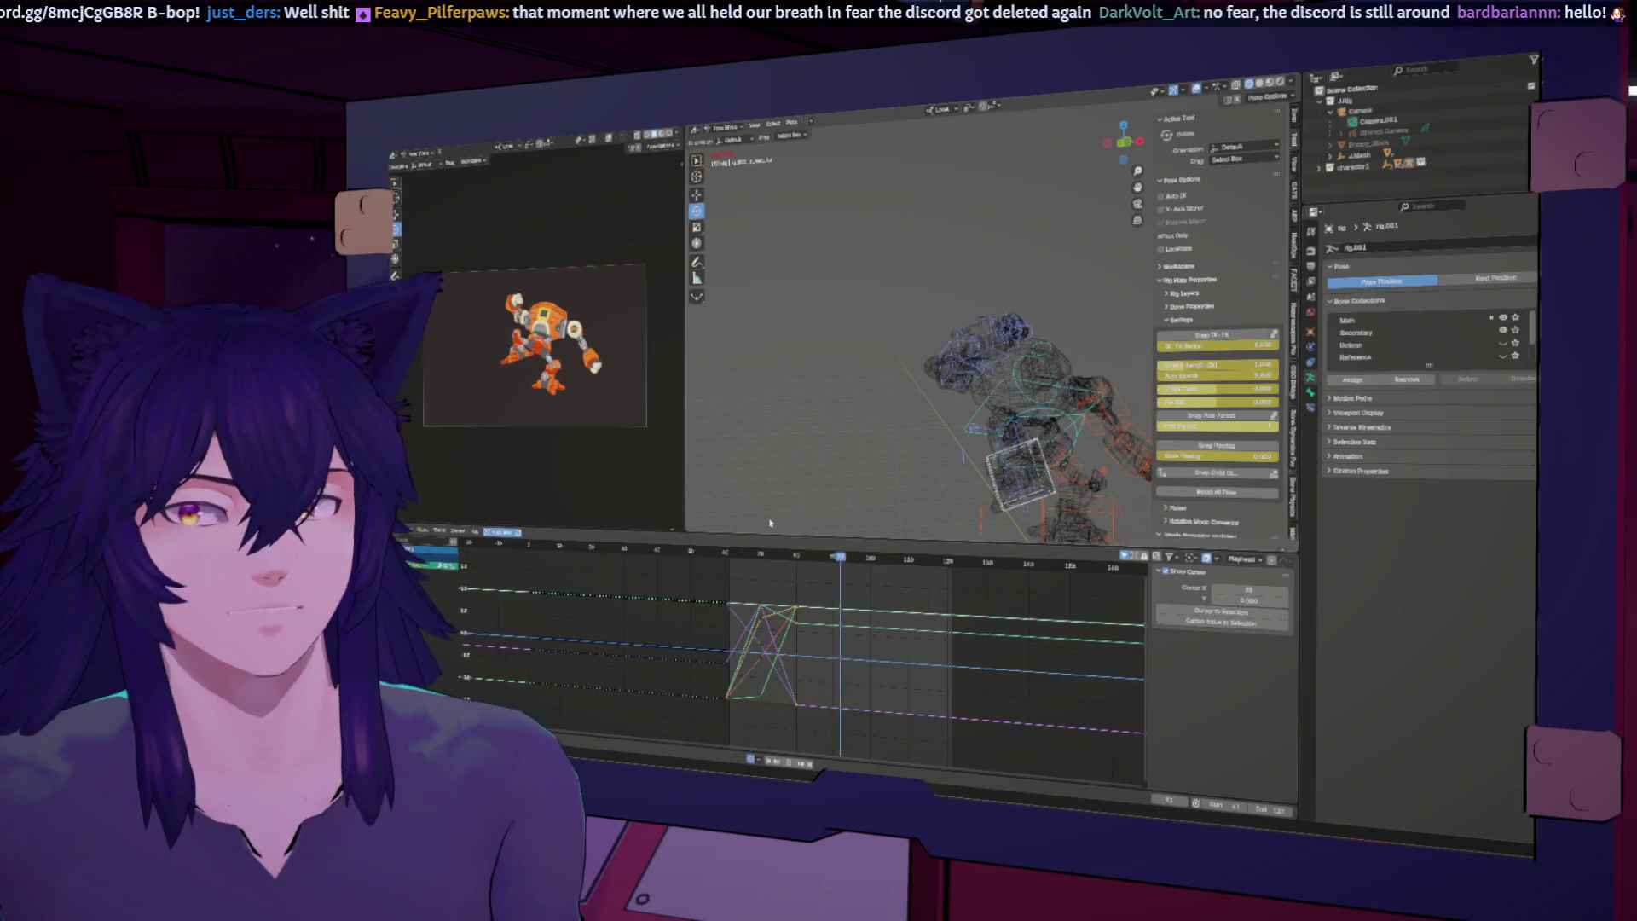
{"action": "left_click", "coordinate": [771, 556]}
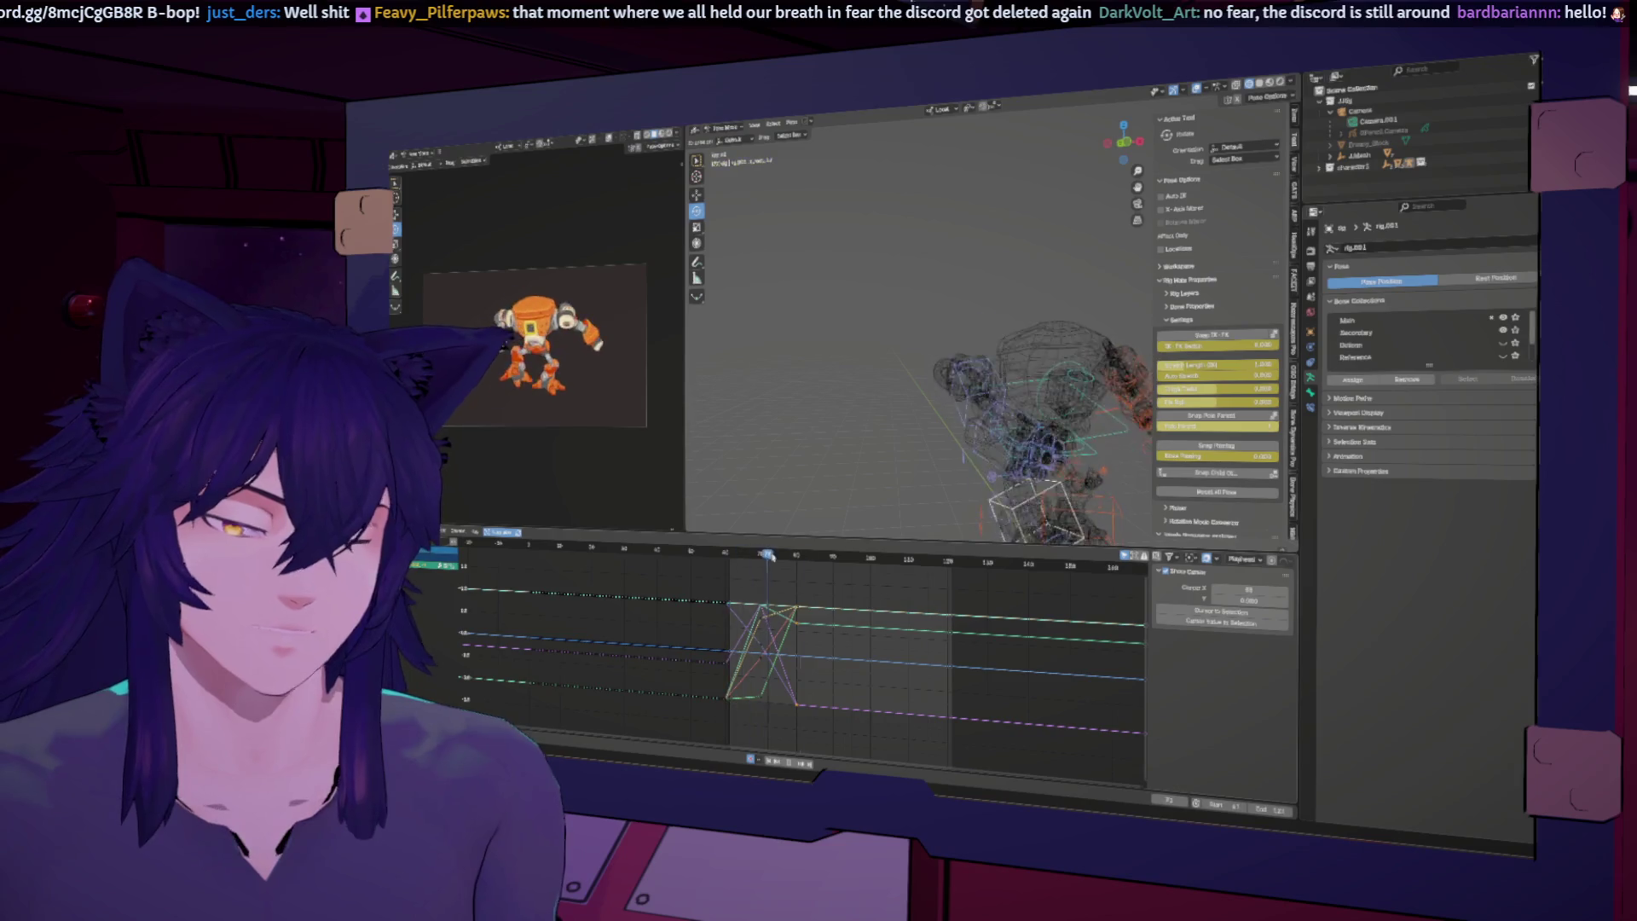
{"action": "key", "text": "space"}
{"action": "left_click", "coordinate": [762, 553]}
{"action": "middle_click_drag", "start_coordinate": [929, 437], "coordinate": [847, 470]}
{"action": "left_click", "coordinate": [853, 457]}
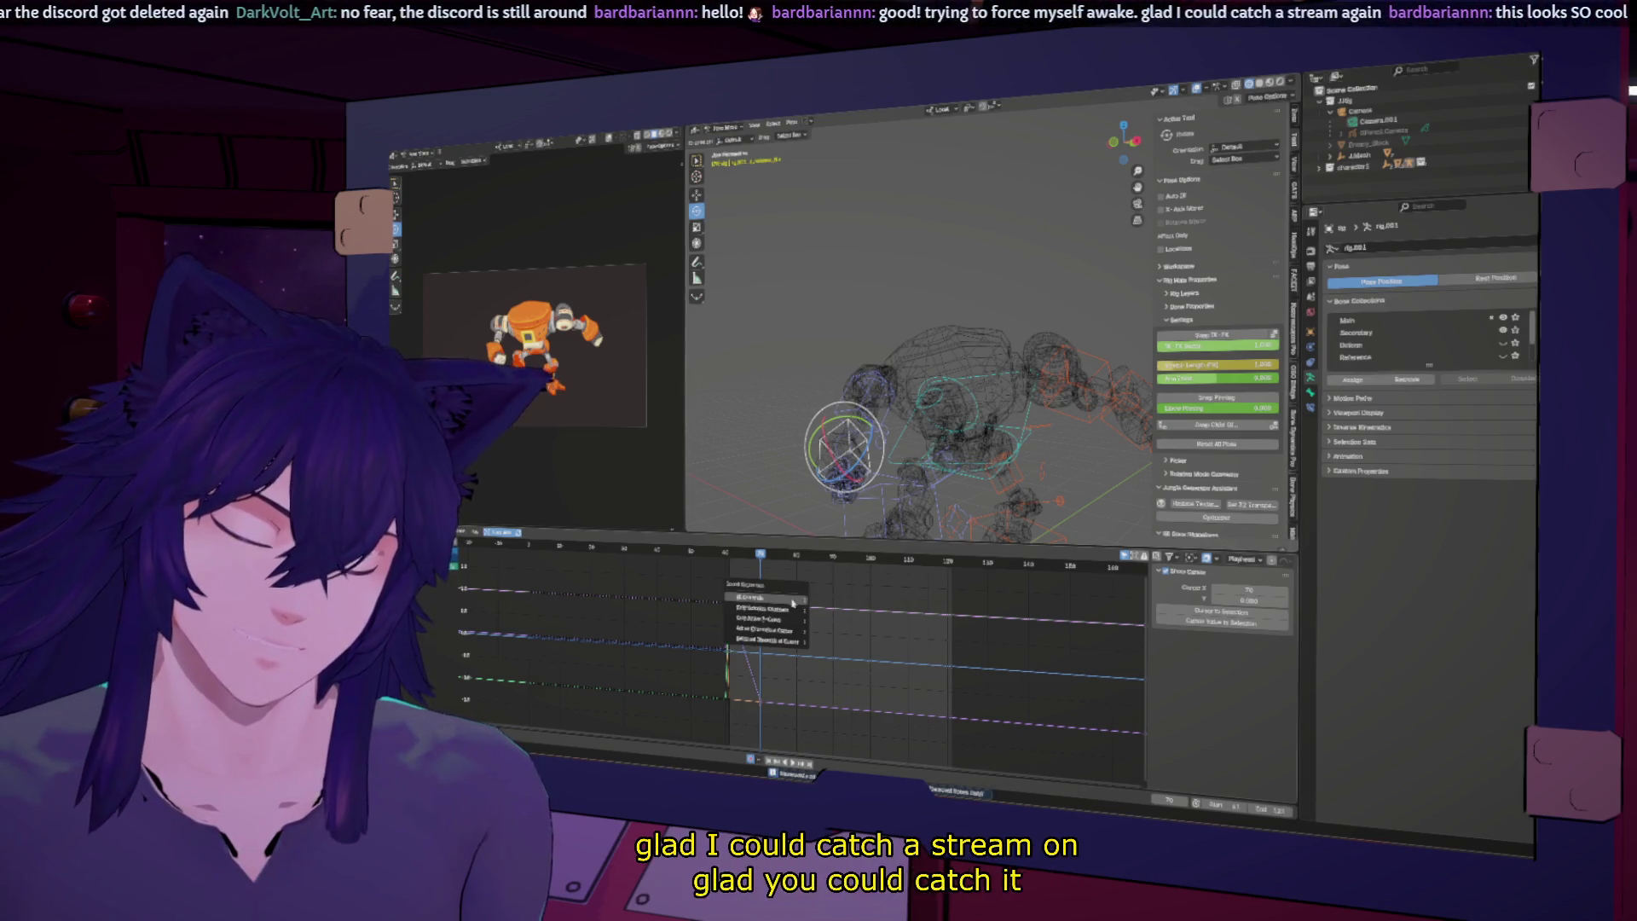
Step: Select the arm and hand controls and advance to a later frame showing the leaning pose
{"action": "left_click", "coordinate": [850, 386]}
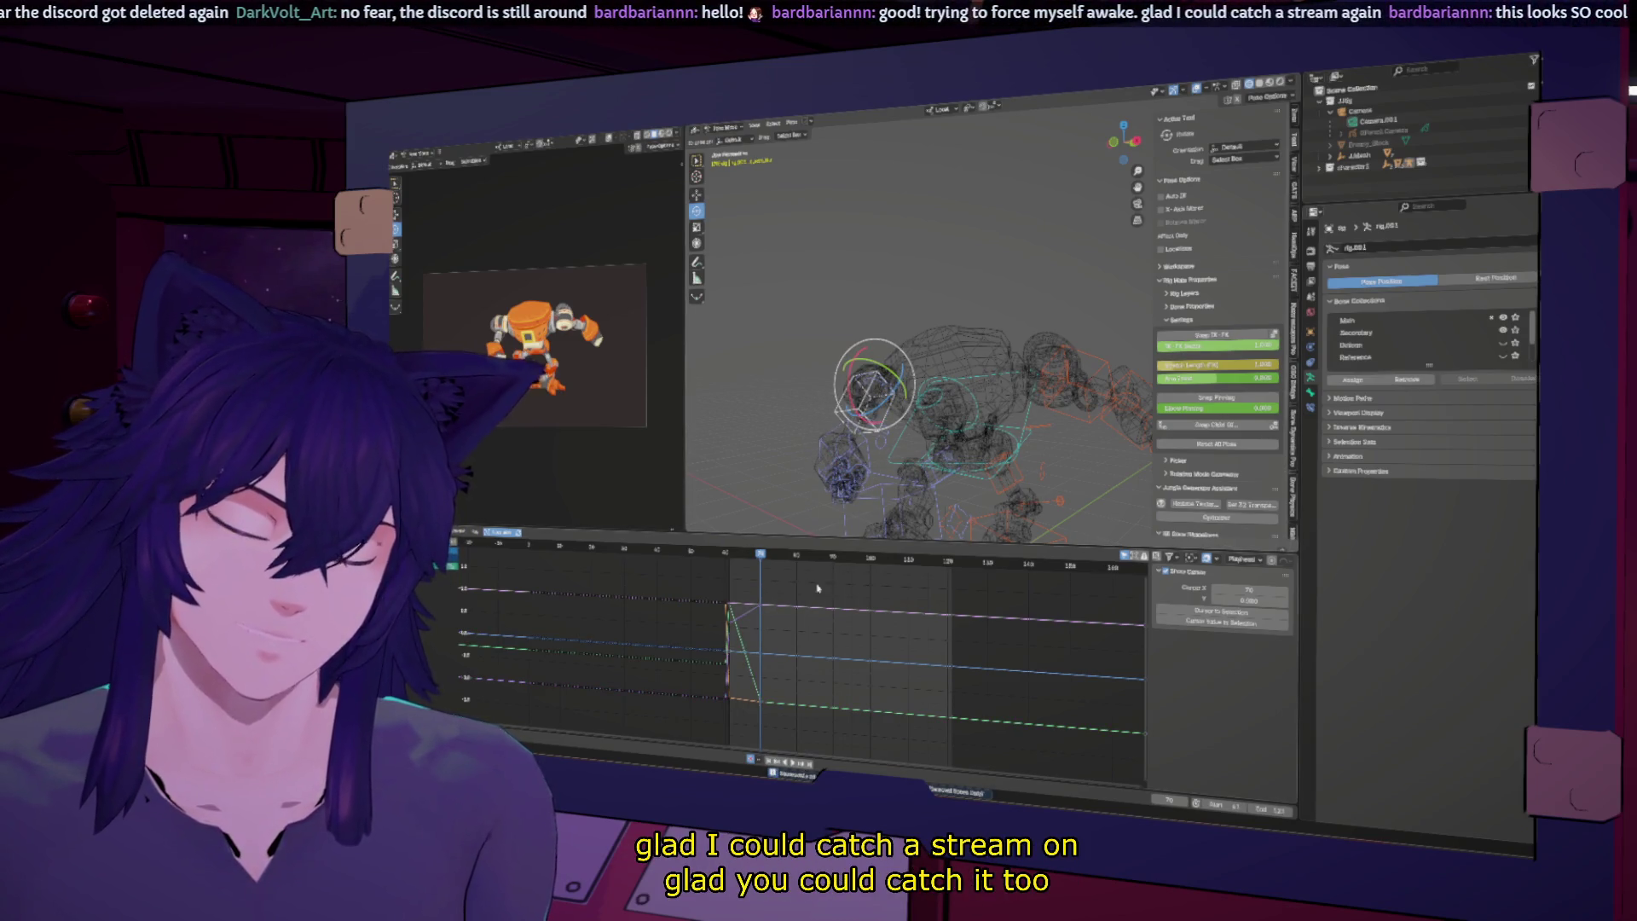
{"action": "middle_click_drag", "start_coordinate": [852, 489], "coordinate": [935, 422]}
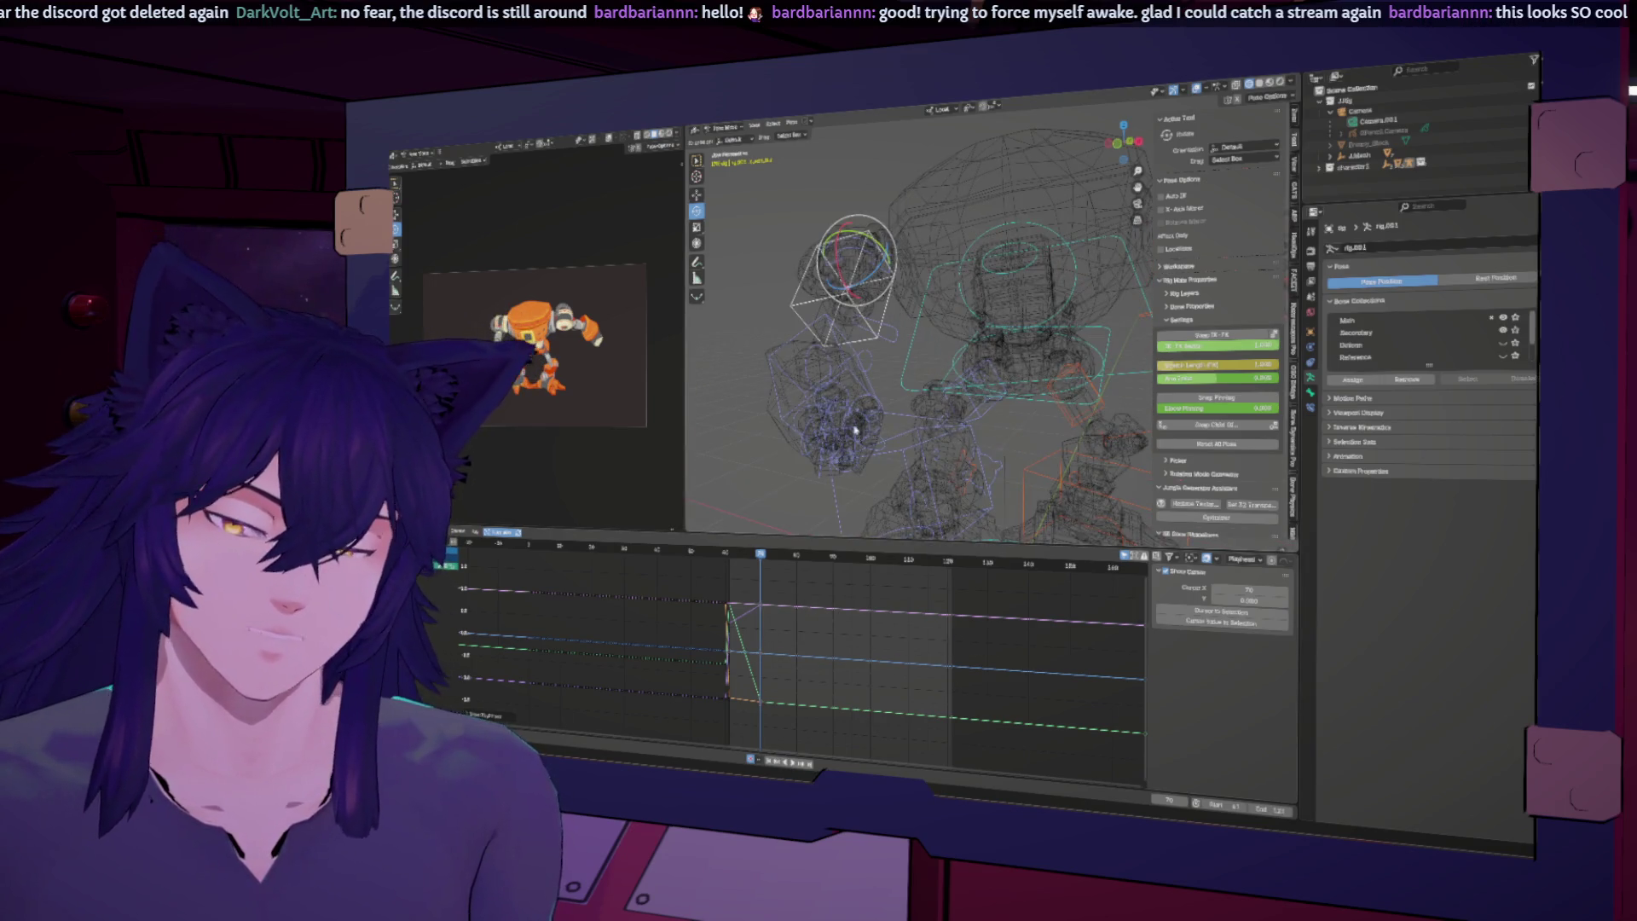
{"action": "left_click", "coordinate": [839, 435]}
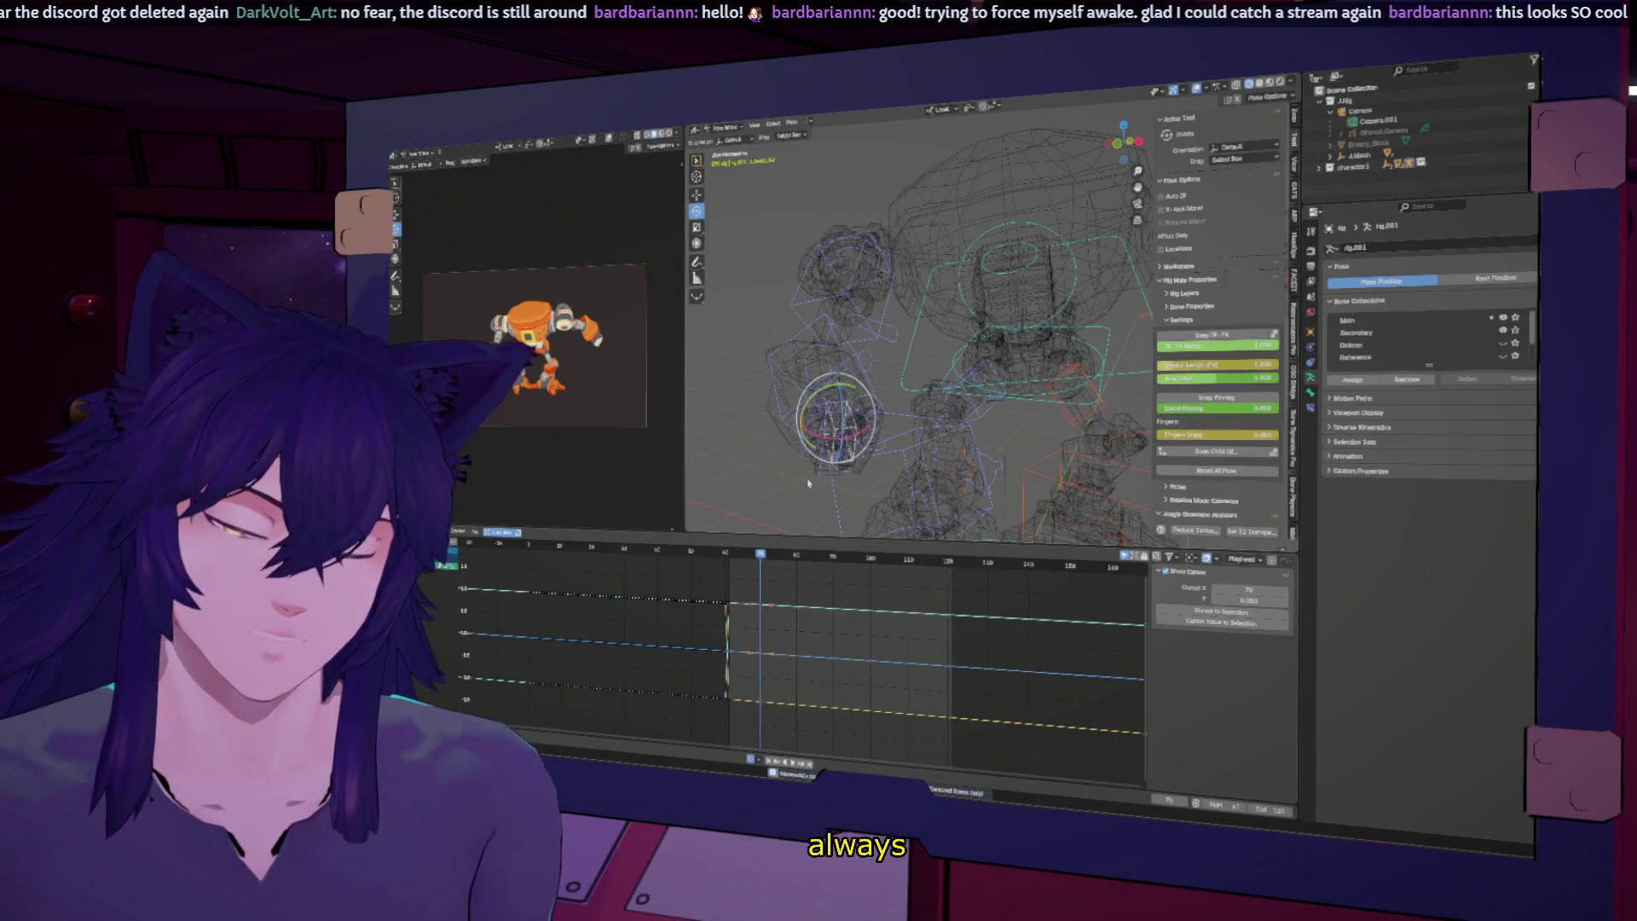
{"action": "scroll", "coordinate": [966, 389], "scroll_direction": "down", "scroll_amount": 4}
{"action": "key", "text": "space"}
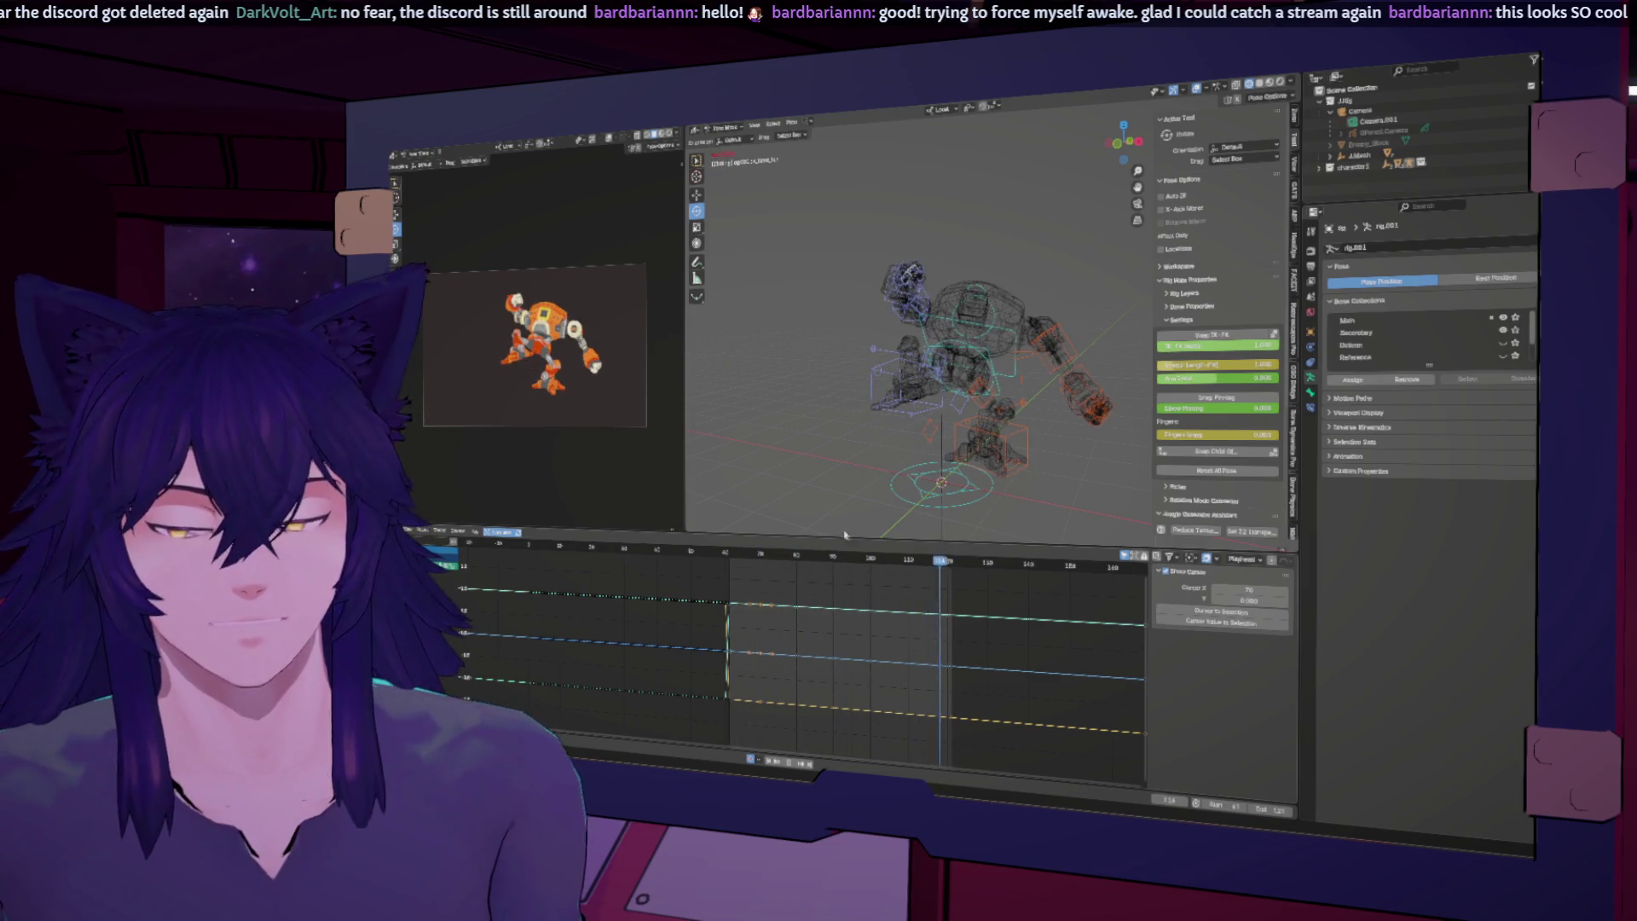
Step: Return to the earlier frame and select the robot's hand control
{"action": "left_click", "coordinate": [1079, 354]}
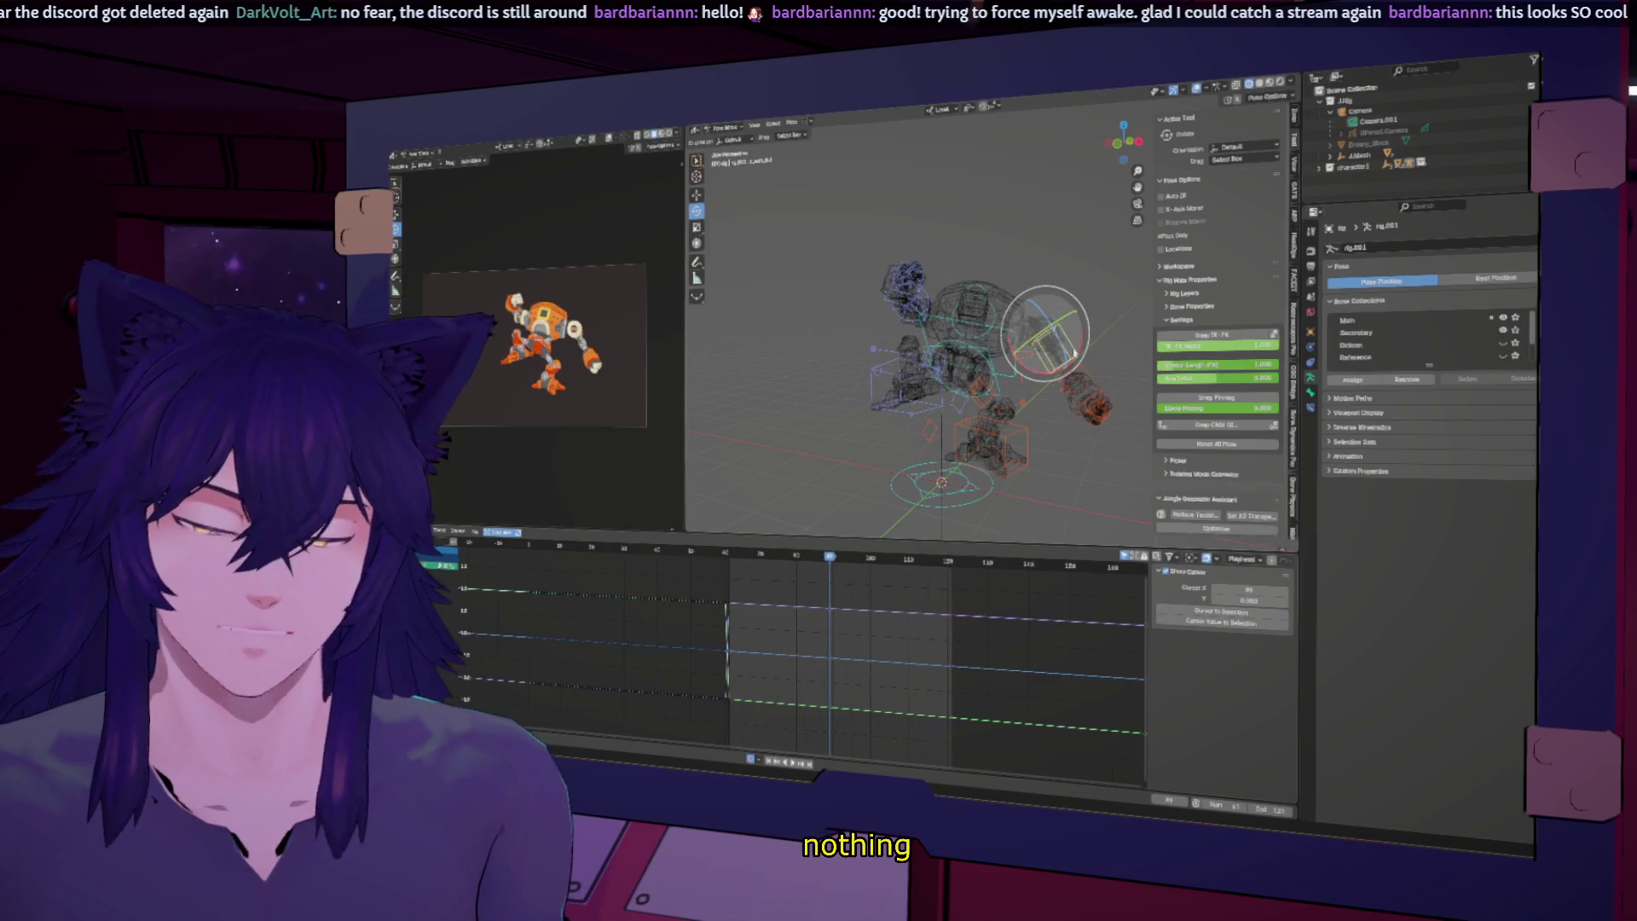
{"action": "left_click", "coordinate": [761, 555]}
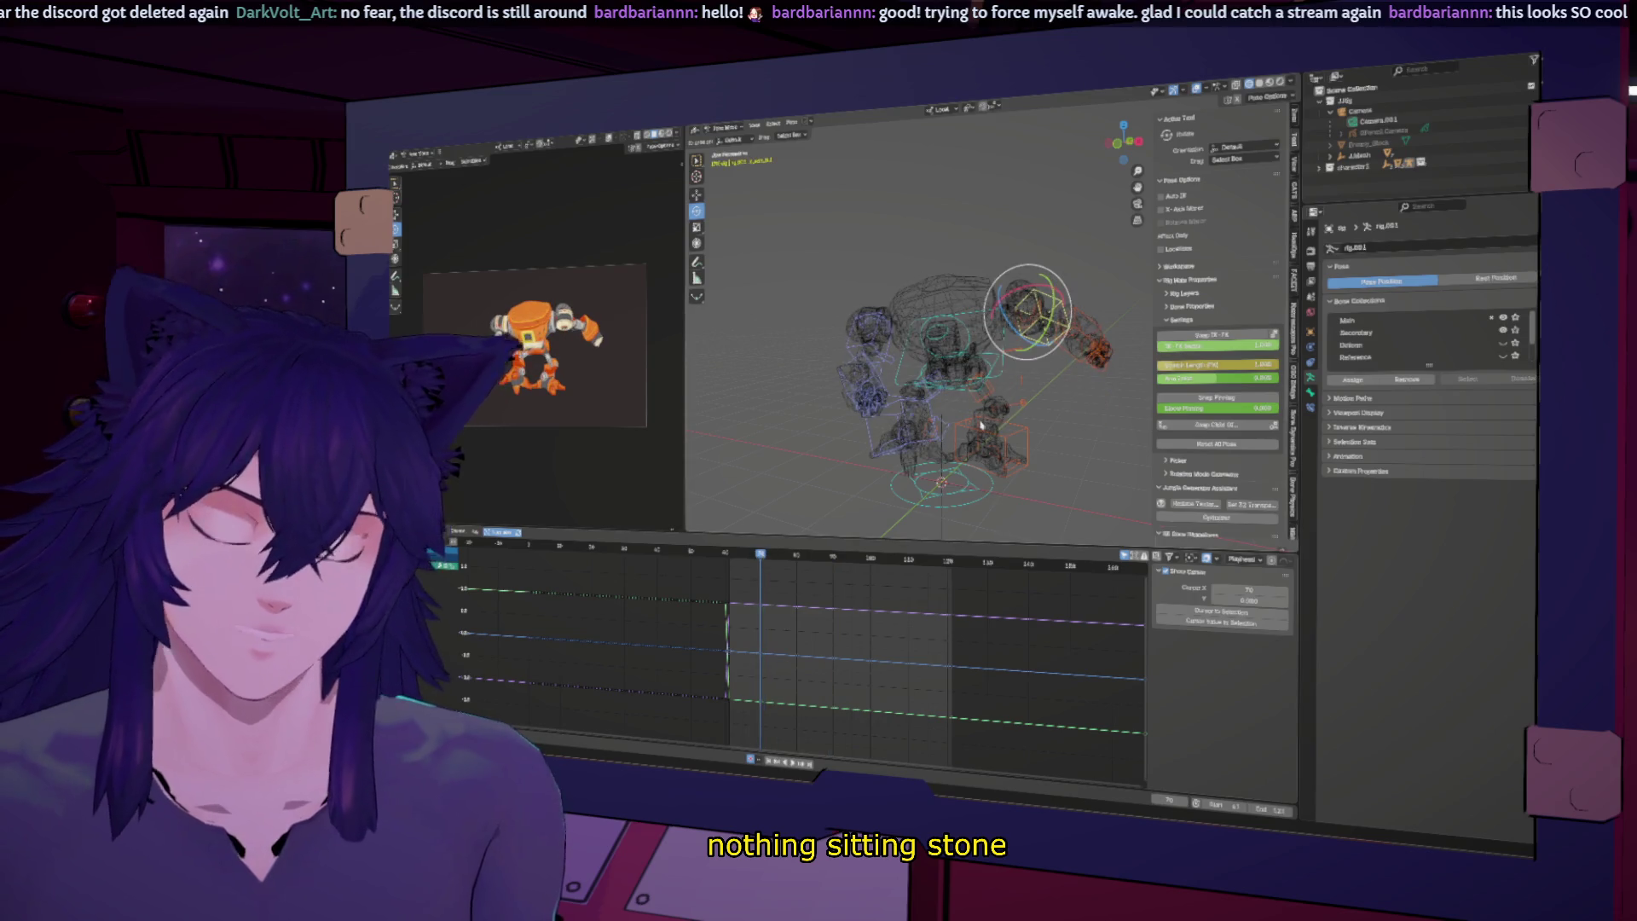
{"action": "left_click", "coordinate": [1089, 344]}
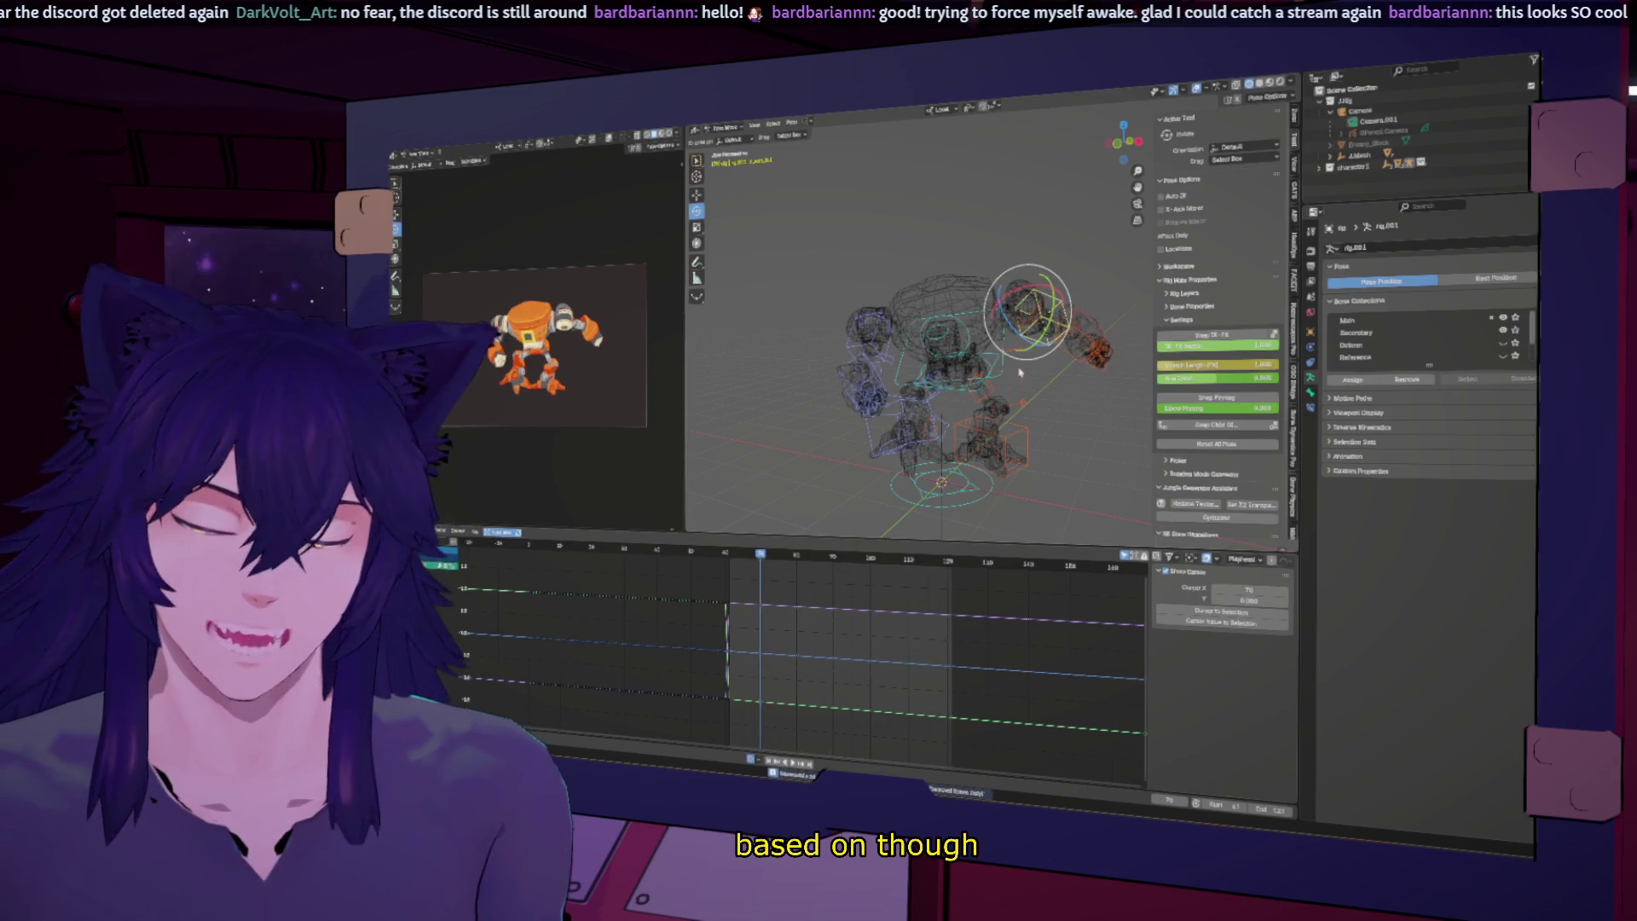
{"action": "left_click", "coordinate": [1087, 341]}
{"action": "middle_click_drag", "start_coordinate": [1086, 338], "coordinate": [1000, 428]}
{"action": "left_click", "coordinate": [1011, 432]}
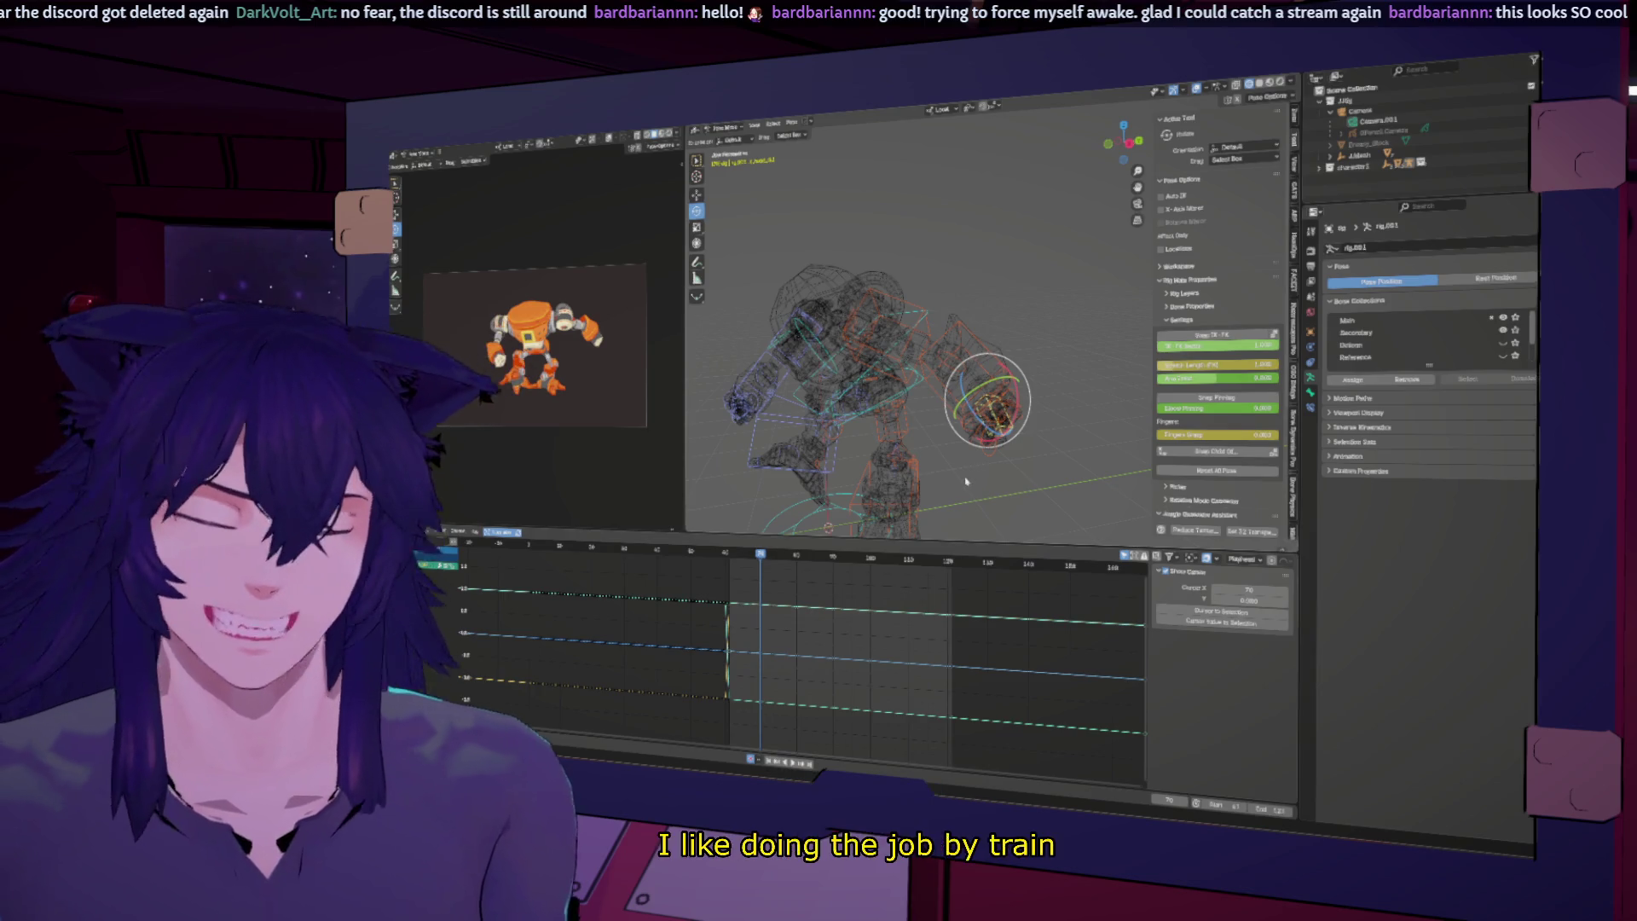
Step: Key all channels of the hand control, review playback, and box-select the graph keys
{"action": "key", "text": "i"}
{"action": "left_click", "coordinate": [920, 576]}
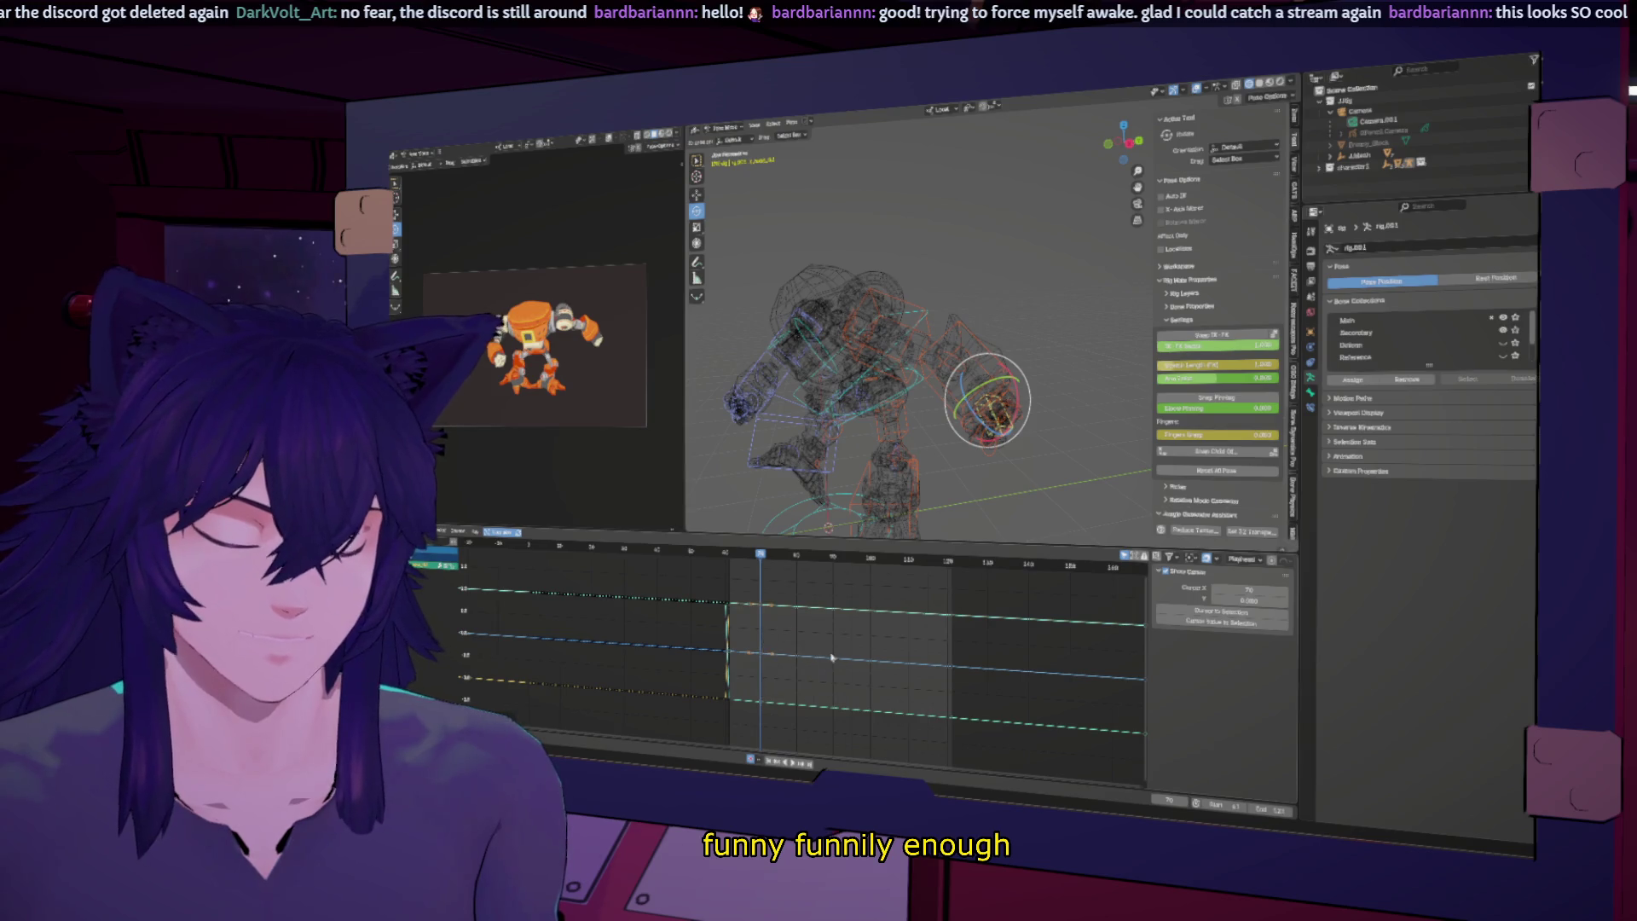
{"action": "key", "text": "space"}
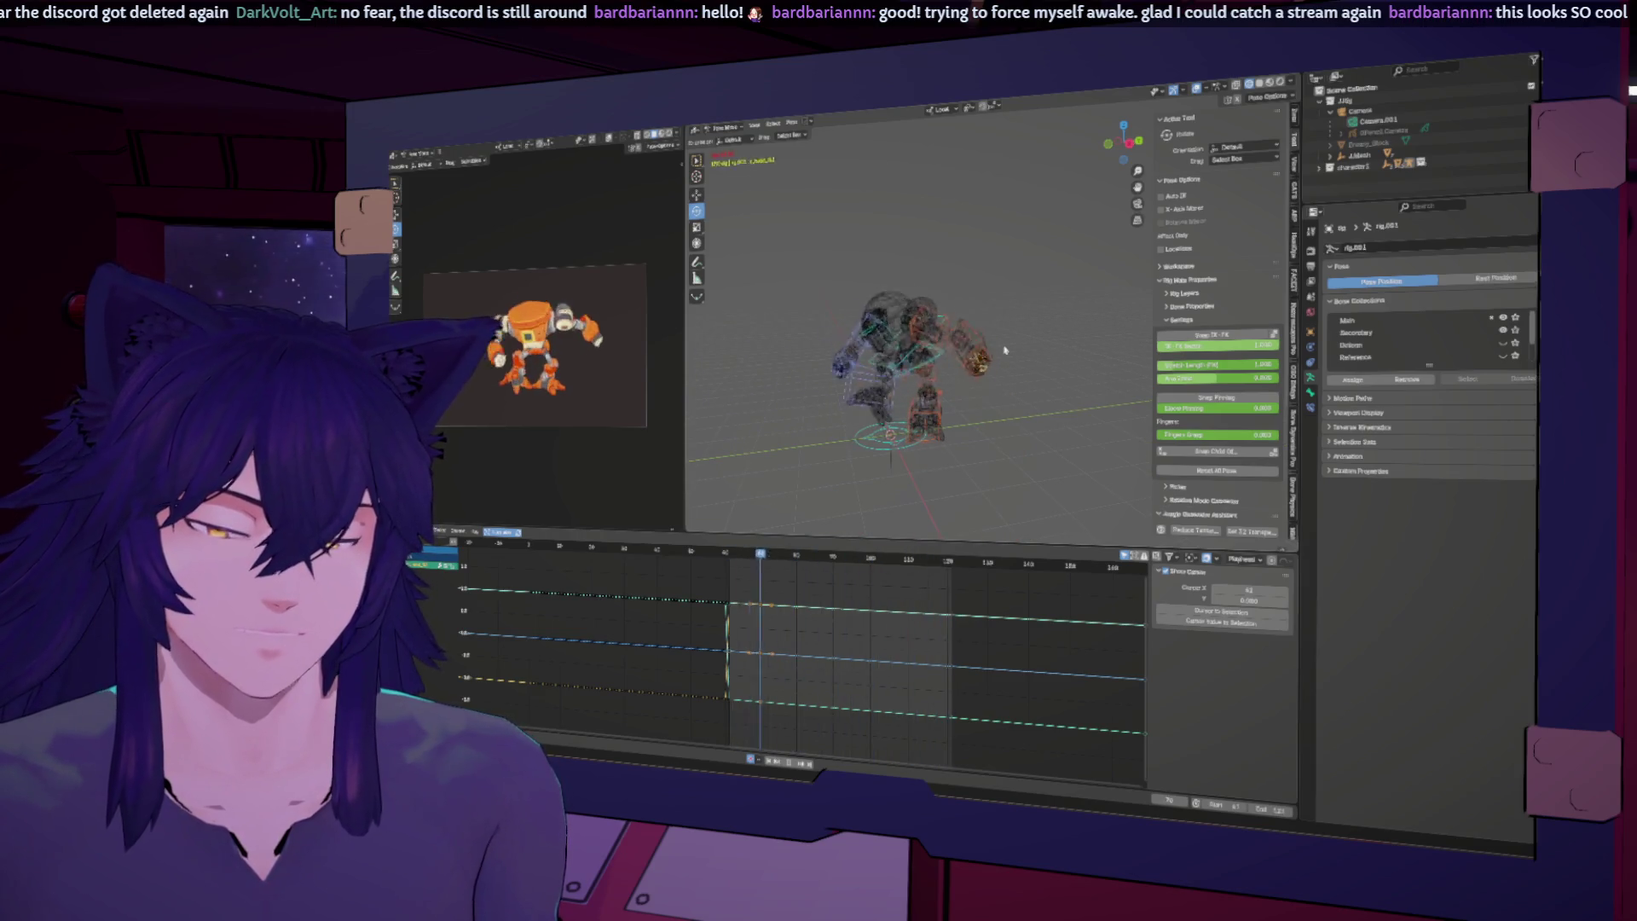
{"action": "key", "text": "space"}
{"action": "left_click_drag", "start_coordinate": [834, 592], "coordinate": [783, 689]}
Step: Switch the selected graph keys to Constant interpolation and return to about frame 73
{"action": "scroll", "coordinate": [778, 645], "scroll_direction": "down", "scroll_amount": 2}
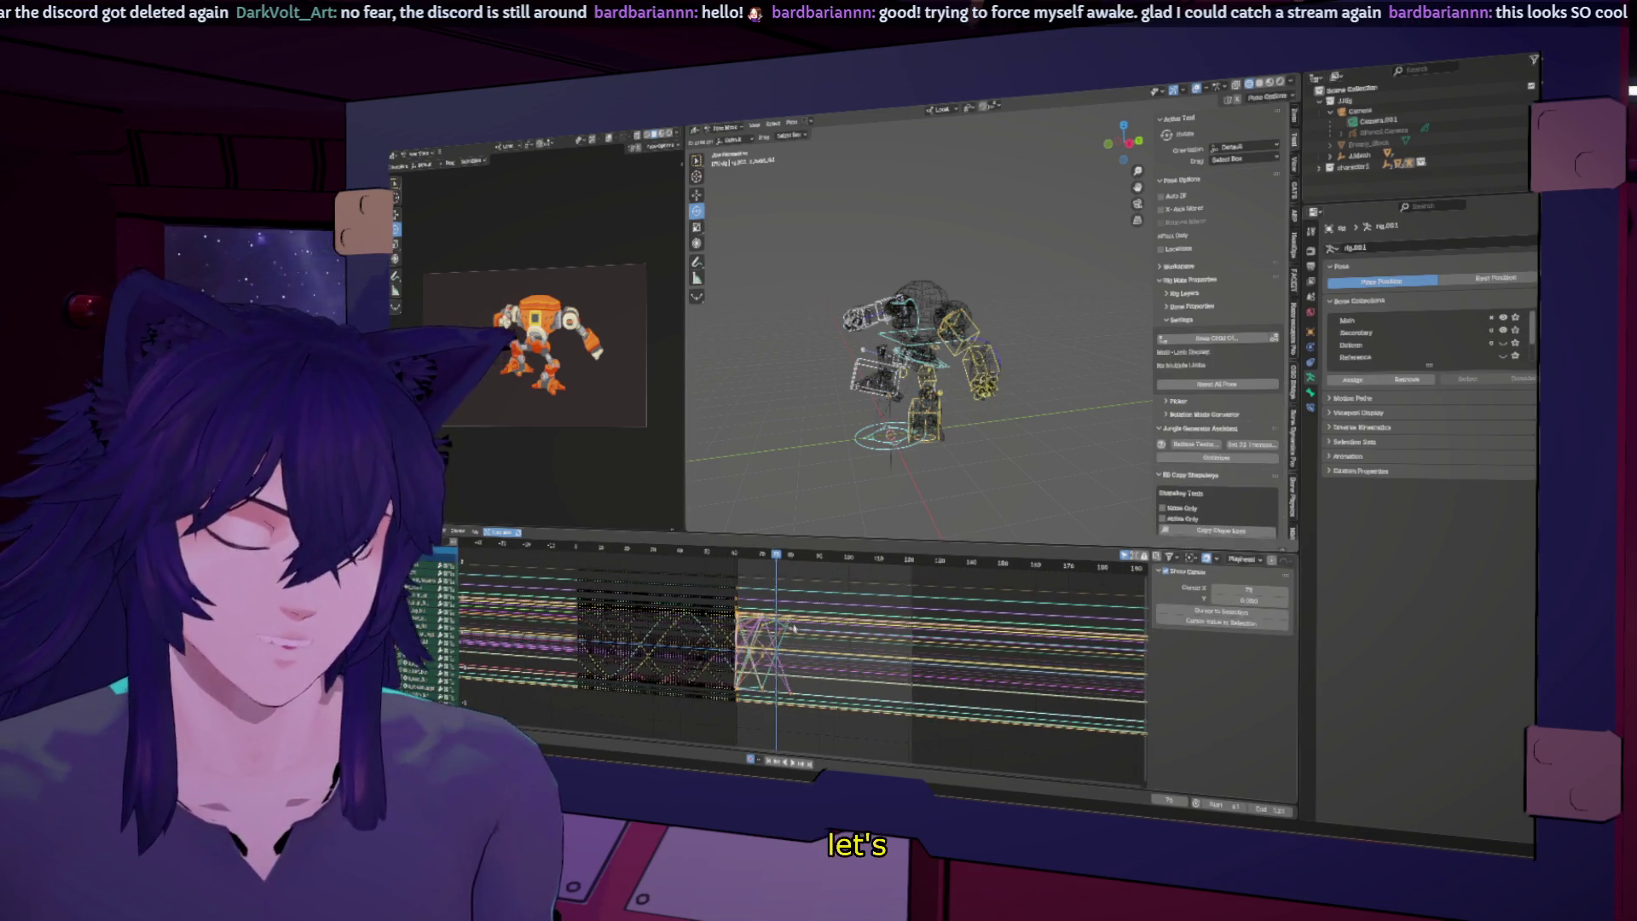
{"action": "right_click", "coordinate": [791, 626]}
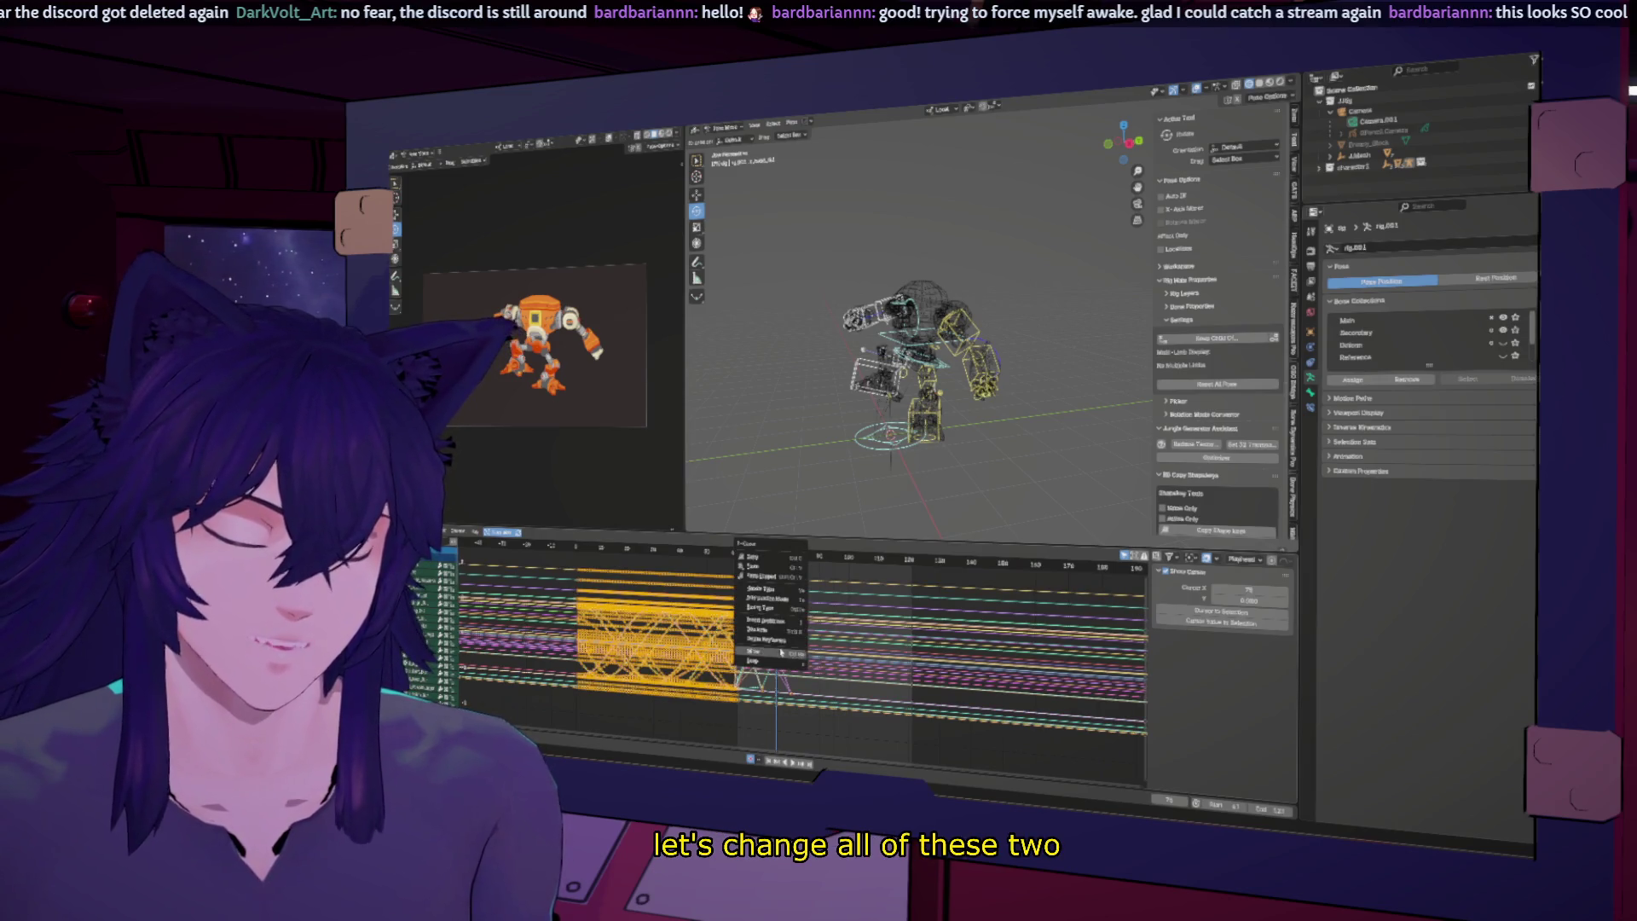
{"action": "mouse_move", "coordinate": [791, 599]}
{"action": "left_click", "coordinate": [838, 619]}
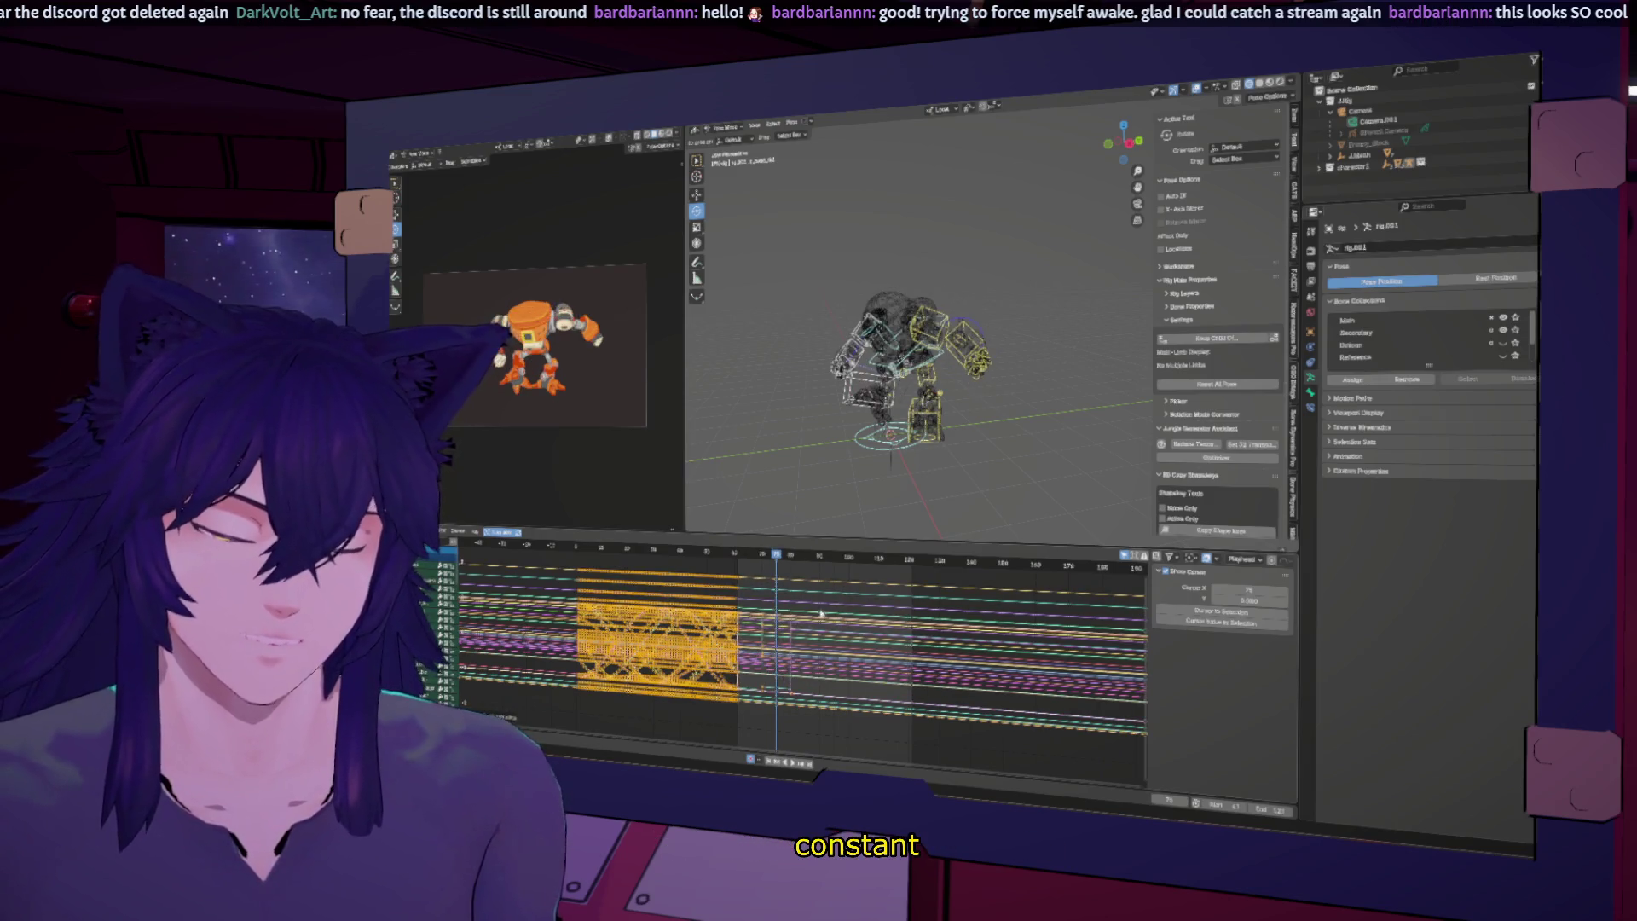
{"action": "left_click", "coordinate": [770, 558]}
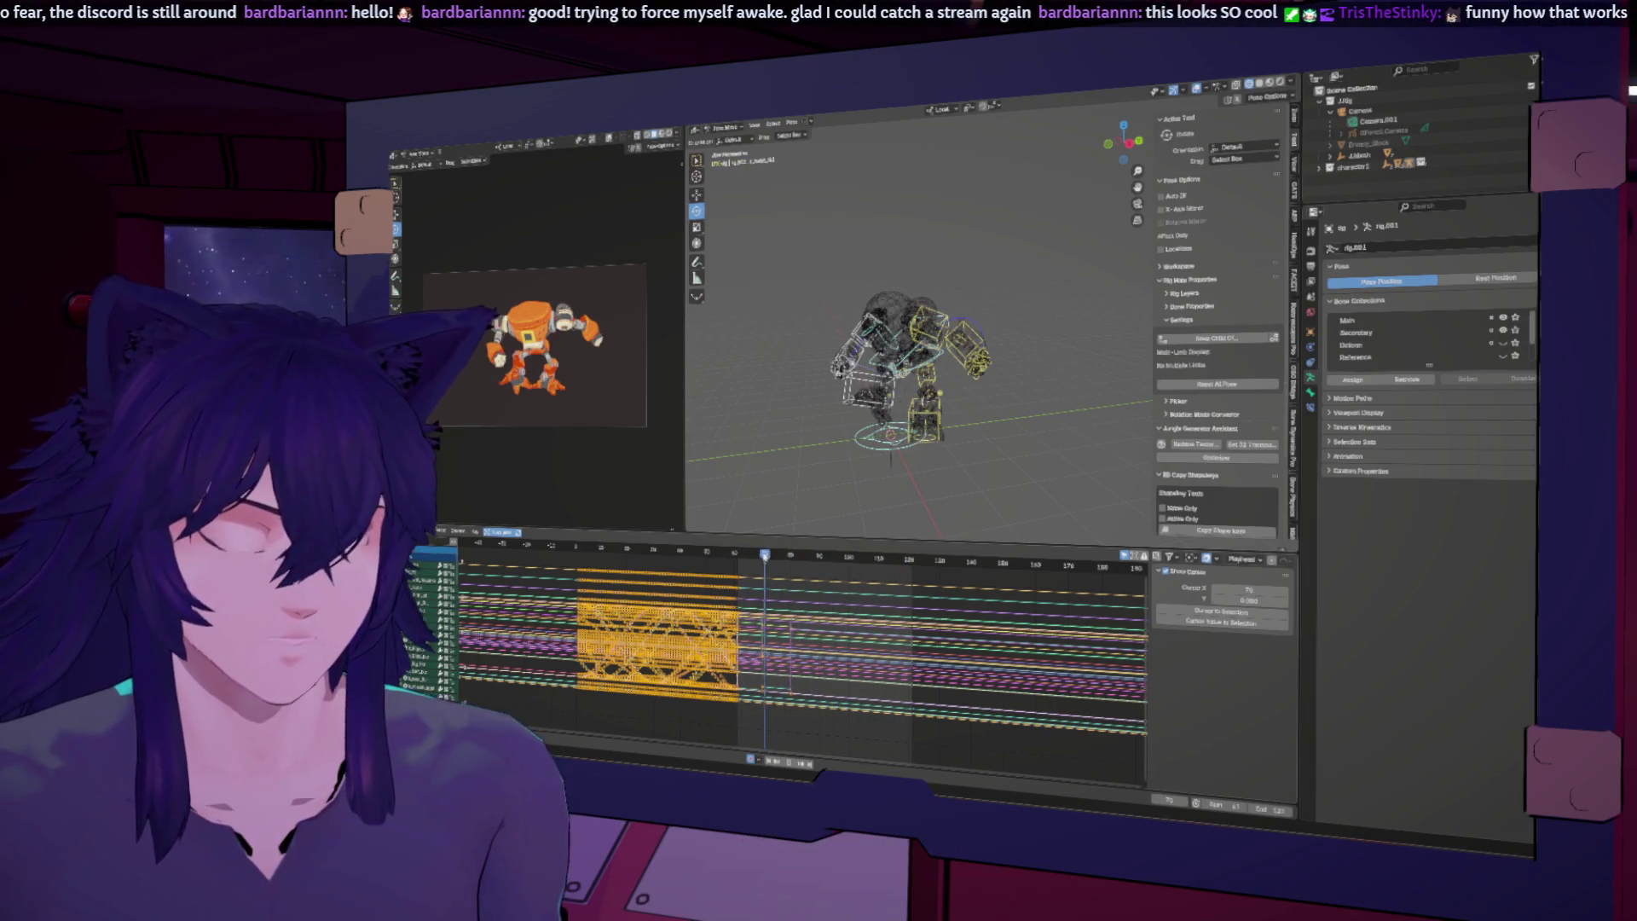
{"action": "key", "text": "KP_Decimal"}
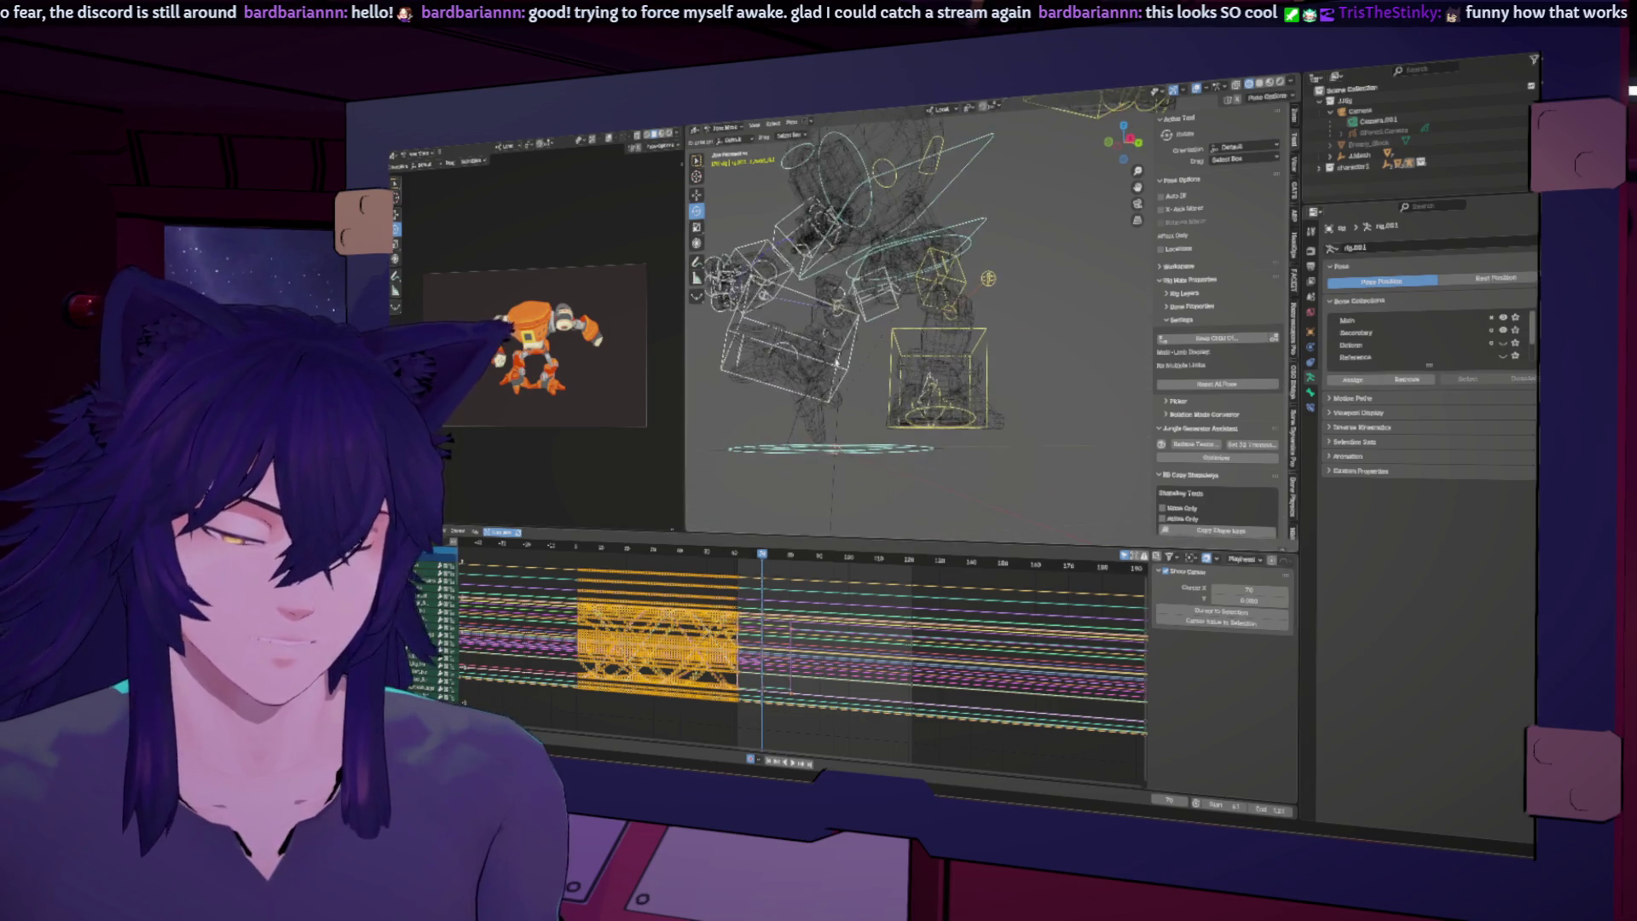
Step: Rotate the box-shaped leg control around the X axis, then view the whole rig
{"action": "left_click", "coordinate": [797, 341]}
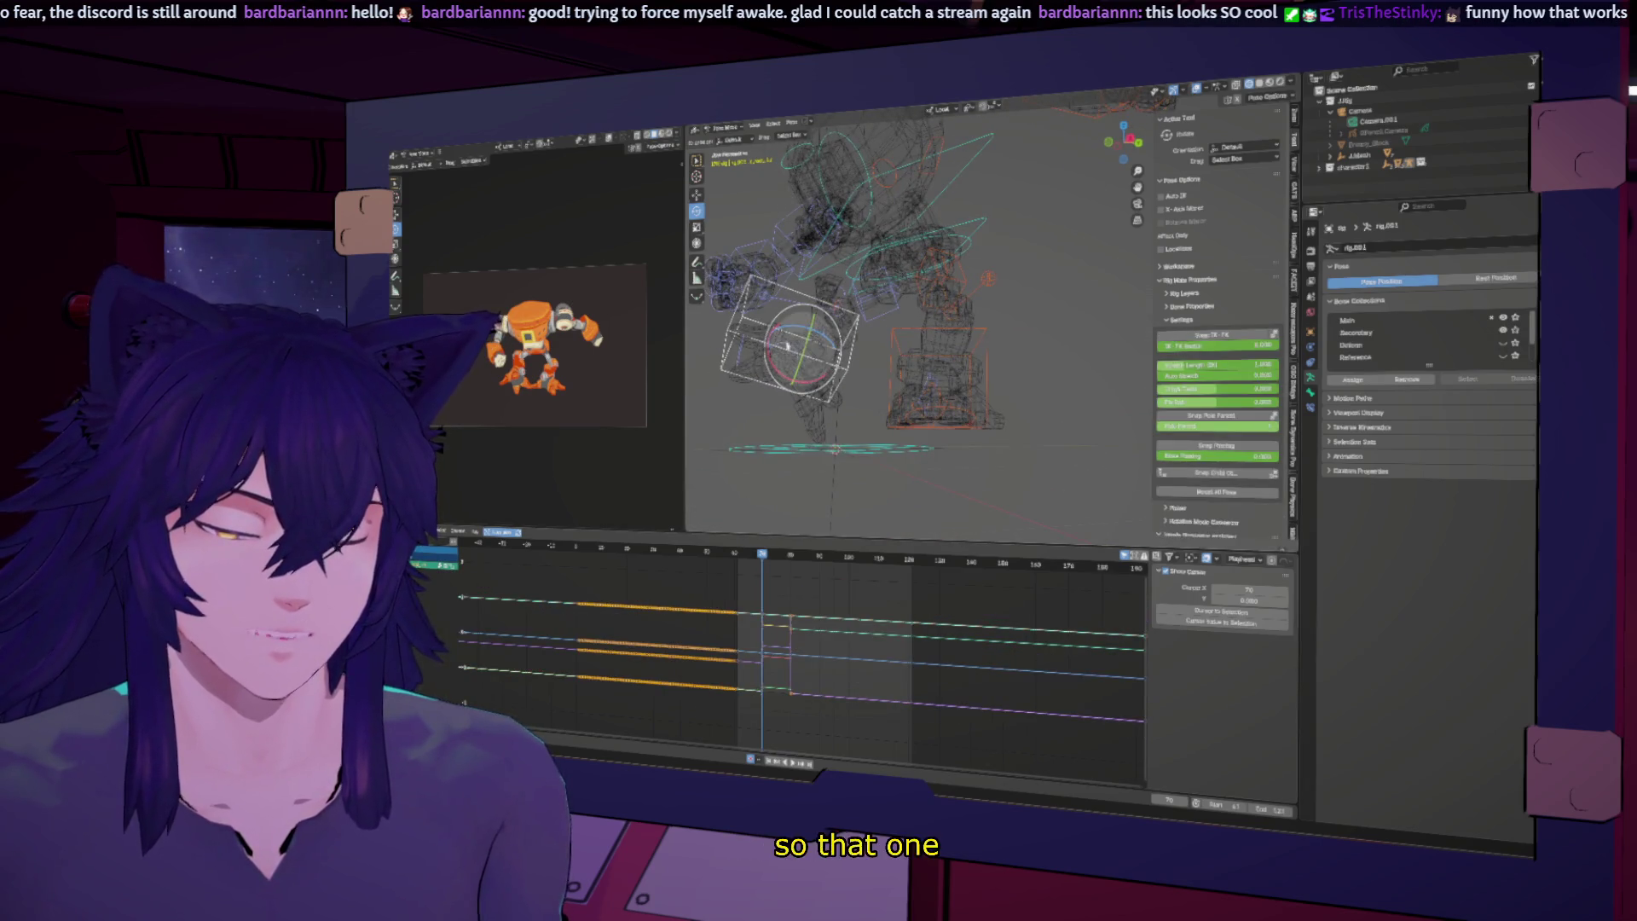
{"action": "key", "text": "r"}
{"action": "key", "text": "x"}
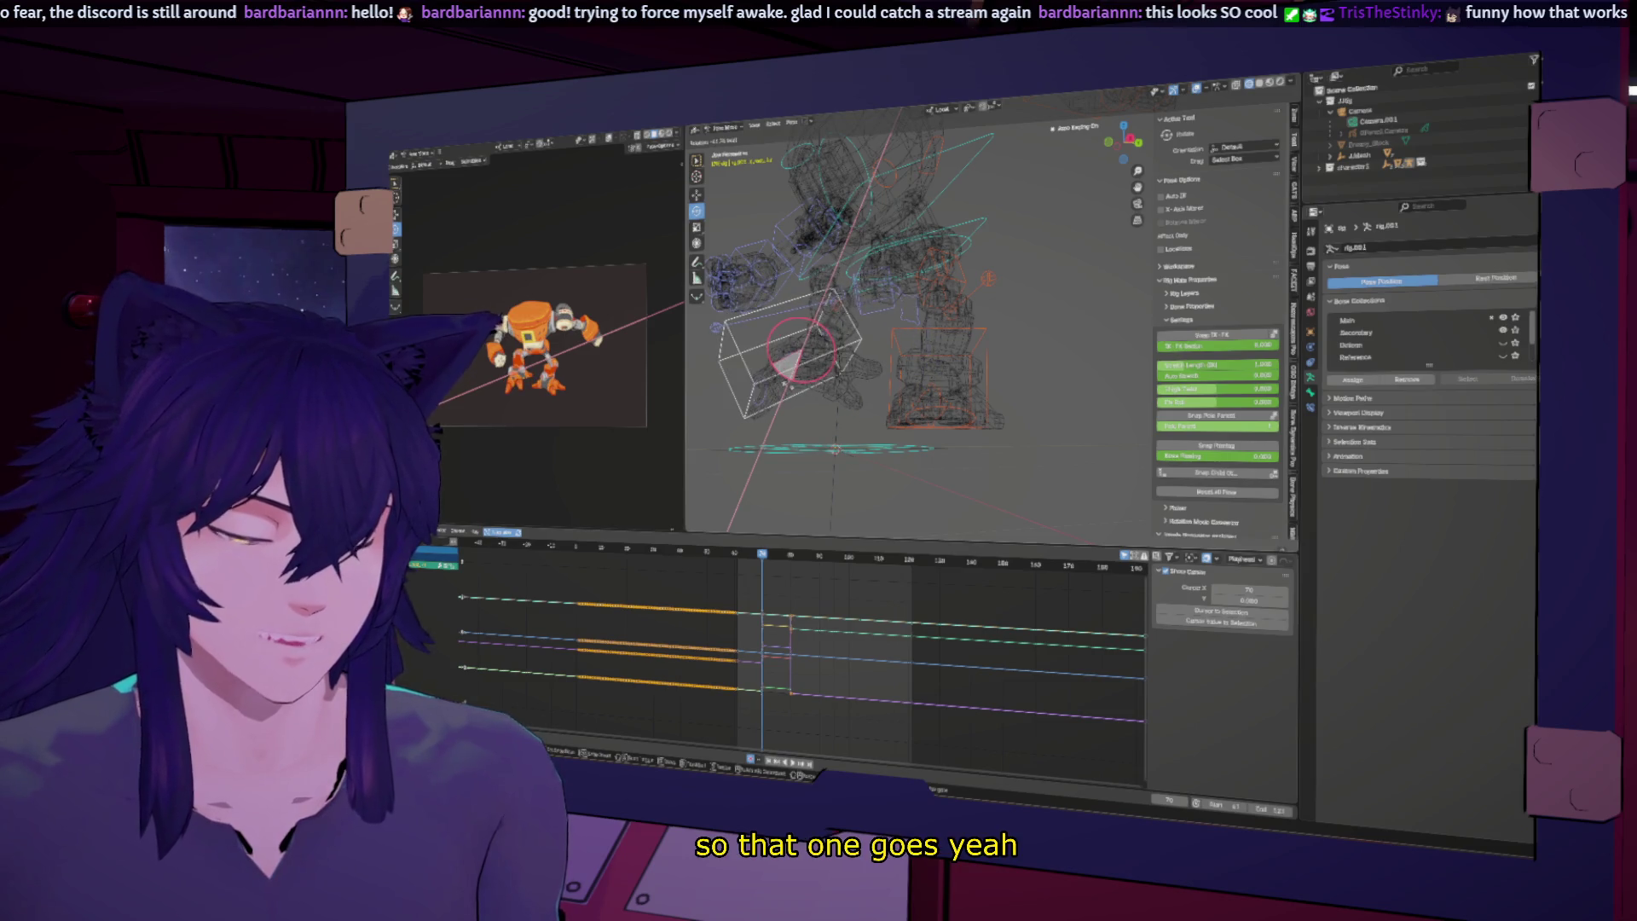
{"action": "key", "text": "Return"}
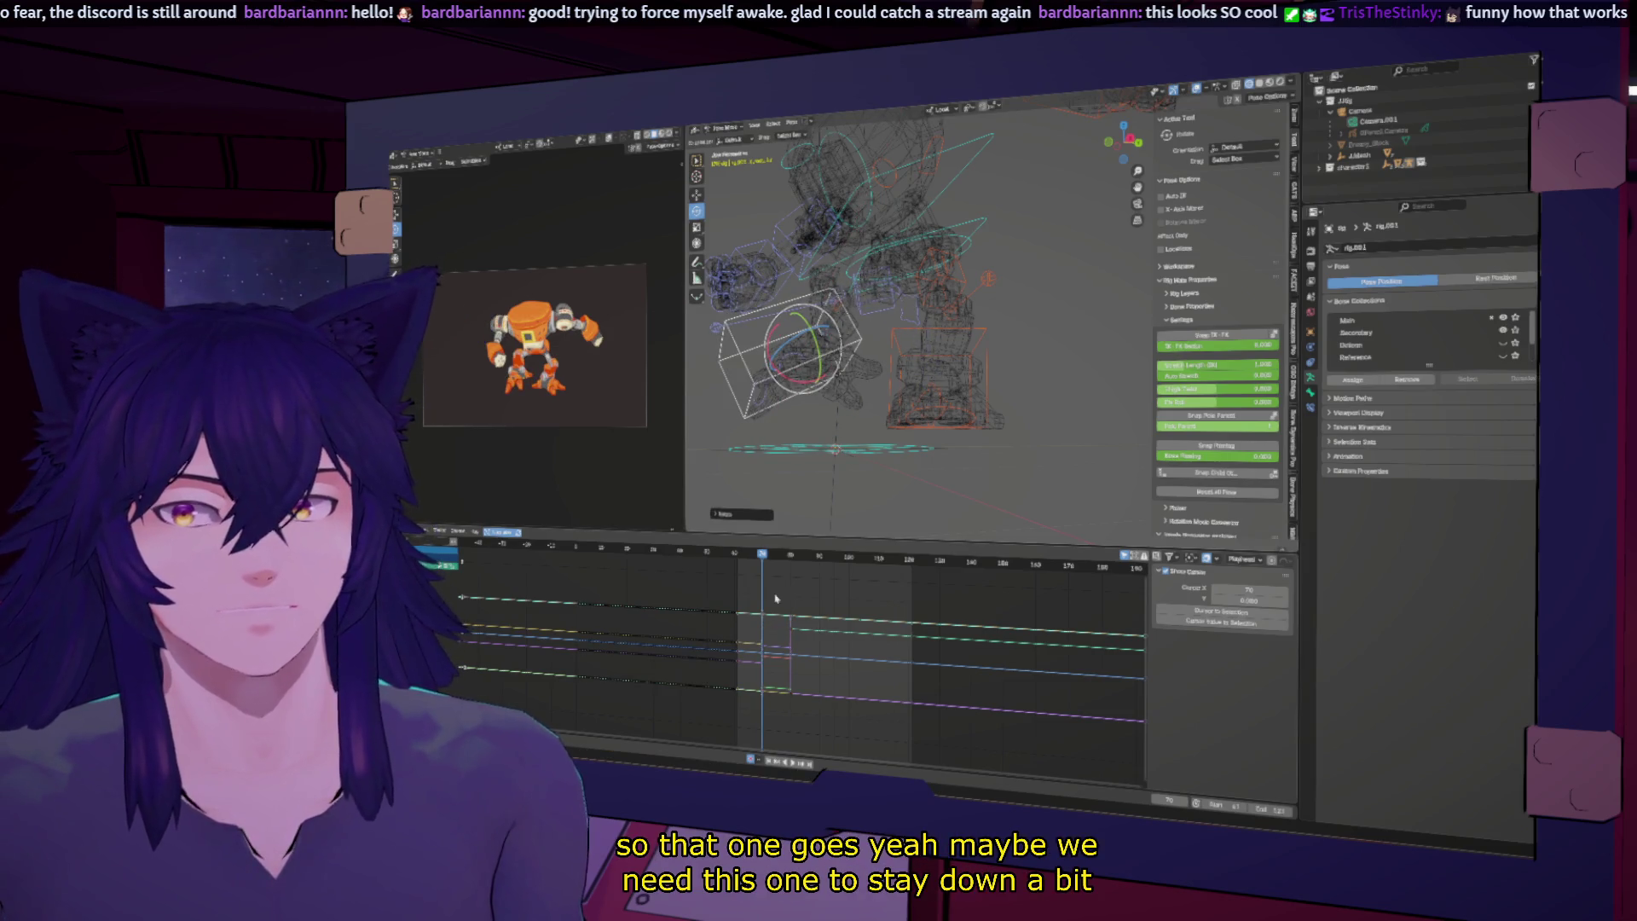
{"action": "scroll", "coordinate": [768, 584], "scroll_direction": "up", "scroll_amount": 2}
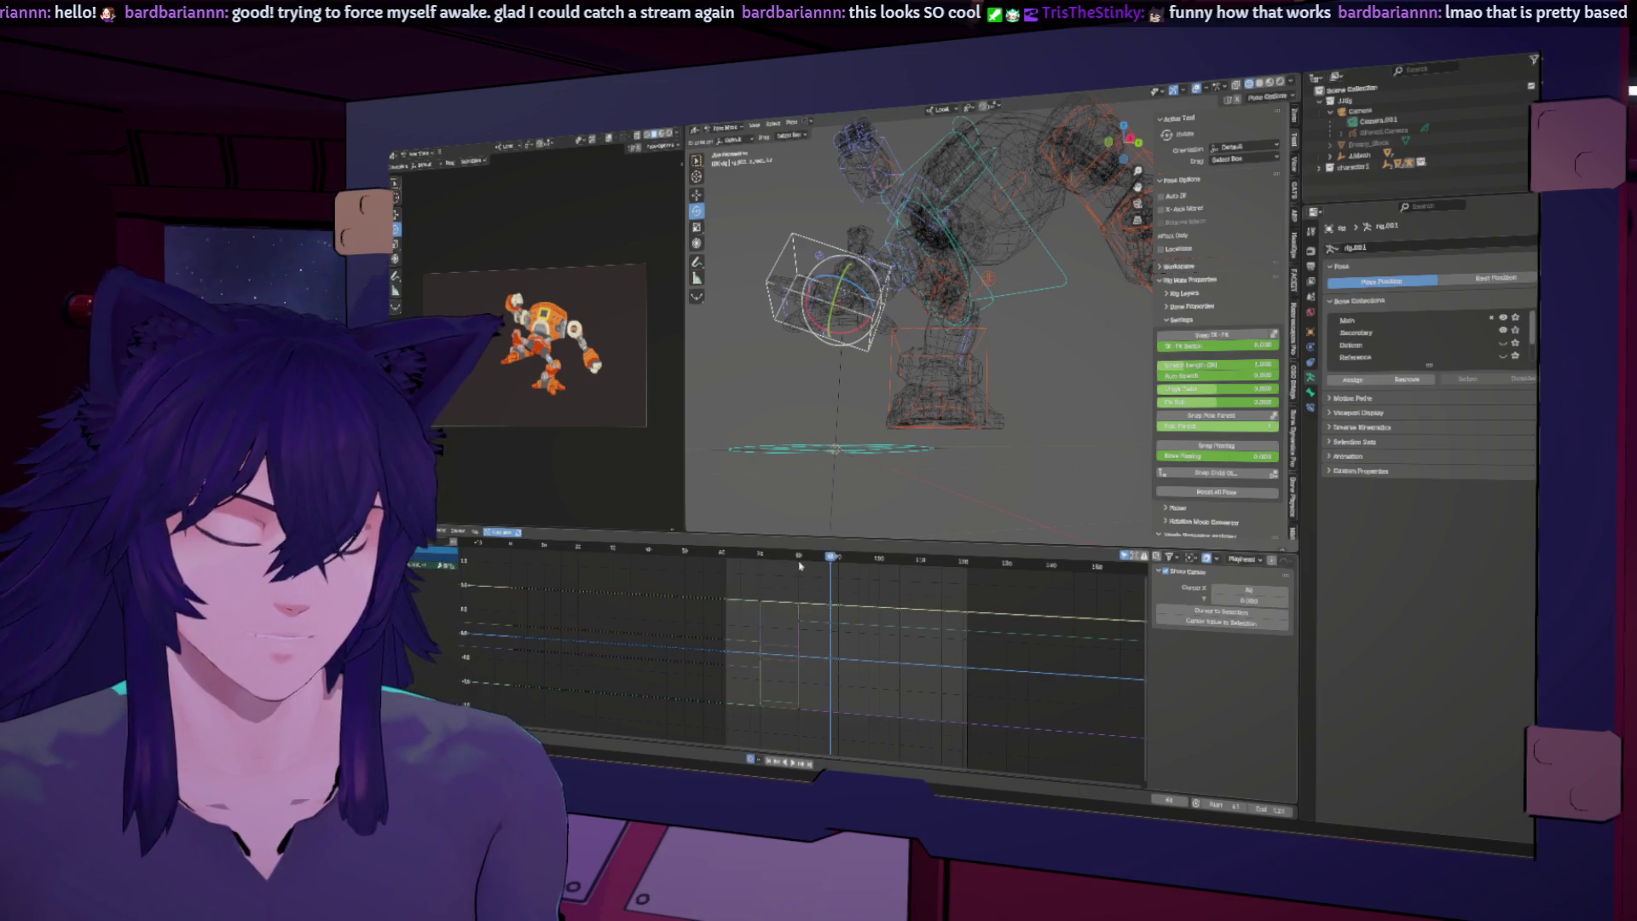
{"action": "middle_click_drag", "start_coordinate": [812, 530], "coordinate": [985, 339]}
Step: Rotate the hand control up and outward so the arm extends right, then play back
{"action": "left_click", "coordinate": [985, 339]}
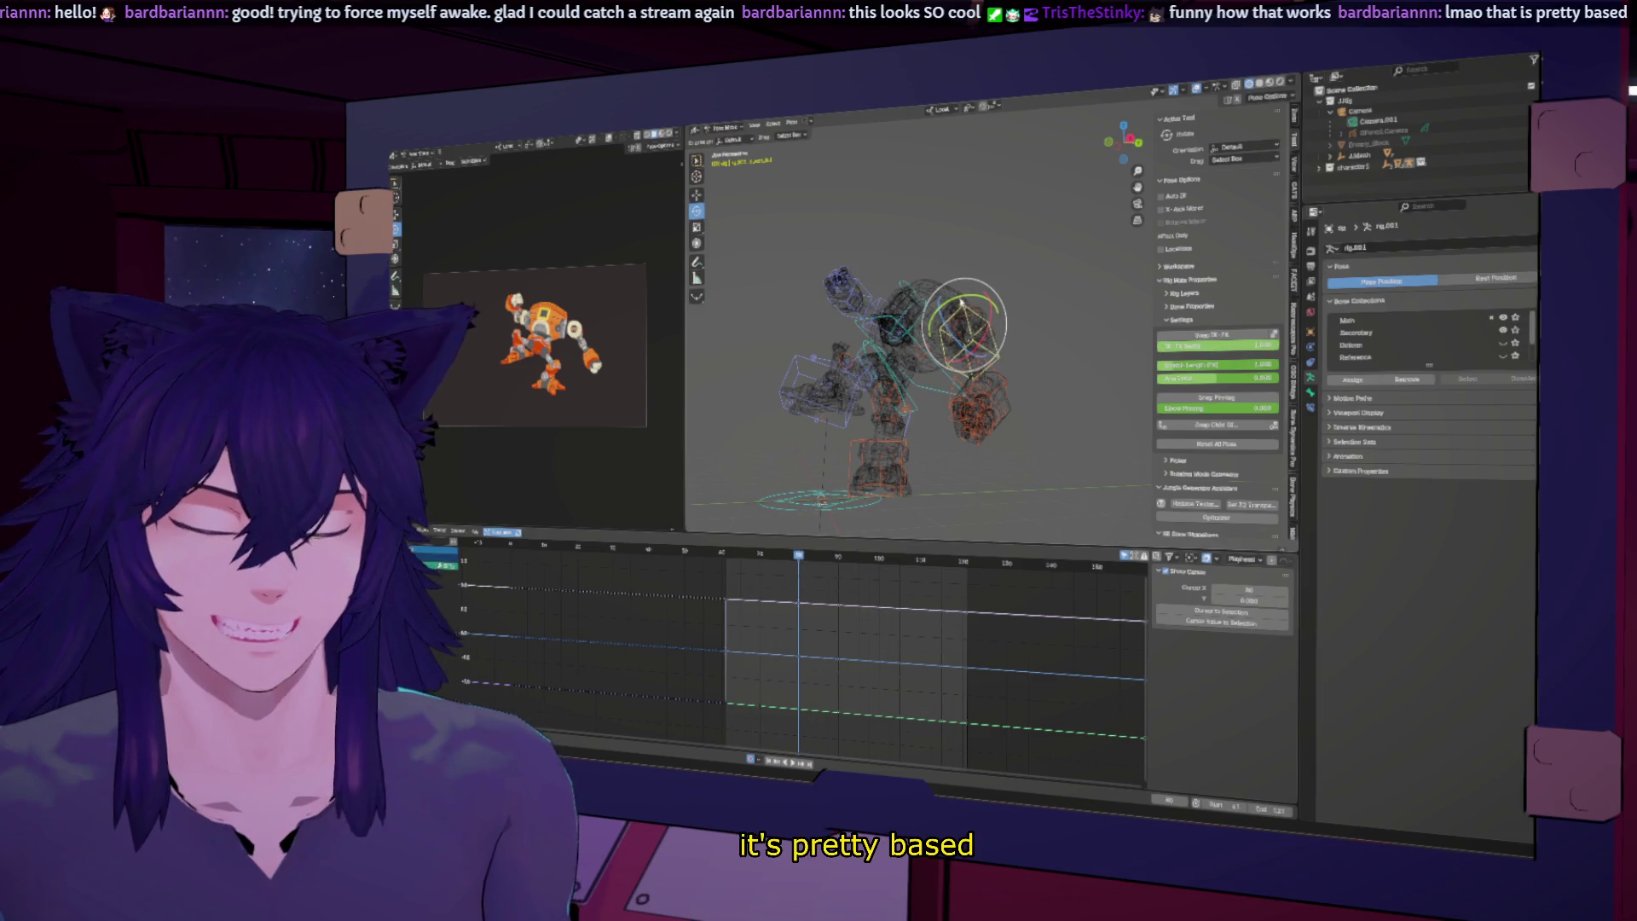
{"action": "key", "text": "r"}
{"action": "left_click", "coordinate": [975, 293]}
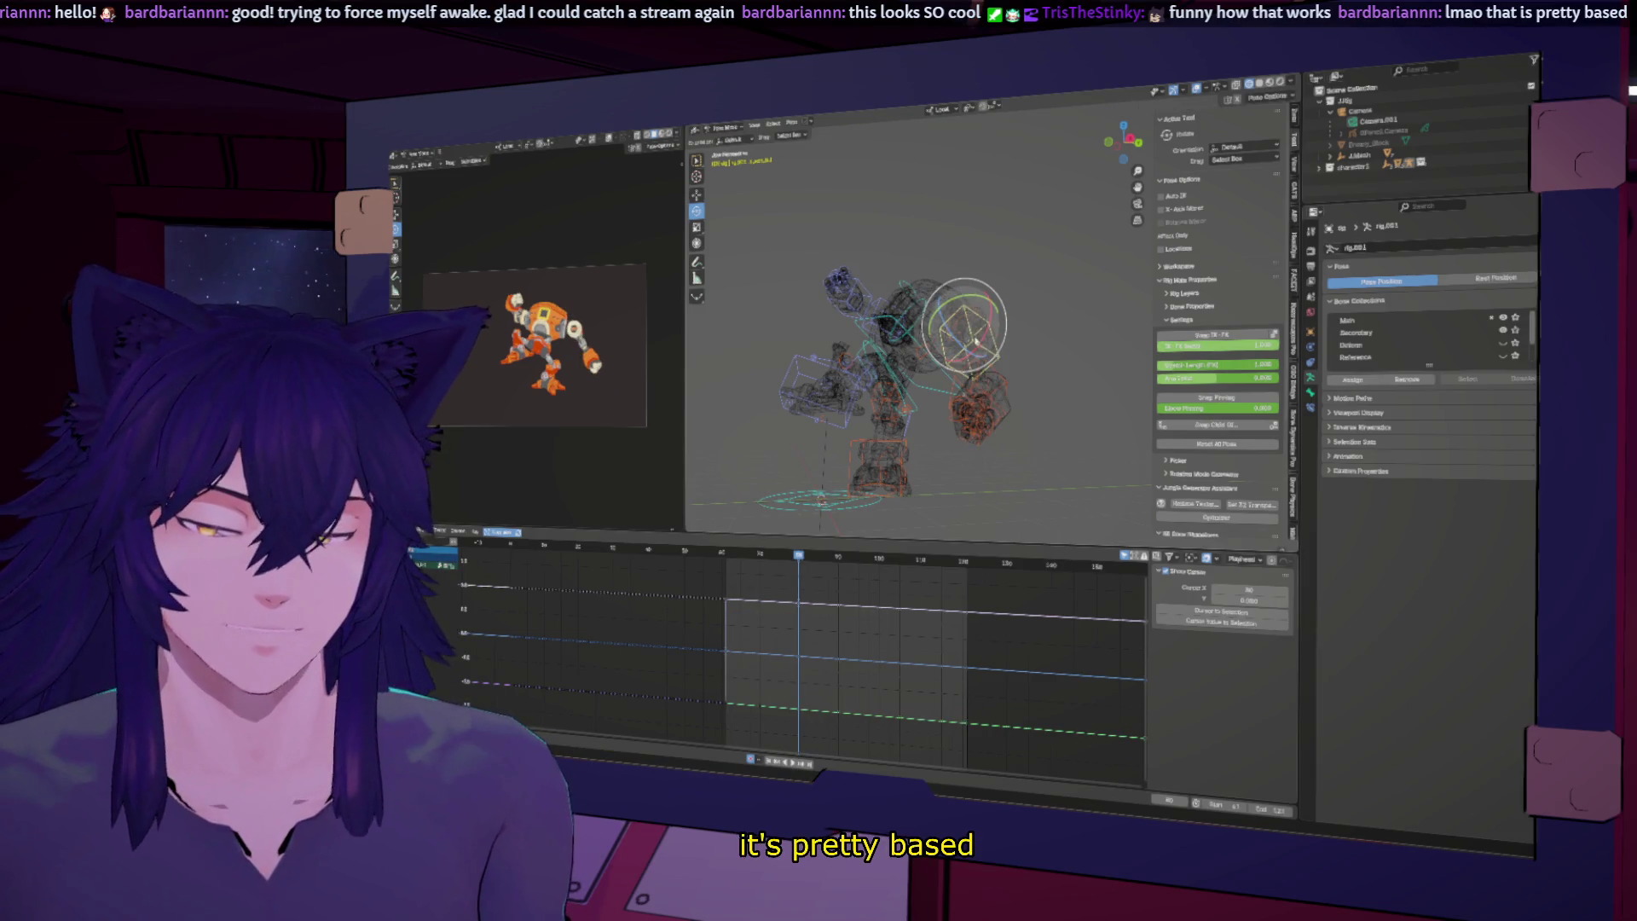
{"action": "key", "text": "r"}
{"action": "left_click", "coordinate": [985, 358]}
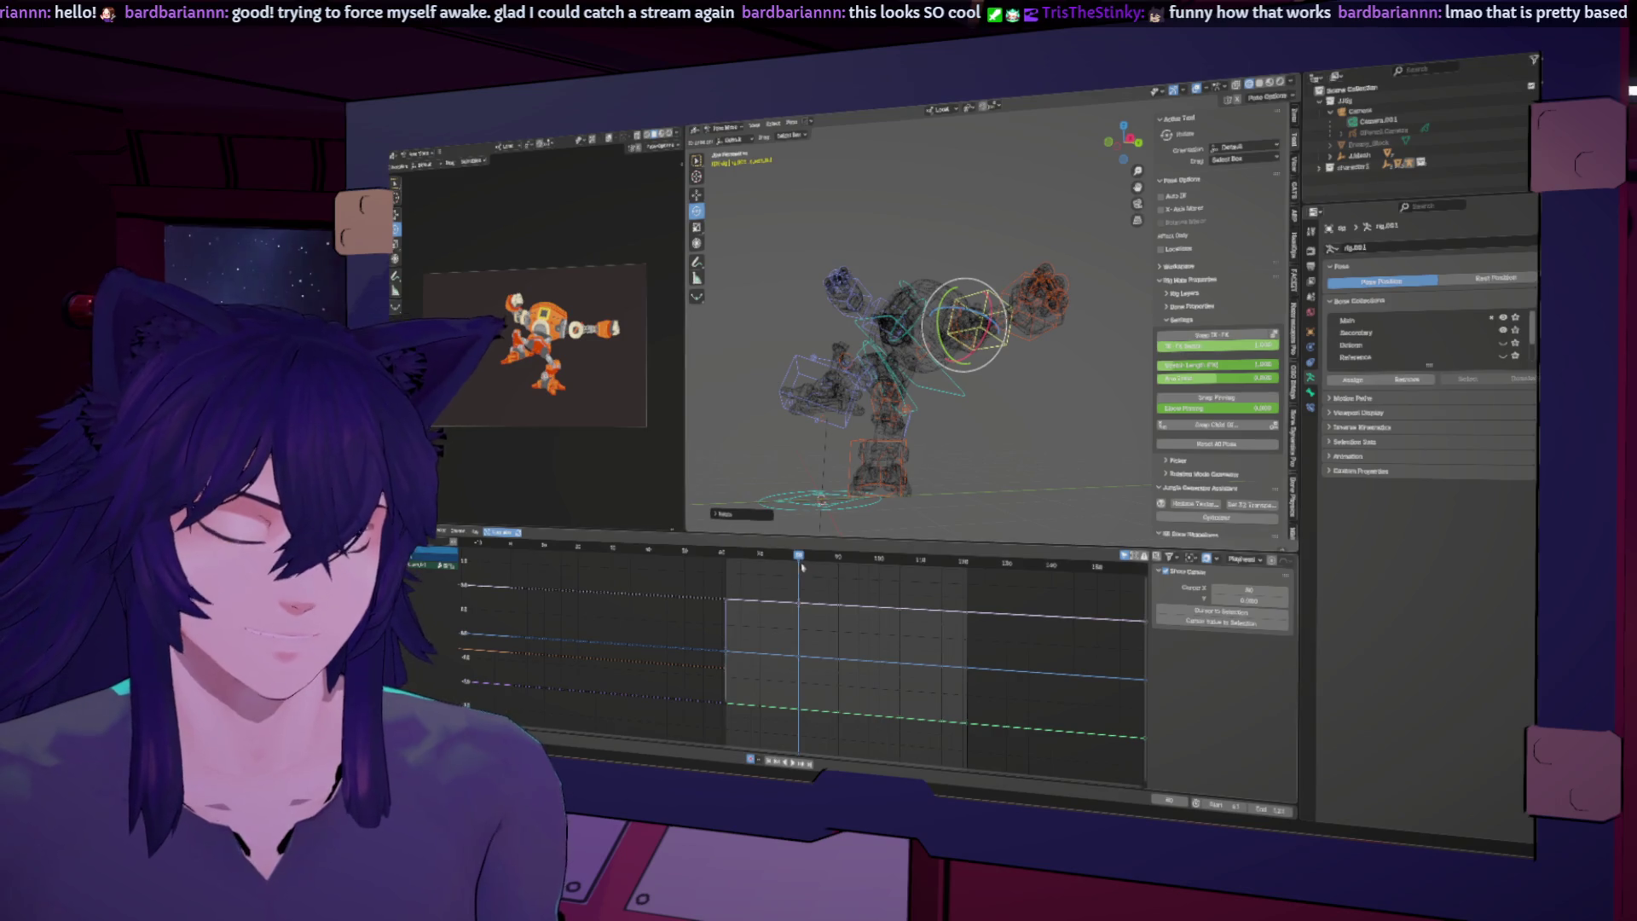
{"action": "key", "text": "space"}
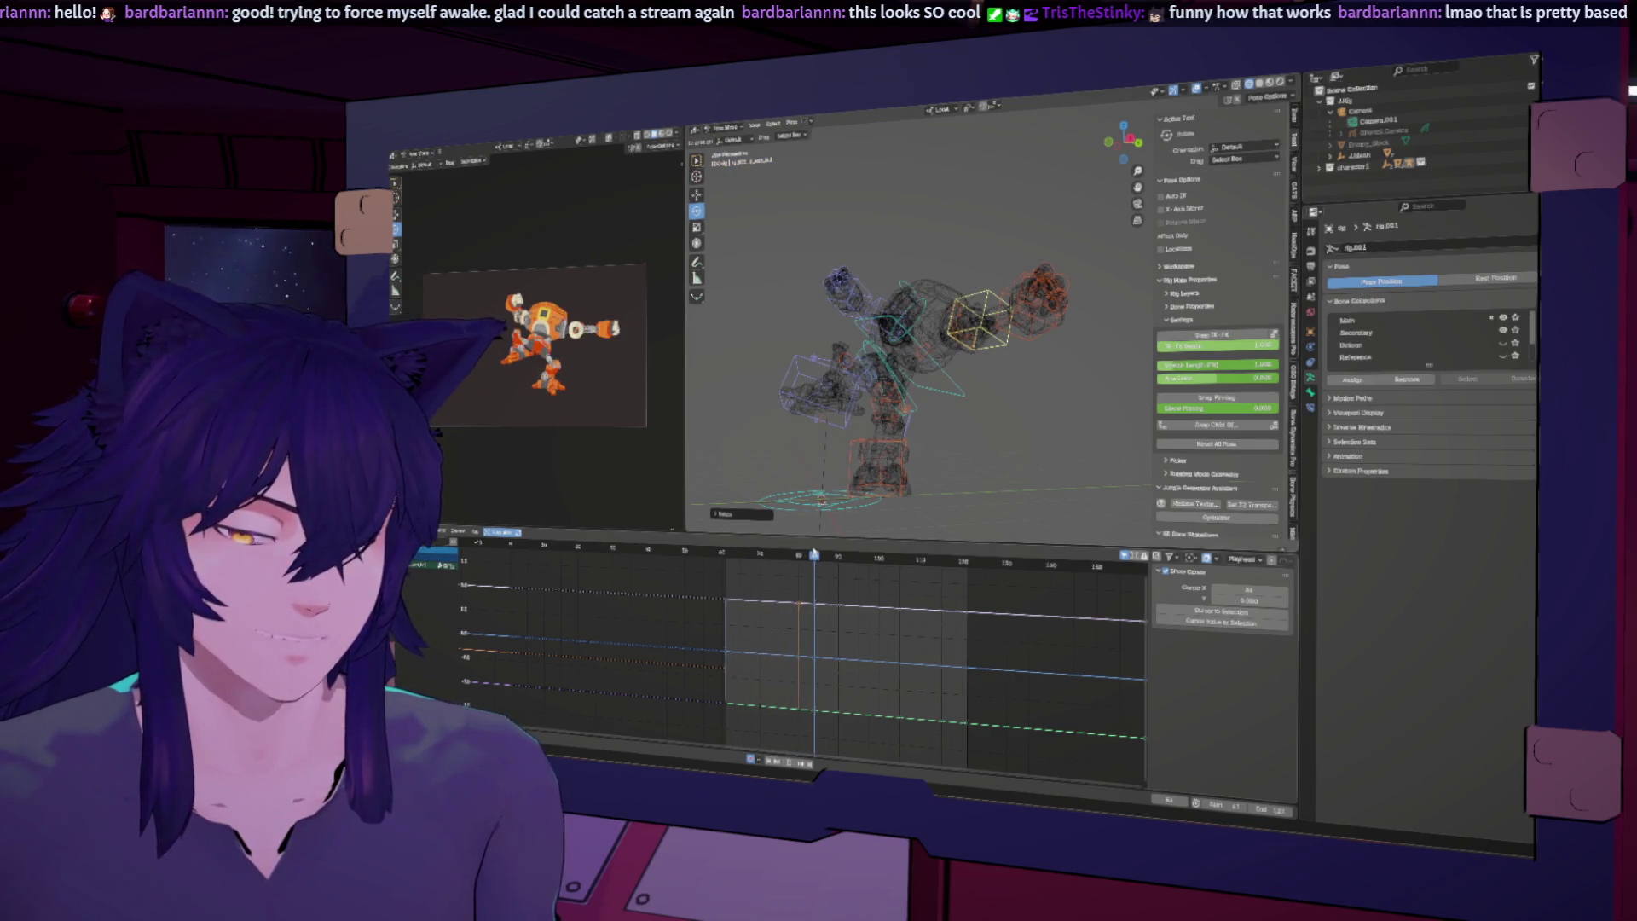
{"action": "mouse_move", "coordinate": [824, 366]}
{"action": "middle_mouse_down"}
{"action": "mouse_move", "coordinate": [901, 320]}
{"action": "mouse_move", "coordinate": [878, 281]}
{"action": "middle_mouse_up"}
Step: Select the head control and turn it to a new angle
{"action": "left_click", "coordinate": [904, 273]}
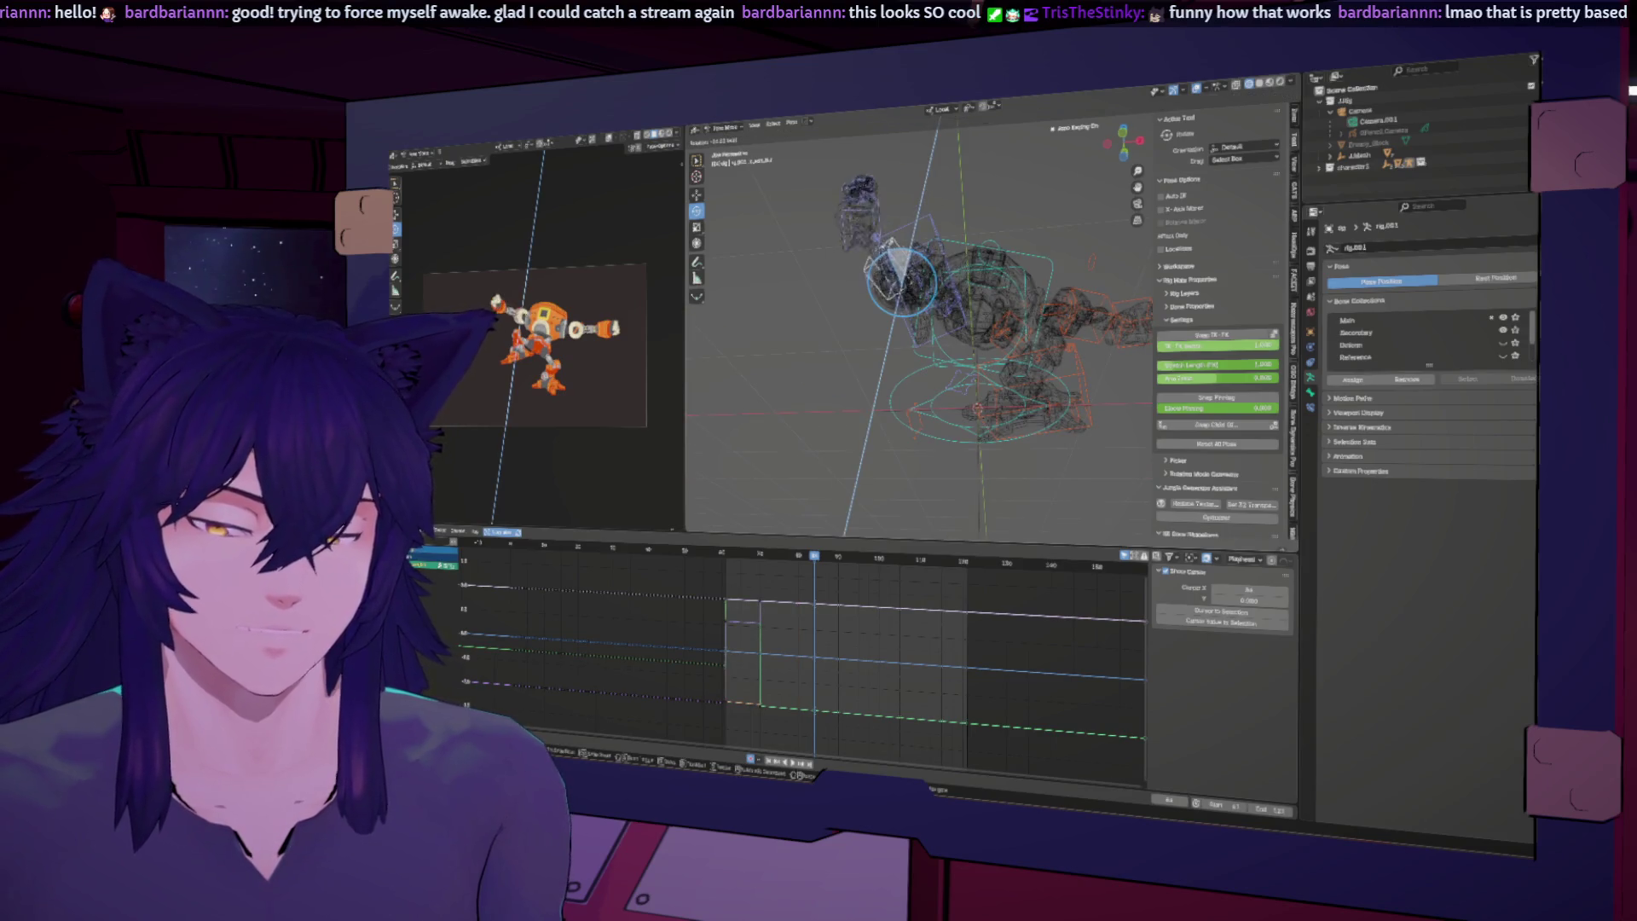
{"action": "left_click_drag", "start_coordinate": [878, 282], "coordinate": [846, 200]}
{"action": "left_click", "coordinate": [857, 234]}
{"action": "mouse_move", "coordinate": [846, 200]}
{"action": "middle_mouse_down"}
{"action": "mouse_move", "coordinate": [864, 324]}
{"action": "mouse_move", "coordinate": [915, 286]}
{"action": "middle_mouse_up"}
Step: At frame 80, rotate the upper chest control around the Z axis
{"action": "left_click", "coordinate": [898, 271]}
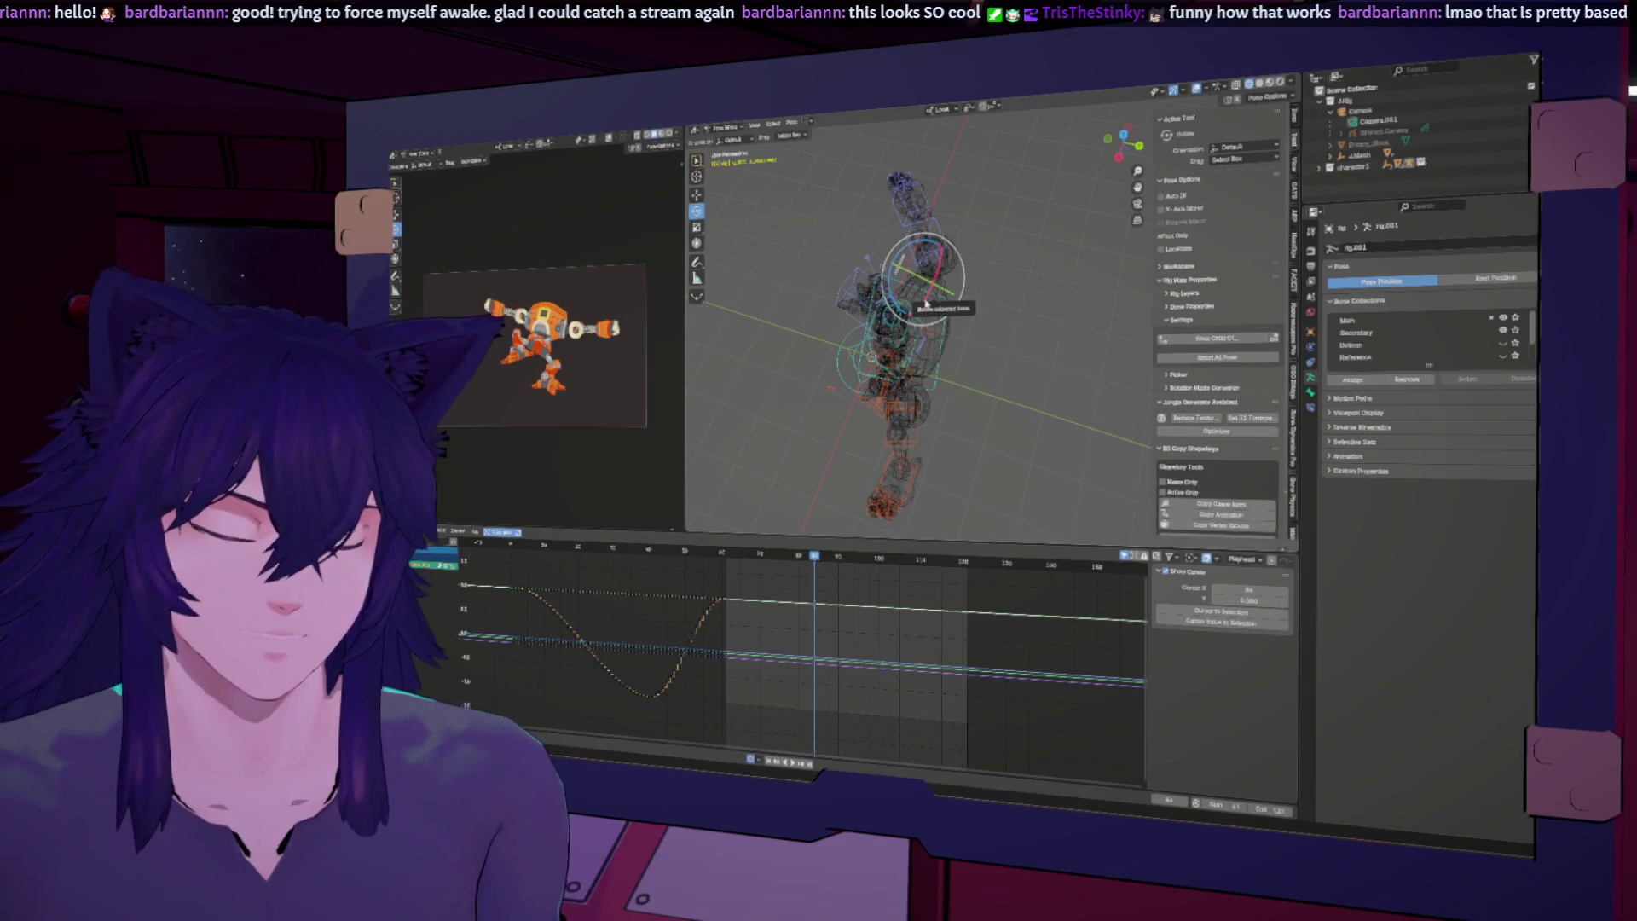
{"action": "left_click", "coordinate": [762, 556]}
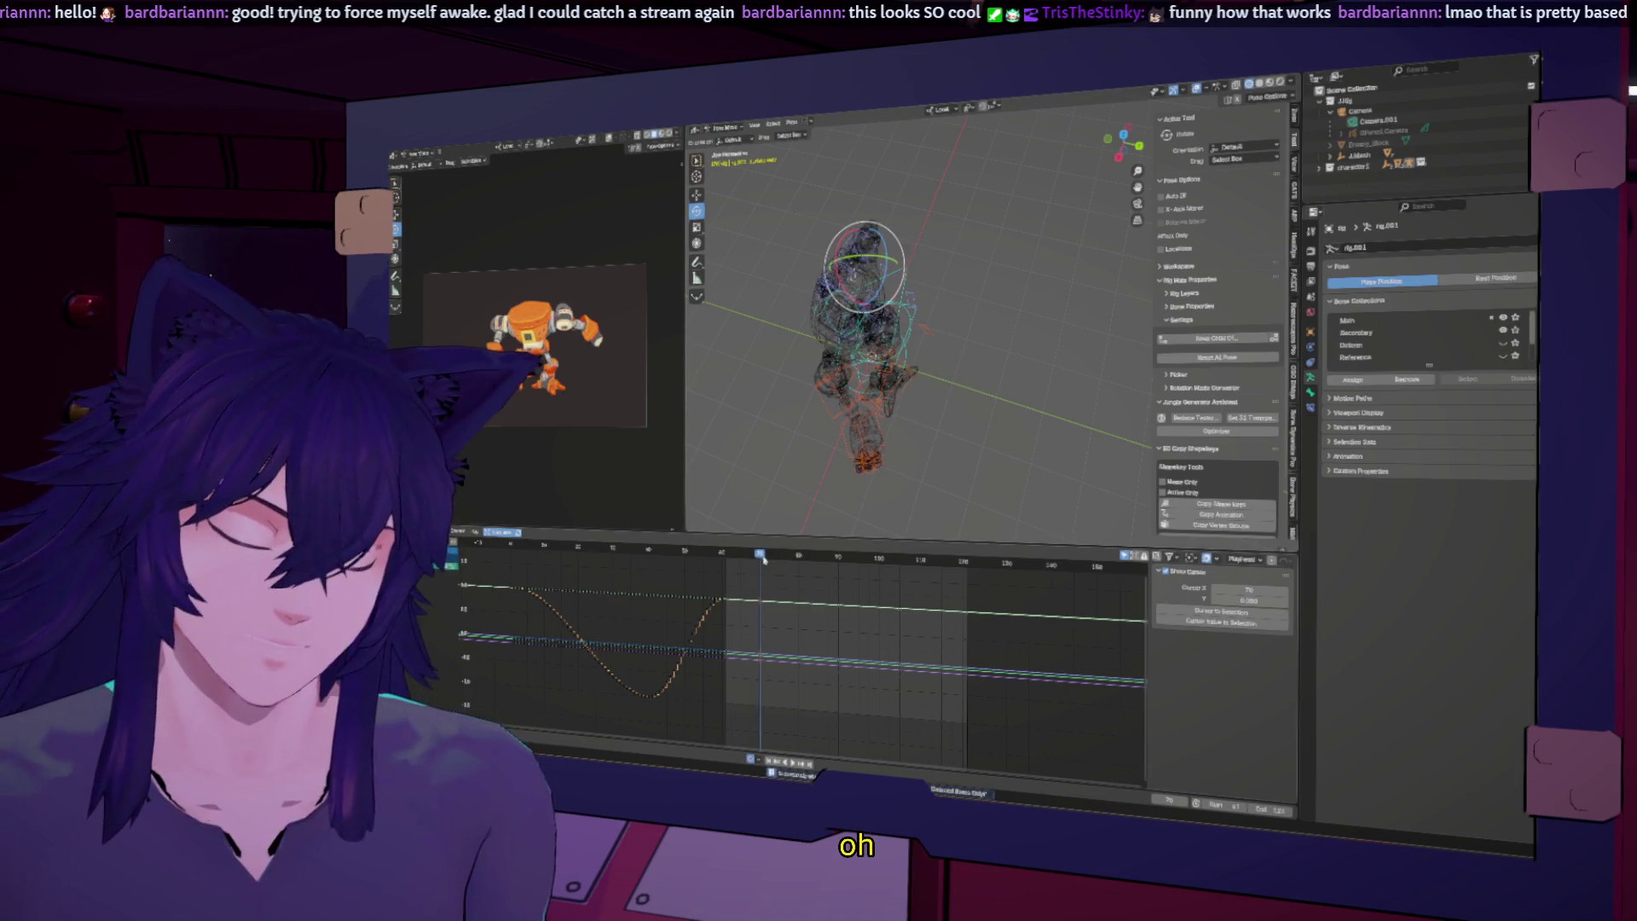
{"action": "left_click_drag", "start_coordinate": [791, 556], "coordinate": [800, 558]}
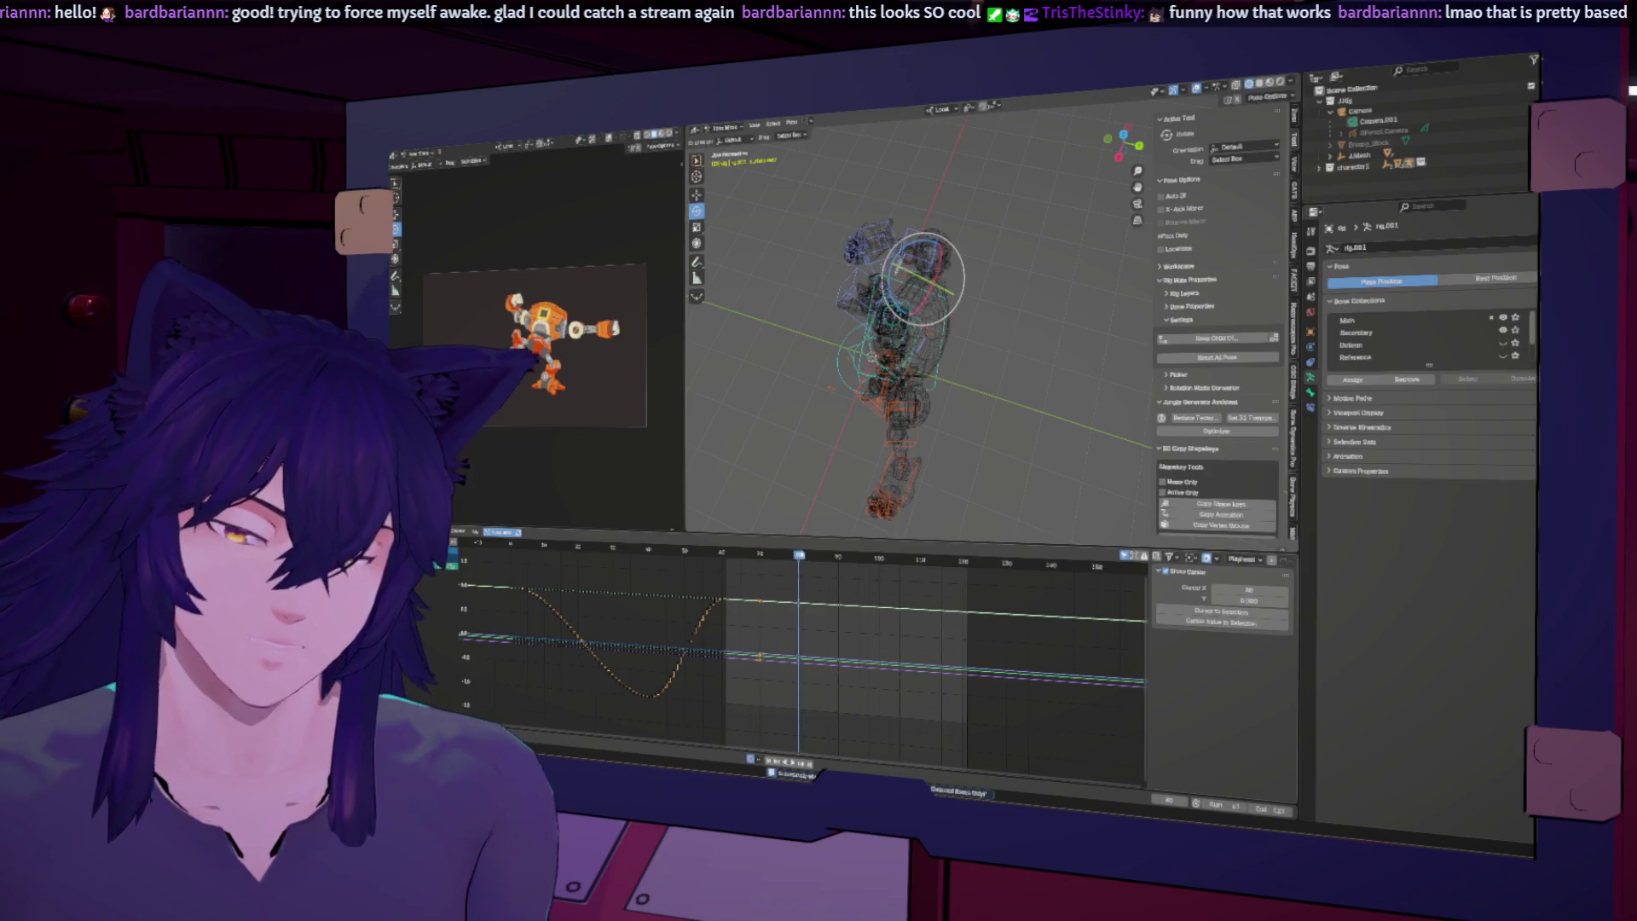
{"action": "key", "text": "r"}
{"action": "key", "text": "z"}
{"action": "key", "text": "z"}
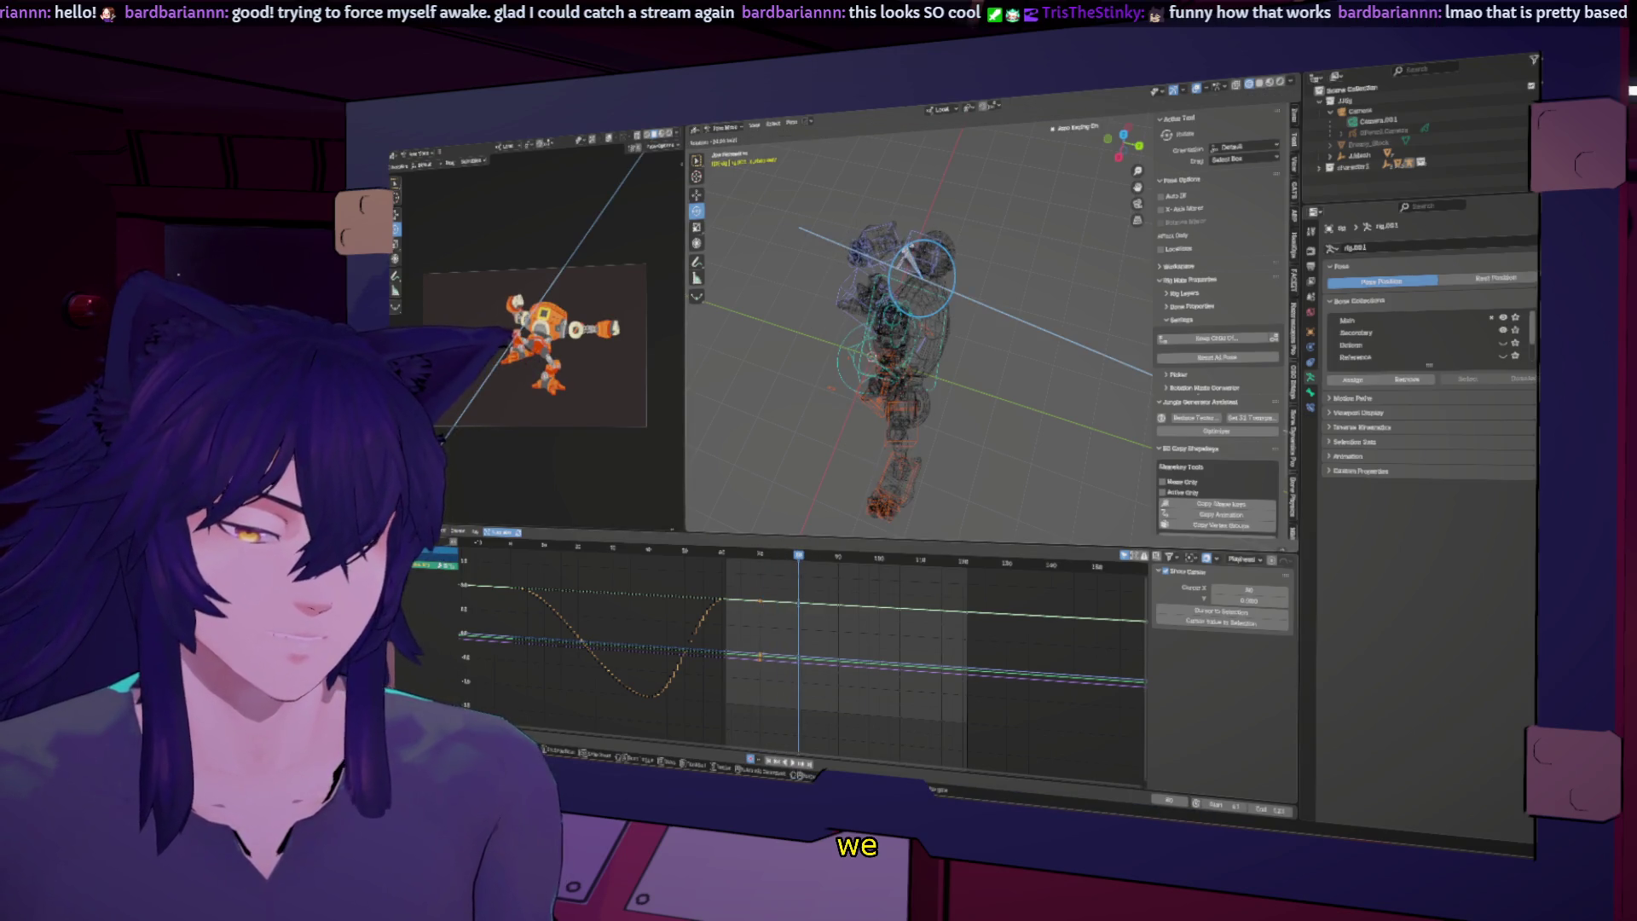
{"action": "key", "text": "Return"}
Step: Delete another rig control's key at frame 80
{"action": "middle_click_drag", "start_coordinate": [938, 341], "coordinate": [989, 358]}
{"action": "left_click", "coordinate": [927, 281]}
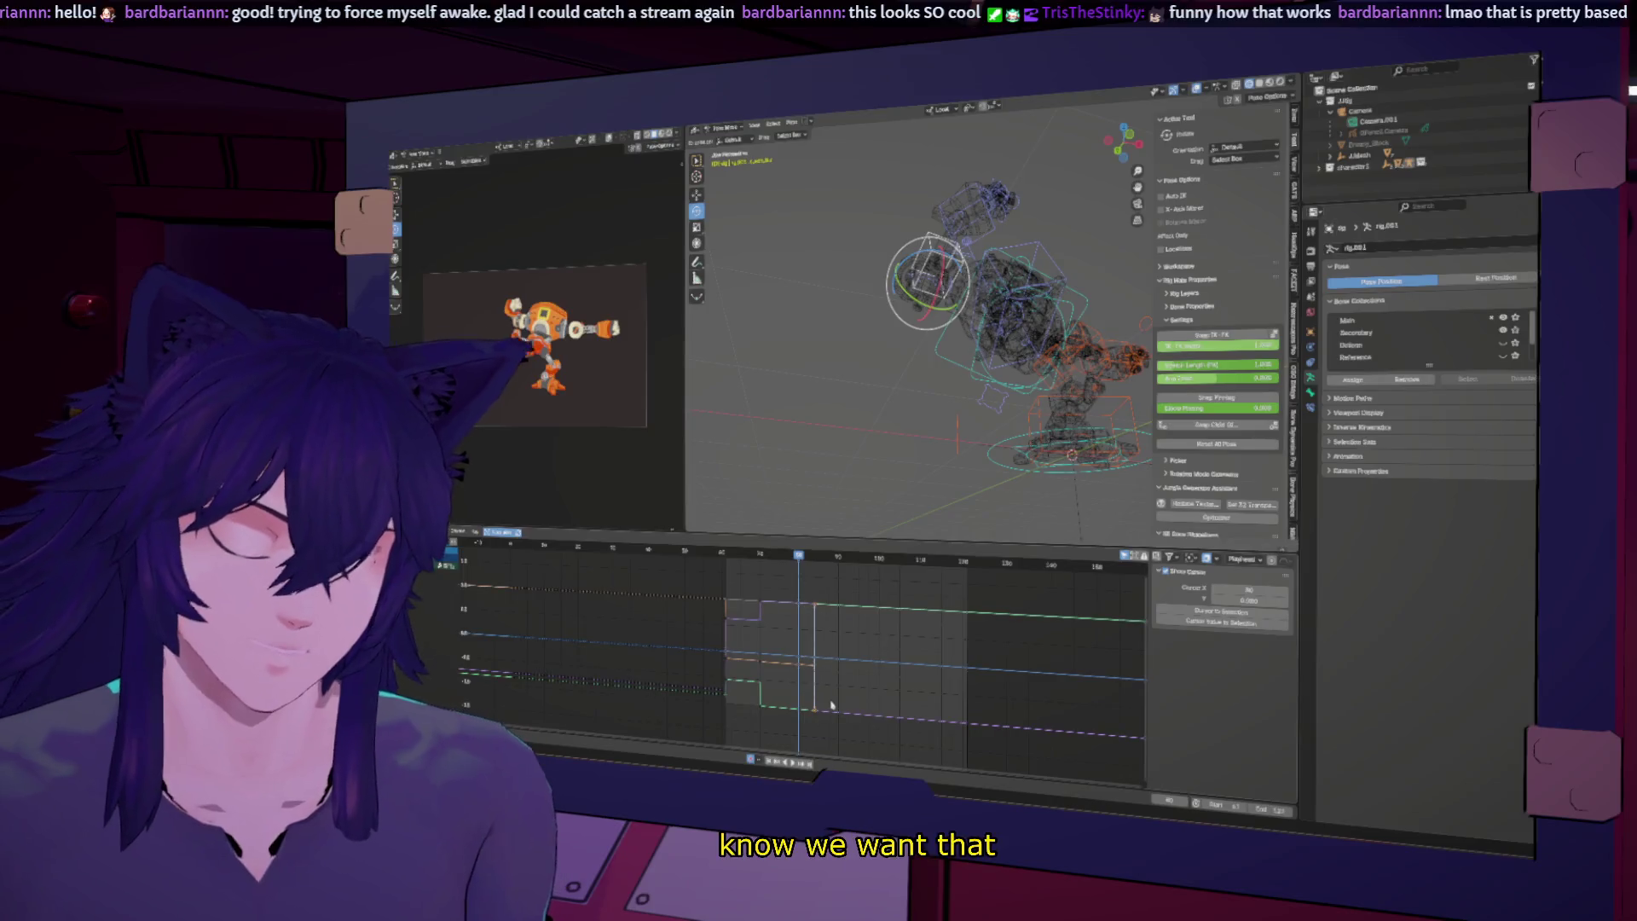
{"action": "key", "text": "Delete"}
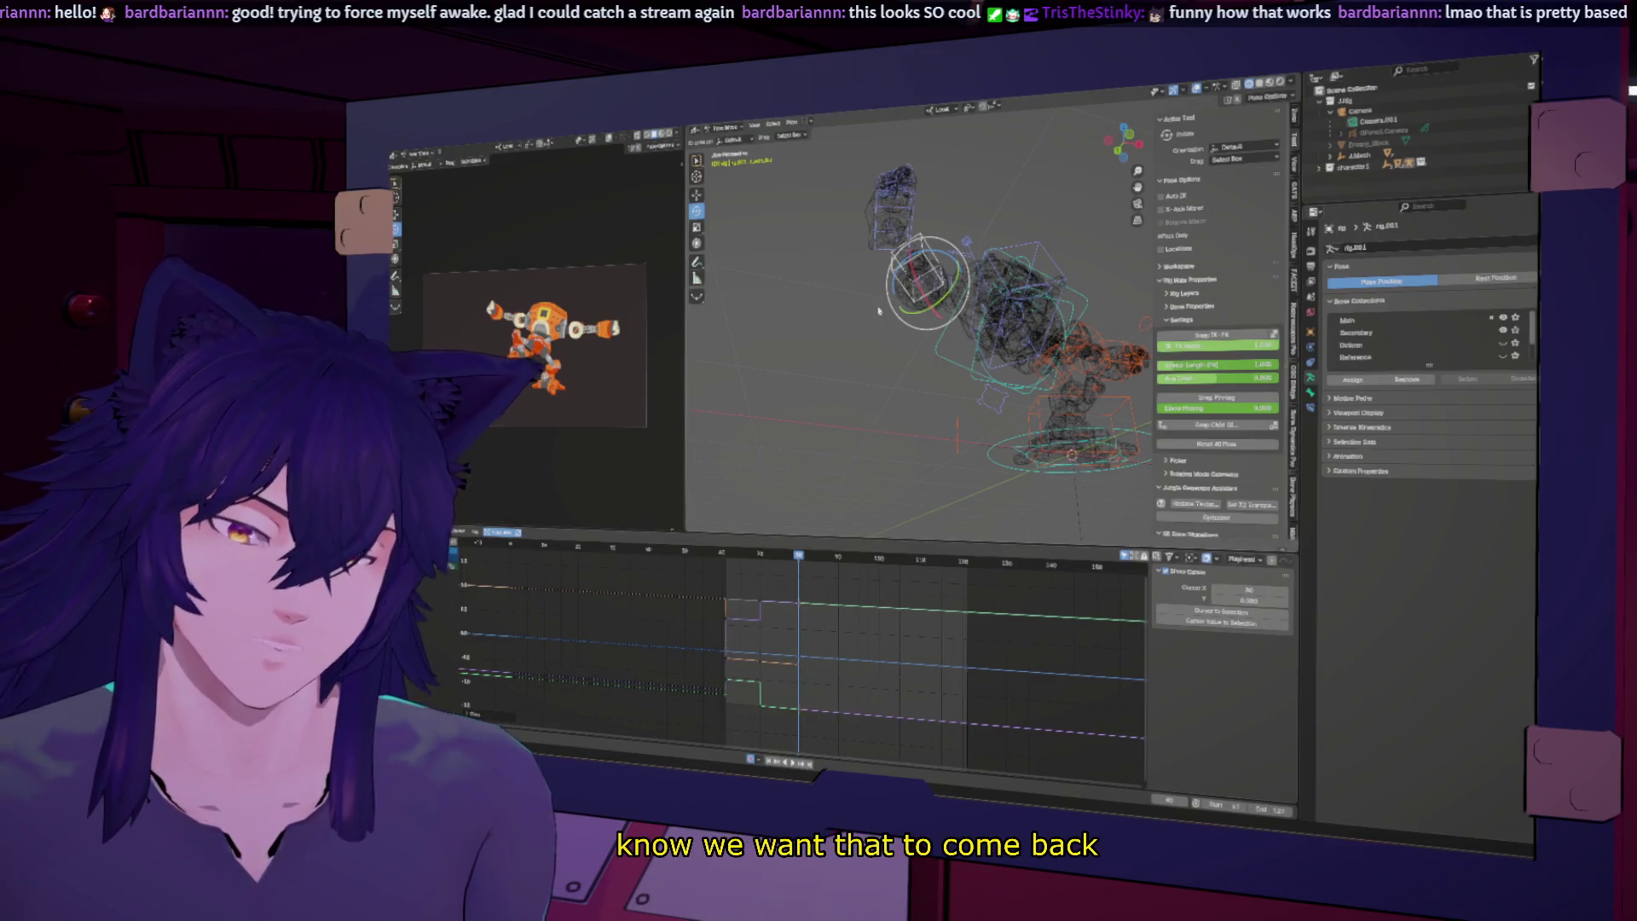
{"action": "middle_click_drag", "start_coordinate": [934, 282], "coordinate": [861, 418]}
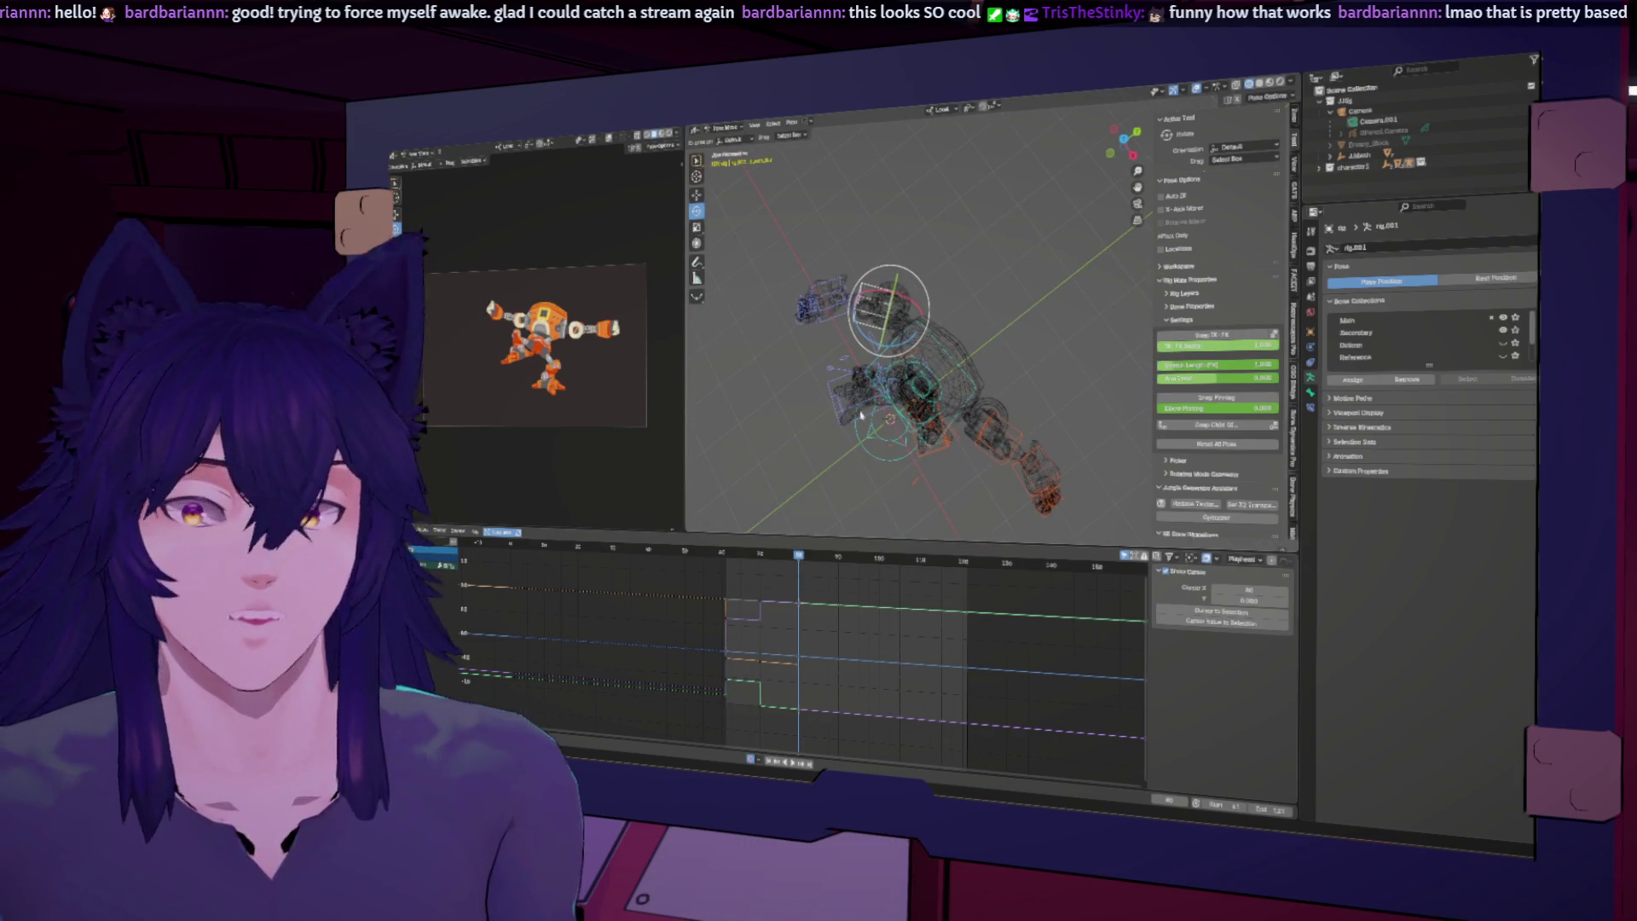
Step: Box-select and delete an arm control's graph keys near frame 80, then review the eased motion
{"action": "left_click", "coordinate": [754, 558]}
{"action": "left_click_drag", "start_coordinate": [757, 556], "coordinate": [816, 548]}
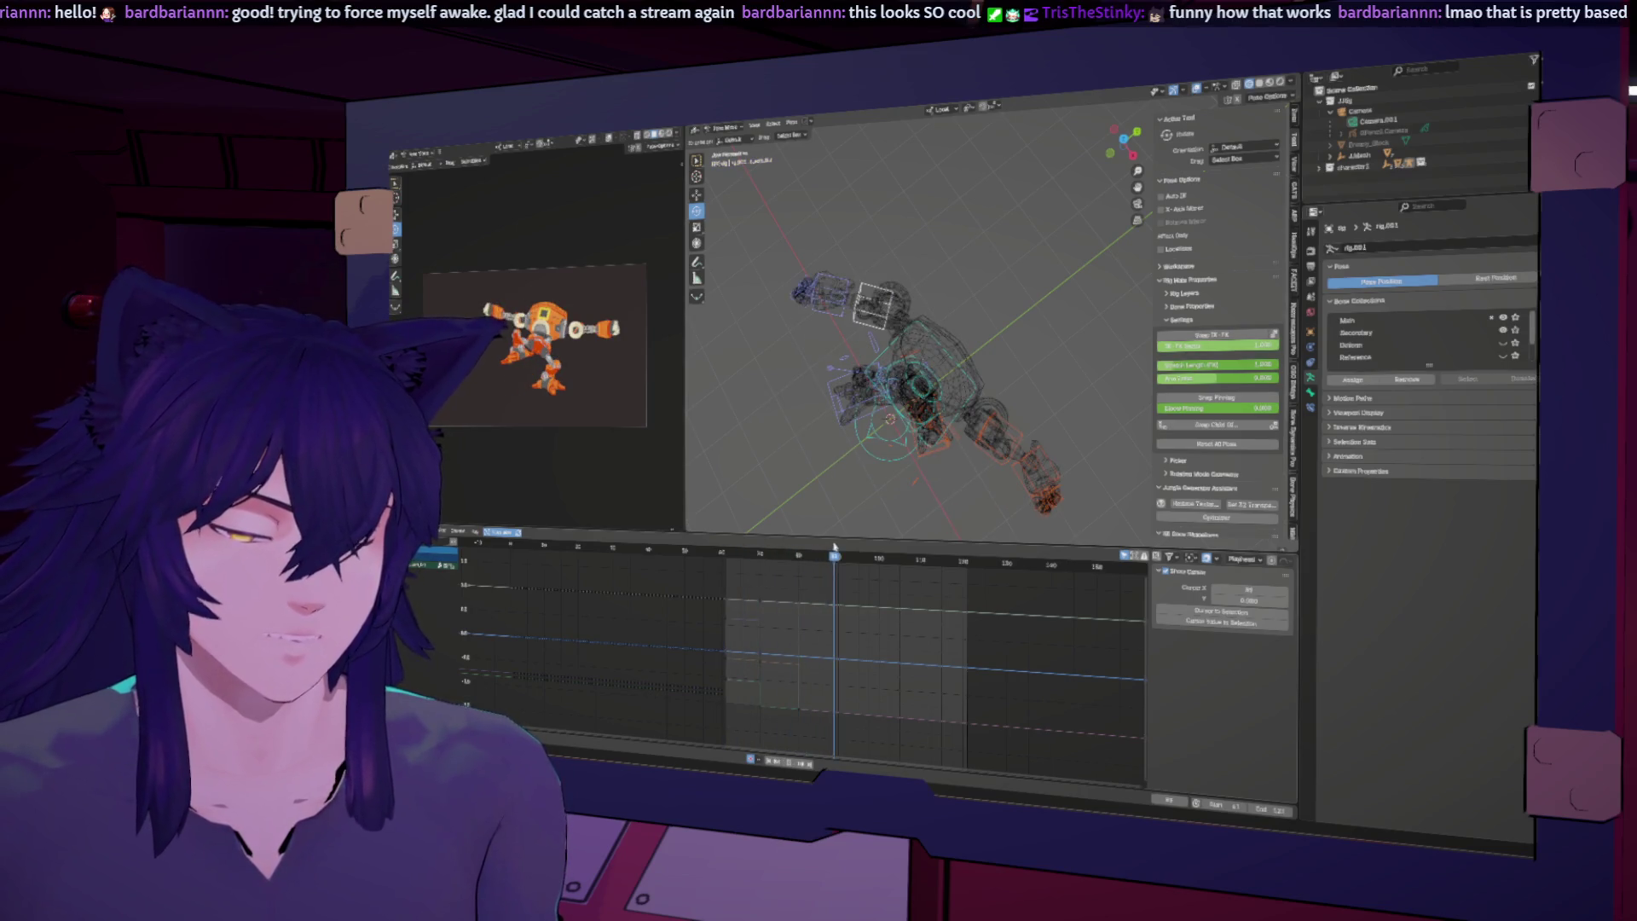
{"action": "left_click", "coordinate": [837, 313]}
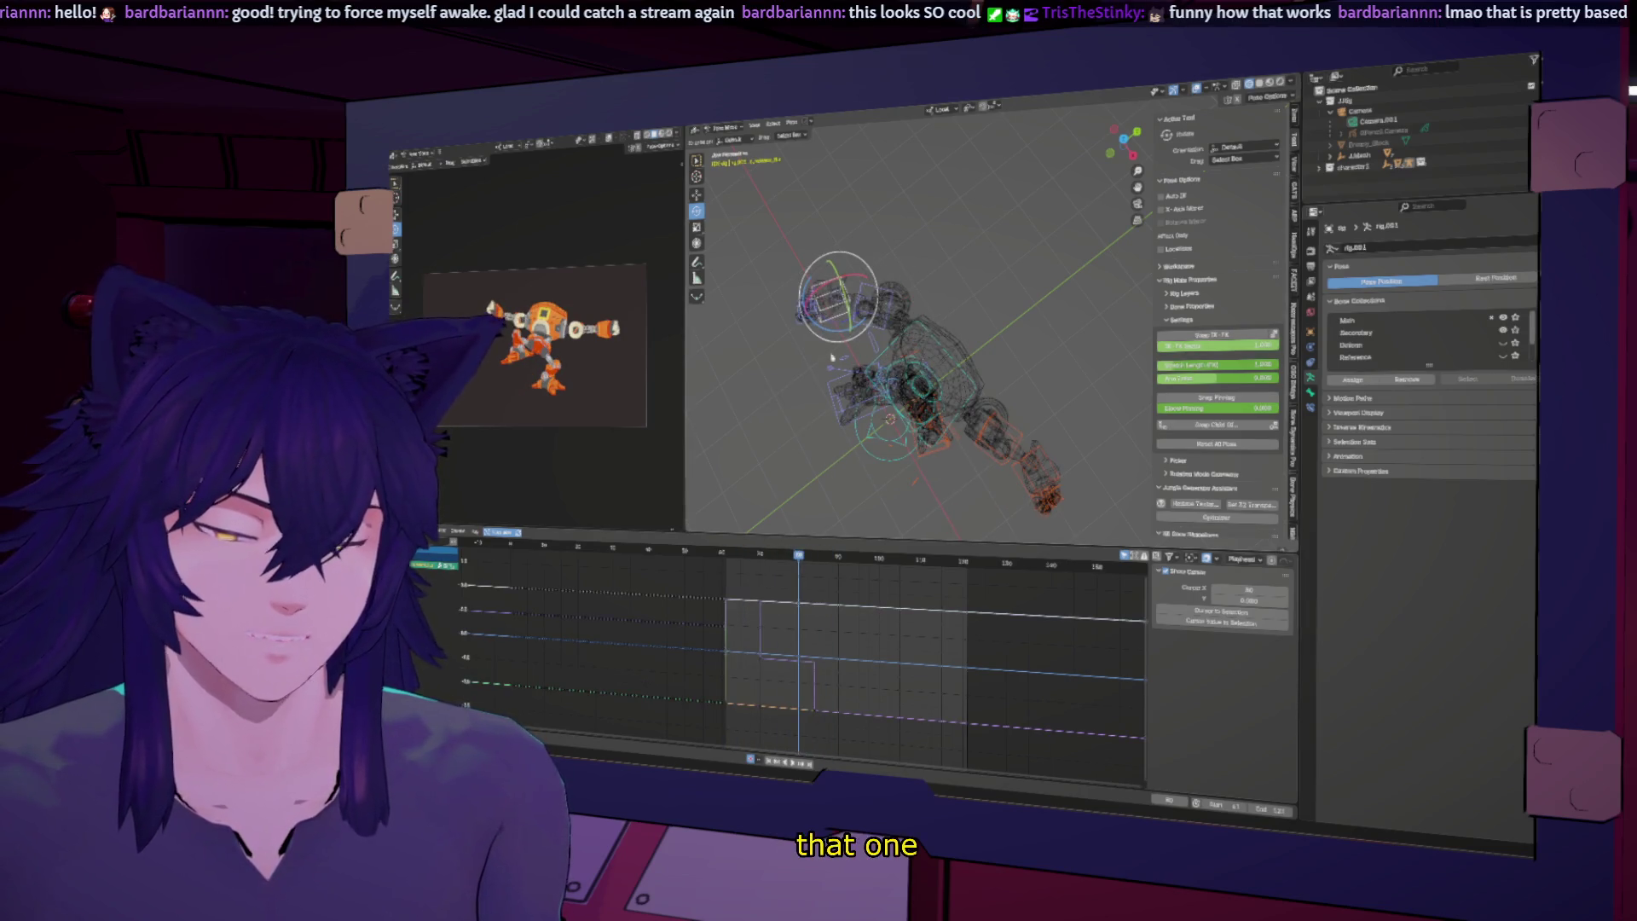
{"action": "left_click_drag", "start_coordinate": [848, 586], "coordinate": [793, 747]}
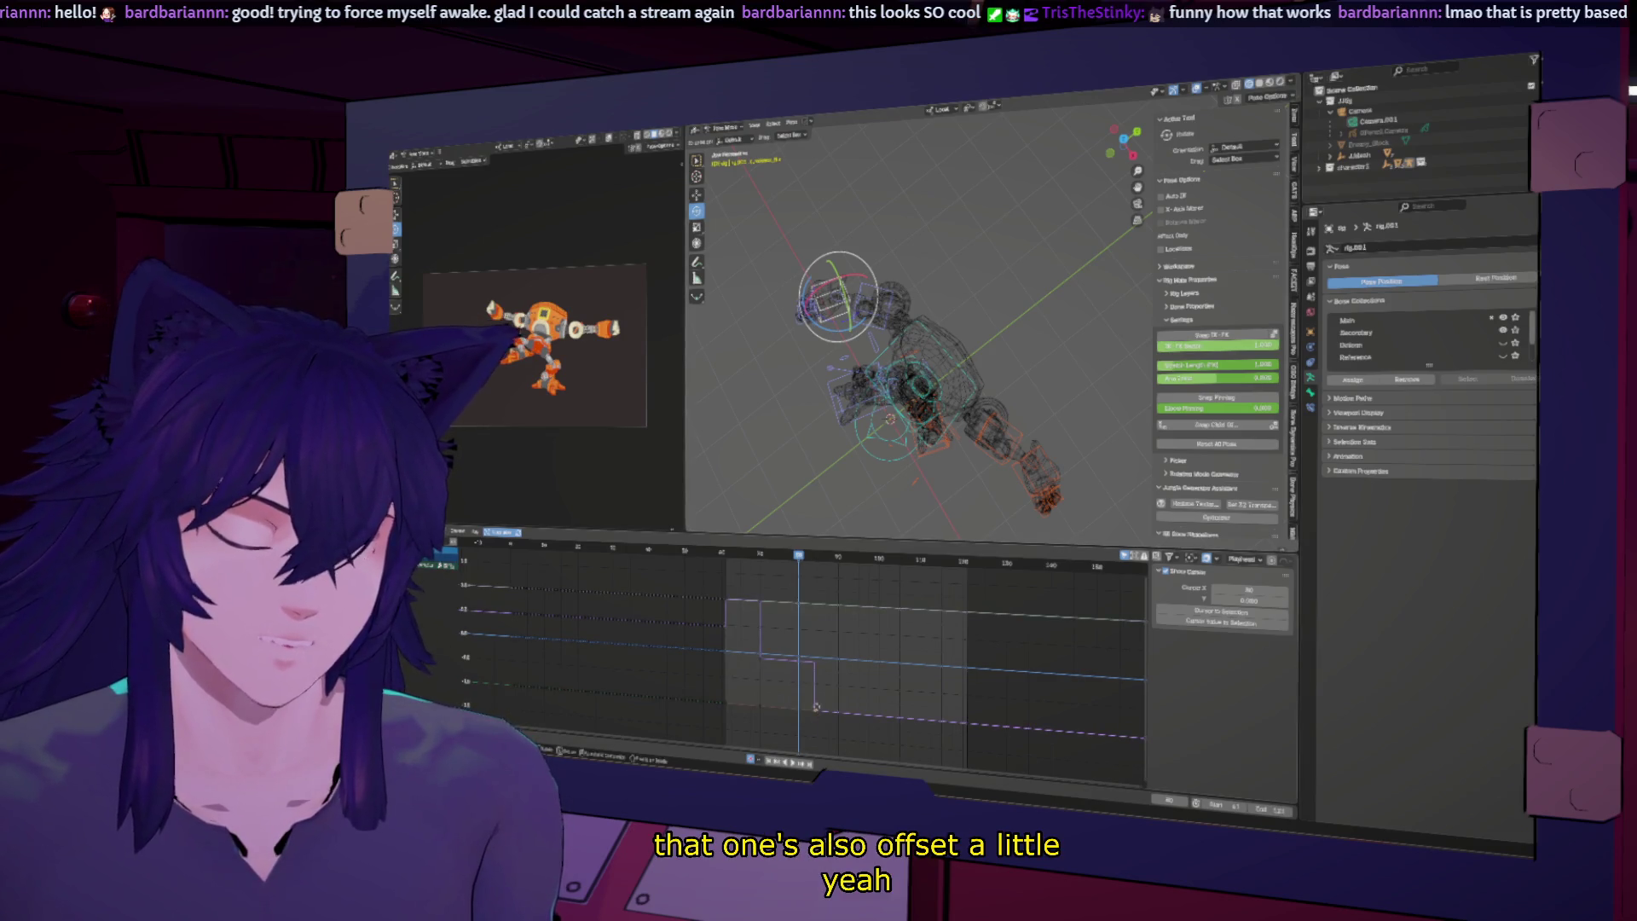
{"action": "key", "text": "Delete"}
{"action": "mouse_move", "coordinate": [772, 564]}
{"action": "left_mouse_down"}
{"action": "mouse_move", "coordinate": [759, 558]}
{"action": "mouse_move", "coordinate": [963, 560]}
{"action": "mouse_move", "coordinate": [759, 560]}
{"action": "left_mouse_up"}
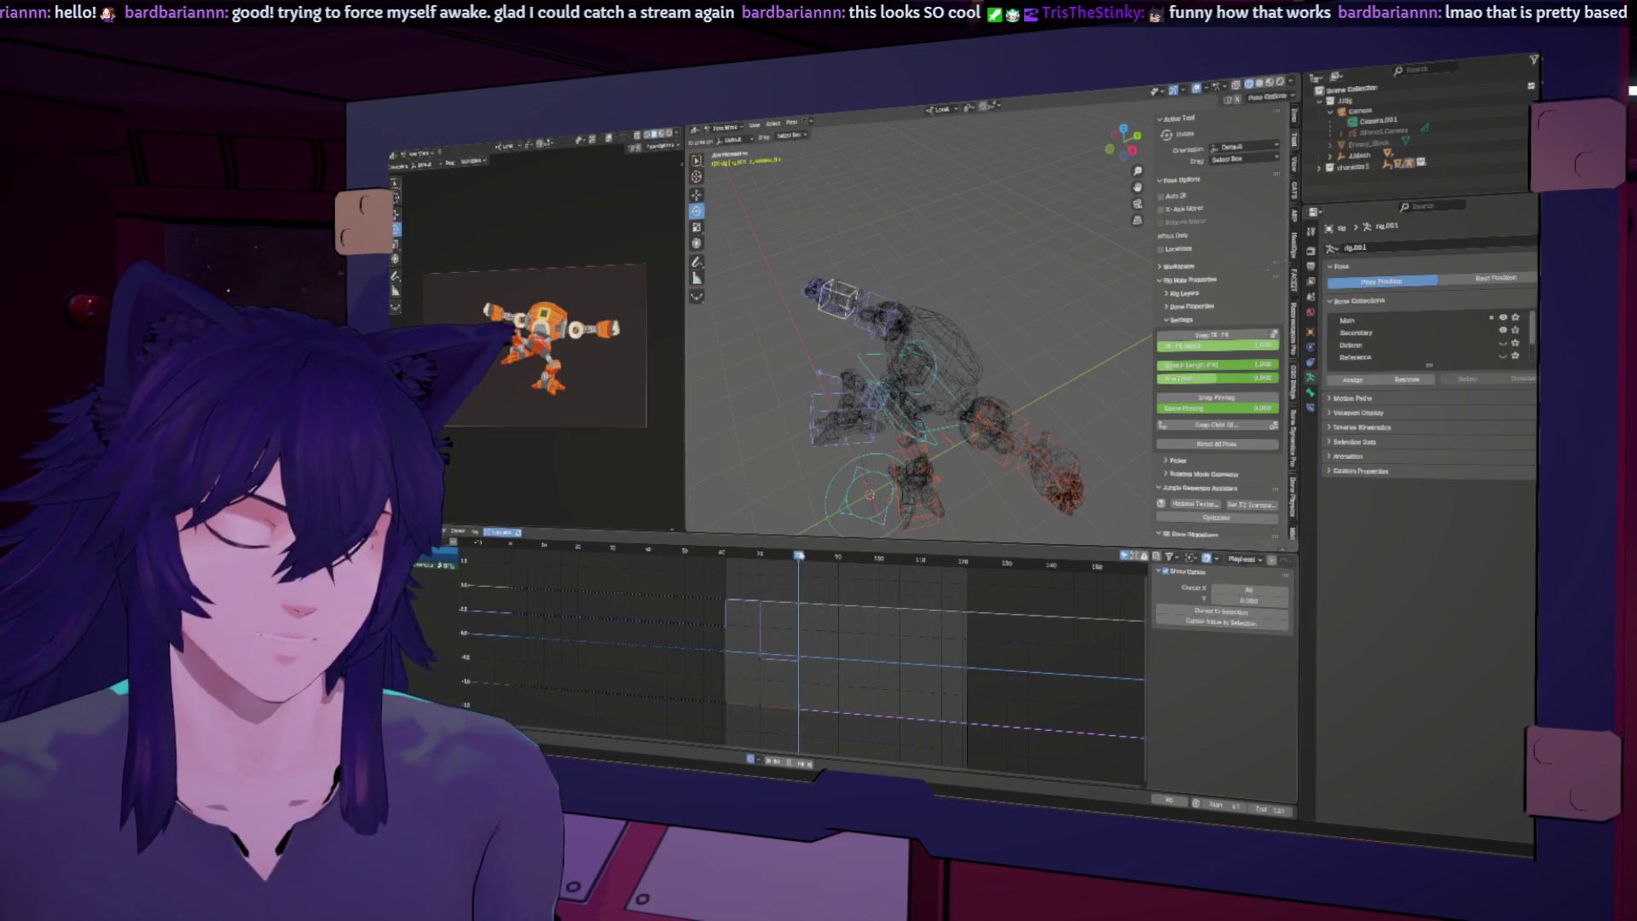
{"action": "middle_click_drag", "start_coordinate": [938, 375], "coordinate": [976, 365]}
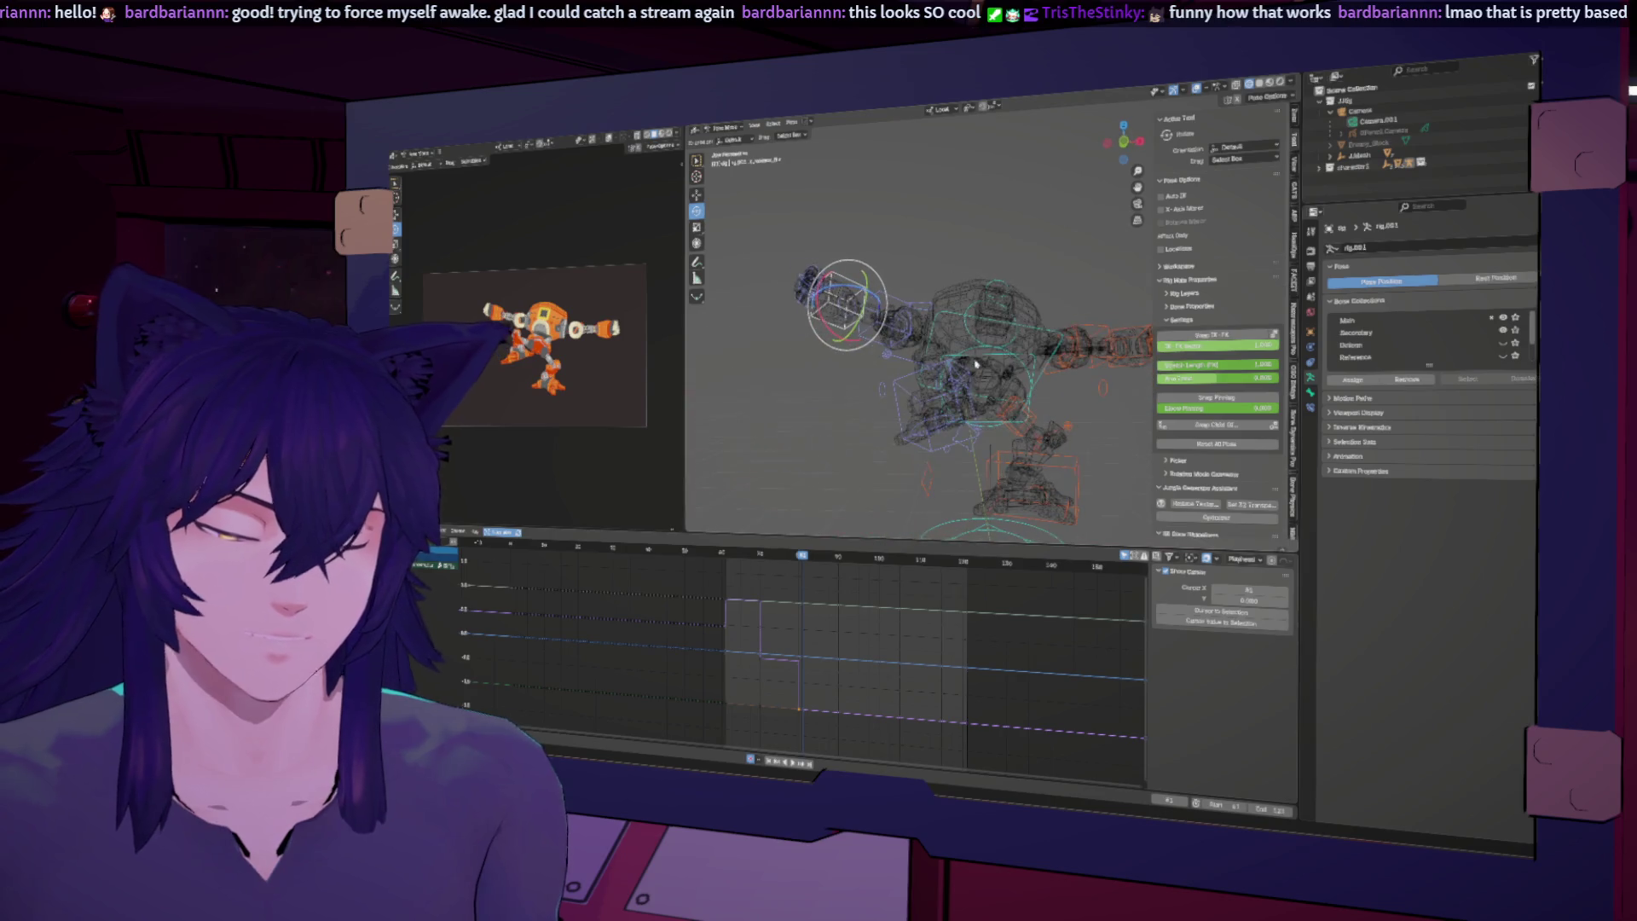
Step: Trackball-rotate the foot control at frame 80
{"action": "left_click", "coordinate": [968, 436]}
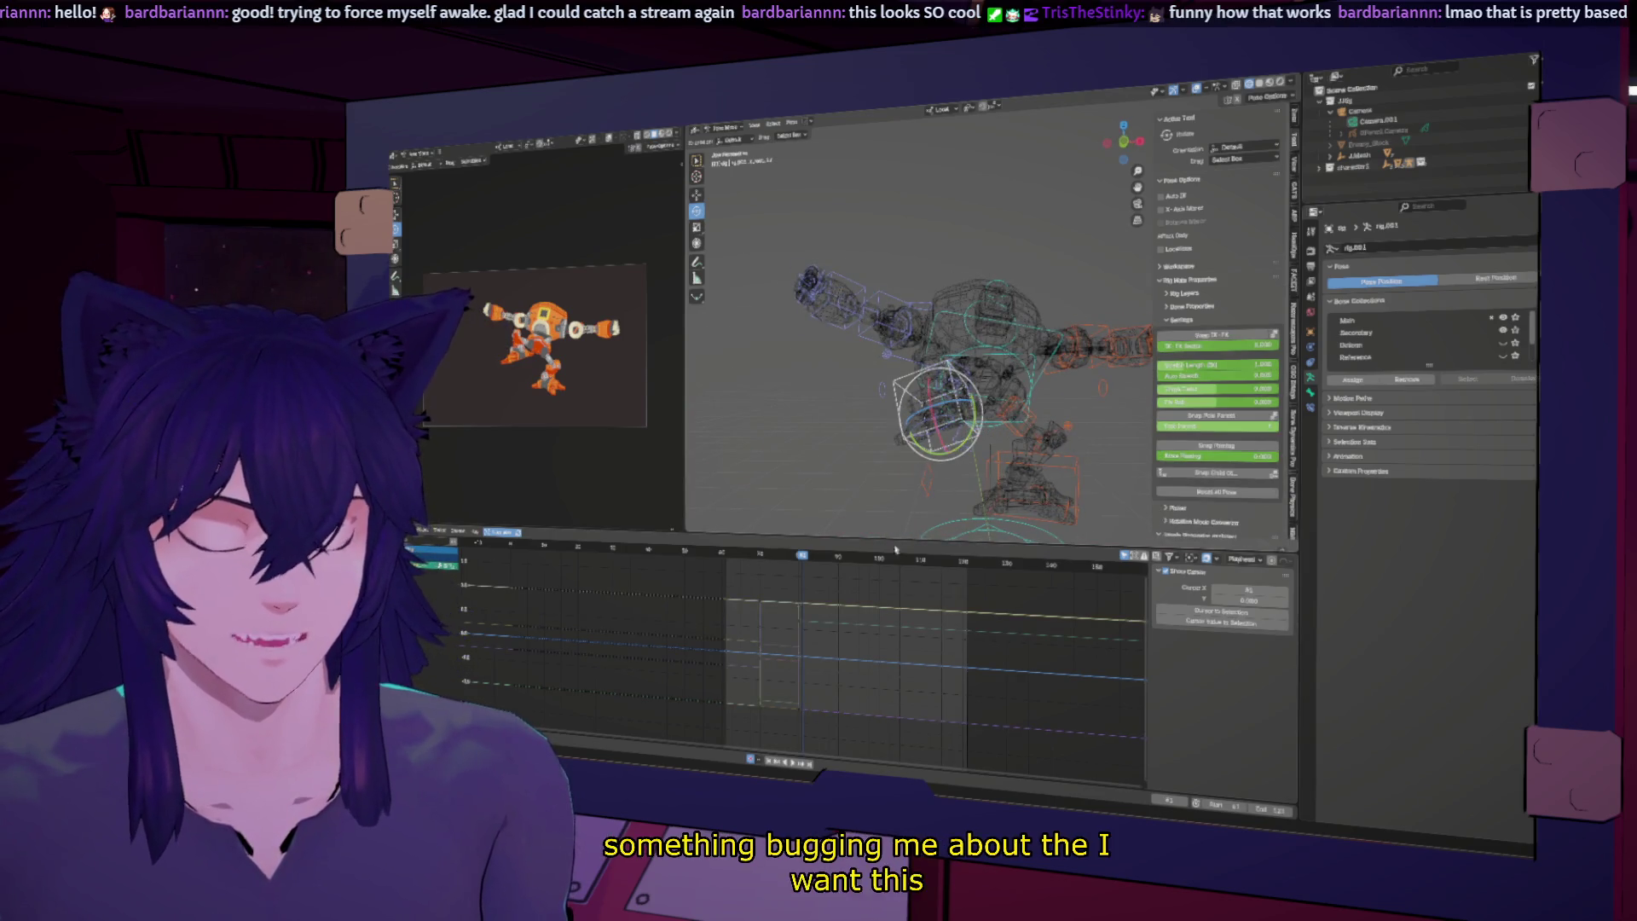
{"action": "left_click", "coordinate": [800, 556]}
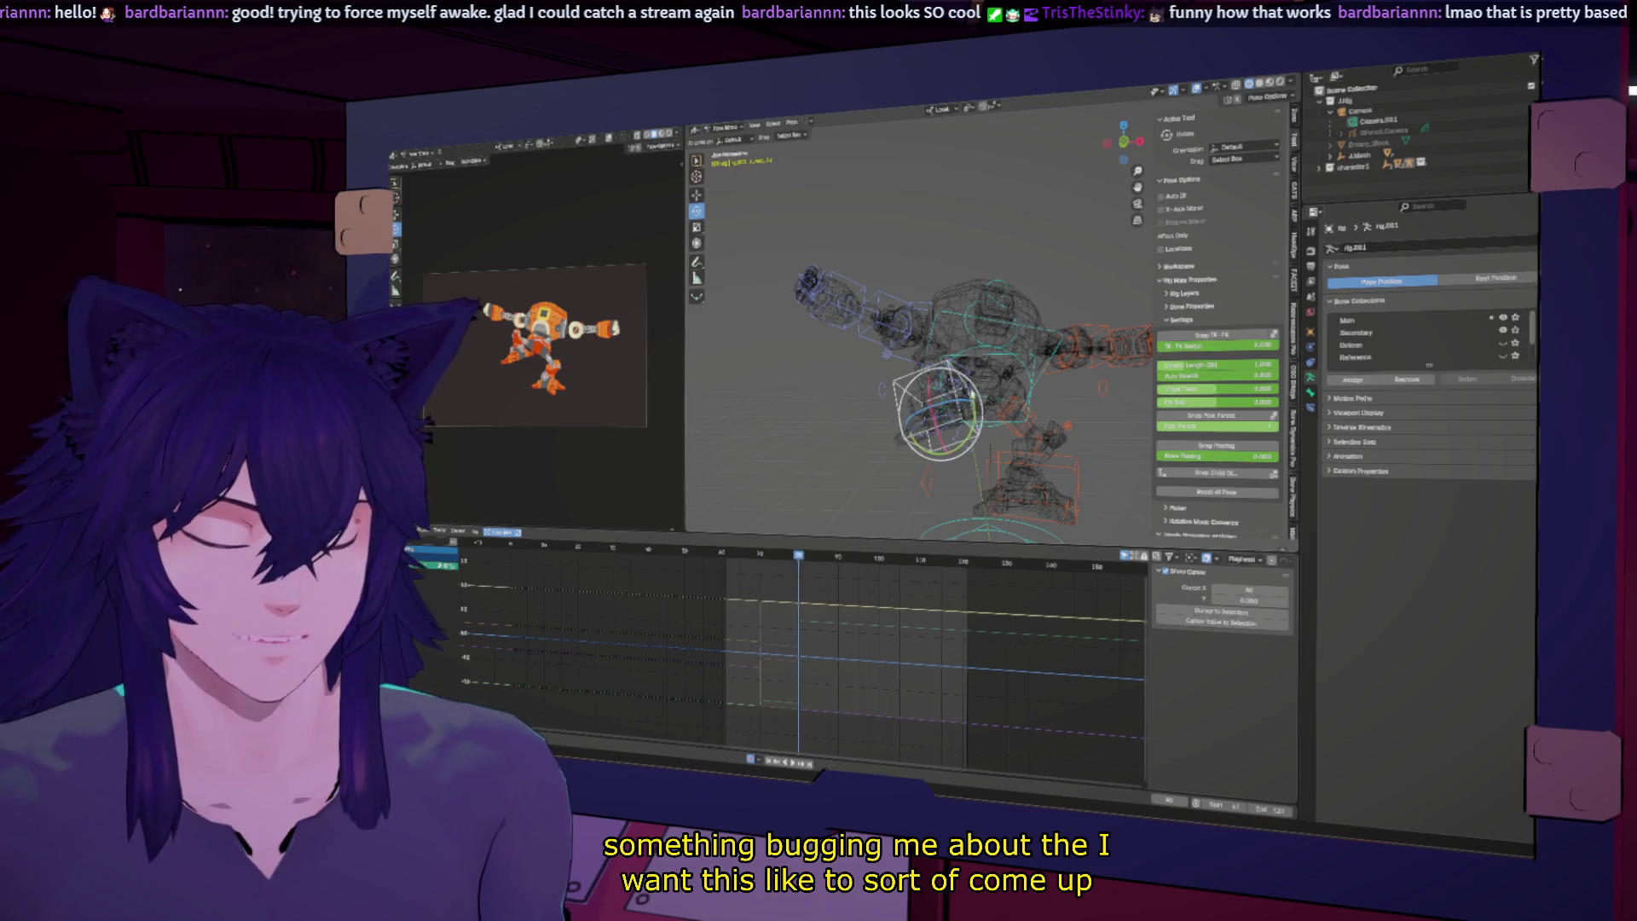
{"action": "key", "text": "r"}
{"action": "key", "text": "Escape"}
{"action": "key", "text": "r"}
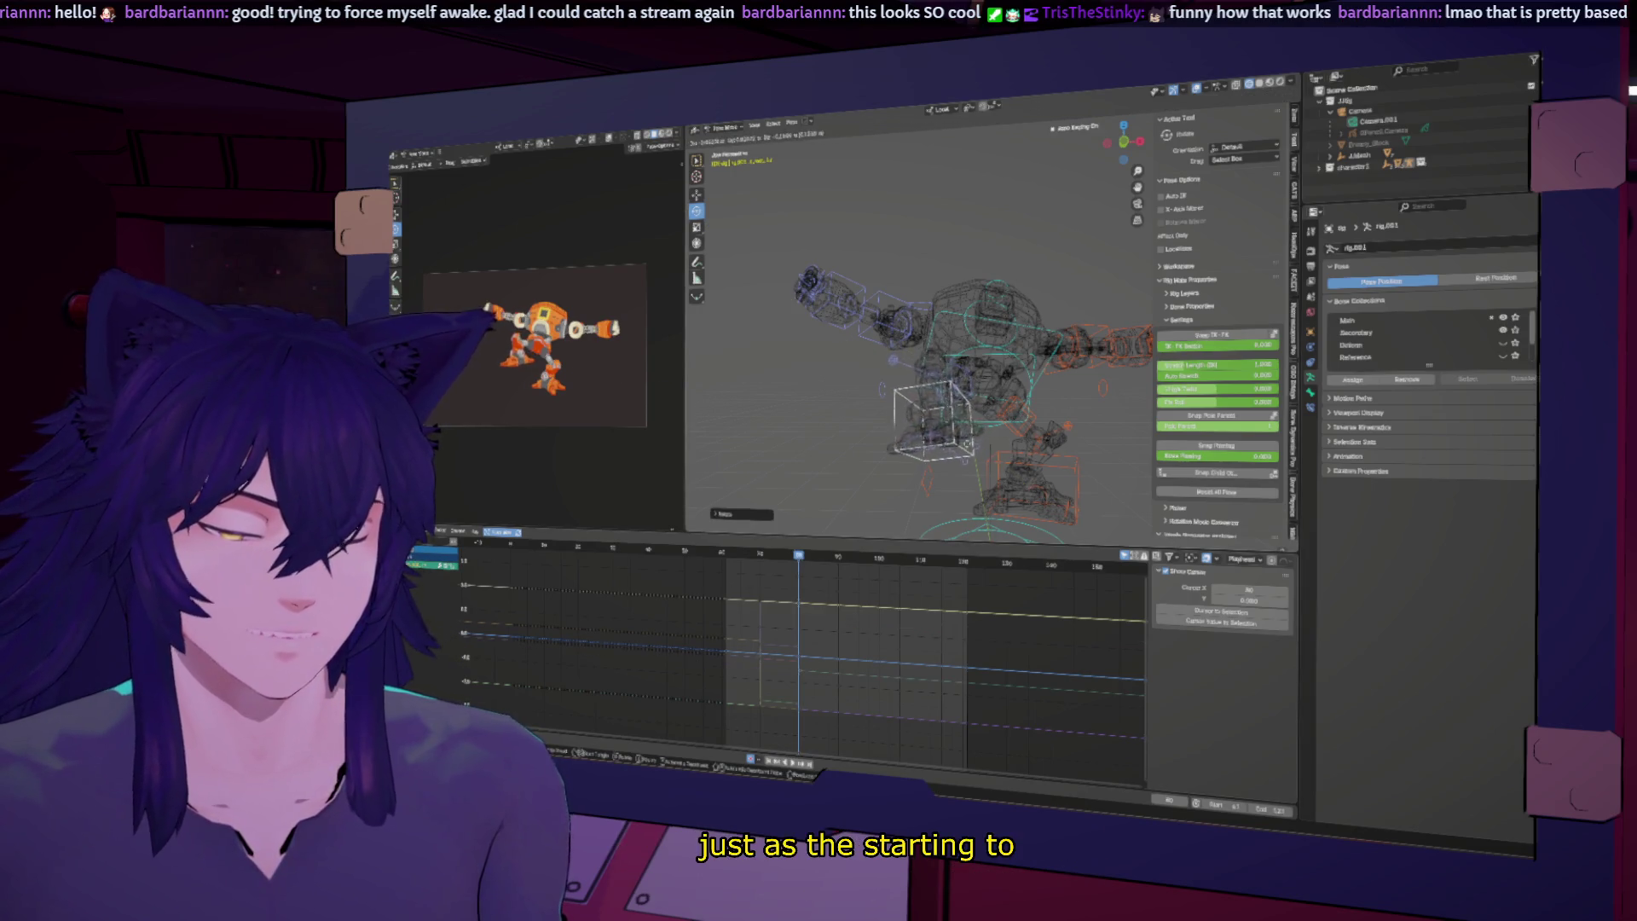
{"action": "left_click", "coordinate": [970, 476]}
Step: Rotate the foot control again and lift it so the leg kicks up
{"action": "middle_click_drag", "start_coordinate": [970, 476], "coordinate": [989, 486]}
{"action": "key", "text": "r"}
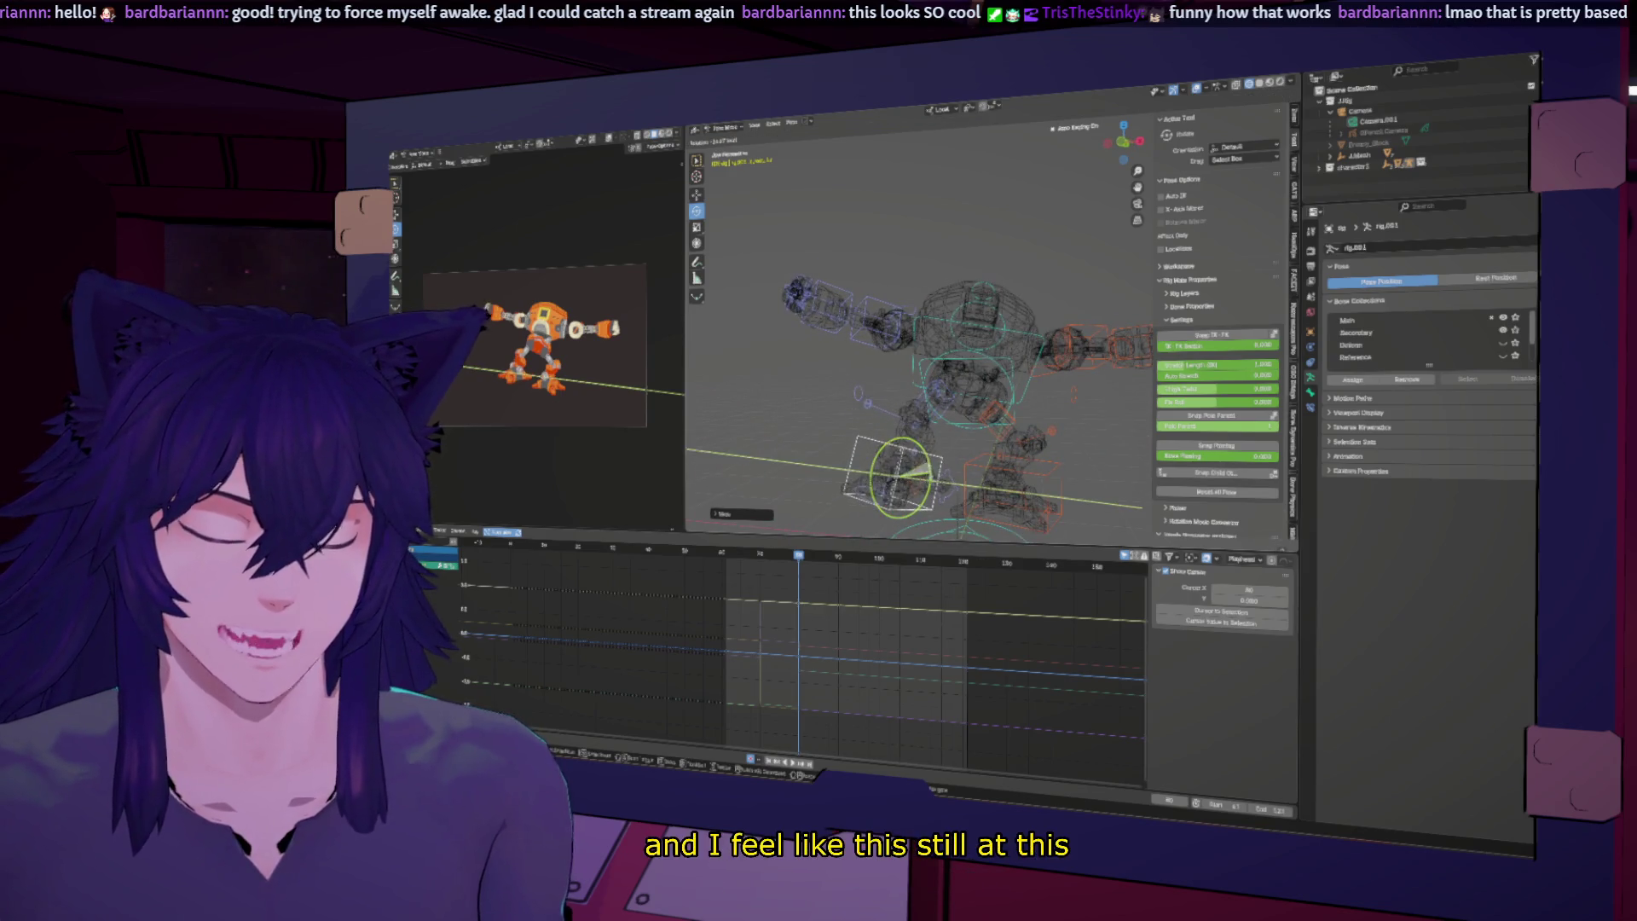
{"action": "left_click", "coordinate": [928, 465]}
{"action": "key", "text": "g"}
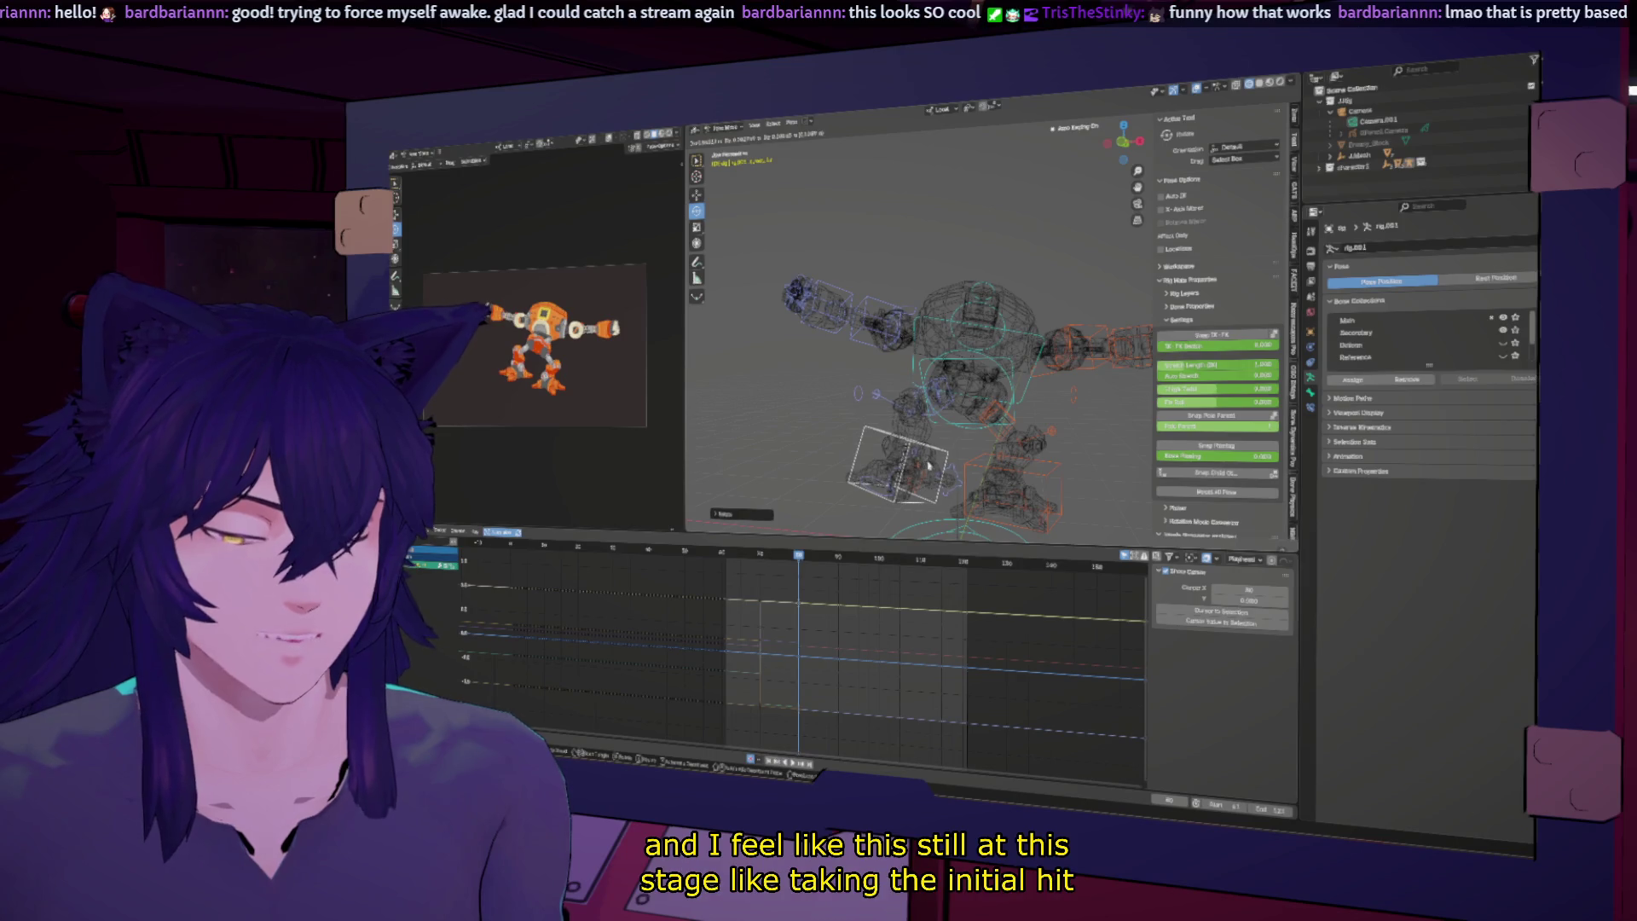
{"action": "left_click", "coordinate": [927, 465]}
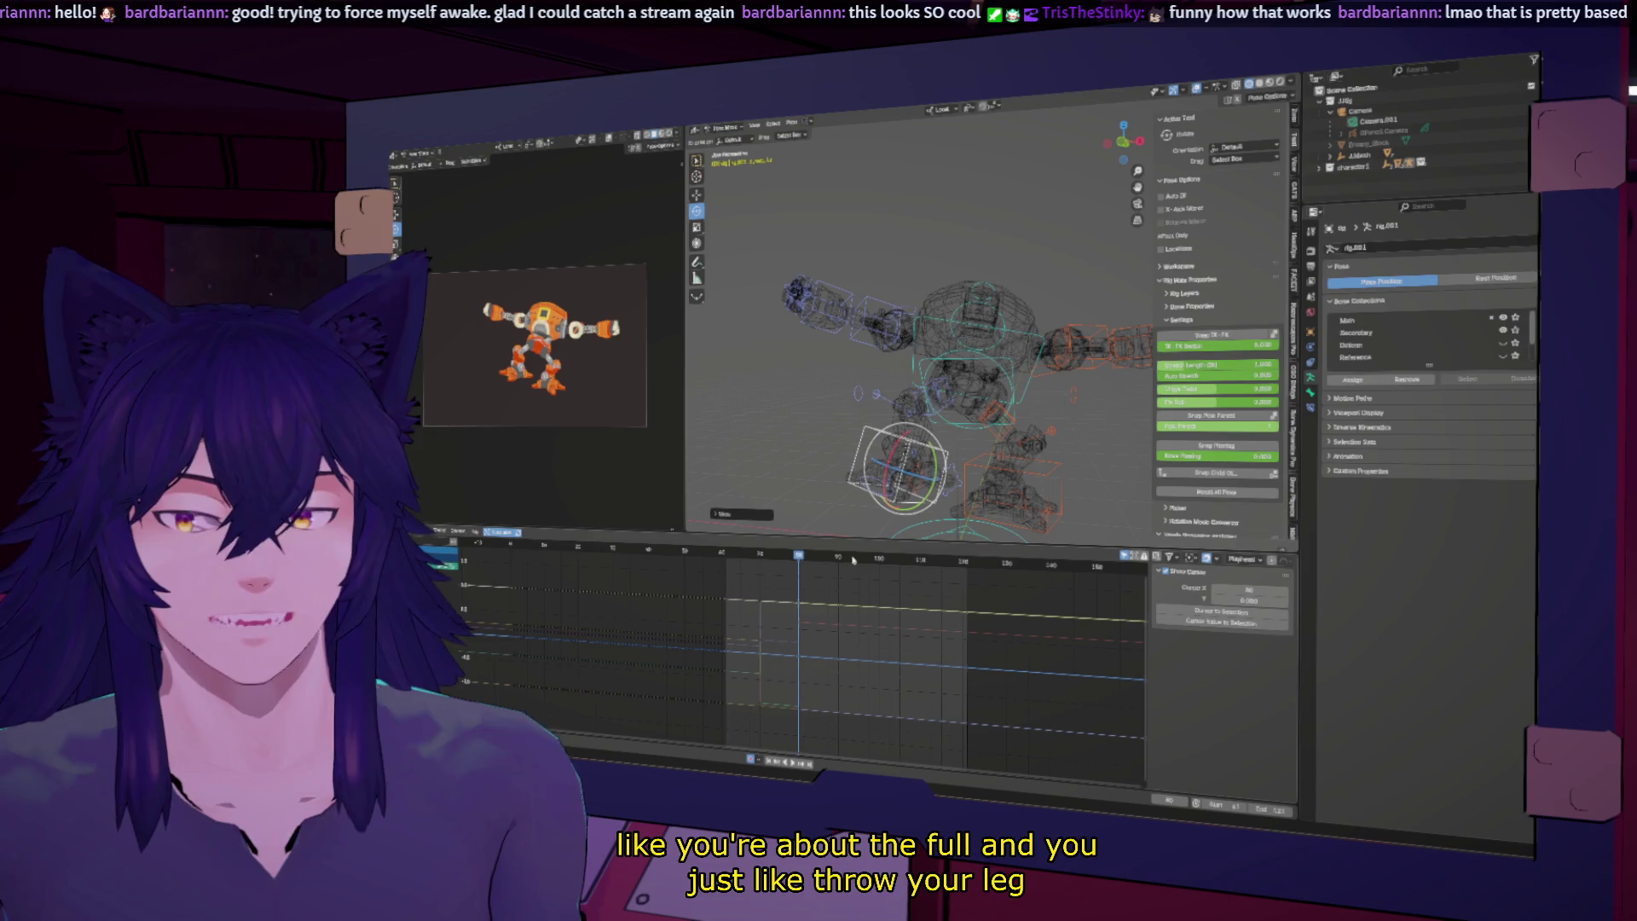
Step: Scrub through the impact frames to review the leg kick
{"action": "mouse_move", "coordinate": [798, 555]}
{"action": "left_mouse_down"}
{"action": "mouse_move", "coordinate": [903, 556]}
{"action": "mouse_move", "coordinate": [767, 555]}
{"action": "mouse_move", "coordinate": [817, 554]}
{"action": "mouse_move", "coordinate": [799, 555]}
{"action": "left_mouse_up"}
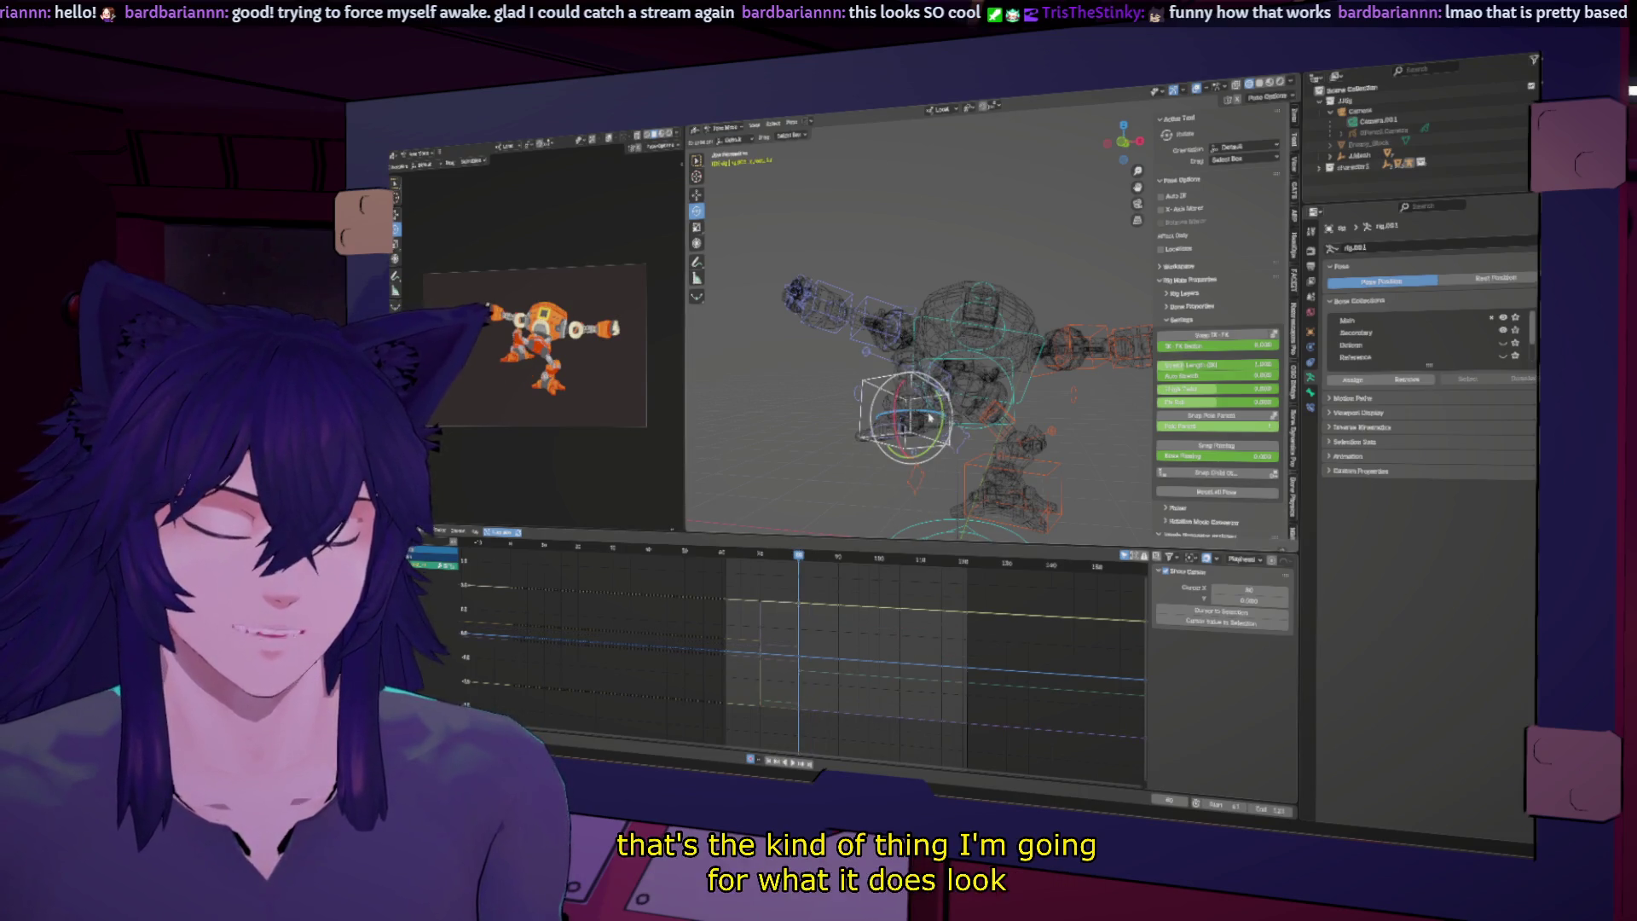
{"action": "mouse_move", "coordinate": [799, 565]}
{"action": "left_mouse_down"}
{"action": "mouse_move", "coordinate": [818, 555]}
{"action": "mouse_move", "coordinate": [771, 555]}
{"action": "left_mouse_up"}
{"action": "middle_click_drag", "start_coordinate": [904, 443], "coordinate": [982, 457]}
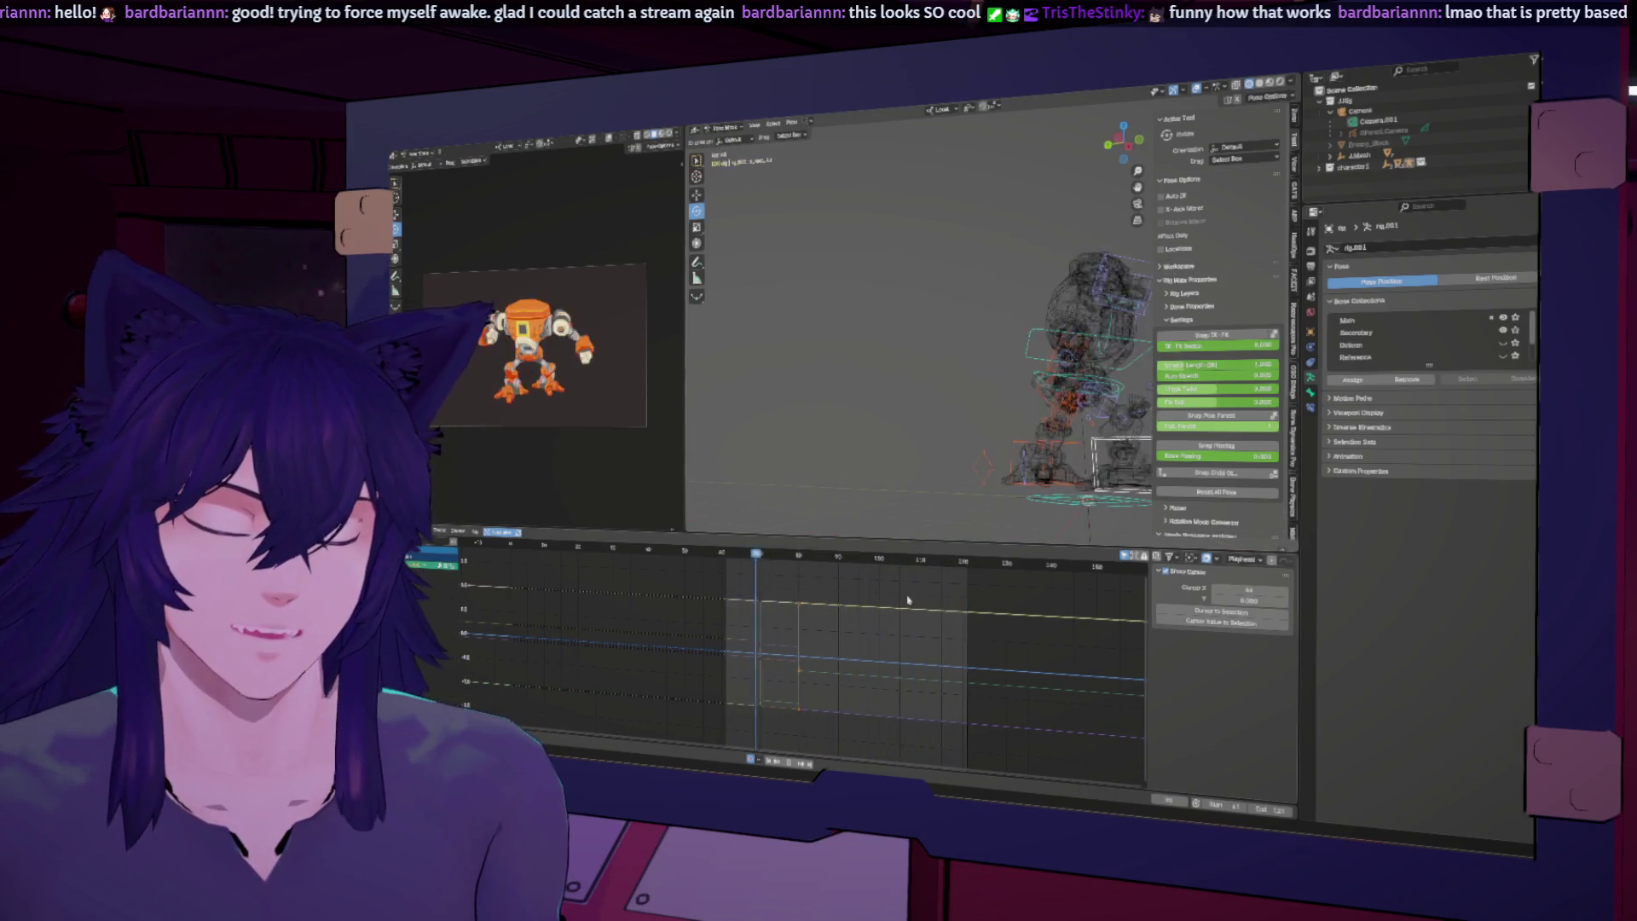
{"action": "left_click_drag", "start_coordinate": [818, 555], "coordinate": [839, 556]}
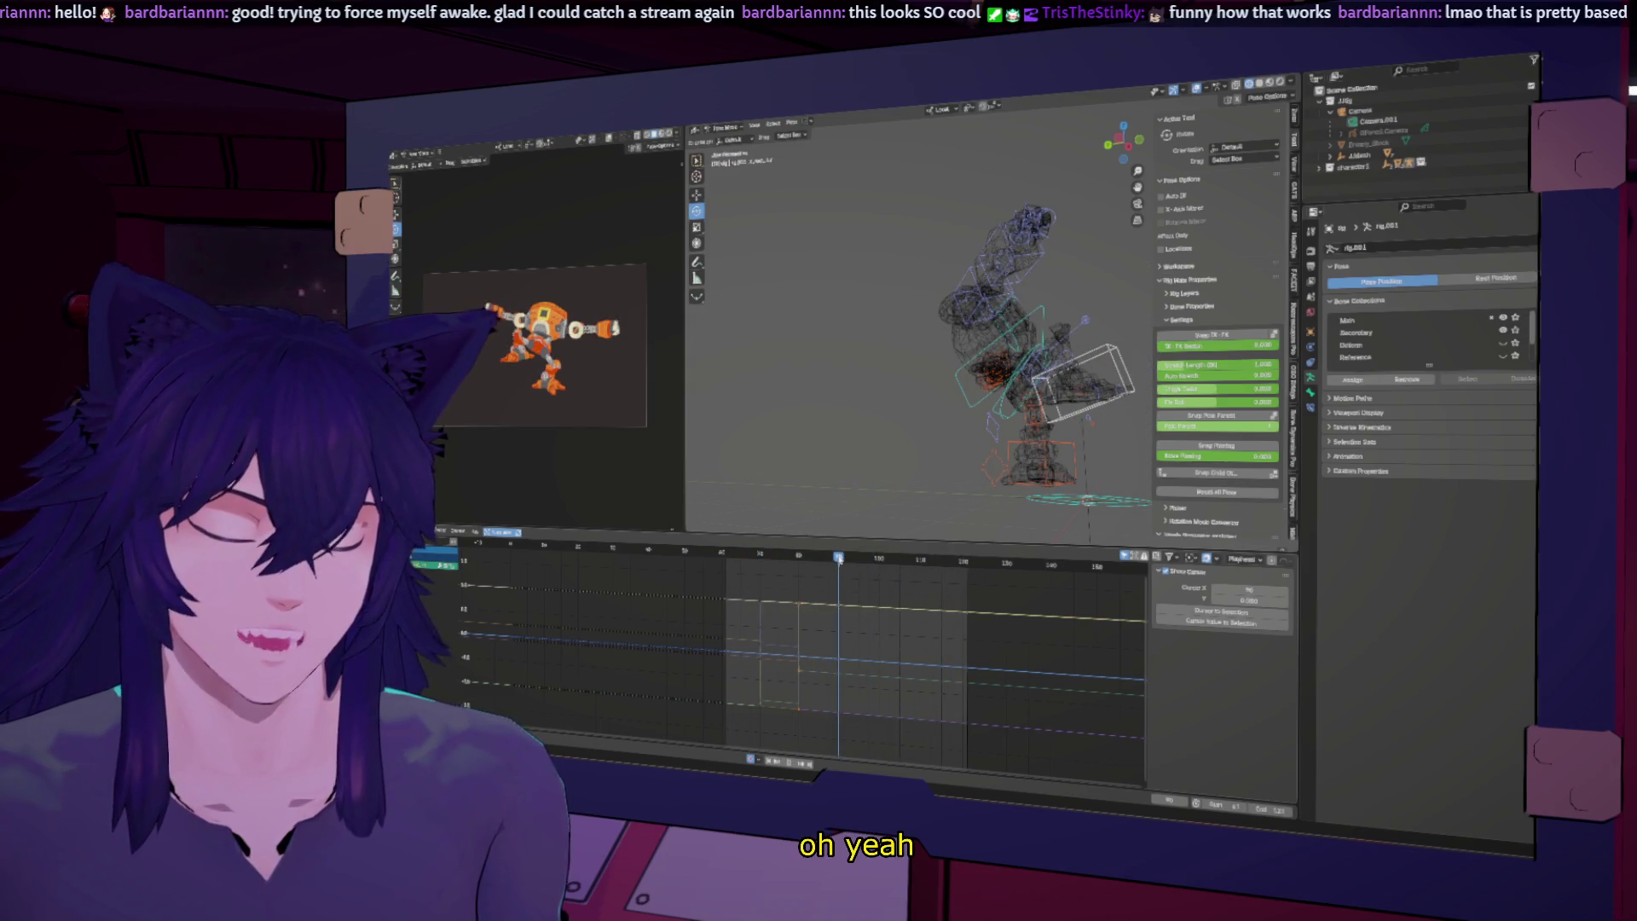
Step: Select a body control and tilt it around X at the frame-80 key
{"action": "left_click", "coordinate": [987, 354]}
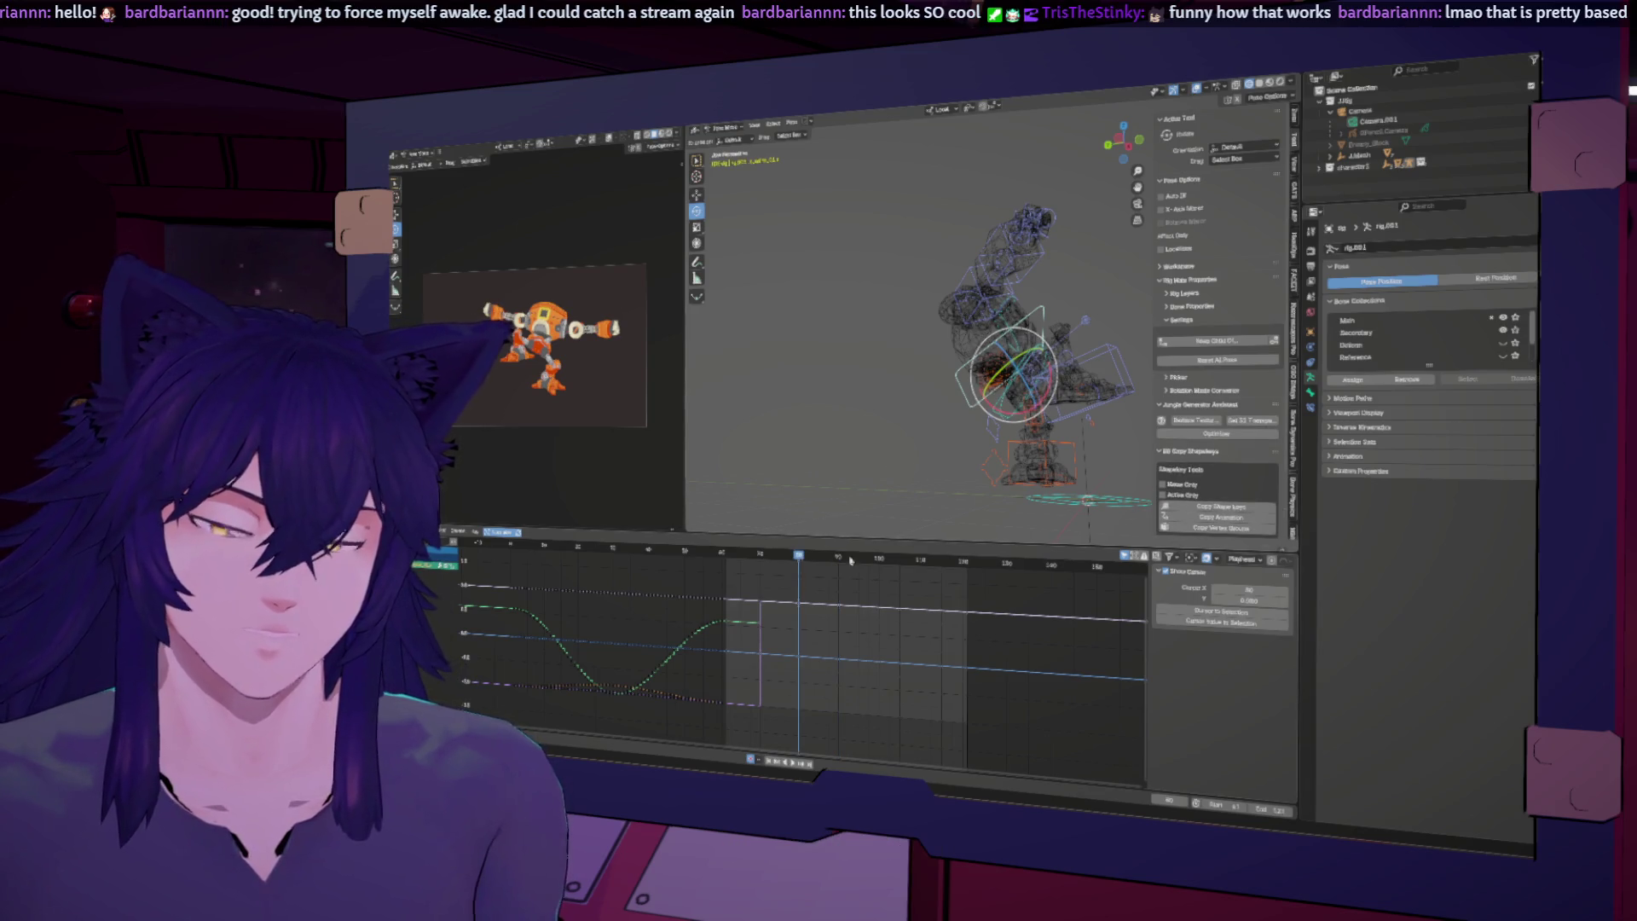
{"action": "key", "text": "Down"}
{"action": "key", "text": "Up"}
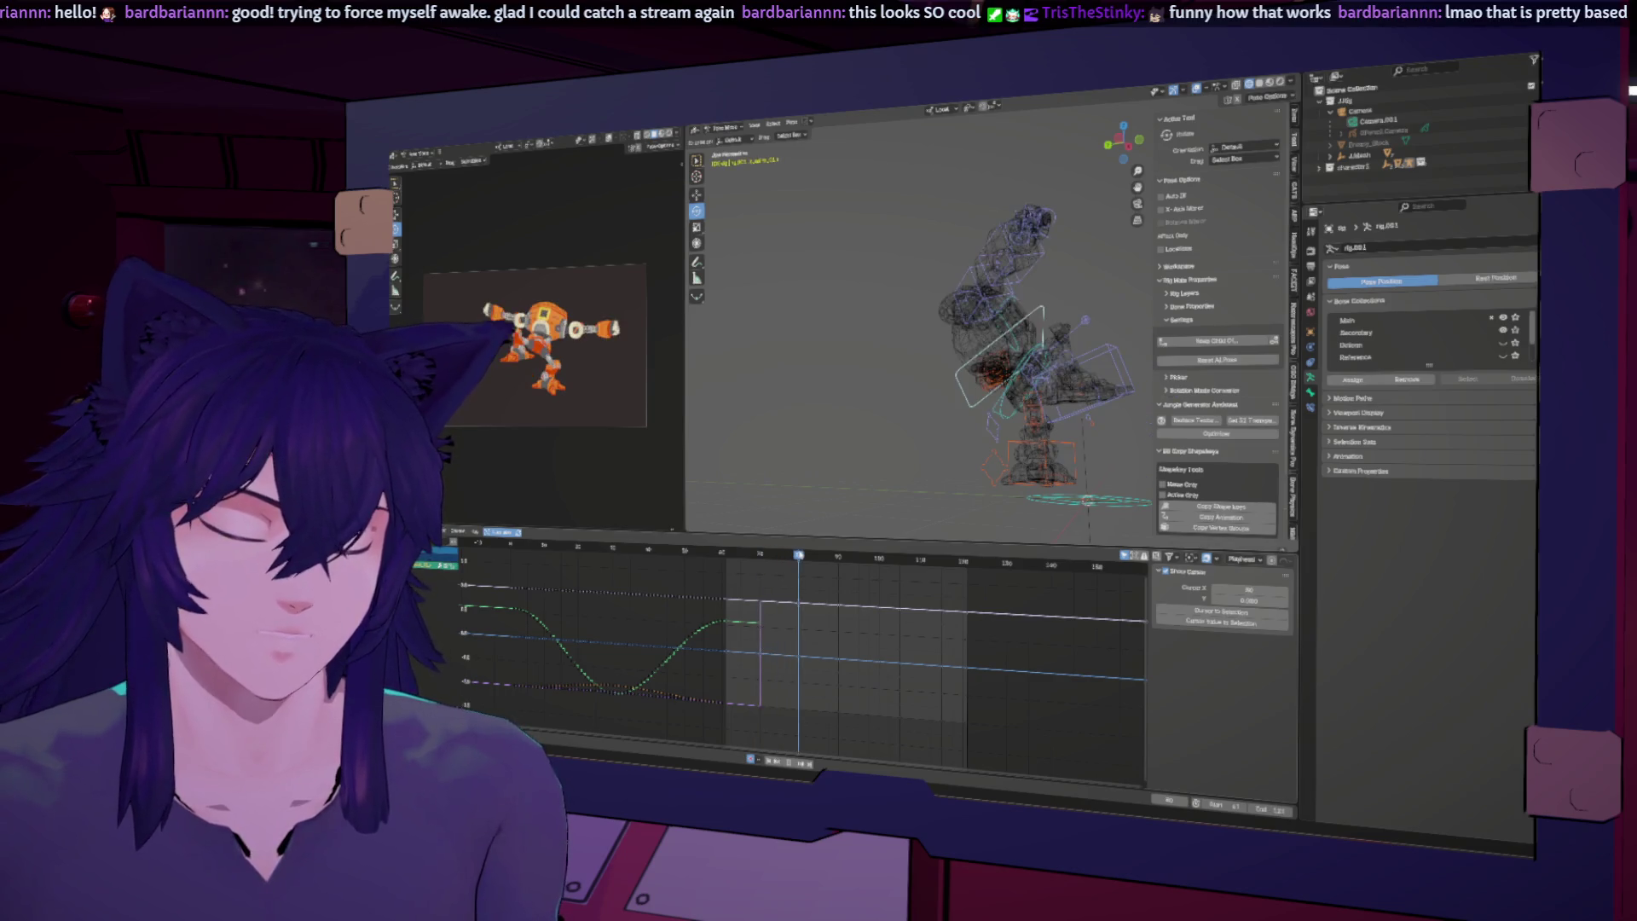
{"action": "middle_click_drag", "start_coordinate": [938, 341], "coordinate": [860, 437]}
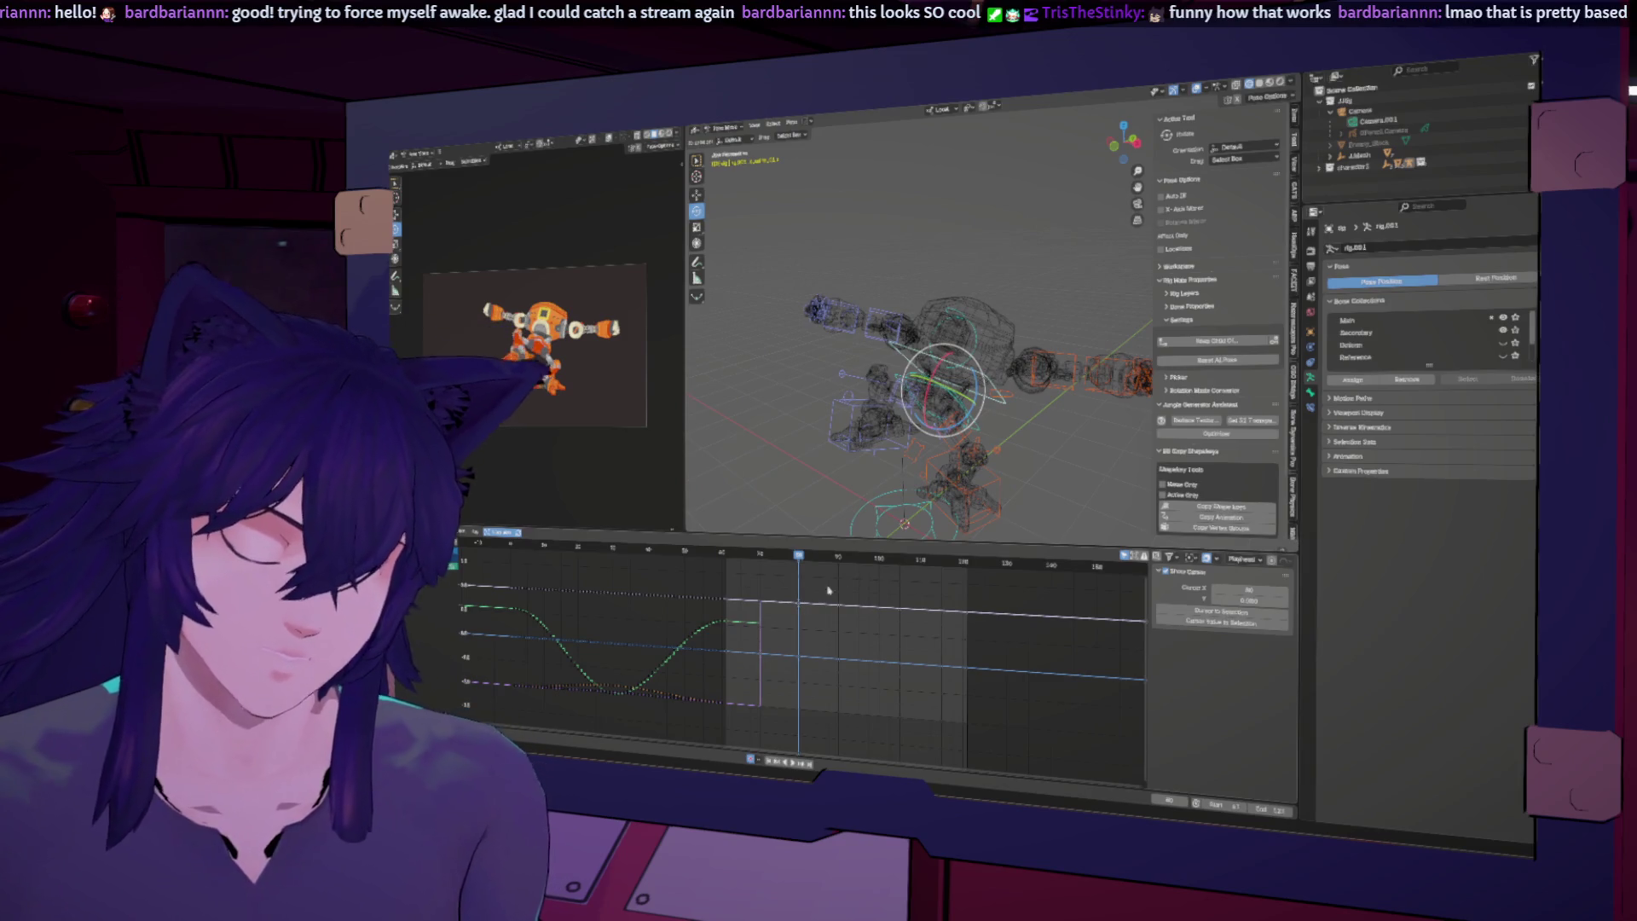
{"action": "middle_click_drag", "start_coordinate": [923, 447], "coordinate": [942, 354]}
{"action": "key", "text": "r"}
{"action": "key", "text": "x"}
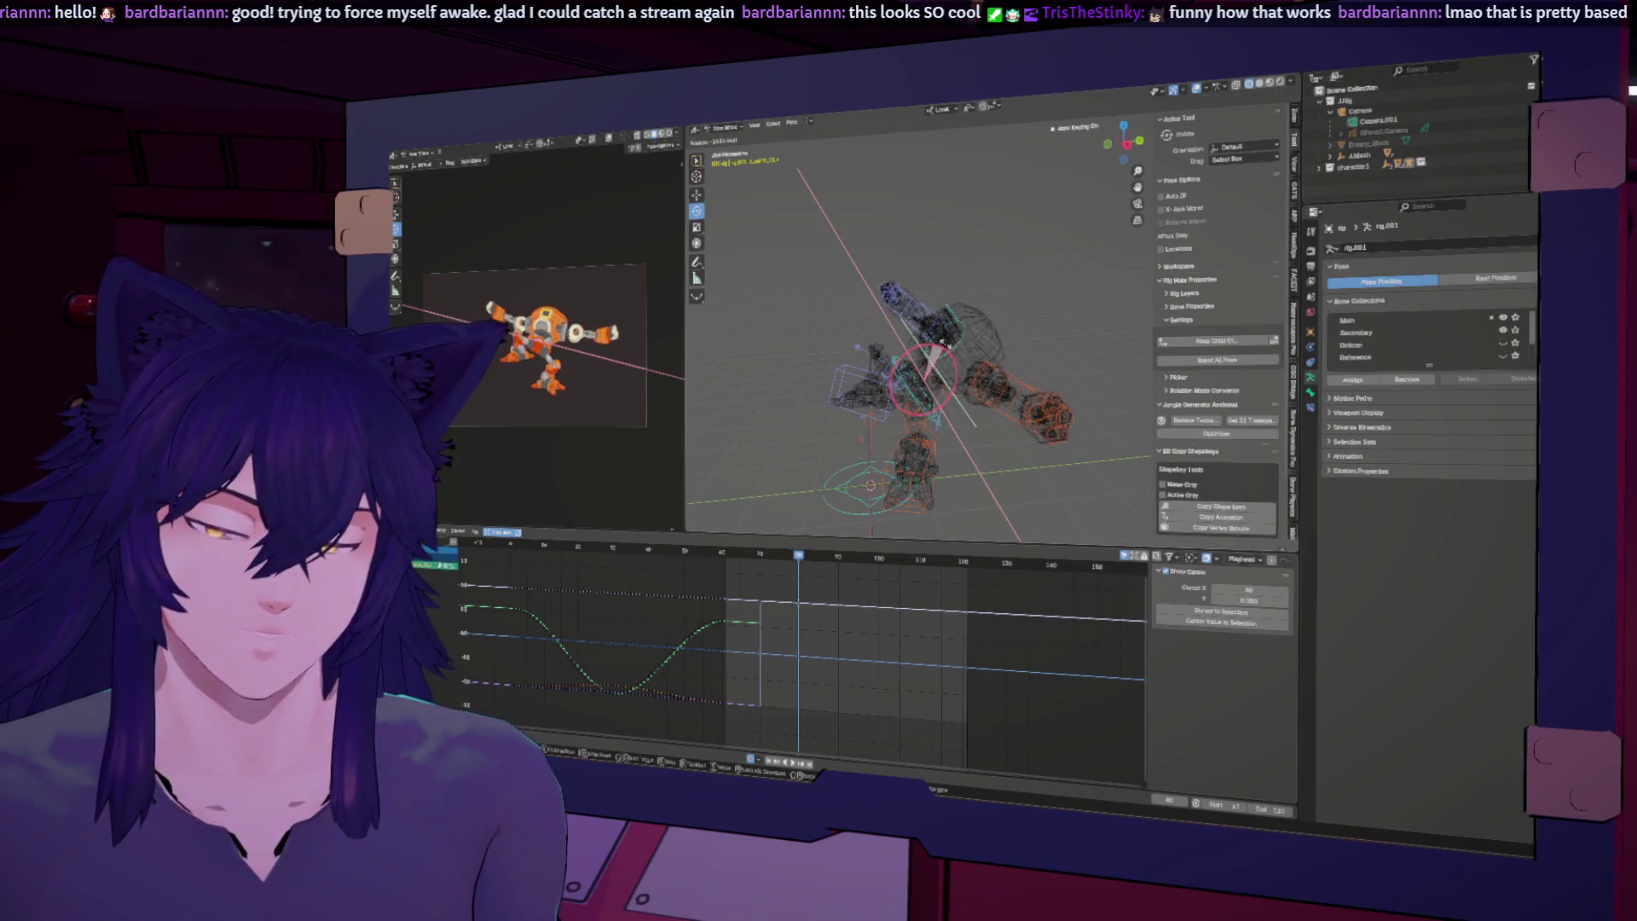
{"action": "left_click_drag", "start_coordinate": [950, 349], "coordinate": [953, 352]}
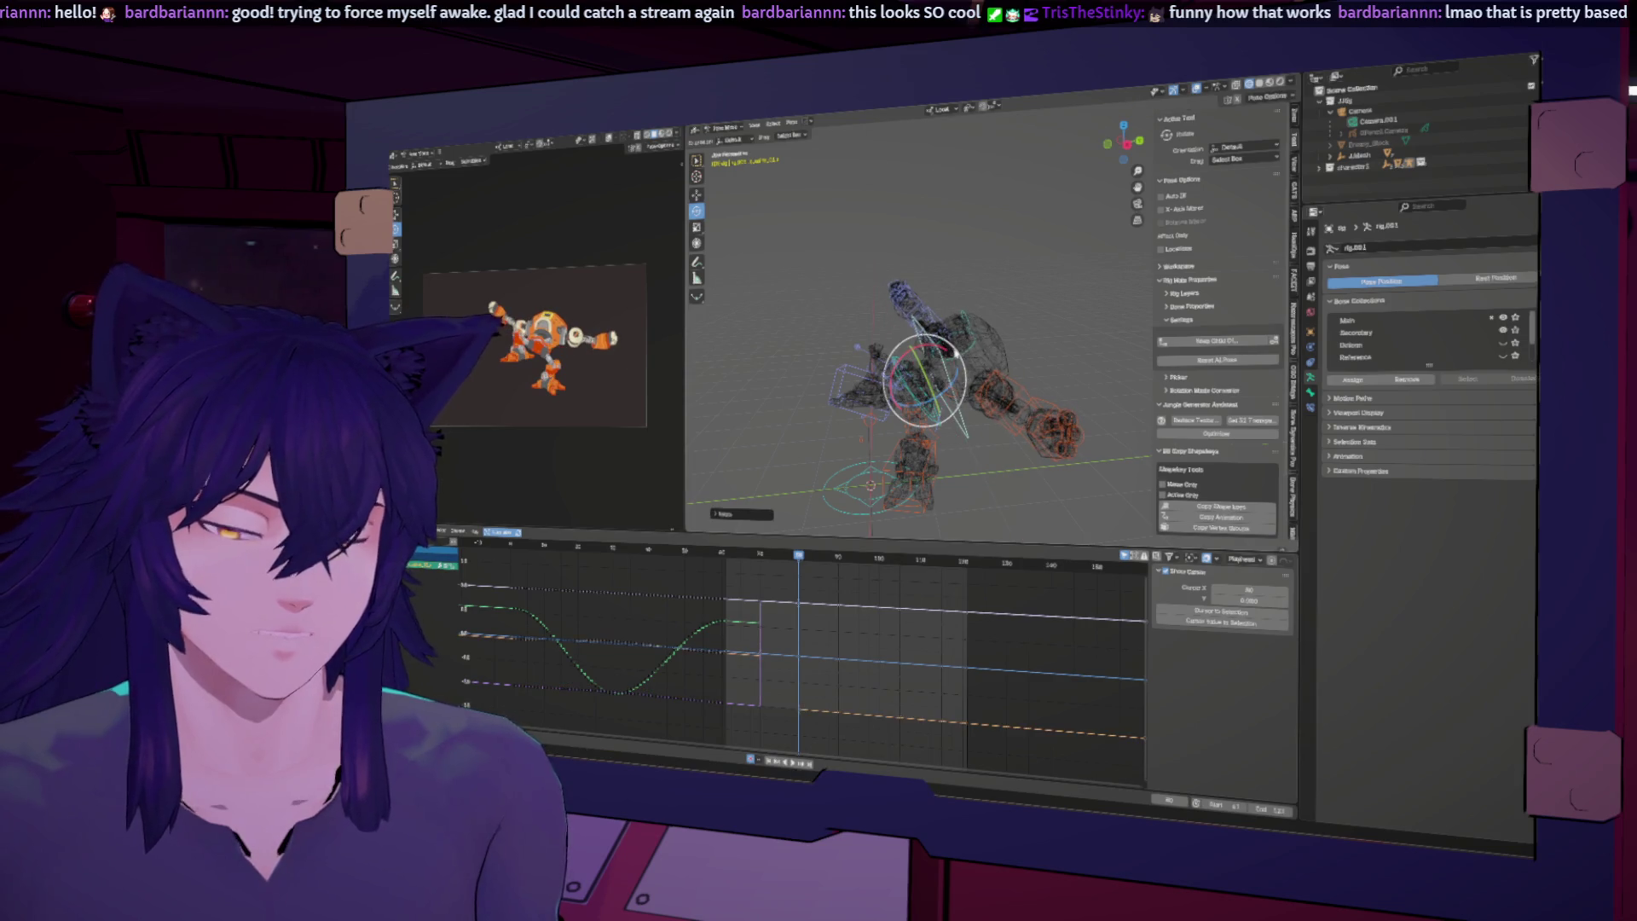
Step: At about frame 74, insert a key and rotate the control twice around X
{"action": "mouse_move", "coordinate": [792, 556]}
{"action": "left_mouse_down"}
{"action": "mouse_move", "coordinate": [763, 555]}
{"action": "mouse_move", "coordinate": [839, 559]}
{"action": "left_mouse_up"}
{"action": "key", "text": "i"}
{"action": "key", "text": "r"}
{"action": "key", "text": "x"}
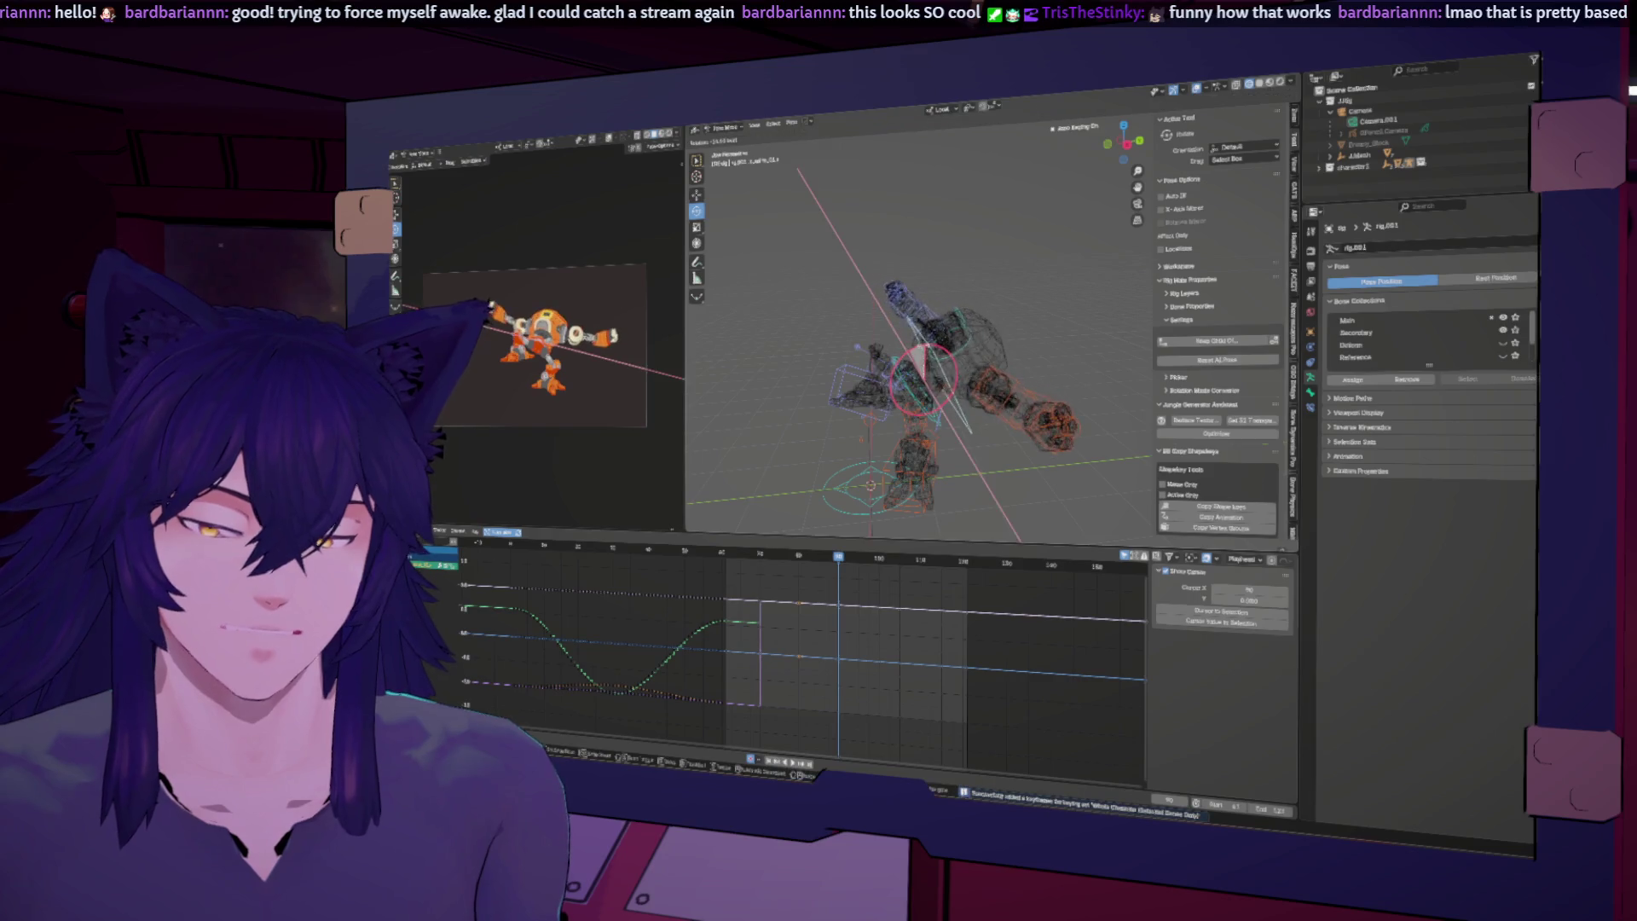
{"action": "left_click", "coordinate": [919, 367]}
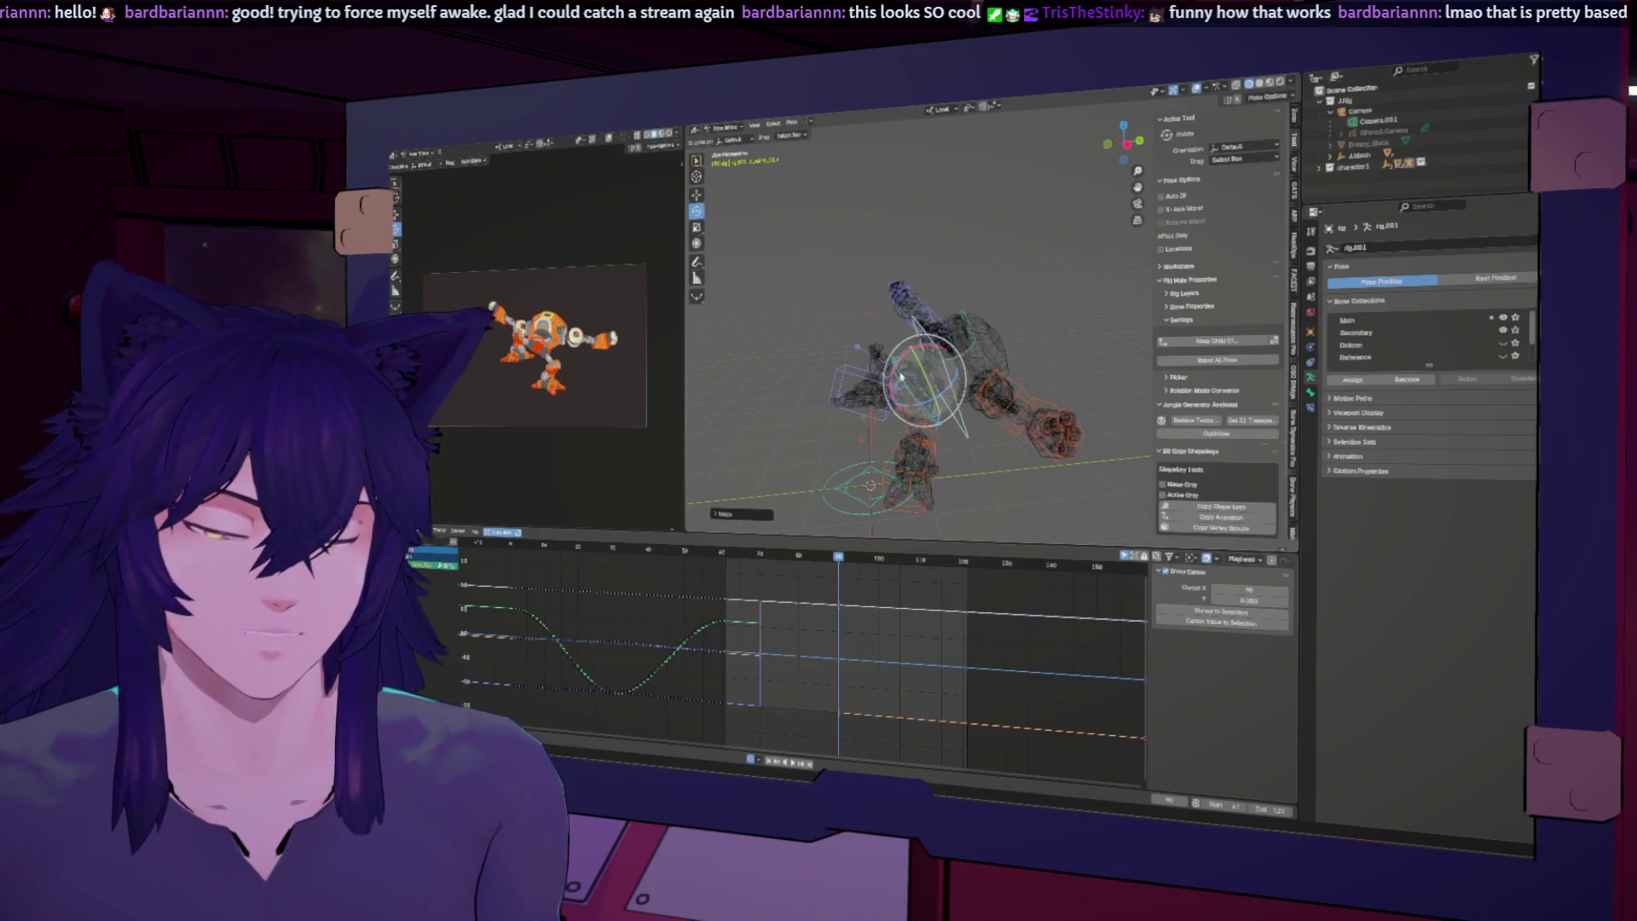
{"action": "key", "text": "r"}
{"action": "key", "text": "x"}
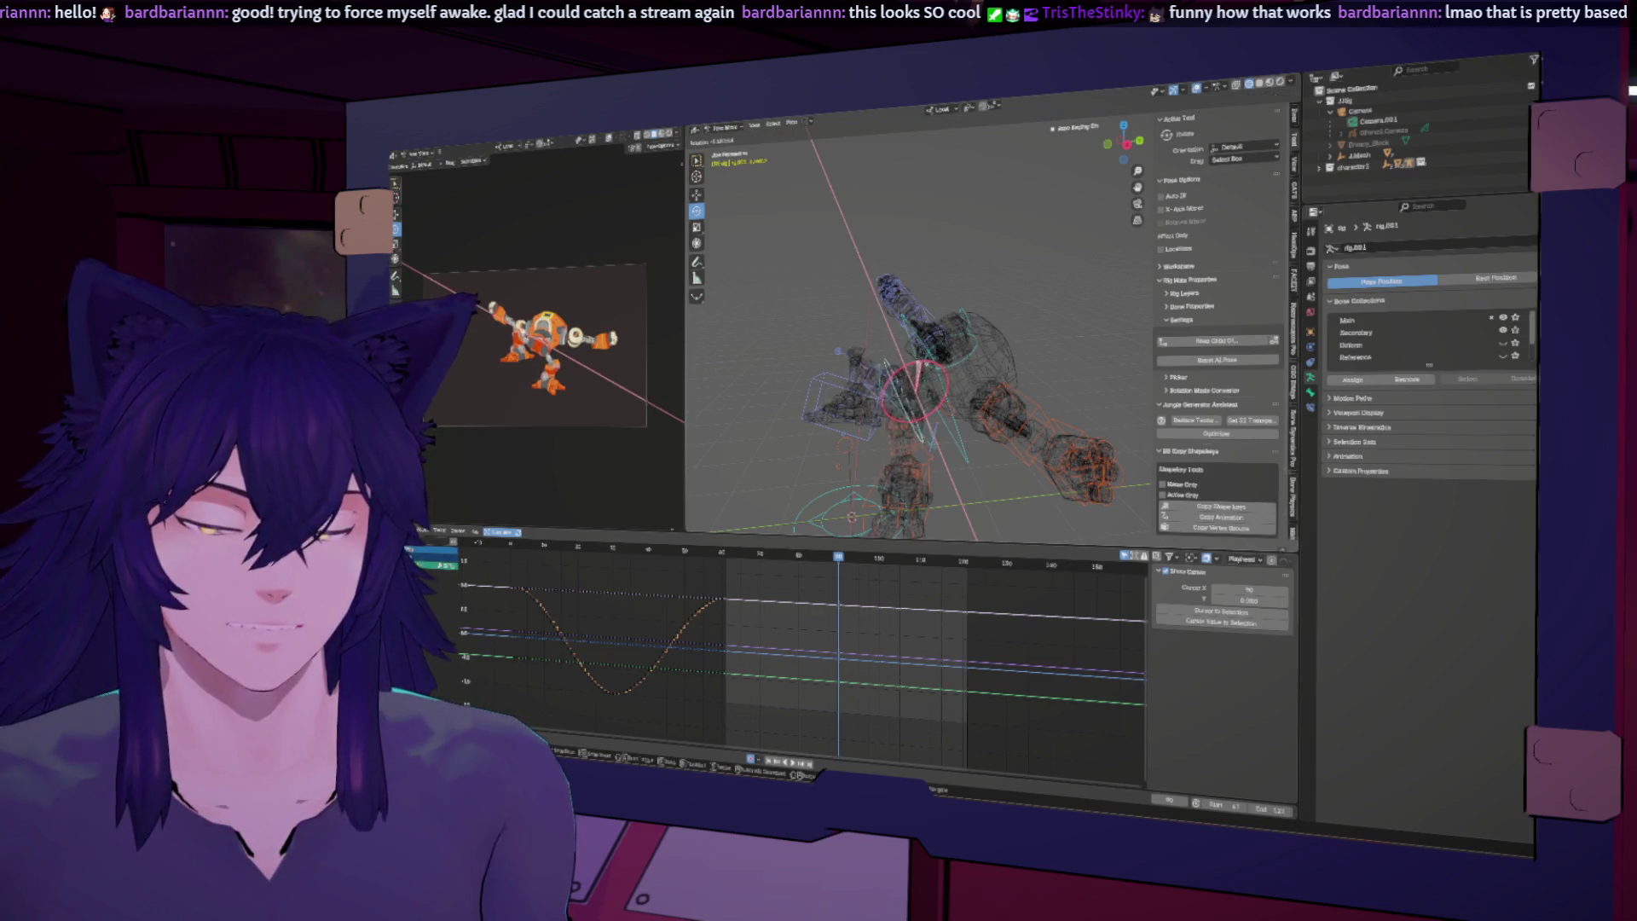
{"action": "left_click", "coordinate": [881, 391]}
Step: Rotate another arm control around the X axis
{"action": "left_click", "coordinate": [898, 379]}
{"action": "key", "text": "r"}
{"action": "key", "text": "x"}
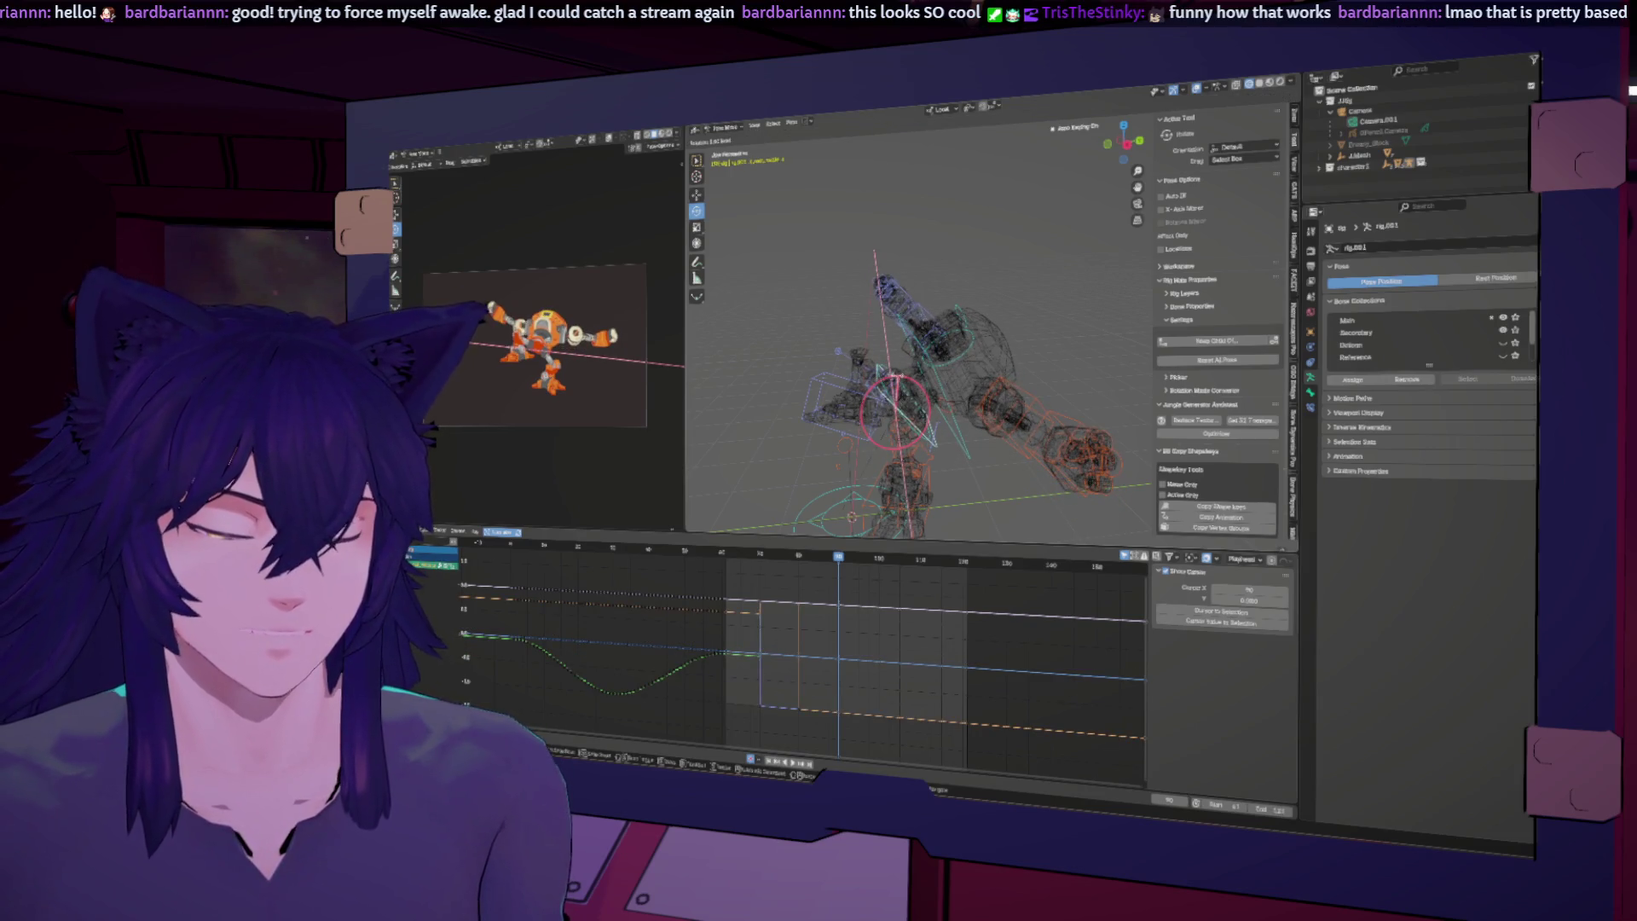
{"action": "key", "text": "Return"}
{"action": "left_click", "coordinate": [821, 387]}
Step: Rotate the hand control around X and raise it
{"action": "key", "text": "r"}
{"action": "key", "text": "x"}
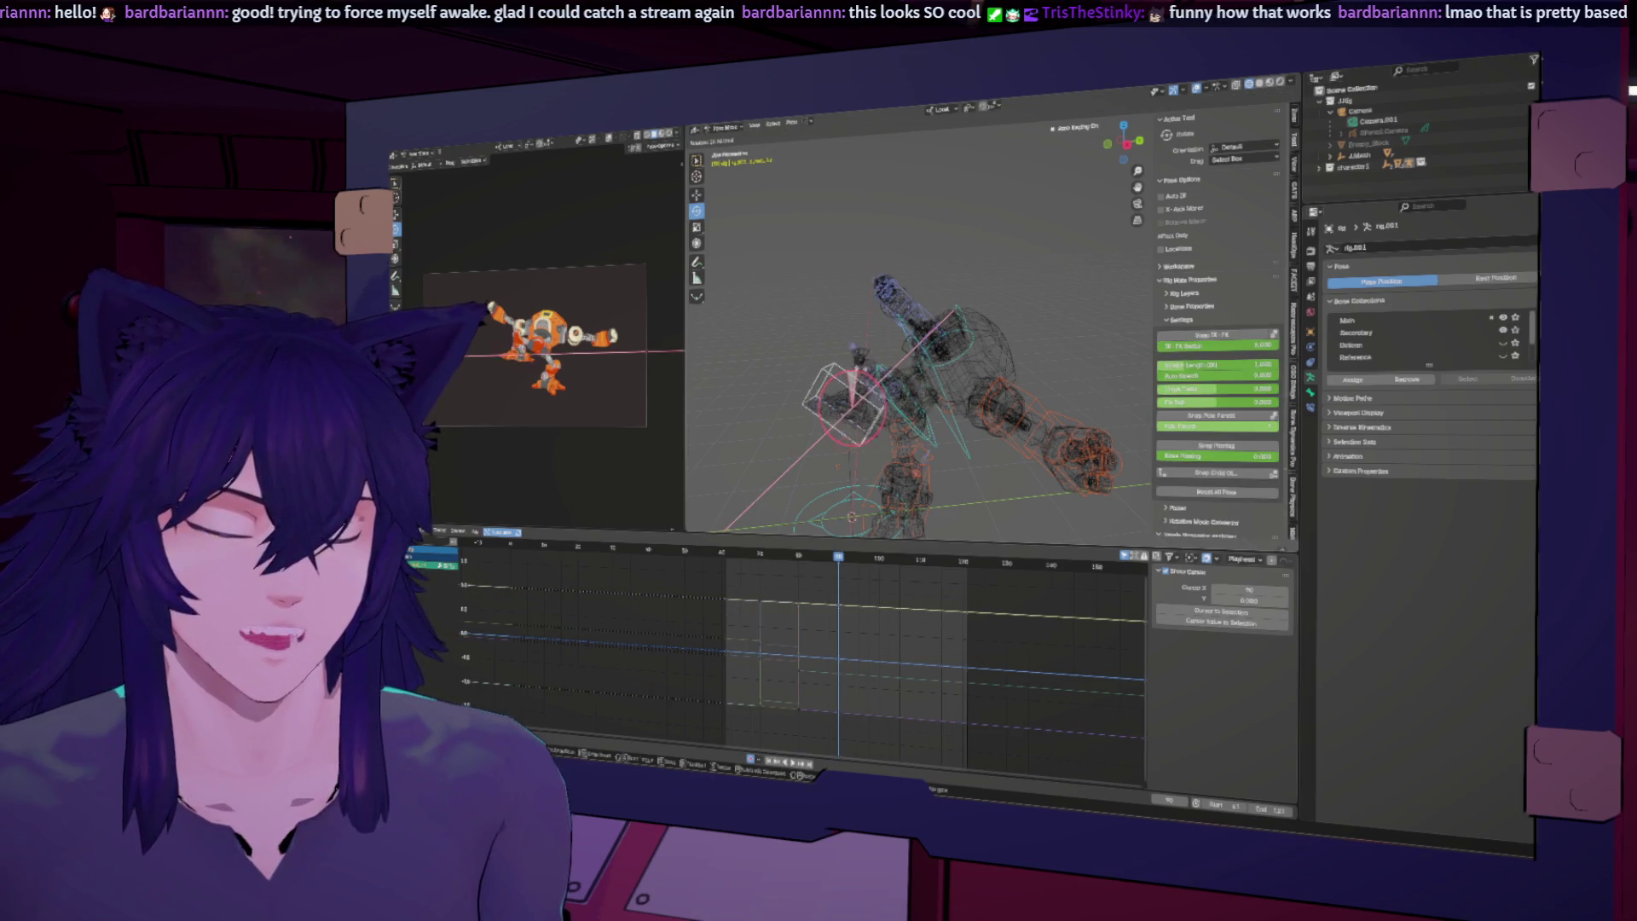
{"action": "key", "text": "Return"}
{"action": "key", "text": "g"}
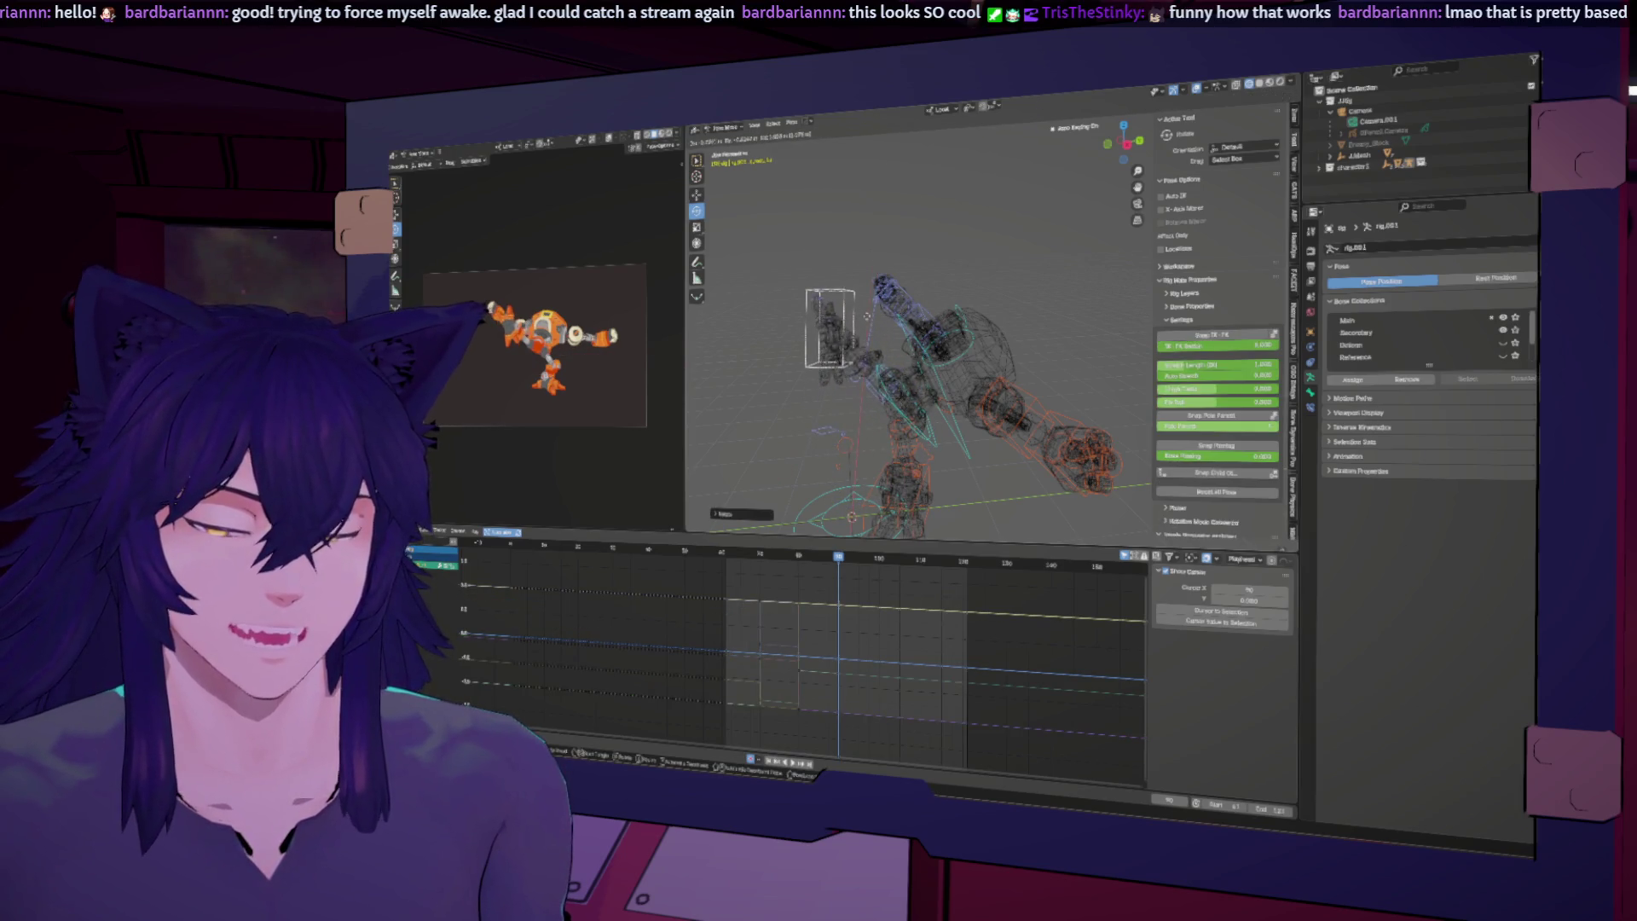
{"action": "left_click", "coordinate": [867, 318]}
{"action": "middle_click_drag", "start_coordinate": [867, 318], "coordinate": [950, 339]}
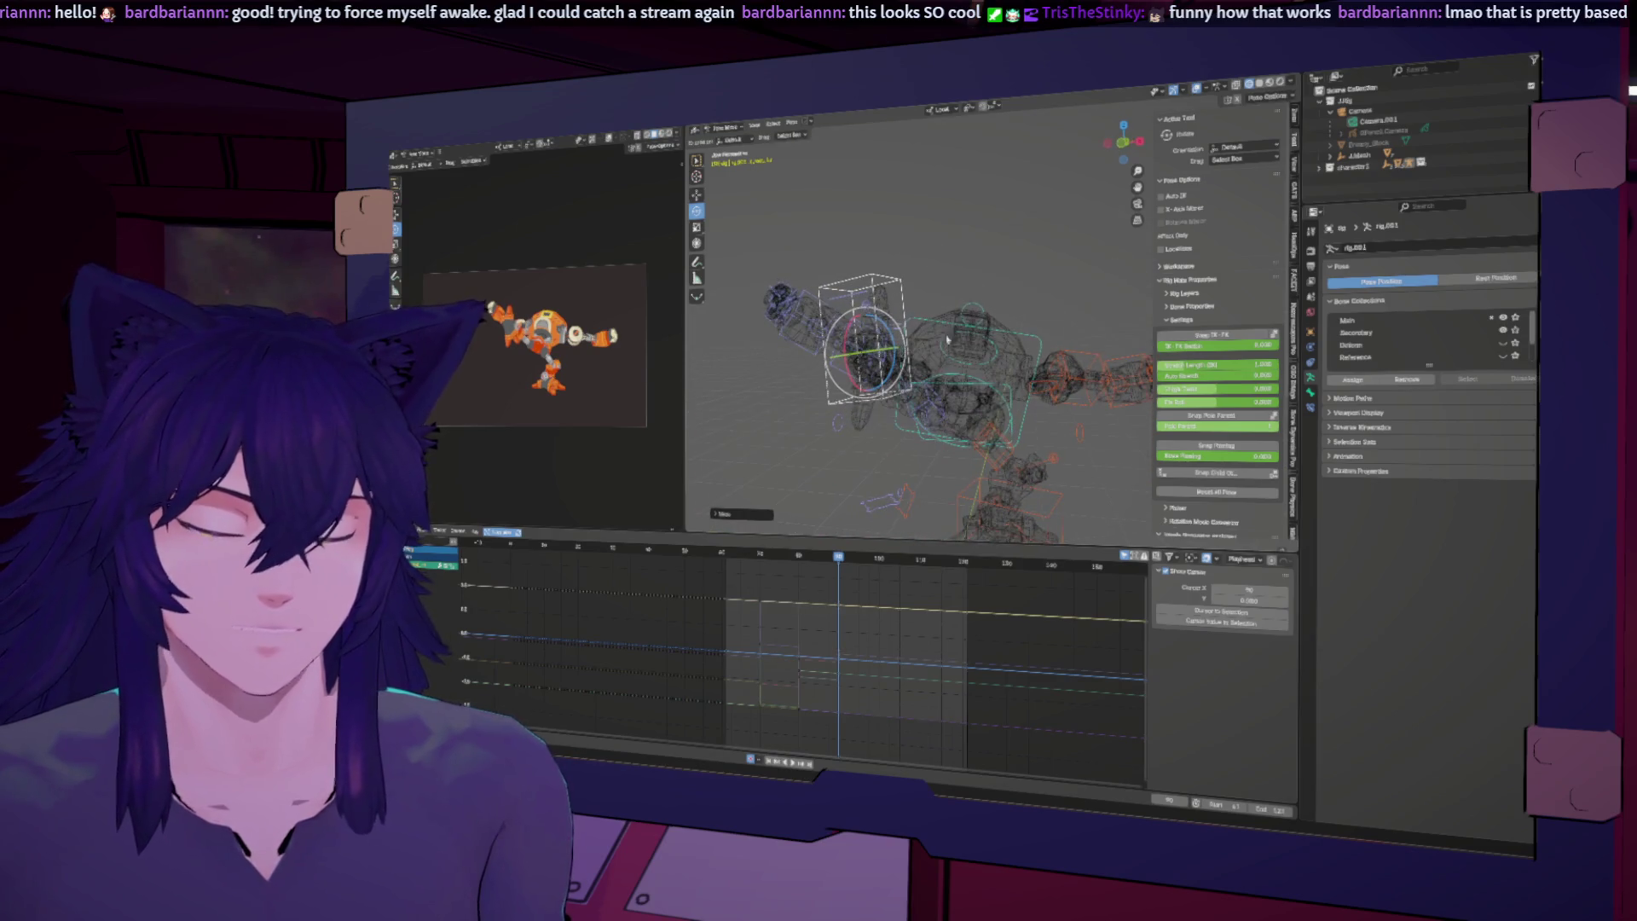
Step: Turn the hand slightly, shift it right, and rotate it around X
{"action": "key", "text": "r"}
{"action": "left_click", "coordinate": [892, 348]}
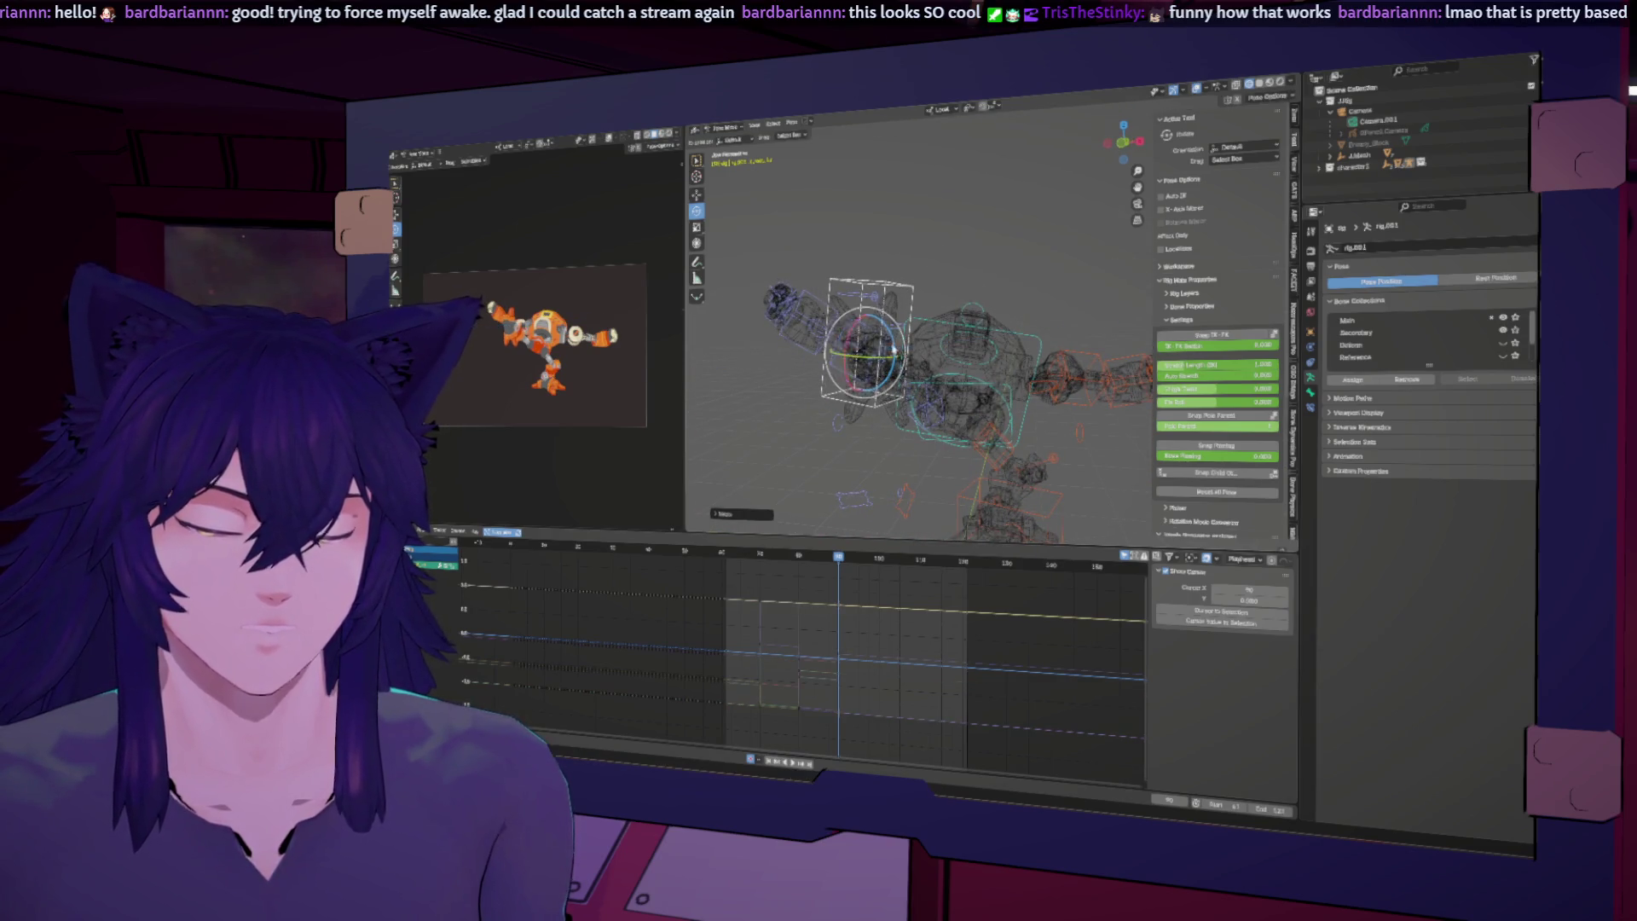
{"action": "key", "text": "g"}
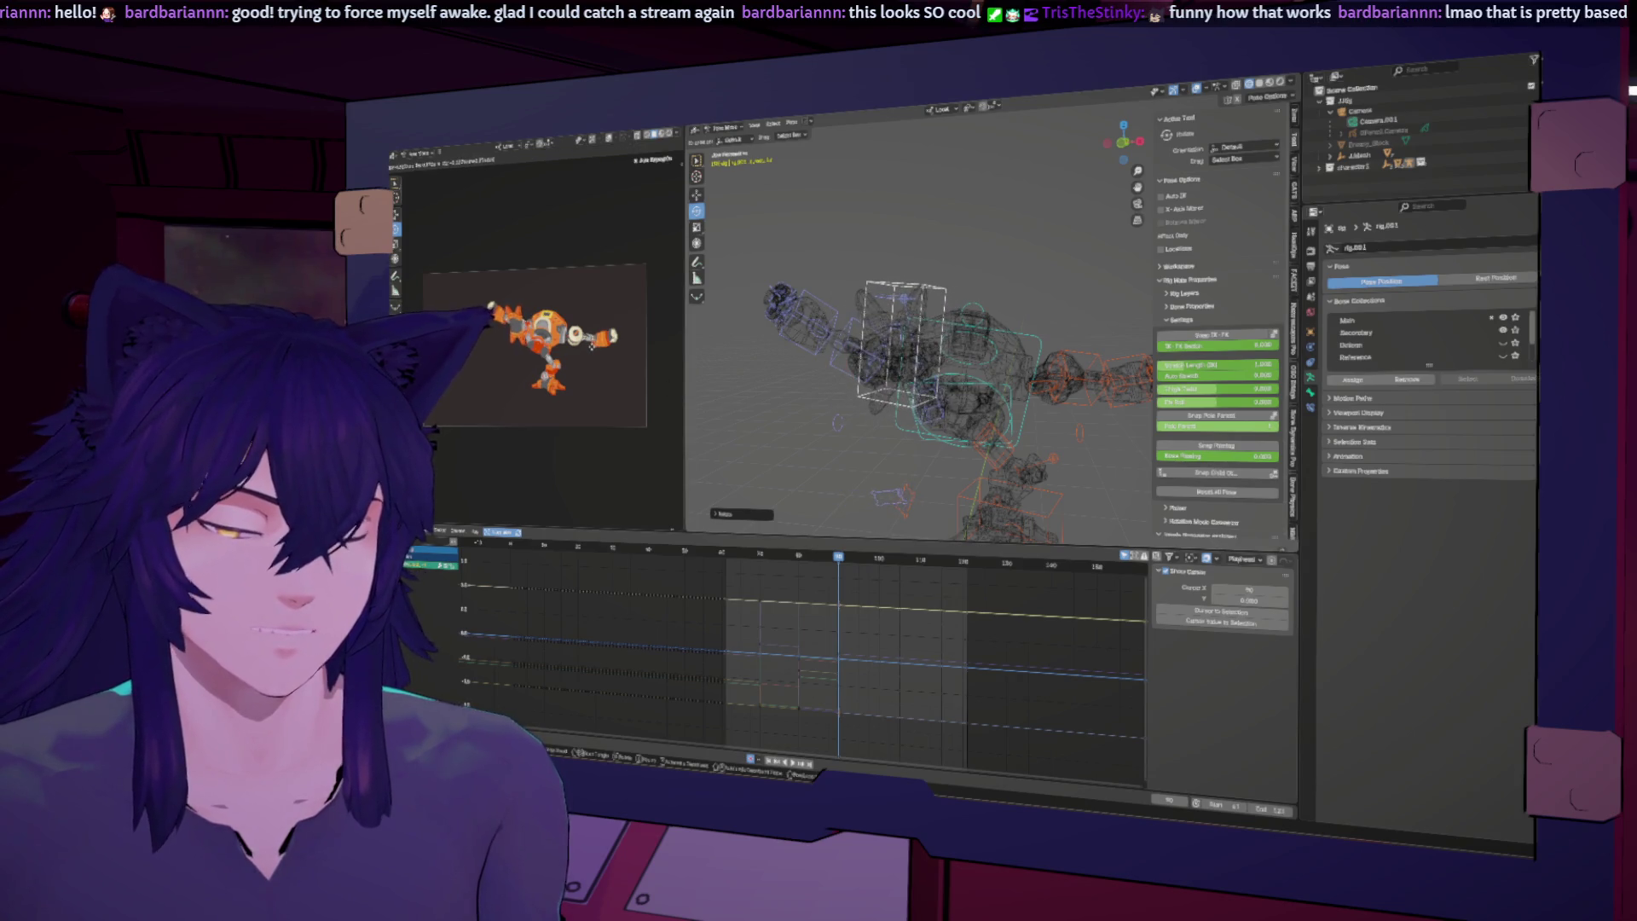
{"action": "left_click", "coordinate": [844, 399]}
{"action": "mouse_move", "coordinate": [844, 399]}
{"action": "middle_mouse_down"}
{"action": "mouse_move", "coordinate": [886, 379]}
{"action": "mouse_move", "coordinate": [936, 385]}
{"action": "middle_mouse_up"}
{"action": "key", "text": "r"}
{"action": "key", "text": "x"}
{"action": "left_click", "coordinate": [886, 379]}
Step: Move the hand left with a slight rotation, then play back the motion
{"action": "key", "text": "g"}
{"action": "left_click", "coordinate": [929, 394]}
{"action": "key", "text": "r"}
{"action": "left_click", "coordinate": [852, 376]}
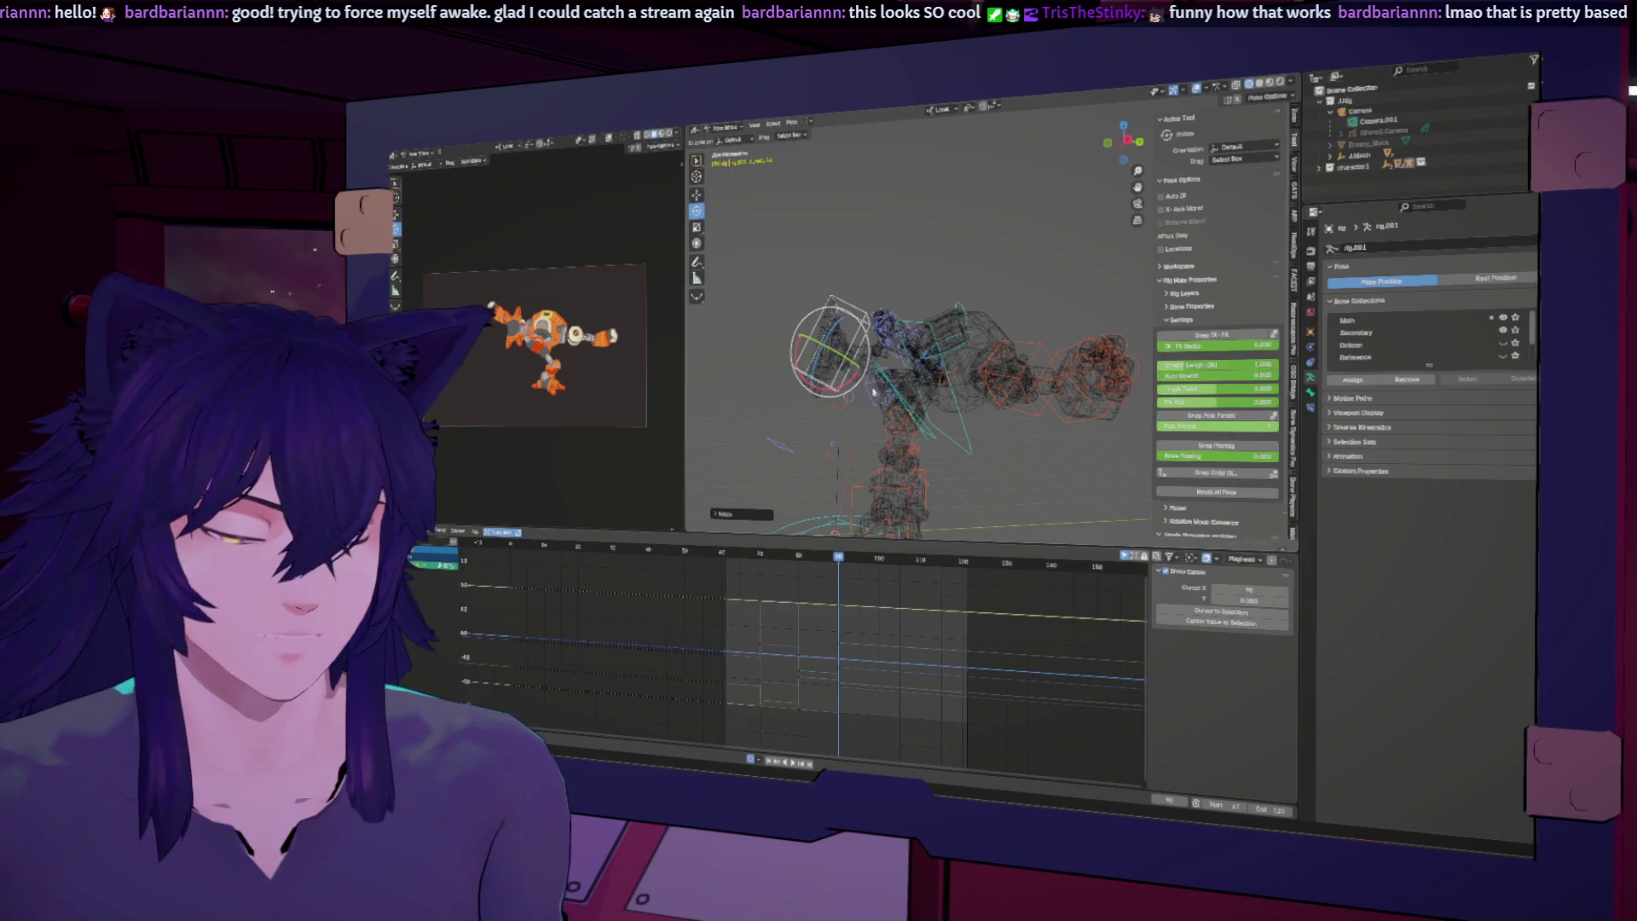
{"action": "key", "text": "space"}
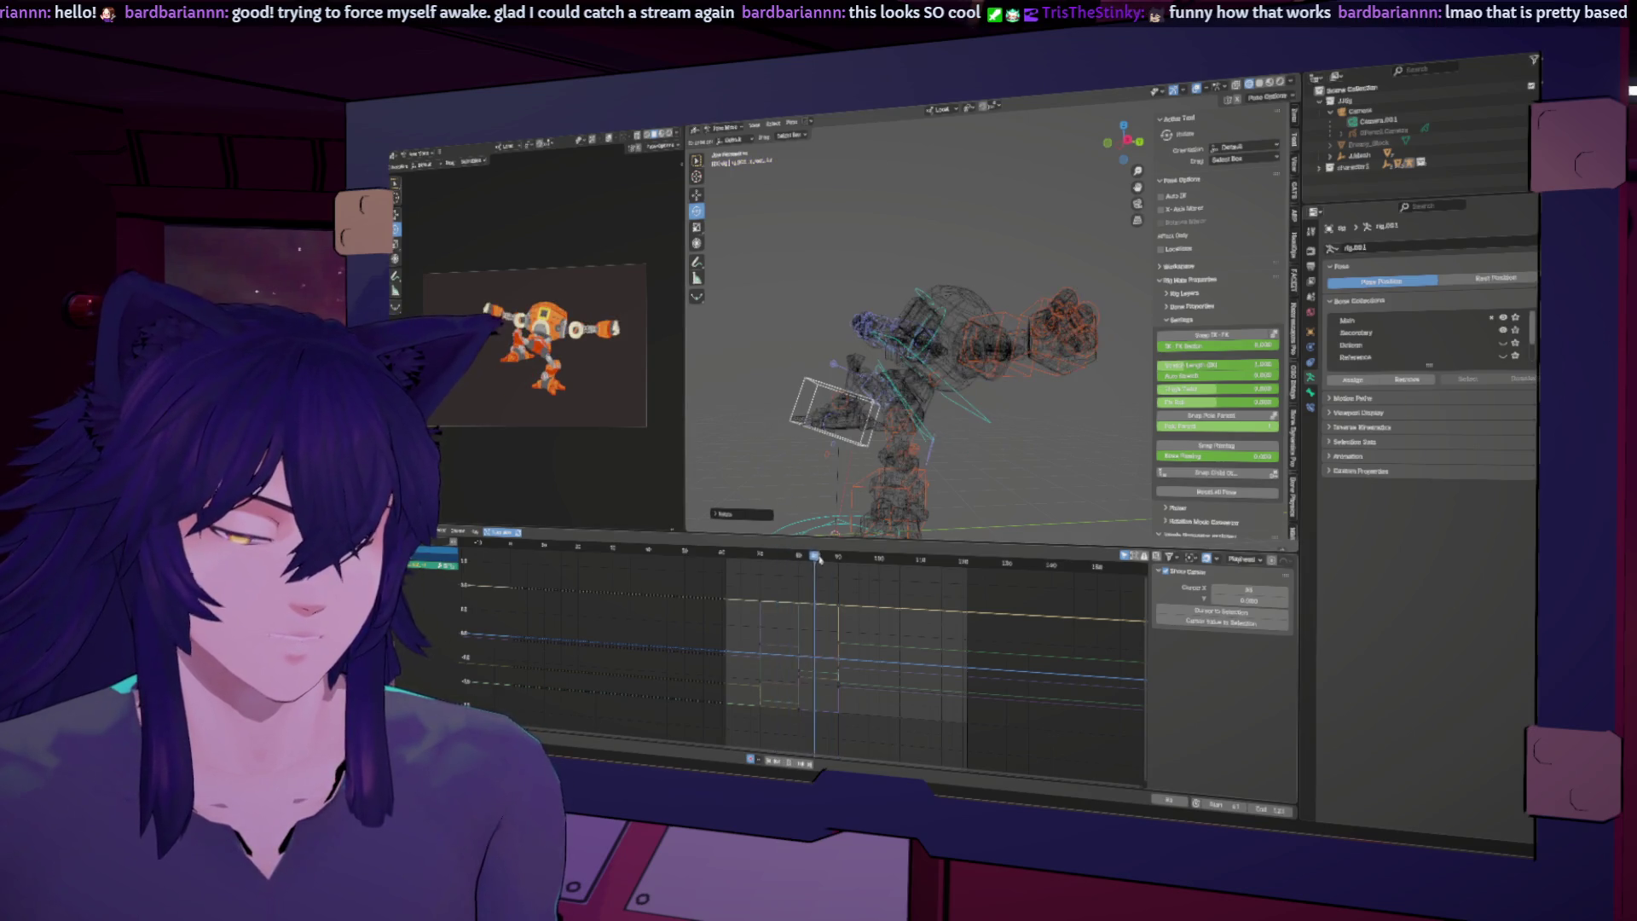
{"action": "key", "text": "Escape"}
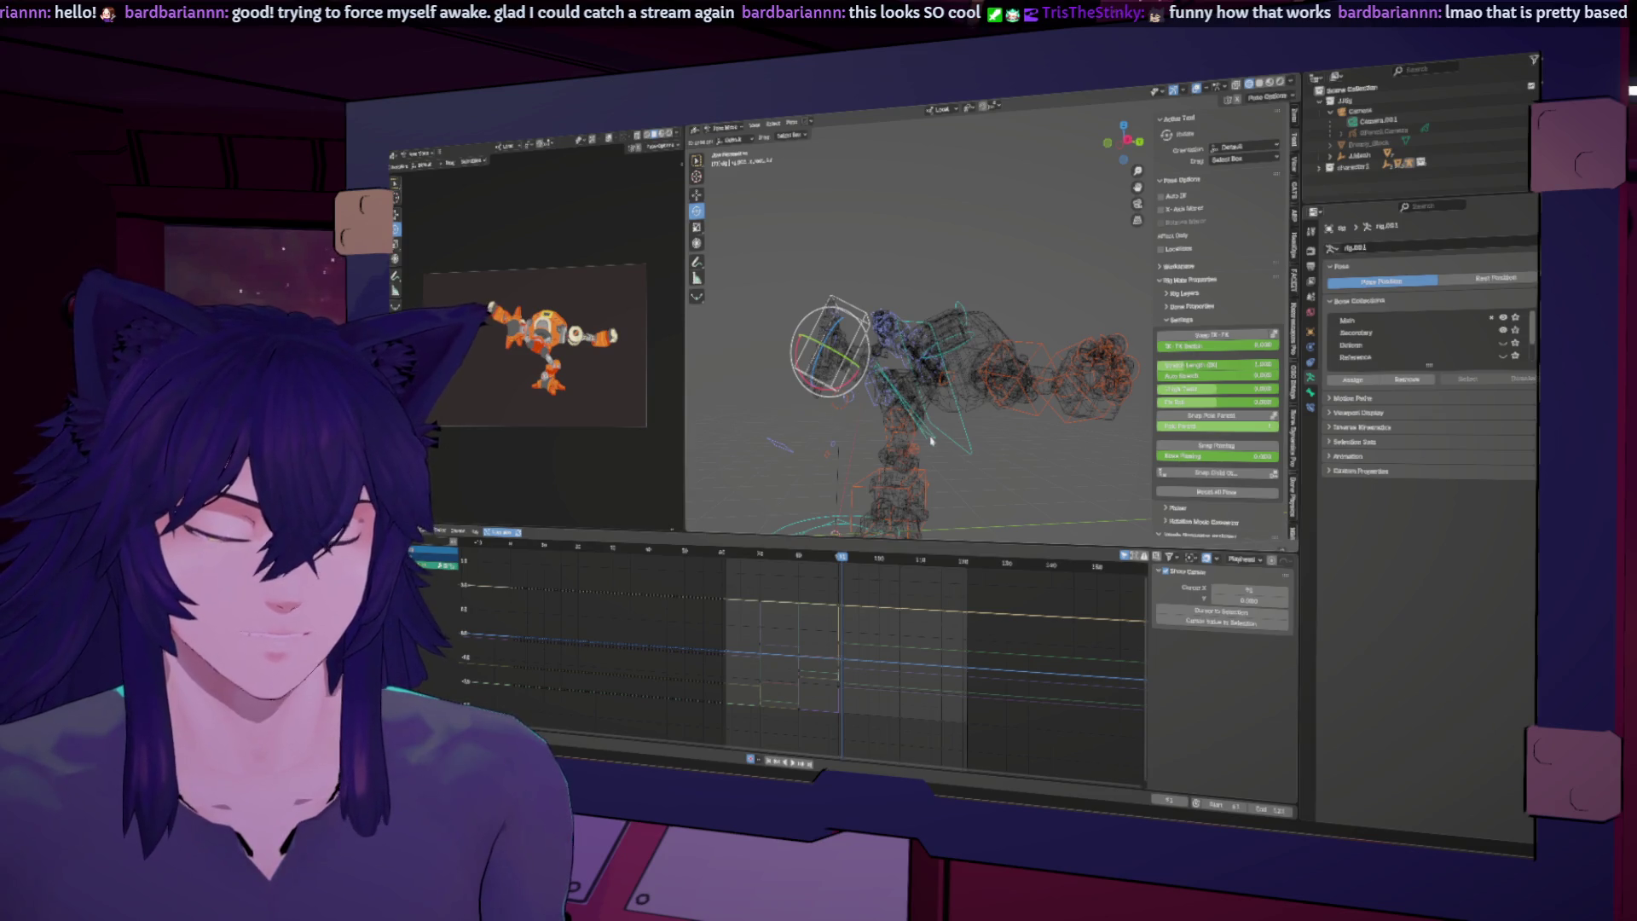
{"action": "left_click", "coordinate": [863, 395]}
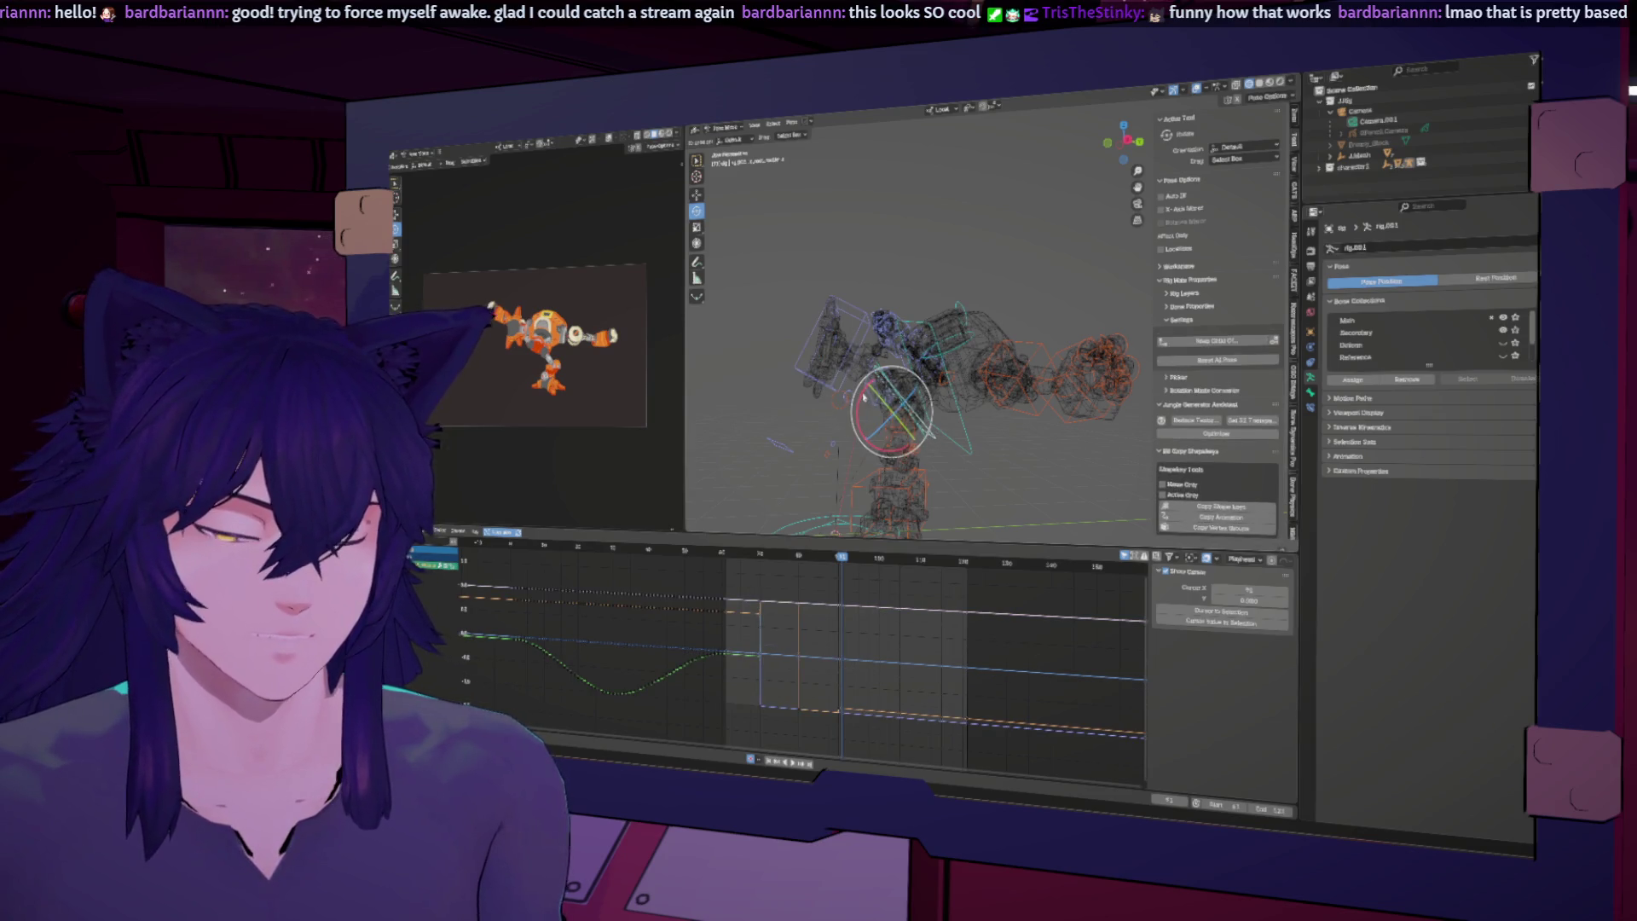
Step: Swing the selected arm bones further around Y and check the flail pose across frames
{"action": "left_click", "coordinate": [762, 555]}
{"action": "mouse_move", "coordinate": [761, 556]}
{"action": "left_mouse_down"}
{"action": "mouse_move", "coordinate": [863, 565]}
{"action": "mouse_move", "coordinate": [828, 569]}
{"action": "mouse_move", "coordinate": [849, 605]}
{"action": "left_mouse_up"}
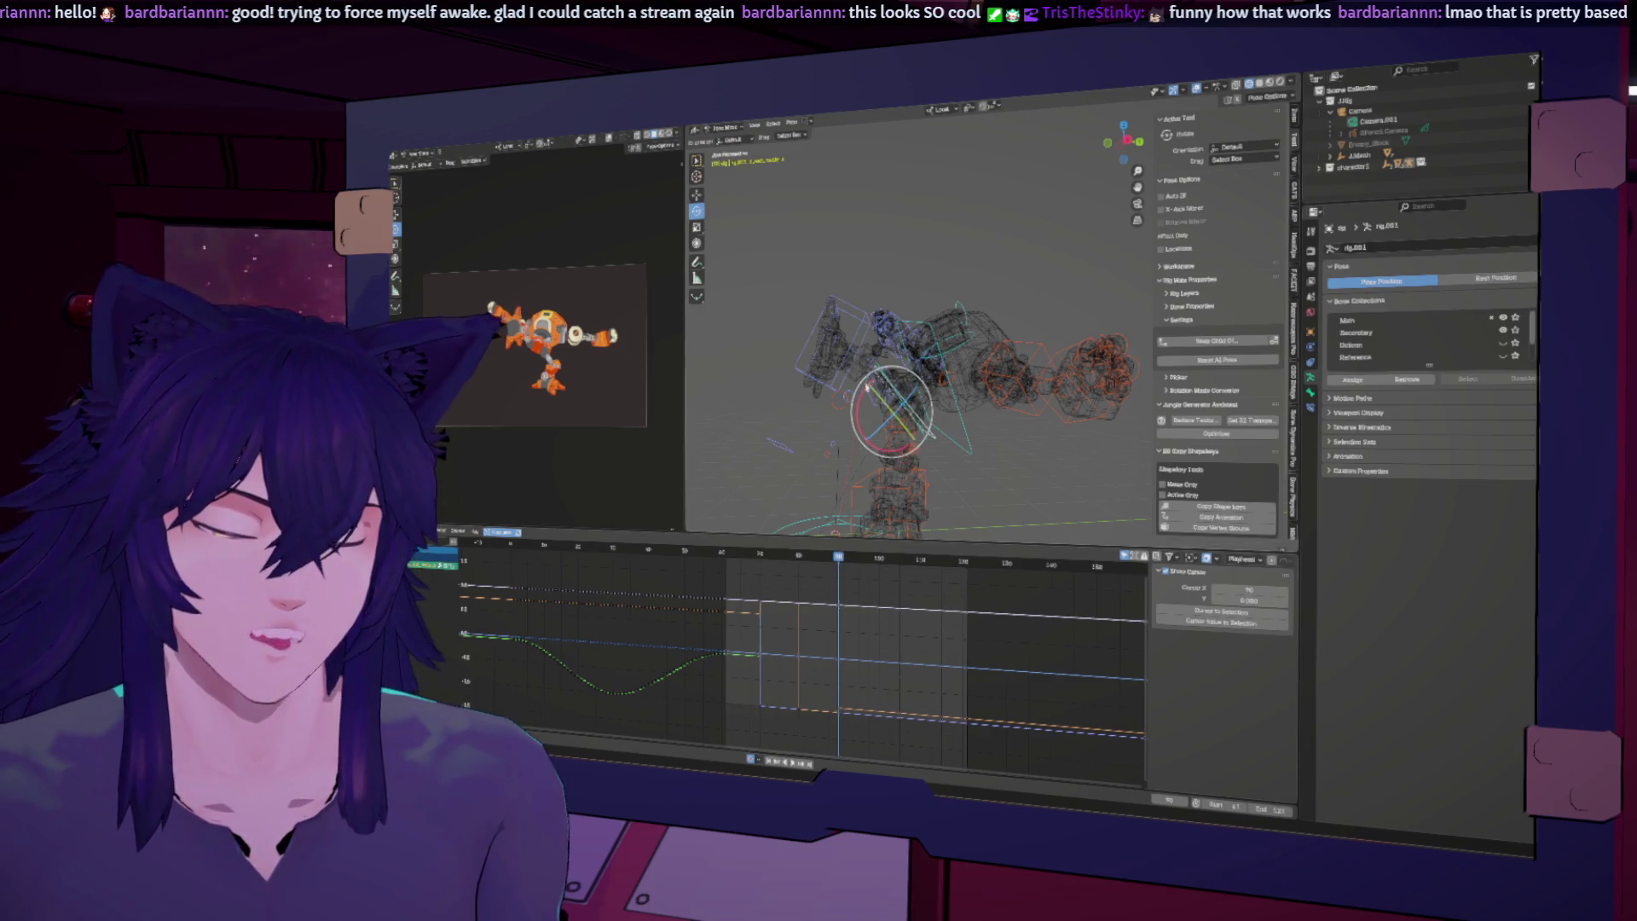
{"action": "left_click_drag", "start_coordinate": [861, 395], "coordinate": [897, 403]}
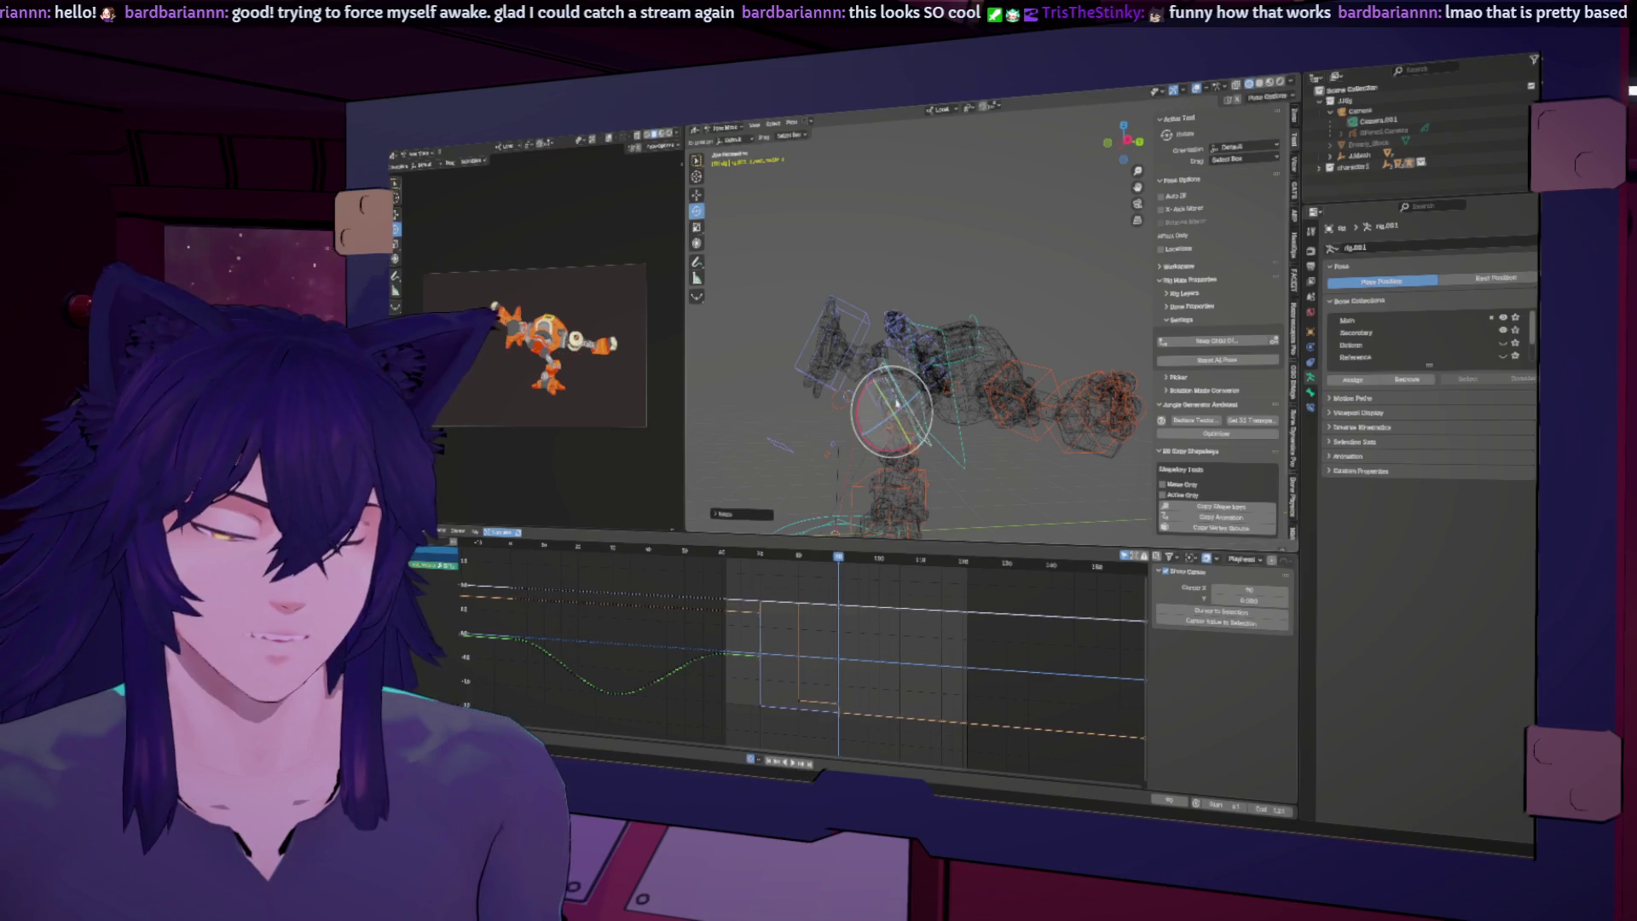
{"action": "key", "text": "r"}
{"action": "key", "text": "y"}
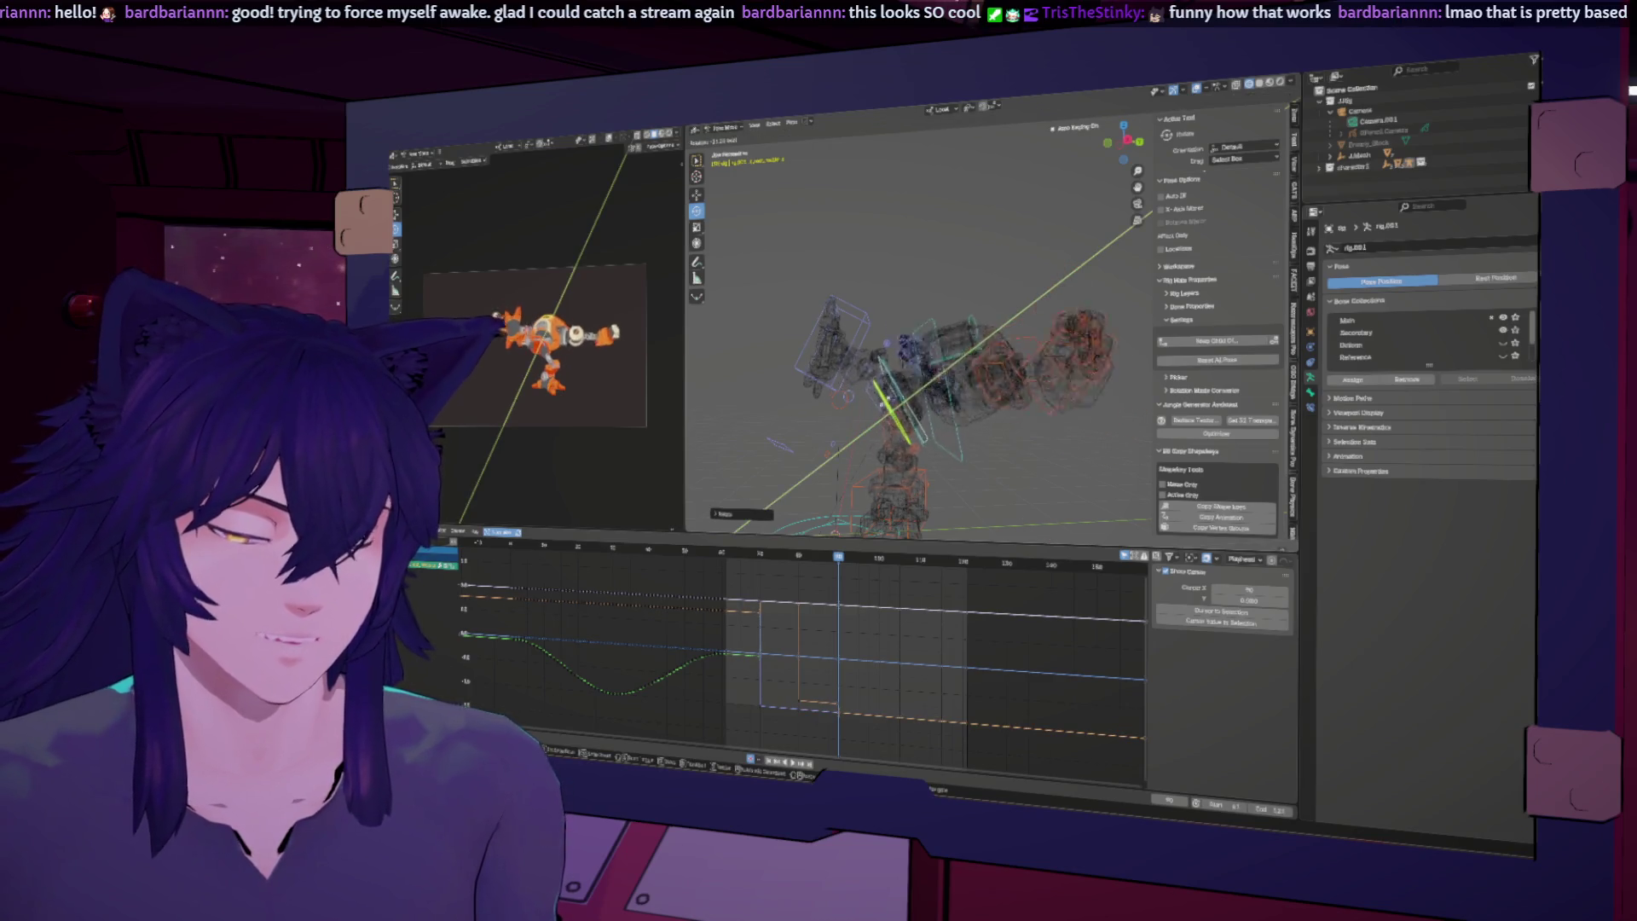
{"action": "key", "text": "Return"}
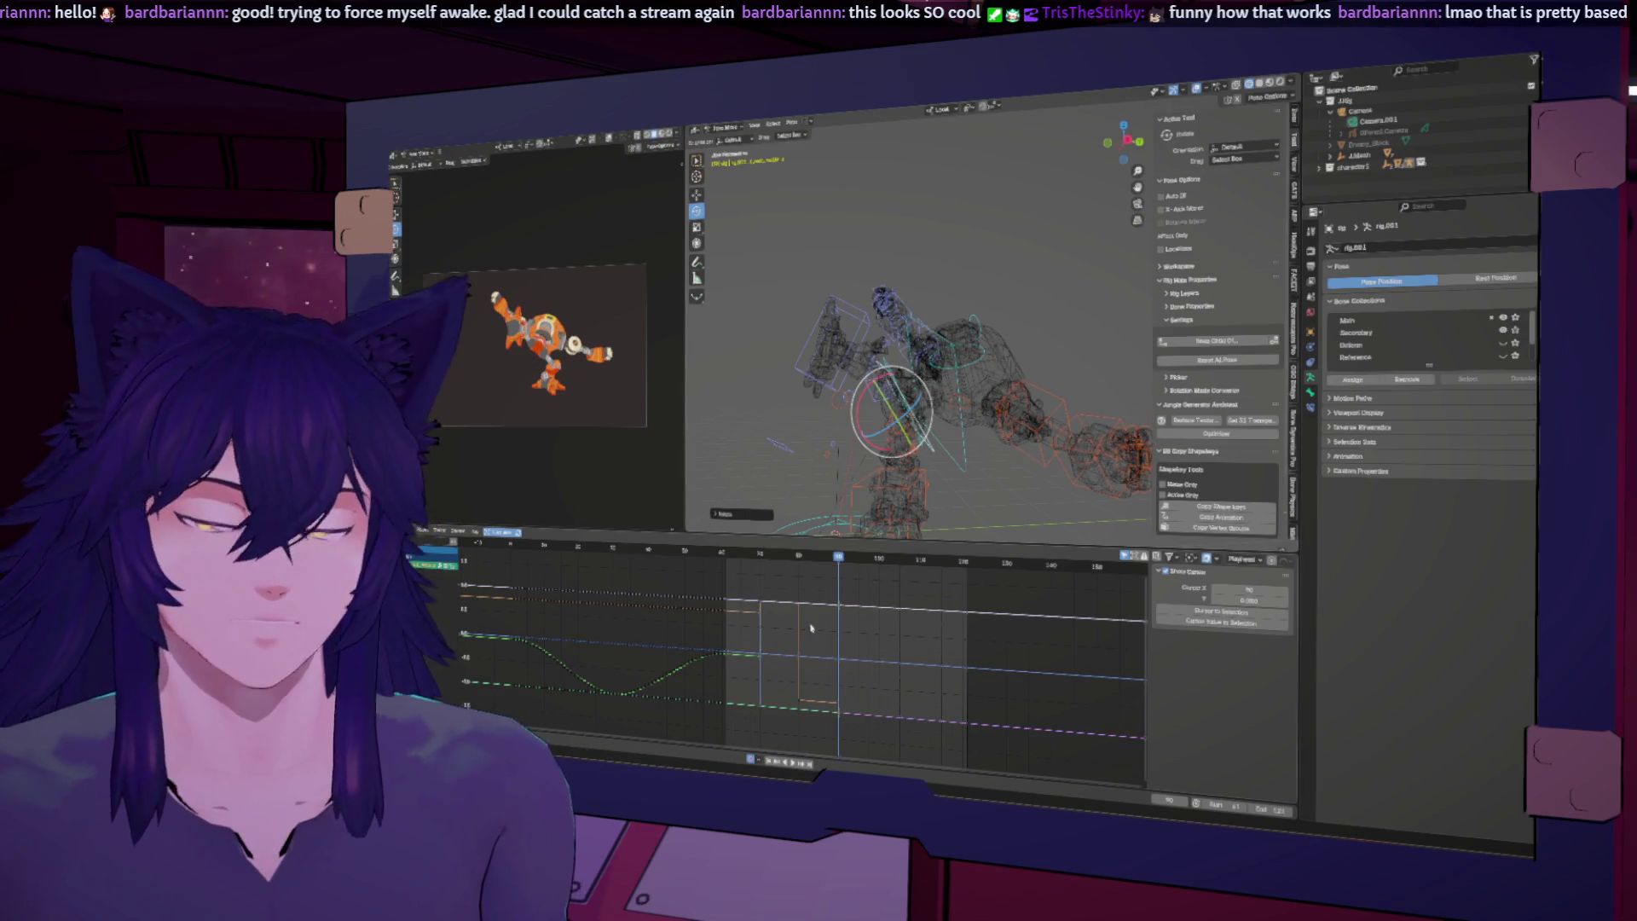
{"action": "left_click_drag", "start_coordinate": [816, 556], "coordinate": [771, 559]}
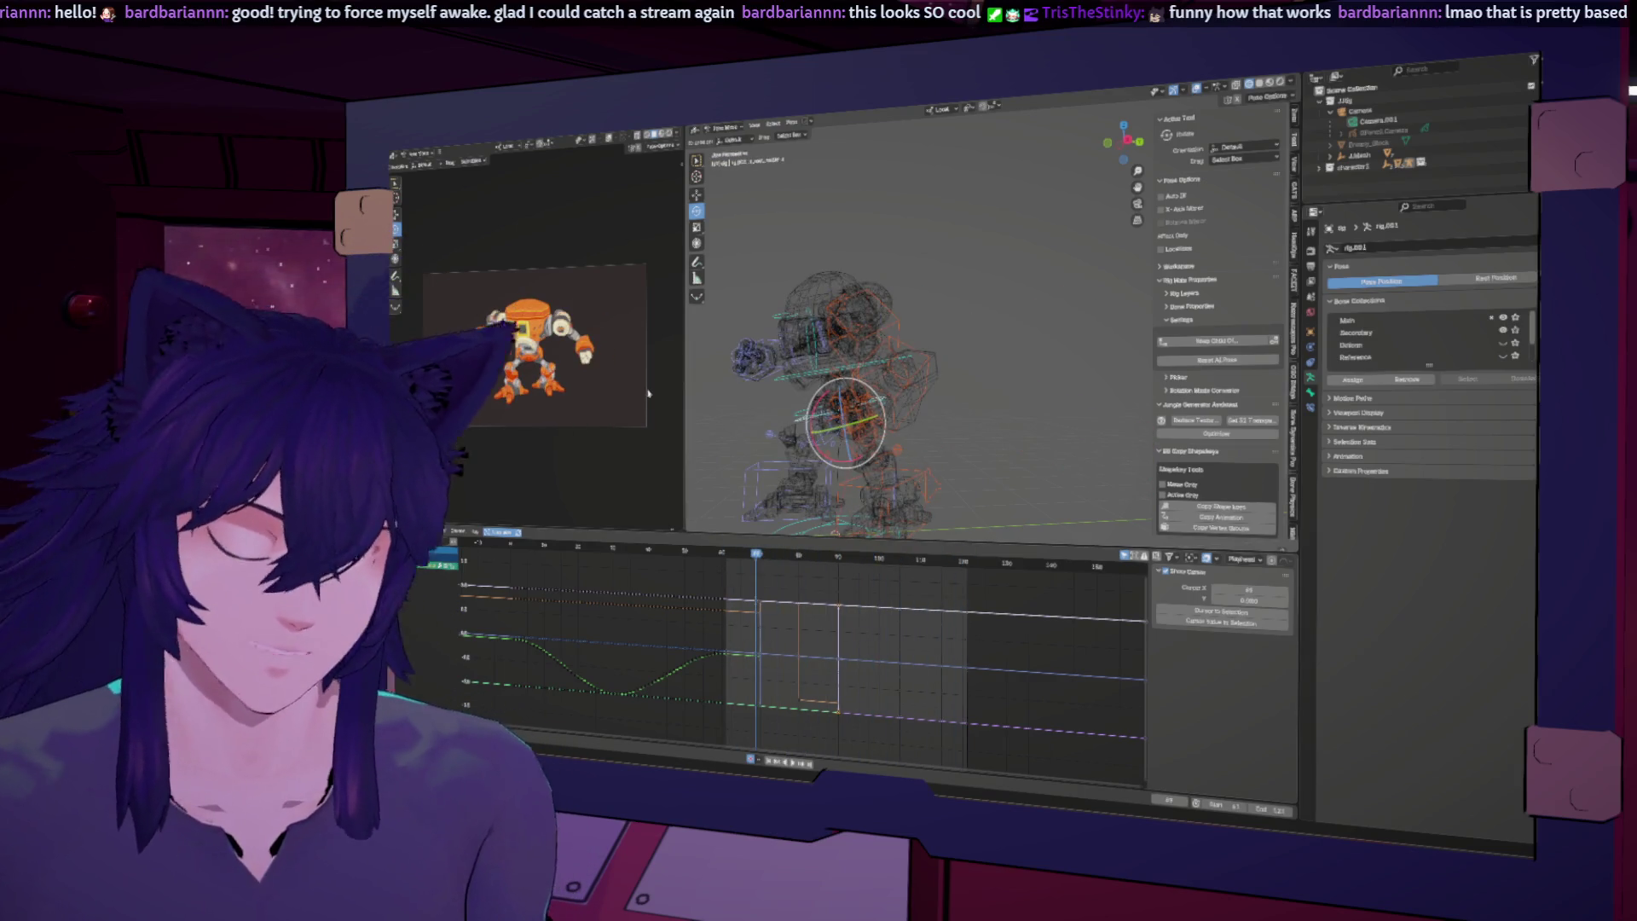
{"action": "key", "text": "ctrl+space"}
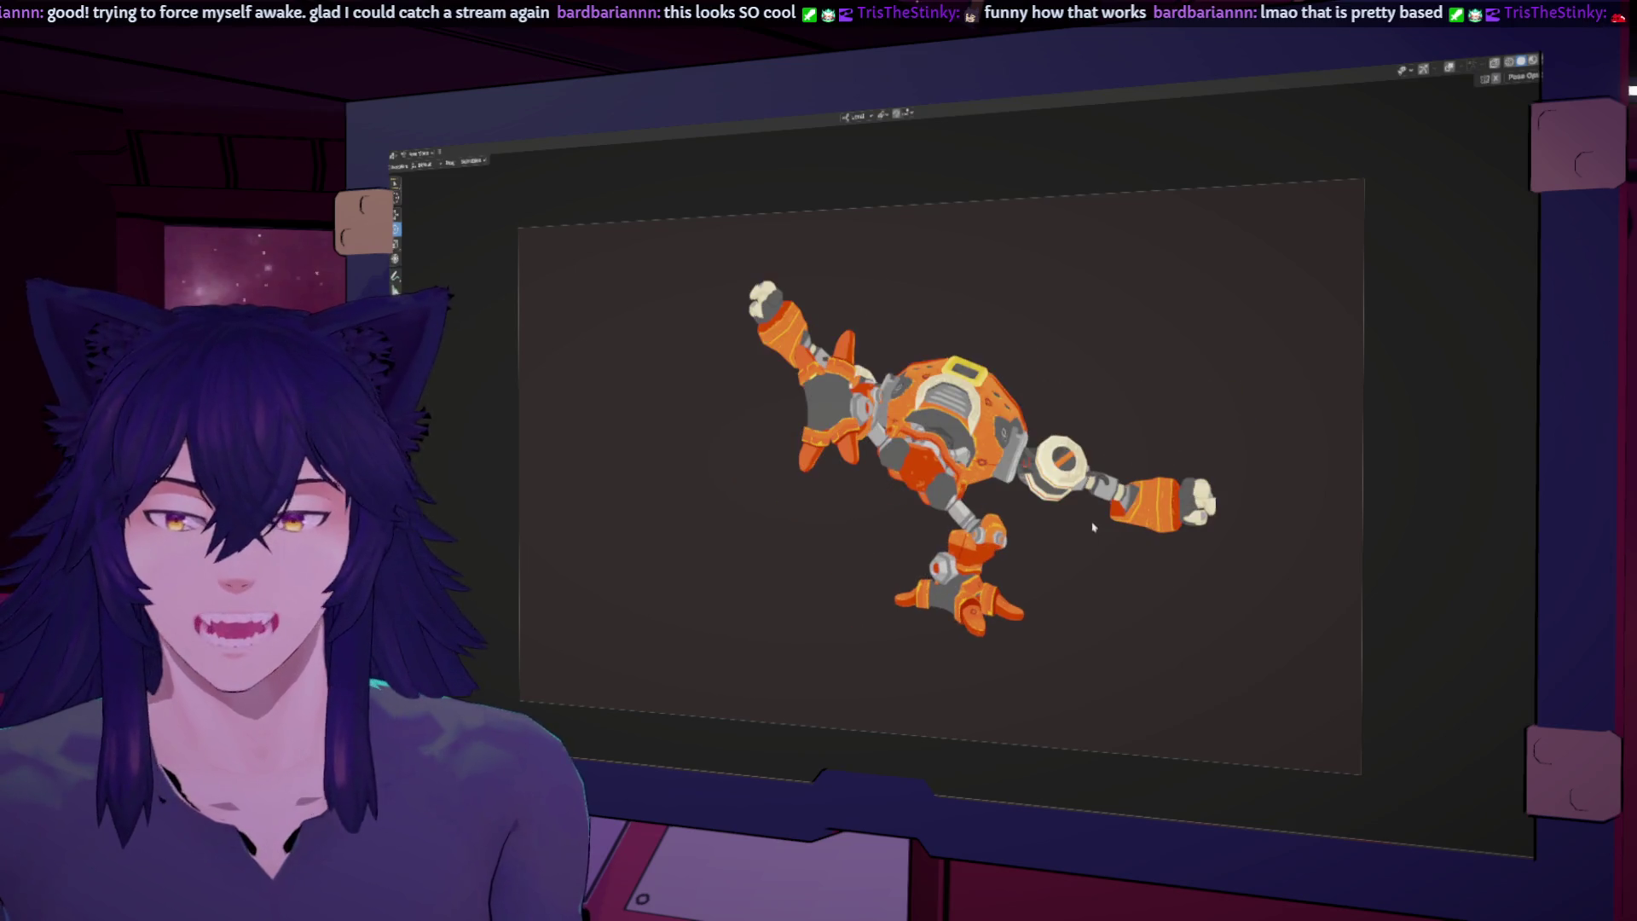
{"action": "key", "text": "ctrl+space"}
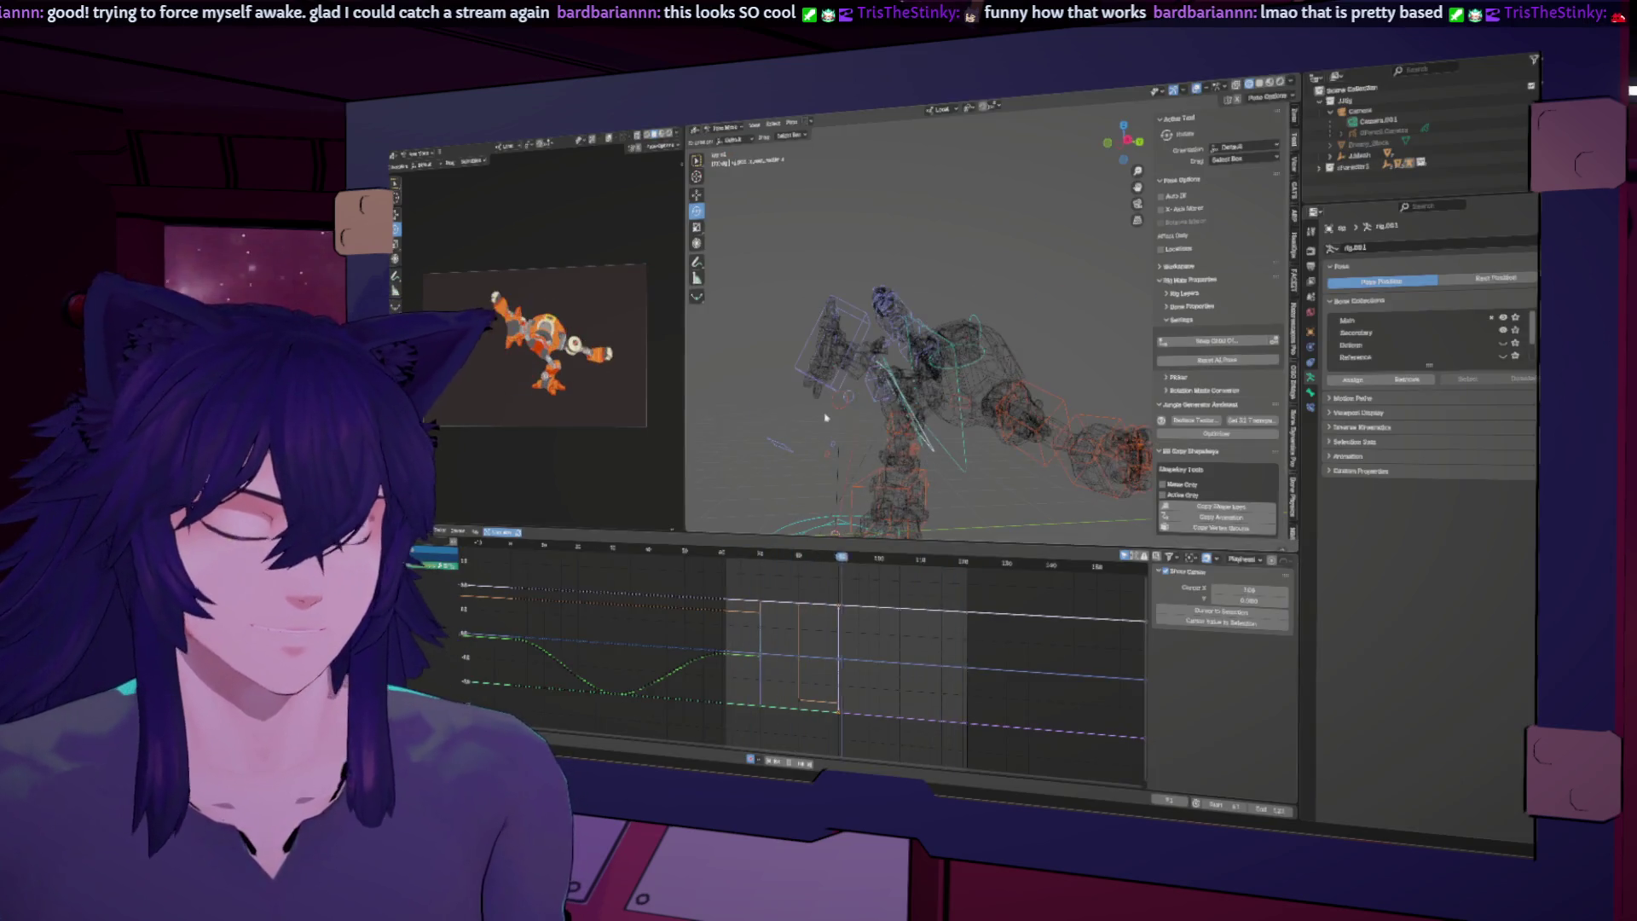
Step: At about frame 90, rotate the body control around Z
{"action": "left_click", "coordinate": [840, 557]}
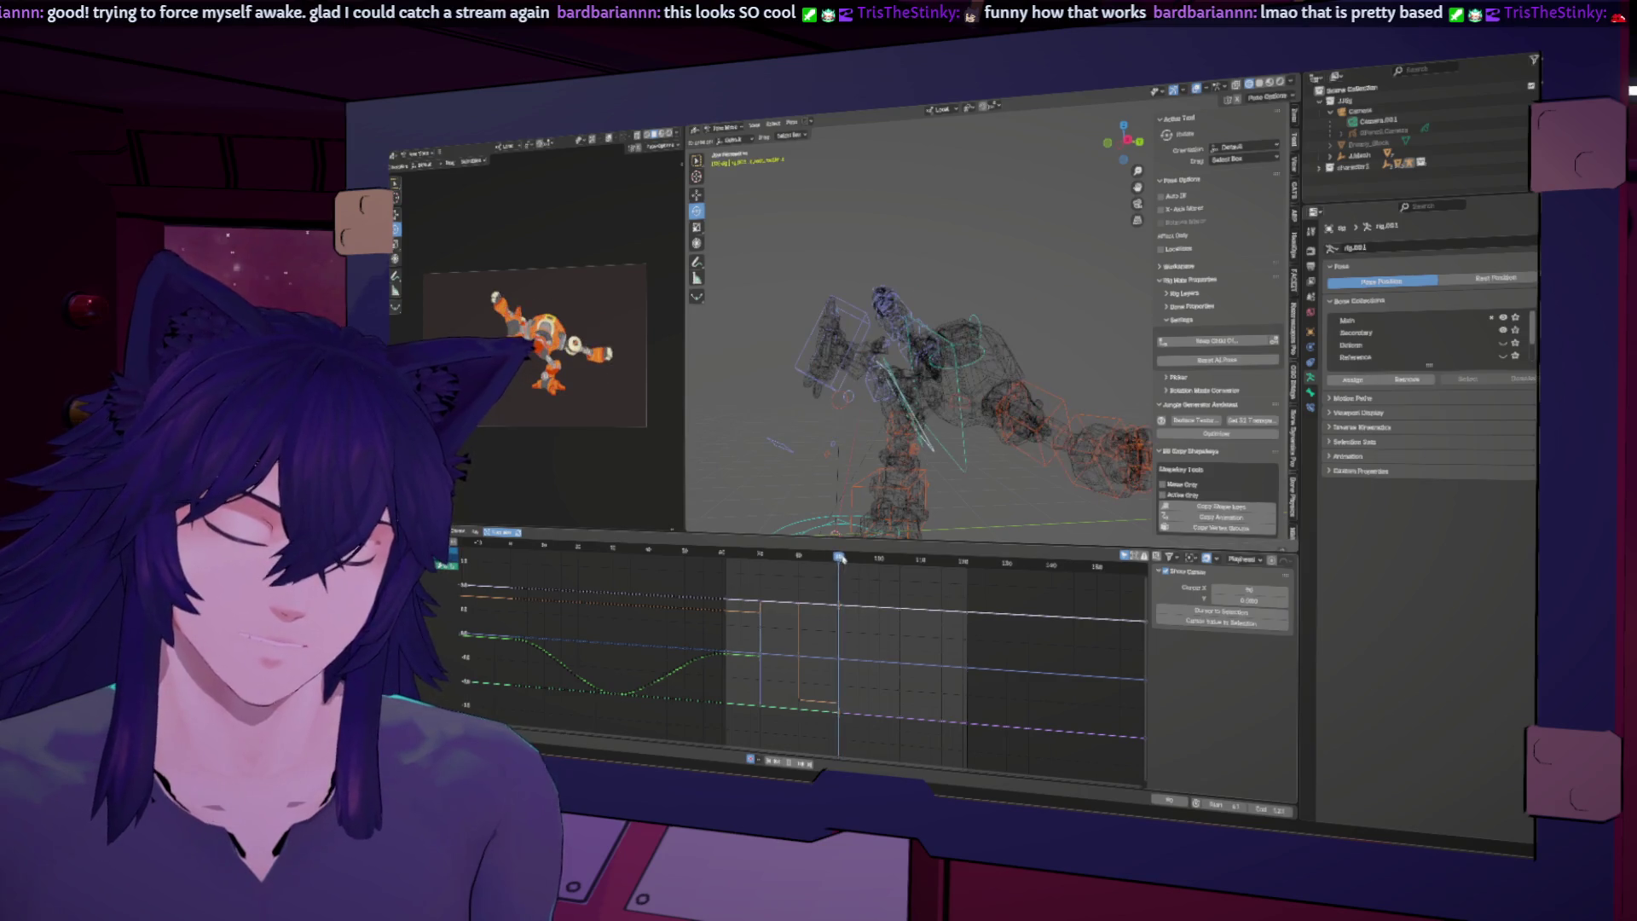
{"action": "left_click", "coordinate": [834, 380]}
{"action": "middle_click_drag", "start_coordinate": [834, 380], "coordinate": [936, 395]}
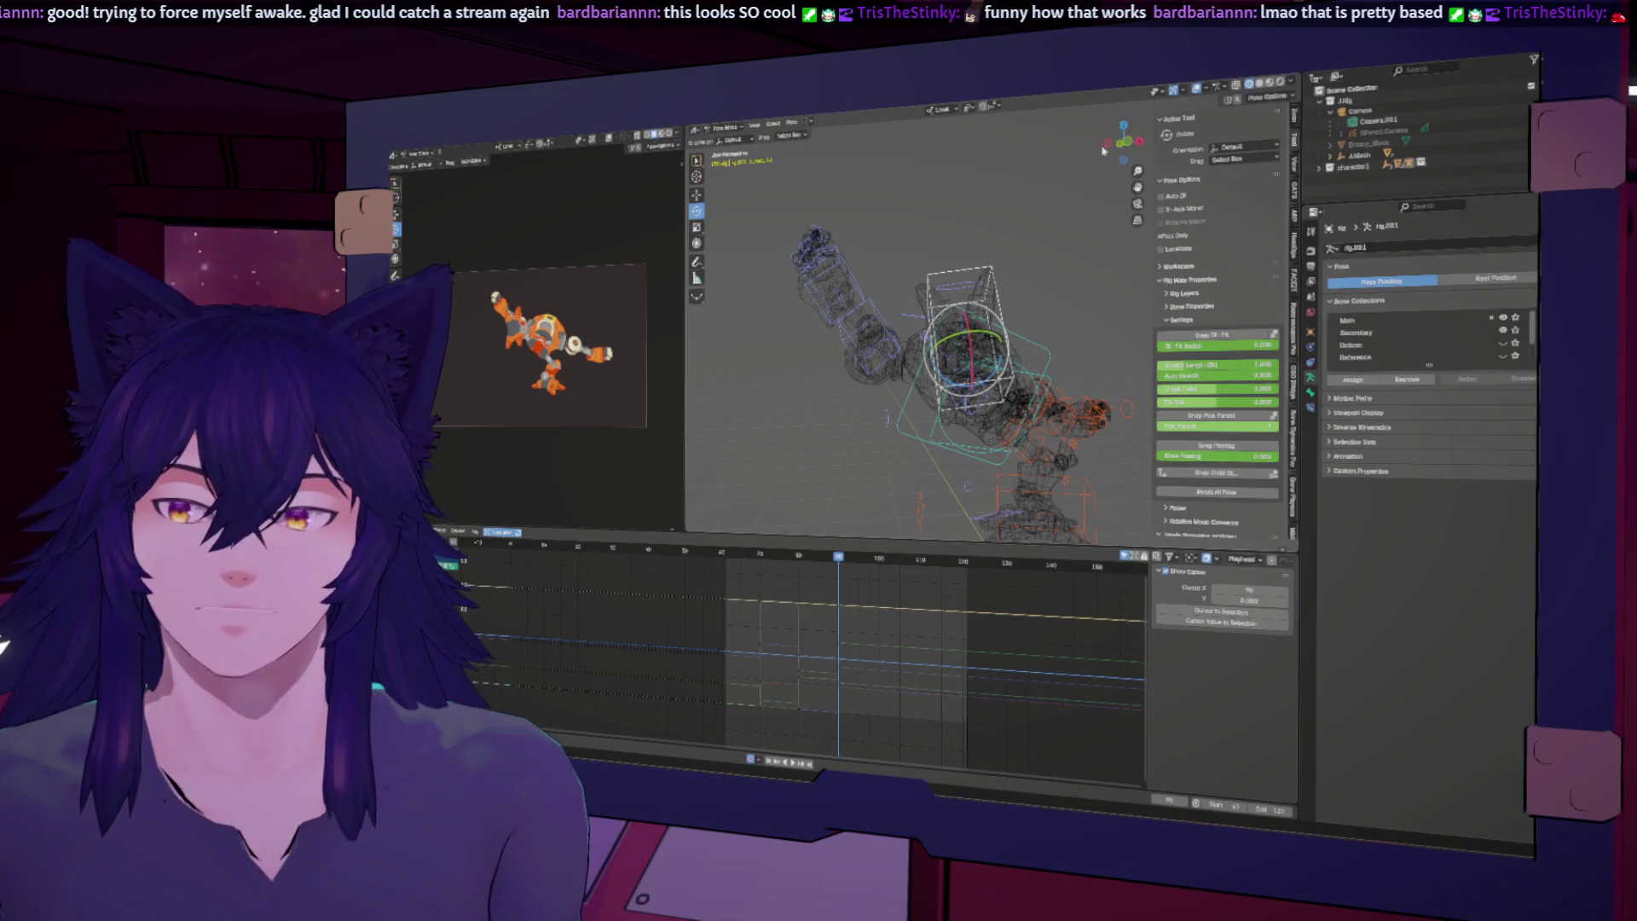
{"action": "mouse_move", "coordinate": [1004, 309]}
{"action": "middle_mouse_down"}
{"action": "mouse_move", "coordinate": [878, 378]}
{"action": "mouse_move", "coordinate": [938, 350]}
{"action": "middle_mouse_up"}
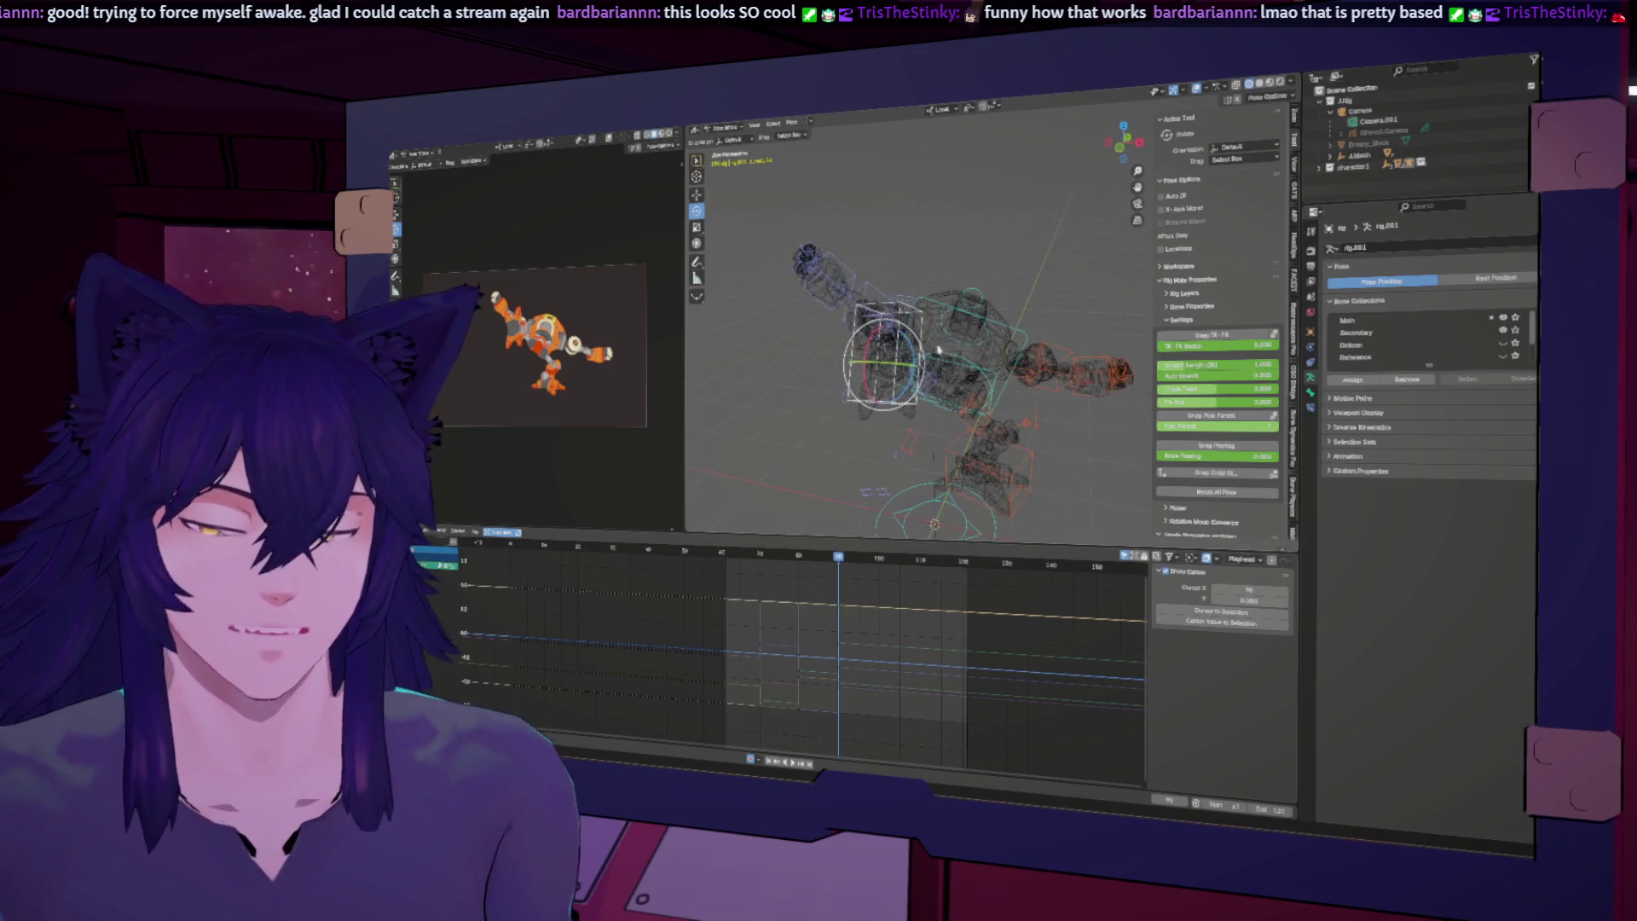
{"action": "left_click_drag", "start_coordinate": [914, 351], "coordinate": [911, 337]}
{"action": "mouse_move", "coordinate": [910, 337]}
{"action": "middle_mouse_down"}
{"action": "mouse_move", "coordinate": [946, 310]}
{"action": "mouse_move", "coordinate": [888, 317]}
{"action": "middle_mouse_up"}
Step: Rotate the body control around X, then freely for a stronger recoil
{"action": "left_click_drag", "start_coordinate": [907, 354], "coordinate": [900, 351]}
{"action": "middle_click_drag", "start_coordinate": [891, 373], "coordinate": [904, 399]}
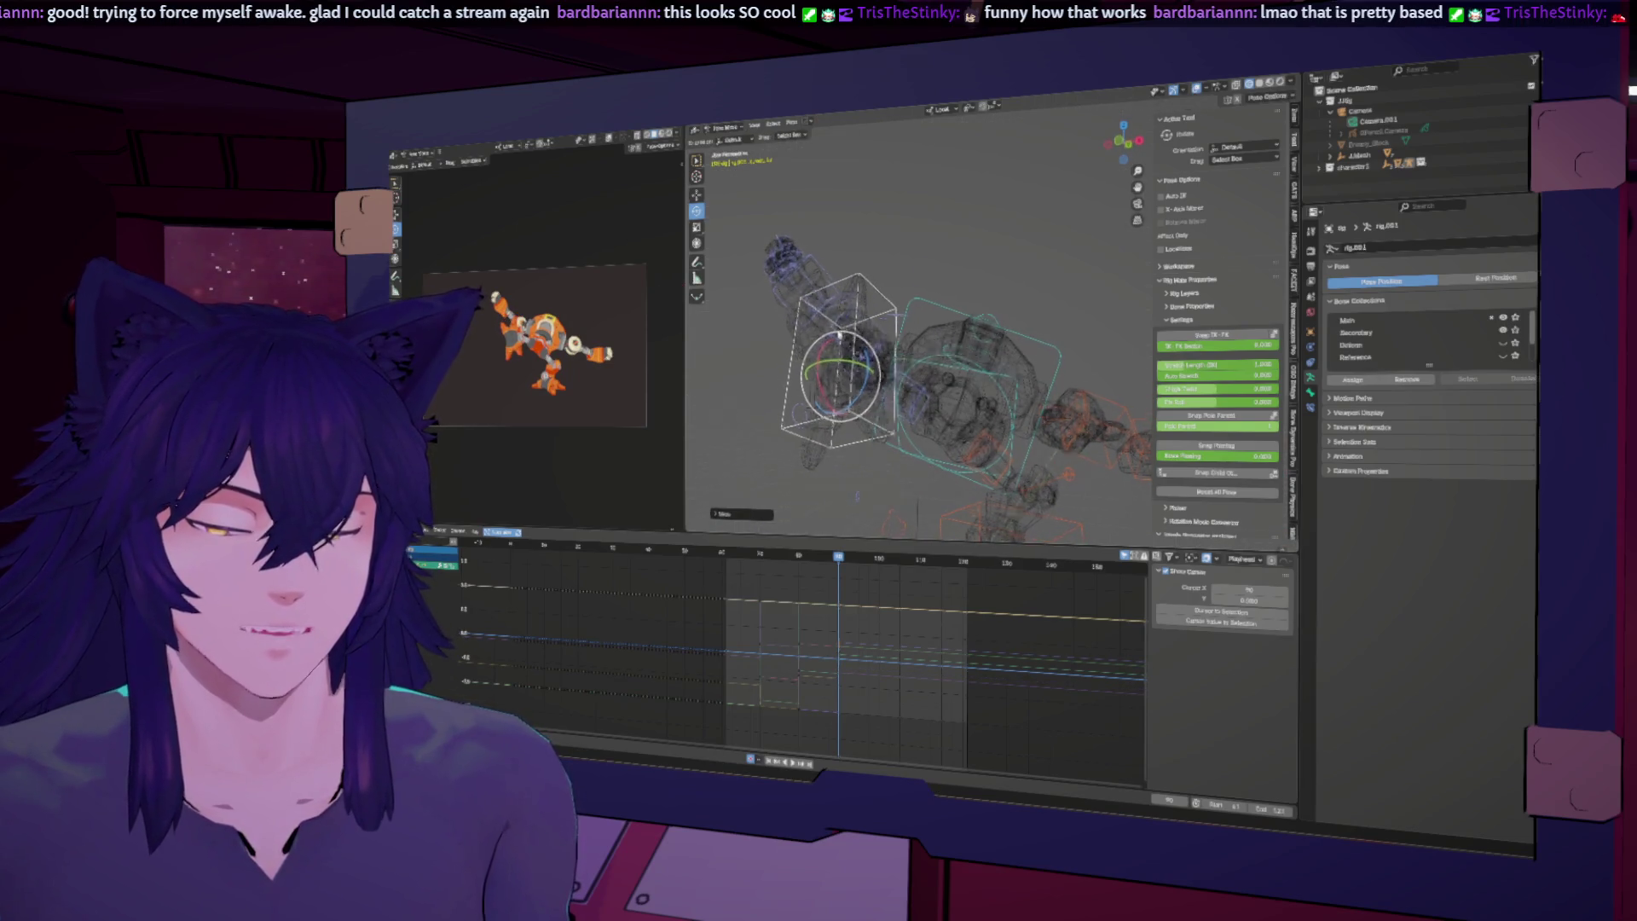
{"action": "middle_click_drag", "start_coordinate": [839, 333], "coordinate": [790, 370]}
{"action": "left_click_drag", "start_coordinate": [844, 349], "coordinate": [857, 350]}
{"action": "left_click", "coordinate": [896, 333]}
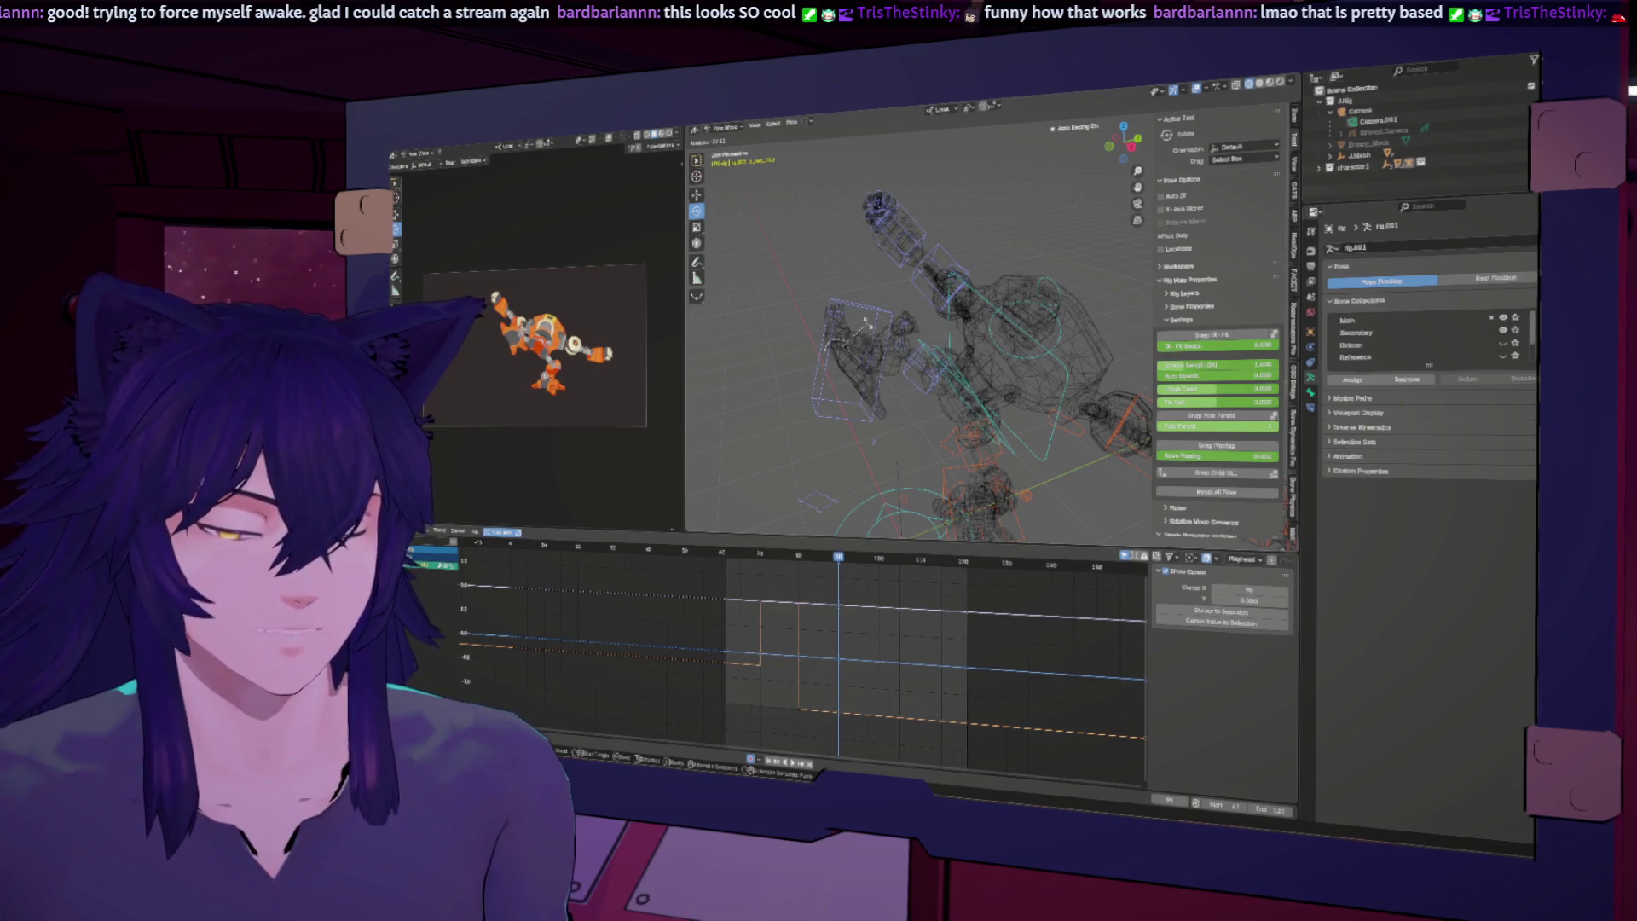
Step: Rotate another arm bone, then play the animation from the range start
{"action": "left_click", "coordinate": [846, 367]}
{"action": "left_click_drag", "start_coordinate": [834, 335], "coordinate": [815, 356]}
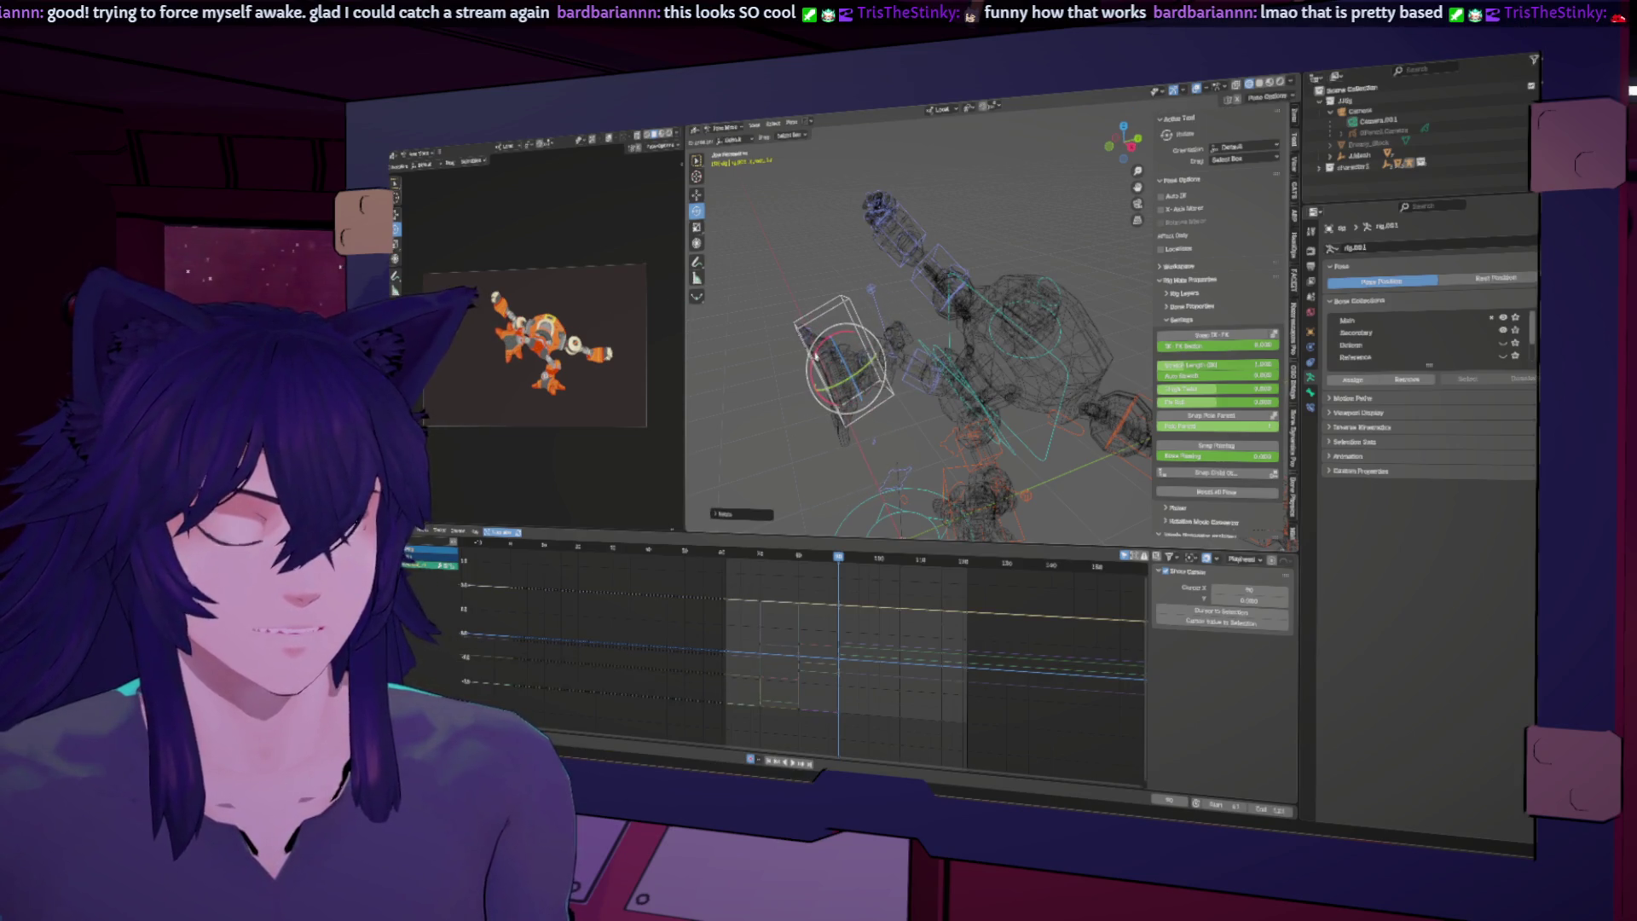
{"action": "mouse_move", "coordinate": [841, 576]}
{"action": "left_mouse_down"}
{"action": "mouse_move", "coordinate": [946, 570]}
{"action": "mouse_move", "coordinate": [874, 566]}
{"action": "left_mouse_up"}
{"action": "key", "text": "shift+Left"}
{"action": "key", "text": "space"}
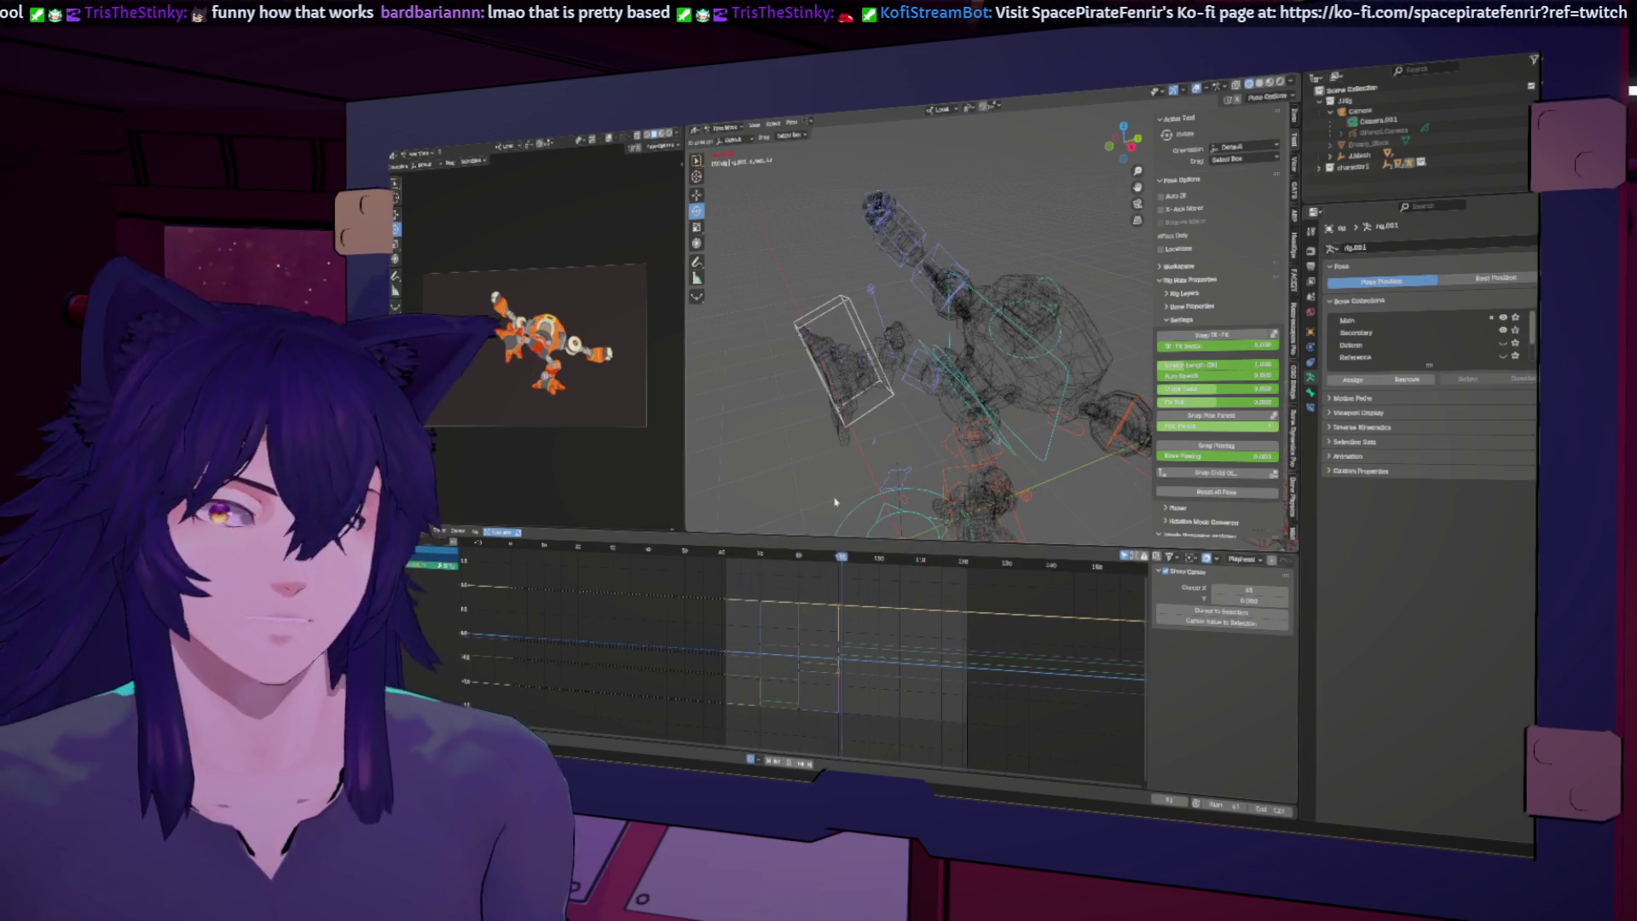
{"action": "key", "text": "space"}
{"action": "left_click", "coordinate": [810, 559]}
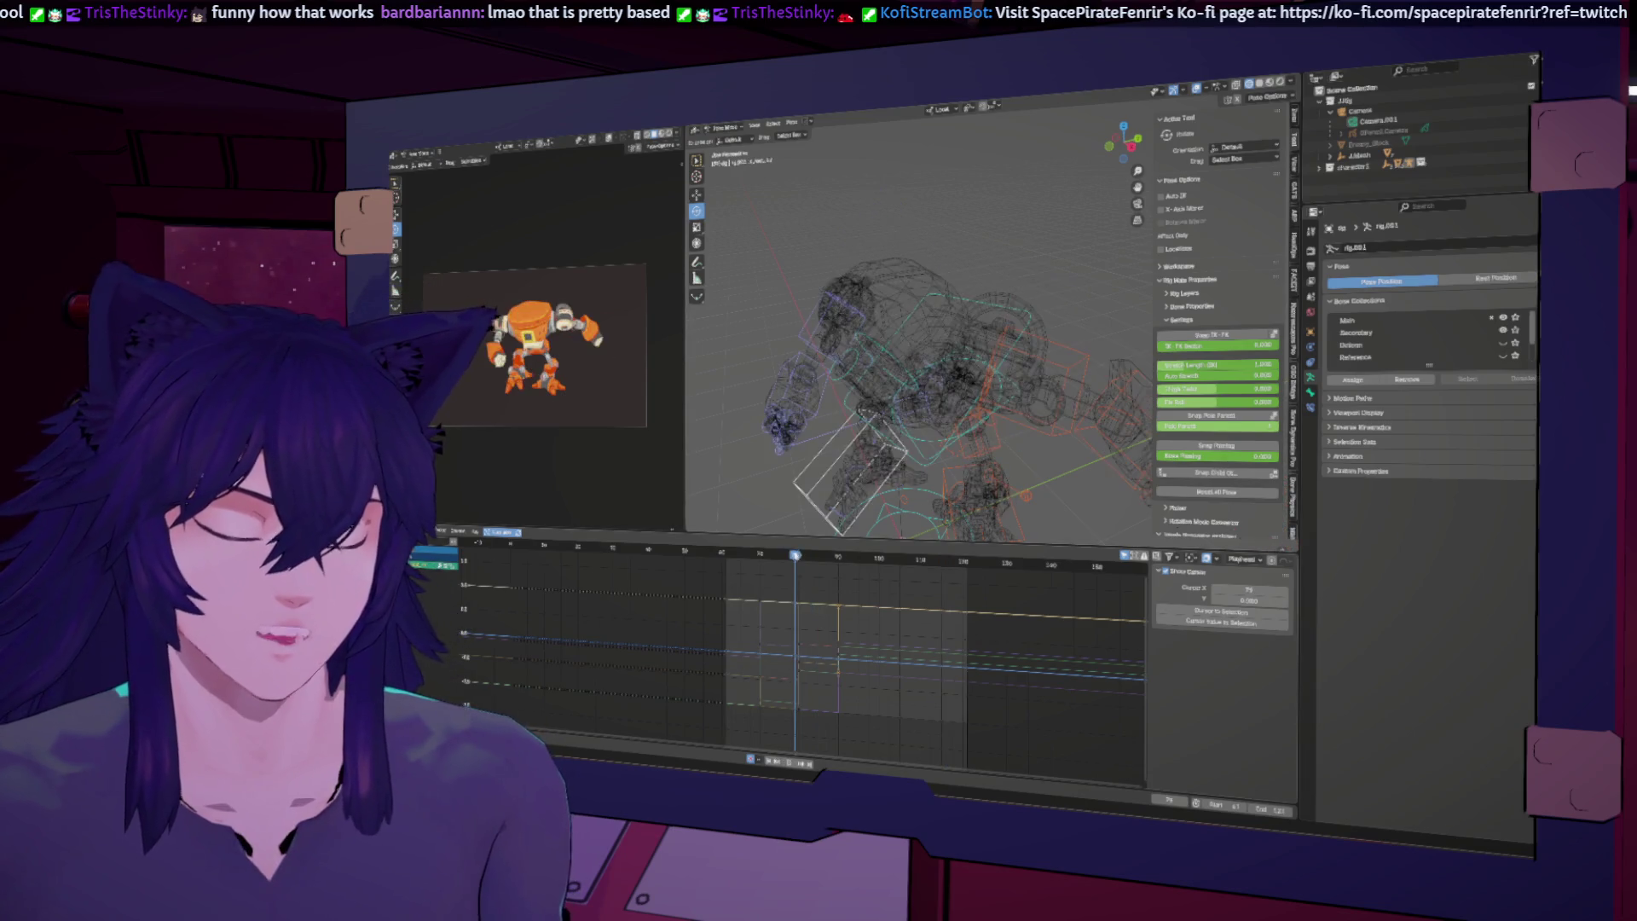
Step: At about frame 90, select the forearm and rotate the hand control around X
{"action": "left_click_drag", "start_coordinate": [810, 558], "coordinate": [838, 559]}
{"action": "mouse_move", "coordinate": [904, 400]}
{"action": "middle_mouse_down"}
{"action": "mouse_move", "coordinate": [1006, 387]}
{"action": "mouse_move", "coordinate": [985, 382]}
{"action": "middle_mouse_up"}
{"action": "left_click", "coordinate": [1017, 390]}
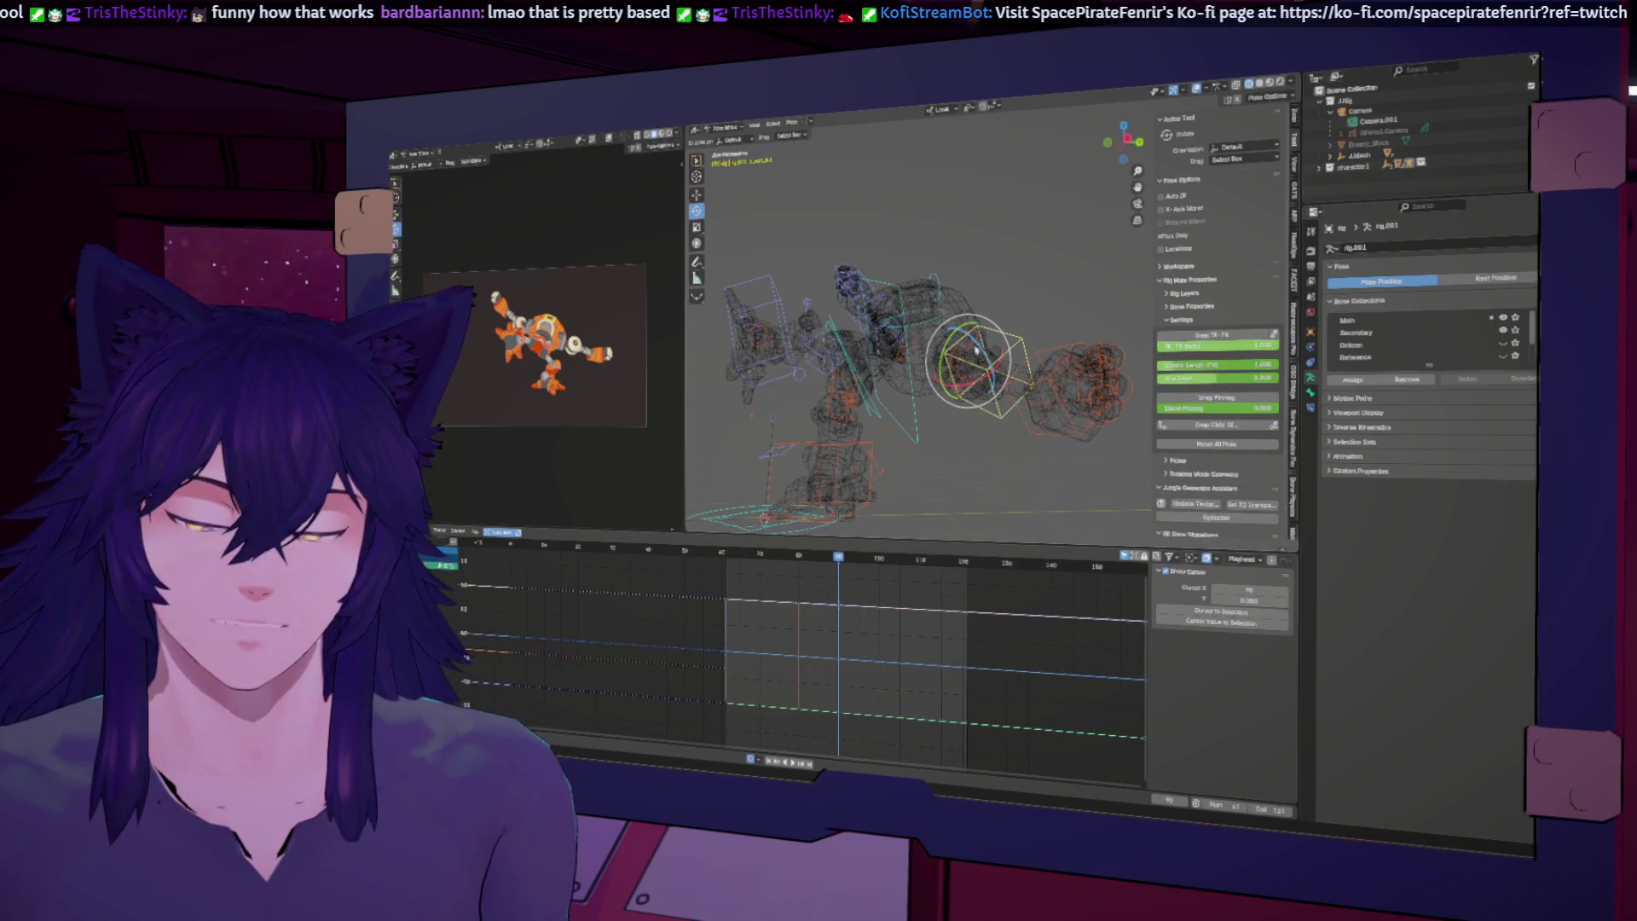
{"action": "left_click_drag", "start_coordinate": [972, 385], "coordinate": [970, 328]}
{"action": "key", "text": "Escape"}
{"action": "key", "text": "r"}
{"action": "key", "text": "y"}
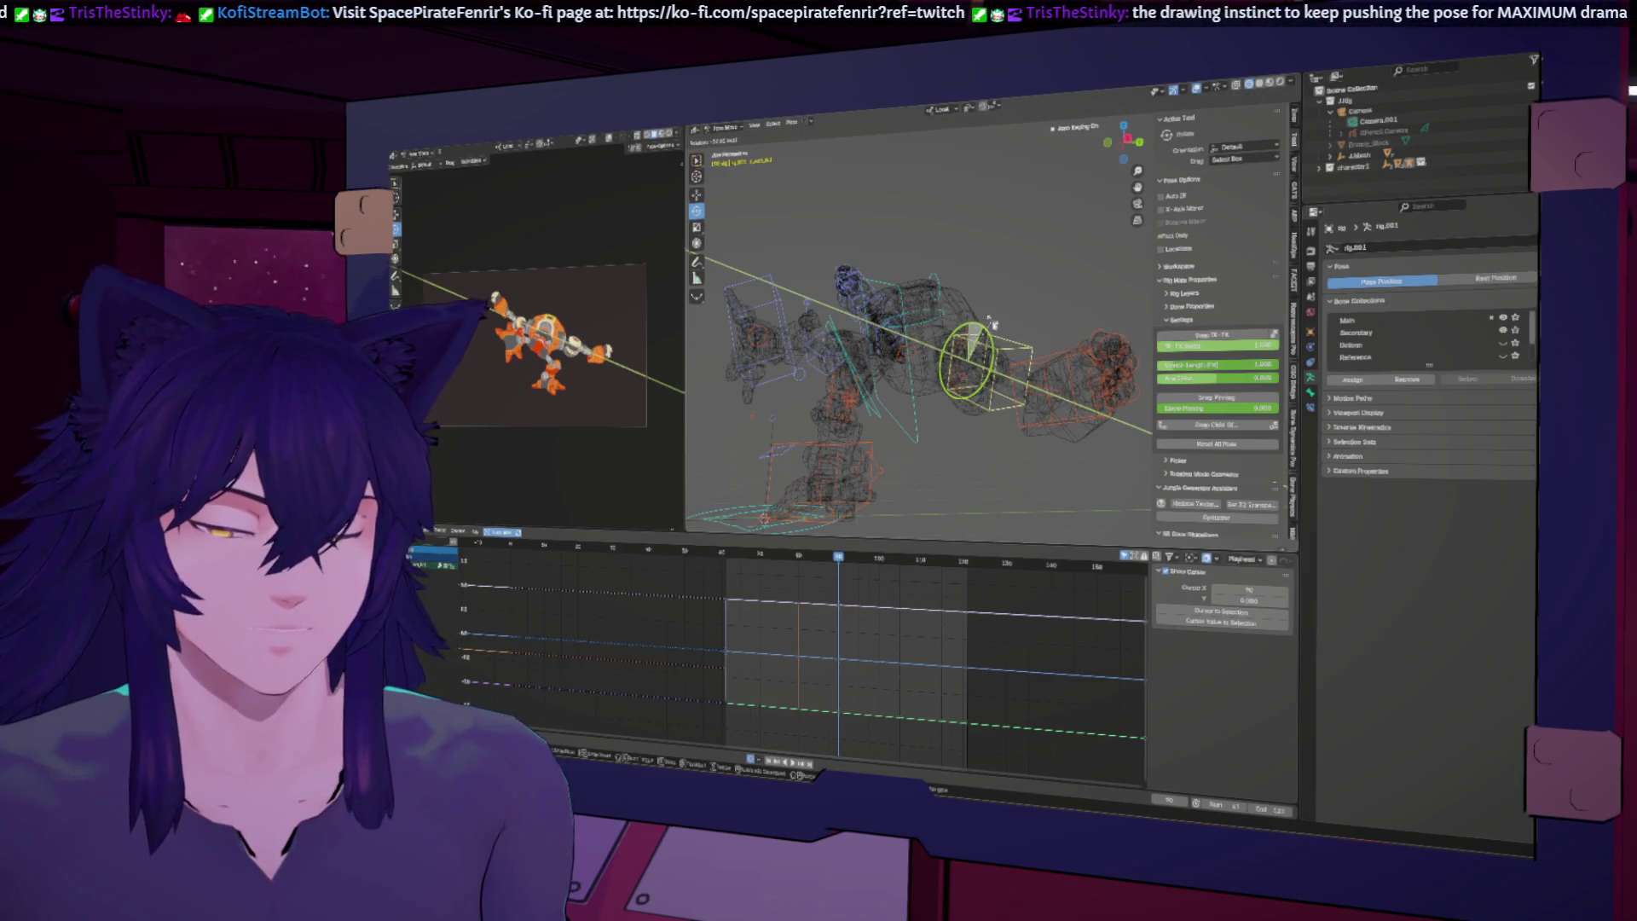
{"action": "key", "text": "x"}
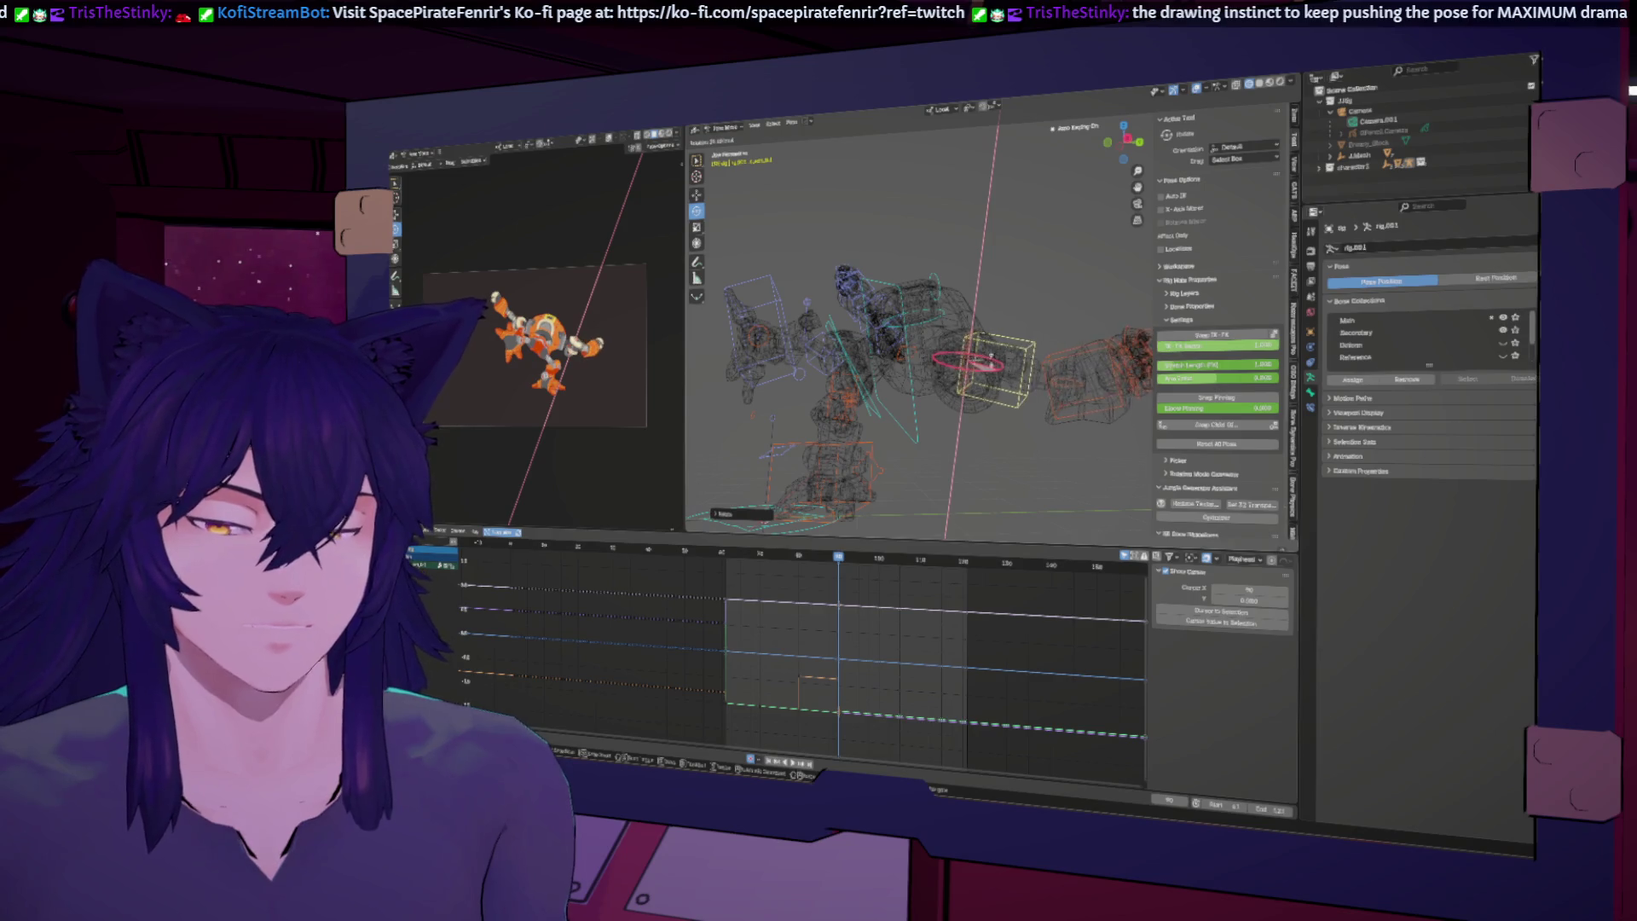
{"action": "left_click", "coordinate": [1034, 358]}
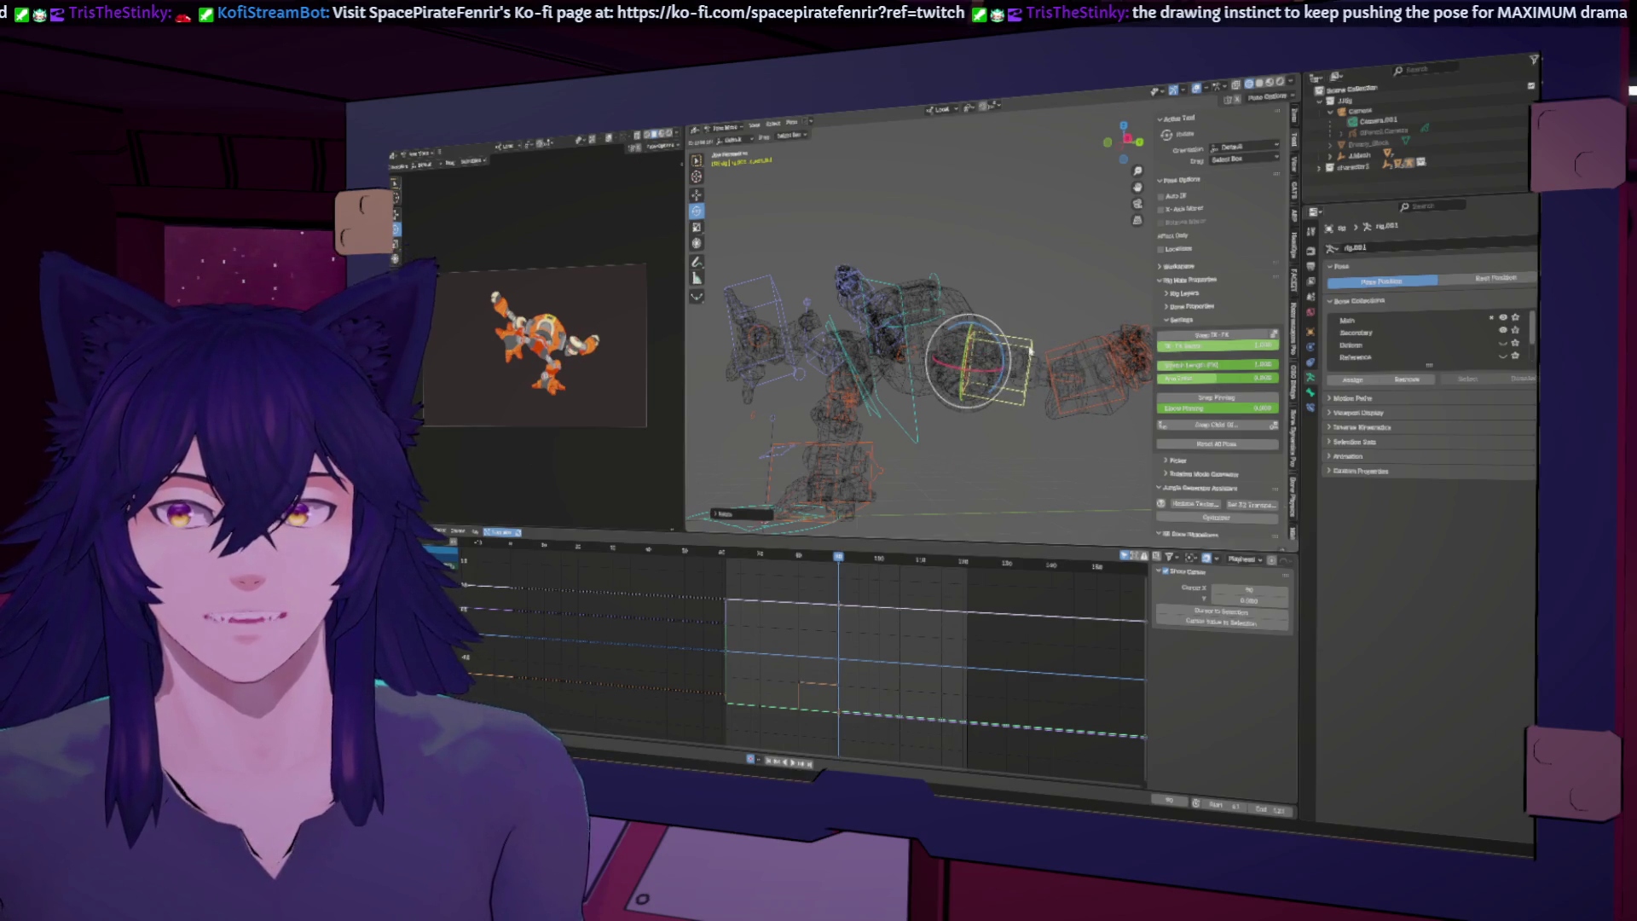
Step: Rotate the hand again around X, swing the arm out to the right, and play back
{"action": "key", "text": "r"}
{"action": "key", "text": "x"}
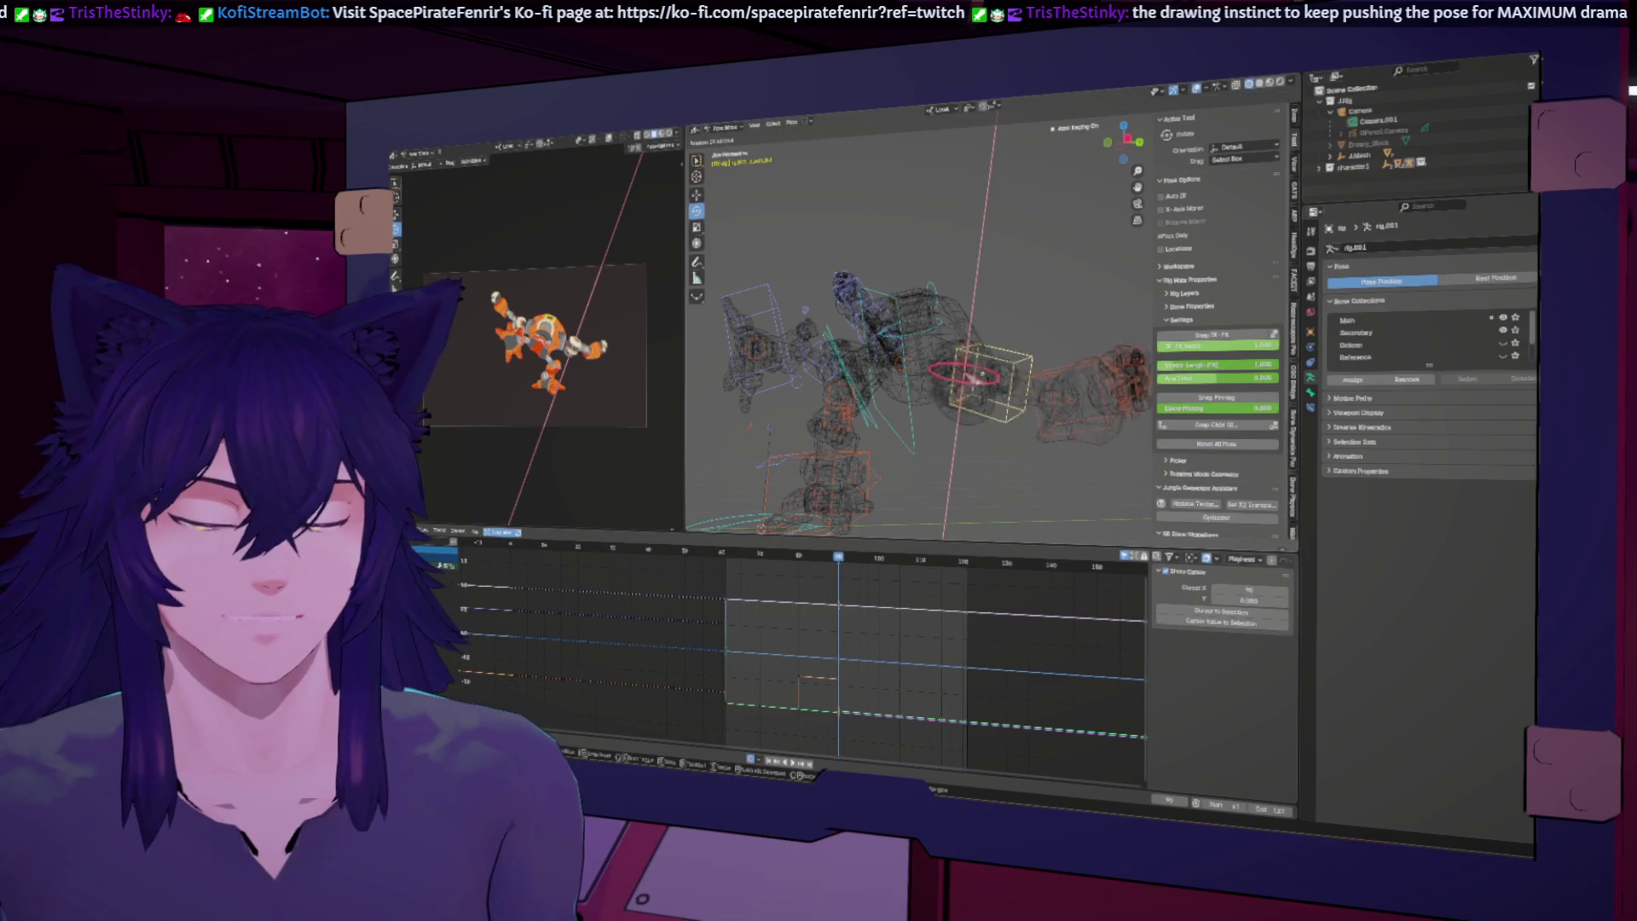
{"action": "left_click", "coordinate": [999, 369]}
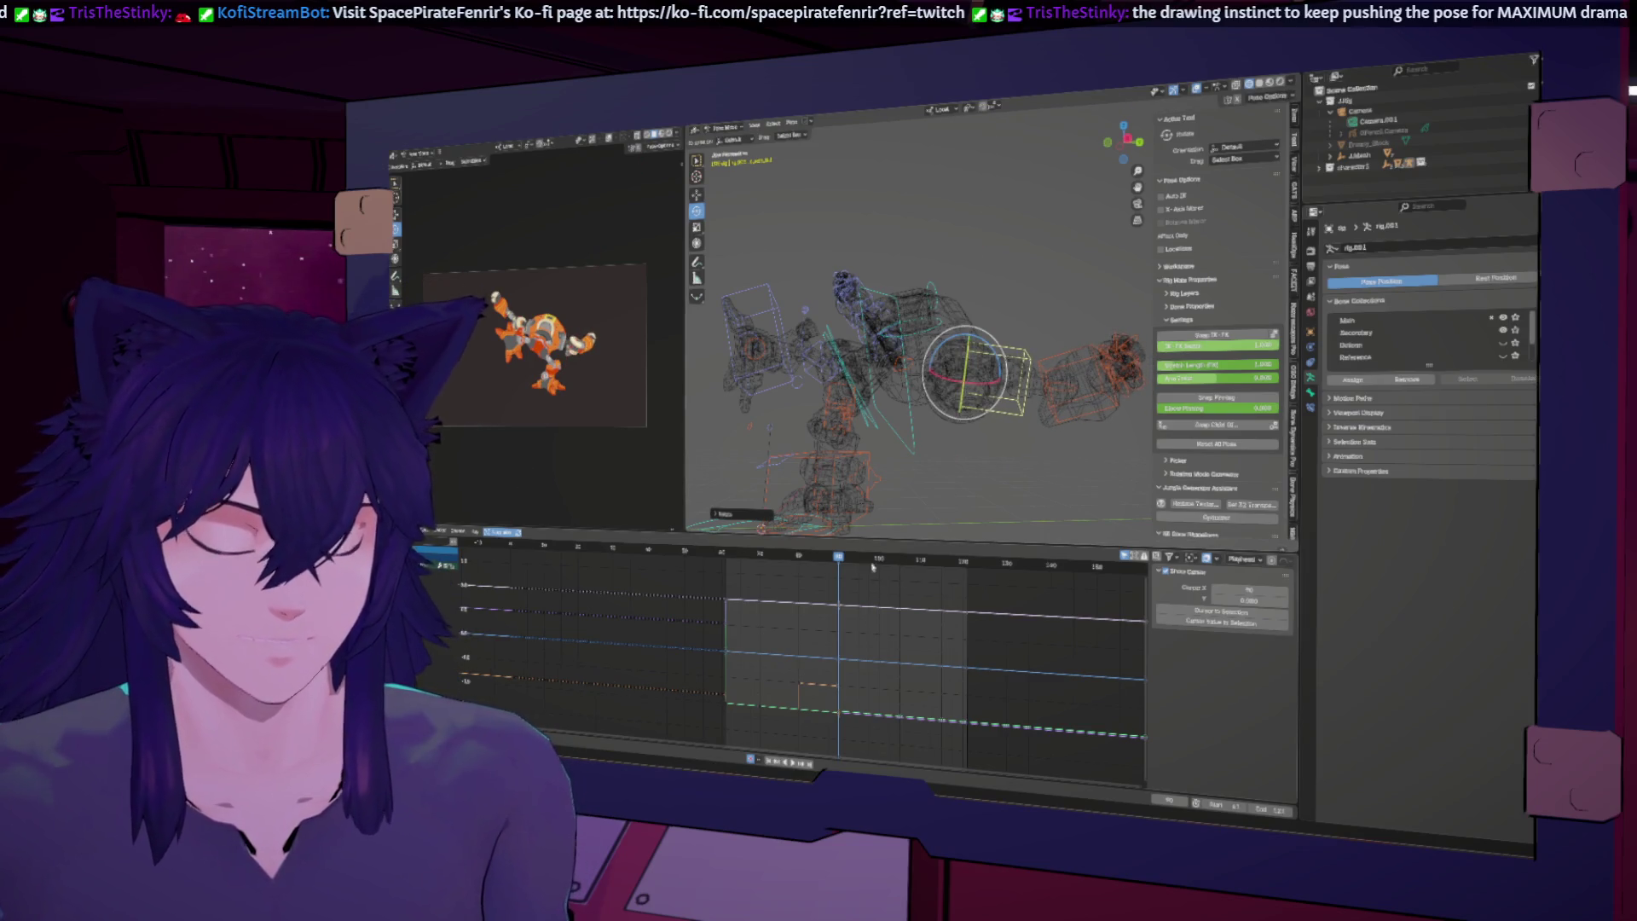
{"action": "mouse_move", "coordinate": [840, 558]}
{"action": "left_mouse_down"}
{"action": "mouse_move", "coordinate": [802, 555]}
{"action": "mouse_move", "coordinate": [854, 557]}
{"action": "mouse_move", "coordinate": [839, 555]}
{"action": "left_mouse_up"}
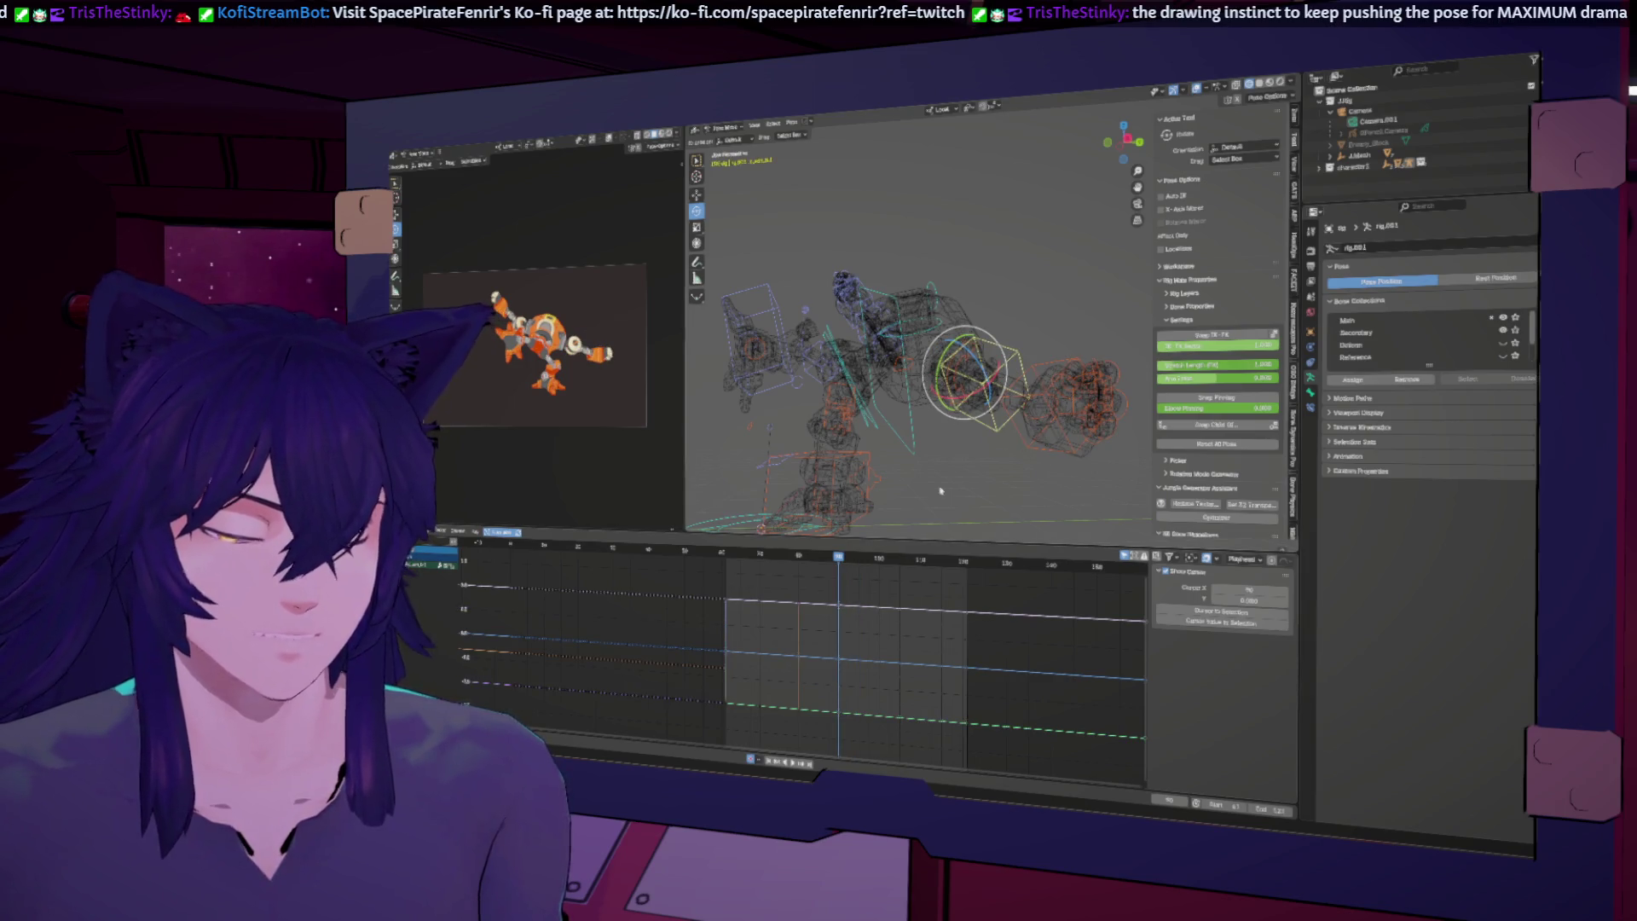
{"action": "mouse_move", "coordinate": [972, 395]}
{"action": "left_mouse_down"}
{"action": "mouse_move", "coordinate": [947, 359]}
{"action": "mouse_move", "coordinate": [1151, 281]}
{"action": "left_mouse_up"}
{"action": "left_click_drag", "start_coordinate": [791, 415], "coordinate": [852, 381]}
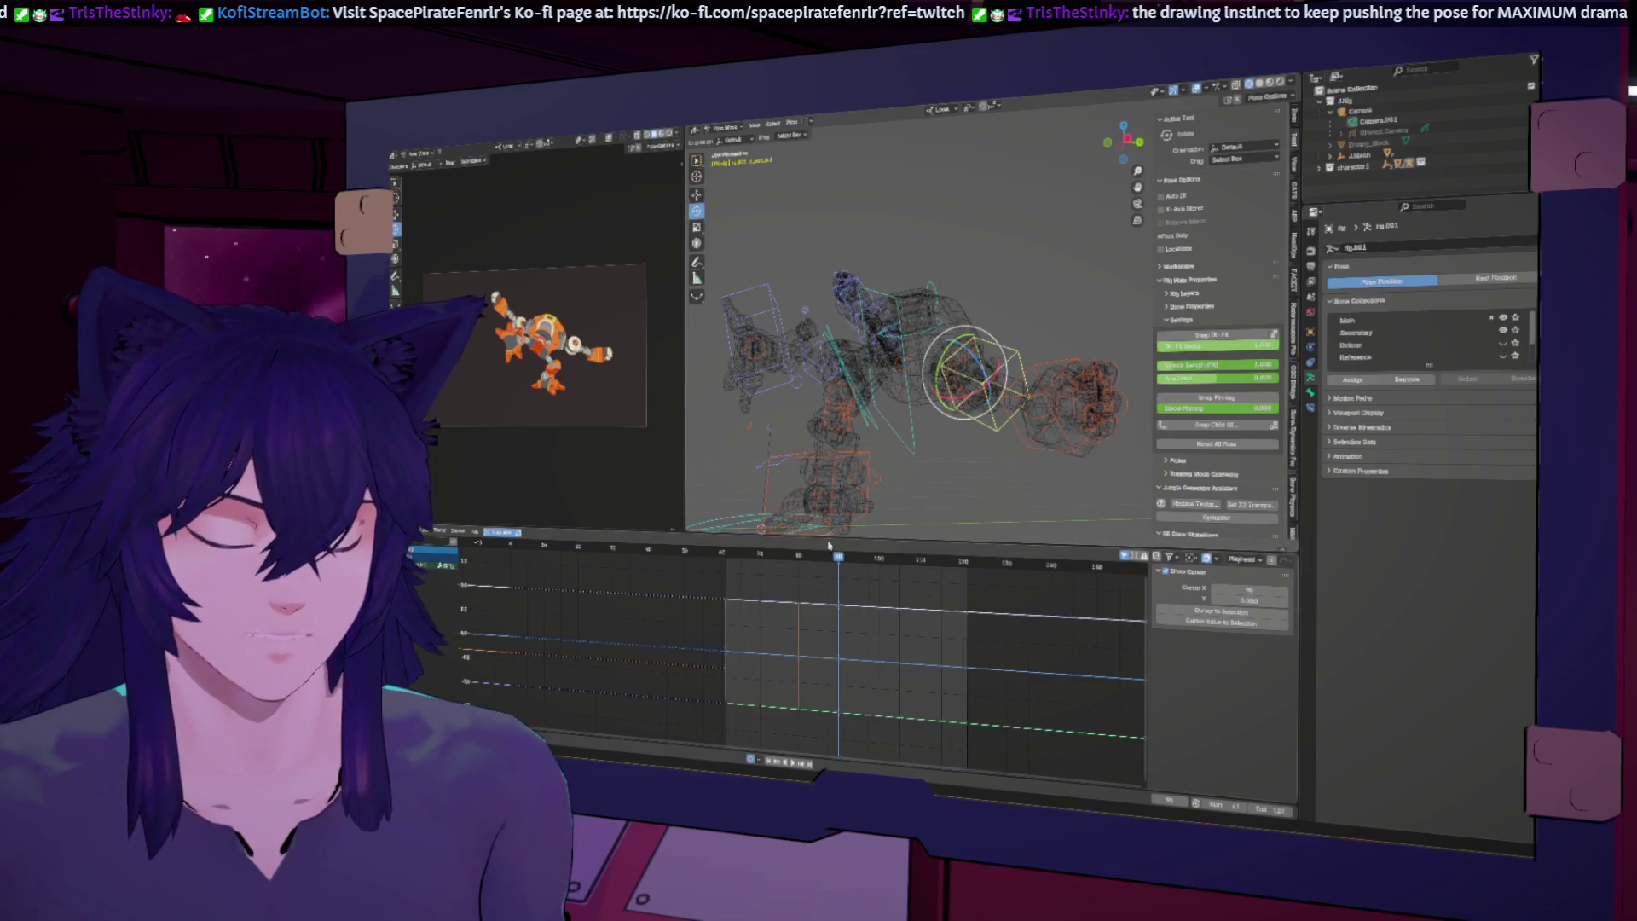
{"action": "key", "text": "space"}
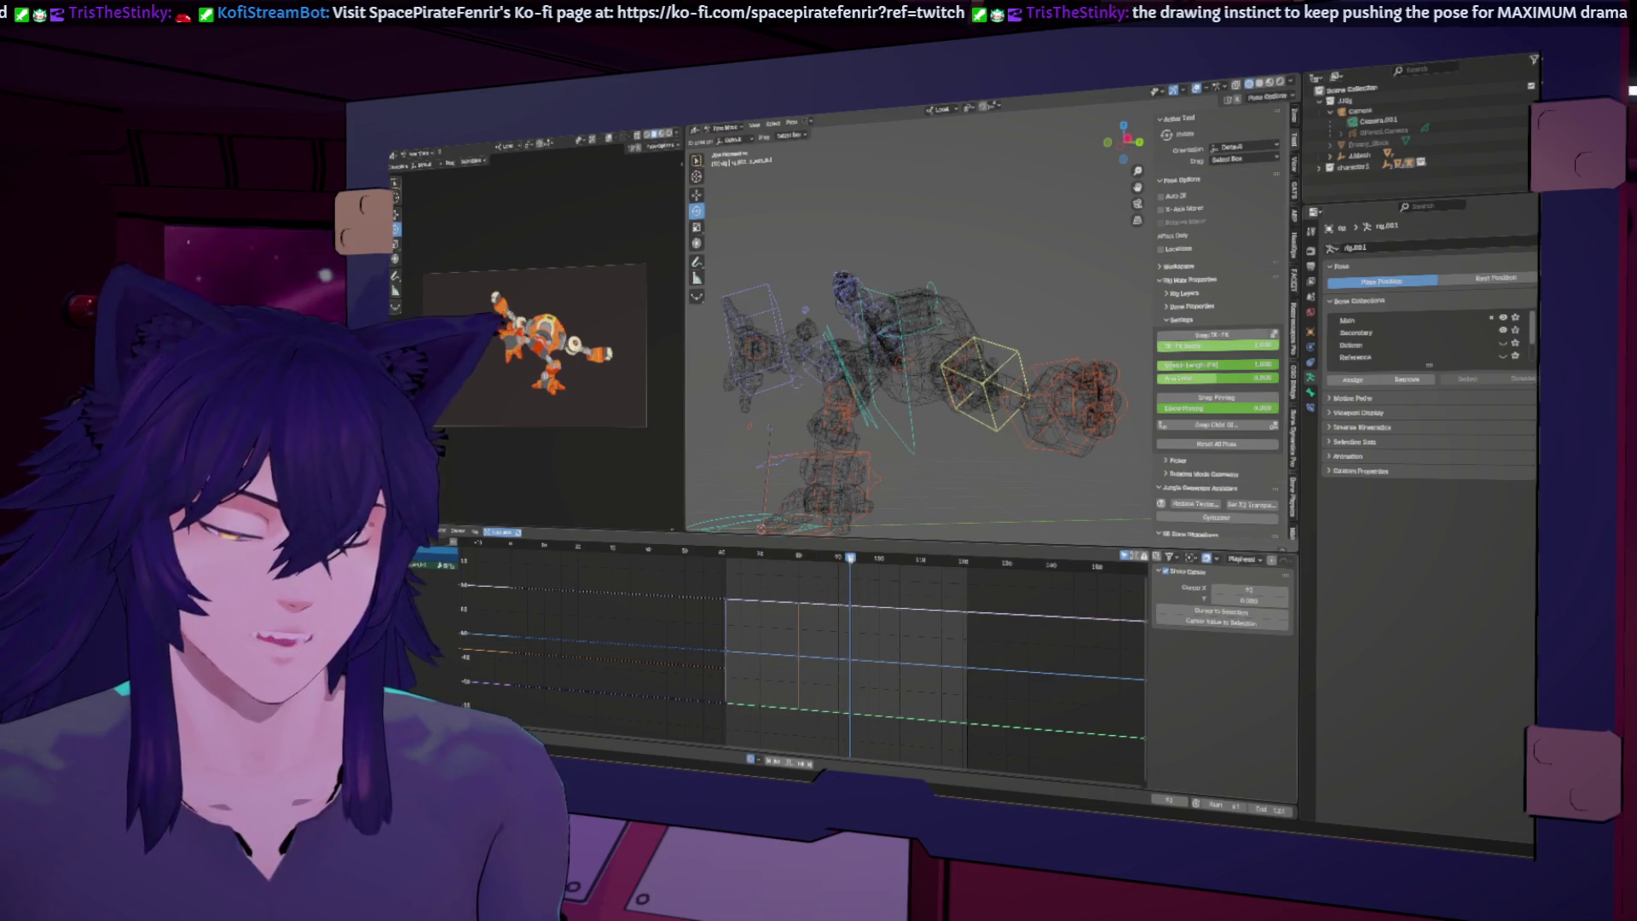
Step: Rotate the box-shaped control on the rig's left side
{"action": "left_click", "coordinate": [754, 329]}
{"action": "key", "text": "r"}
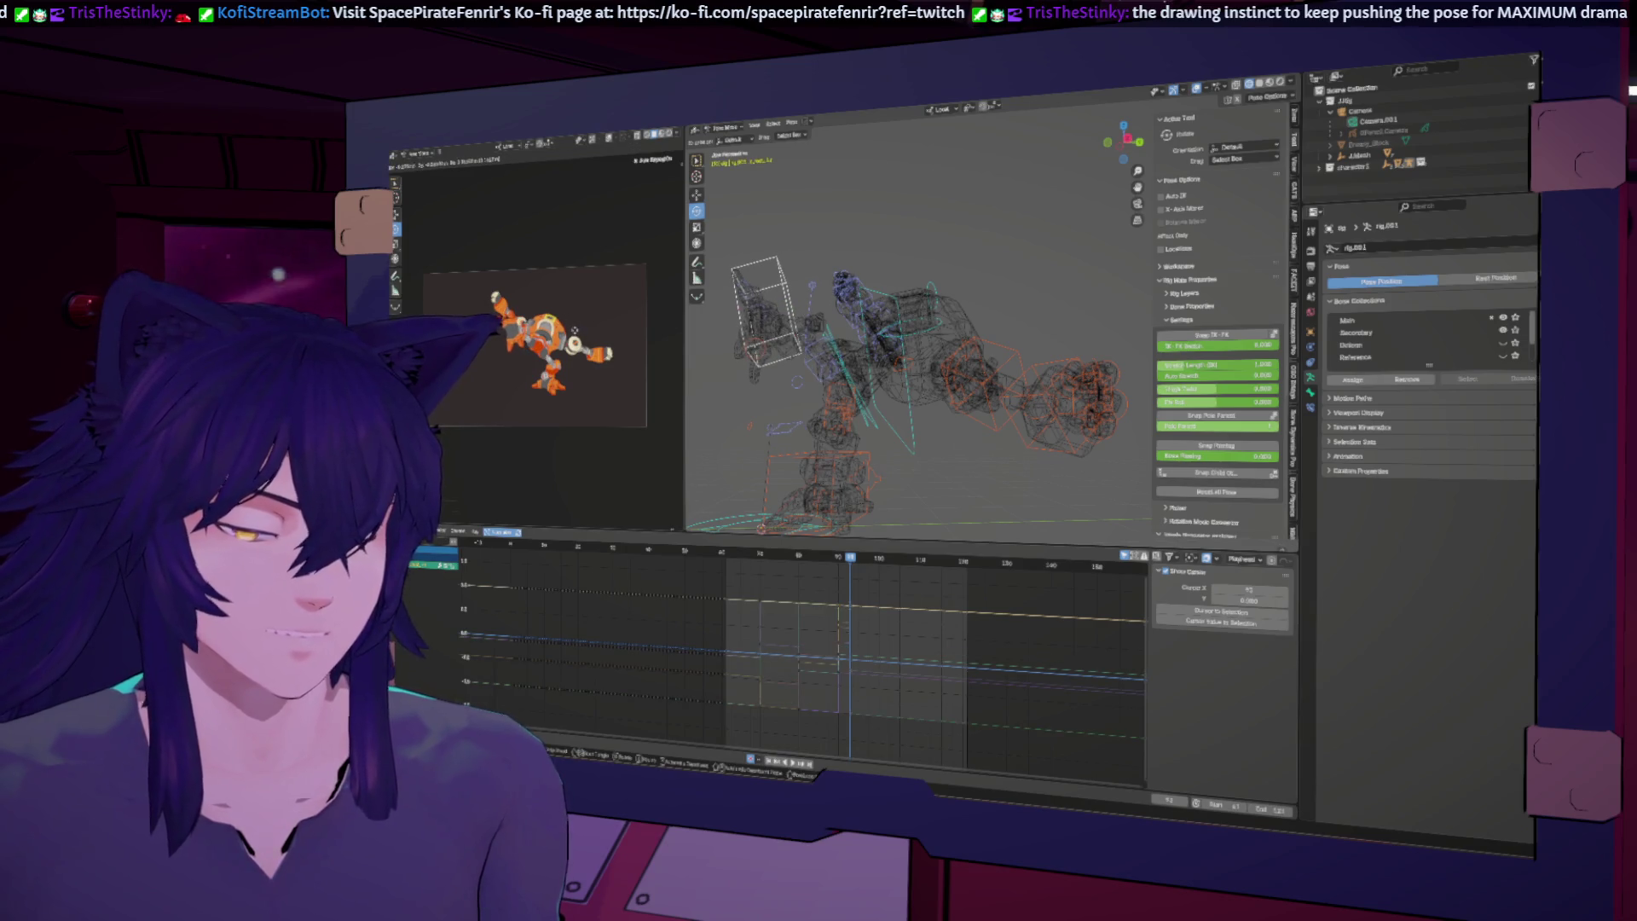
{"action": "left_click", "coordinate": [844, 573]}
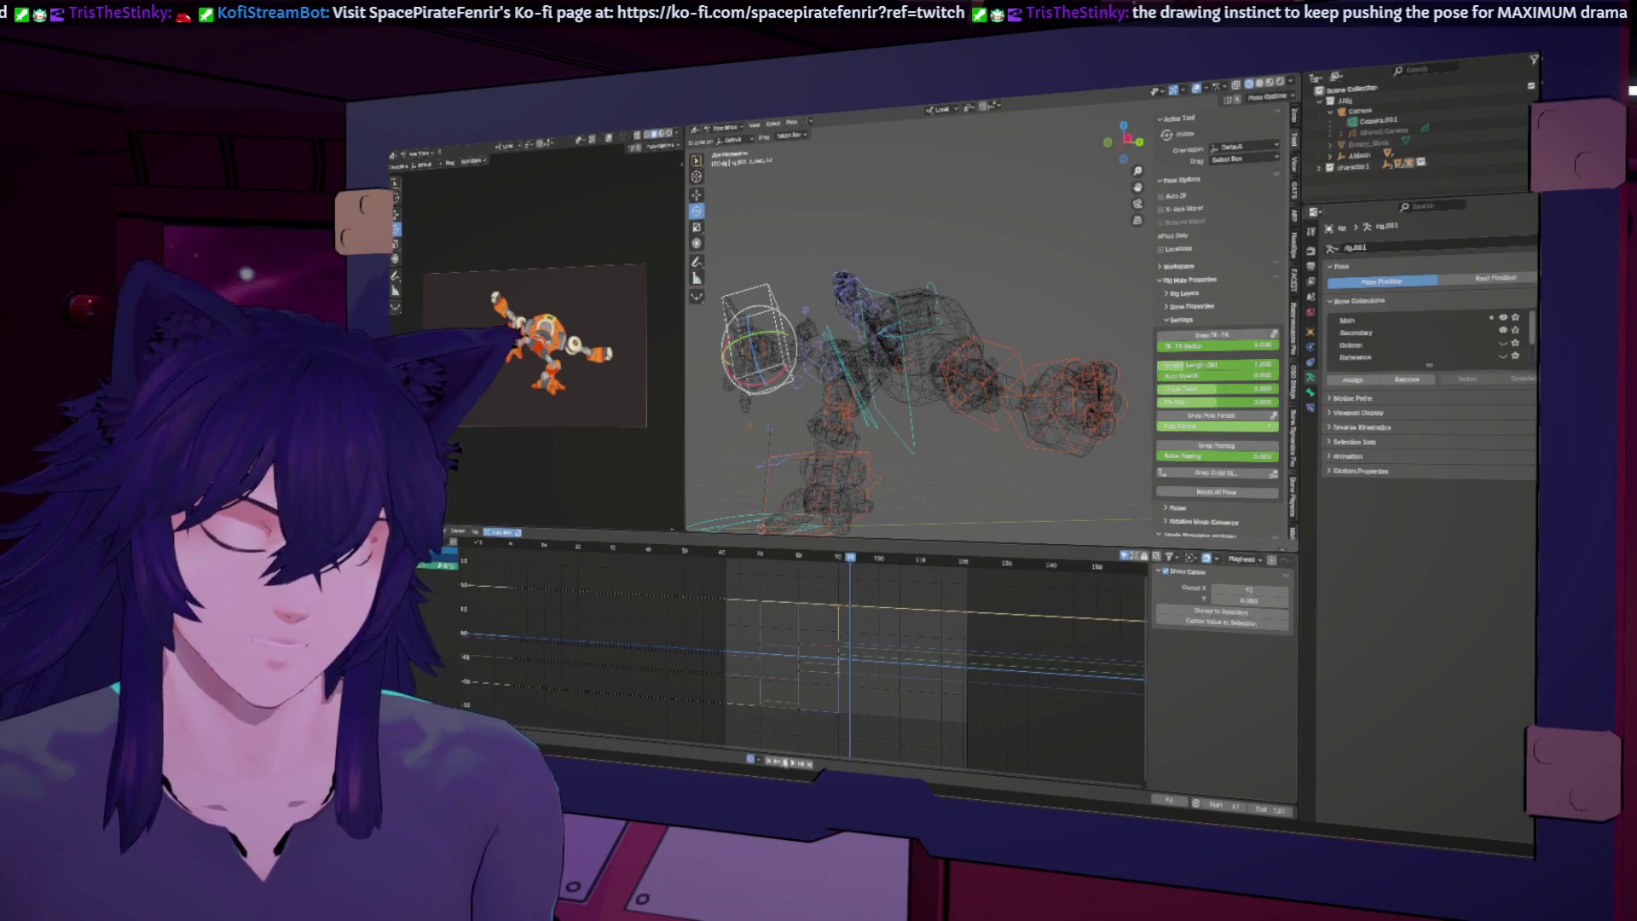
{"action": "left_click", "coordinate": [770, 761]}
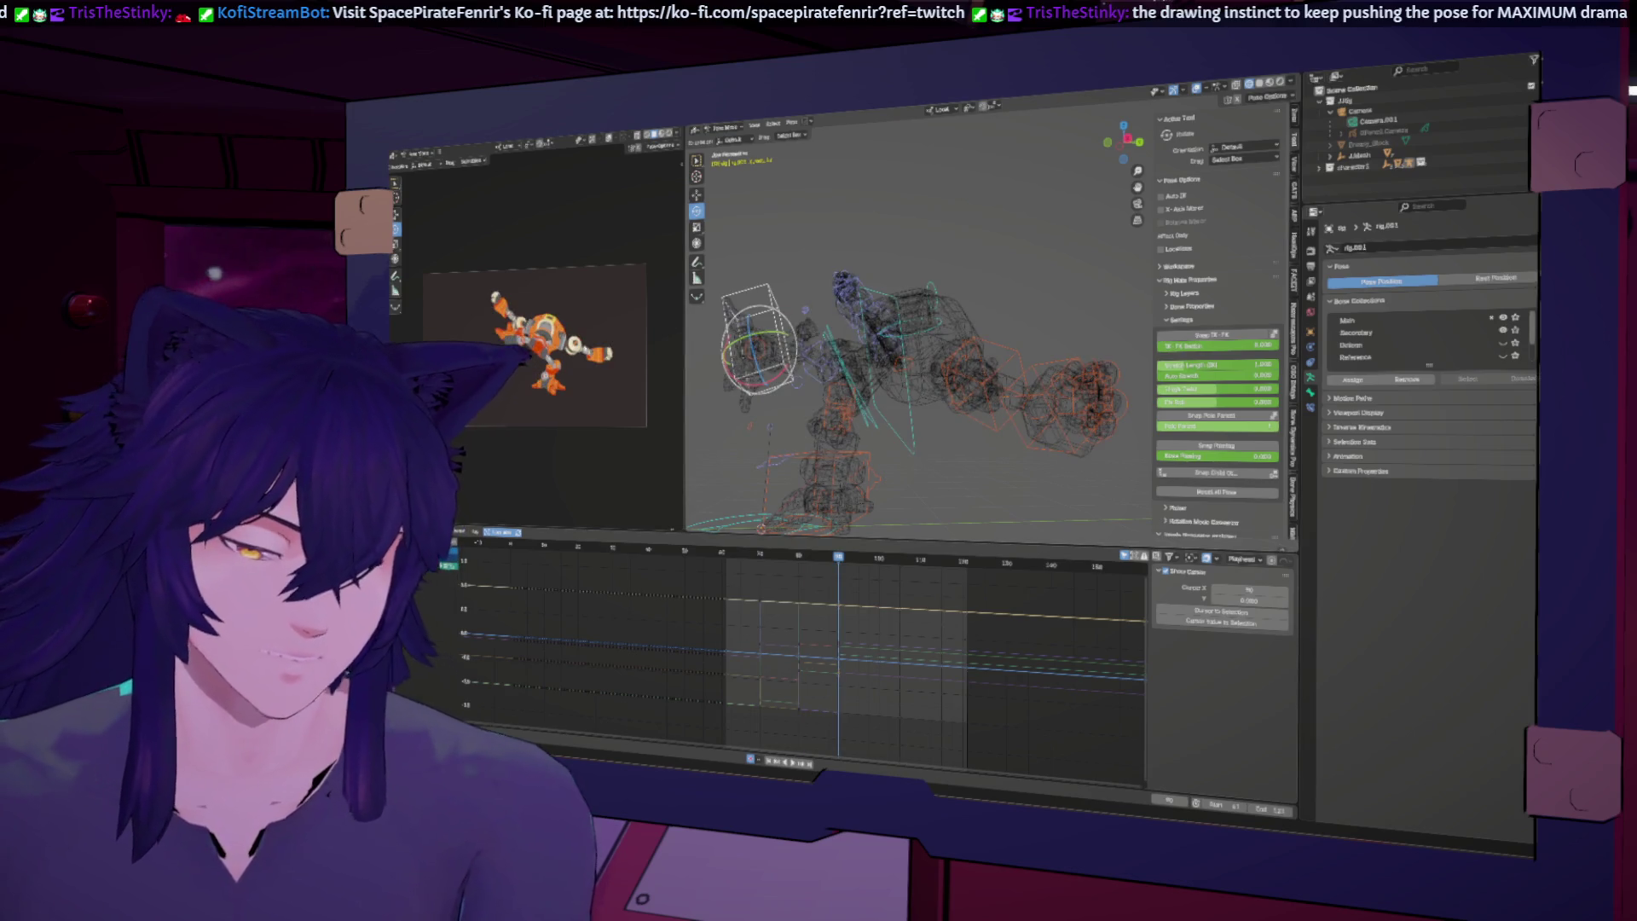
{"action": "scroll", "coordinate": [546, 341], "scroll_direction": "up", "scroll_amount": 3}
{"action": "key", "text": "r"}
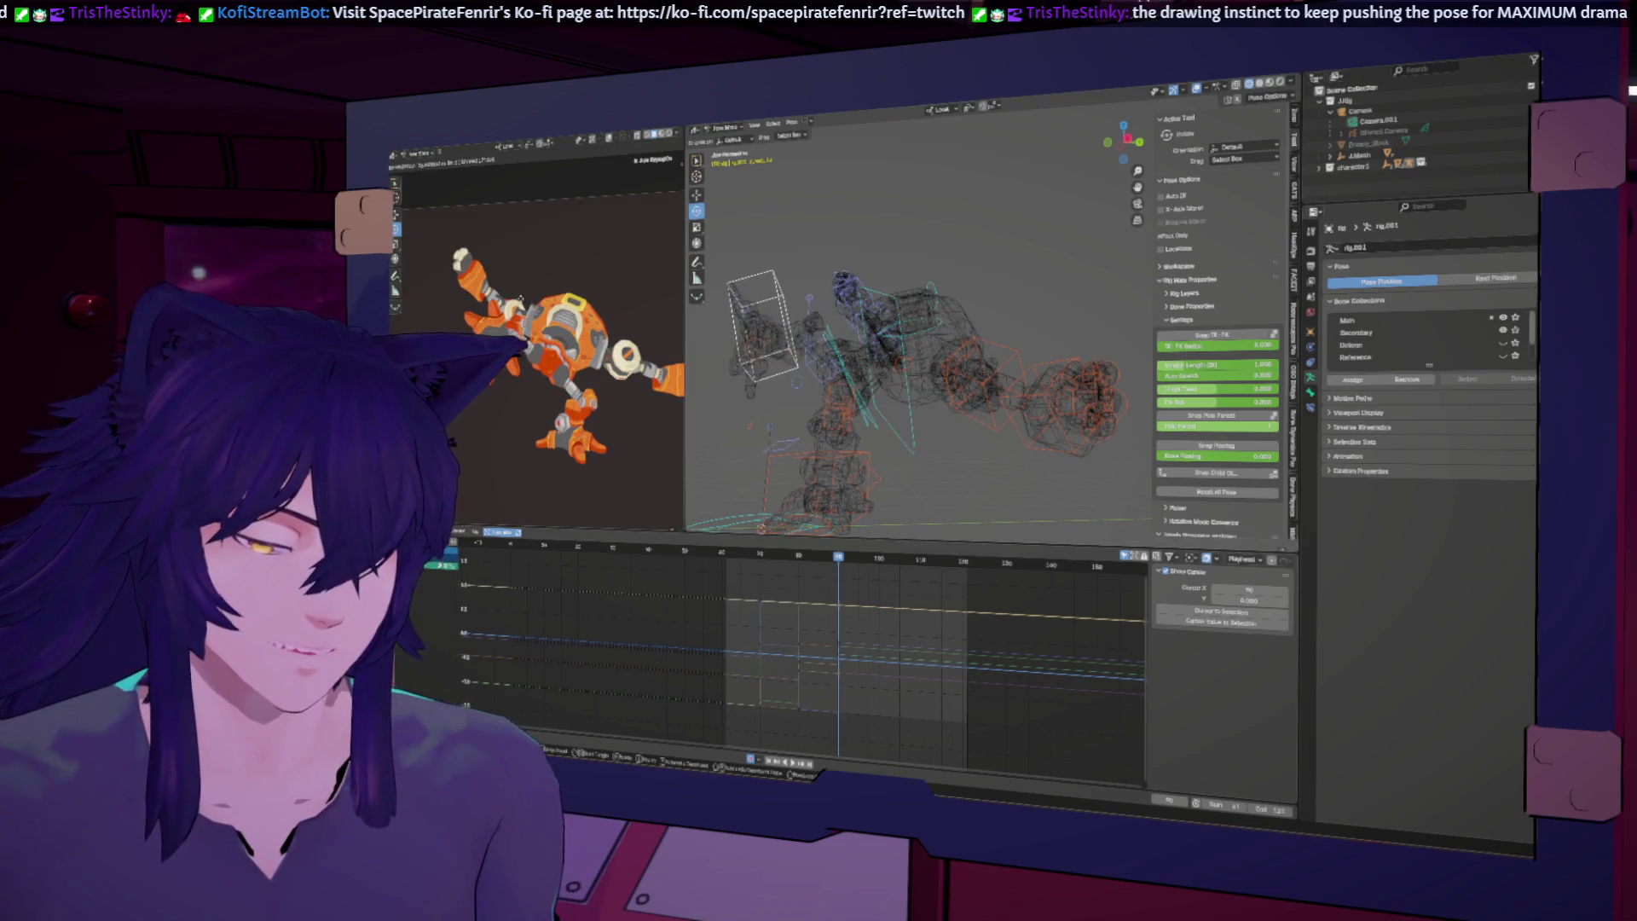
Step: Rotate an upper-body control around Z in two passes and key it to straighten the torso
{"action": "left_click", "coordinate": [625, 325]}
{"action": "middle_click_drag", "start_coordinate": [838, 324], "coordinate": [829, 314]}
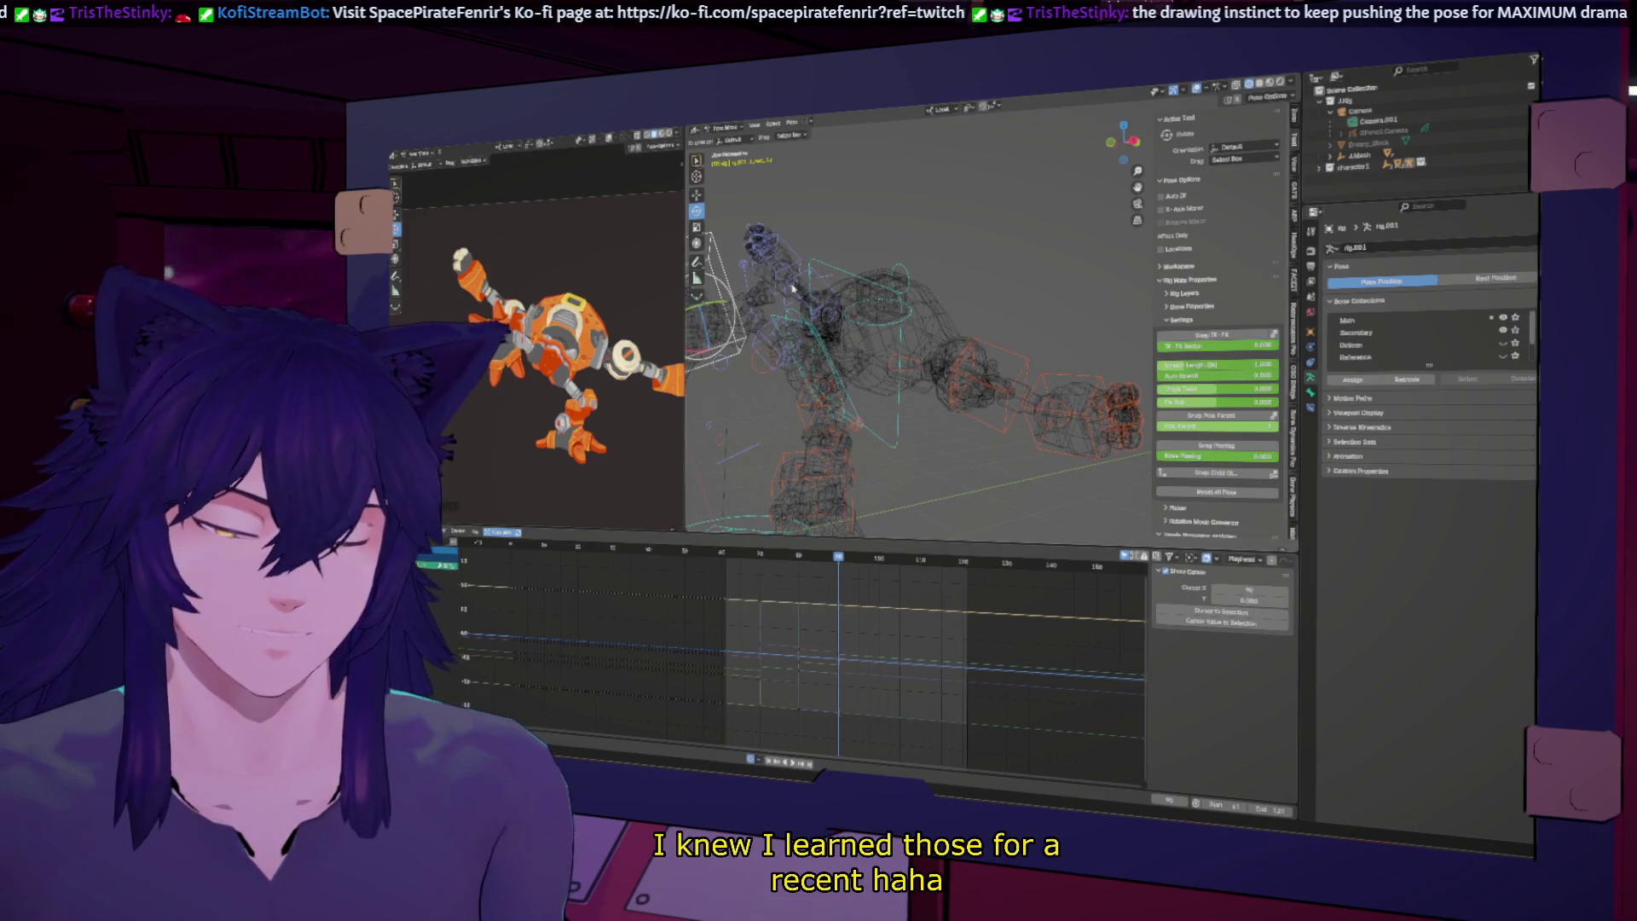
{"action": "left_click", "coordinate": [823, 308]}
{"action": "key", "text": "r"}
{"action": "key", "text": "z"}
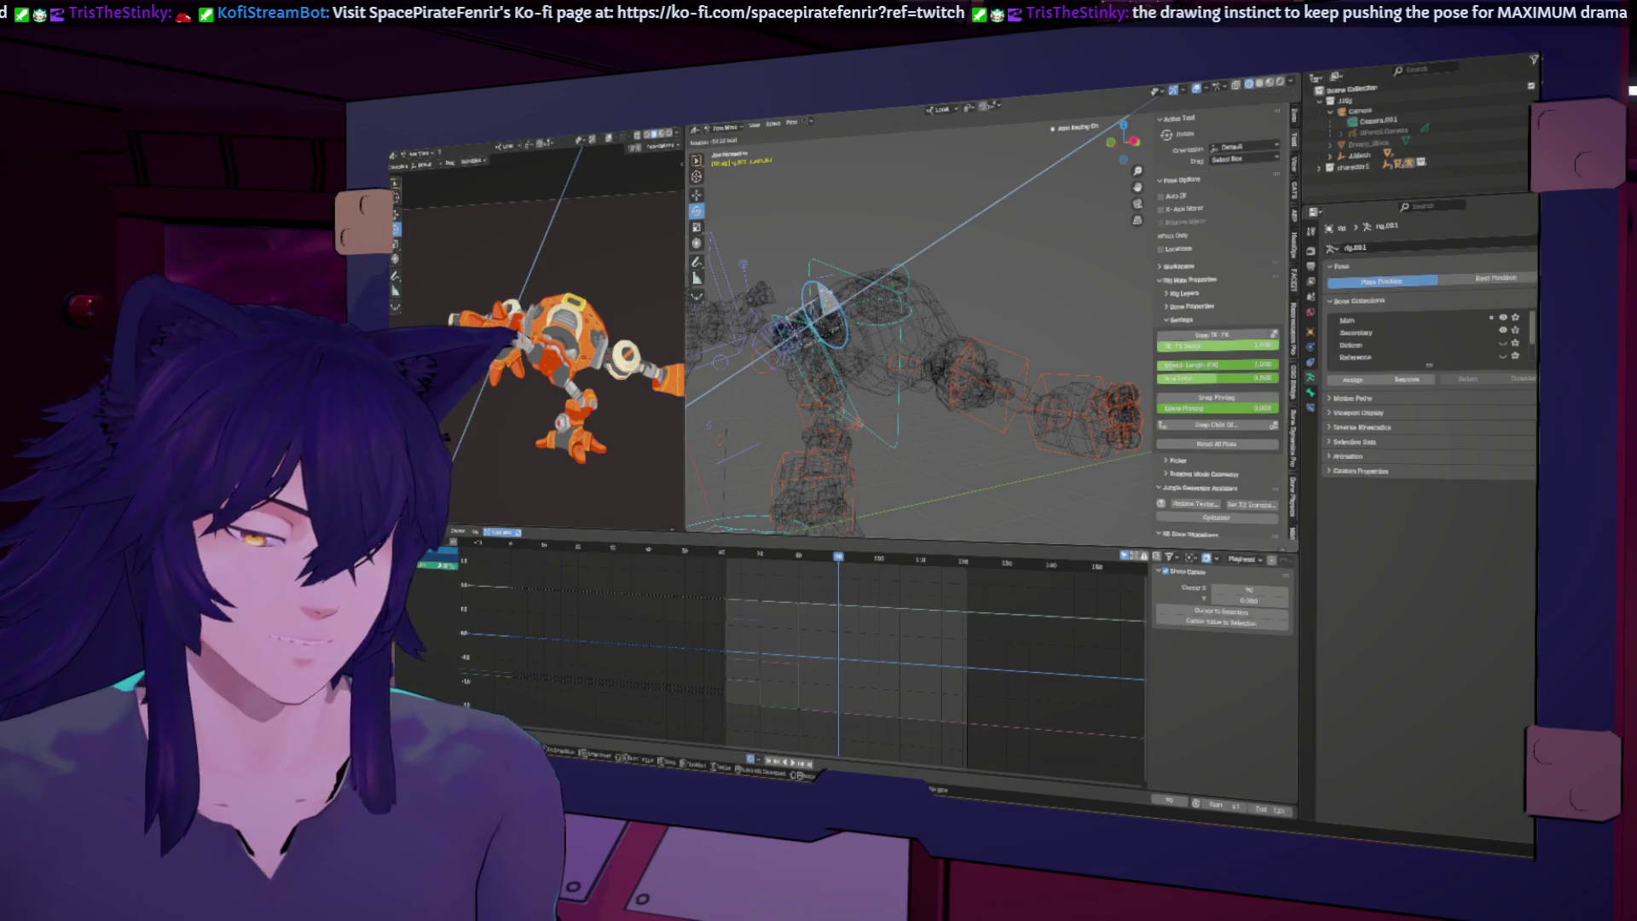
{"action": "left_click", "coordinate": [823, 294]}
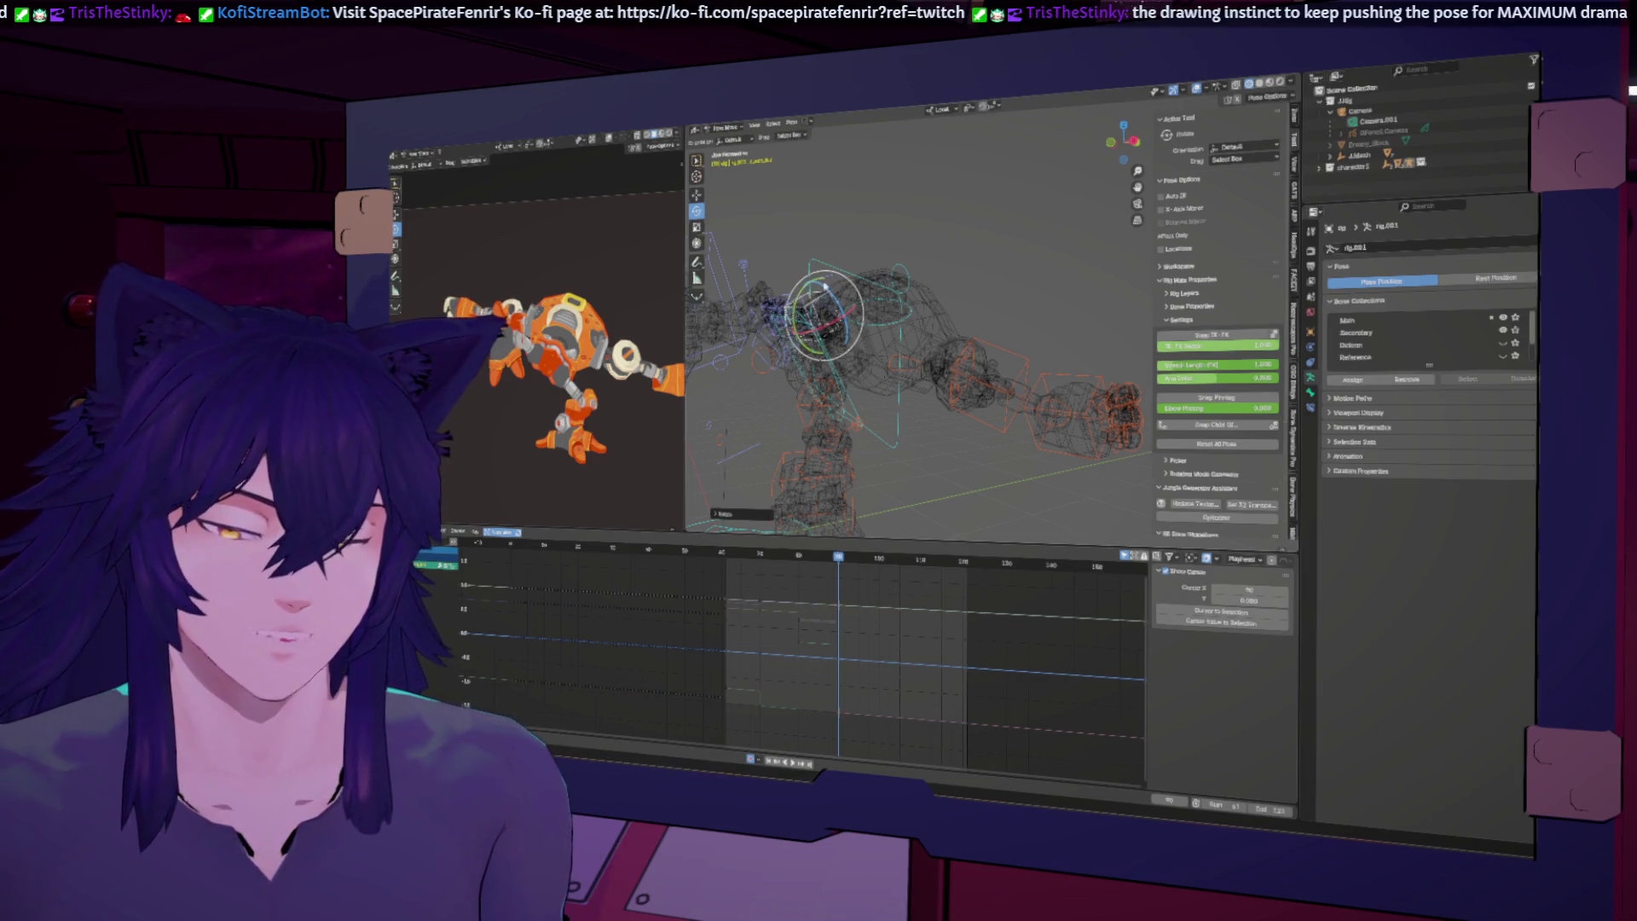
{"action": "key", "text": "r"}
{"action": "key", "text": "z"}
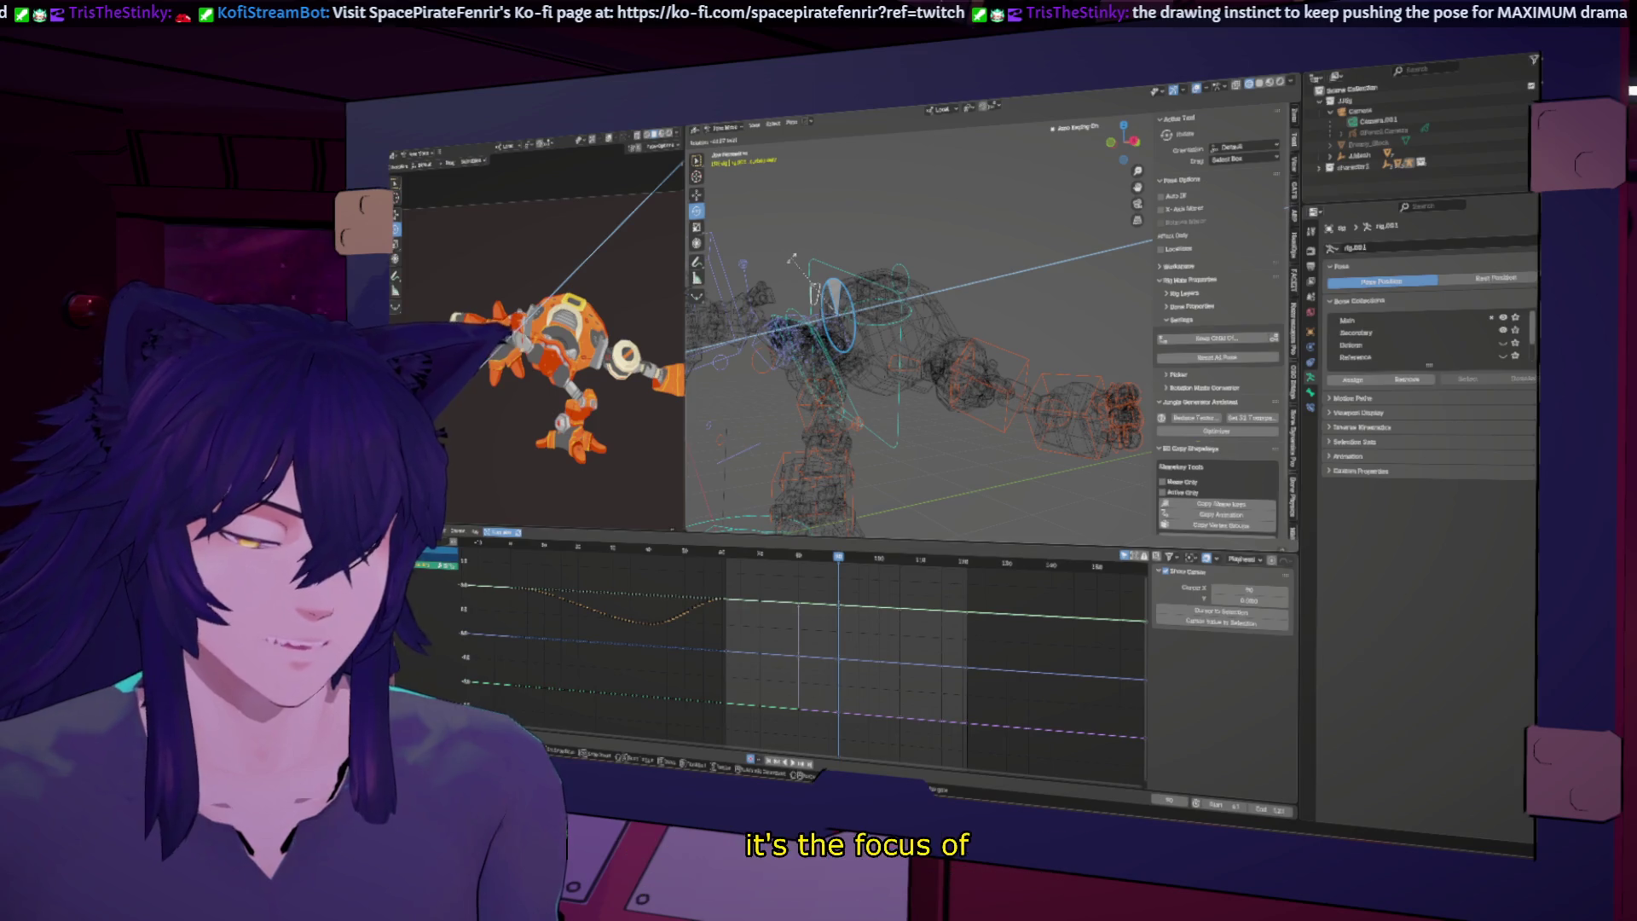
{"action": "left_click", "coordinate": [792, 257]}
Step: Re-pose the foot IK control, then try an X-axis rotation on a control higher up the body
{"action": "left_click", "coordinate": [725, 348]}
{"action": "key", "text": "r"}
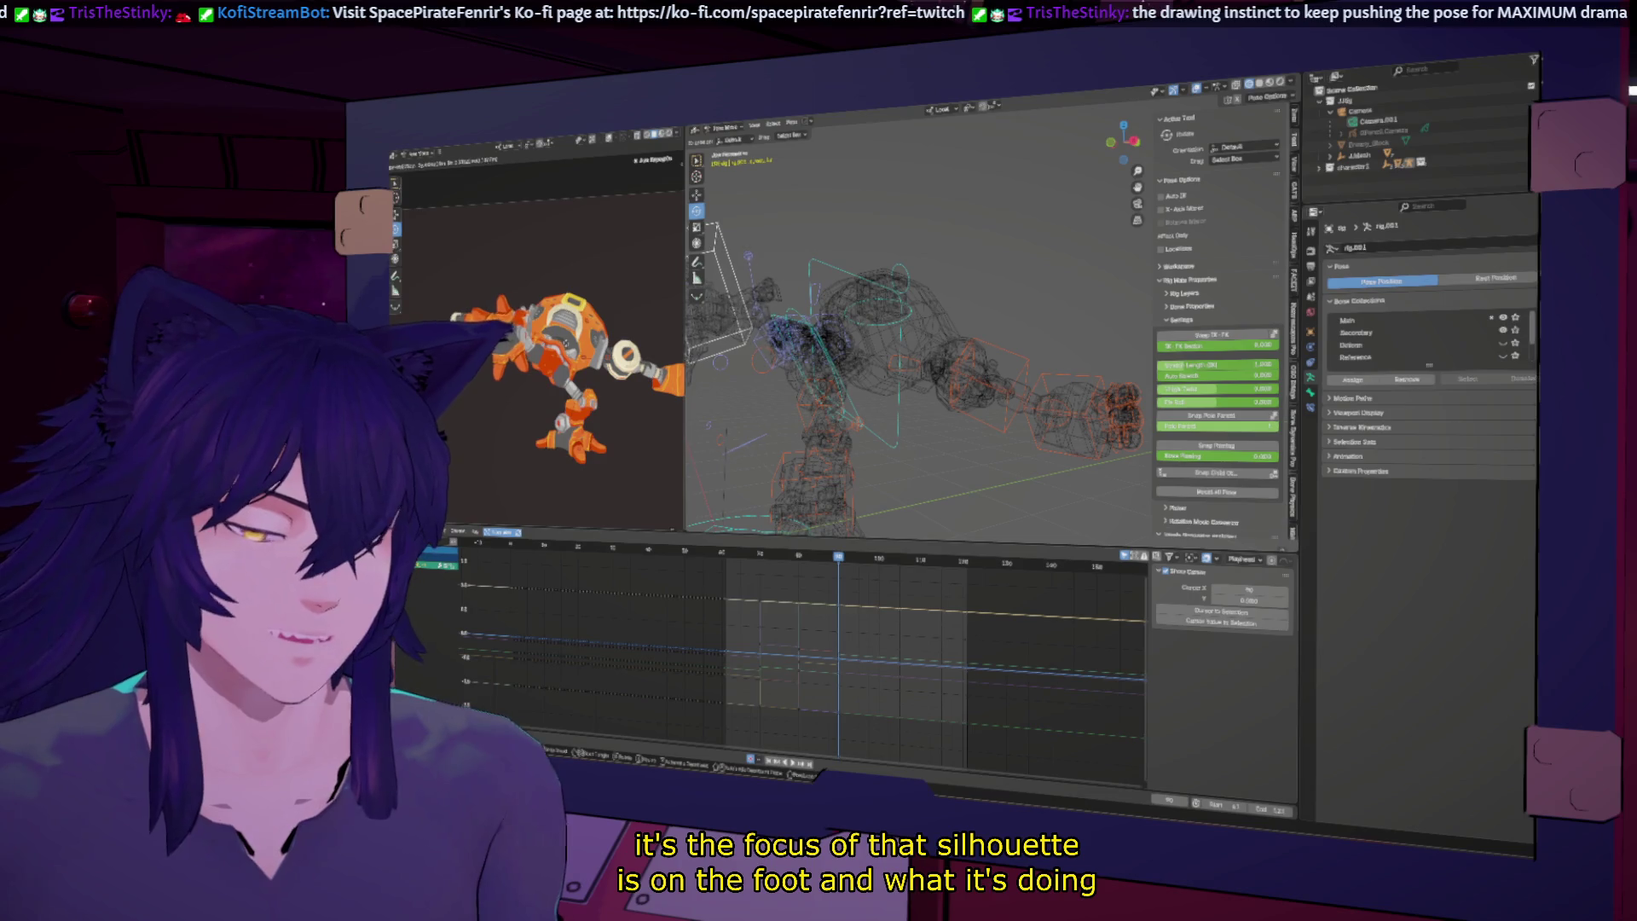
{"action": "key", "text": "Return"}
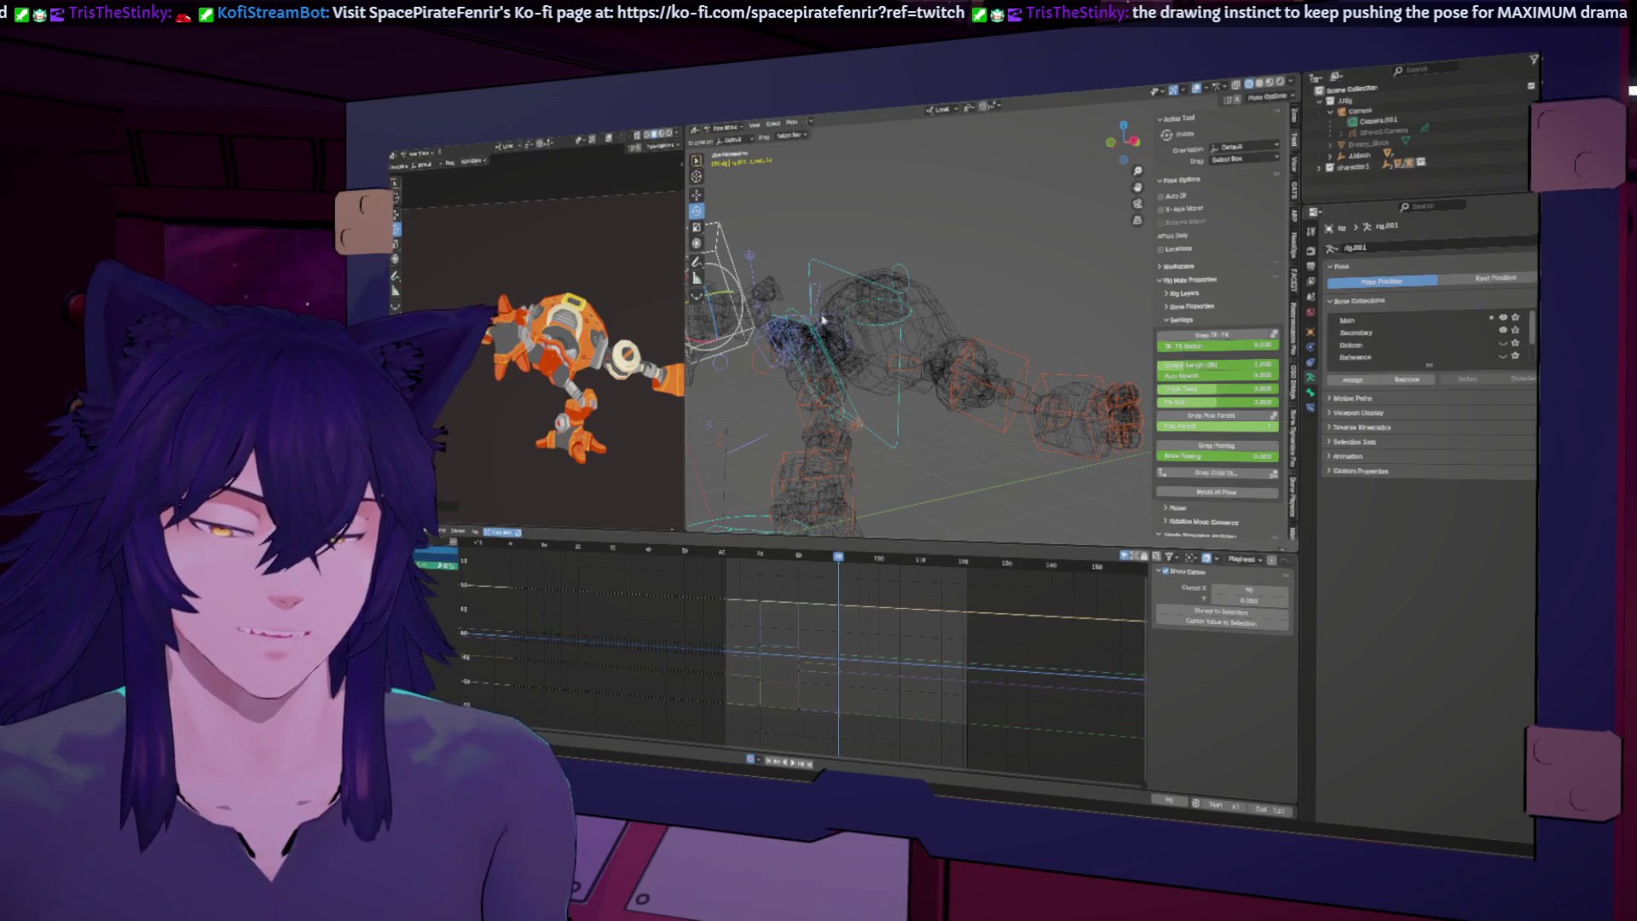
{"action": "middle_click_drag", "start_coordinate": [817, 319], "coordinate": [788, 311]}
{"action": "left_click", "coordinate": [786, 308]}
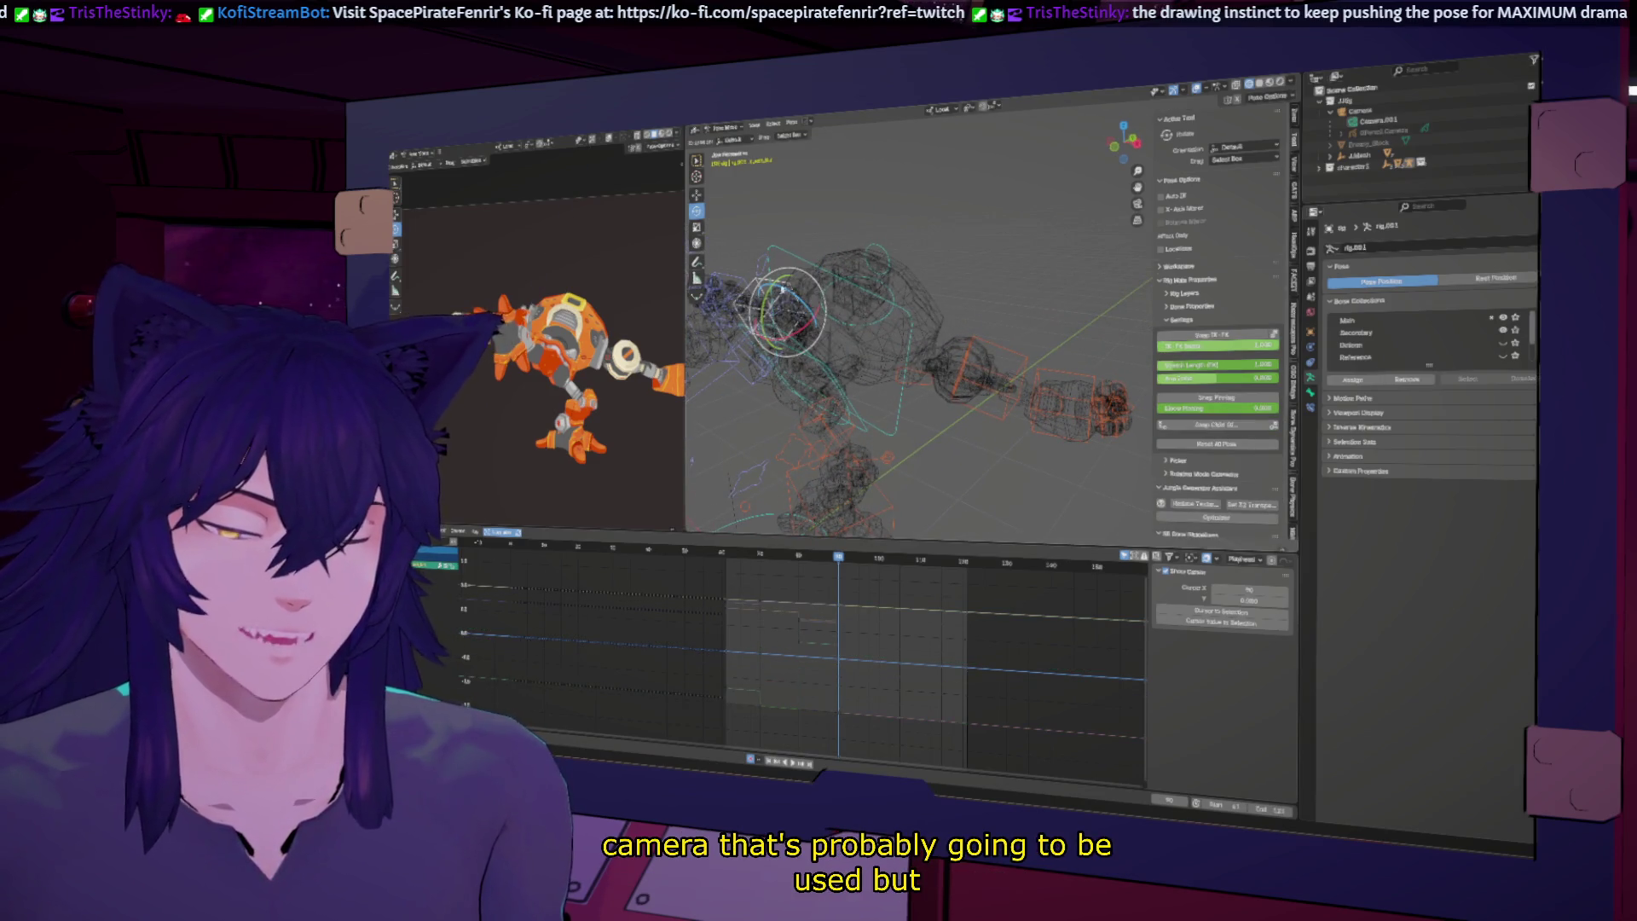
{"action": "left_click", "coordinate": [800, 271]}
{"action": "key", "text": "r"}
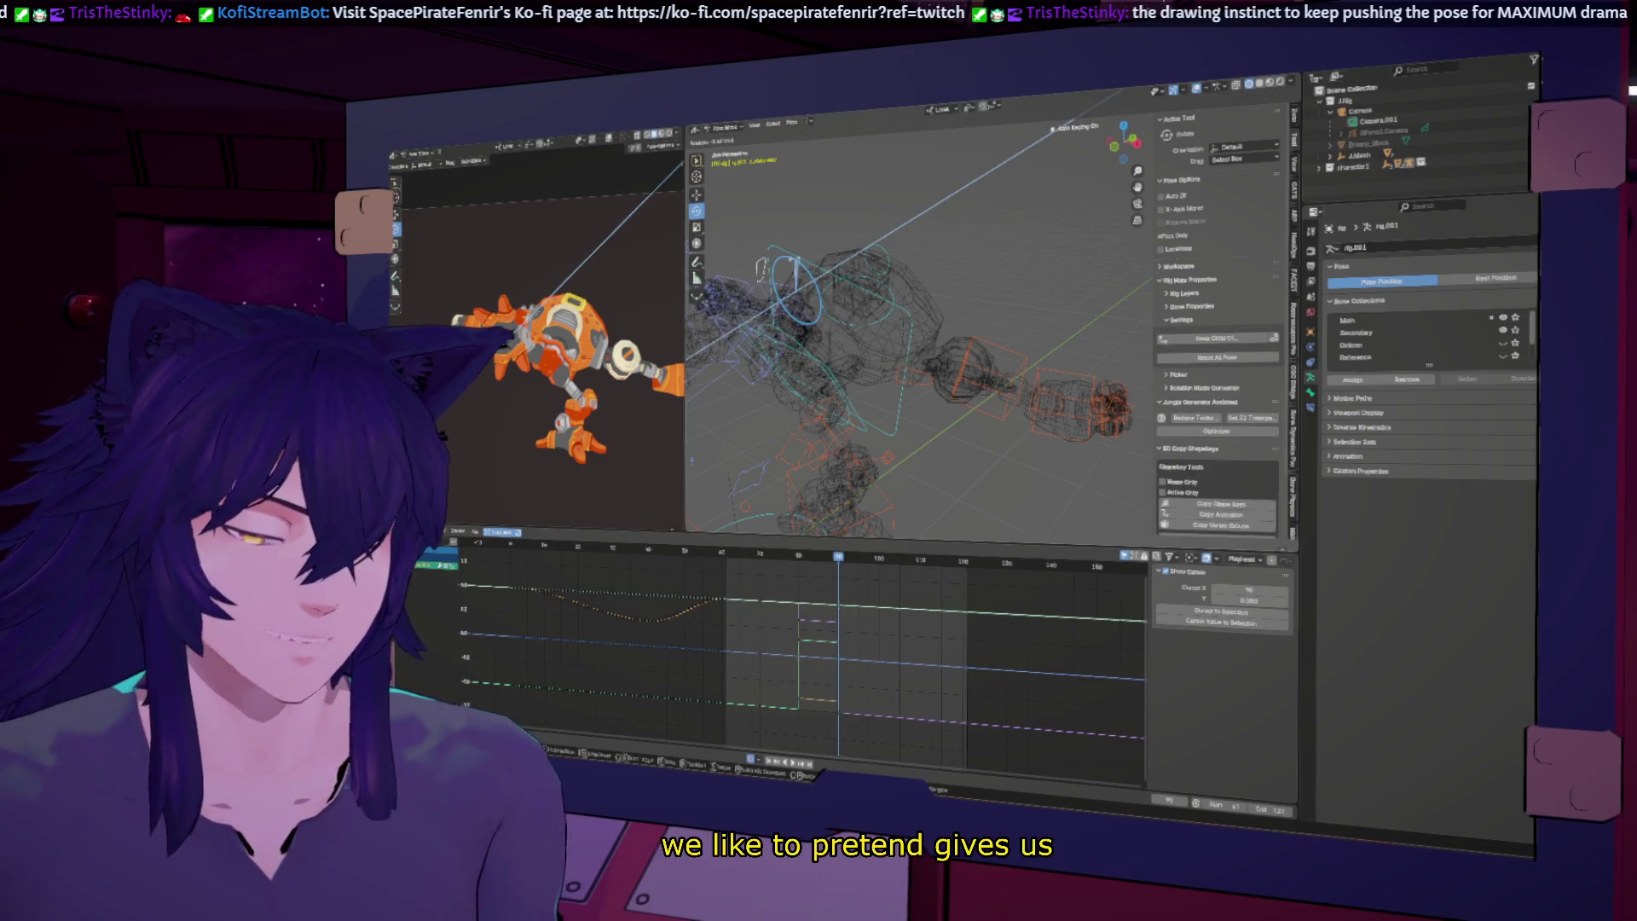
{"action": "key", "text": "x"}
{"action": "key", "text": "Escape"}
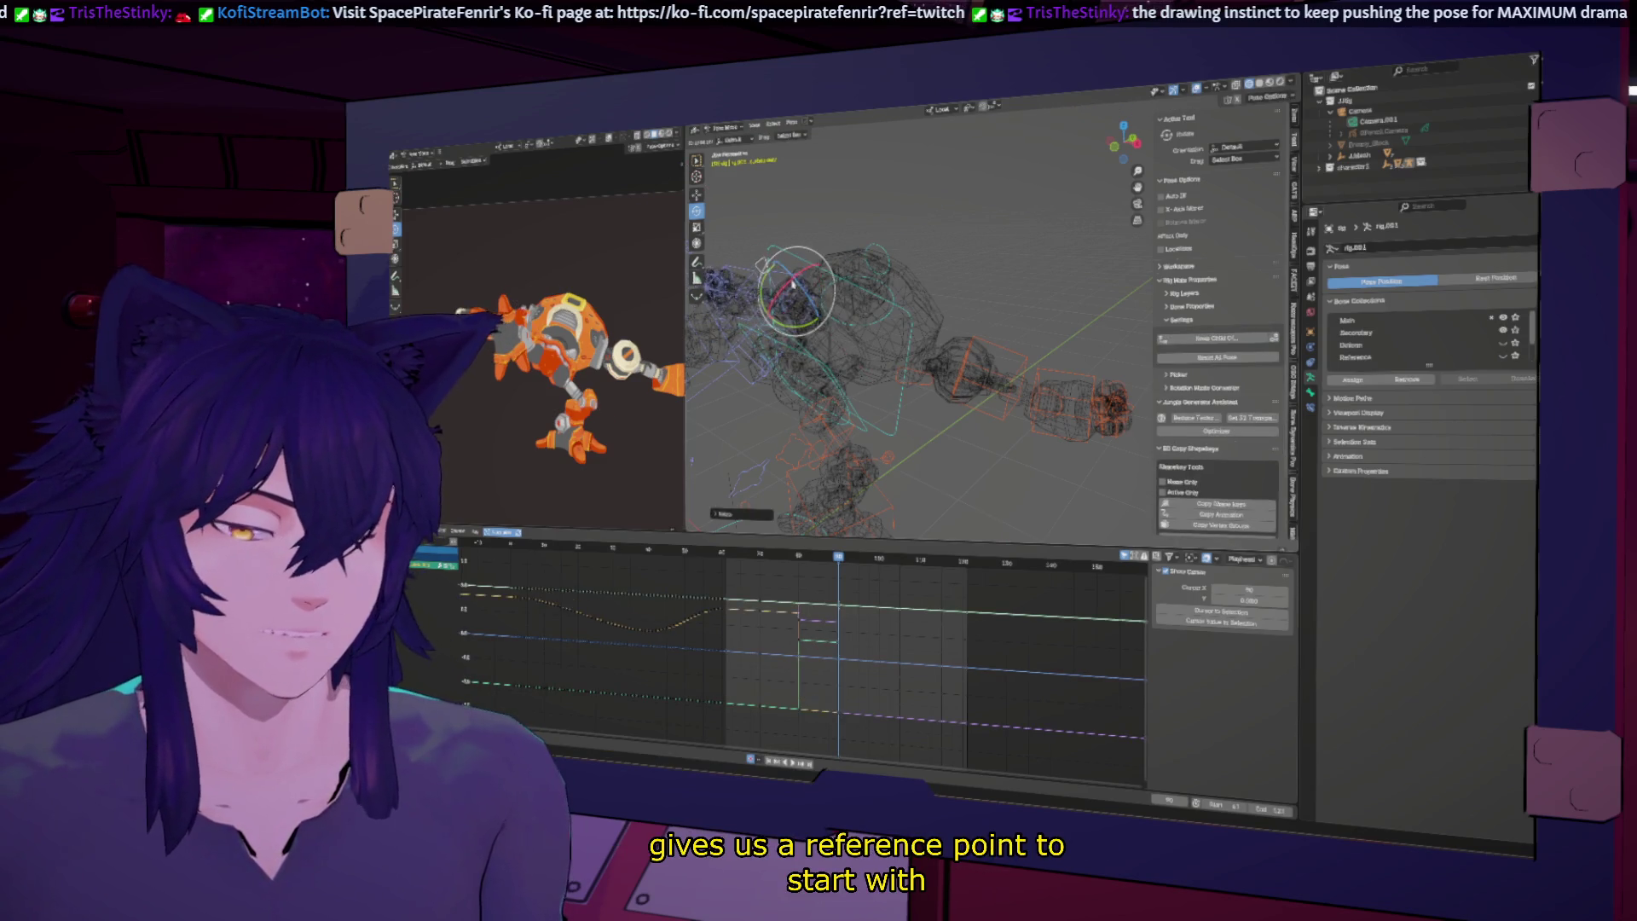
Step: Rotate the arm control on Z, then on X, so it stretches straight out sideways
{"action": "left_click", "coordinate": [791, 294]}
{"action": "key", "text": "r"}
{"action": "key", "text": "z"}
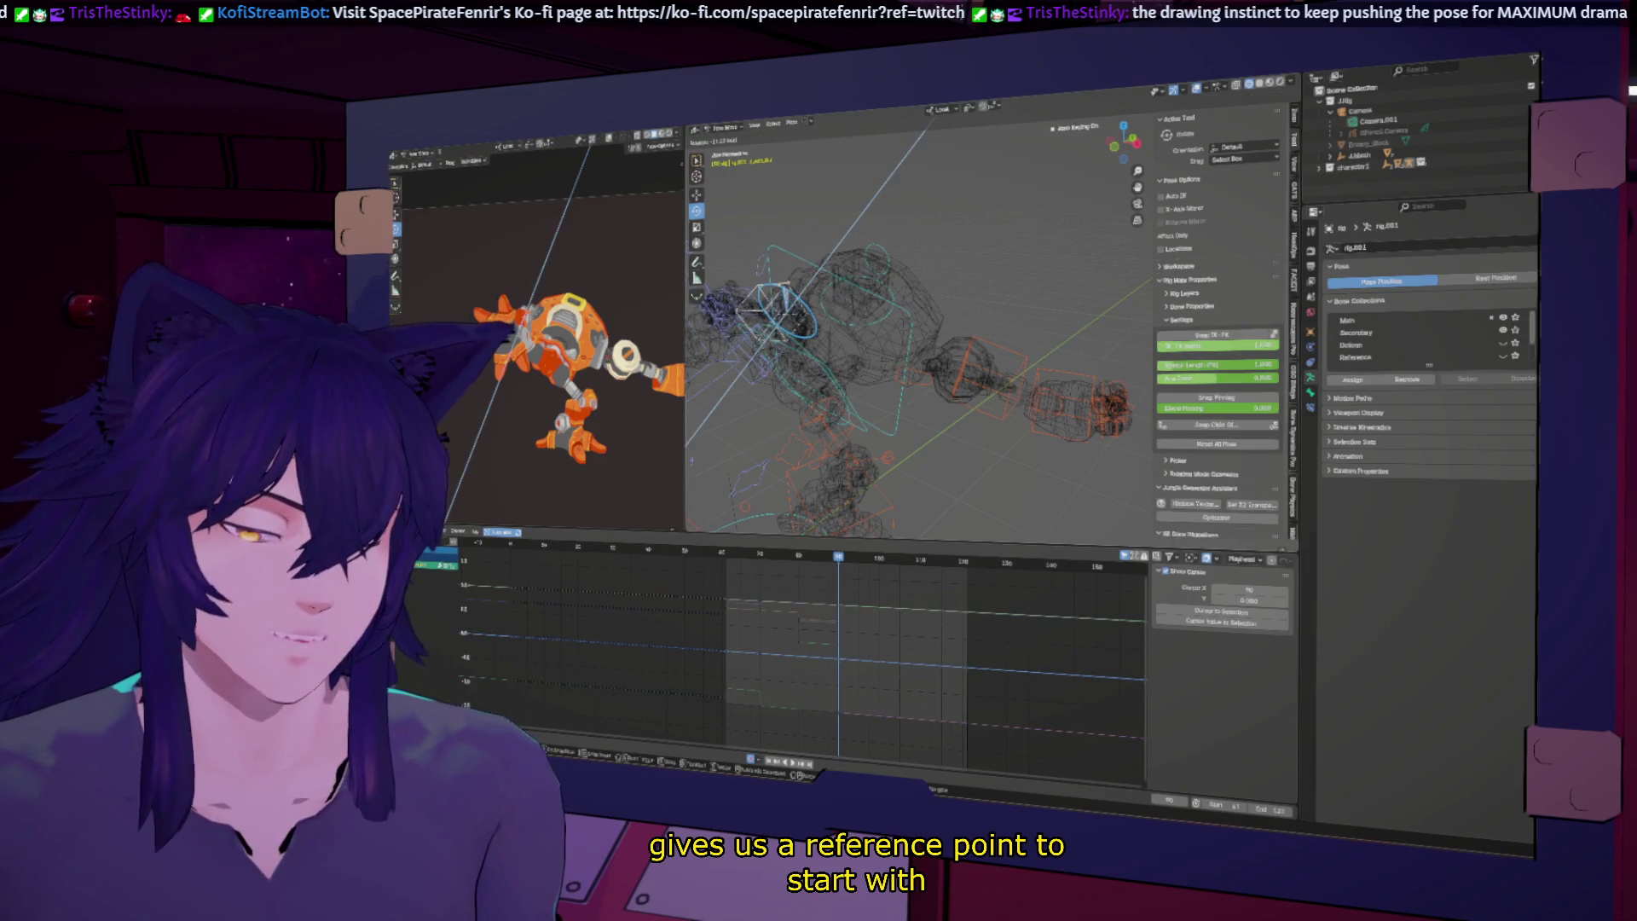
{"action": "left_click", "coordinate": [891, 391]}
{"action": "scroll", "coordinate": [891, 392], "scroll_direction": "down", "scroll_amount": 5}
{"action": "middle_click_drag", "start_coordinate": [887, 401], "coordinate": [905, 391]}
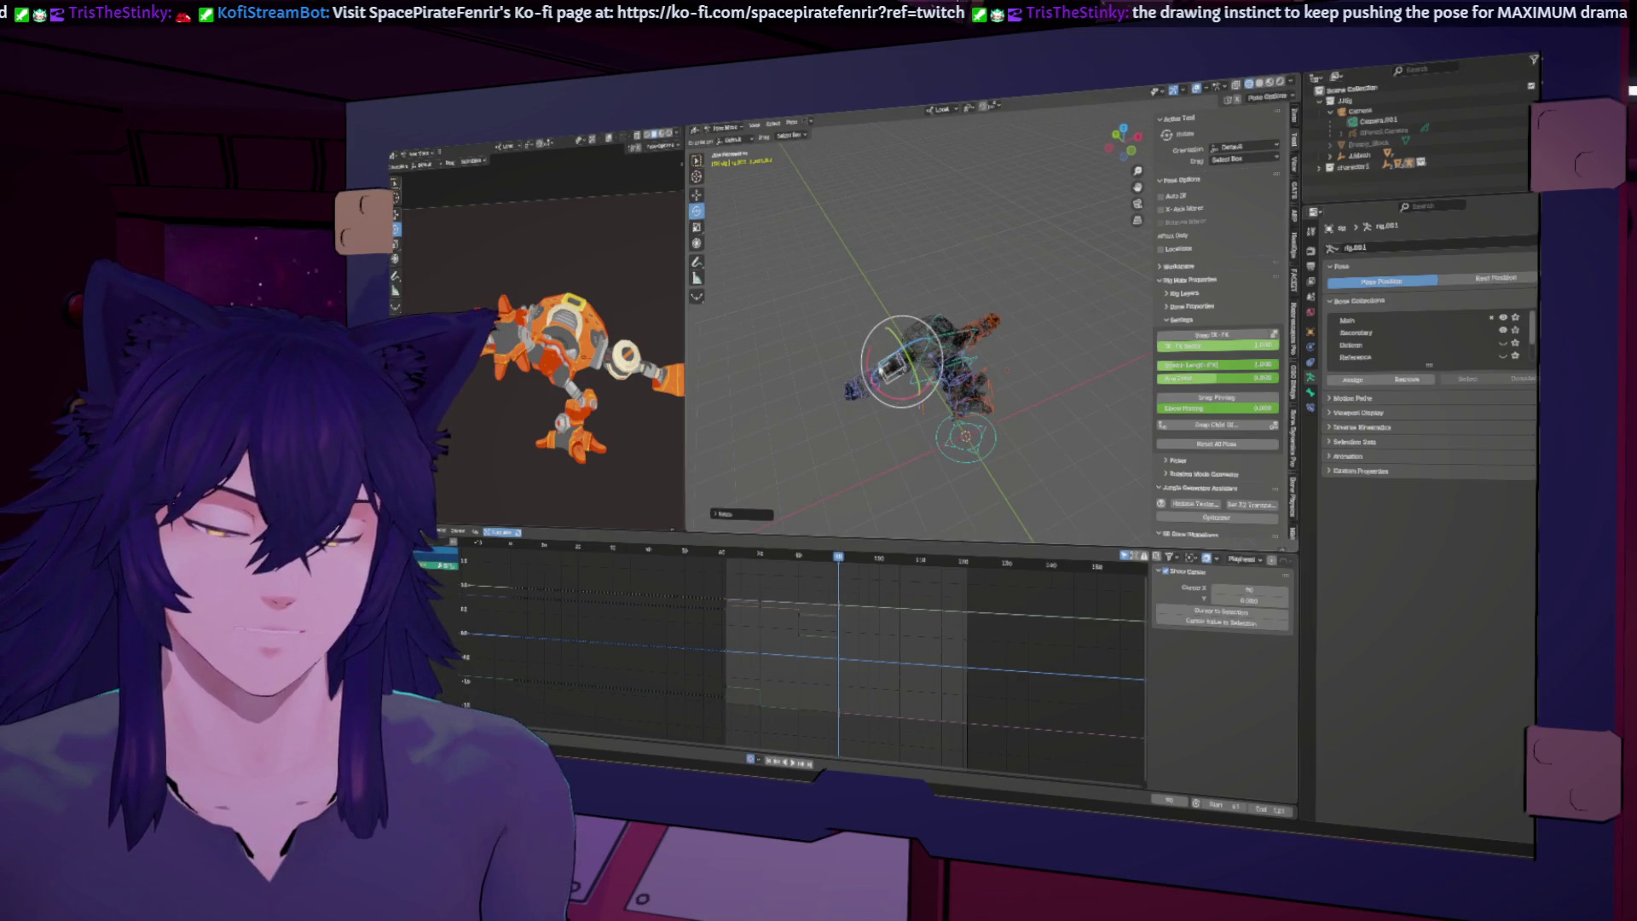
{"action": "left_click_drag", "start_coordinate": [906, 395], "coordinate": [913, 389]}
{"action": "key", "text": "r"}
{"action": "key", "text": "x"}
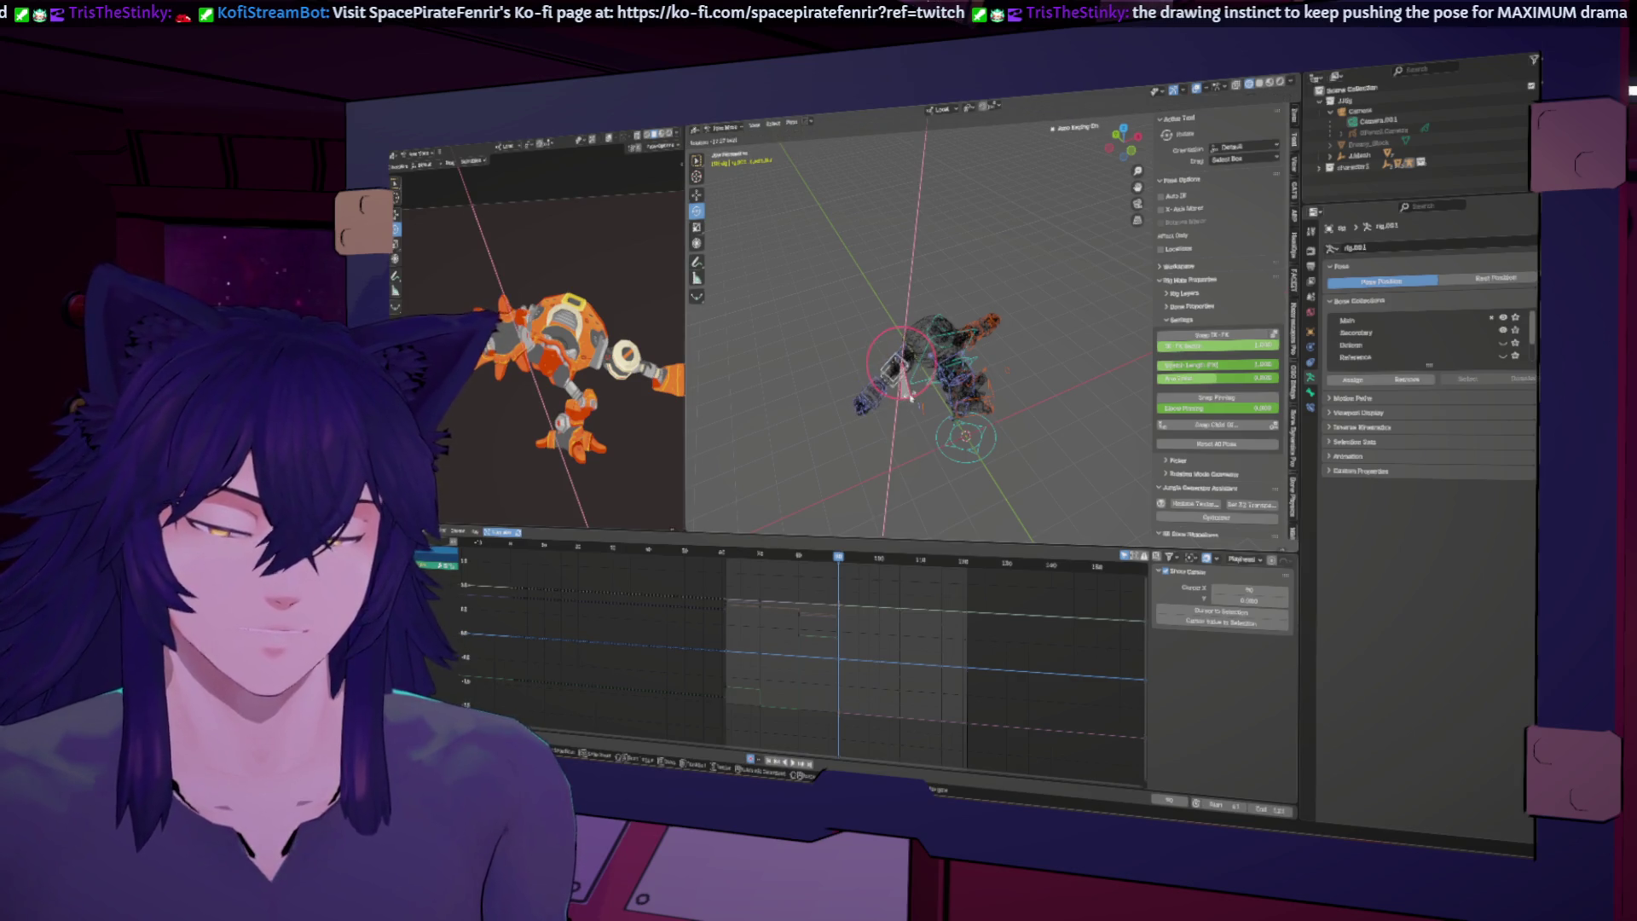
{"action": "left_click", "coordinate": [910, 395]}
Step: Select the Right Thigh control and step back a few frames to compare poses
{"action": "left_click", "coordinate": [973, 403]}
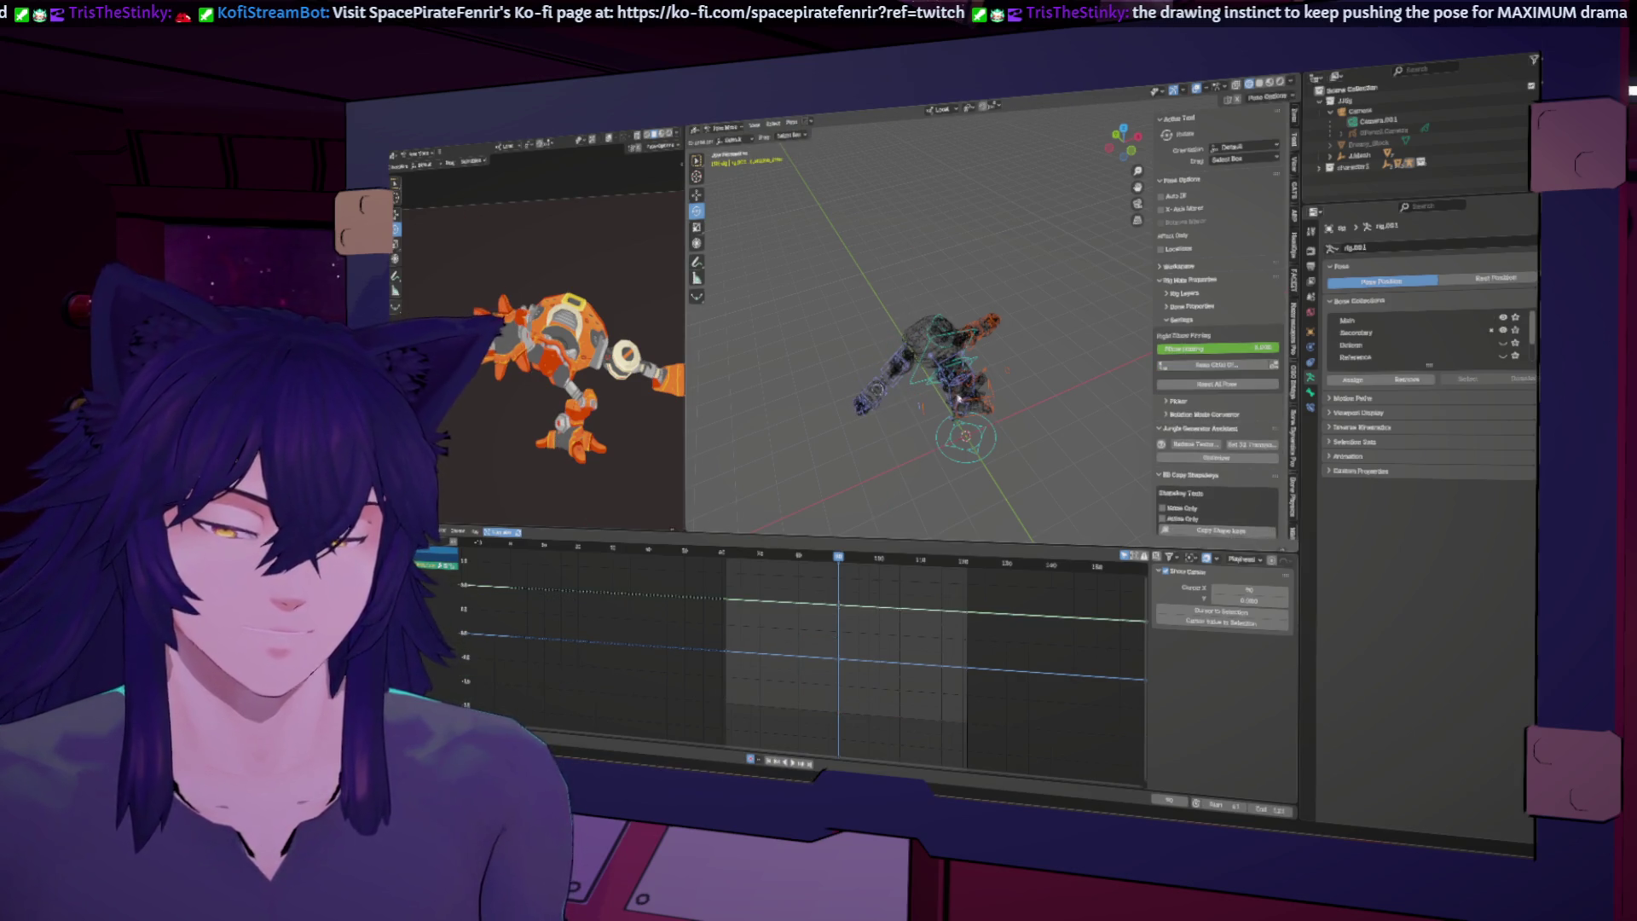
{"action": "scroll", "coordinate": [643, 312], "scroll_direction": "down", "scroll_amount": 3}
{"action": "mouse_move", "coordinate": [1025, 436]}
{"action": "middle_mouse_down"}
{"action": "mouse_move", "coordinate": [720, 263]}
{"action": "mouse_move", "coordinate": [892, 379]}
{"action": "middle_mouse_up"}
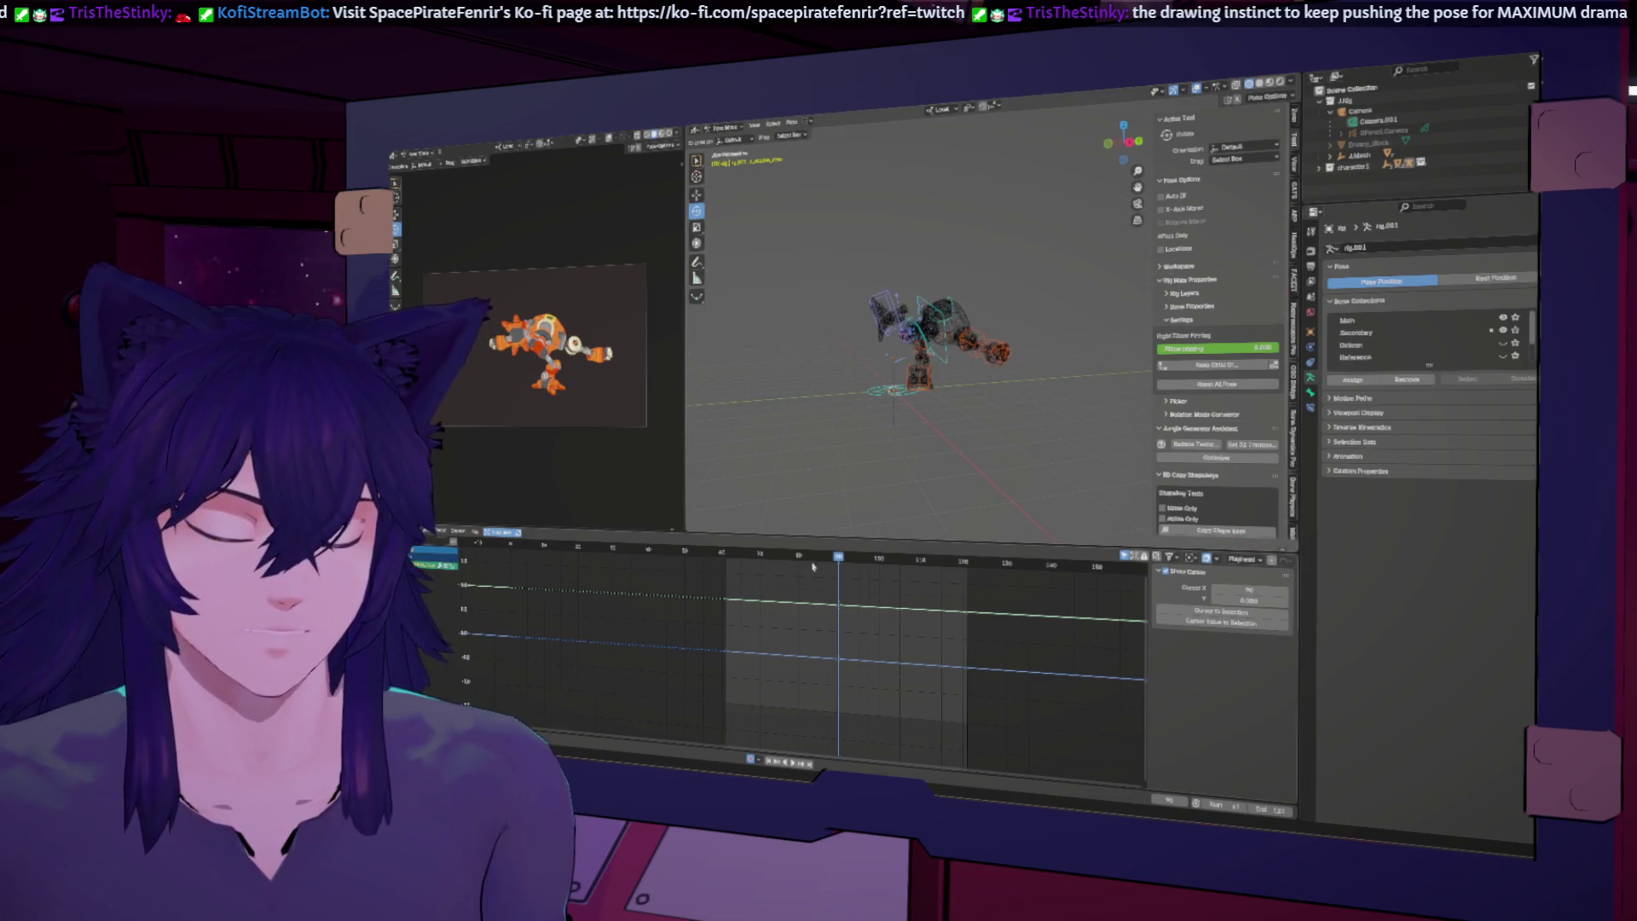
{"action": "left_click_drag", "start_coordinate": [832, 559], "coordinate": [785, 535]}
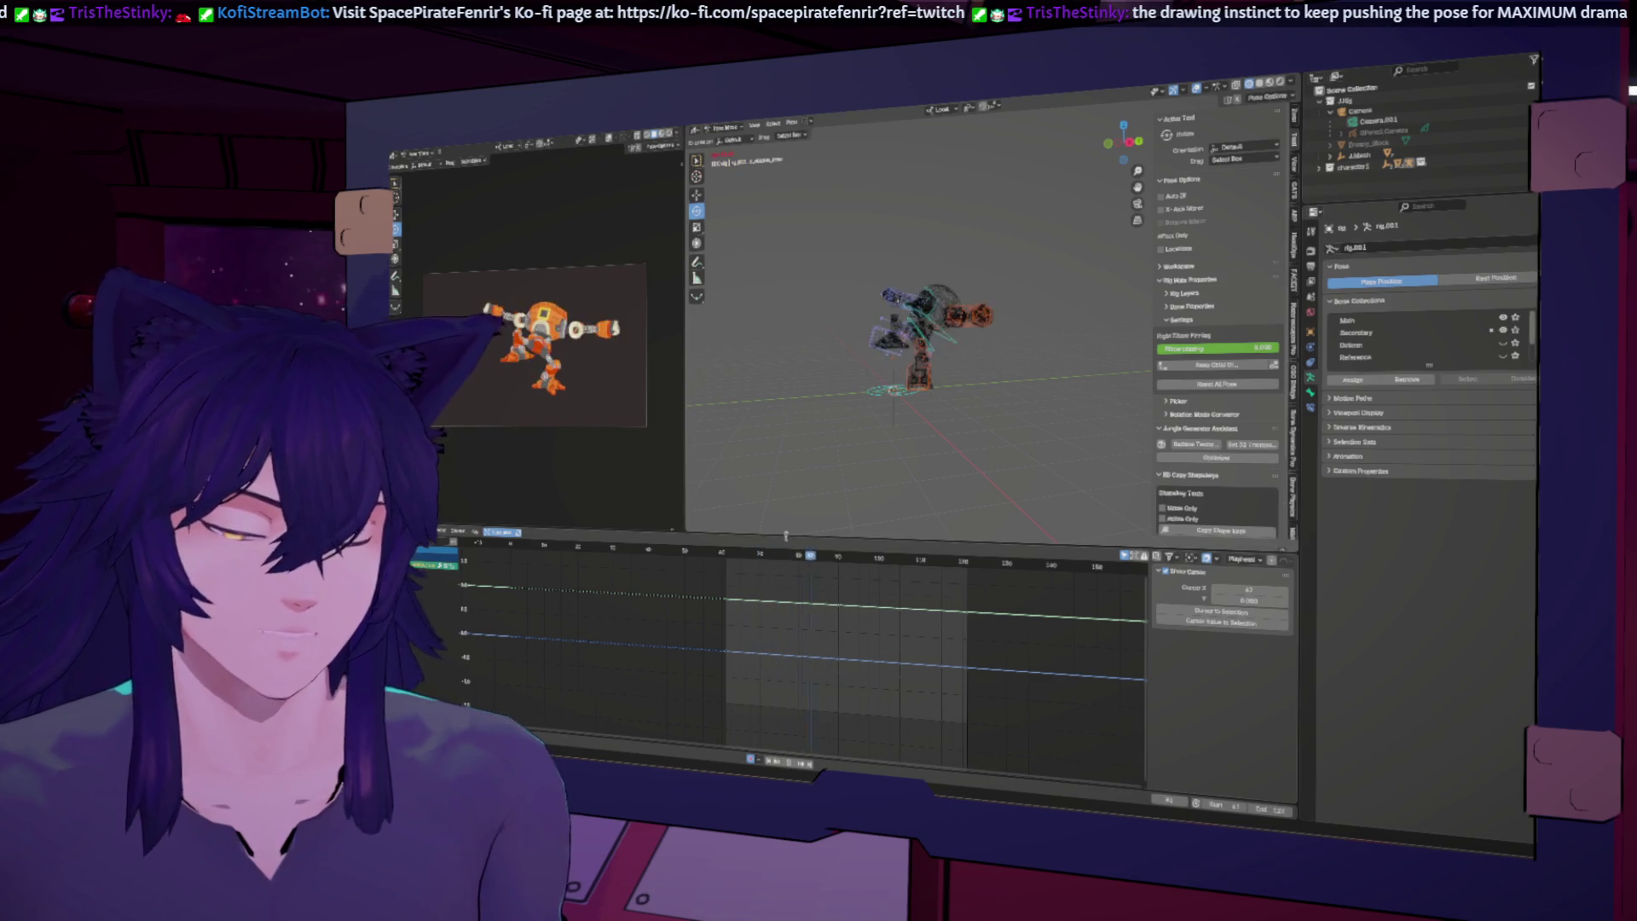
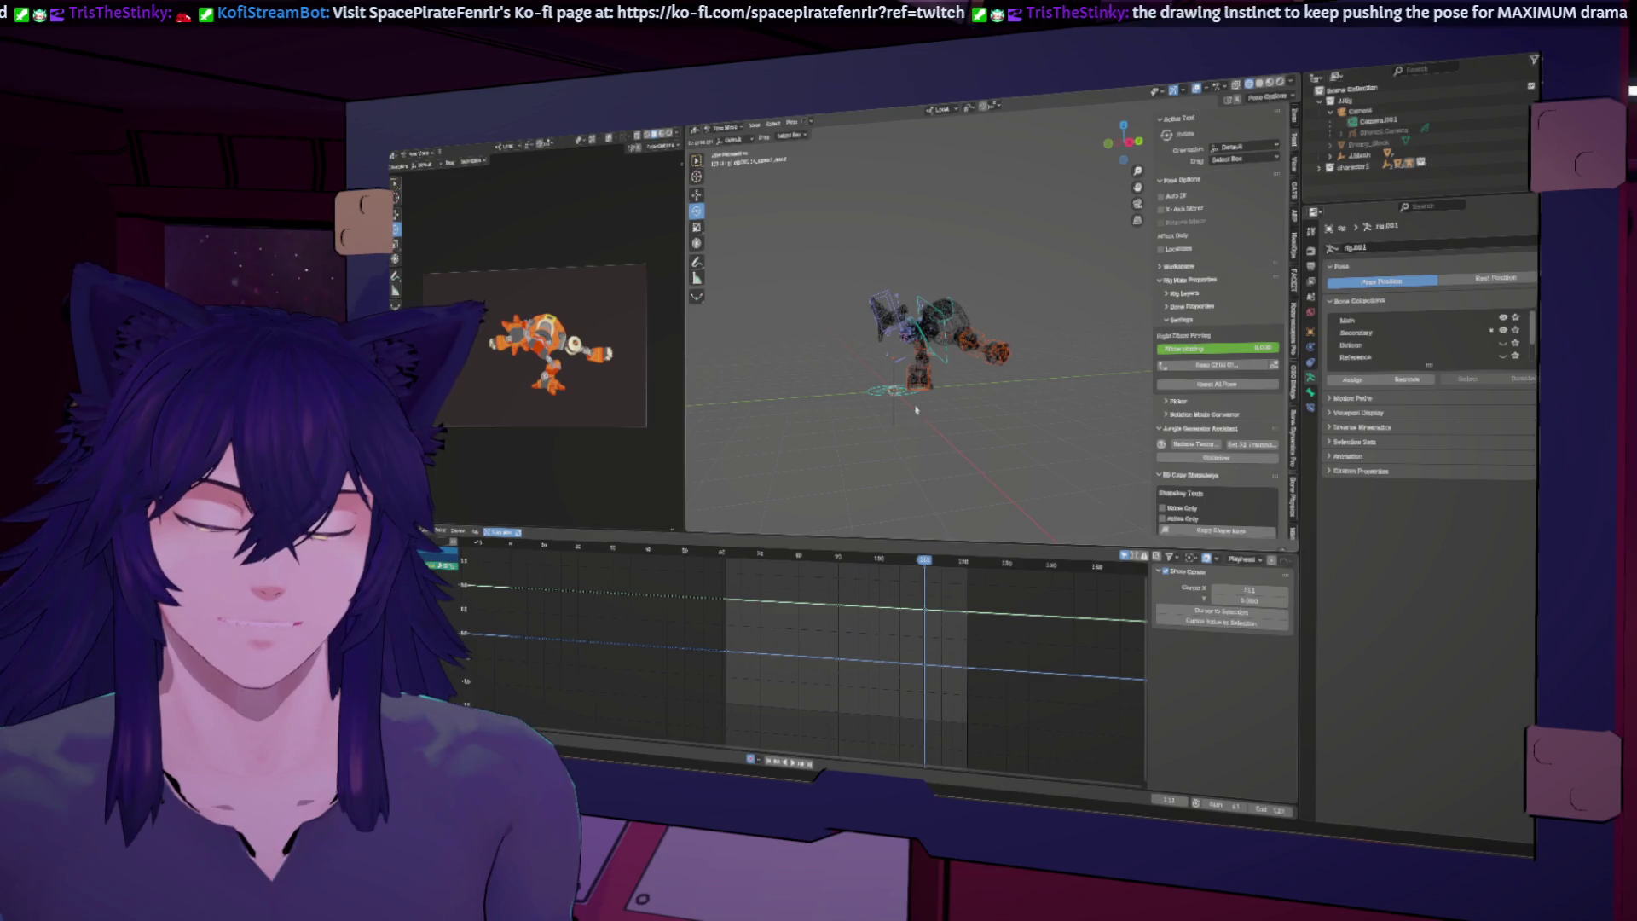
Step: Select a rig bone at an earlier frame and insert keyframes for its current pose
{"action": "scroll", "coordinate": [887, 371], "scroll_direction": "up", "scroll_amount": 5}
{"action": "left_click", "coordinate": [840, 559]}
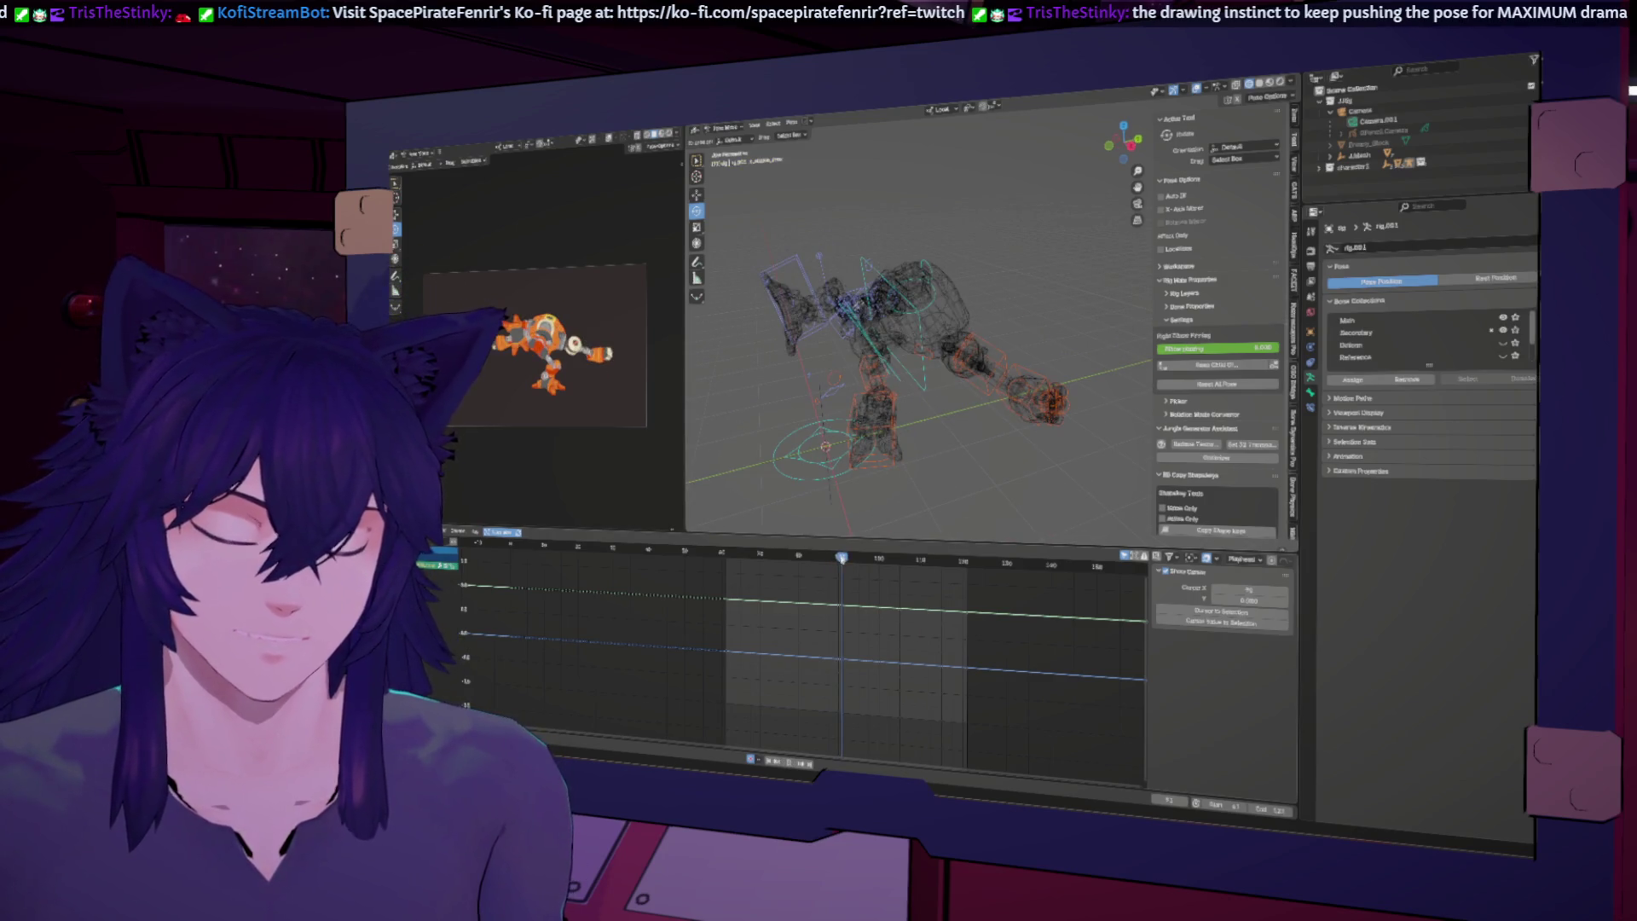
{"action": "left_click", "coordinate": [892, 397]}
{"action": "left_click", "coordinate": [893, 398]}
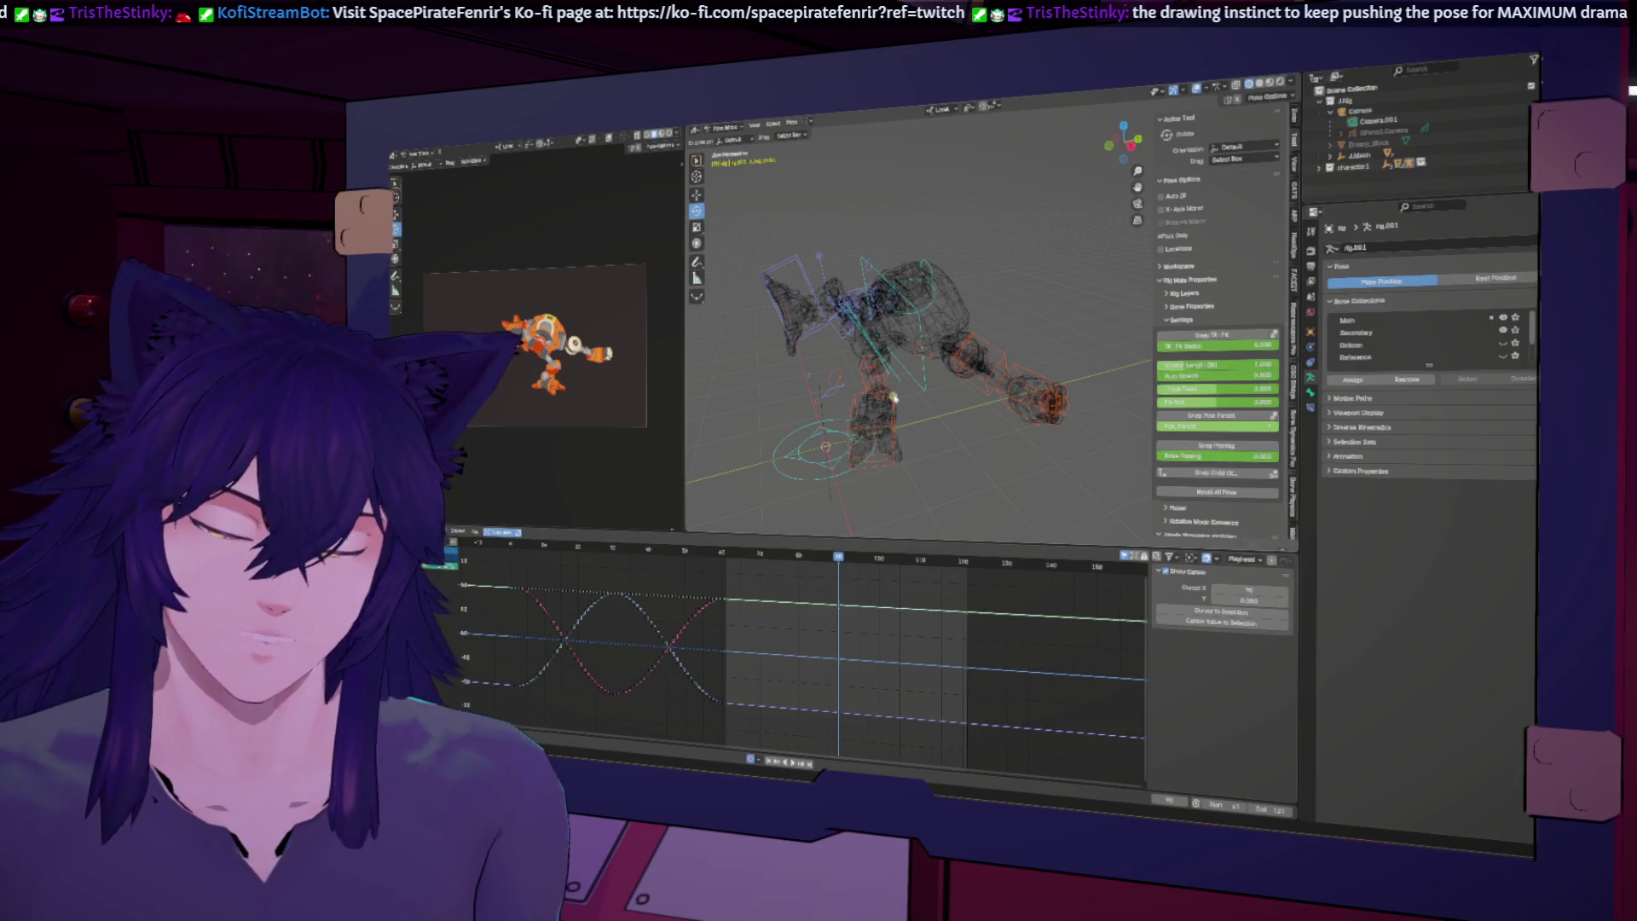
{"action": "left_click", "coordinate": [799, 558]}
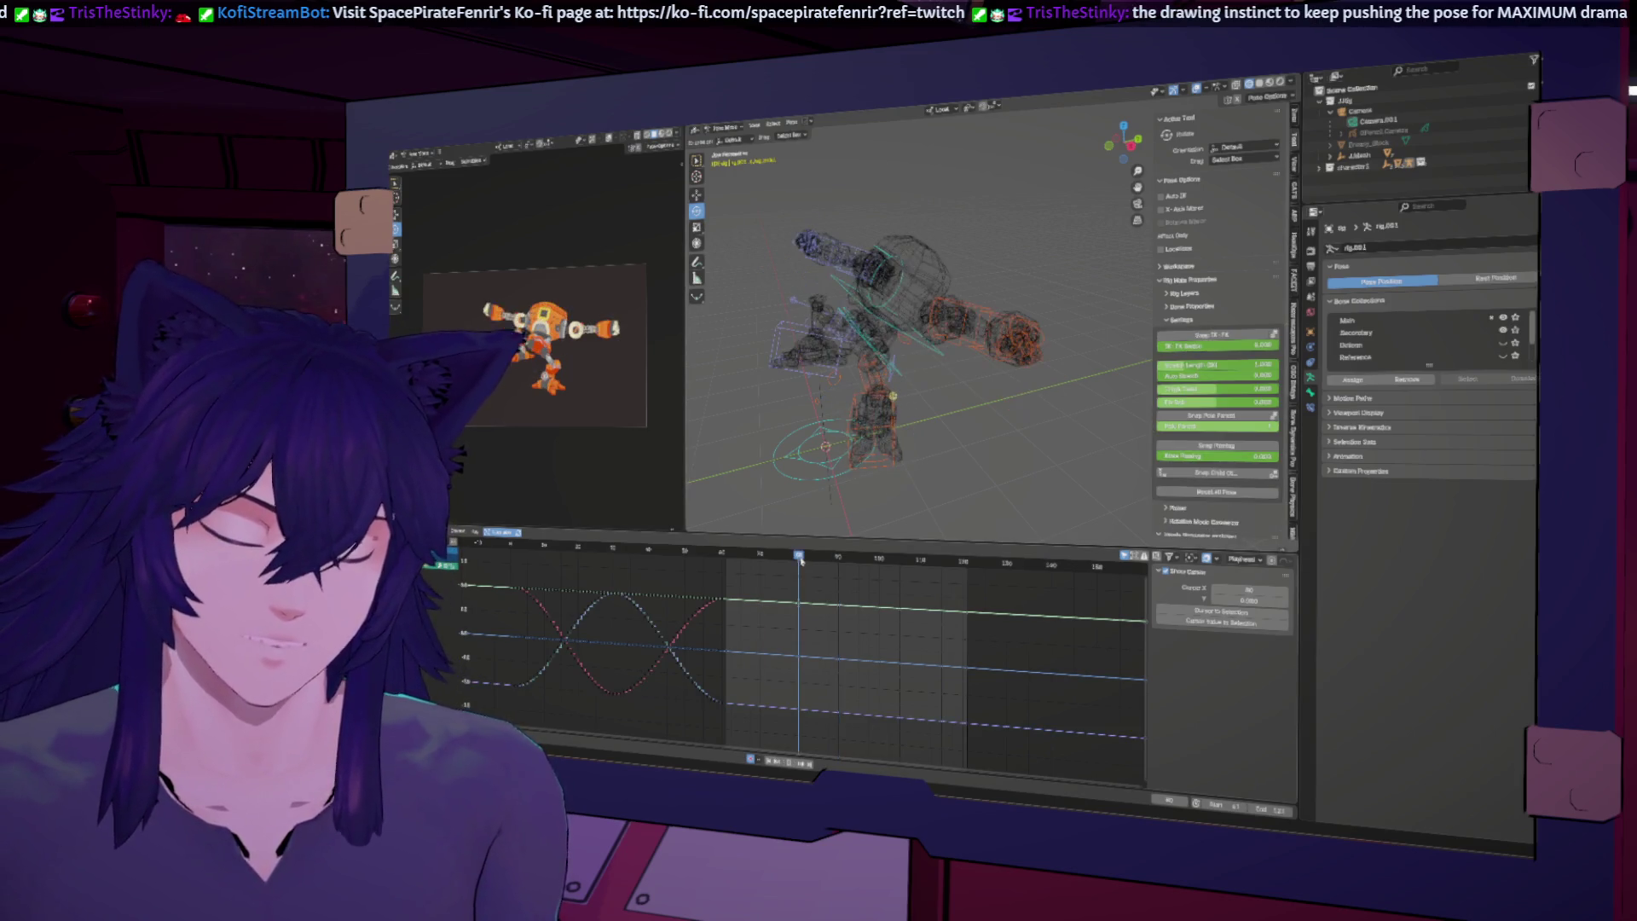
{"action": "right_click", "coordinate": [905, 395]}
{"action": "left_click", "coordinate": [905, 393]}
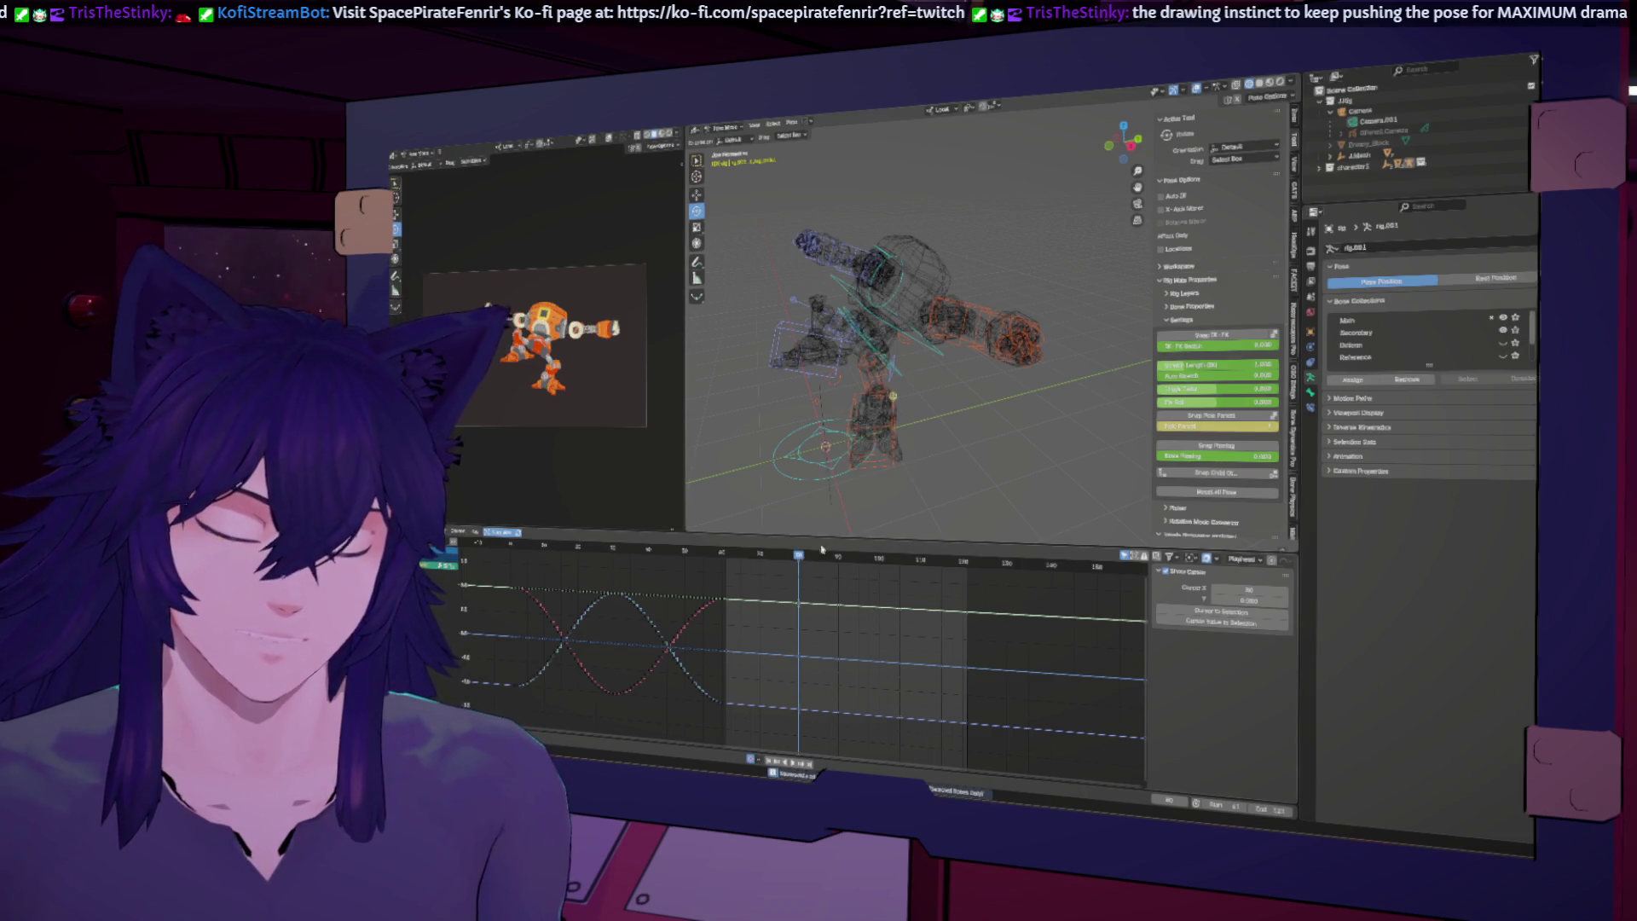
Step: Rotate and move the selected bone at a later frame, then scrub and play to review
{"action": "left_click", "coordinate": [839, 559]}
{"action": "key", "text": "r"}
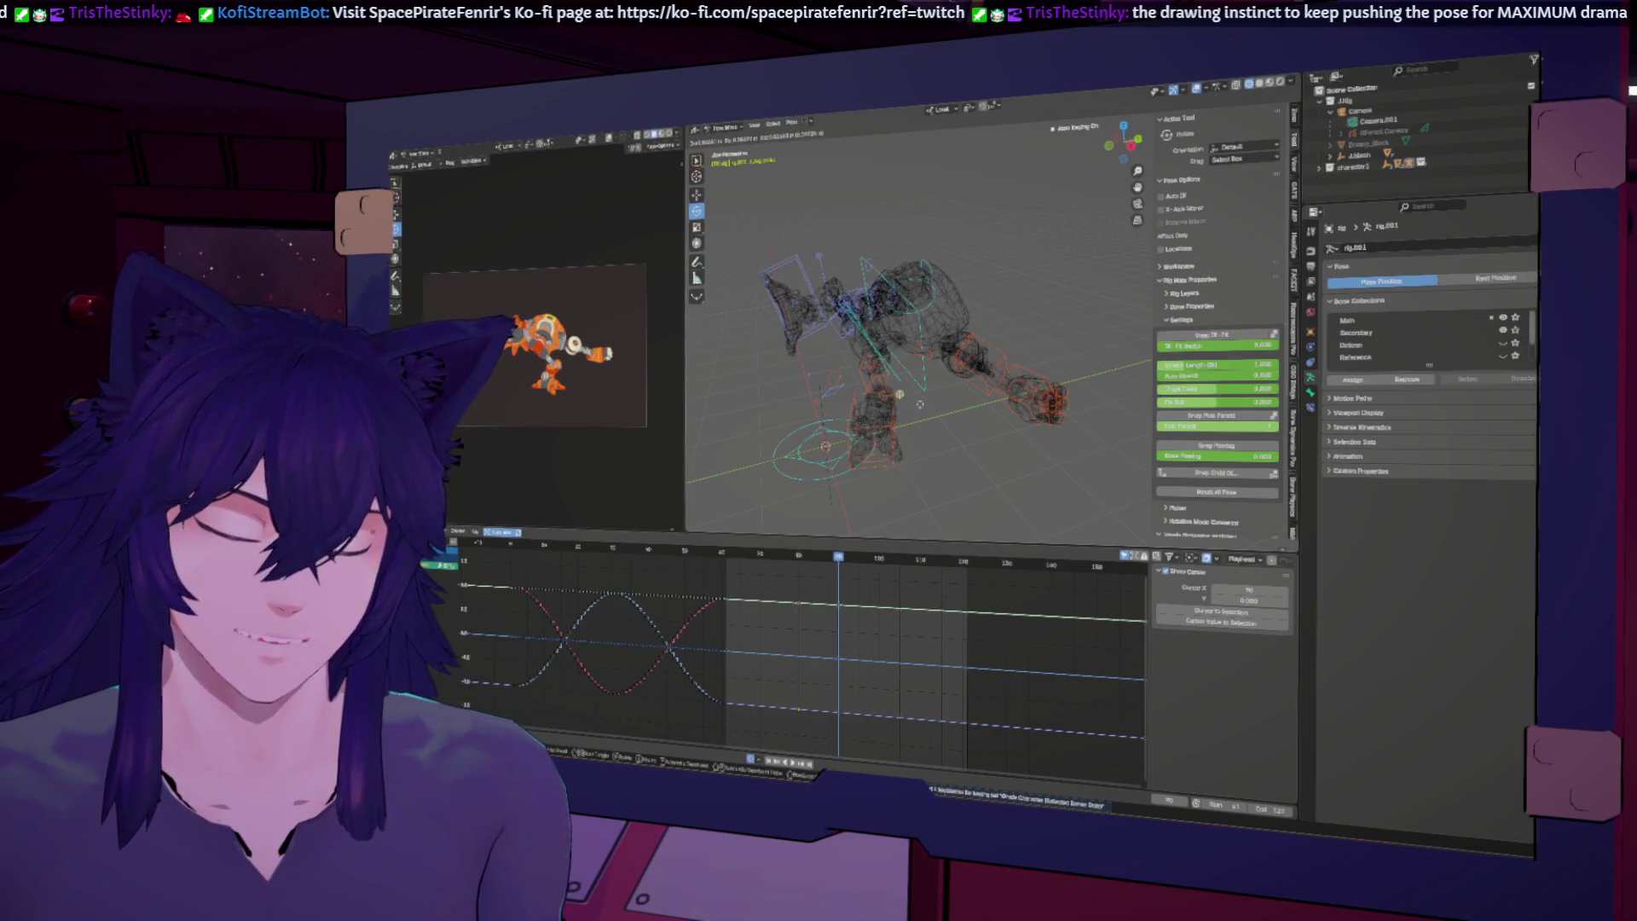
{"action": "left_click", "coordinate": [944, 391]}
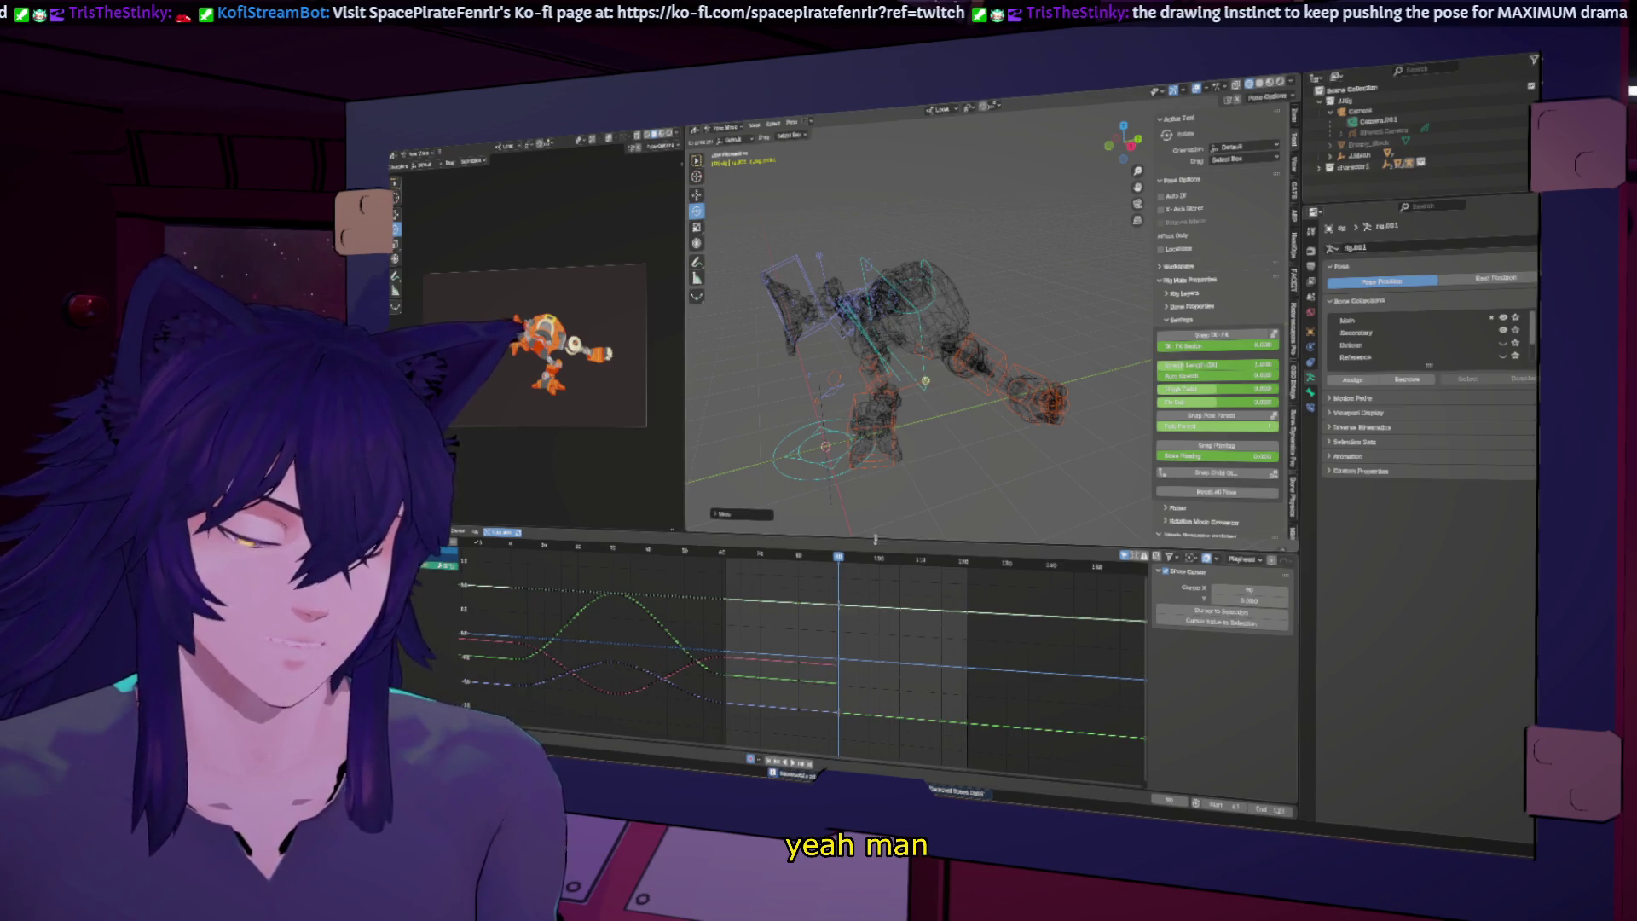
{"action": "left_click_drag", "start_coordinate": [839, 558], "coordinate": [760, 553]}
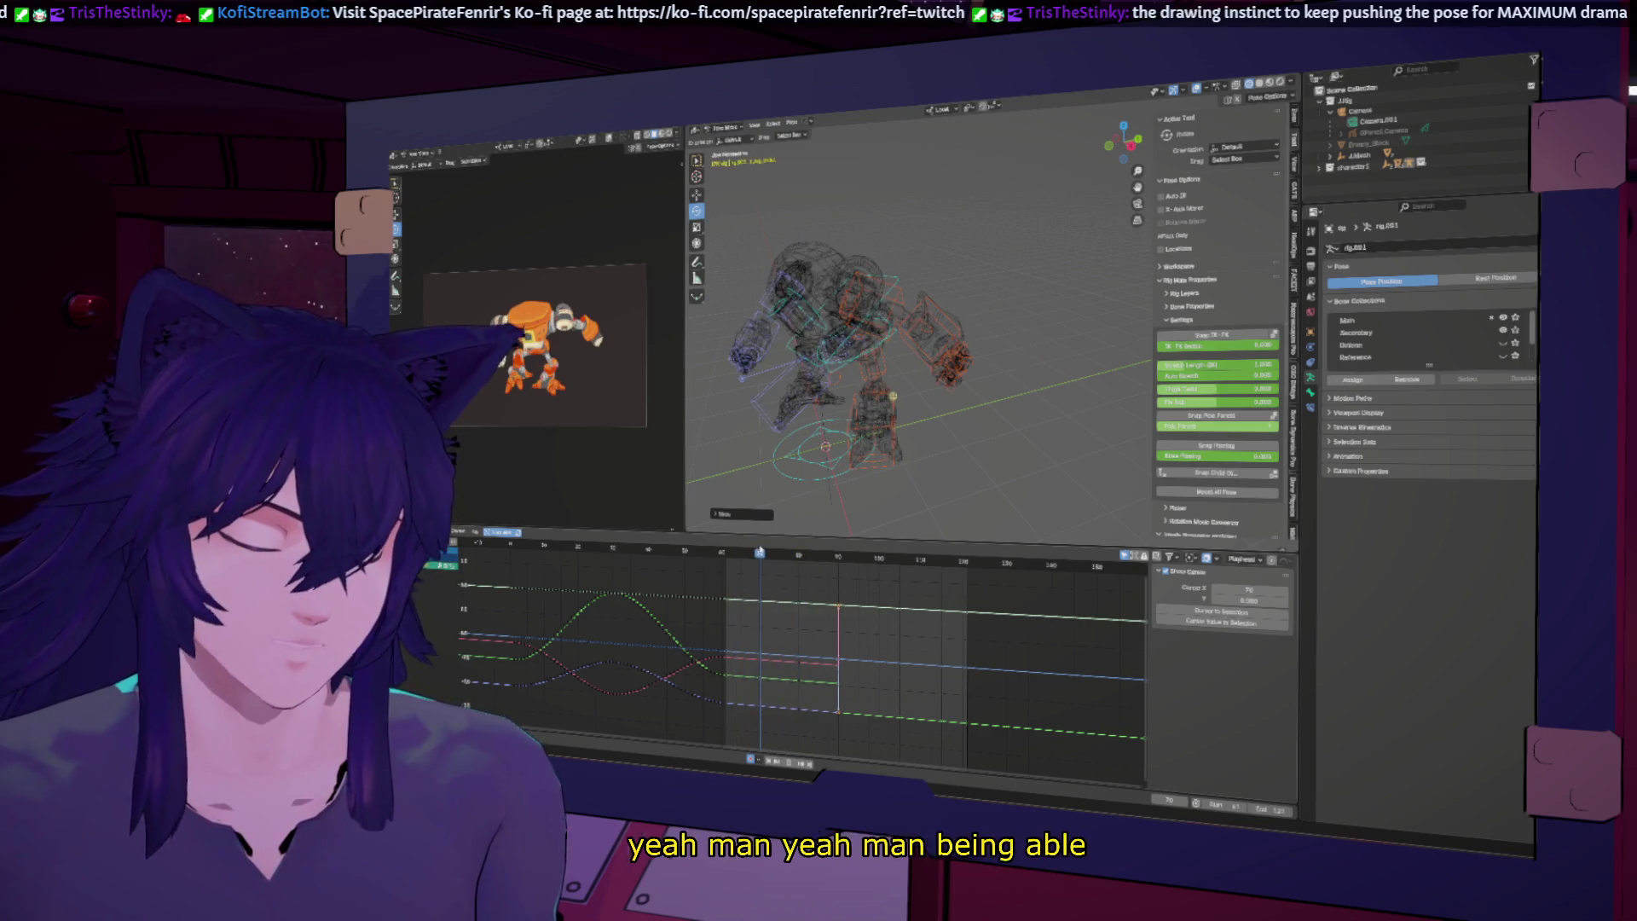
{"action": "key", "text": "g"}
{"action": "left_click", "coordinate": [917, 444]}
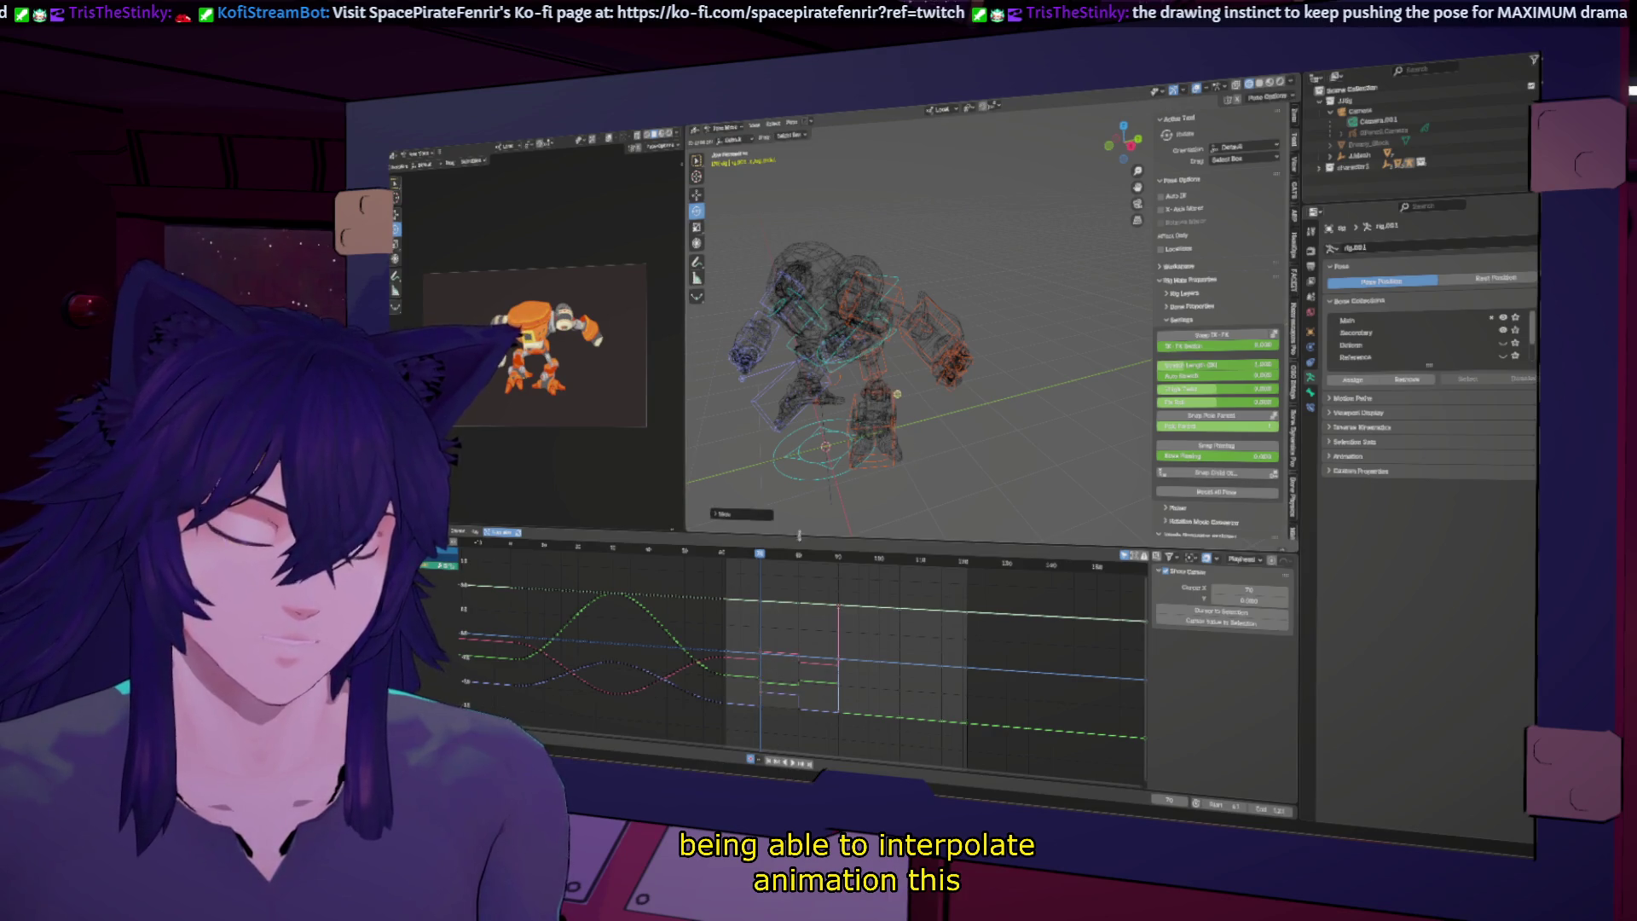
{"action": "key", "text": "space"}
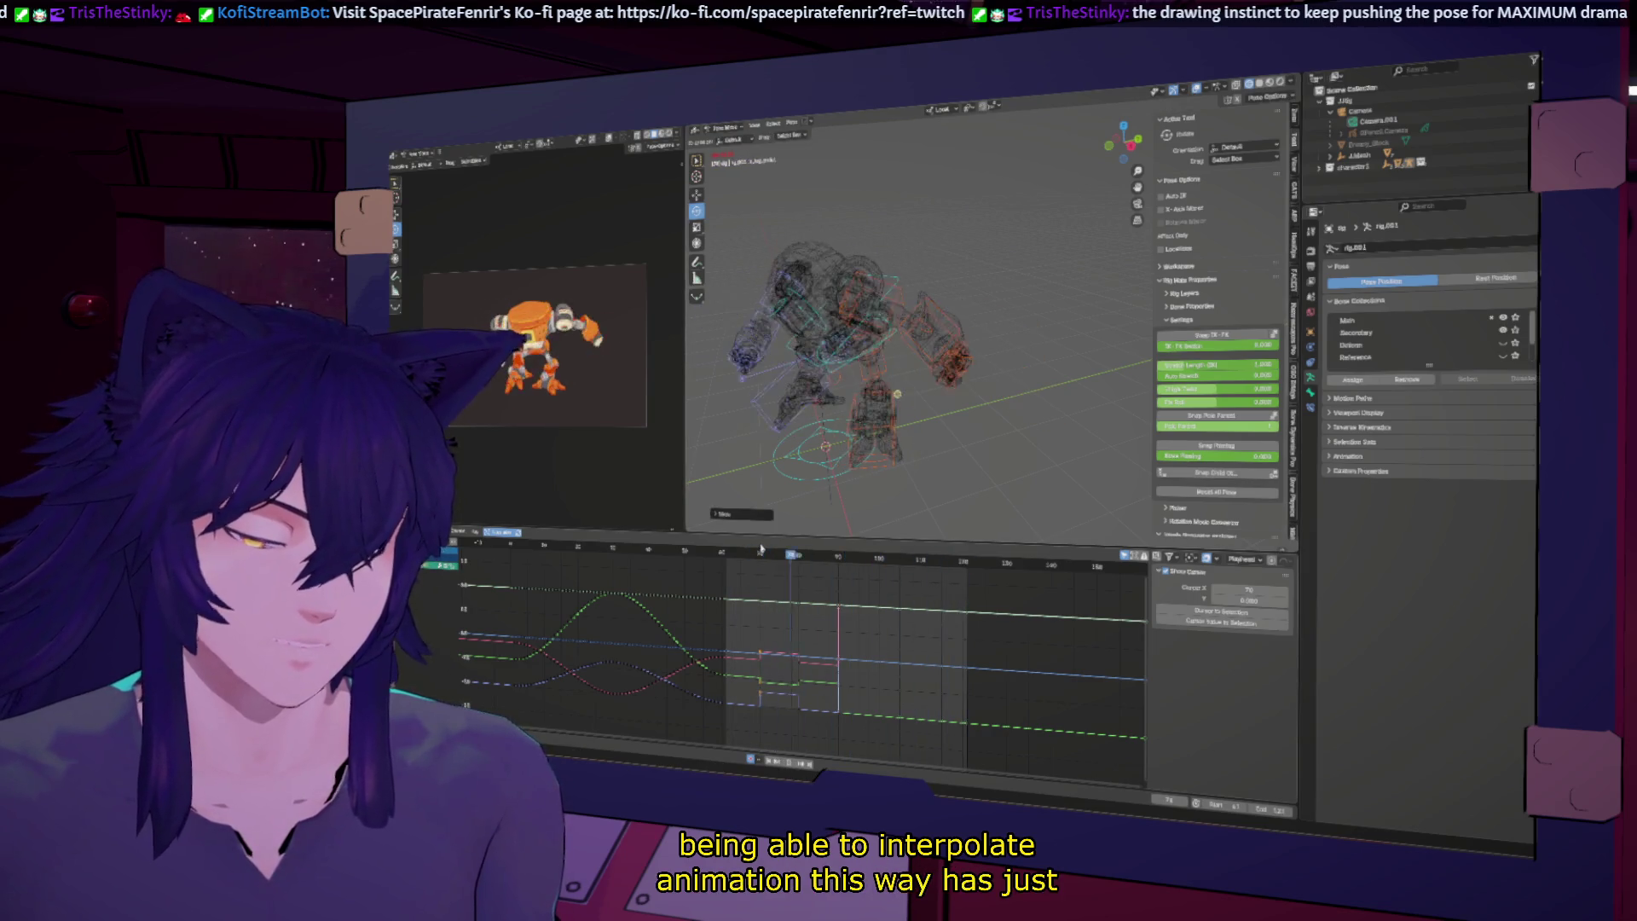
Step: Shift the joint sideways at an earlier frame, then replay and re-check the pose
{"action": "left_click", "coordinate": [806, 559]}
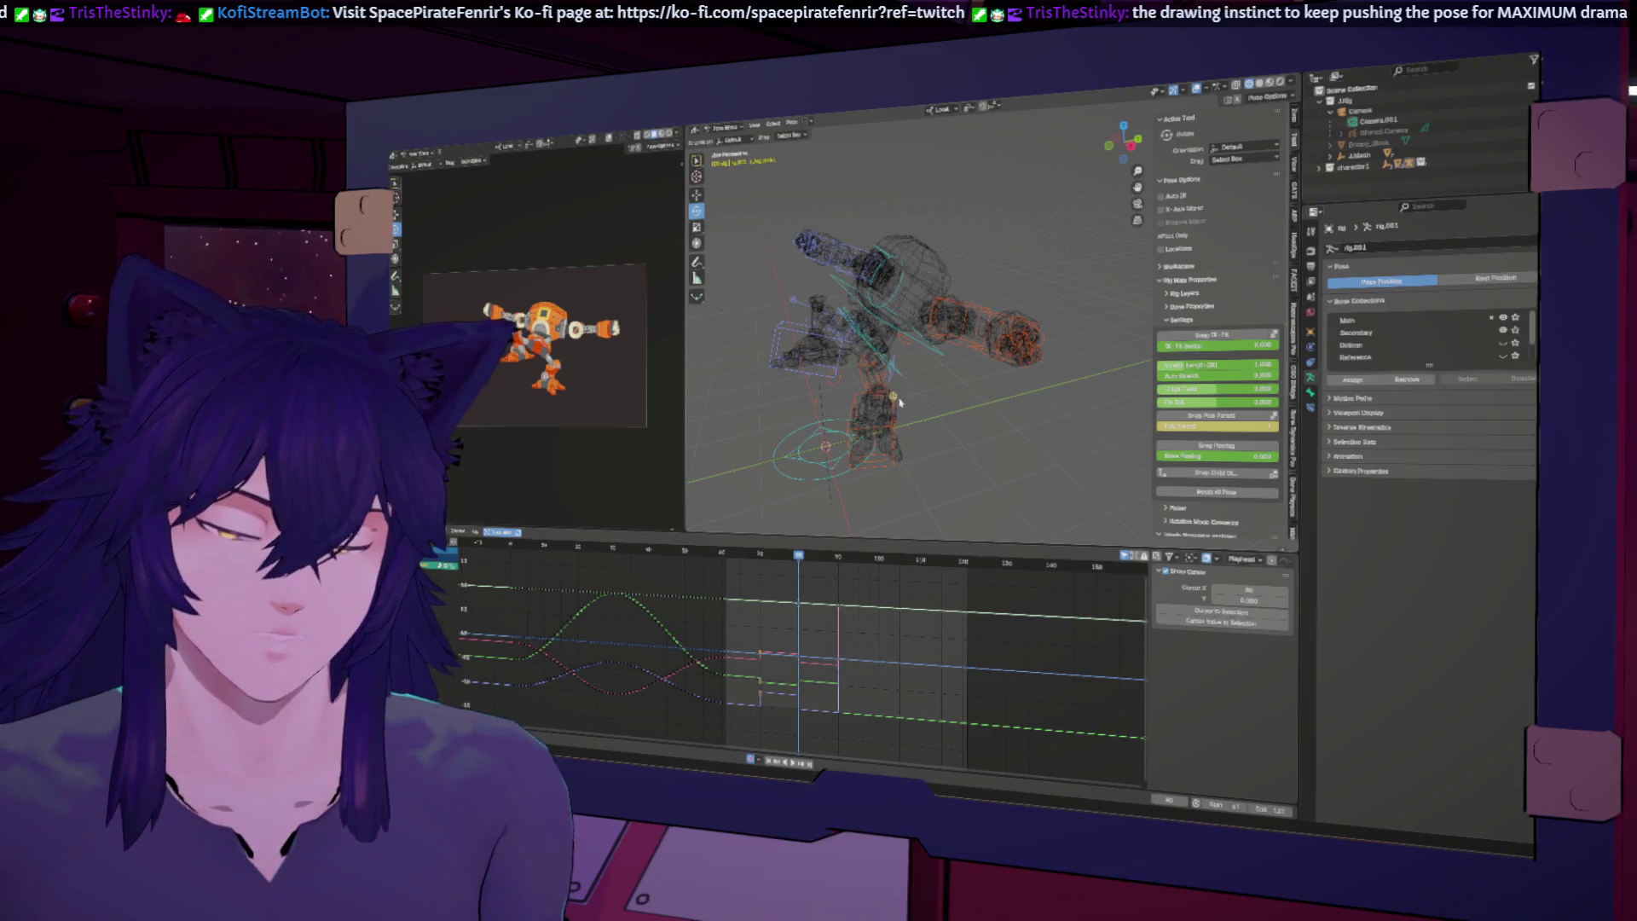
{"action": "key", "text": "g"}
{"action": "left_click", "coordinate": [878, 471]}
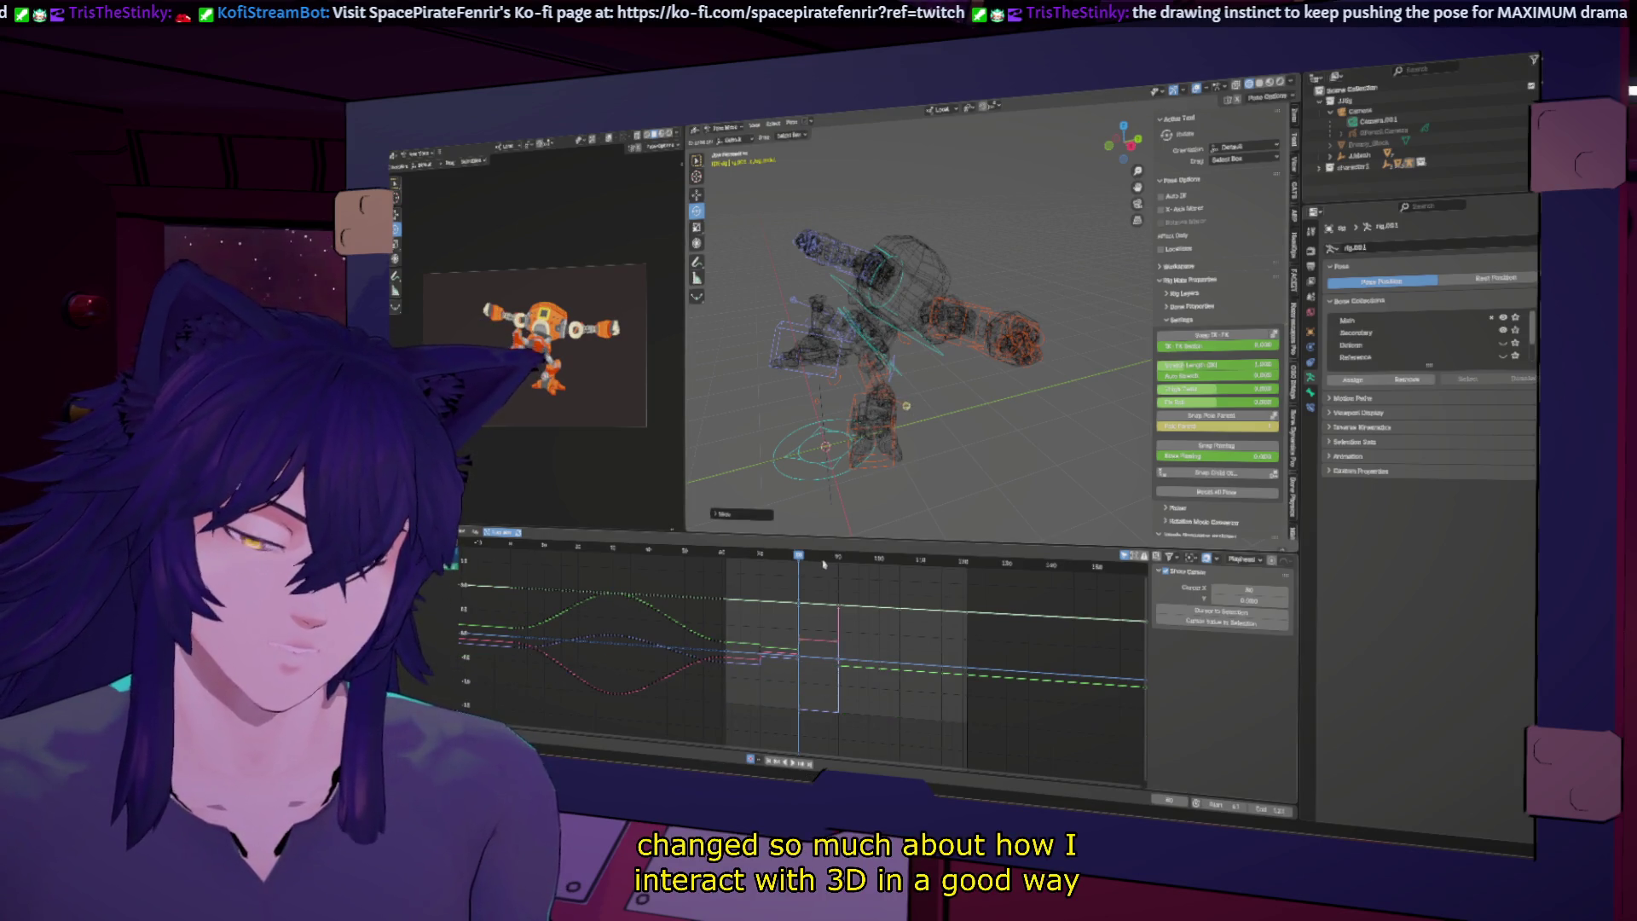
{"action": "key", "text": "space"}
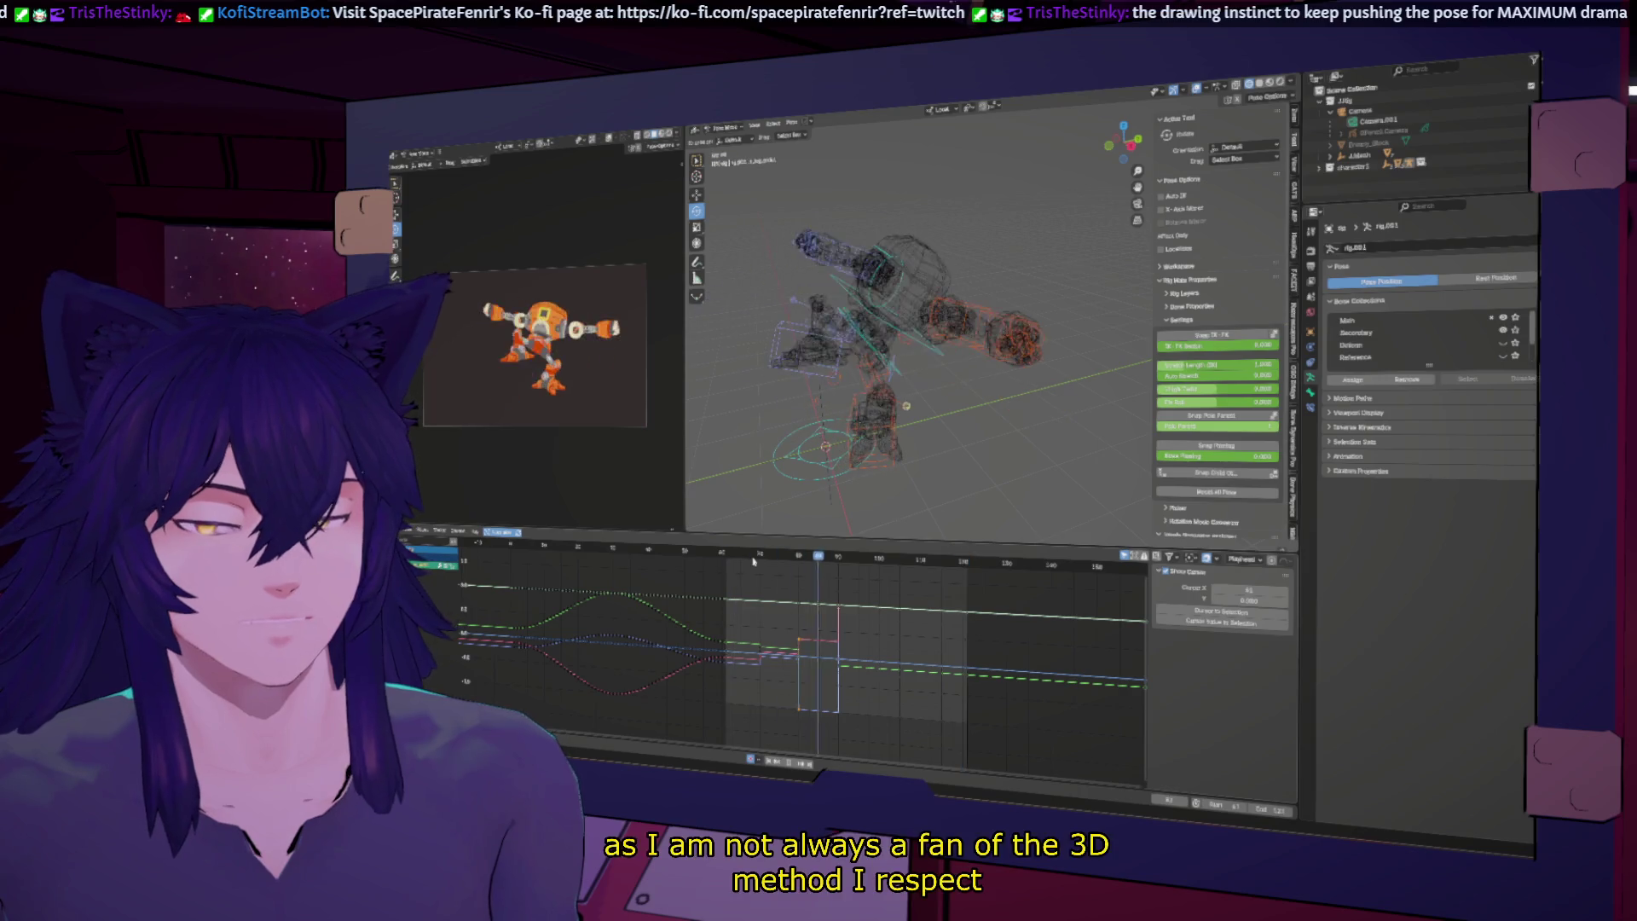
{"action": "left_click", "coordinate": [760, 553]}
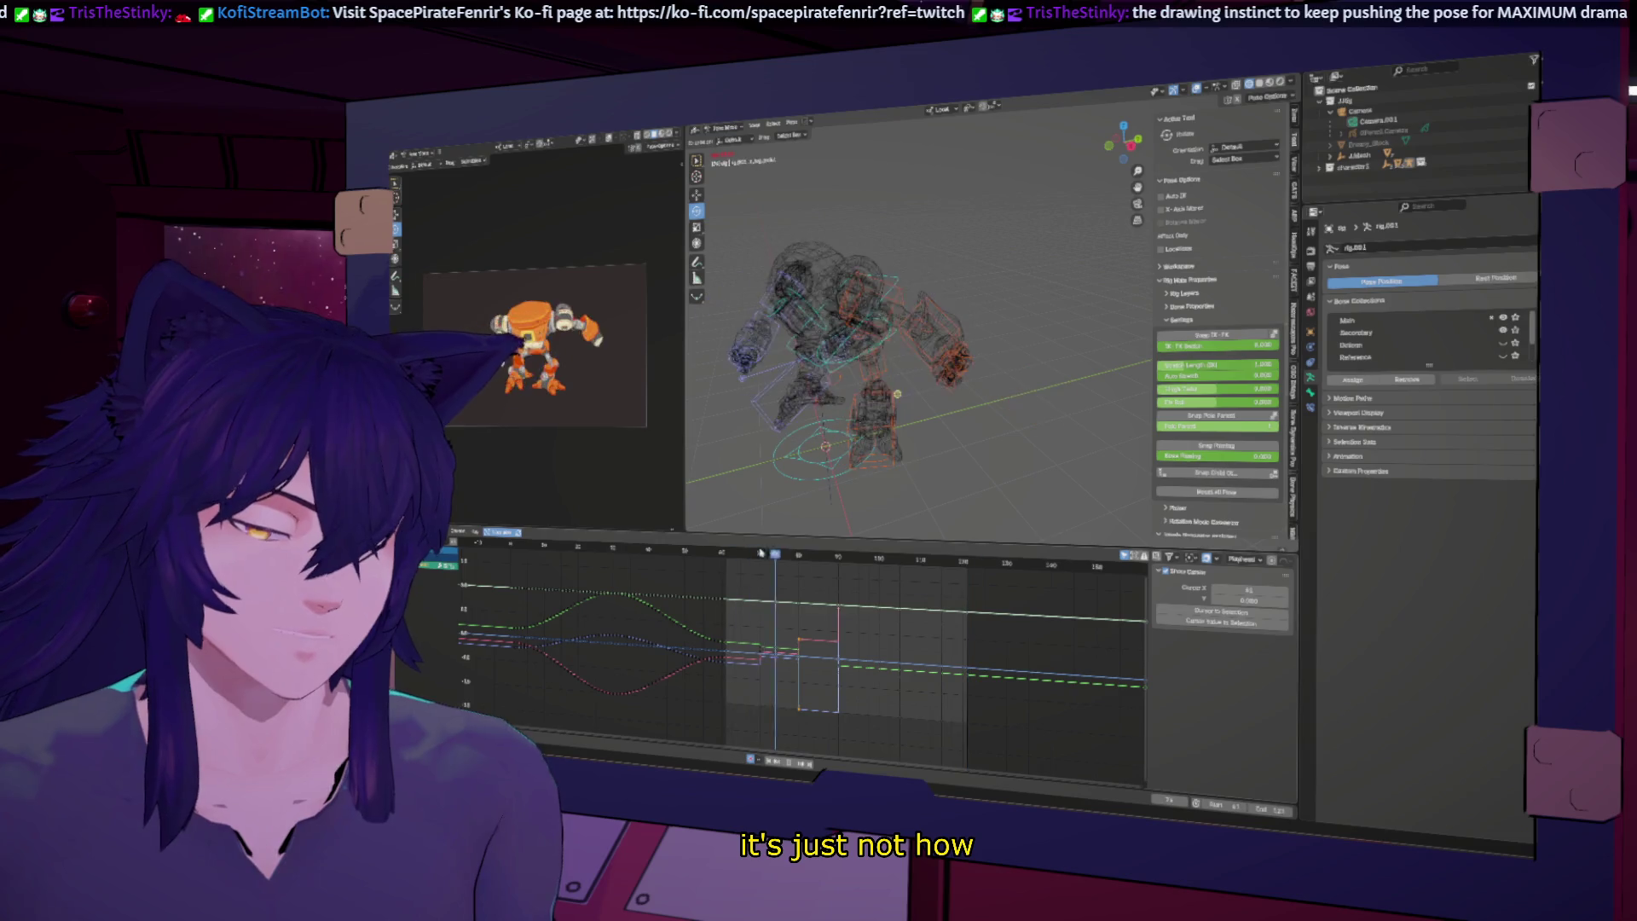
{"action": "left_click_drag", "start_coordinate": [763, 553], "coordinate": [760, 553]}
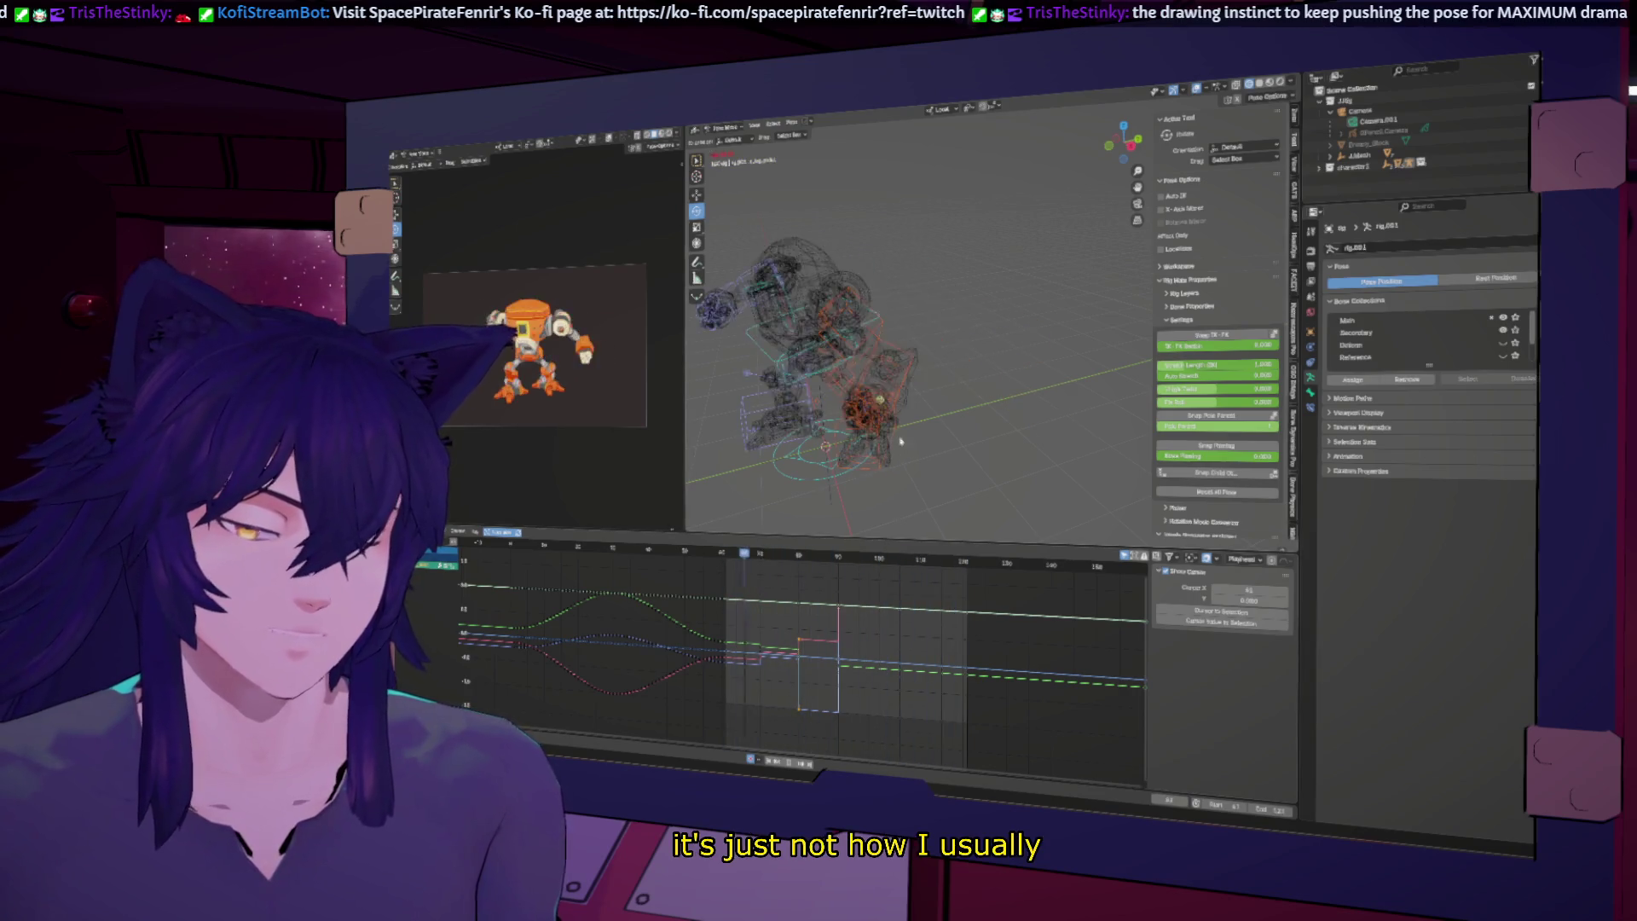
{"action": "mouse_move", "coordinate": [920, 341]}
{"action": "middle_mouse_down"}
{"action": "mouse_move", "coordinate": [989, 324]}
{"action": "mouse_move", "coordinate": [946, 307]}
{"action": "middle_mouse_up"}
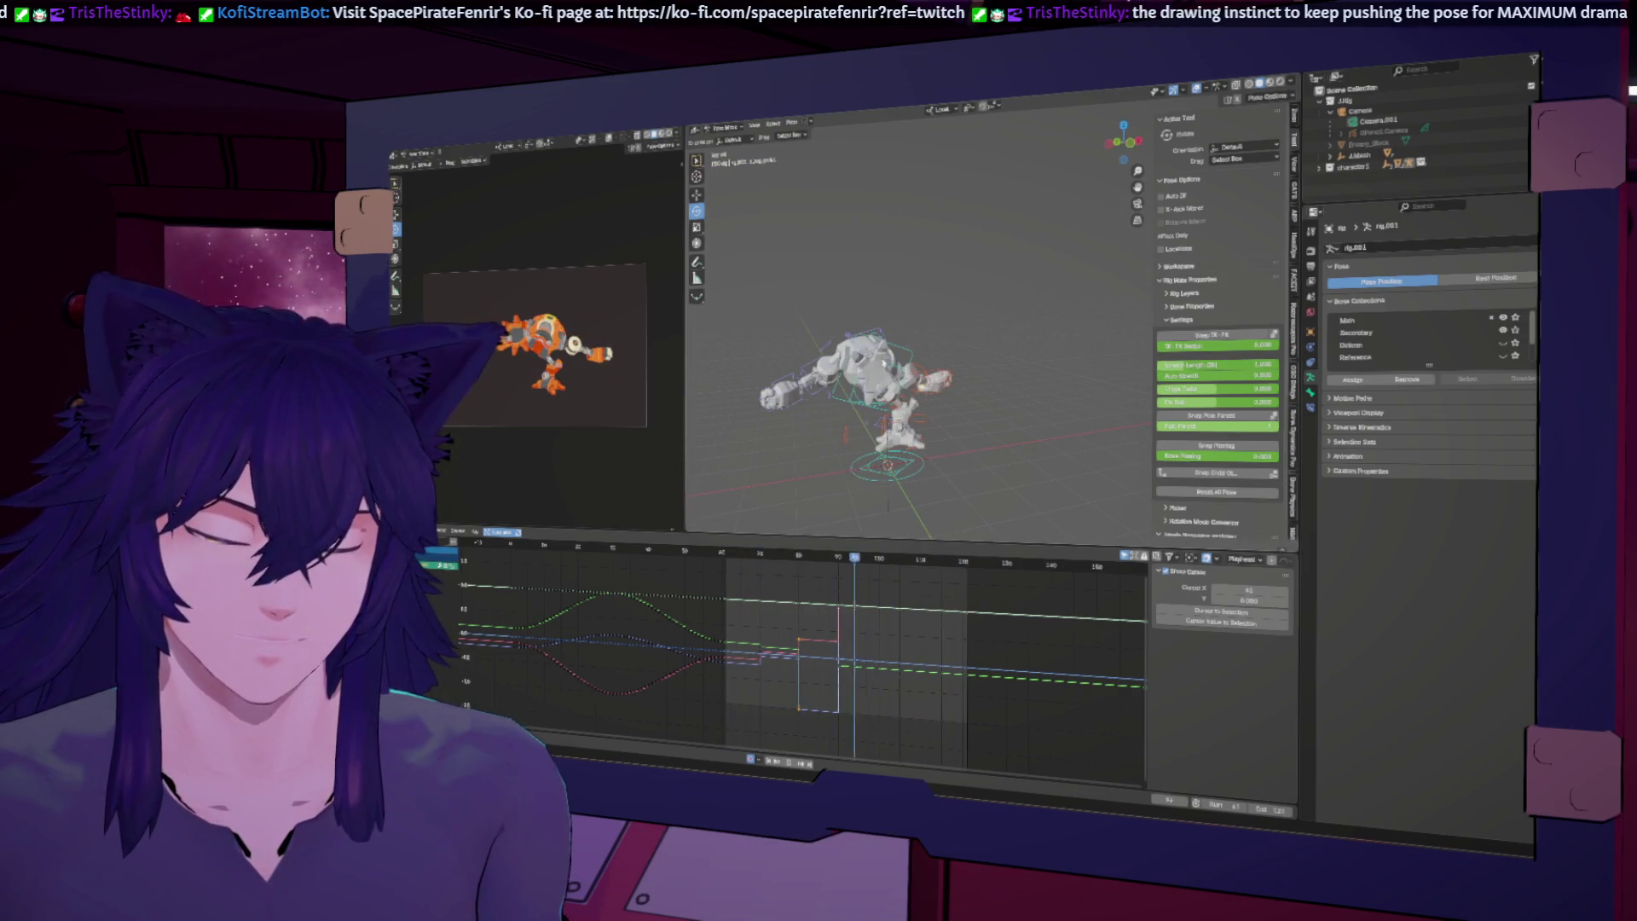
{"action": "middle_click_drag", "start_coordinate": [985, 452], "coordinate": [934, 454]}
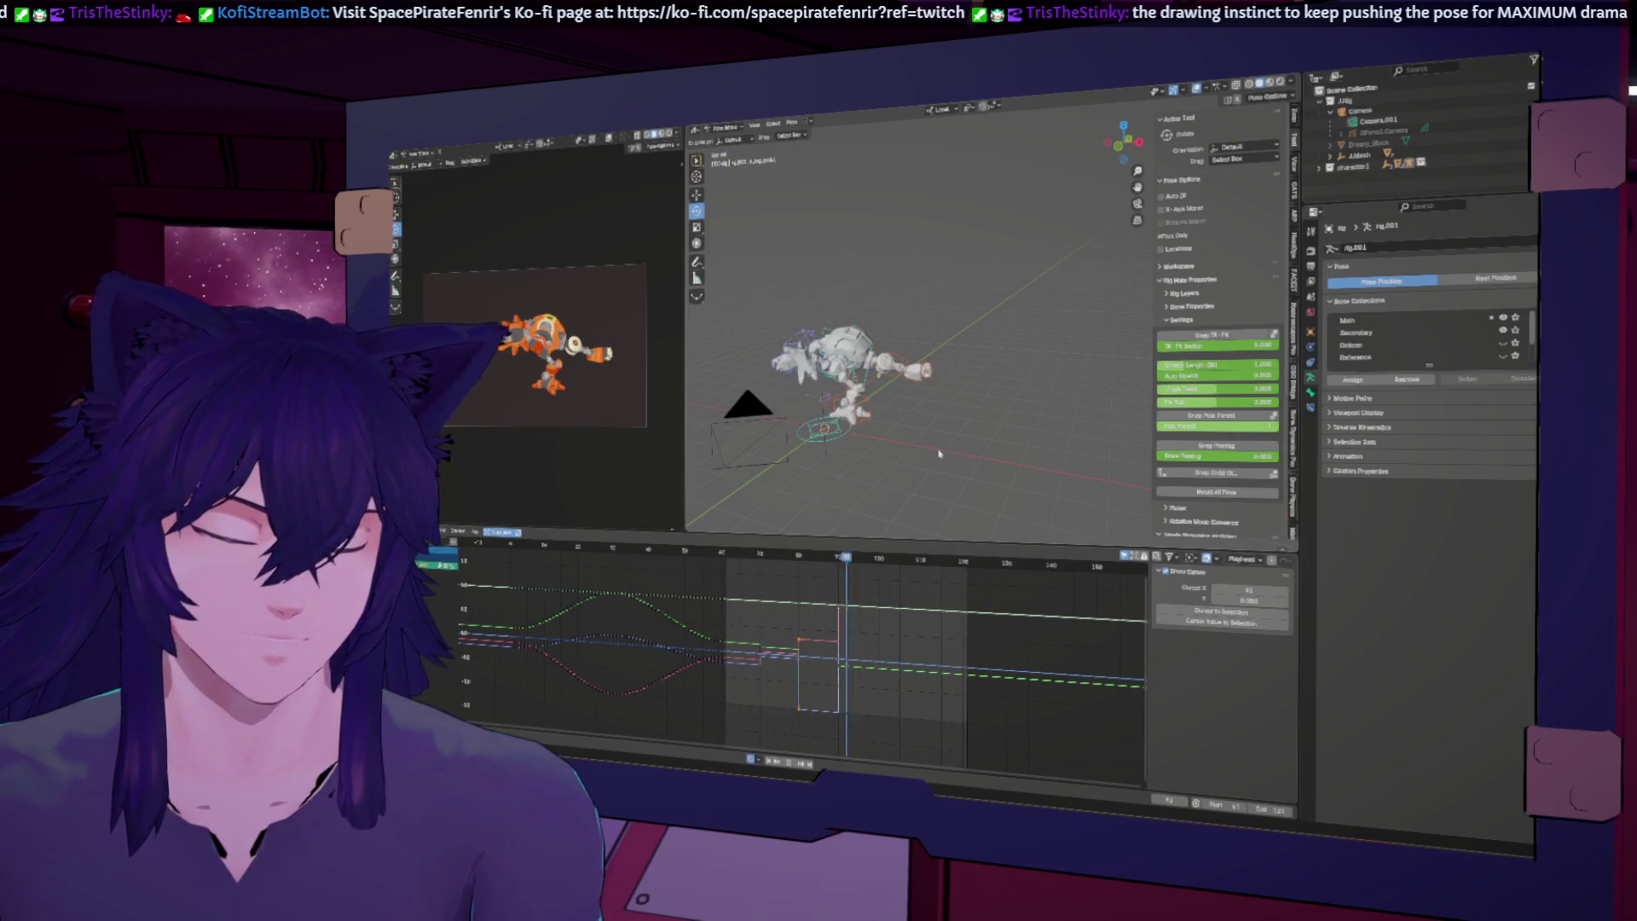
{"action": "middle_click_drag", "start_coordinate": [875, 398], "coordinate": [801, 461]}
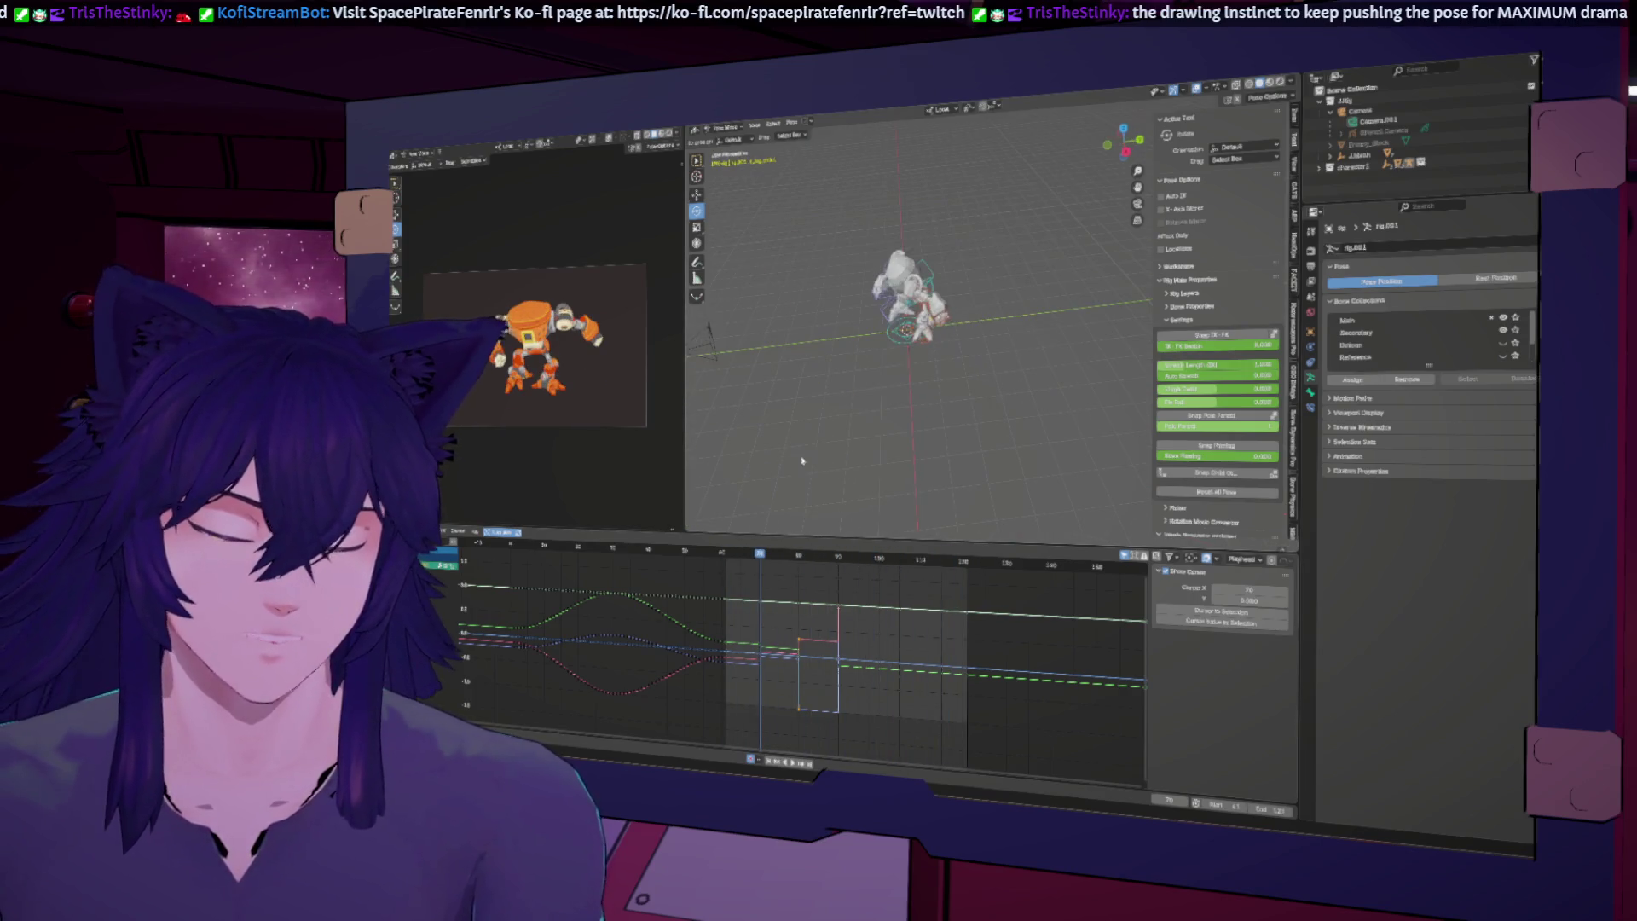
{"action": "middle_click_drag", "start_coordinate": [961, 386], "coordinate": [961, 238]}
{"action": "scroll", "coordinate": [964, 190], "scroll_direction": "up", "scroll_amount": 5}
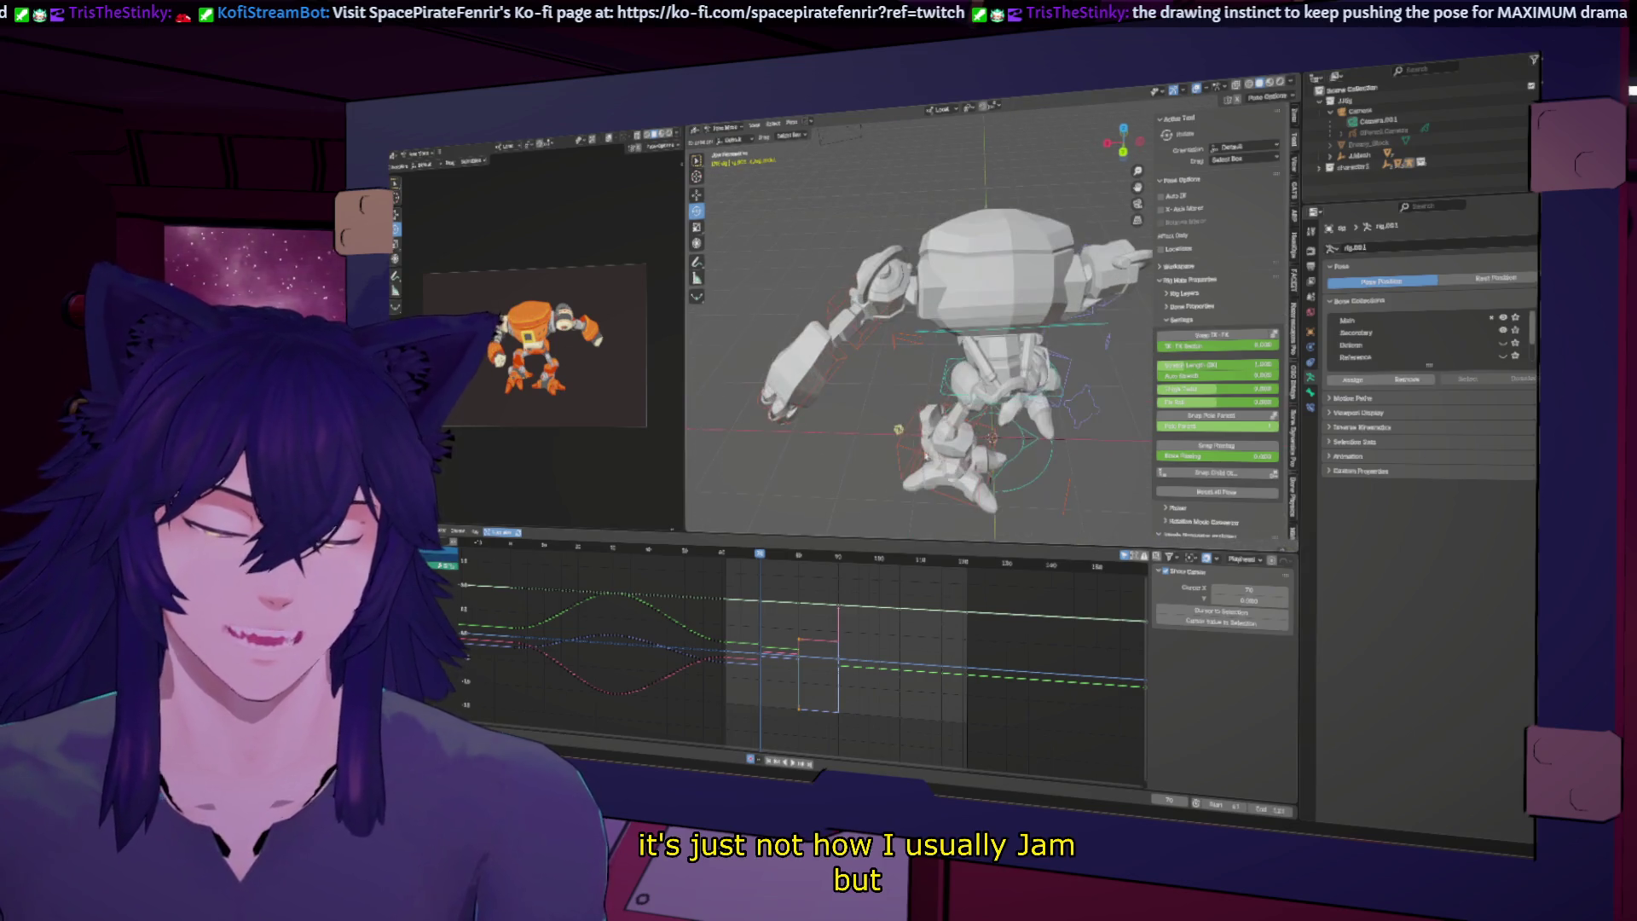
{"action": "mouse_move", "coordinate": [809, 462]}
{"action": "middle_mouse_down"}
{"action": "mouse_move", "coordinate": [705, 424]}
{"action": "mouse_move", "coordinate": [909, 398]}
{"action": "mouse_move", "coordinate": [827, 416]}
{"action": "middle_mouse_up"}
{"action": "key", "text": "space"}
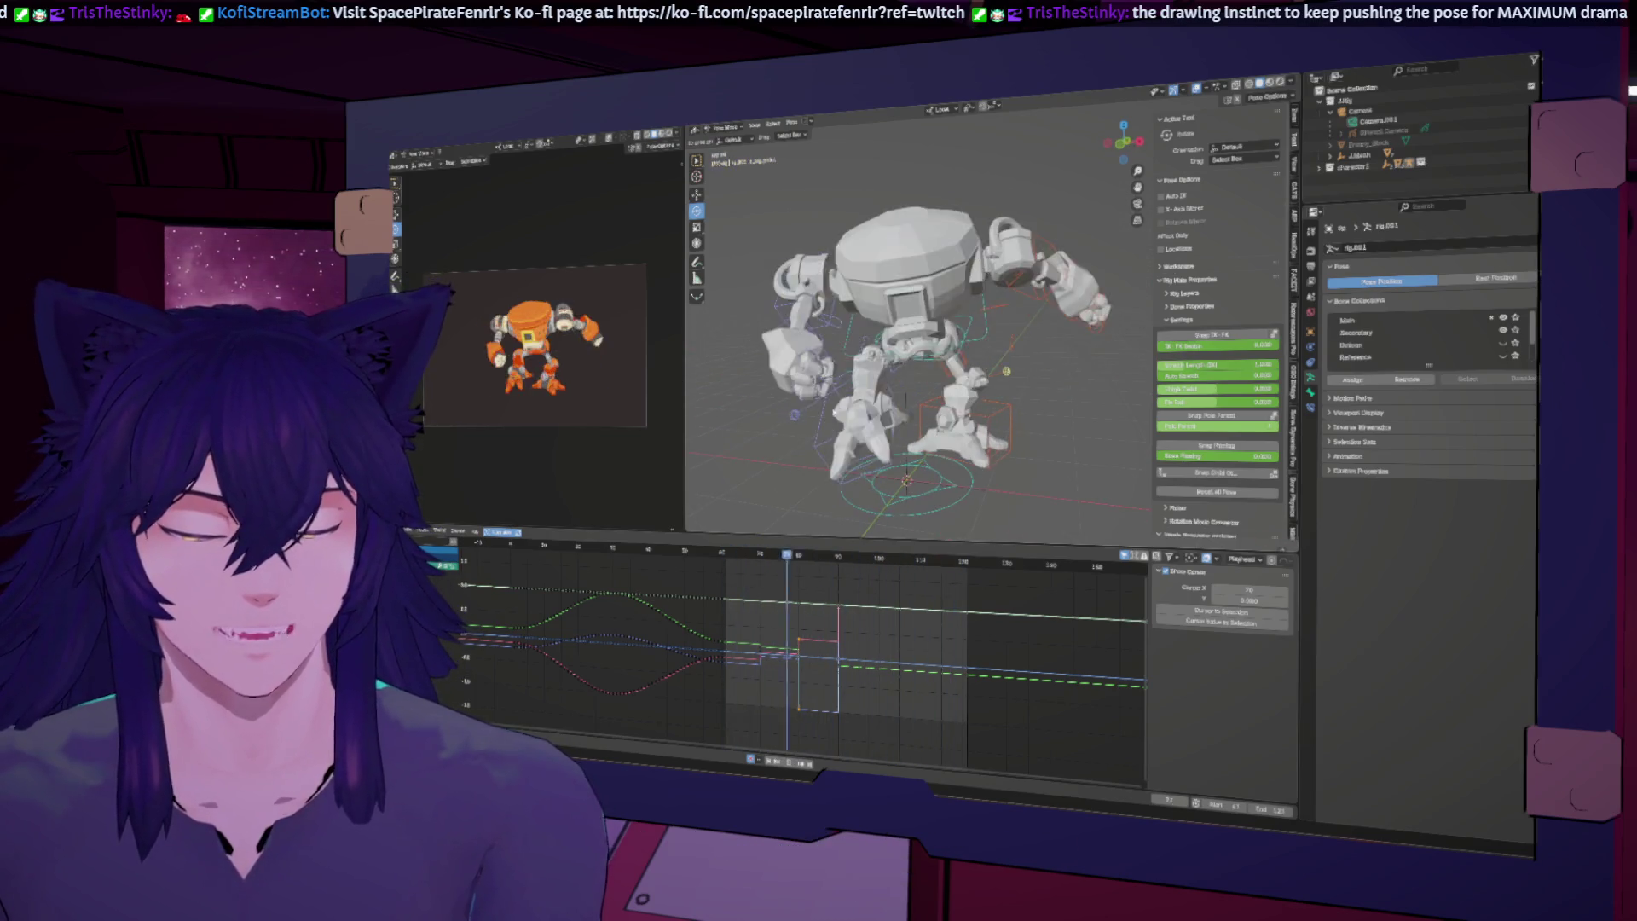
{"action": "key", "text": "Escape"}
Step: Rotate the chest bone at an earlier frame to swing the arms, then scrub to check
{"action": "left_click", "coordinate": [974, 317]}
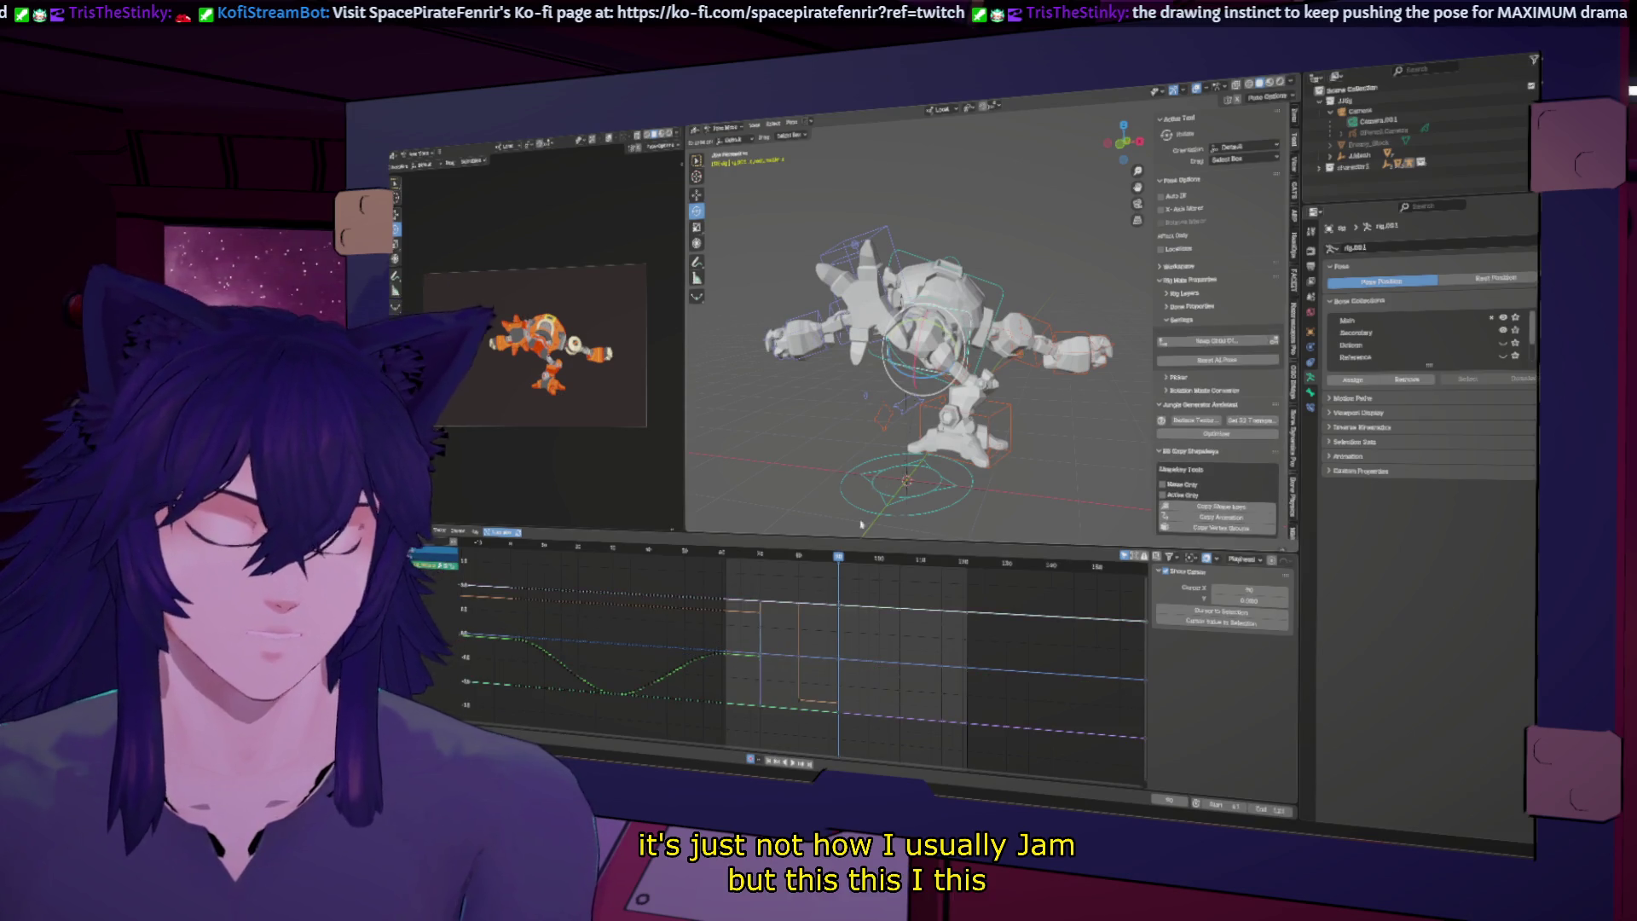
{"action": "left_click", "coordinate": [798, 555]}
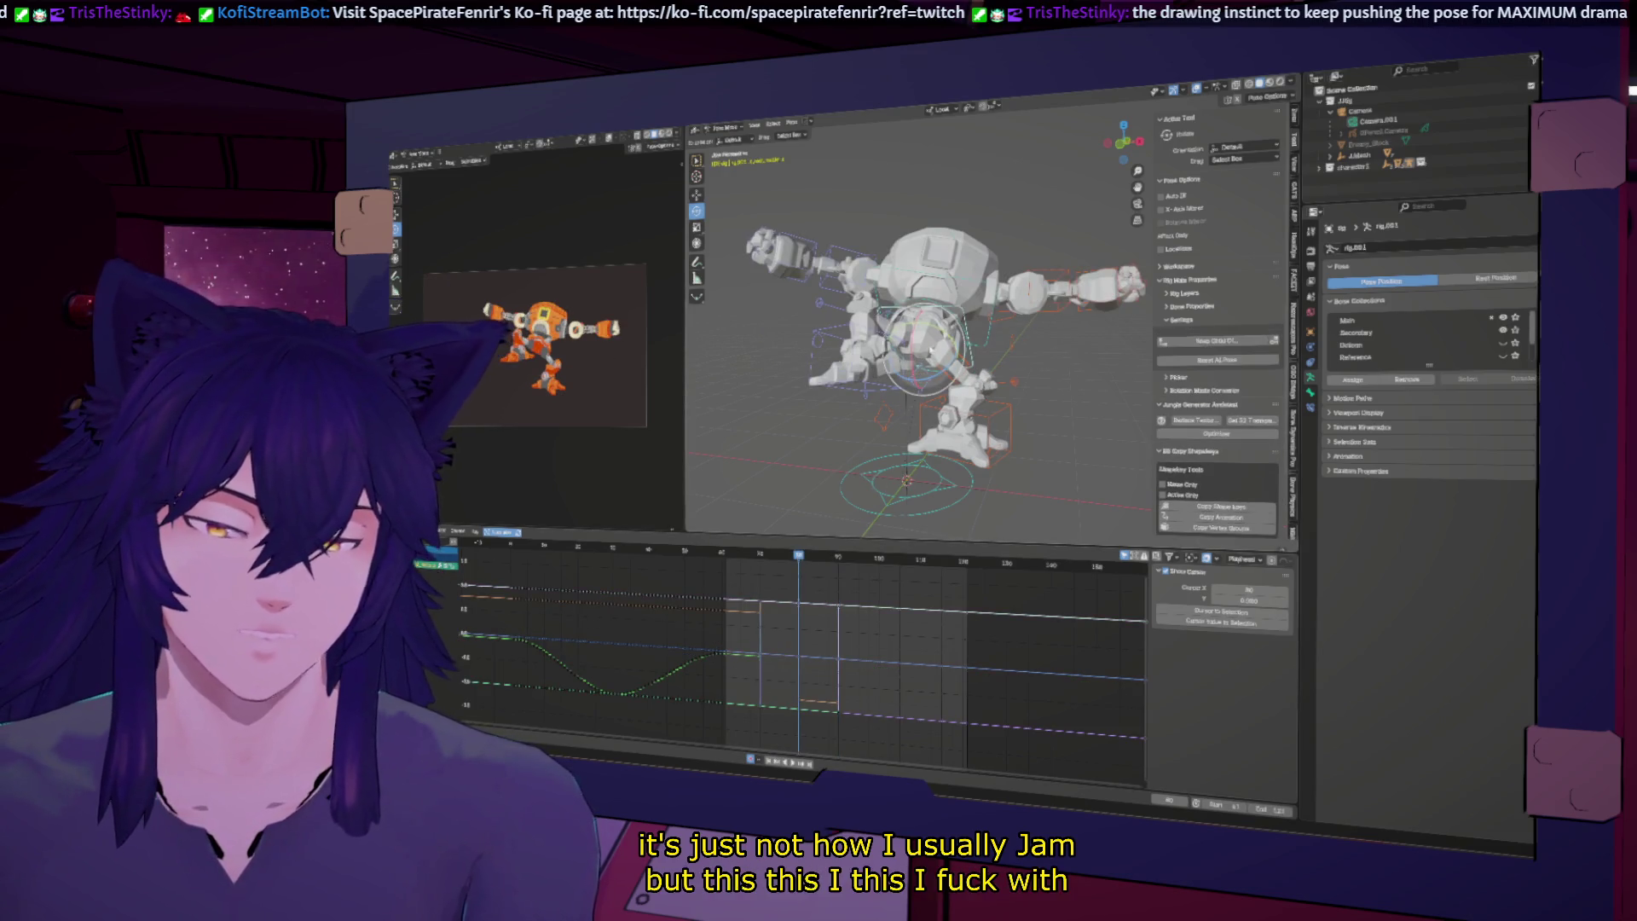
{"action": "left_click_drag", "start_coordinate": [942, 311], "coordinate": [927, 300]}
{"action": "key", "text": "r"}
{"action": "left_click", "coordinate": [933, 365]}
{"action": "mouse_move", "coordinate": [802, 563]}
{"action": "left_mouse_down"}
{"action": "mouse_move", "coordinate": [746, 554]}
{"action": "mouse_move", "coordinate": [846, 545]}
{"action": "left_mouse_up"}
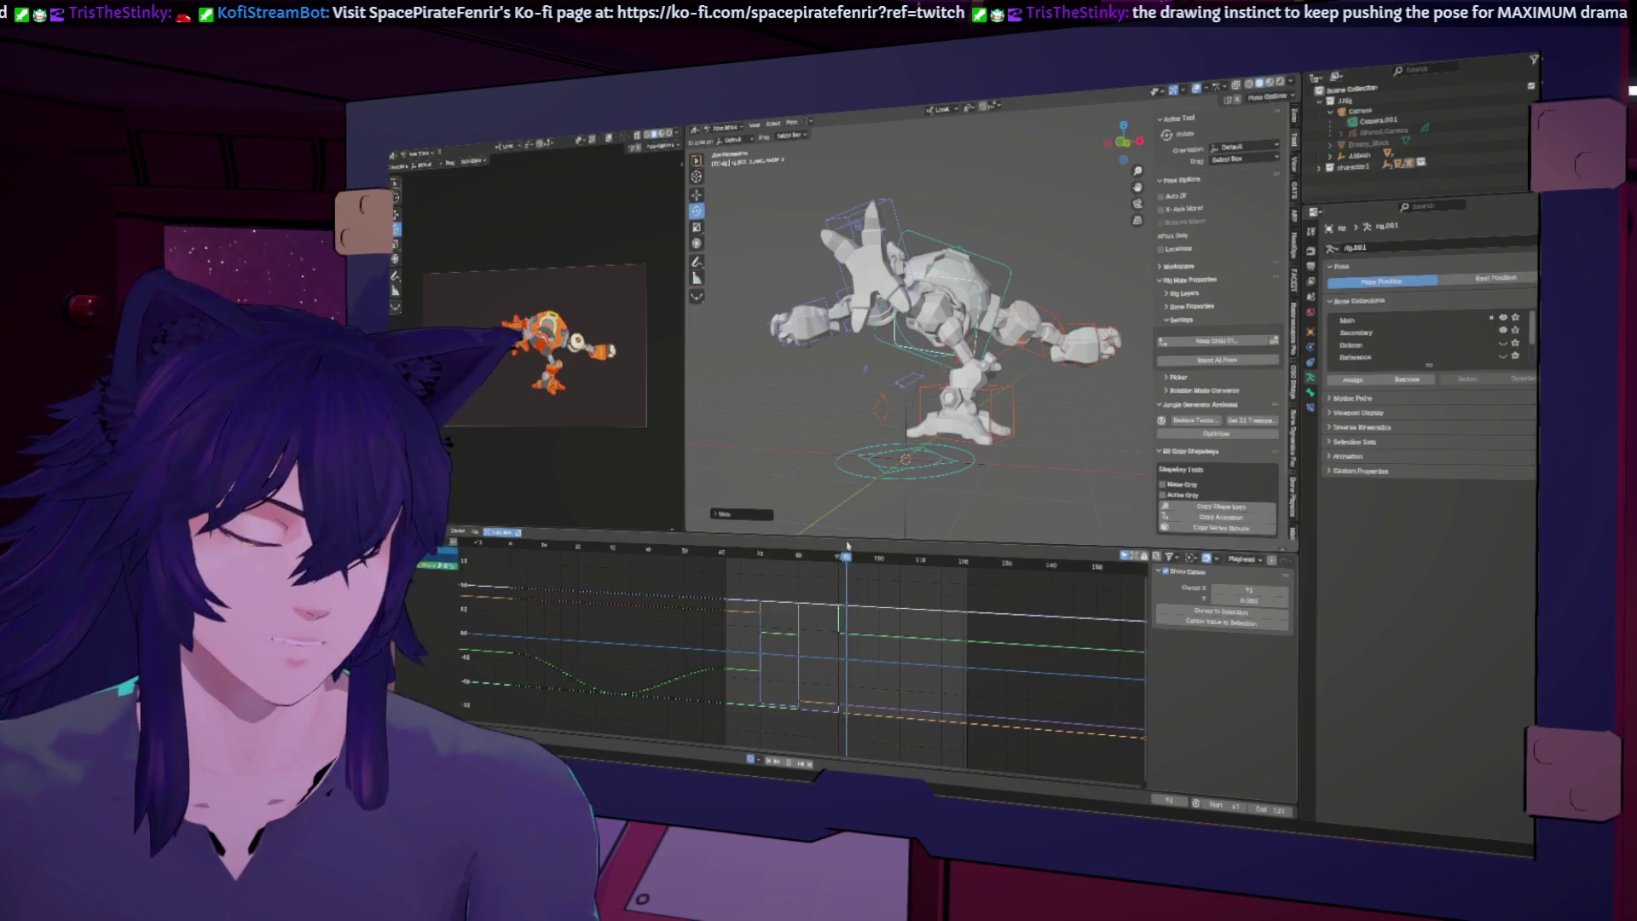
{"action": "left_click_drag", "start_coordinate": [847, 558], "coordinate": [839, 559]}
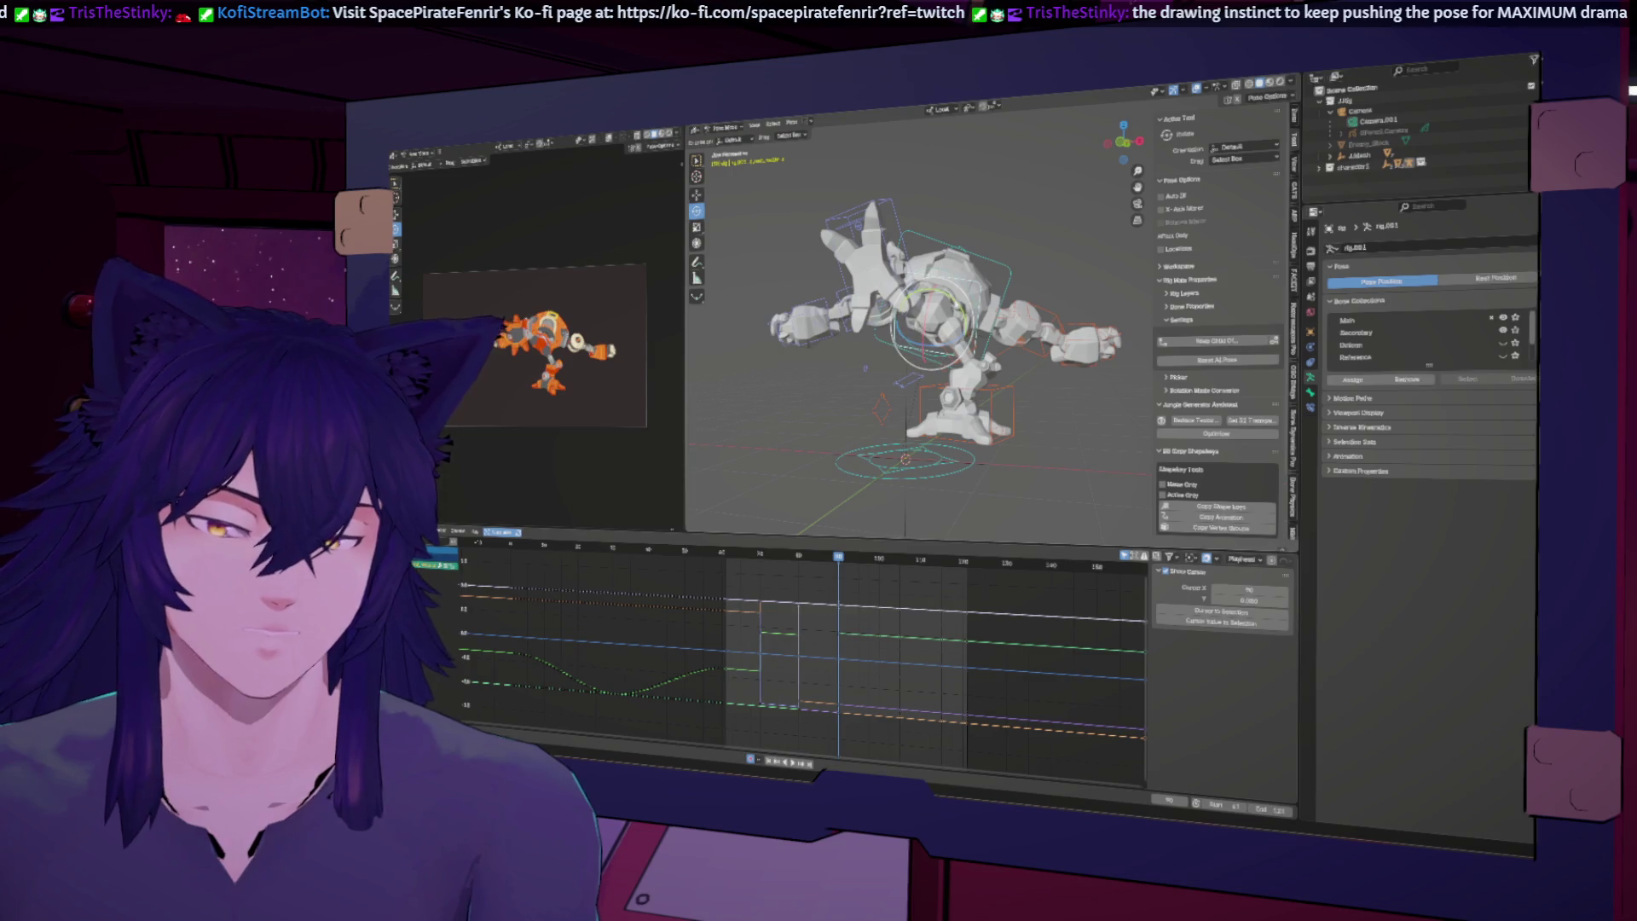
Step: Rotate the chest bone further into the pose and return to the extended-arm frame
{"action": "key", "text": "r"}
{"action": "key", "text": "Return"}
{"action": "key", "text": "r"}
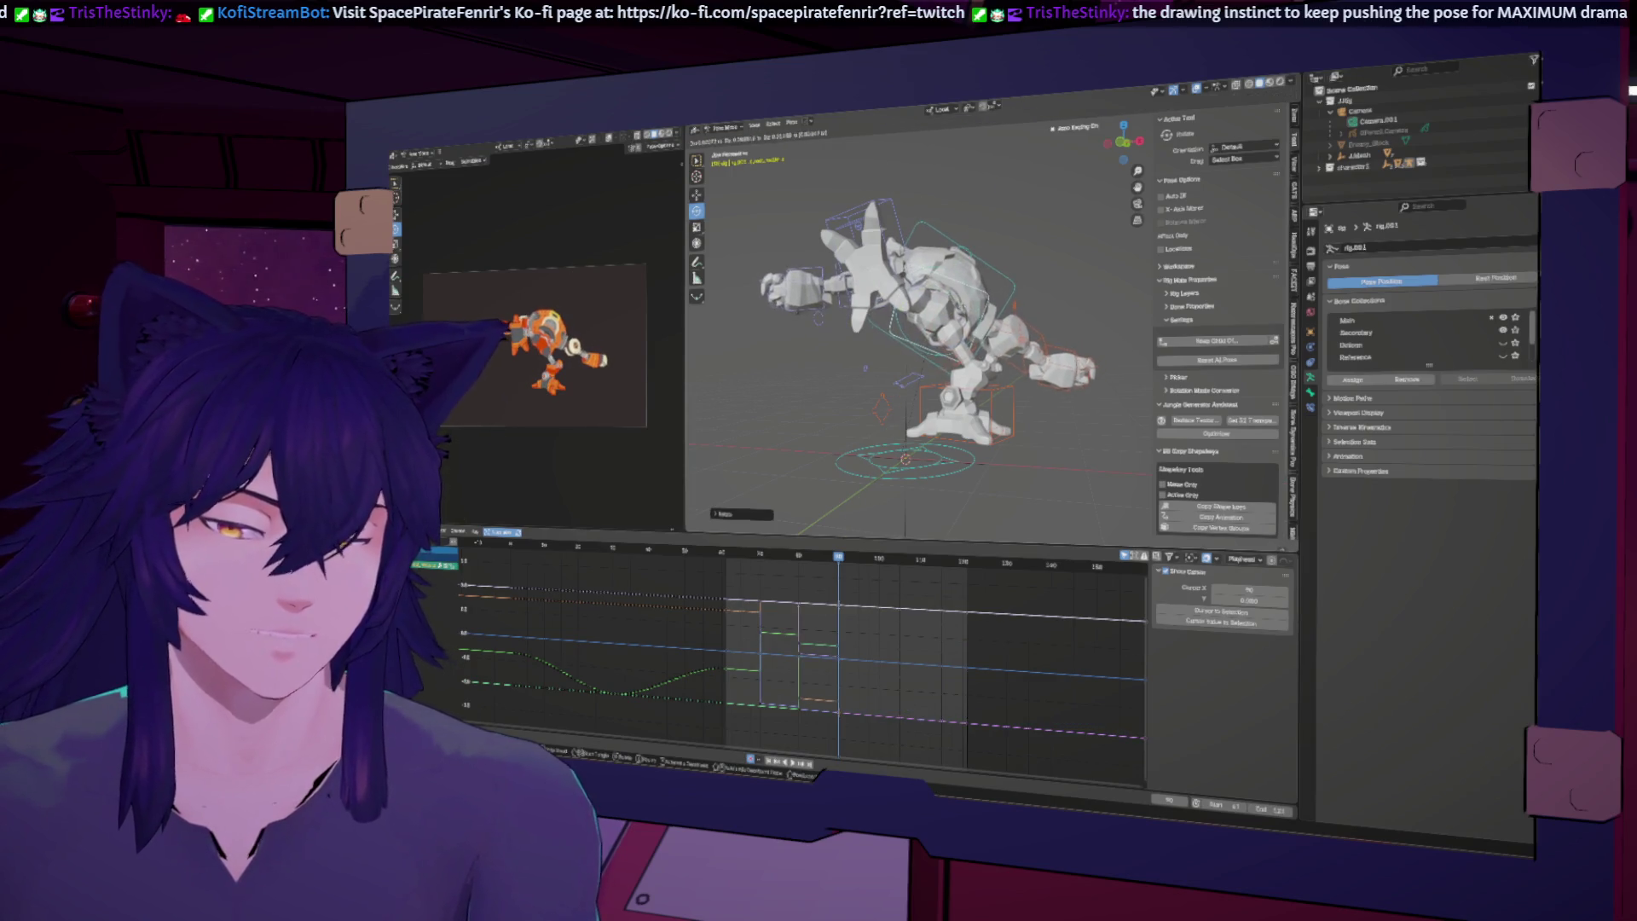
{"action": "key", "text": "Return"}
{"action": "middle_click_drag", "start_coordinate": [904, 350], "coordinate": [946, 375]}
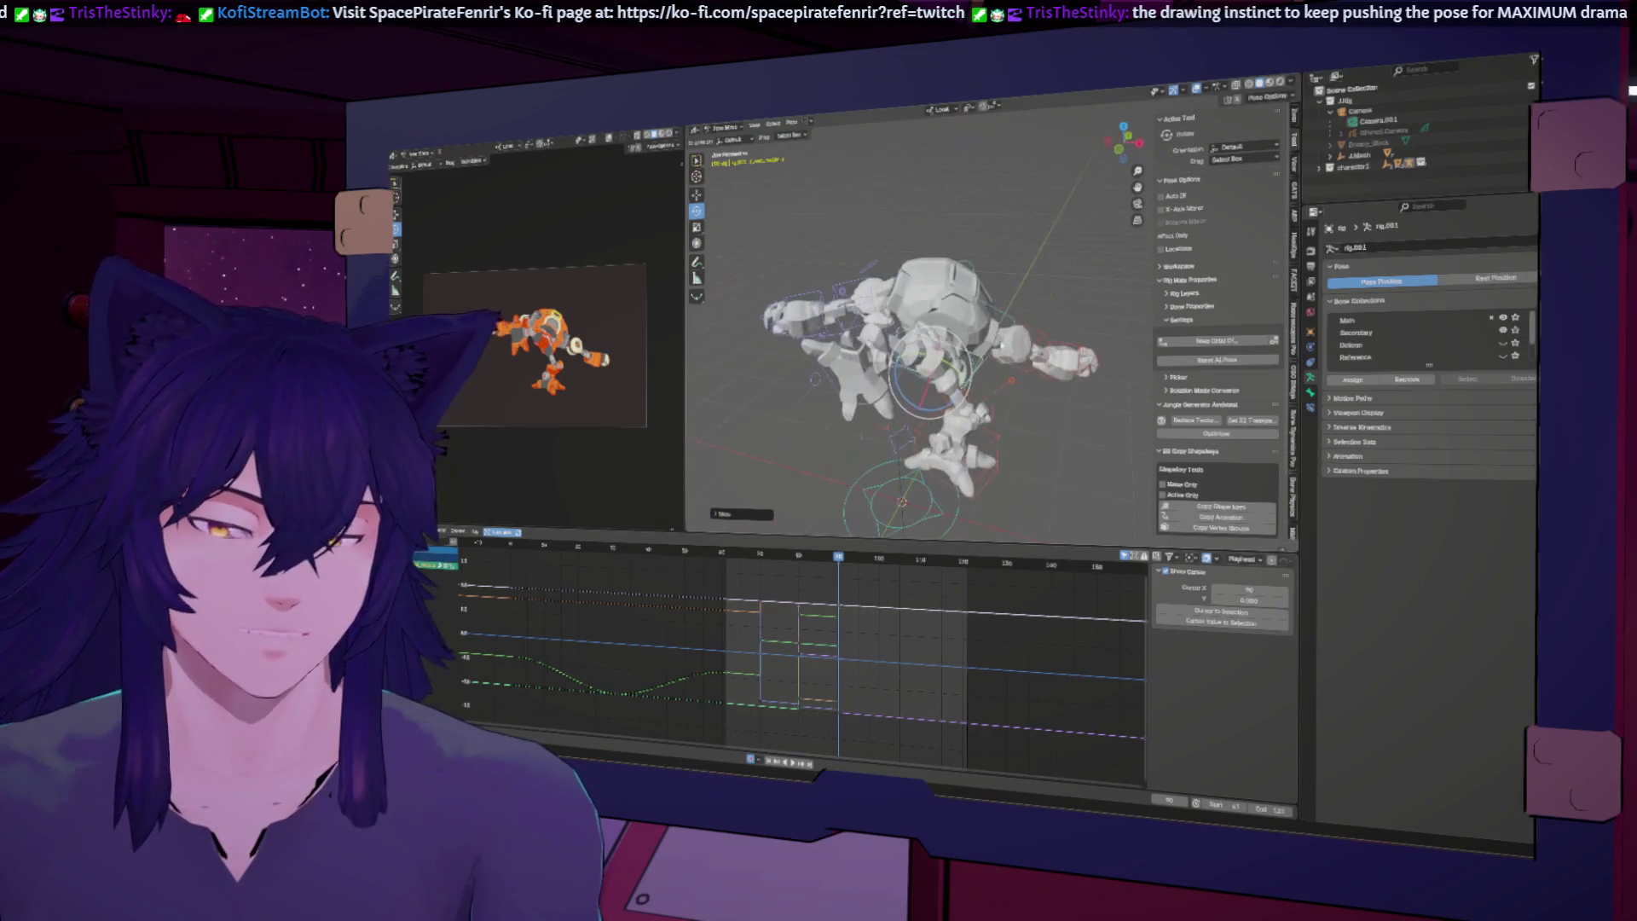
{"action": "left_click_drag", "start_coordinate": [840, 560], "coordinate": [809, 559]}
{"action": "key", "text": "Escape"}
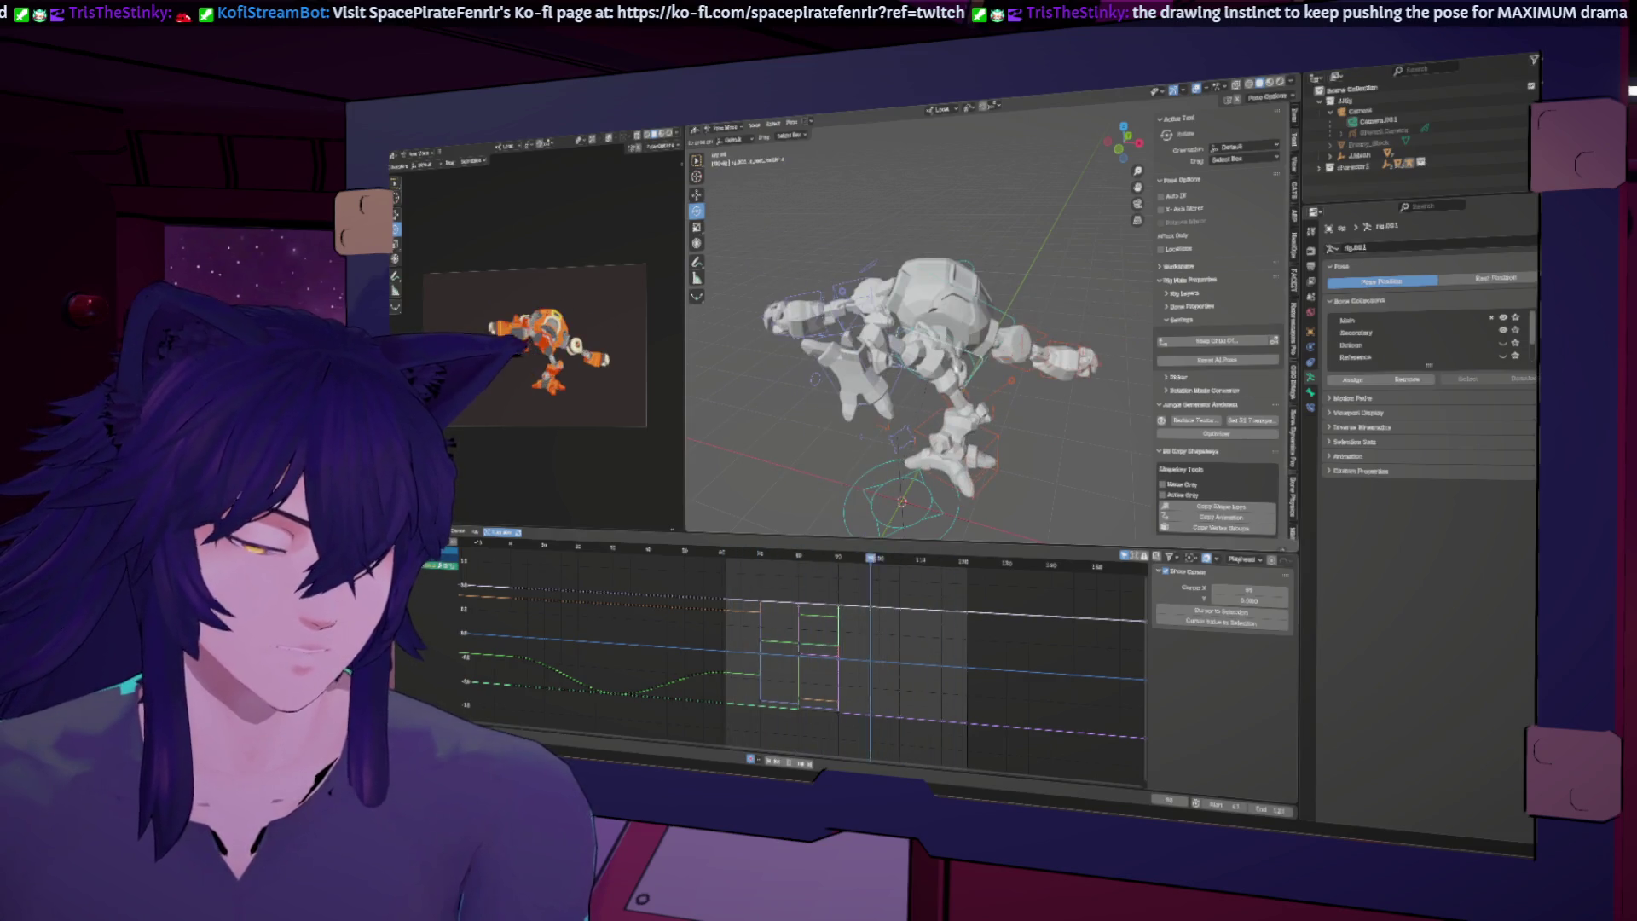
{"action": "left_click", "coordinate": [1000, 370]}
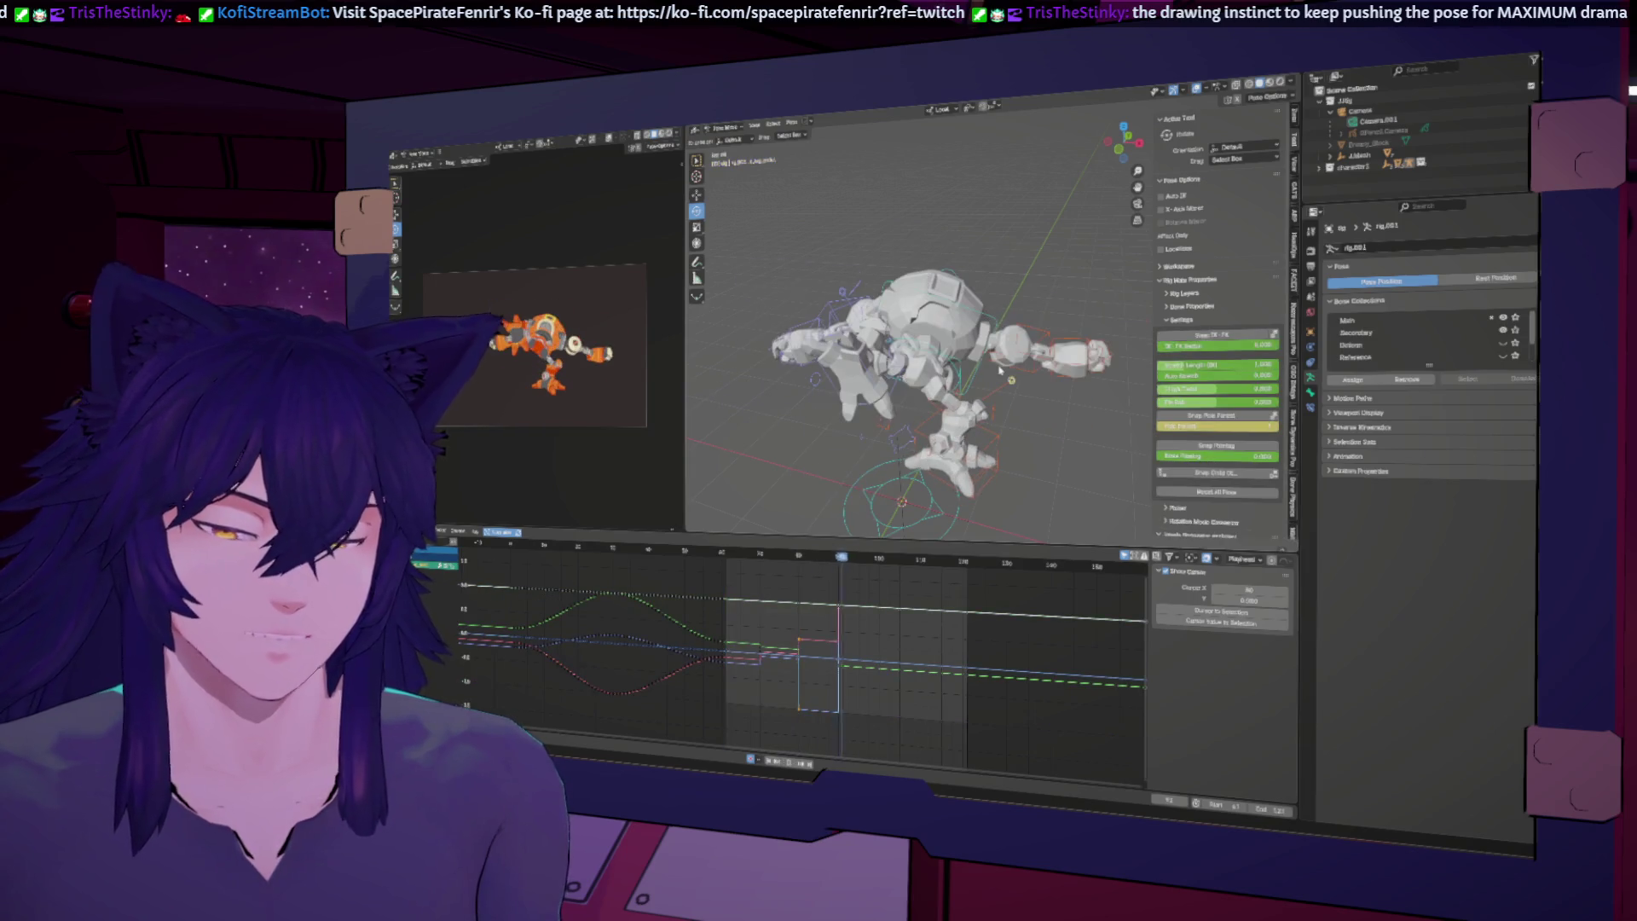
{"action": "key", "text": "Left"}
{"action": "key", "text": "Left"}
{"action": "key", "text": "Left"}
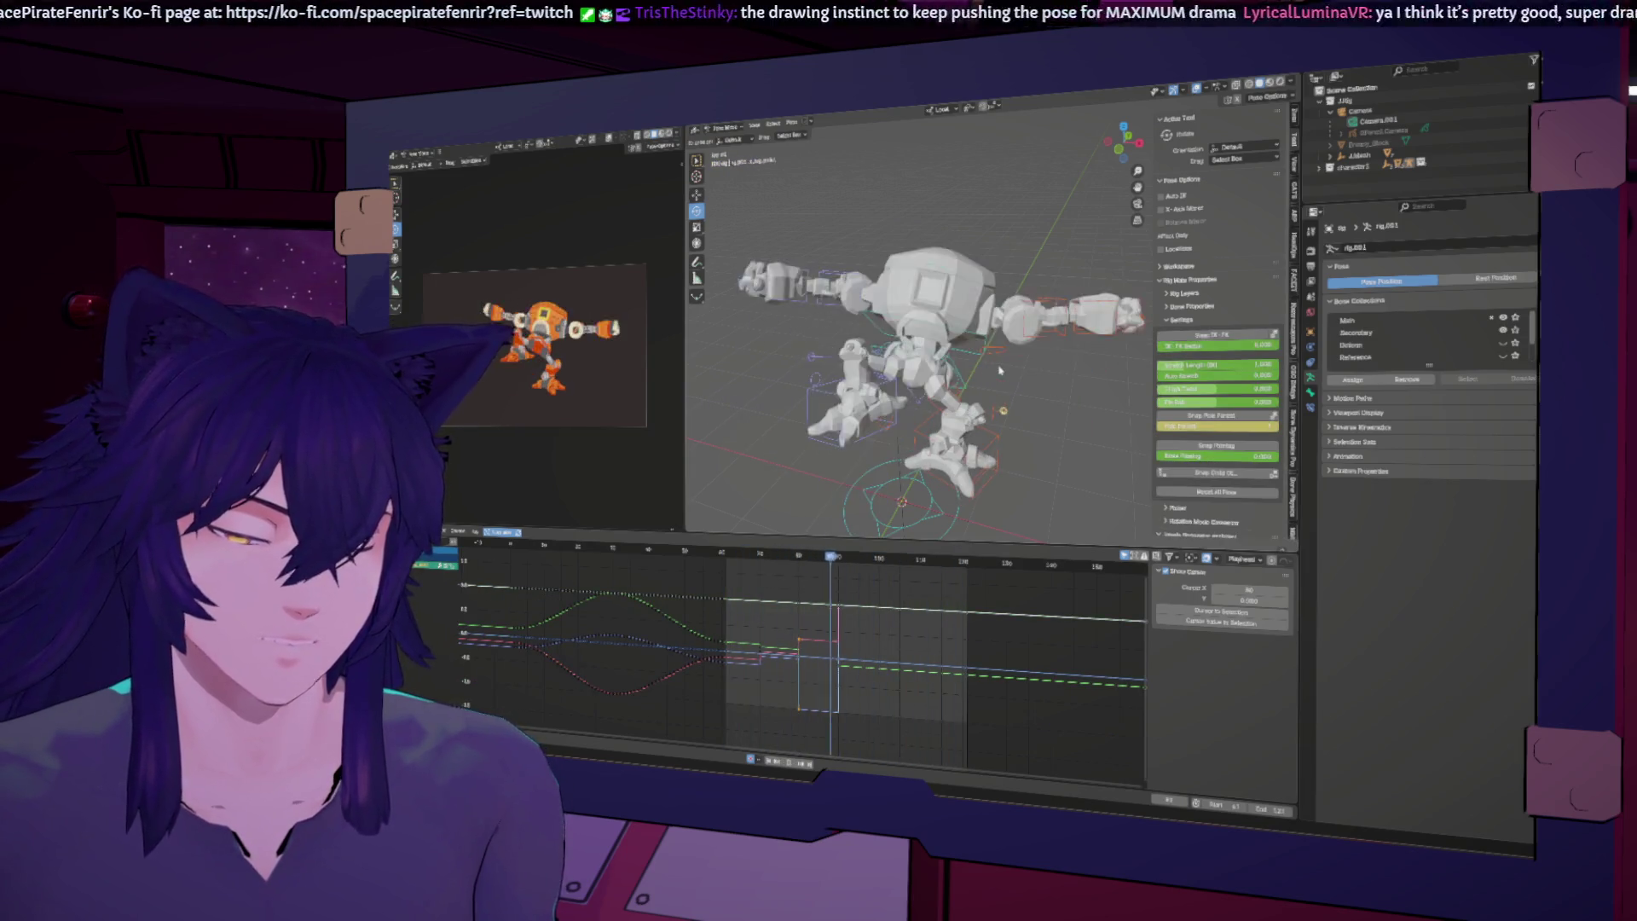
{"action": "key", "text": "Down"}
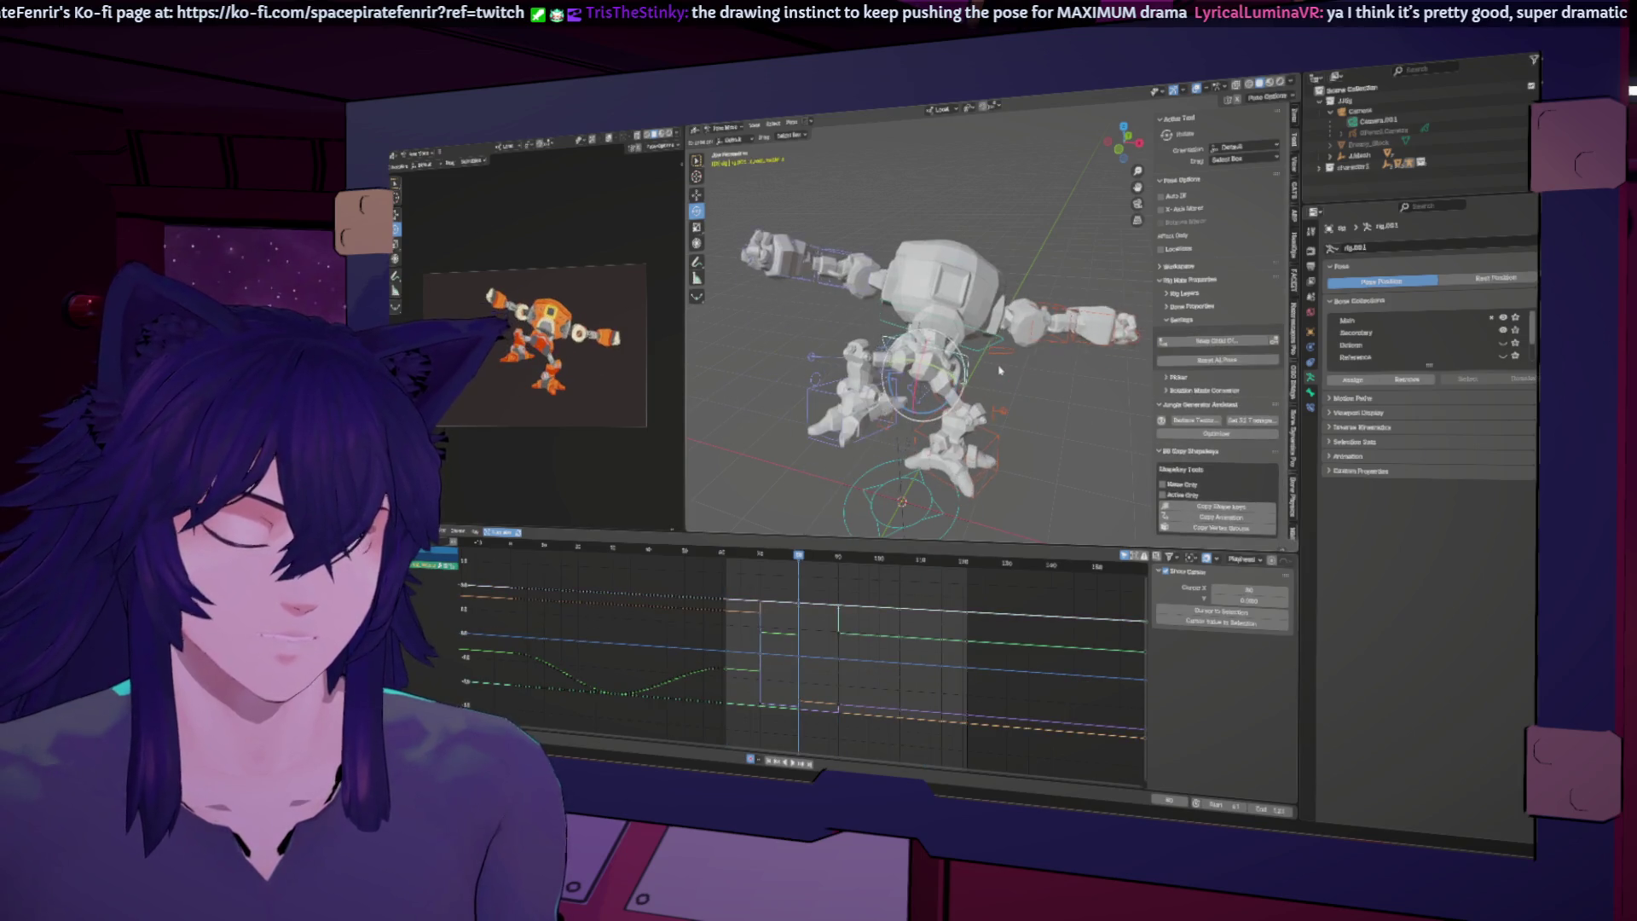
{"action": "key", "text": "Up"}
{"action": "key", "text": "Down"}
{"action": "key", "text": "Down"}
{"action": "key", "text": "Up"}
{"action": "key", "text": "Down"}
{"action": "key", "text": "Up"}
{"action": "key", "text": "Left"}
{"action": "key", "text": "Left"}
{"action": "key", "text": "Left"}
{"action": "key", "text": "Down"}
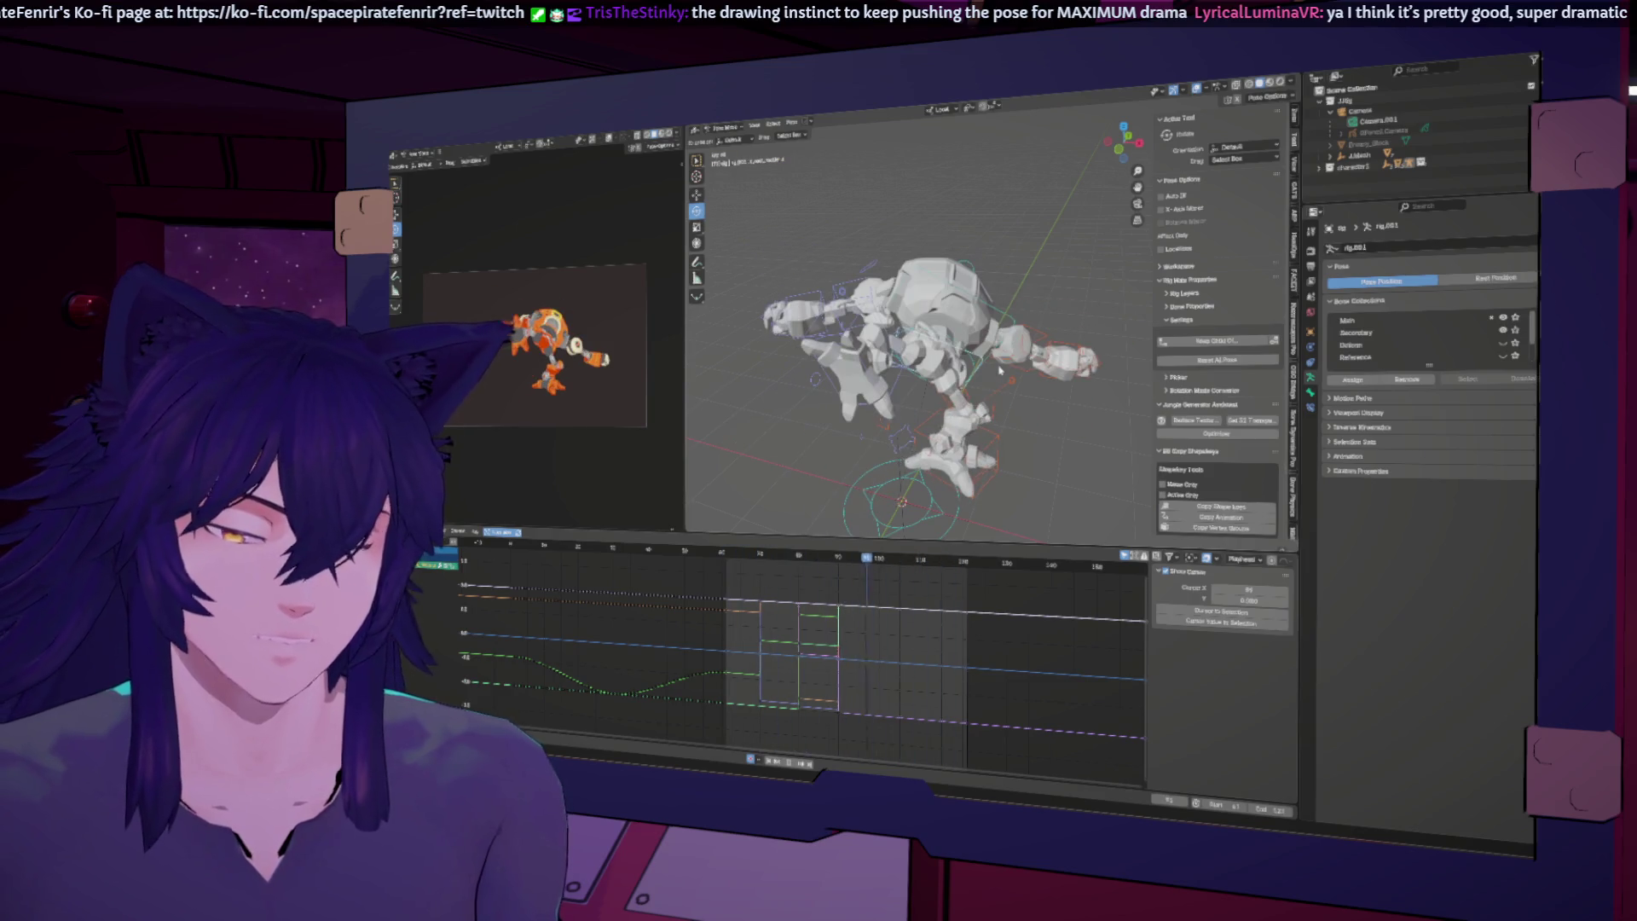
{"action": "key", "text": "Up"}
{"action": "key", "text": "Down"}
{"action": "key", "text": "Up"}
{"action": "key", "text": "Left"}
{"action": "key", "text": "Left"}
{"action": "key", "text": "Left"}
{"action": "middle_click_drag", "start_coordinate": [1009, 361], "coordinate": [945, 310]}
{"action": "scroll", "coordinate": [944, 310], "scroll_direction": "down", "scroll_amount": 3}
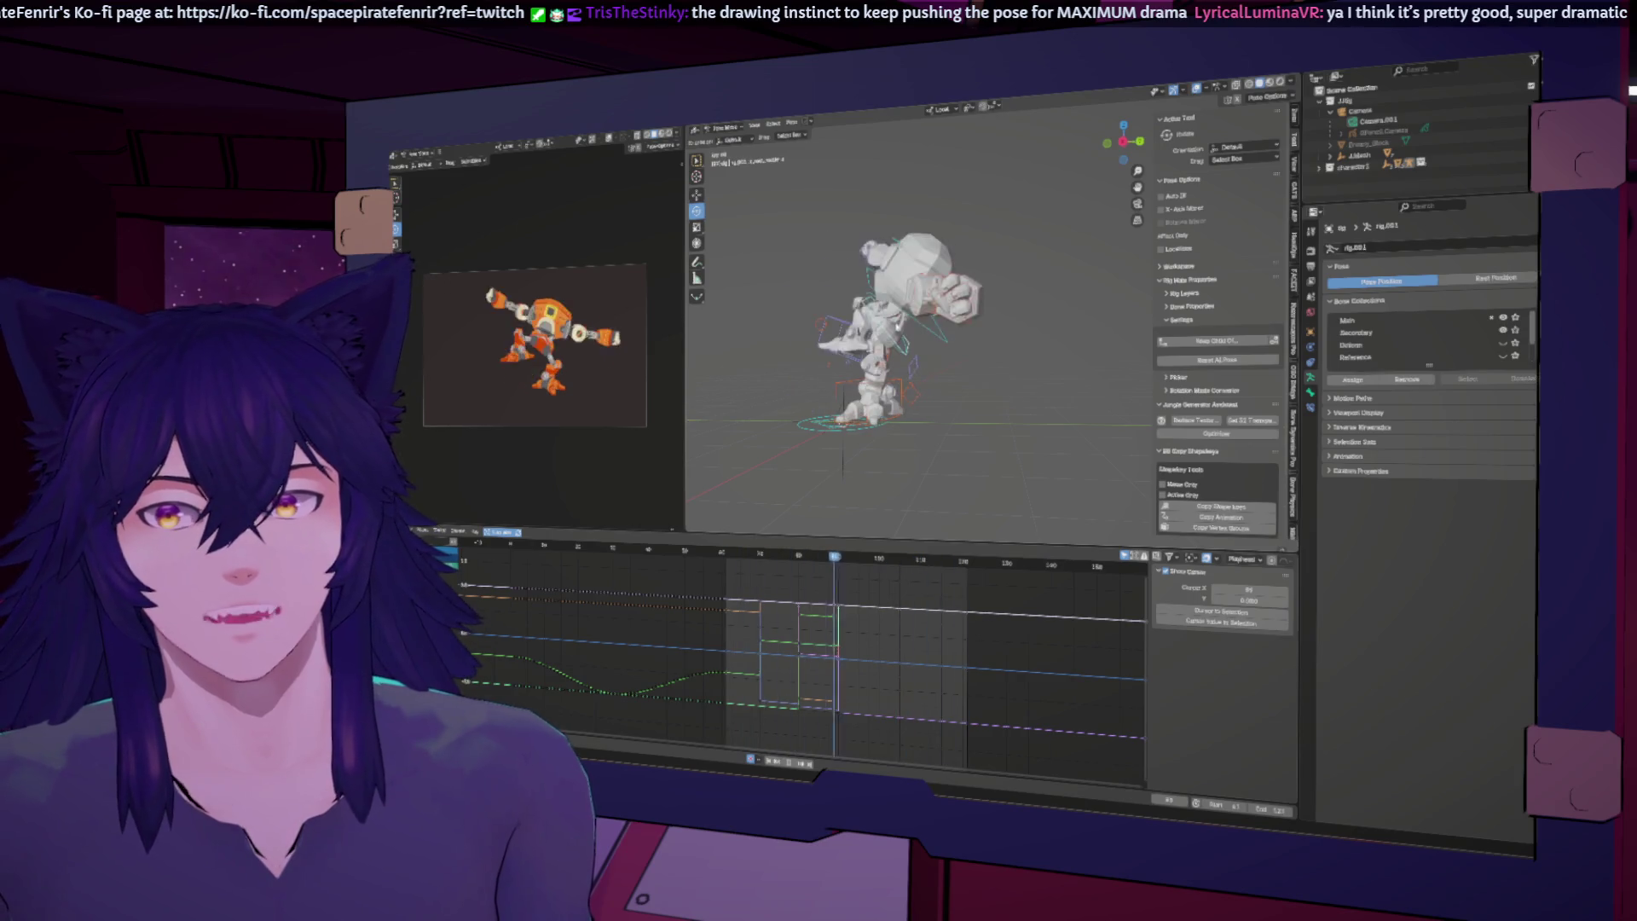
{"action": "mouse_move", "coordinate": [818, 430]}
{"action": "middle_mouse_down"}
{"action": "mouse_move", "coordinate": [917, 437]}
{"action": "mouse_move", "coordinate": [809, 555]}
{"action": "middle_mouse_up"}
{"action": "left_click_drag", "start_coordinate": [831, 565], "coordinate": [840, 560]}
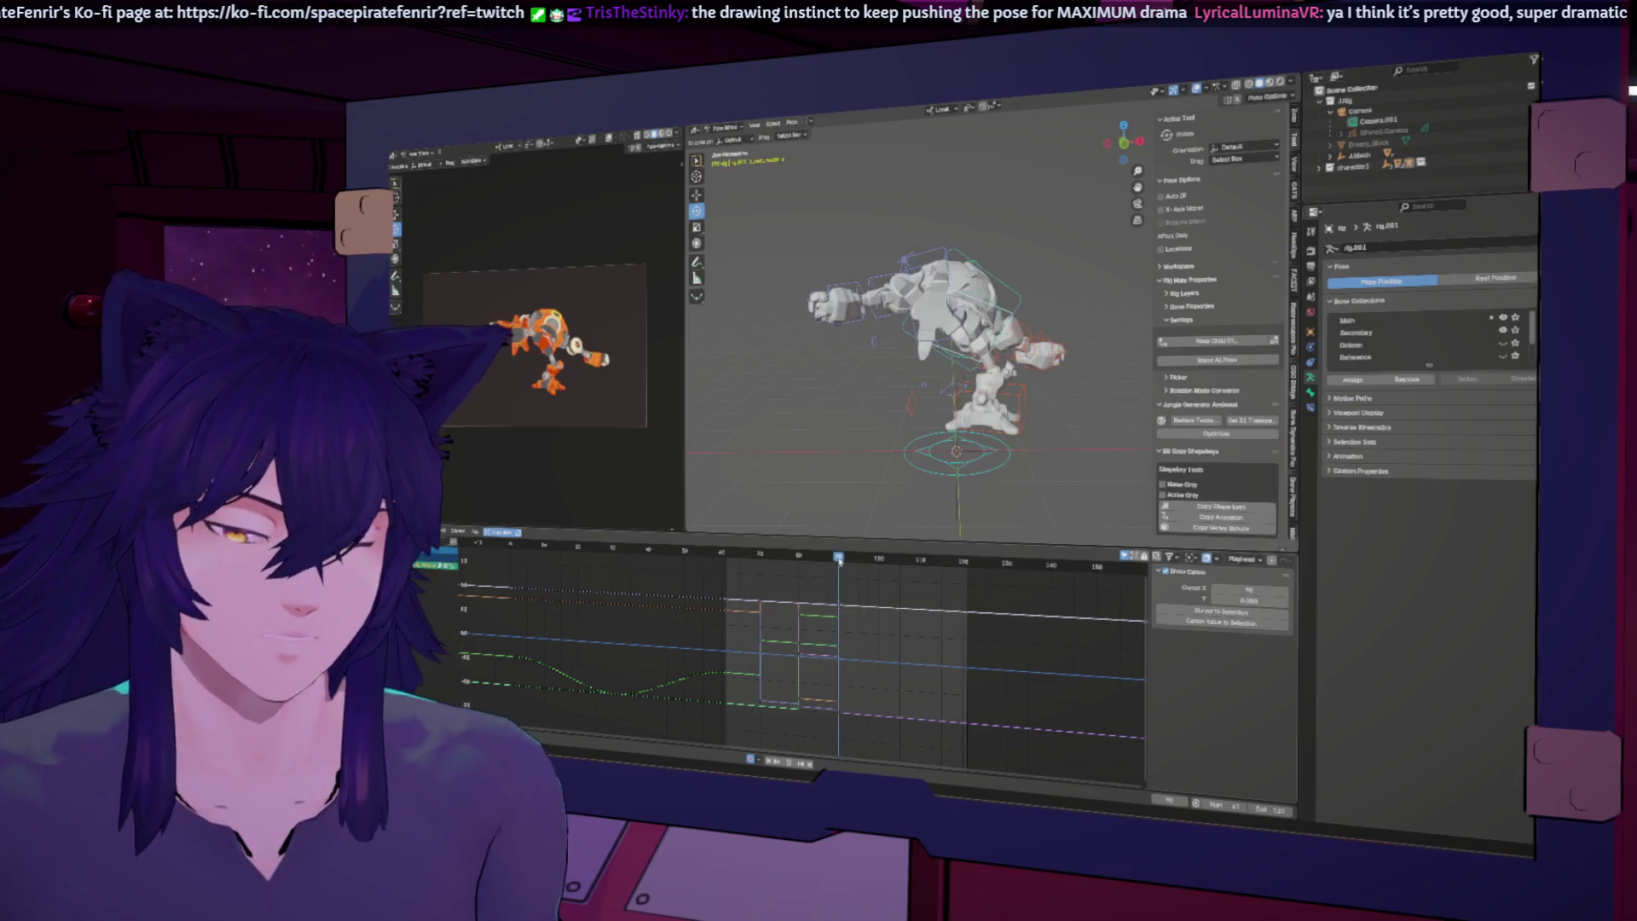
{"action": "middle_click_drag", "start_coordinate": [1022, 292], "coordinate": [923, 294]}
Step: Turn the robot's chest bone slightly around the Y axis and scrub back to check it
{"action": "left_click", "coordinate": [905, 317]}
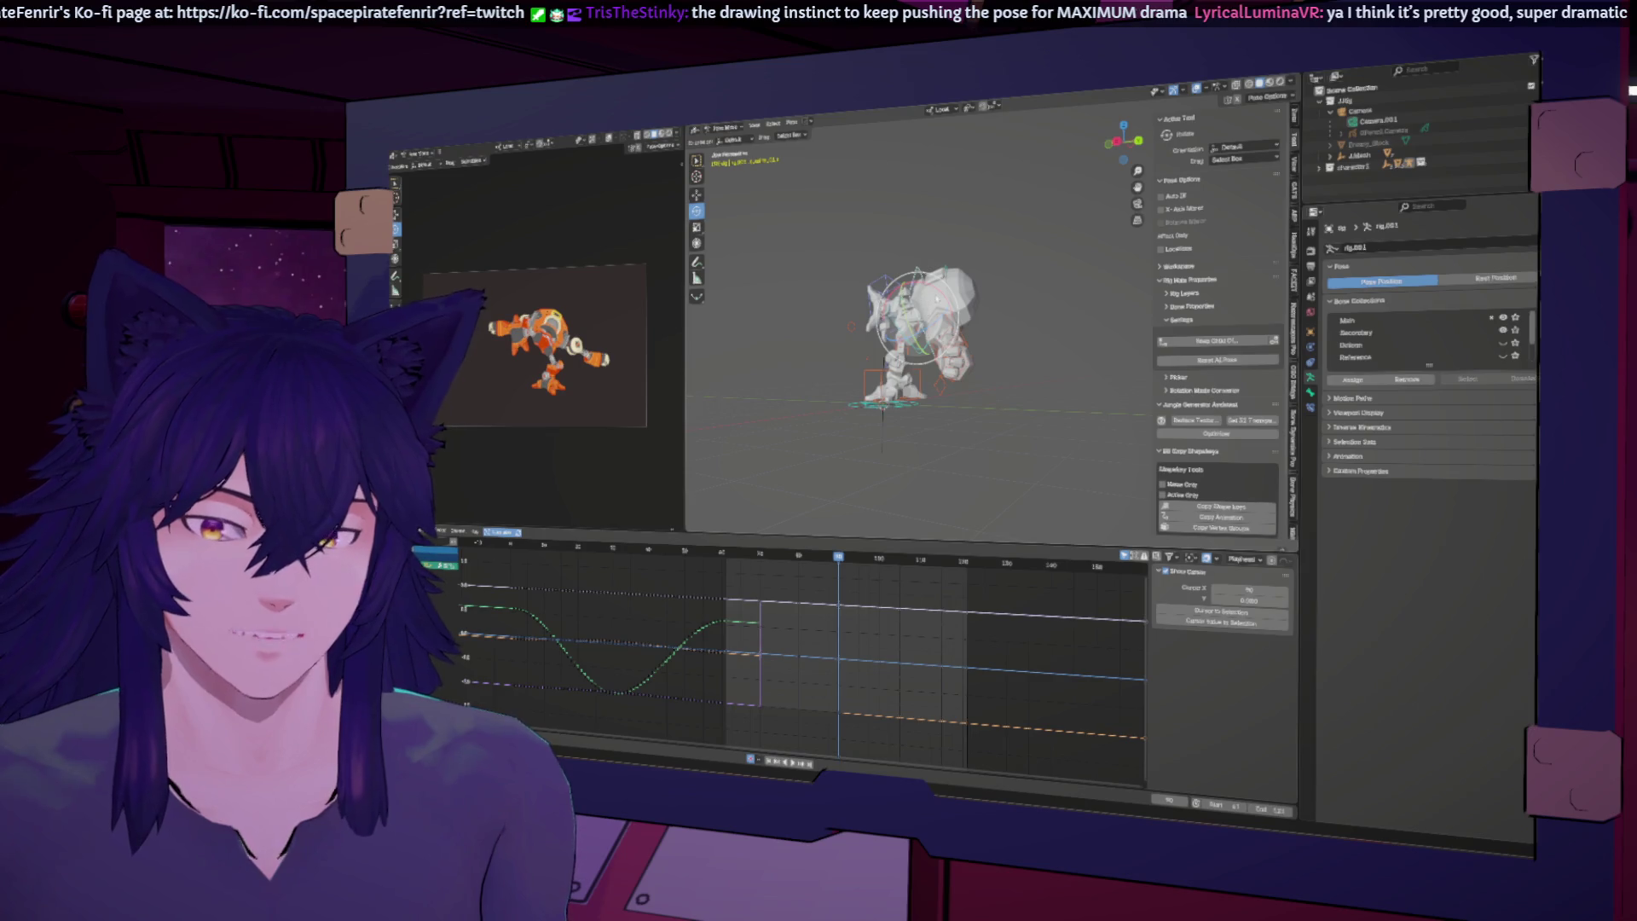
{"action": "middle_click_drag", "start_coordinate": [985, 287], "coordinate": [1024, 302]}
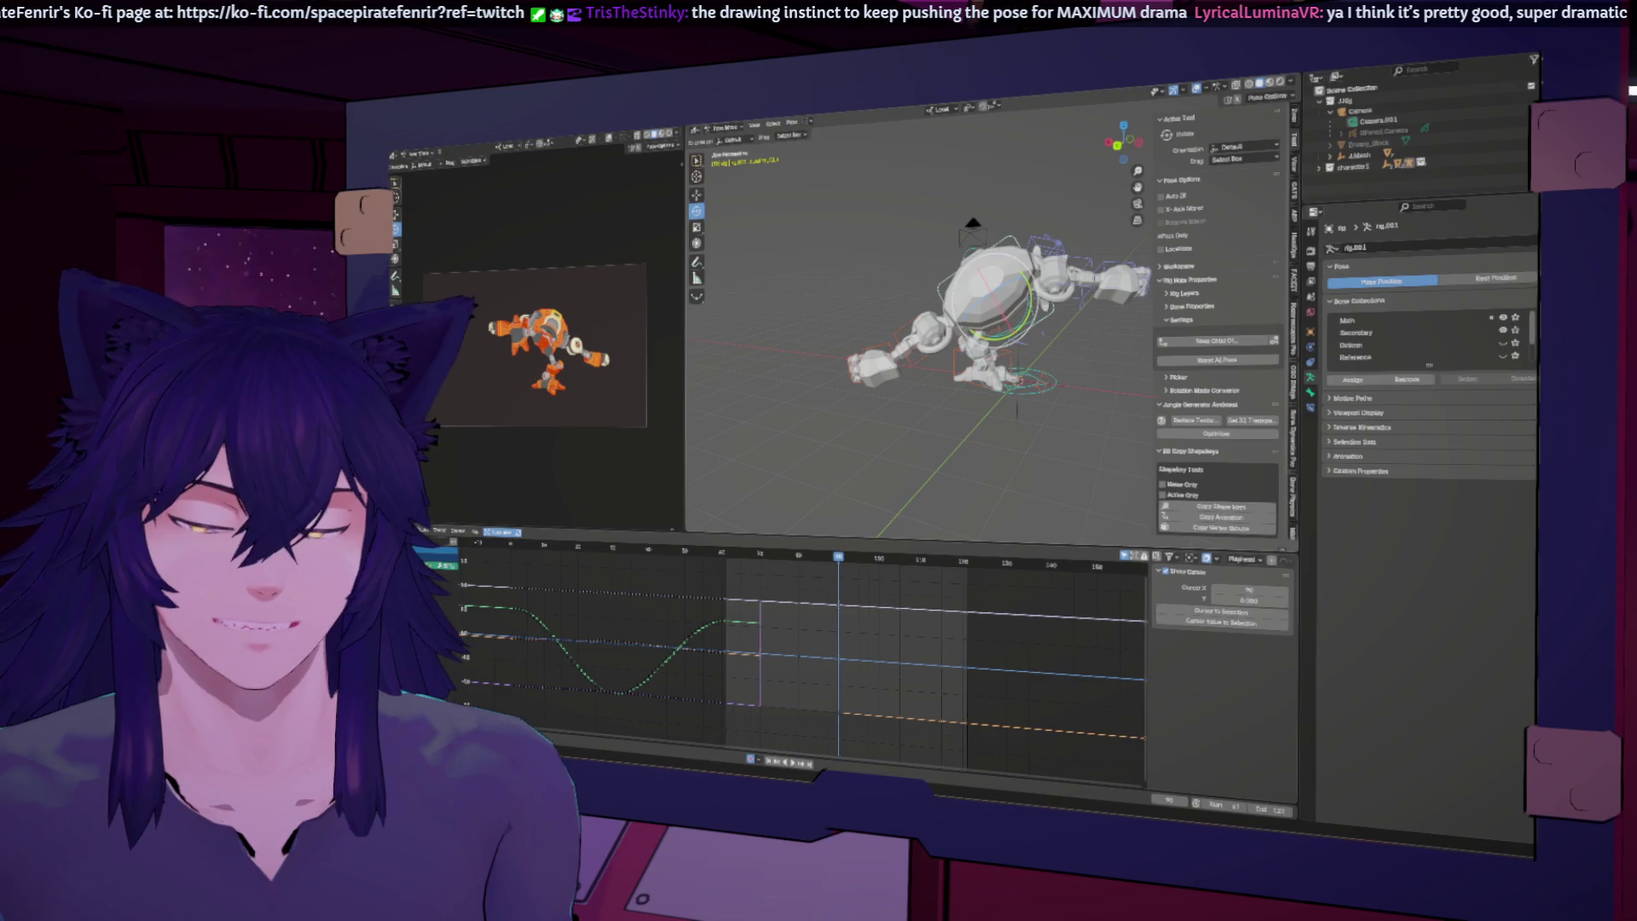
{"action": "key", "text": "r"}
{"action": "key", "text": "y"}
{"action": "left_click", "coordinate": [1025, 329]}
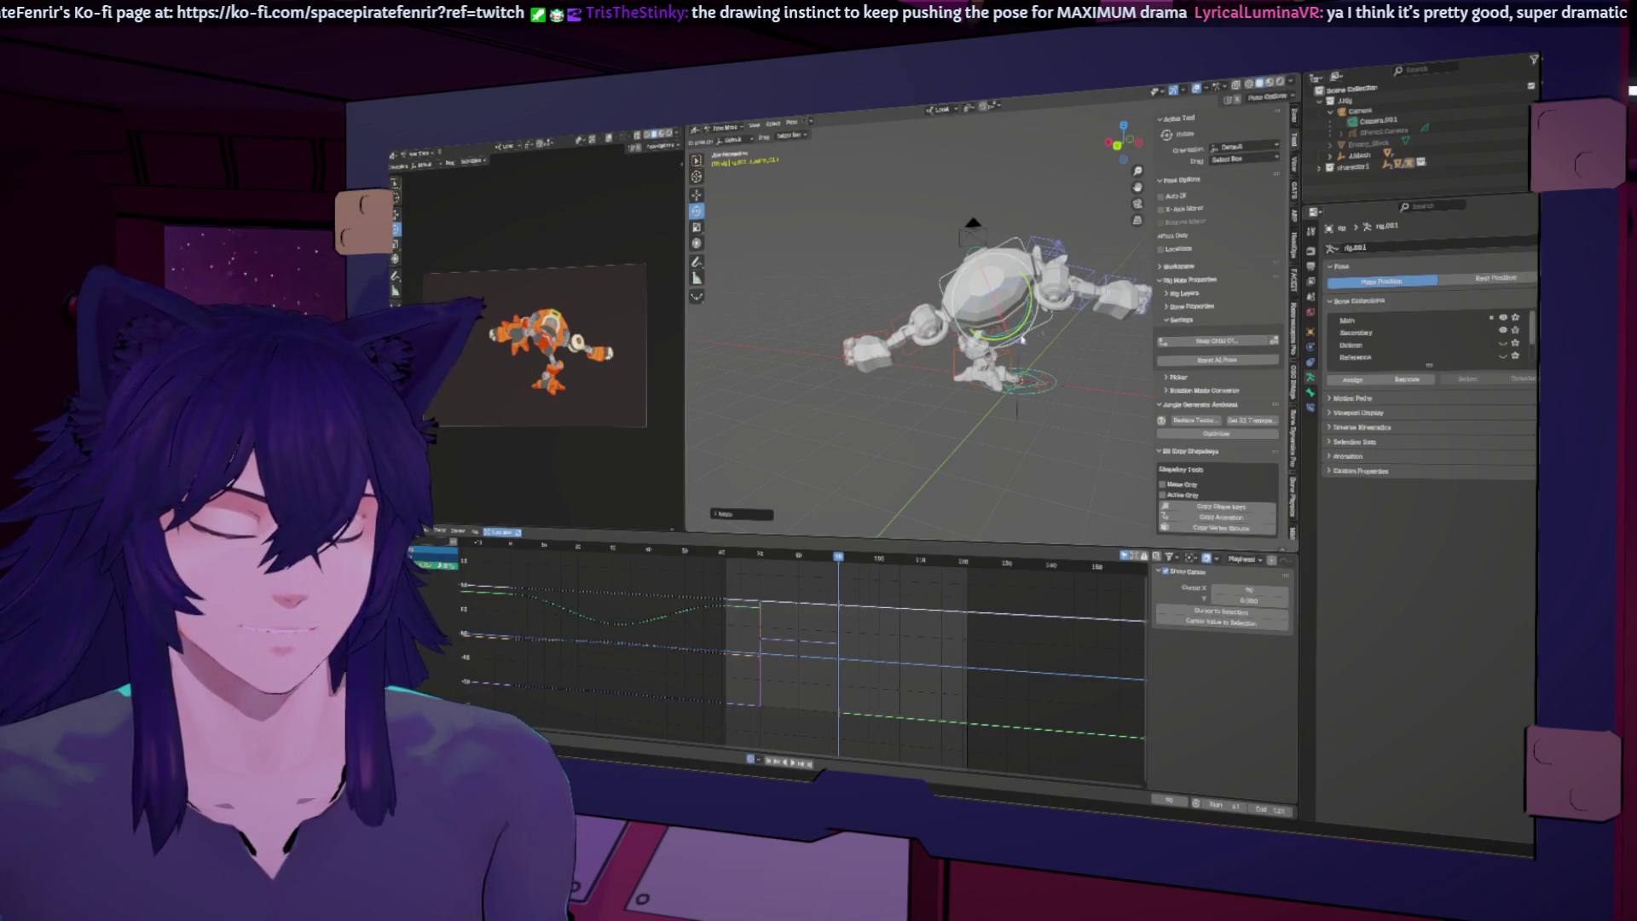
{"action": "mouse_move", "coordinate": [832, 558]}
{"action": "left_mouse_down"}
{"action": "mouse_move", "coordinate": [801, 557]}
{"action": "mouse_move", "coordinate": [819, 558]}
{"action": "left_mouse_up"}
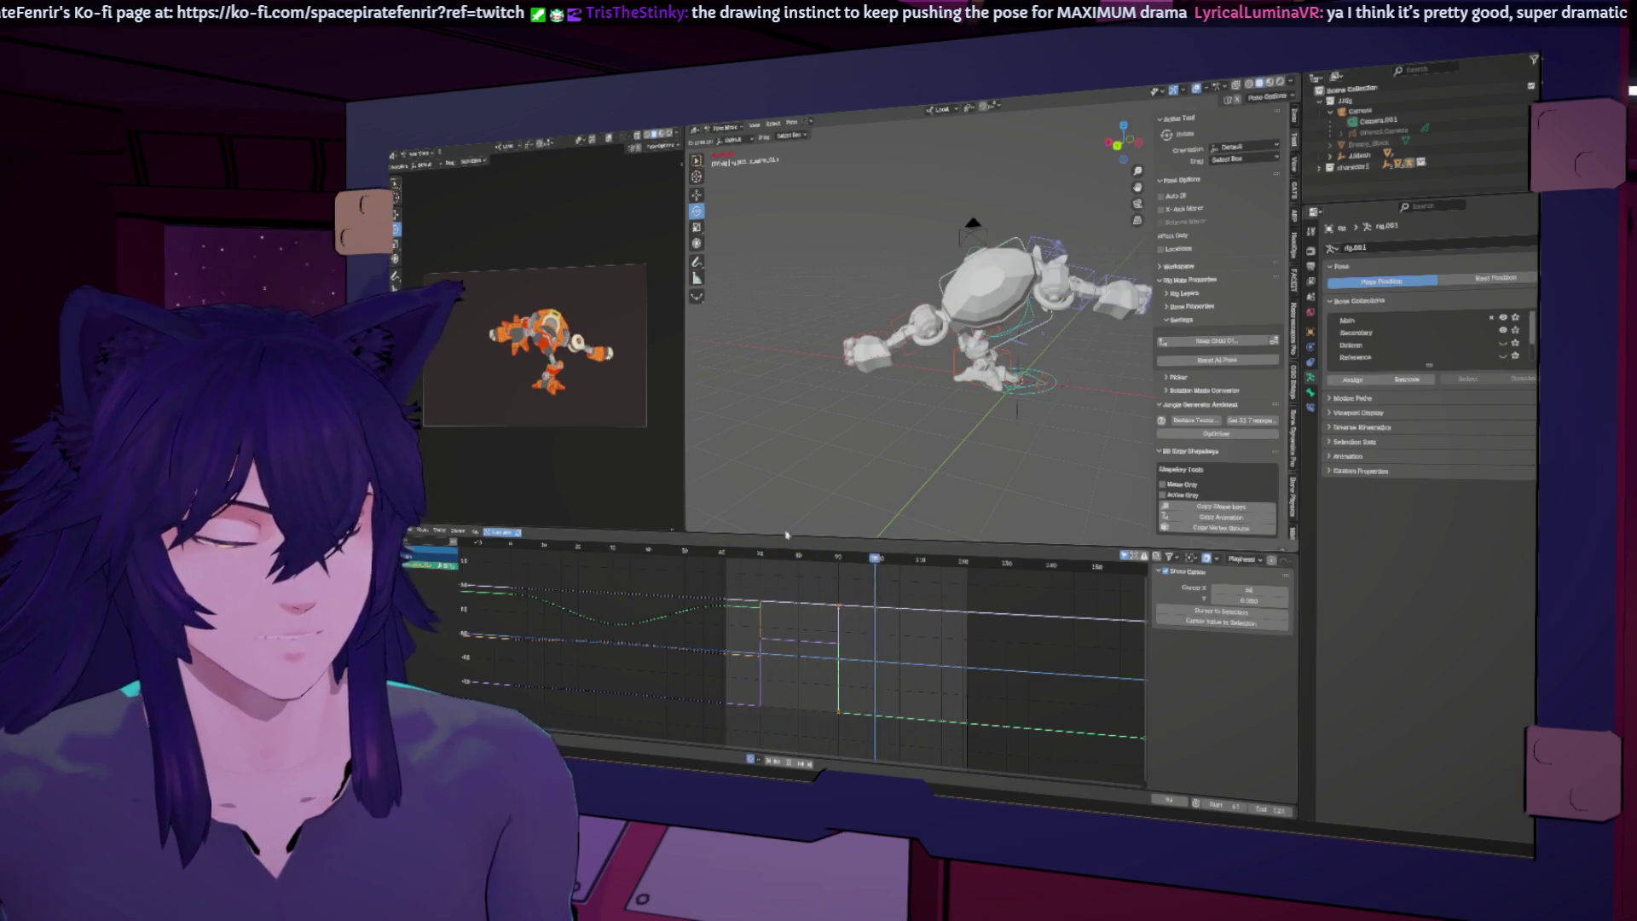
{"action": "middle_click_drag", "start_coordinate": [846, 414], "coordinate": [903, 409]}
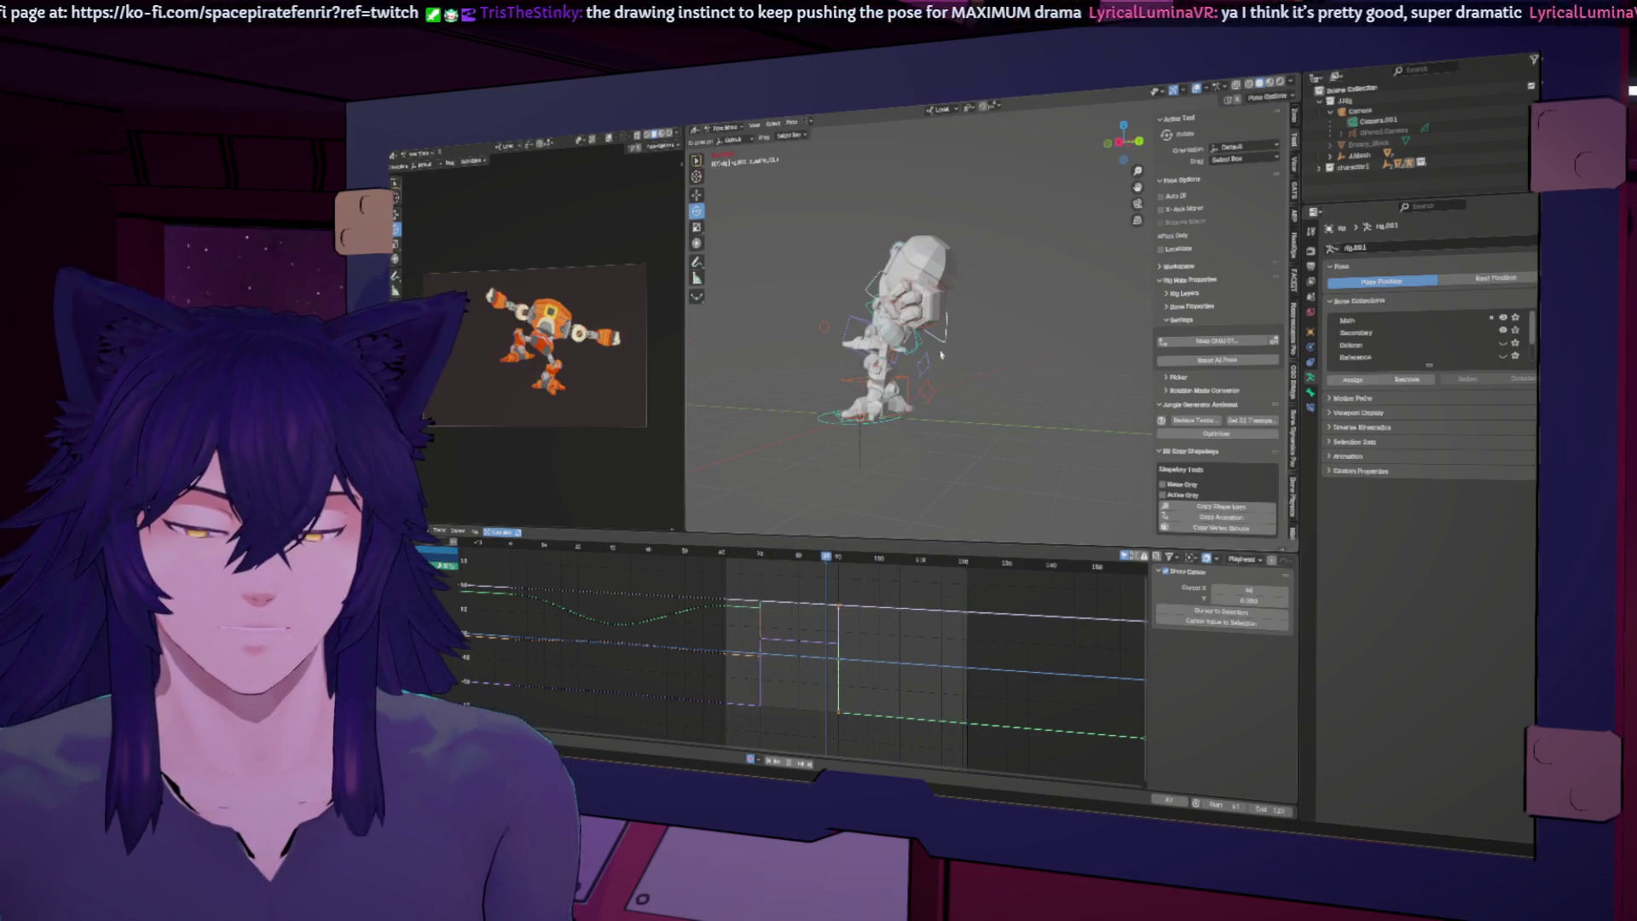
Step: At an earlier frame, rotate and move the robot's head bone
{"action": "left_click_drag", "start_coordinate": [891, 563], "coordinate": [866, 563]}
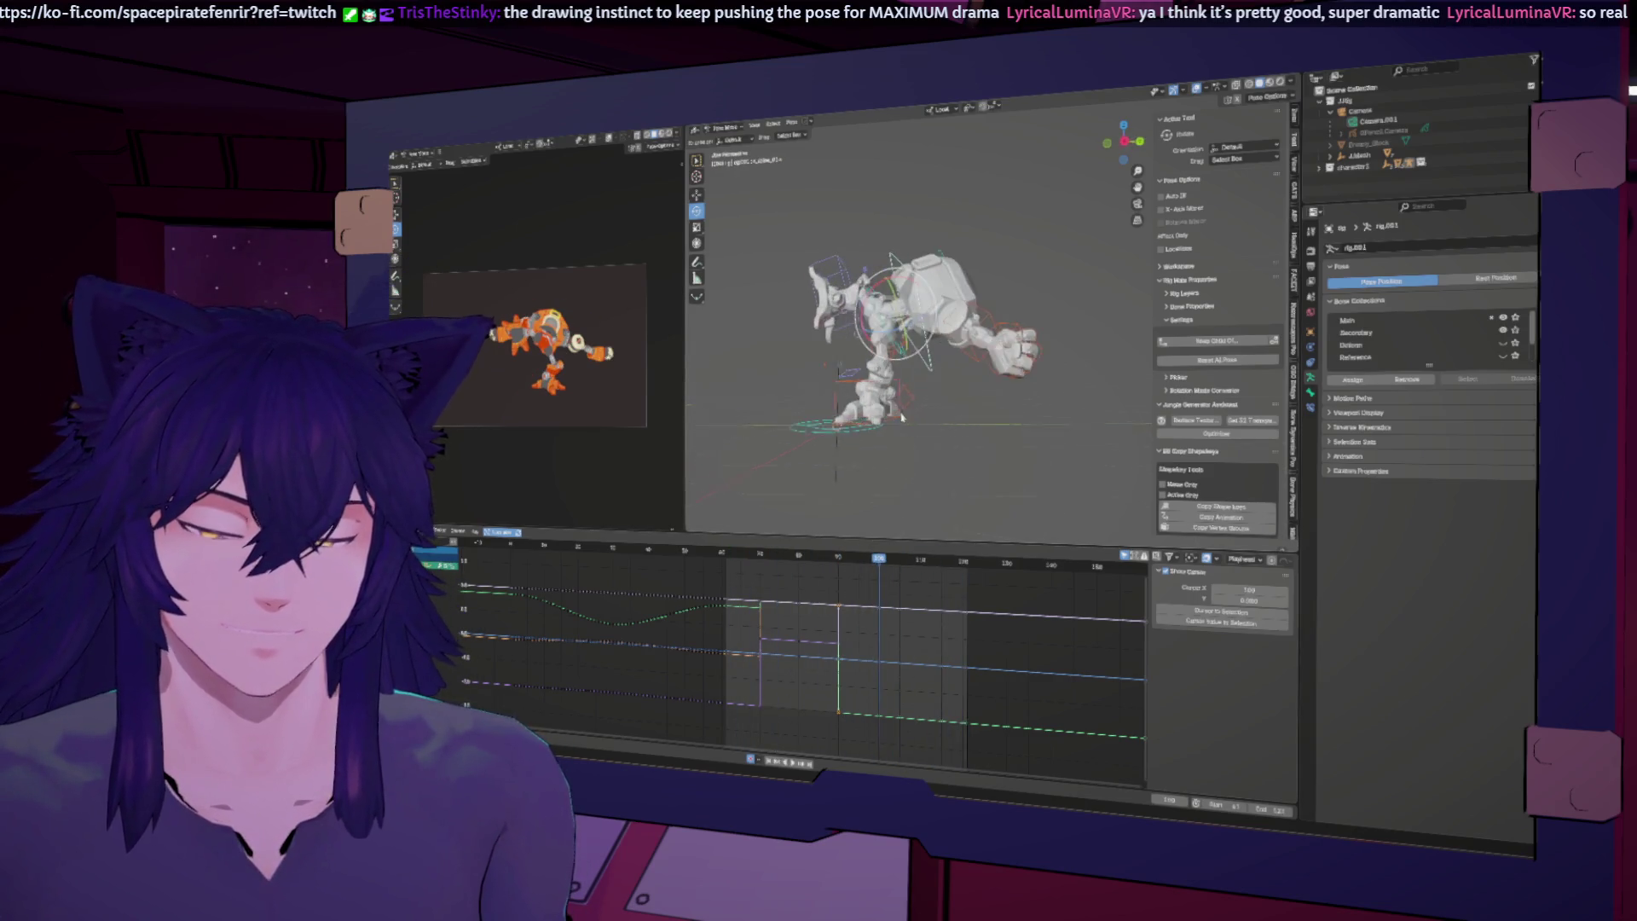
{"action": "left_click", "coordinate": [834, 269]}
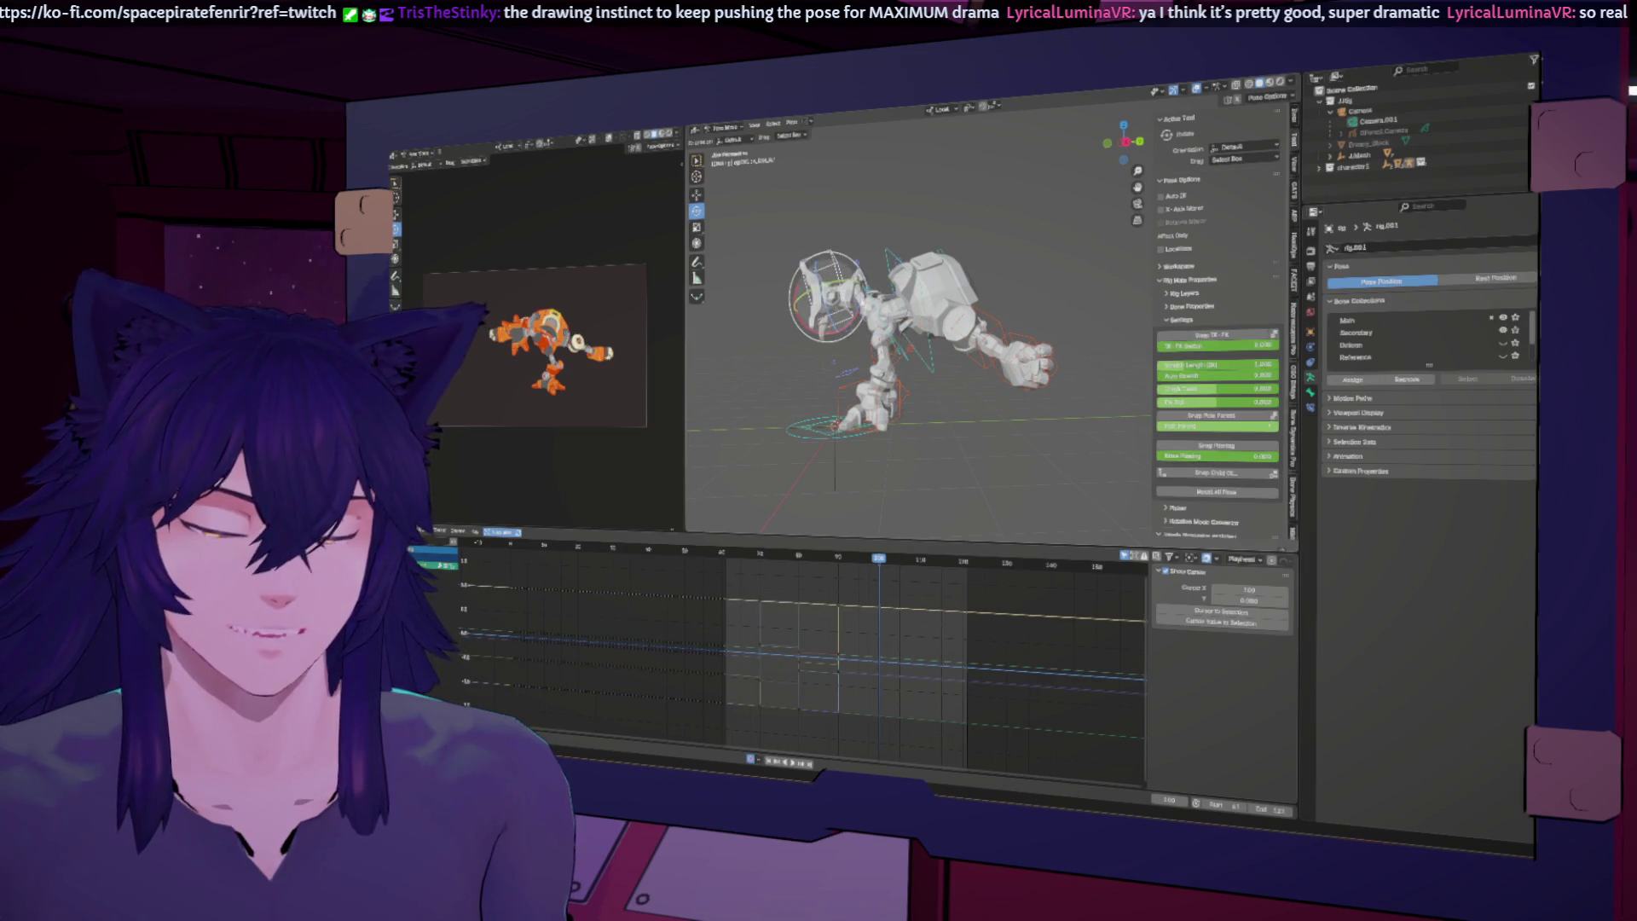
{"action": "key", "text": "r"}
{"action": "left_click", "coordinate": [841, 317]}
{"action": "key", "text": "g"}
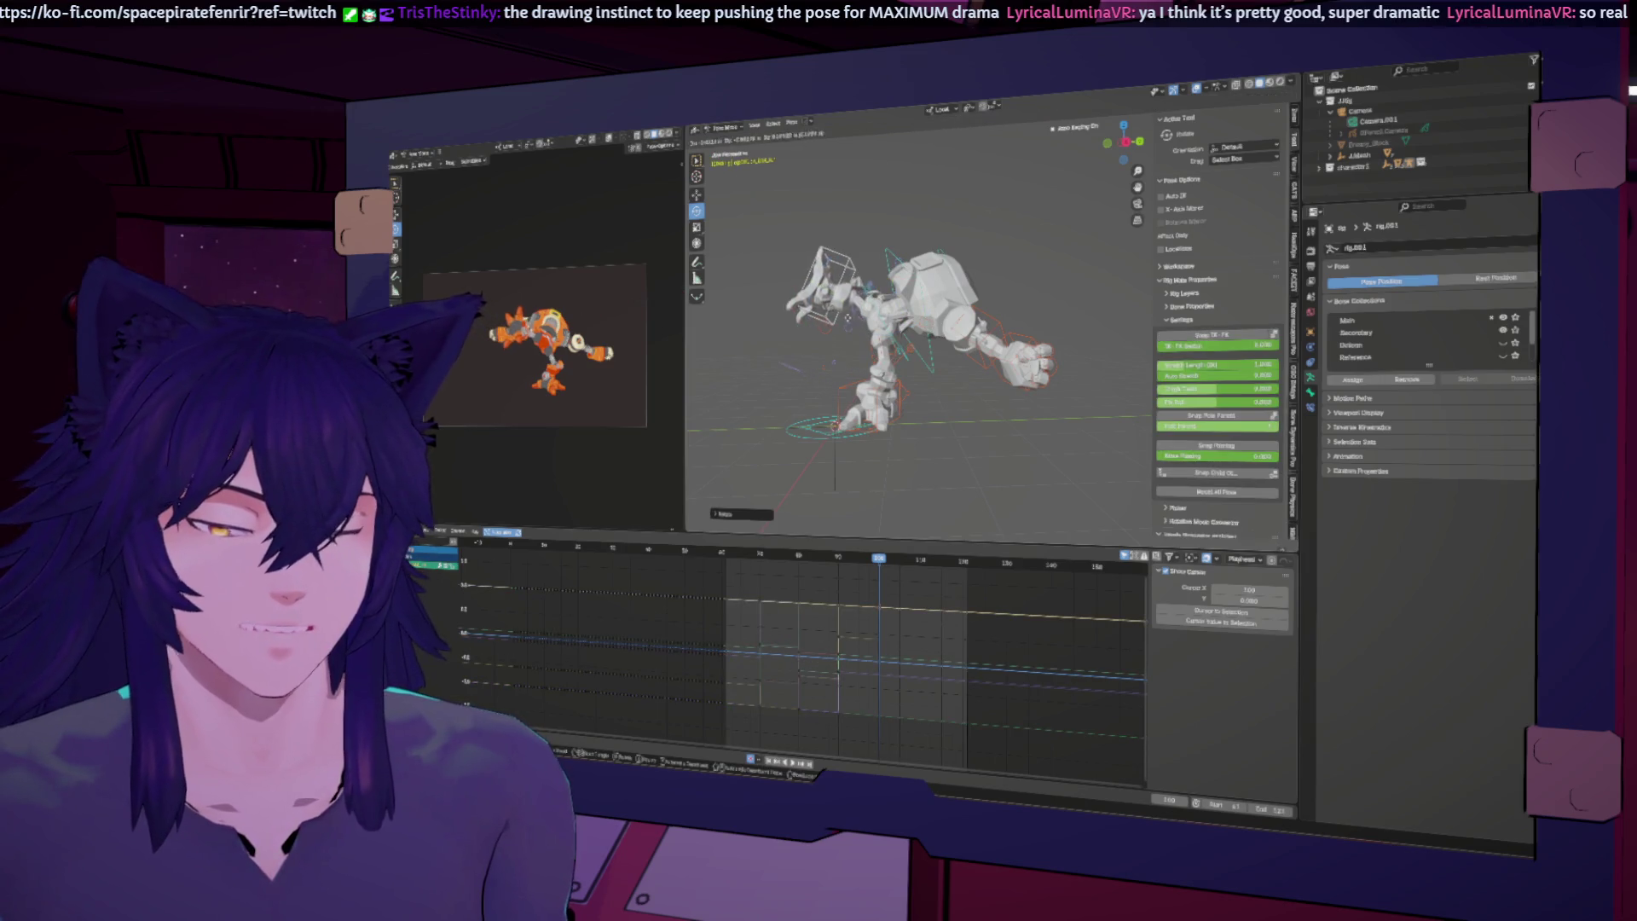
{"action": "left_click", "coordinate": [846, 320]}
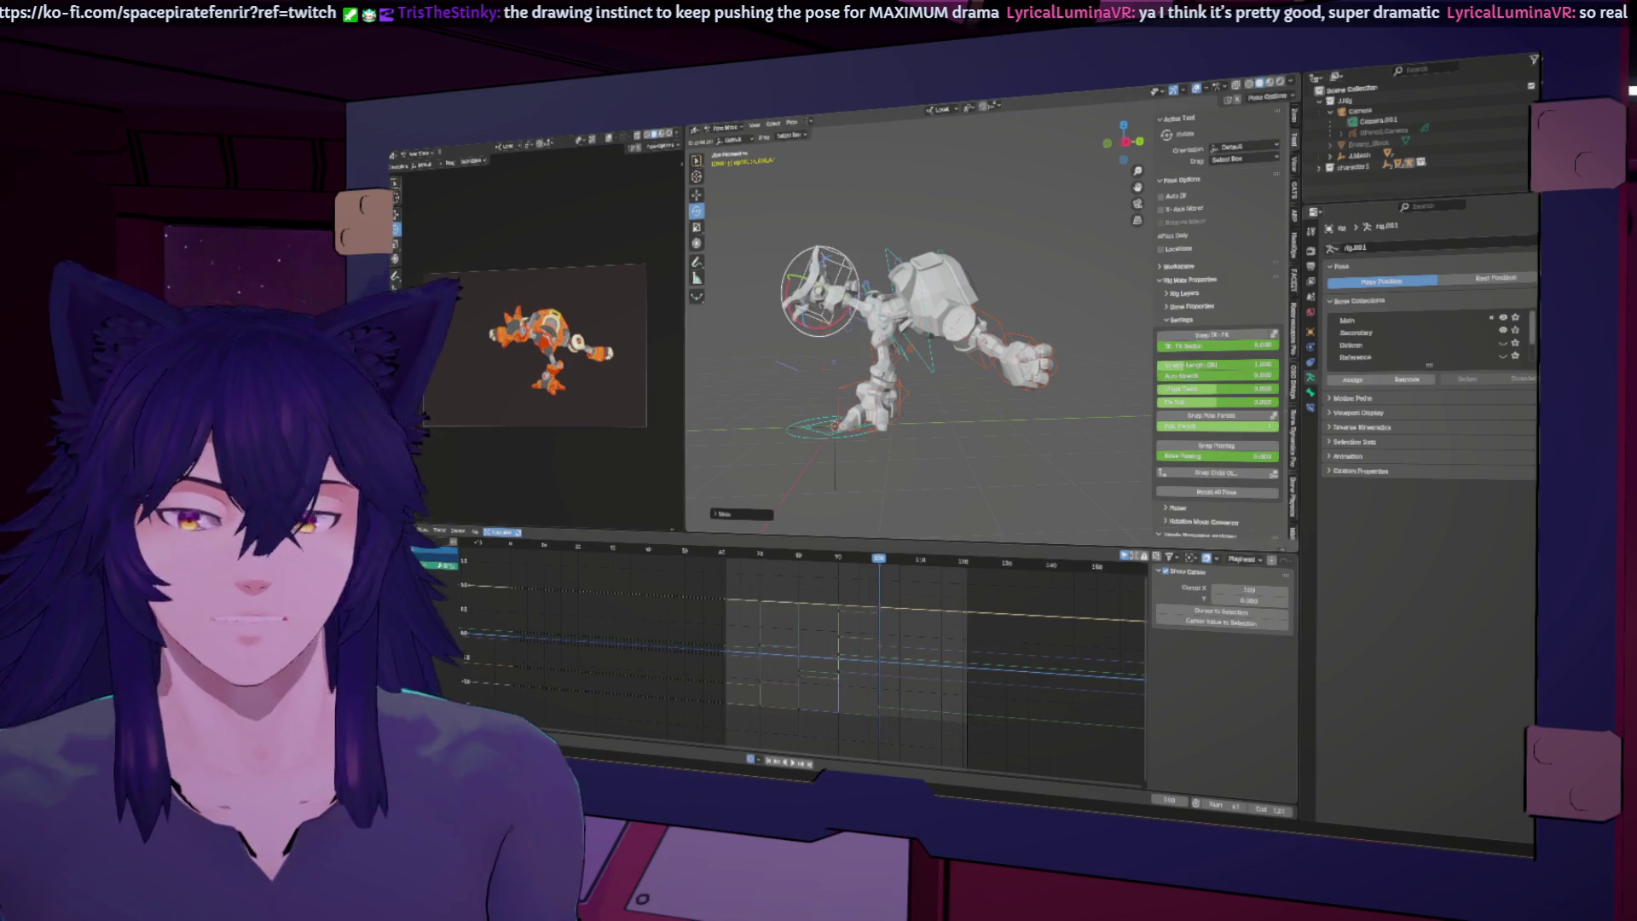
Step: Show the rig see-through and tilt the head bone to a new angle
{"action": "key", "text": "shift+z"}
{"action": "middle_click_drag", "start_coordinate": [847, 321], "coordinate": [861, 338]}
{"action": "left_click_drag", "start_coordinate": [870, 306], "coordinate": [892, 315]}
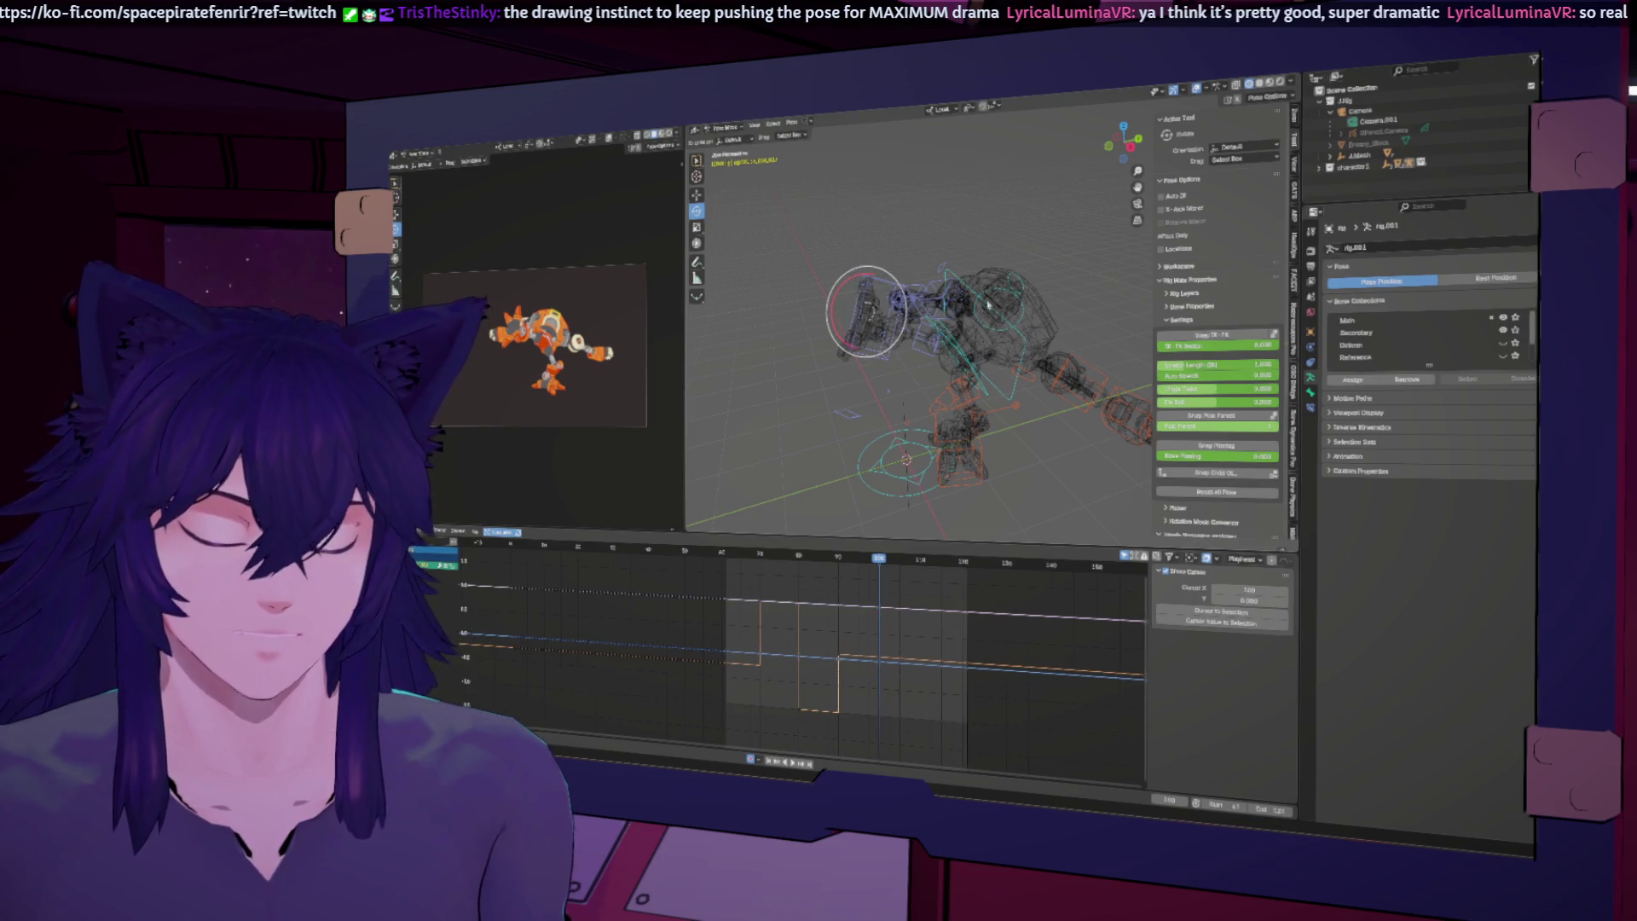
{"action": "key", "text": "r"}
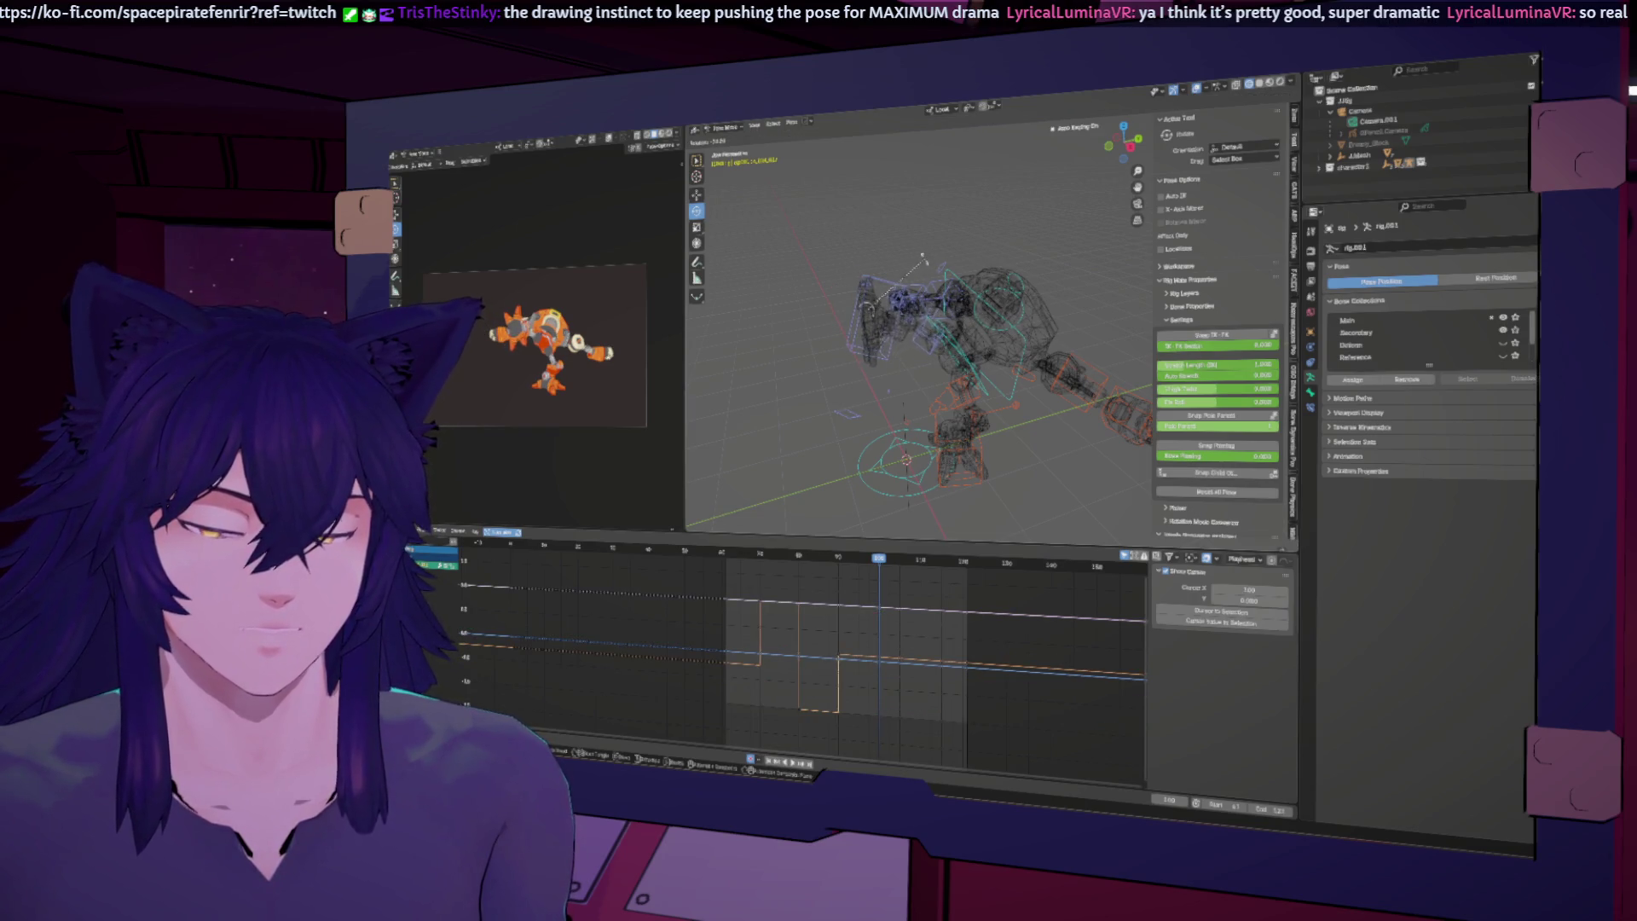
{"action": "left_click", "coordinate": [906, 256]}
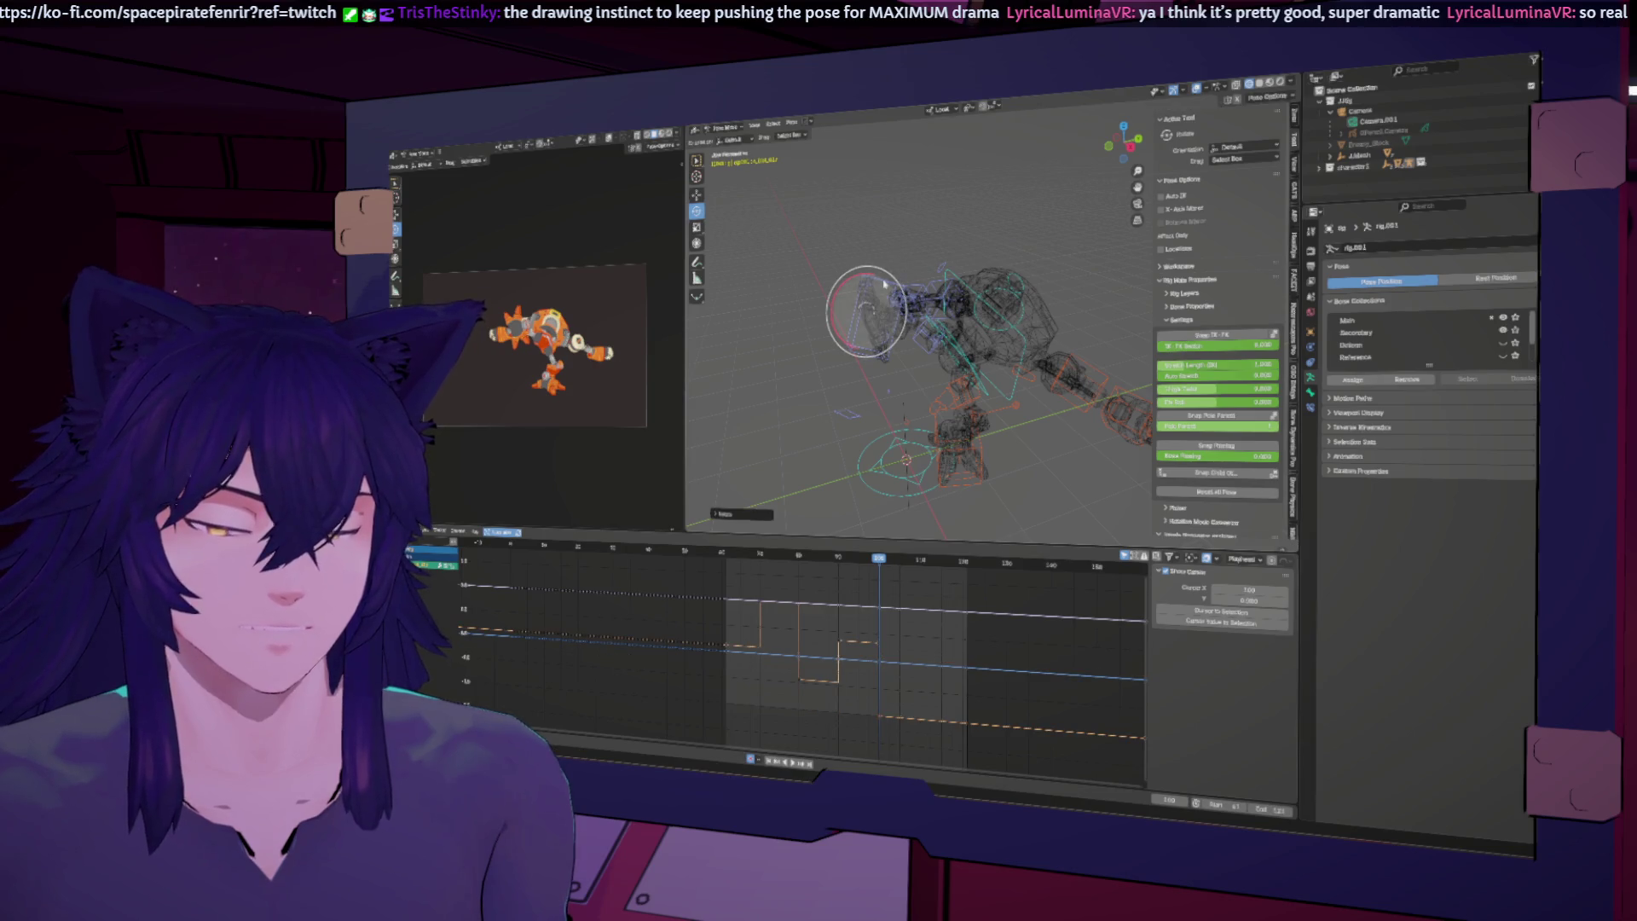
Step: In side view, shift the head box bone left and rotate it twice
{"action": "left_click", "coordinate": [884, 284]}
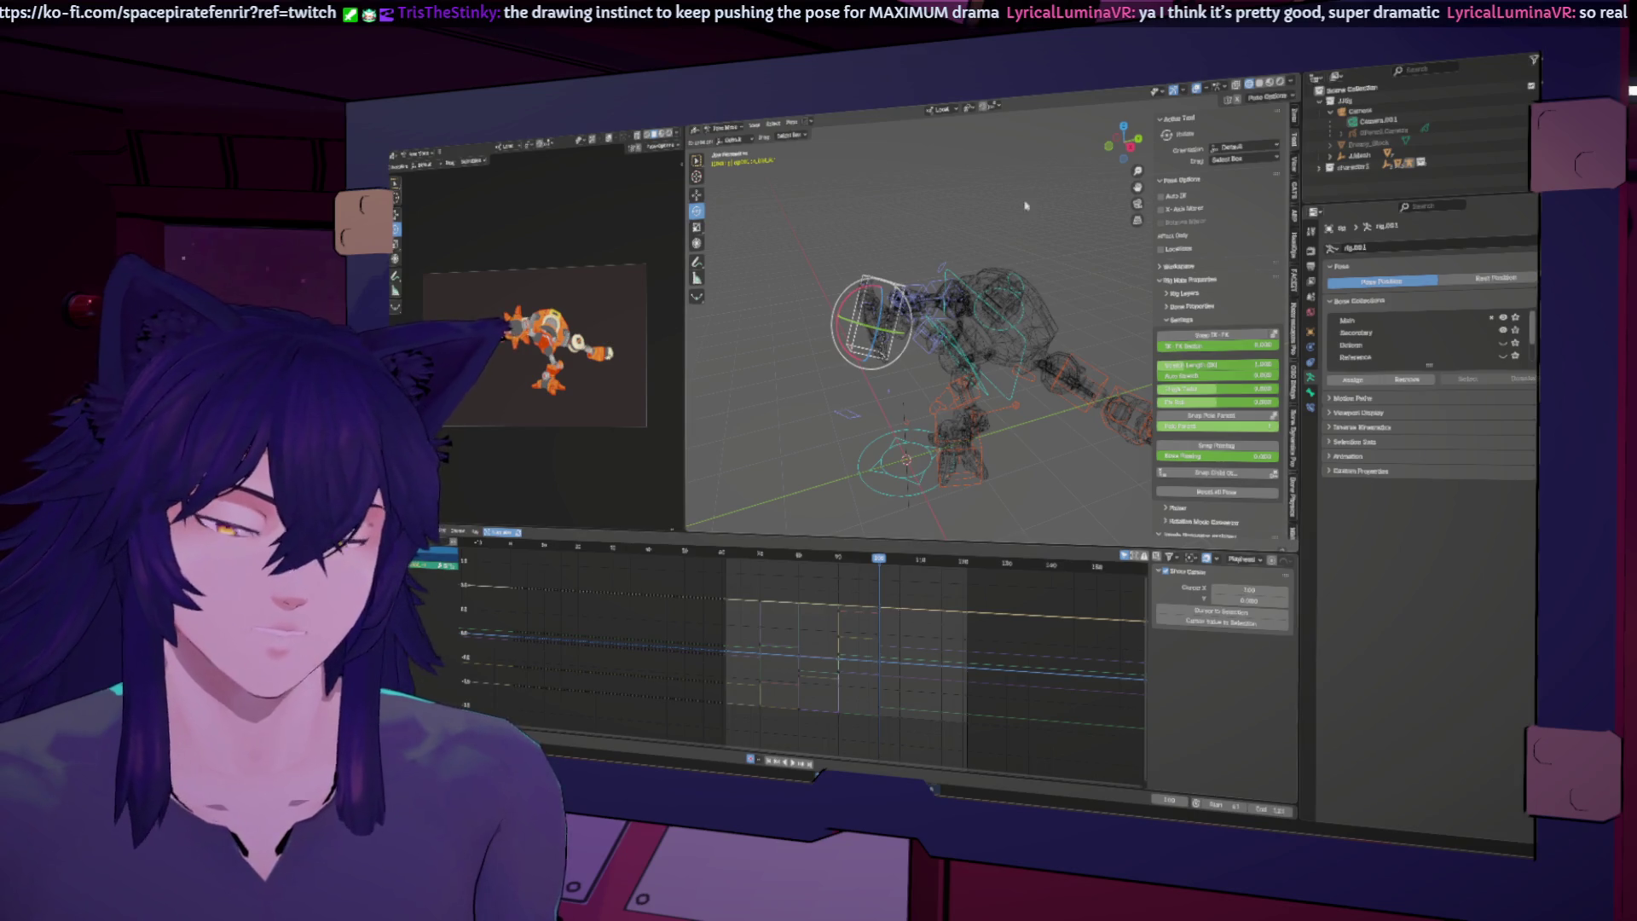
{"action": "left_click", "coordinate": [1130, 145]}
{"action": "left_click_drag", "start_coordinate": [966, 263], "coordinate": [937, 300]}
{"action": "key", "text": "r"}
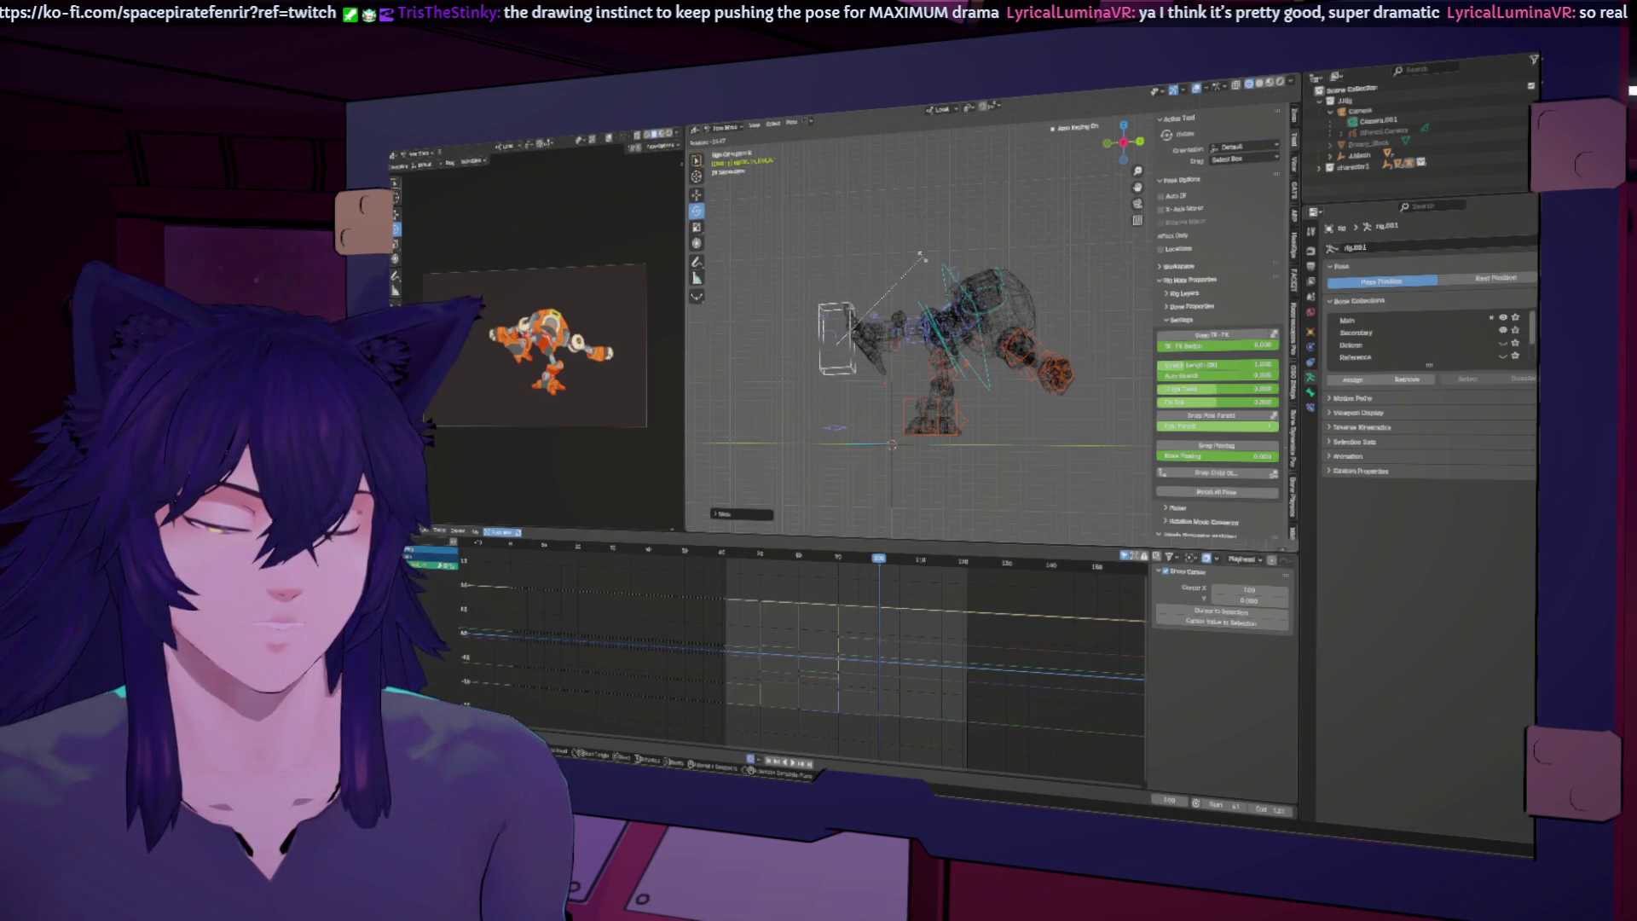
{"action": "left_click", "coordinate": [914, 251]}
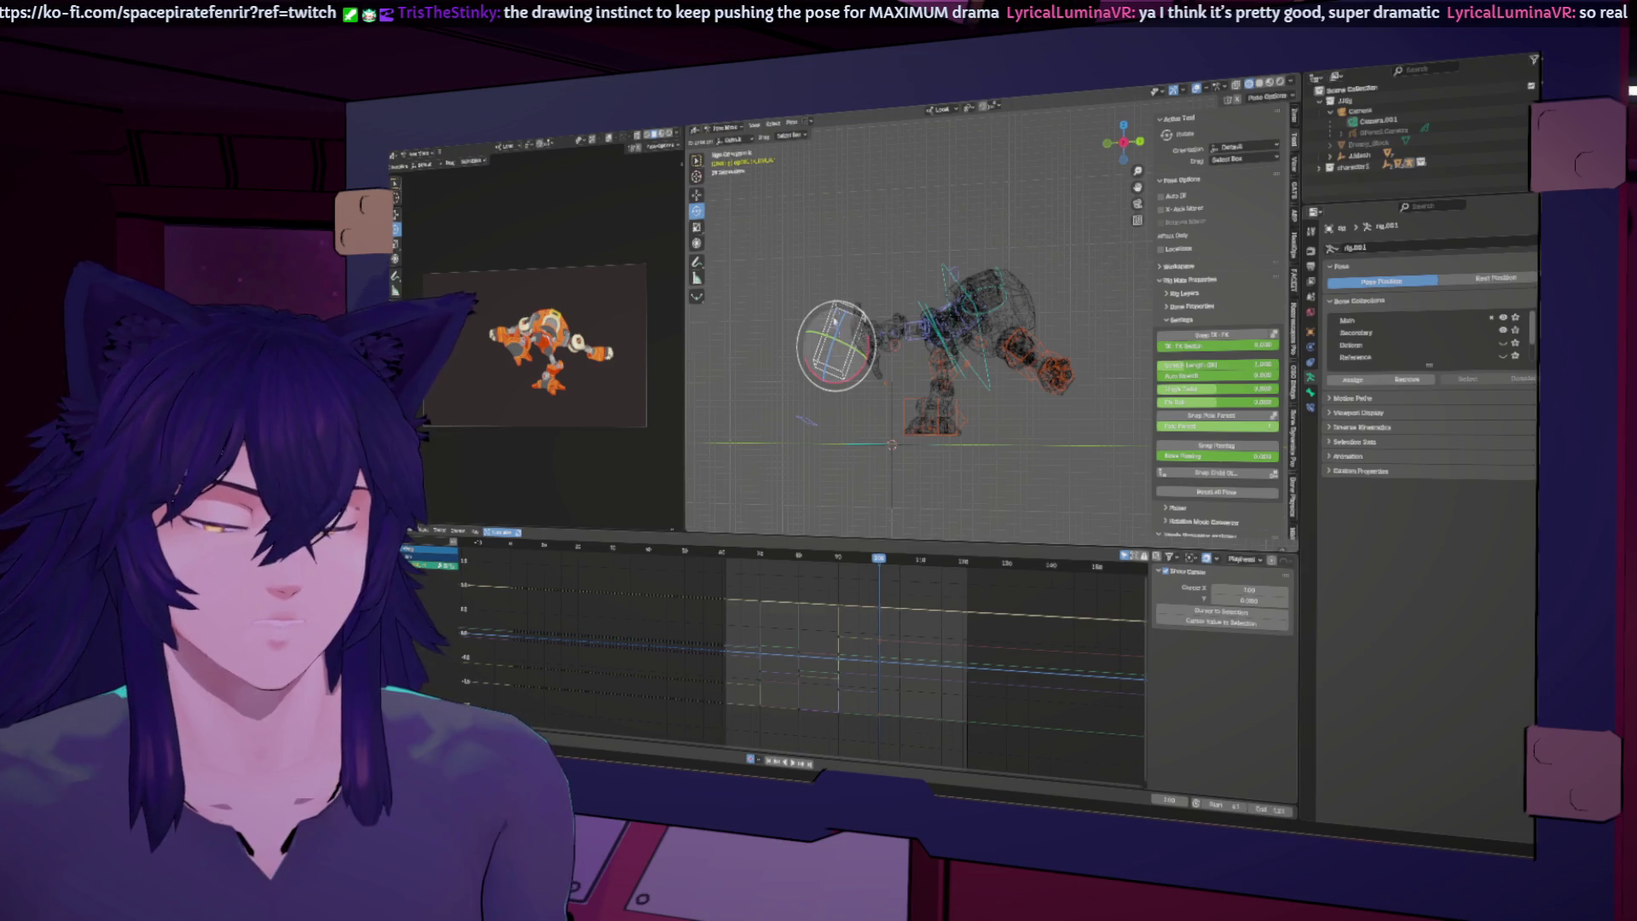
{"action": "key", "text": "r"}
{"action": "left_click", "coordinate": [841, 352]}
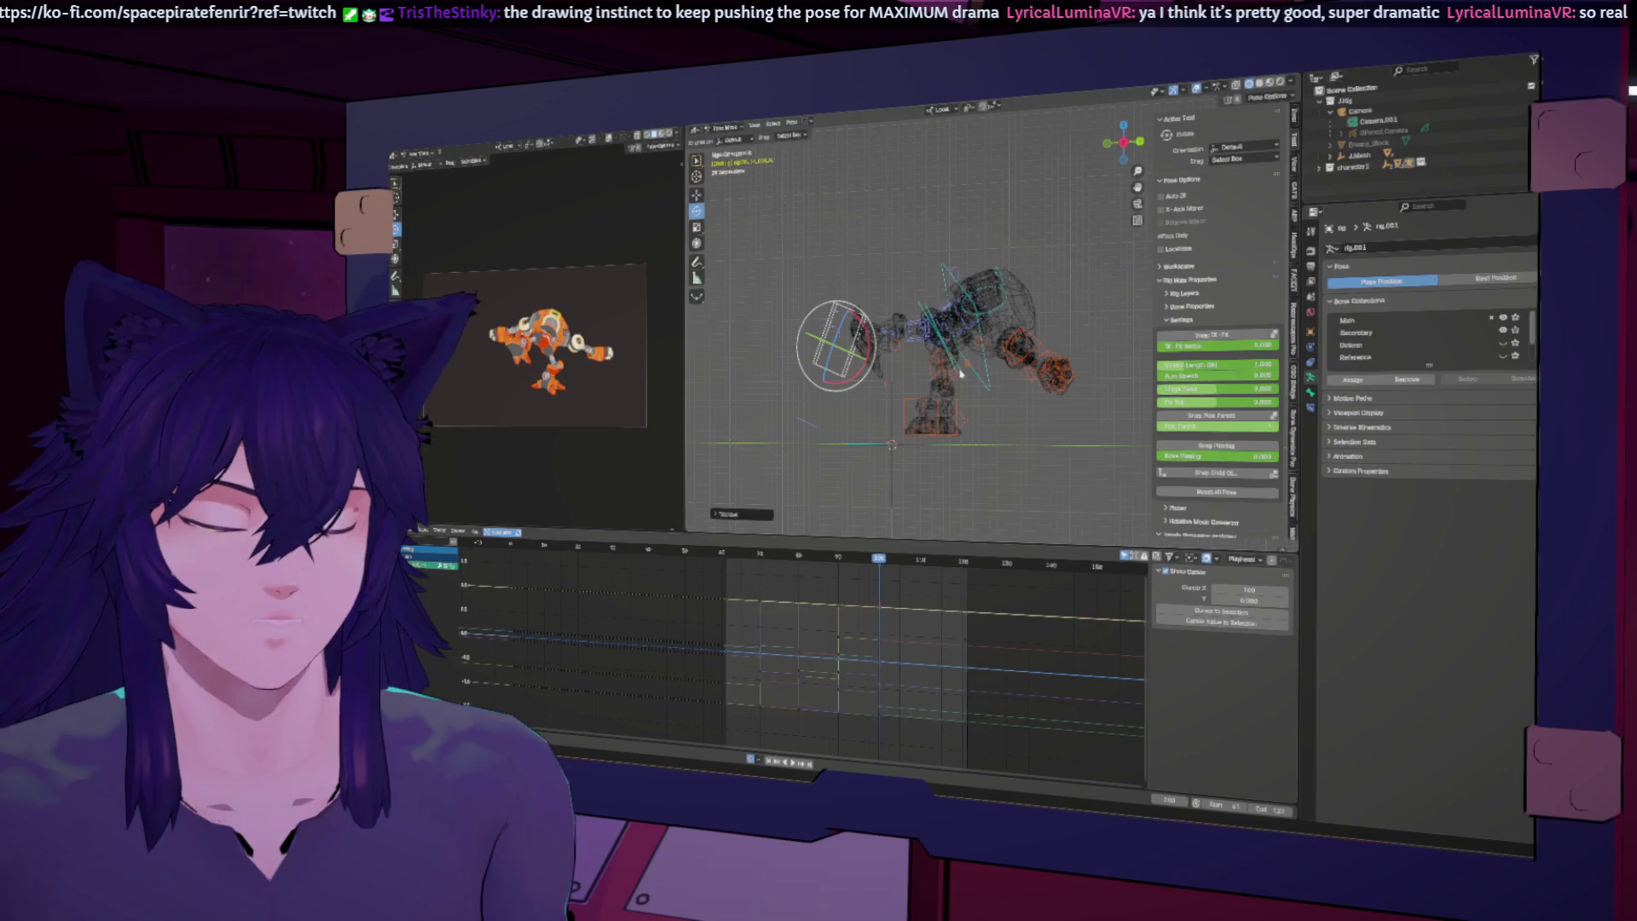
Step: Rotate the torso bone about its X axis and go to around frame 92
{"action": "left_click", "coordinate": [961, 372]}
{"action": "left_click_drag", "start_coordinate": [955, 324], "coordinate": [943, 324]}
{"action": "mouse_move", "coordinate": [878, 558]}
{"action": "left_mouse_down"}
{"action": "mouse_move", "coordinate": [814, 552]}
{"action": "mouse_move", "coordinate": [884, 556]}
{"action": "left_mouse_up"}
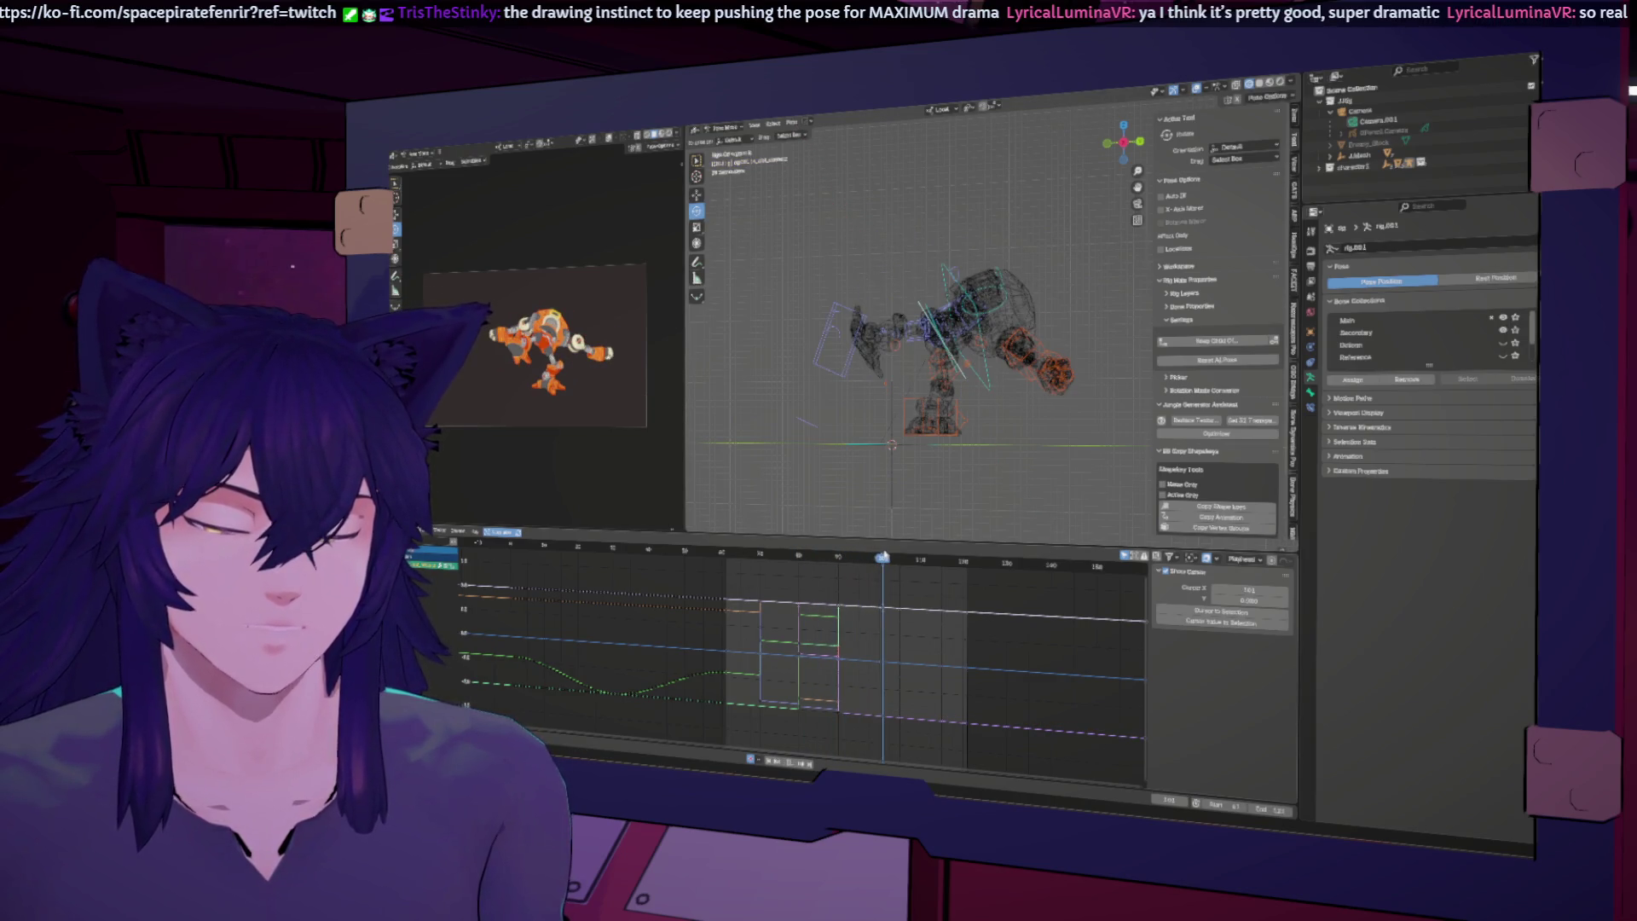
Step: Nudge the torso, then rotate the orange hand bone including a Z-axis turn
{"action": "key", "text": "r"}
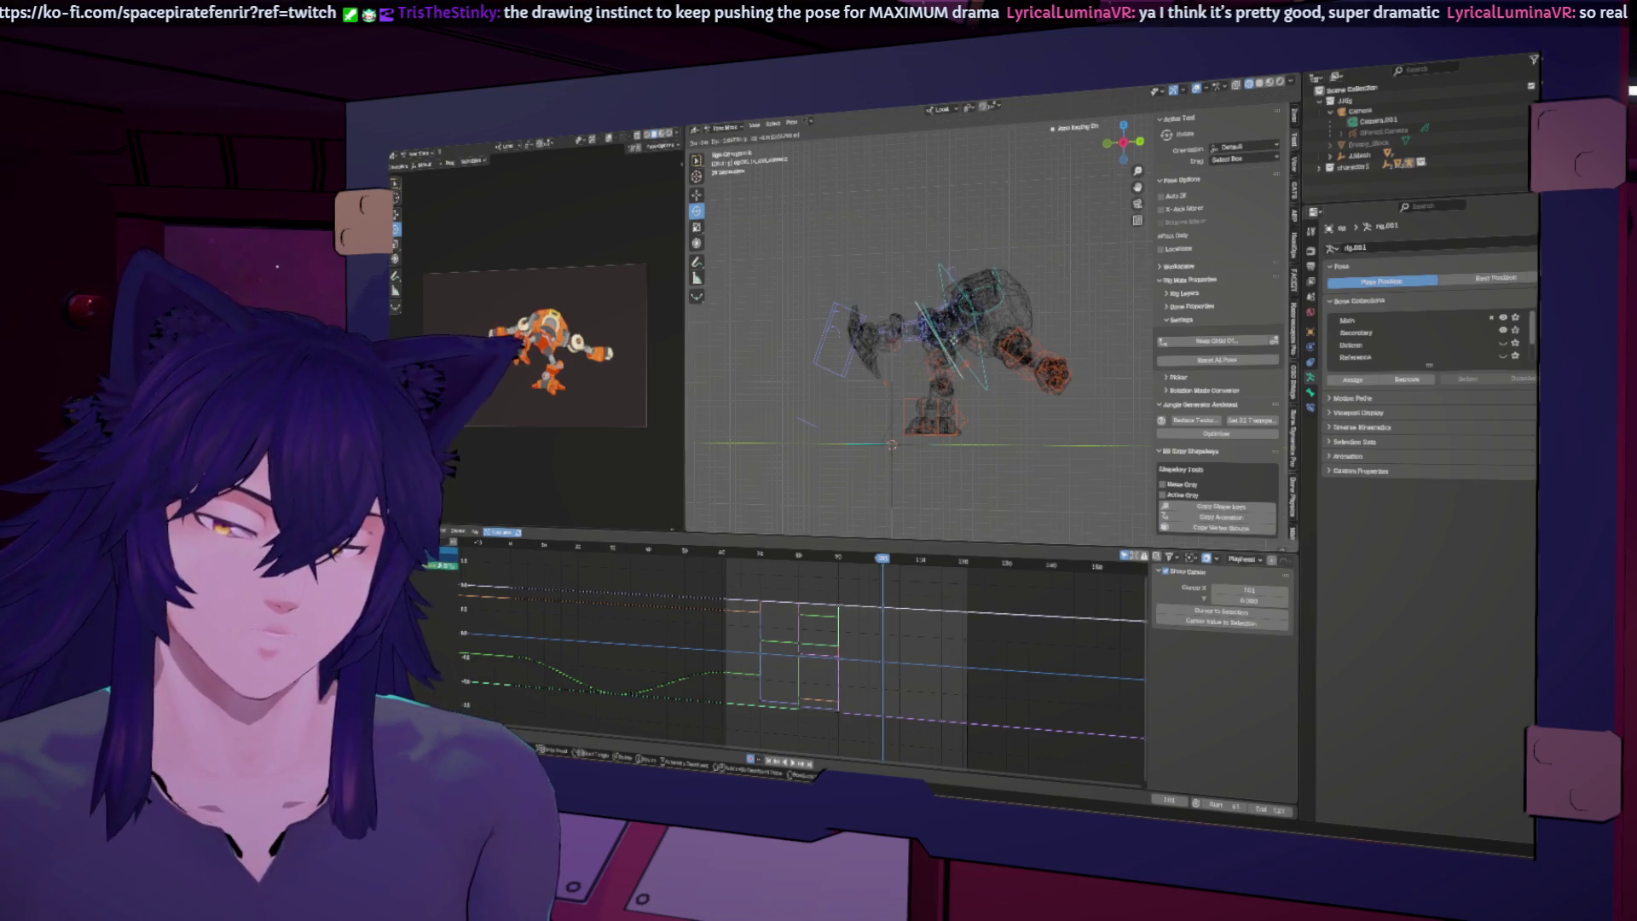
{"action": "key", "text": "r"}
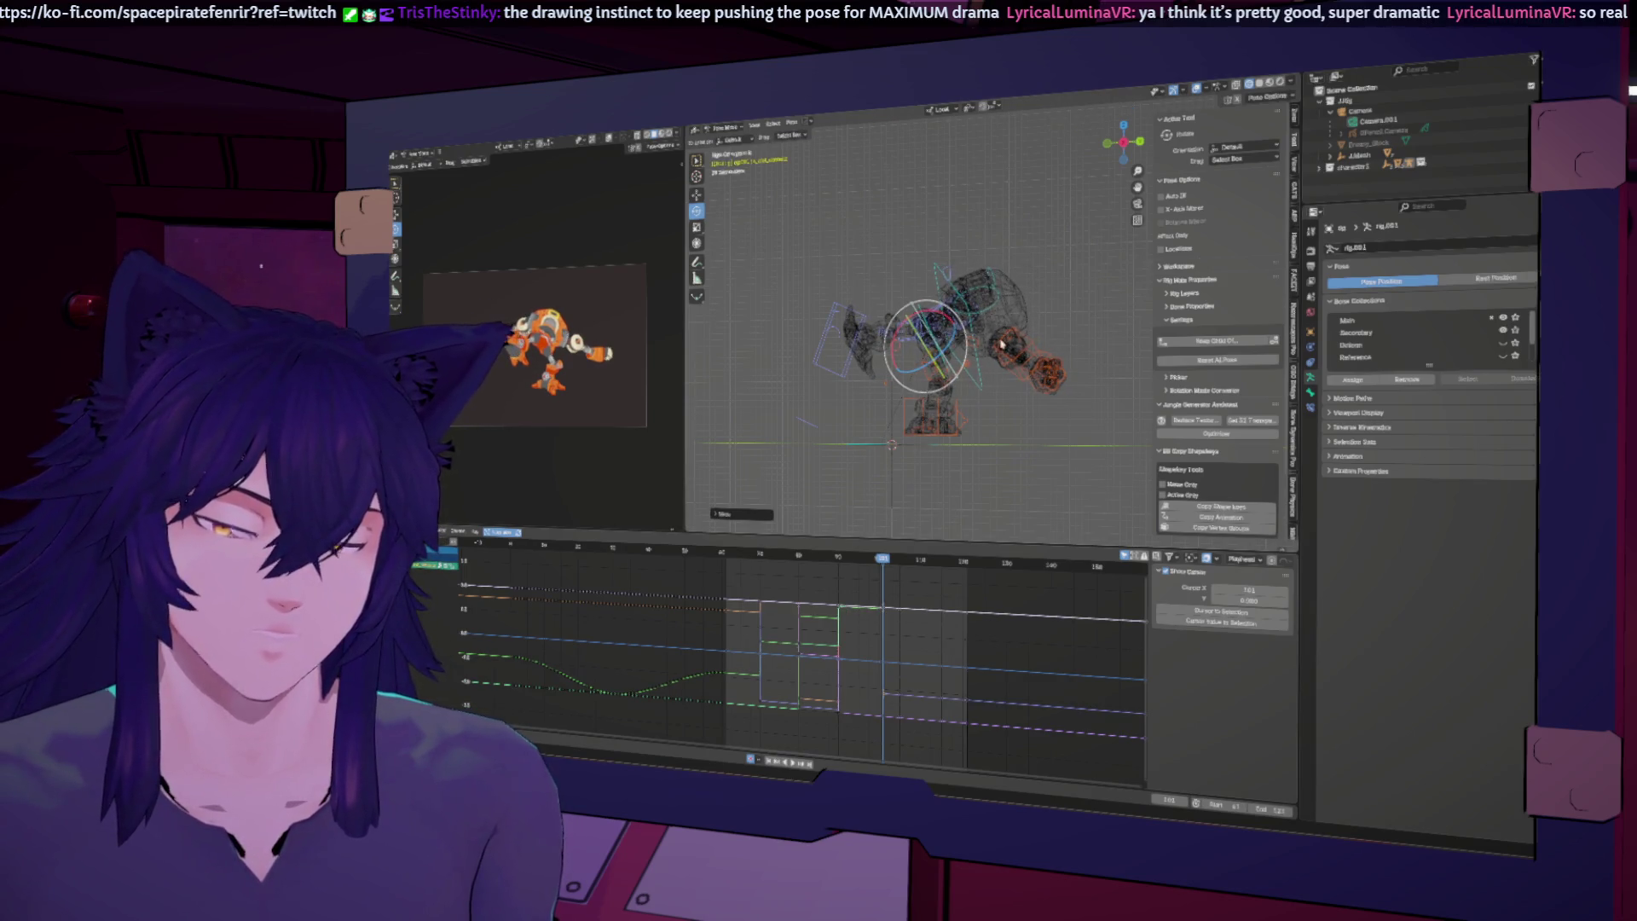
{"action": "left_click", "coordinate": [1004, 349]}
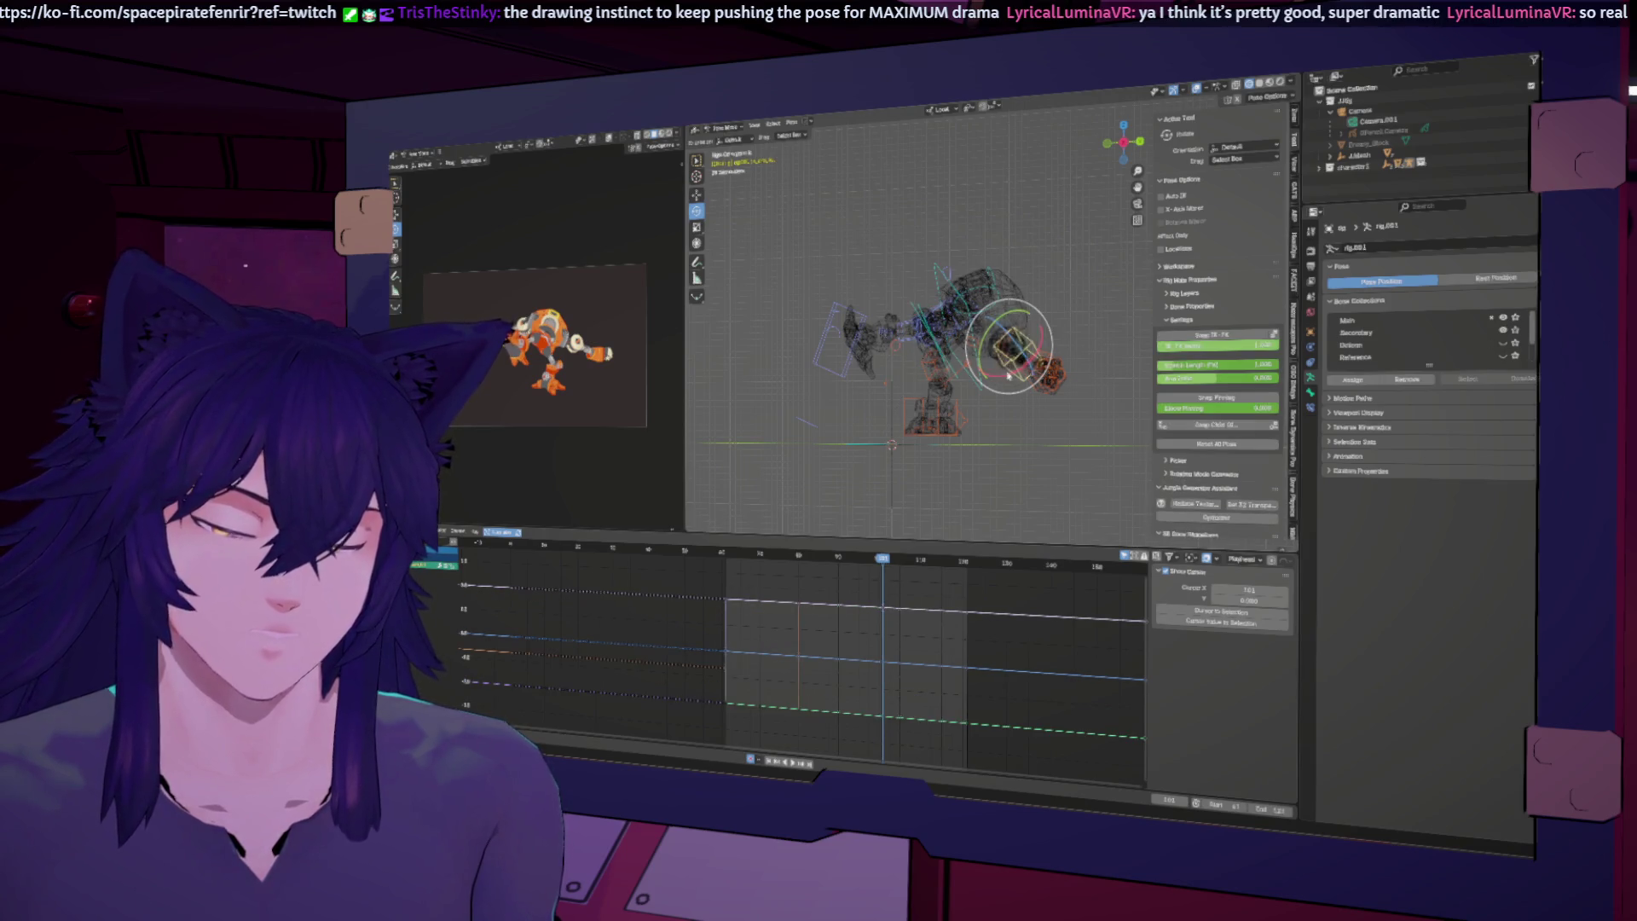
{"action": "key", "text": "r"}
{"action": "key", "text": "Escape"}
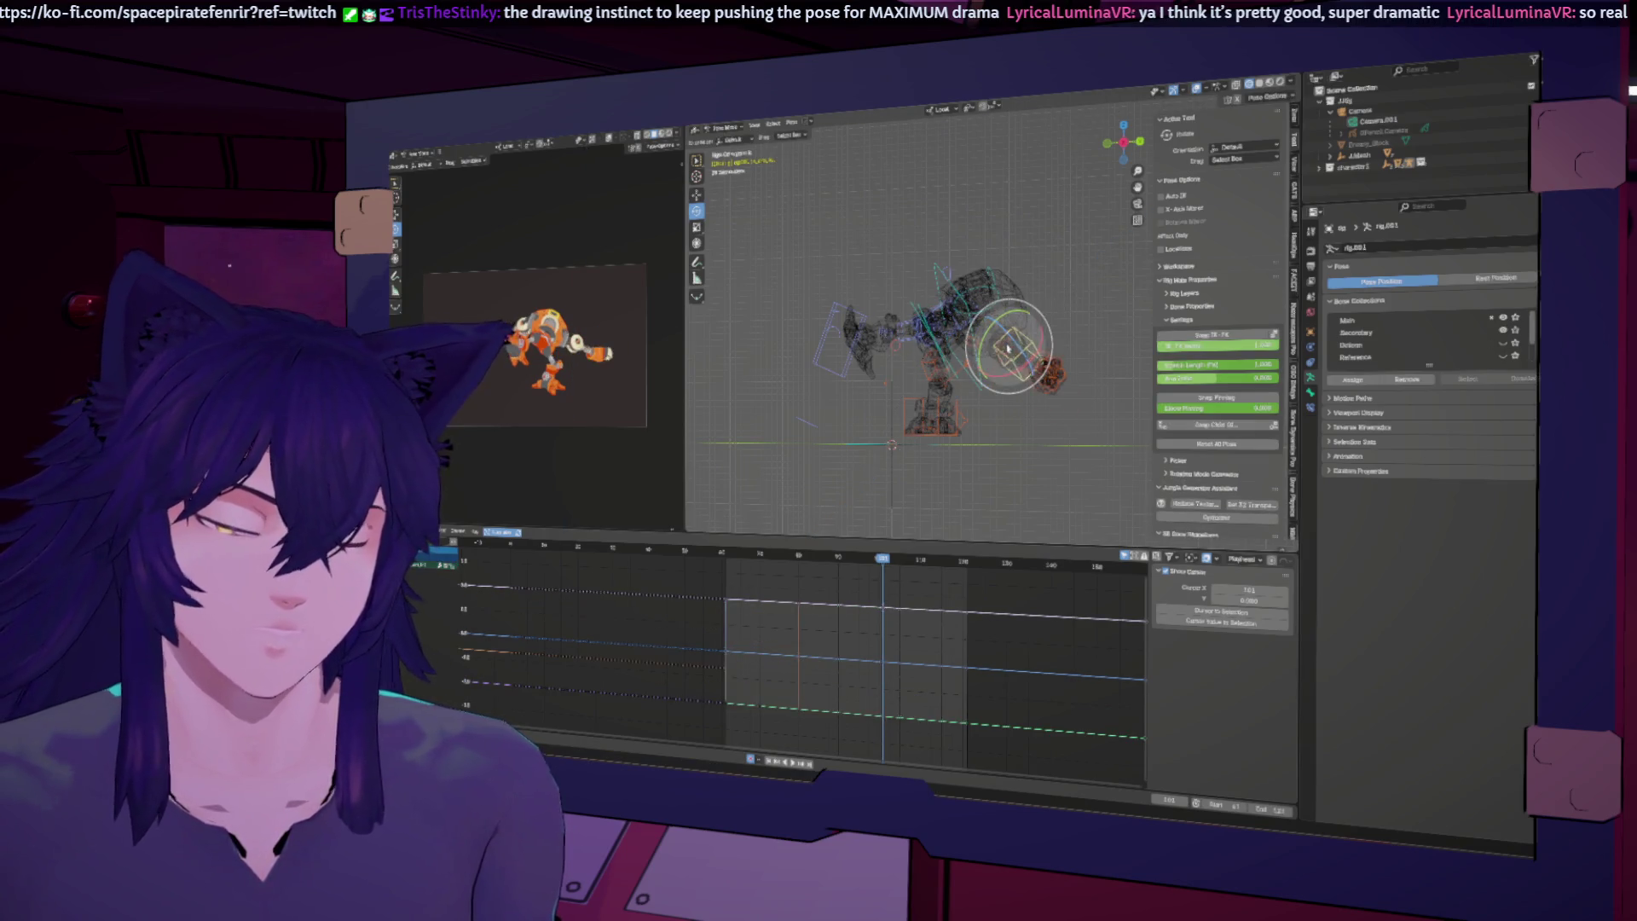
{"action": "left_click_drag", "start_coordinate": [1013, 366], "coordinate": [1023, 370]}
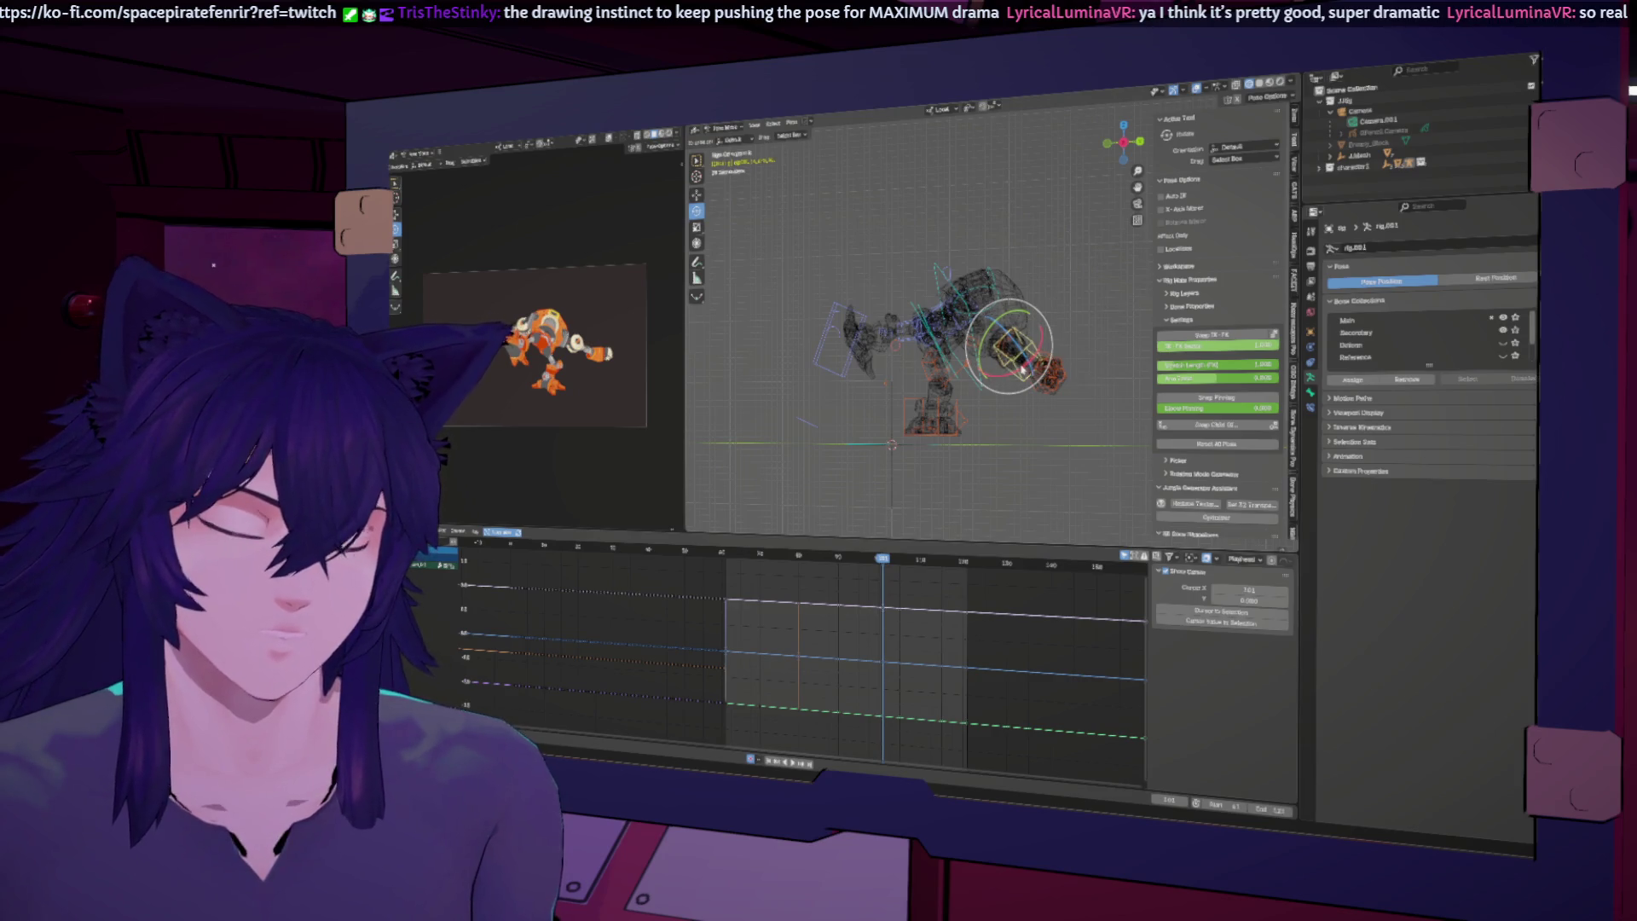
{"action": "key", "text": "r"}
{"action": "key", "text": "z"}
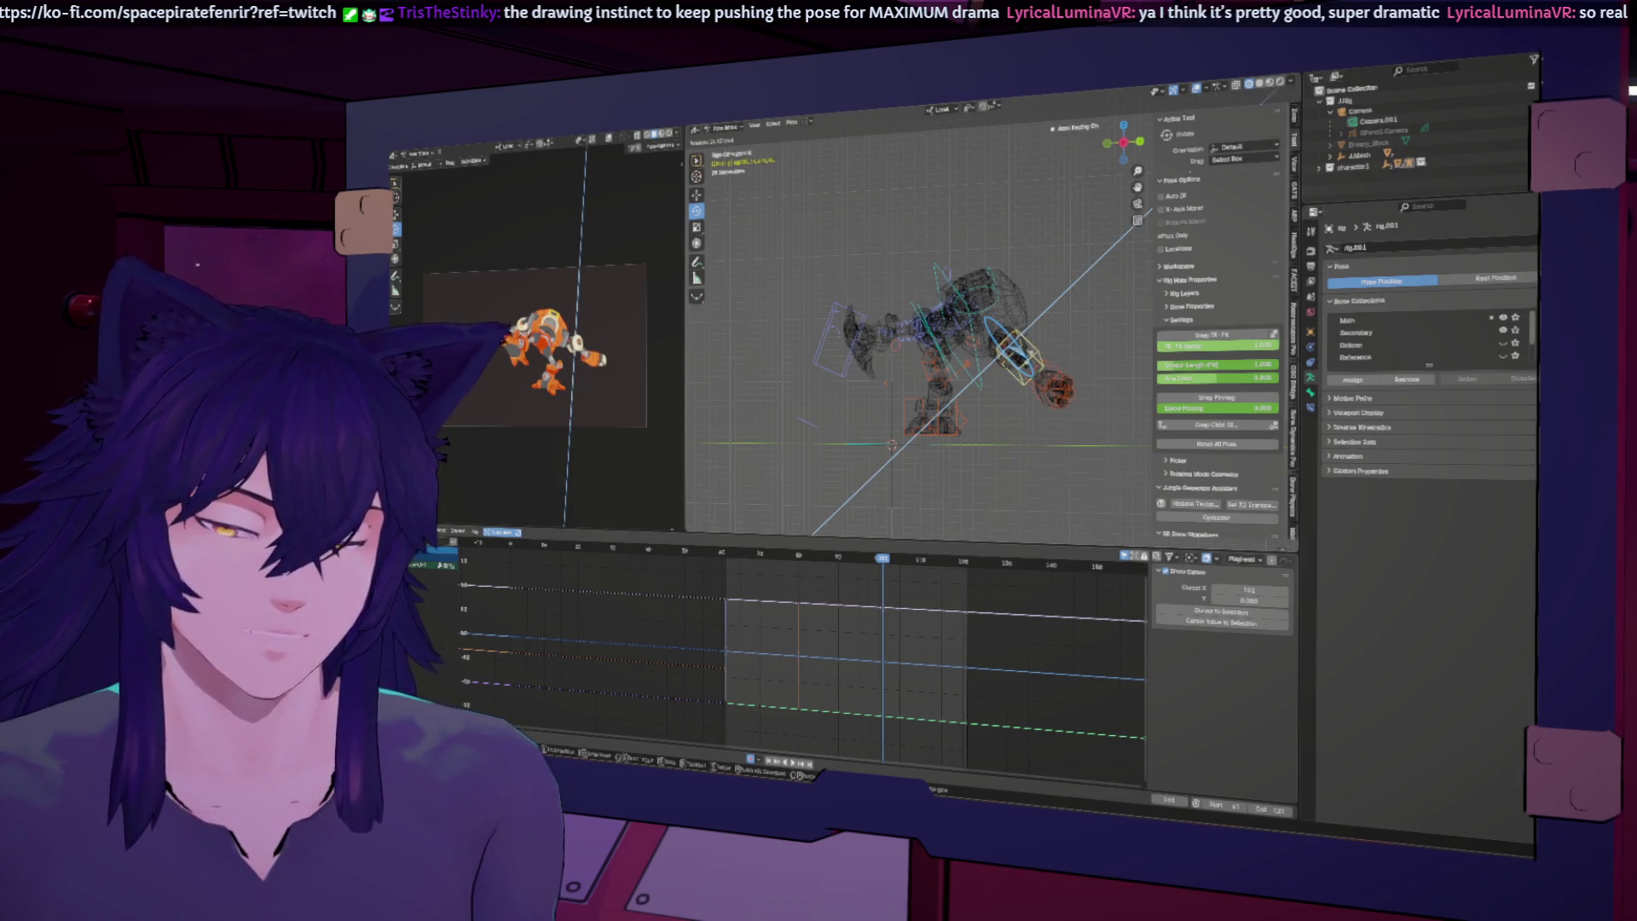
{"action": "key", "text": "Return"}
{"action": "left_click_drag", "start_coordinate": [1042, 362], "coordinate": [1042, 365]}
{"action": "middle_click_drag", "start_coordinate": [1041, 365], "coordinate": [961, 314]}
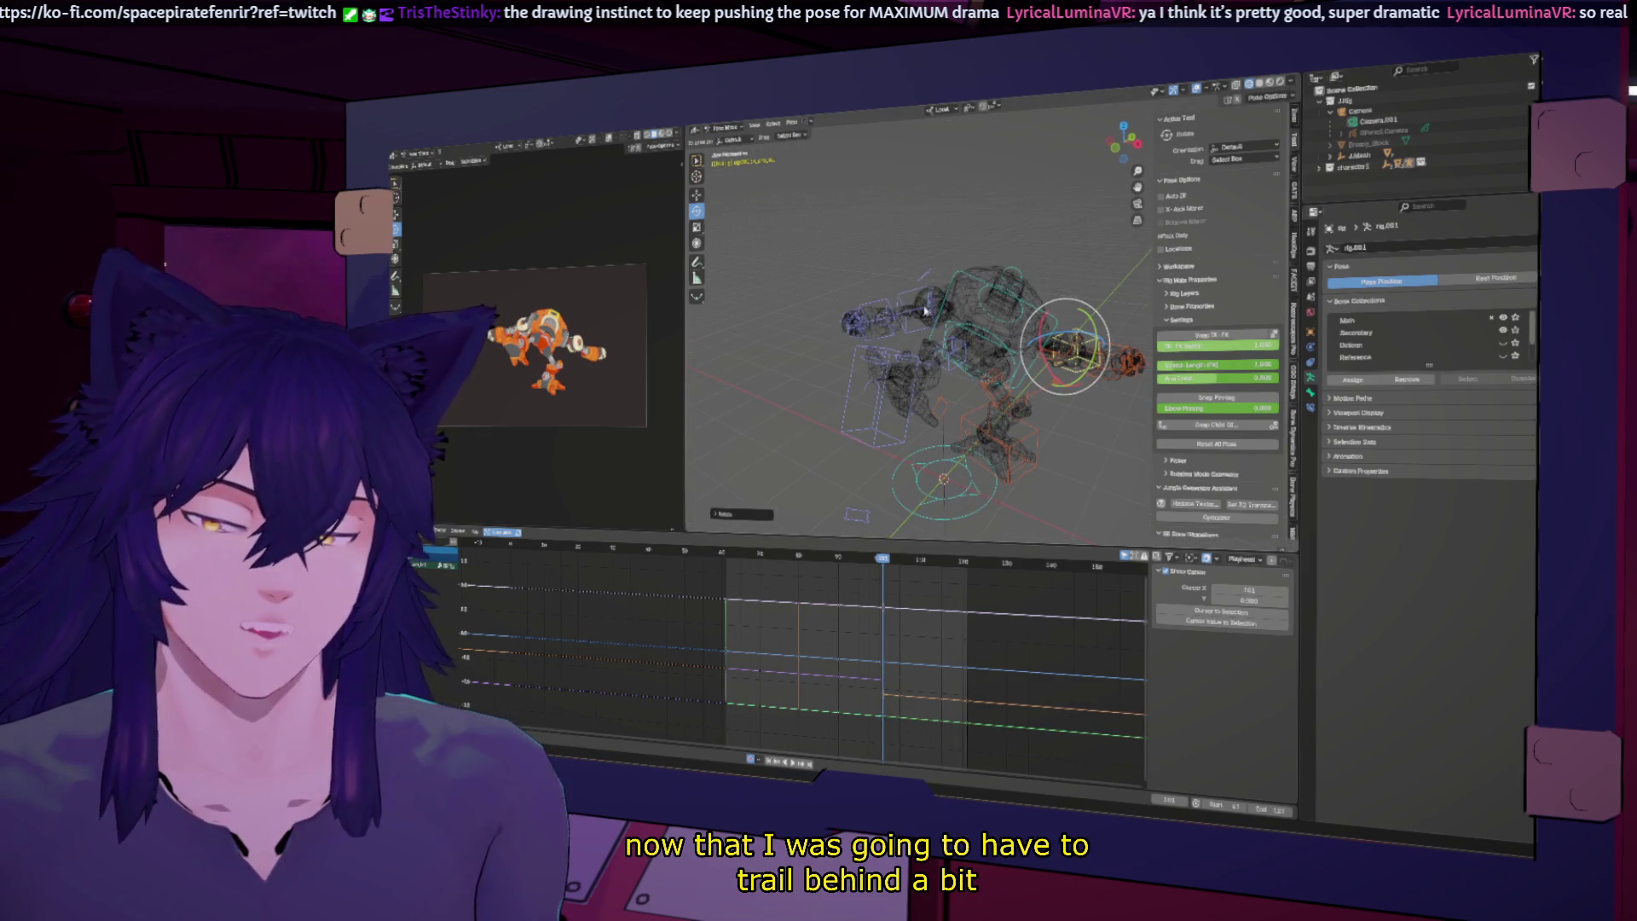
Step: Rotate an arm bone about X and the head about X and Y, then review frames 91–101
{"action": "left_click", "coordinate": [927, 310]}
{"action": "key", "text": "r"}
{"action": "key", "text": "x"}
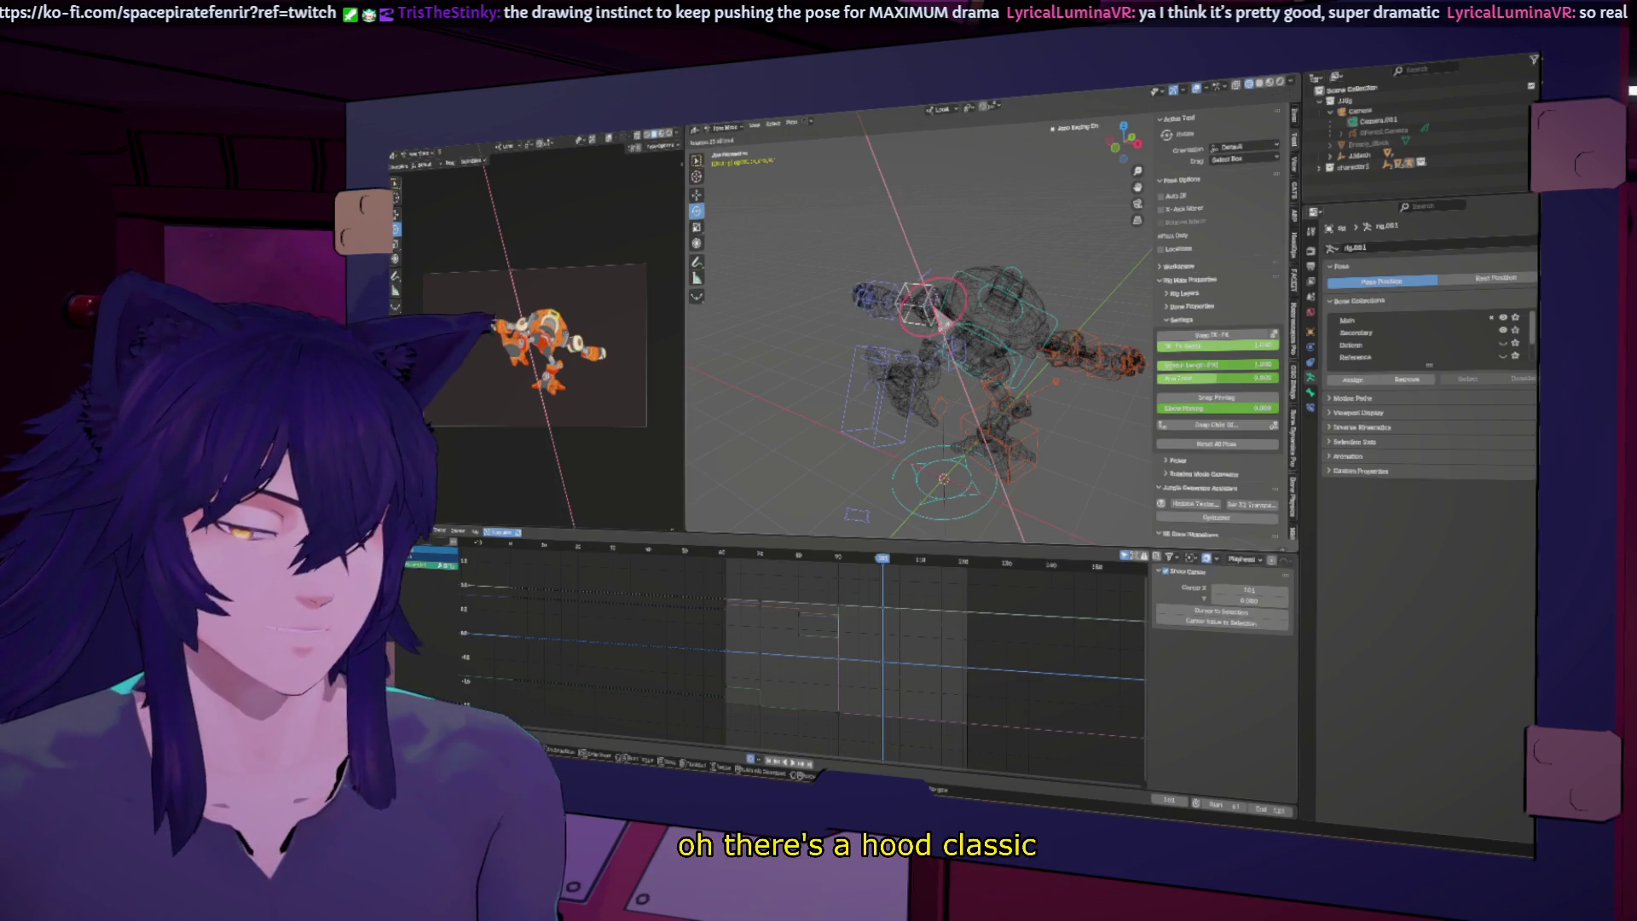
{"action": "key", "text": "Return"}
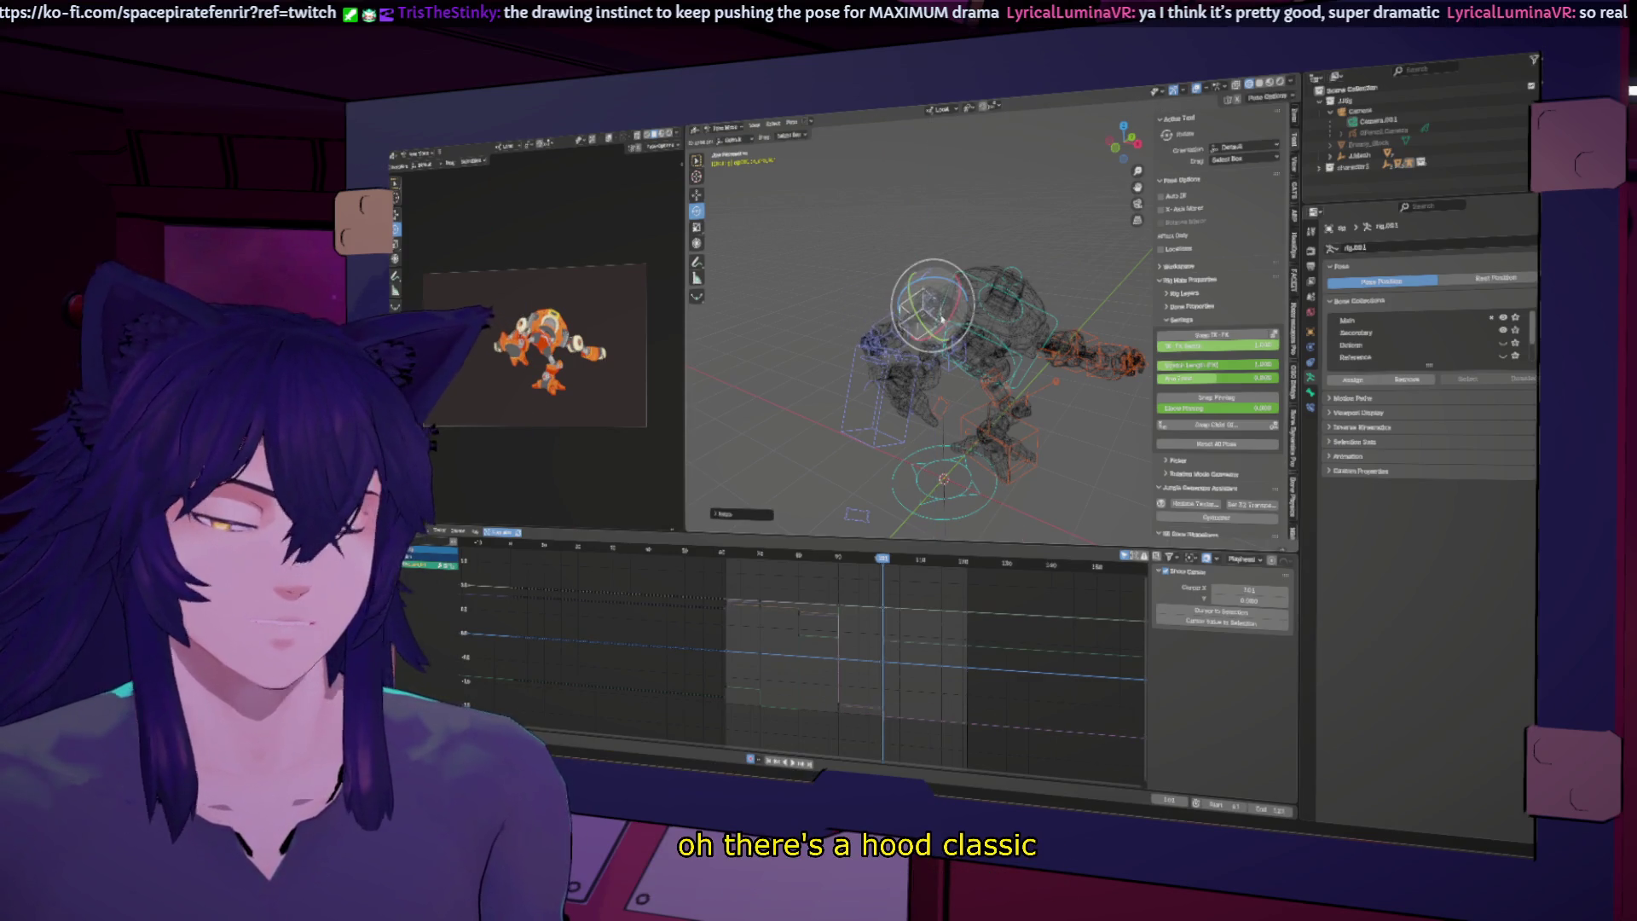
{"action": "key", "text": "r"}
{"action": "key", "text": "x"}
{"action": "key", "text": "Return"}
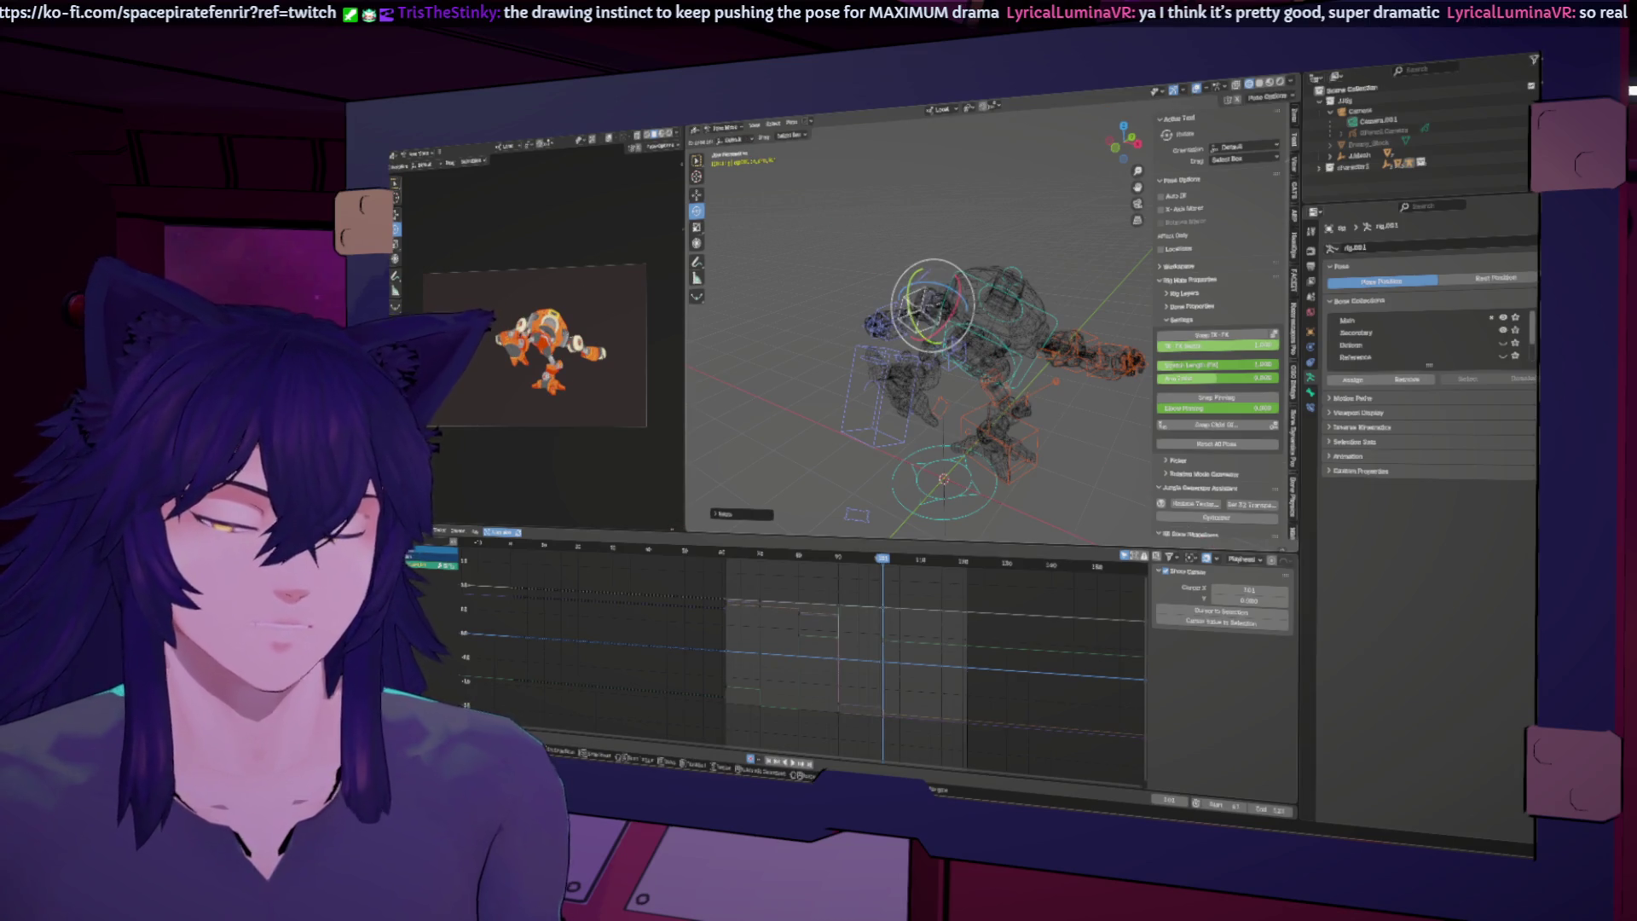
{"action": "key", "text": "r"}
{"action": "key", "text": "y"}
{"action": "key", "text": "Return"}
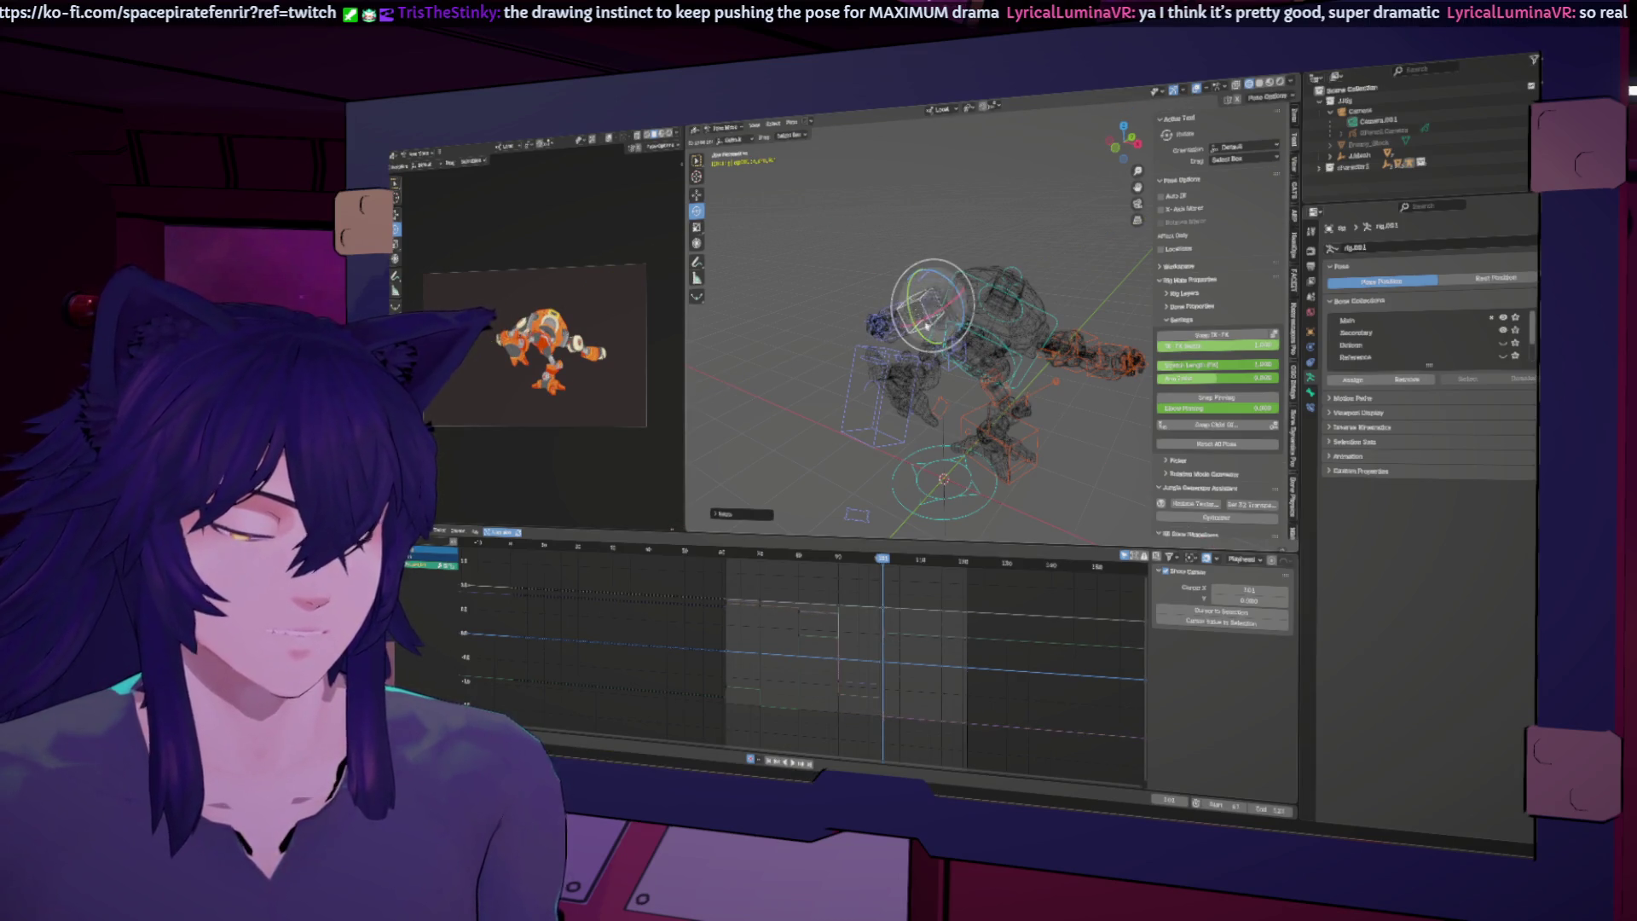
{"action": "left_click", "coordinate": [809, 538]}
{"action": "left_click_drag", "start_coordinate": [809, 538], "coordinate": [878, 559]}
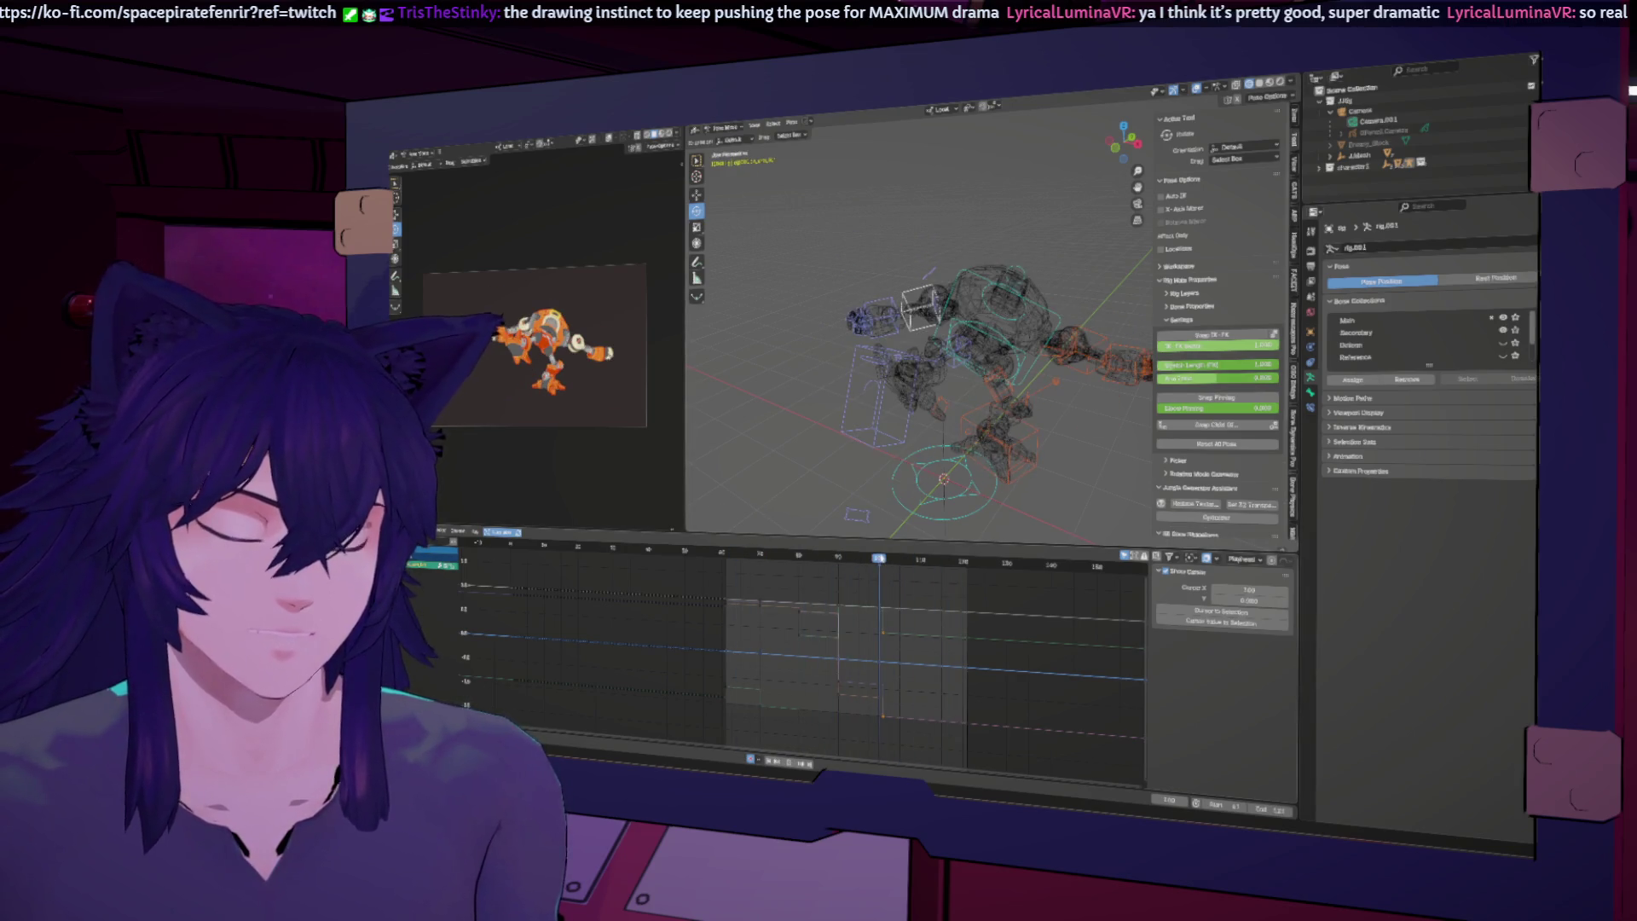
Step: Select both hand bones, retime their keyframes between frames 91 and 101, and play back
{"action": "left_click", "coordinate": [1088, 358]}
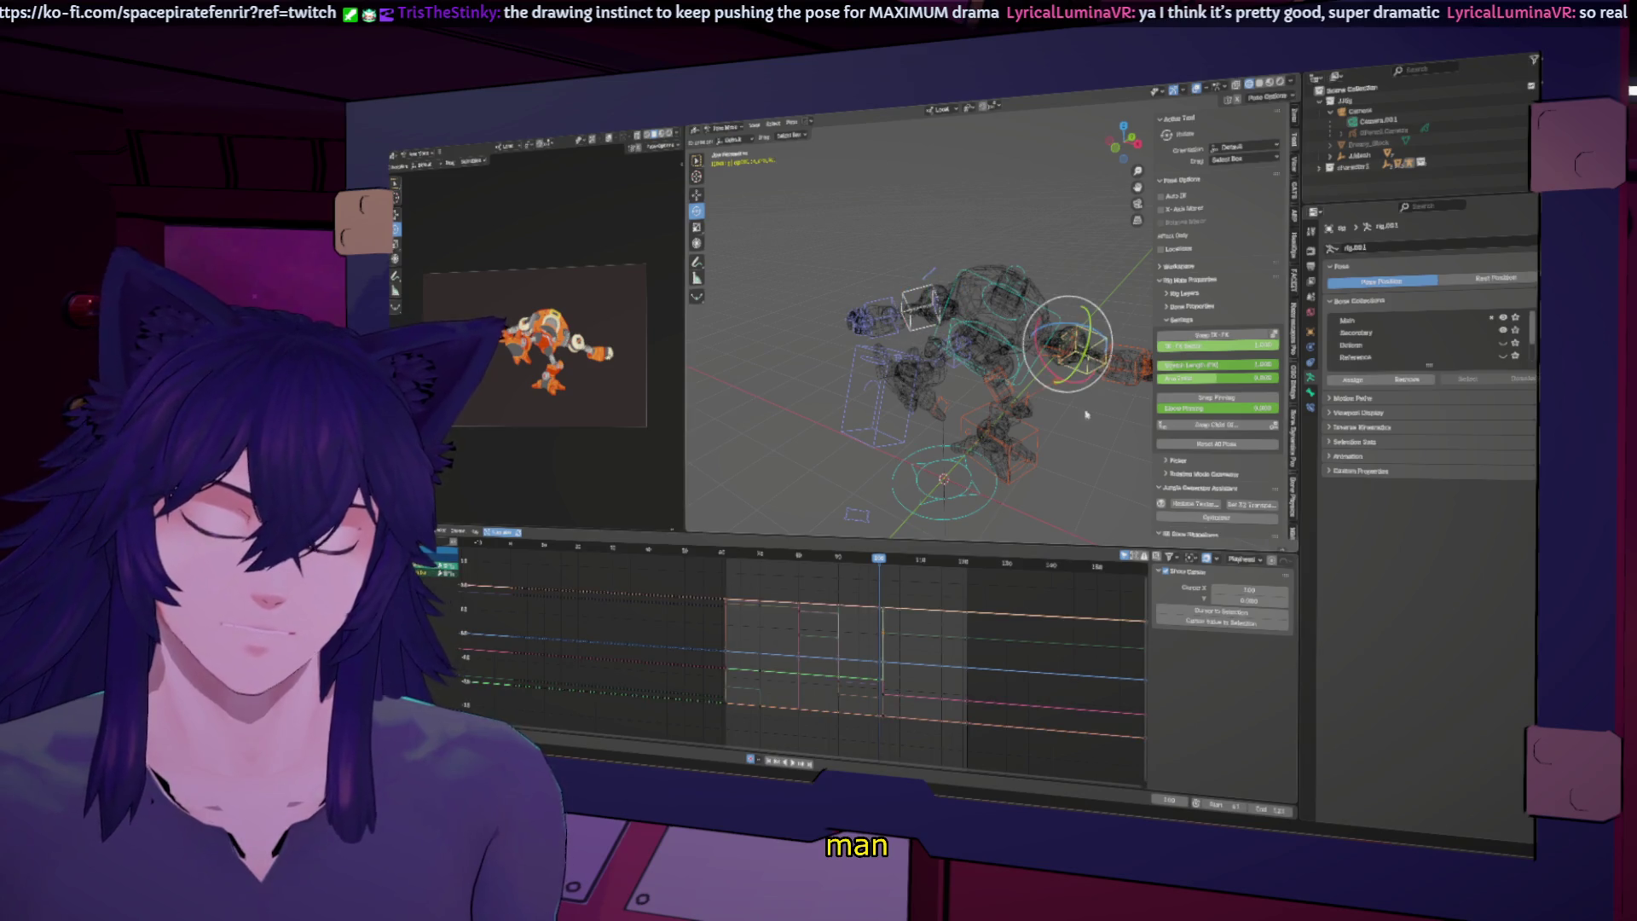
{"action": "middle_click_drag", "start_coordinate": [1088, 358], "coordinate": [1040, 365]}
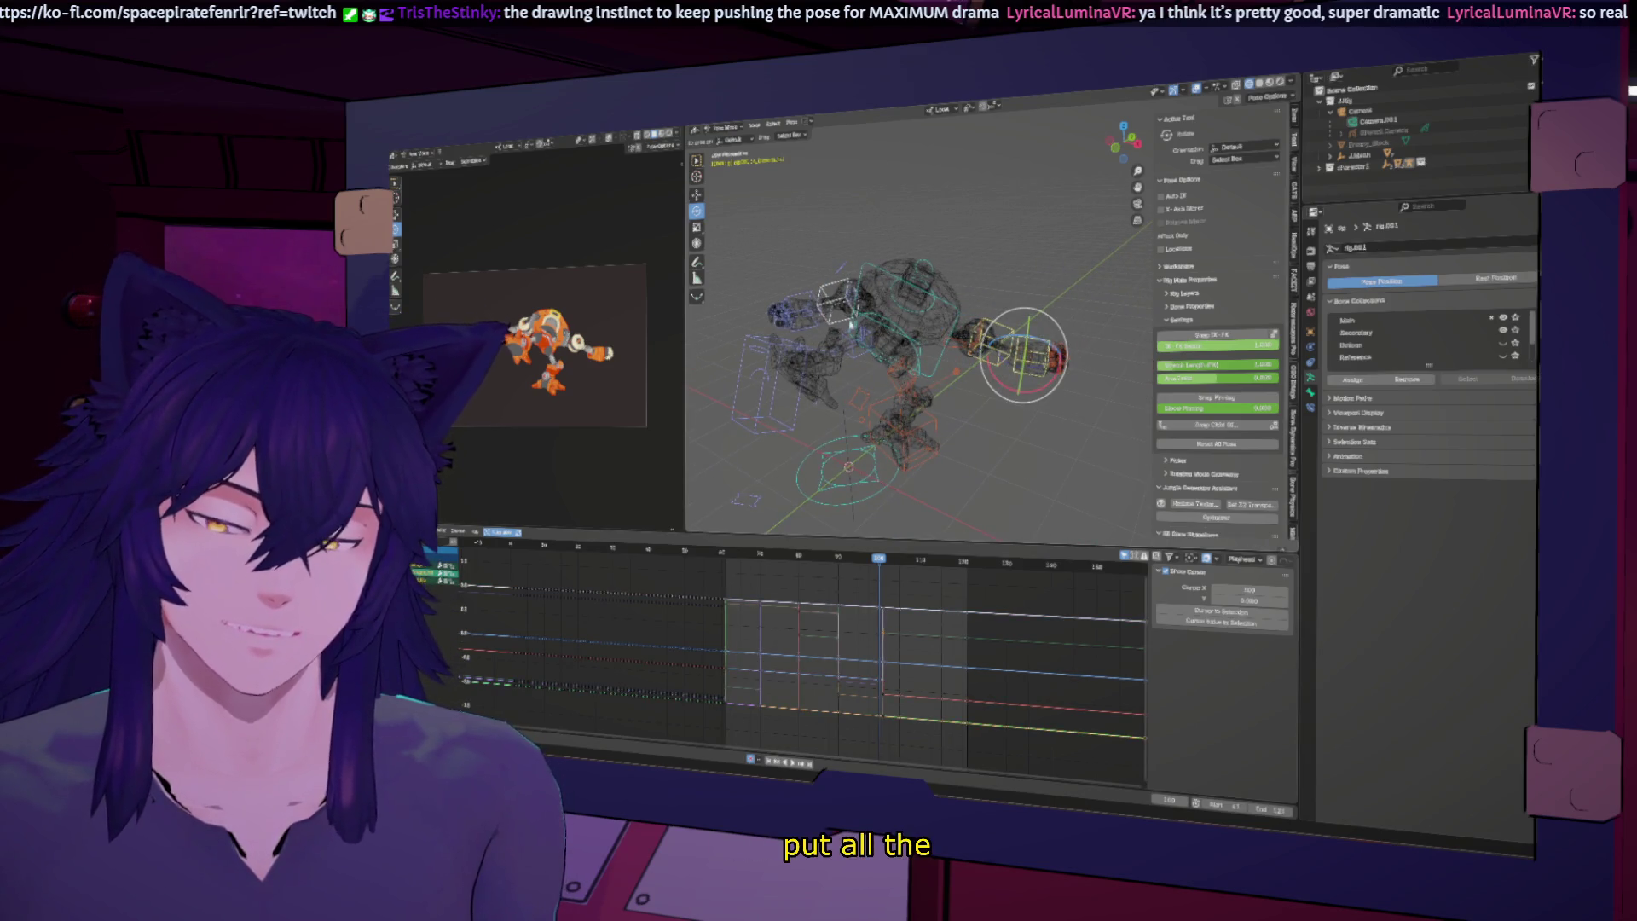
{"action": "left_click", "coordinate": [801, 305]}
{"action": "left_click_drag", "start_coordinate": [921, 594], "coordinate": [912, 665]}
{"action": "key", "text": "space"}
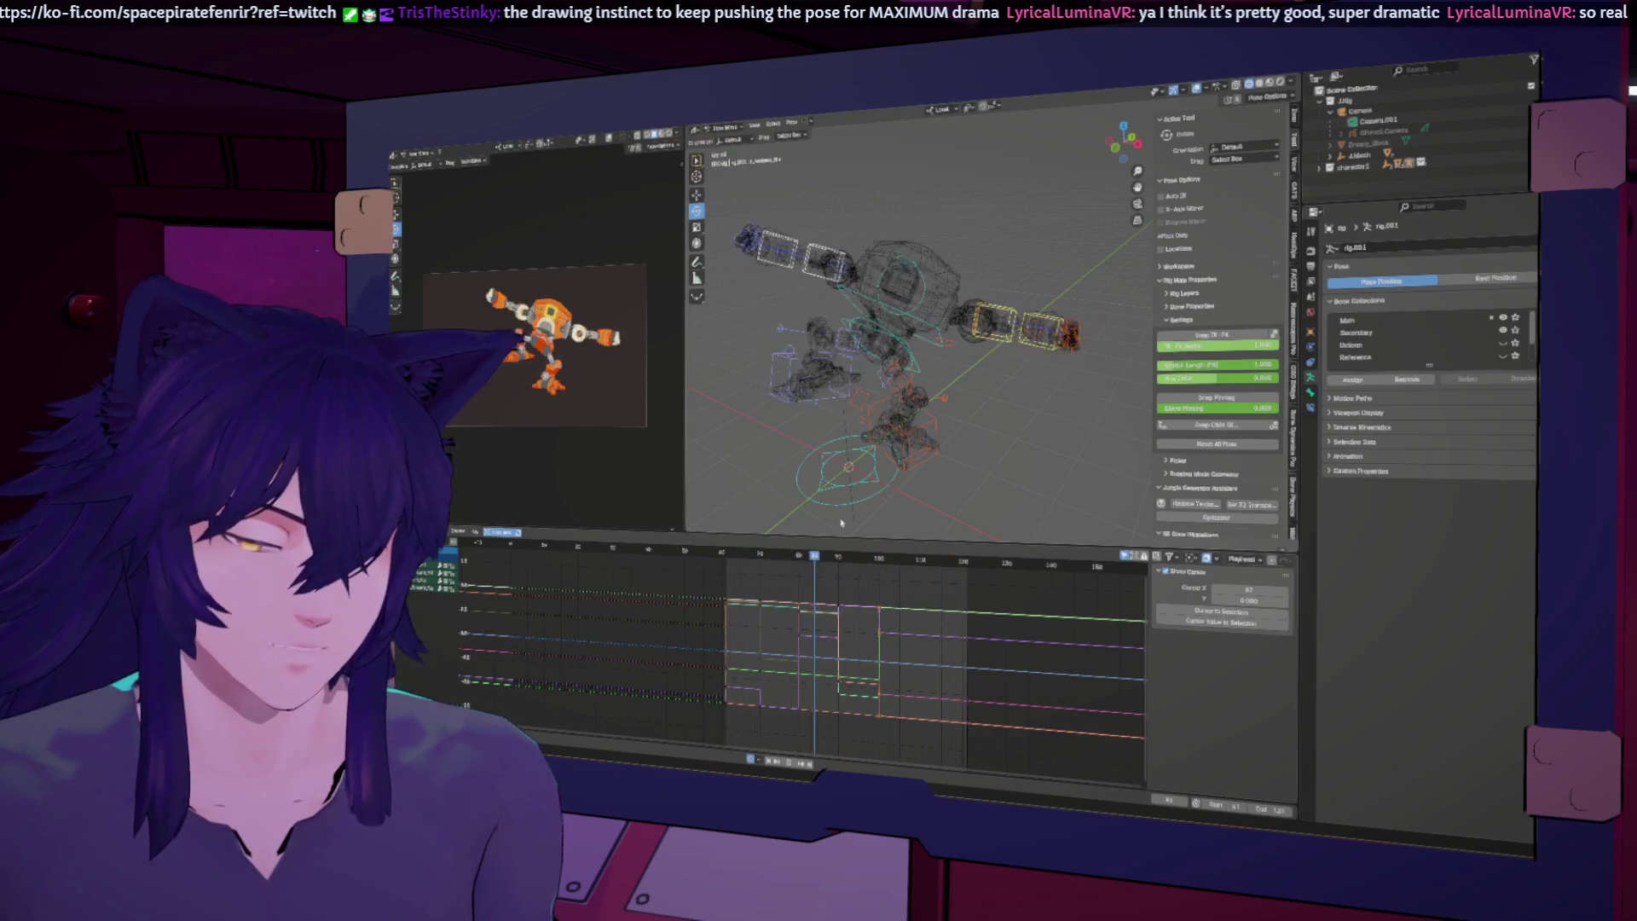
Step: Stop playback, select the arm bones, and check frames 101 and 90
{"action": "middle_click_drag", "start_coordinate": [841, 522], "coordinate": [914, 356]}
{"action": "key", "text": "space"}
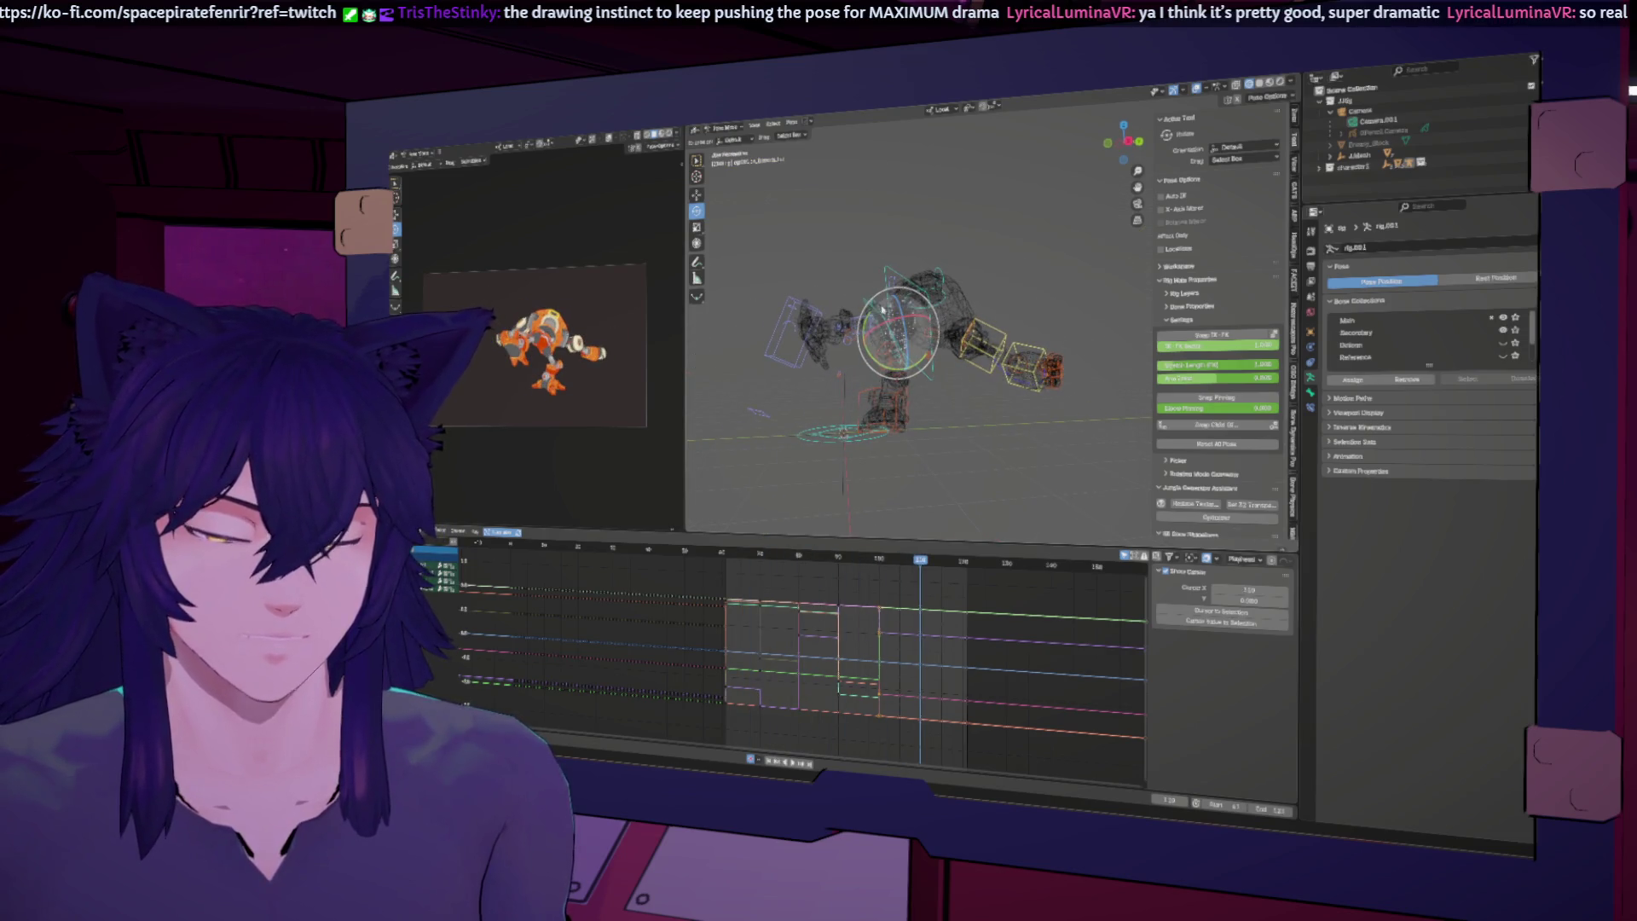
{"action": "left_click", "coordinate": [933, 337]}
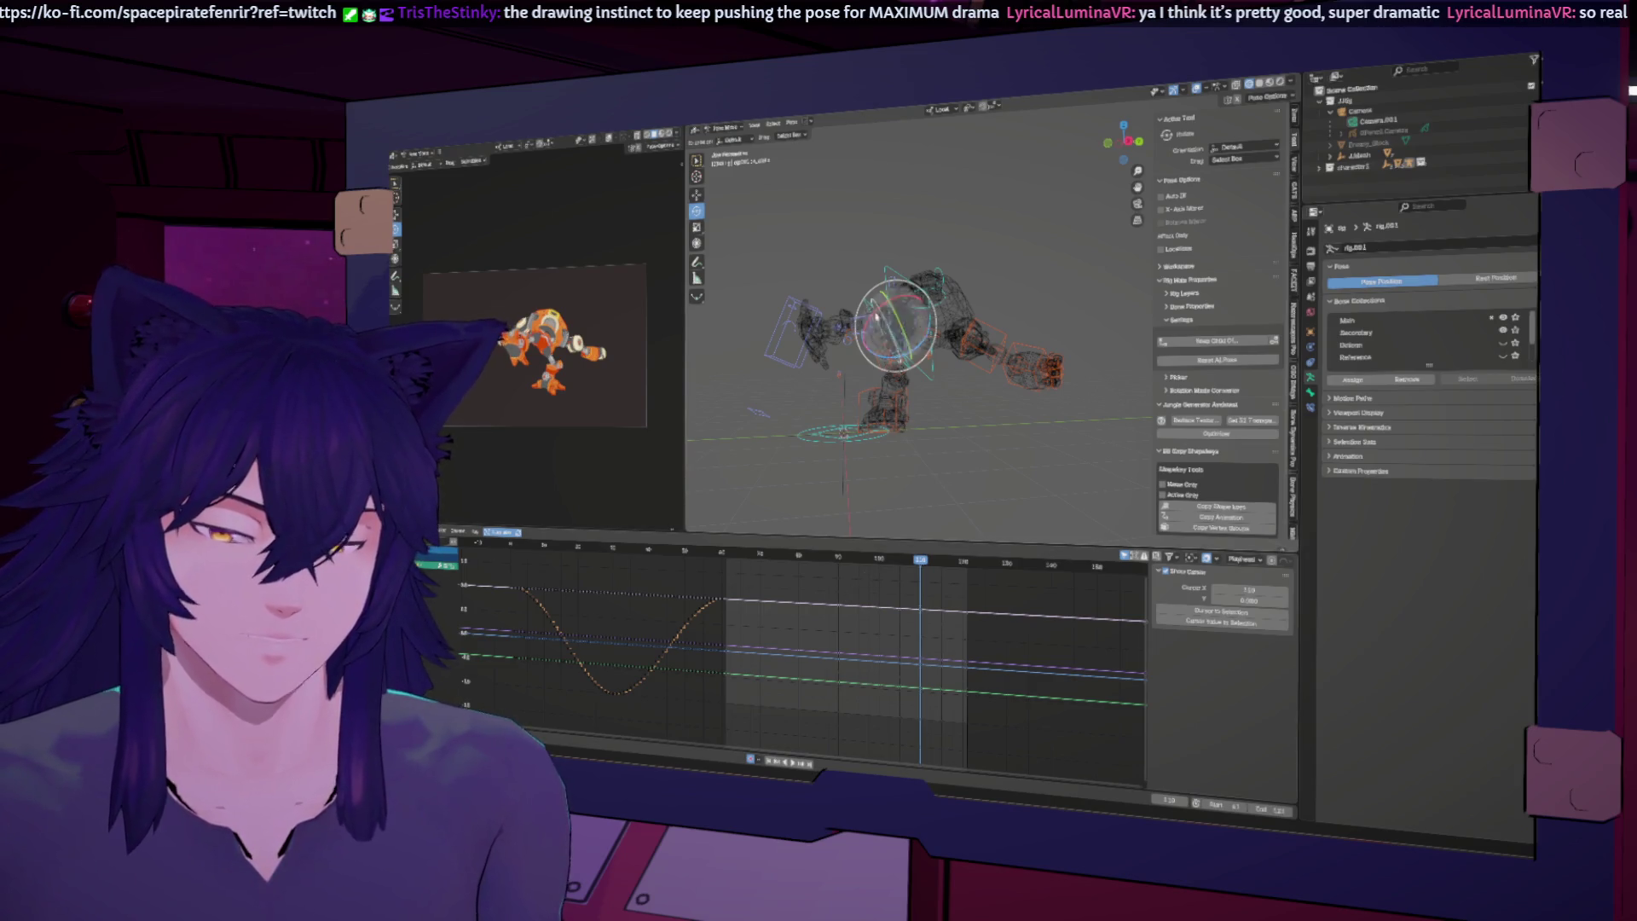
{"action": "left_click", "coordinate": [869, 304]}
{"action": "left_click", "coordinate": [886, 562]}
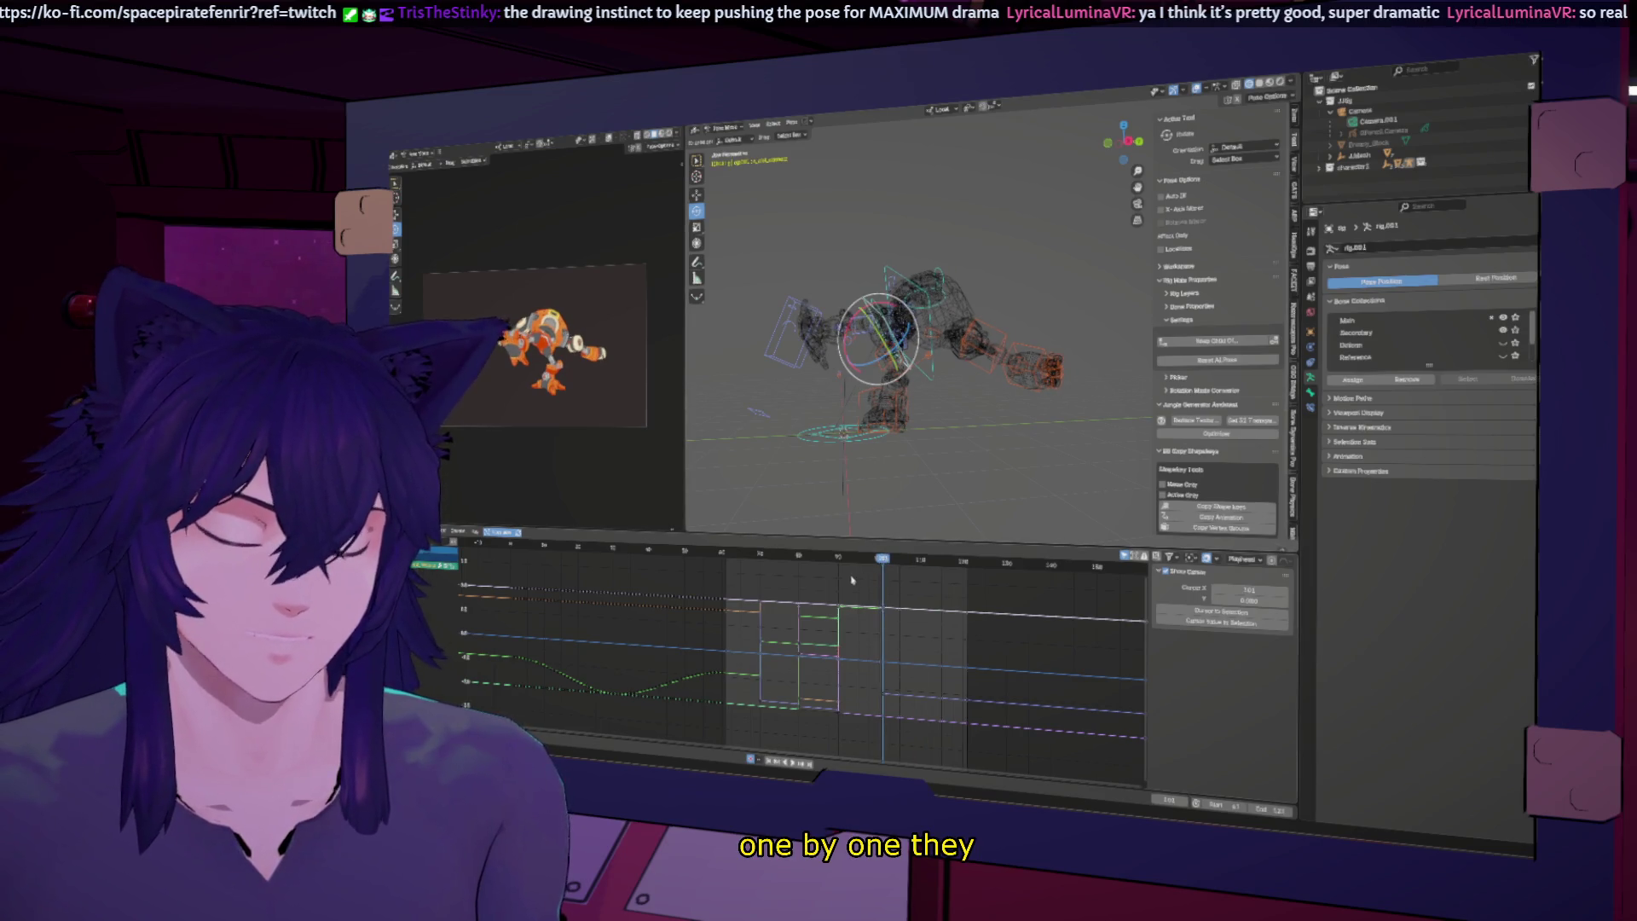
{"action": "key", "text": "Down"}
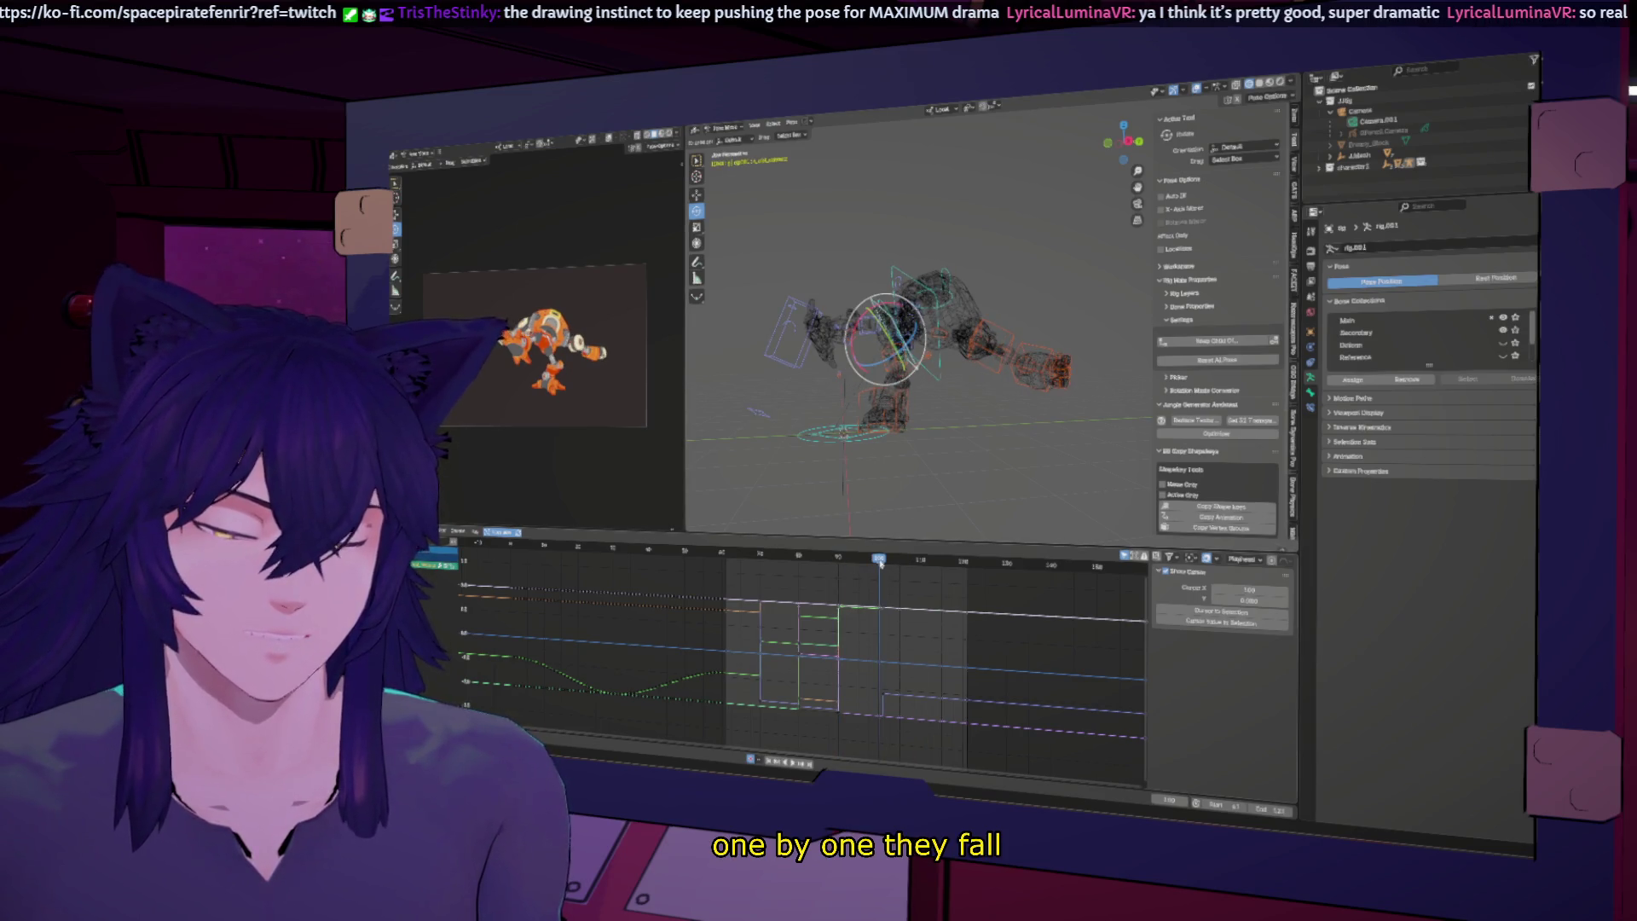
Step: At frame 102, rotate and move the arm bones, then review frames 100, 90 and 110
{"action": "left_click", "coordinate": [887, 562]}
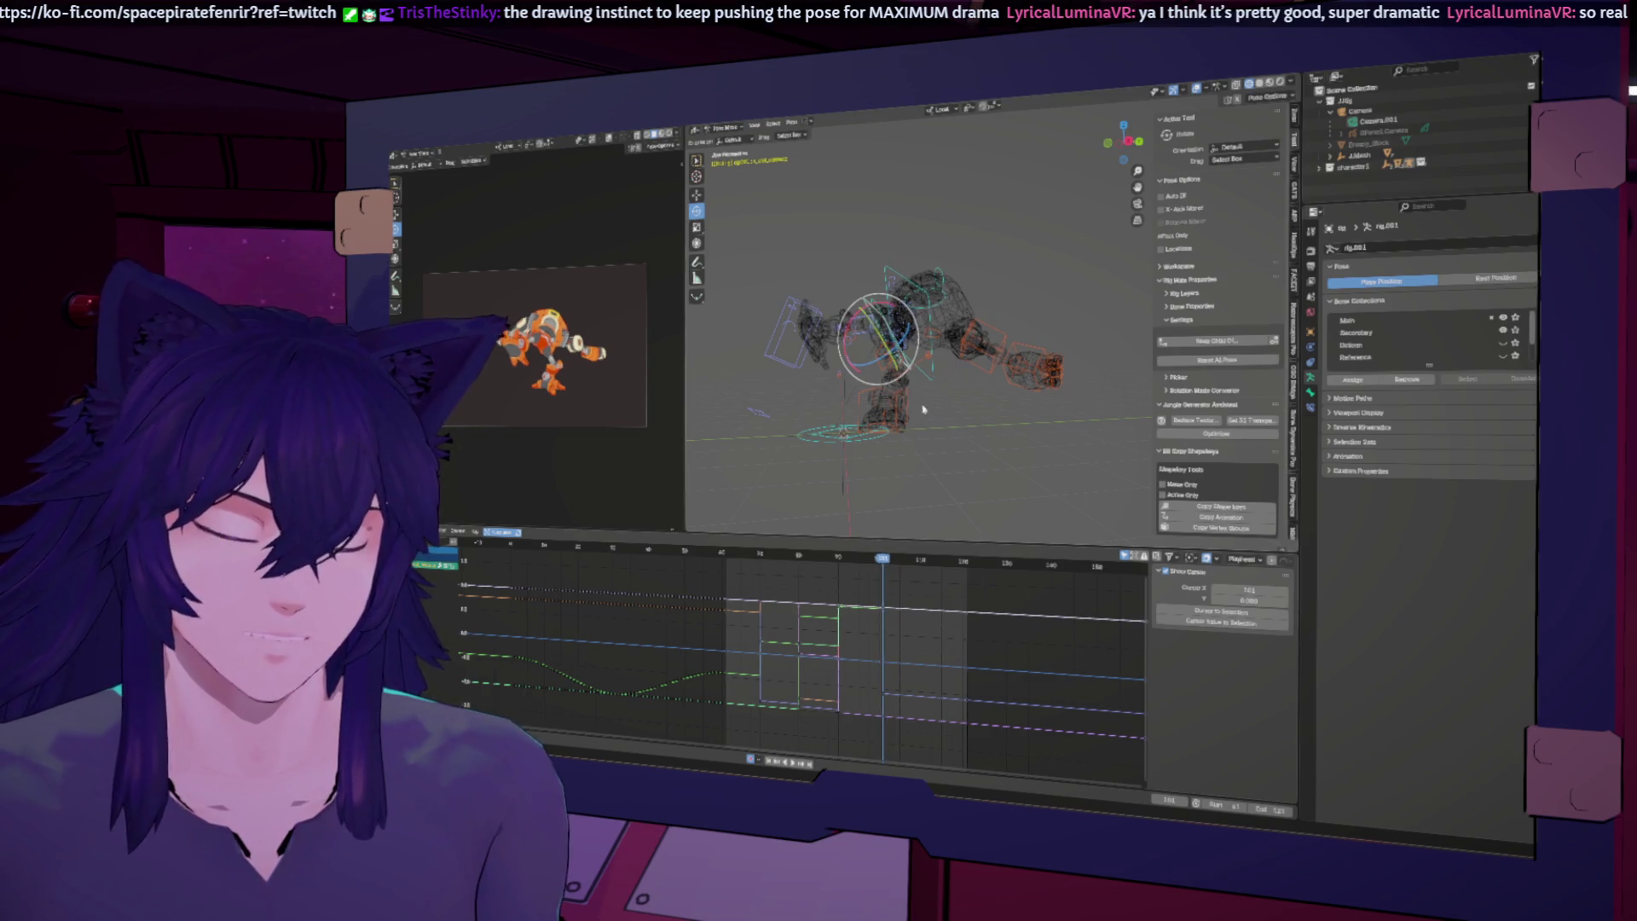
{"action": "key", "text": "r"}
{"action": "left_click", "coordinate": [405, 288]}
{"action": "key", "text": "g"}
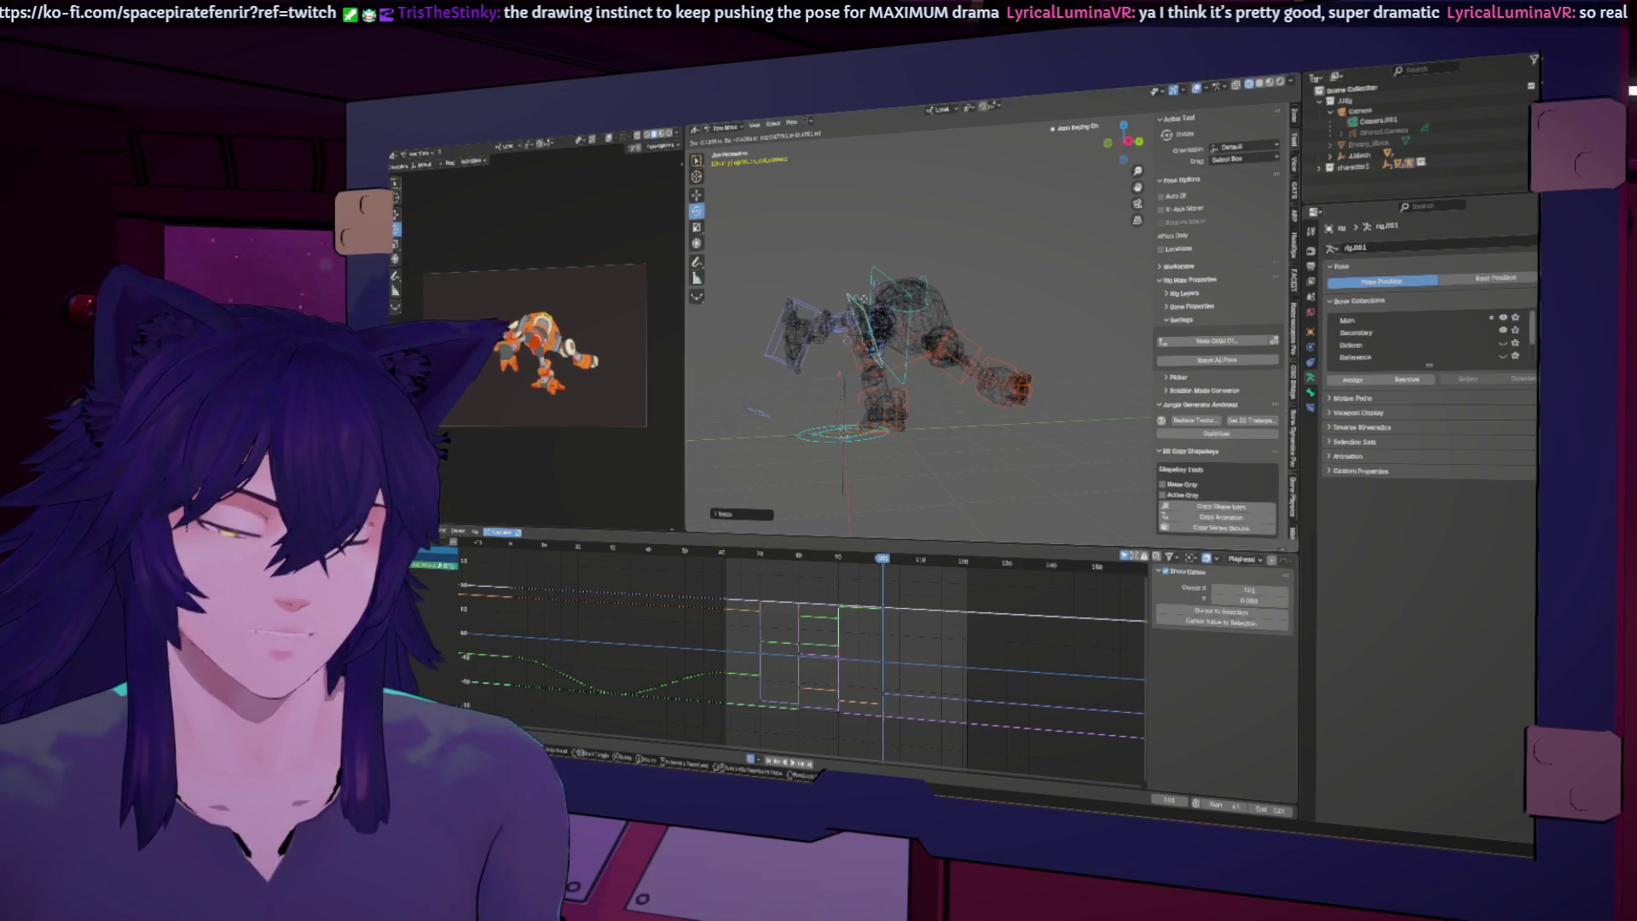
{"action": "left_click", "coordinate": [865, 299]}
{"action": "middle_click_drag", "start_coordinate": [866, 299], "coordinate": [929, 392]}
{"action": "key", "text": "Left"}
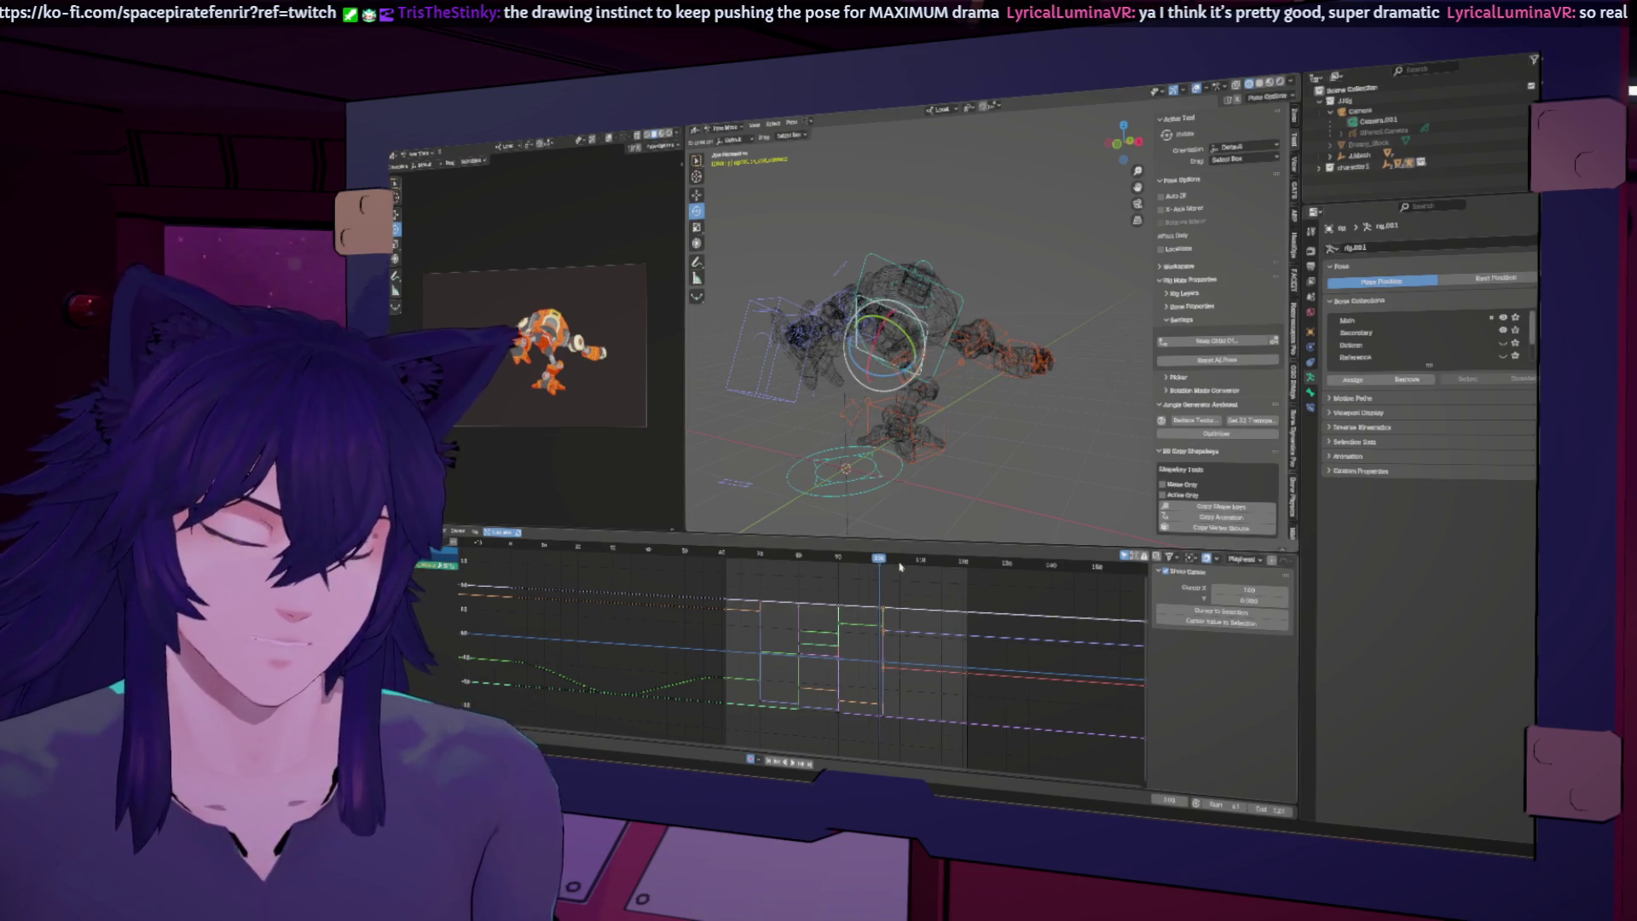
{"action": "key", "text": "Down"}
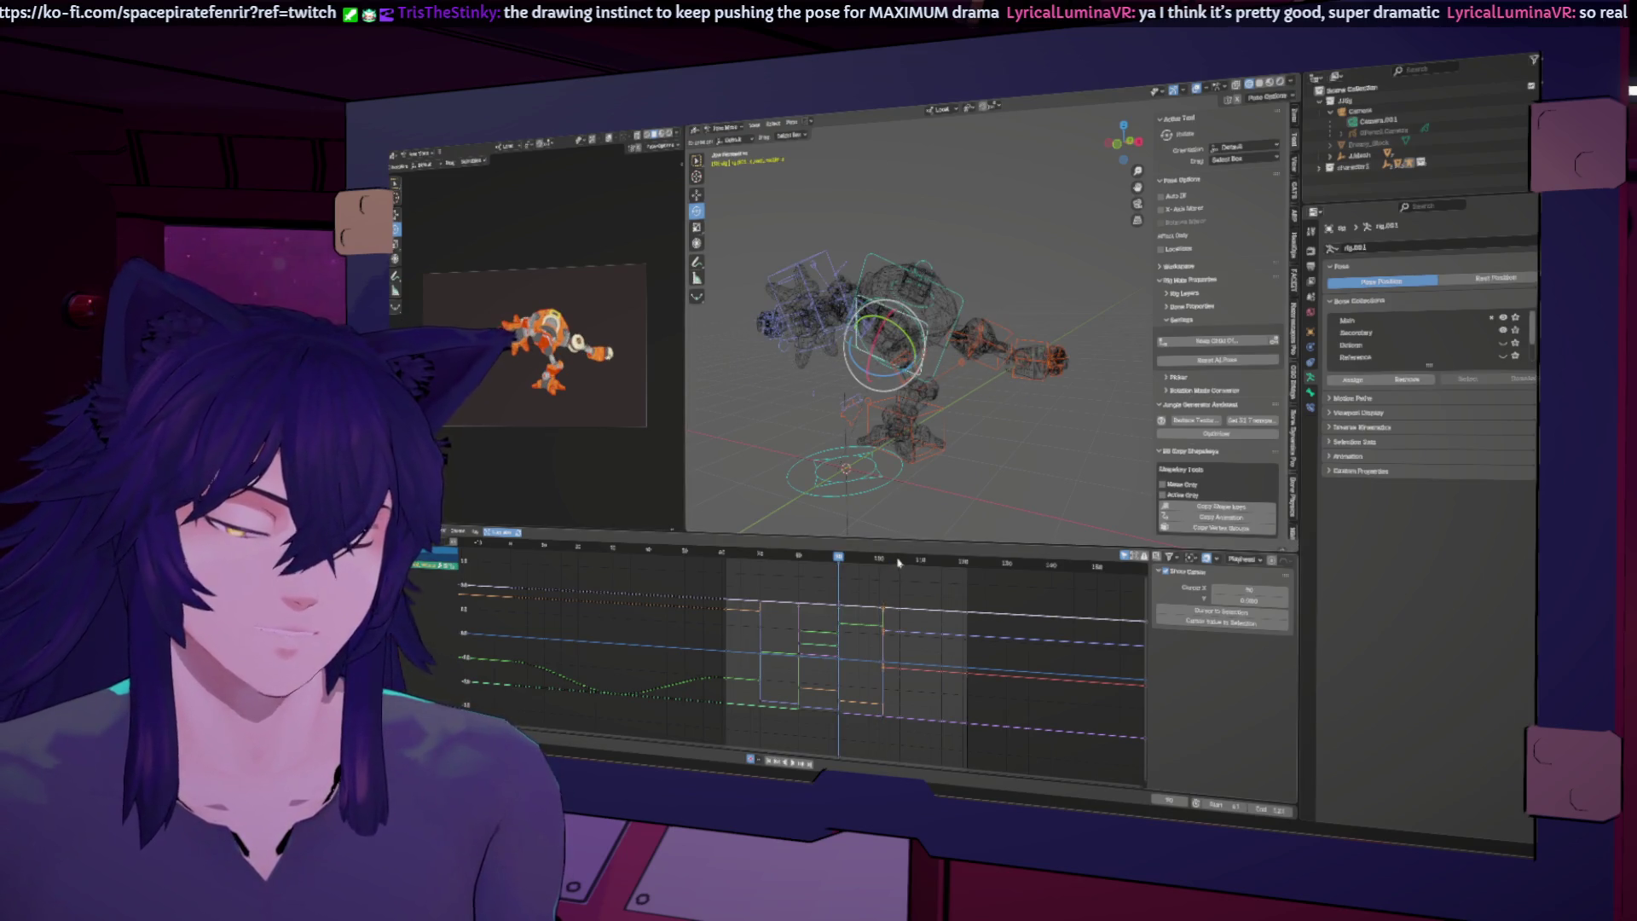
{"action": "left_click", "coordinate": [920, 561]}
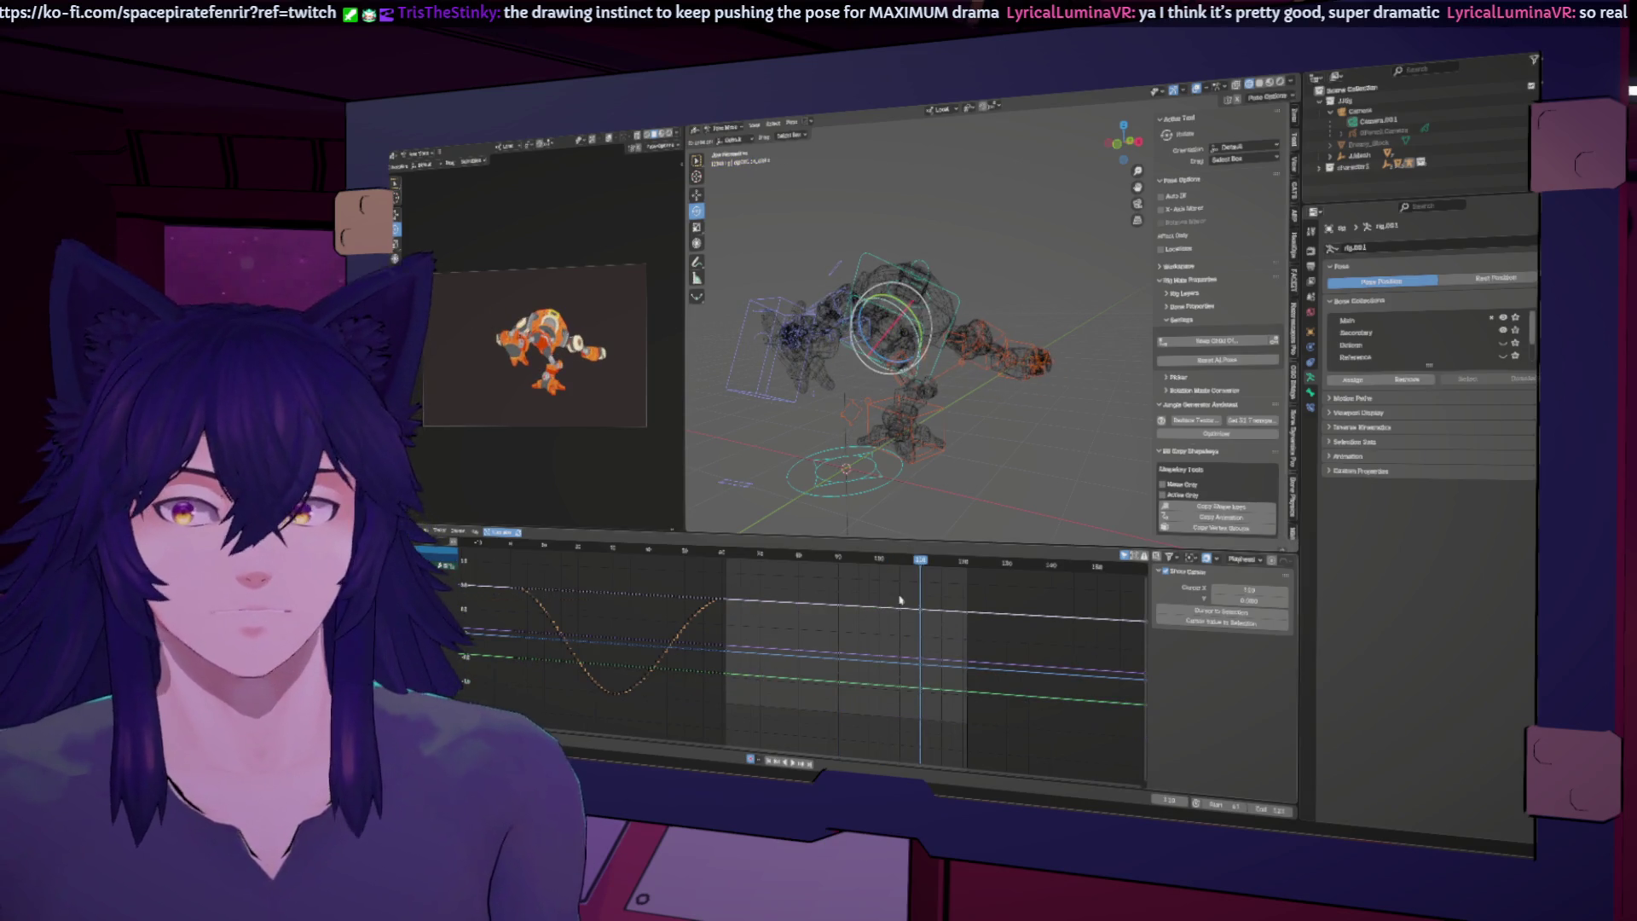
{"action": "mouse_move", "coordinate": [886, 478]}
{"action": "middle_mouse_down"}
{"action": "mouse_move", "coordinate": [908, 429]}
{"action": "mouse_move", "coordinate": [983, 416]}
{"action": "middle_mouse_up"}
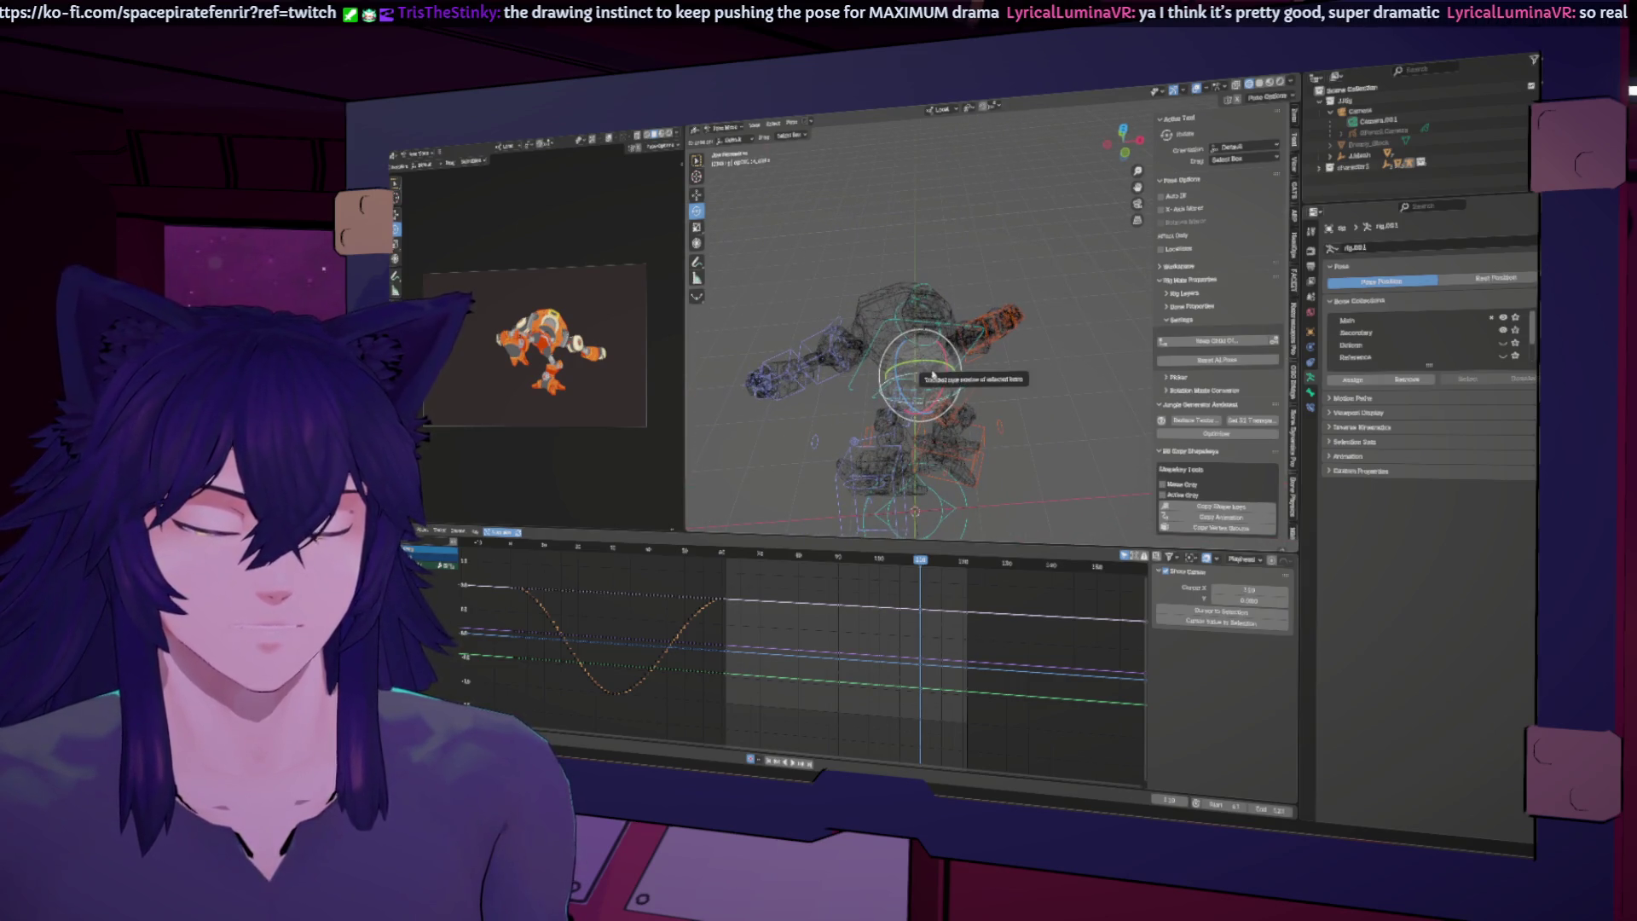
Step: Rotate the chest bone about 22° around Y to swing the arm, then go to frame 100
{"action": "left_click", "coordinate": [967, 386]}
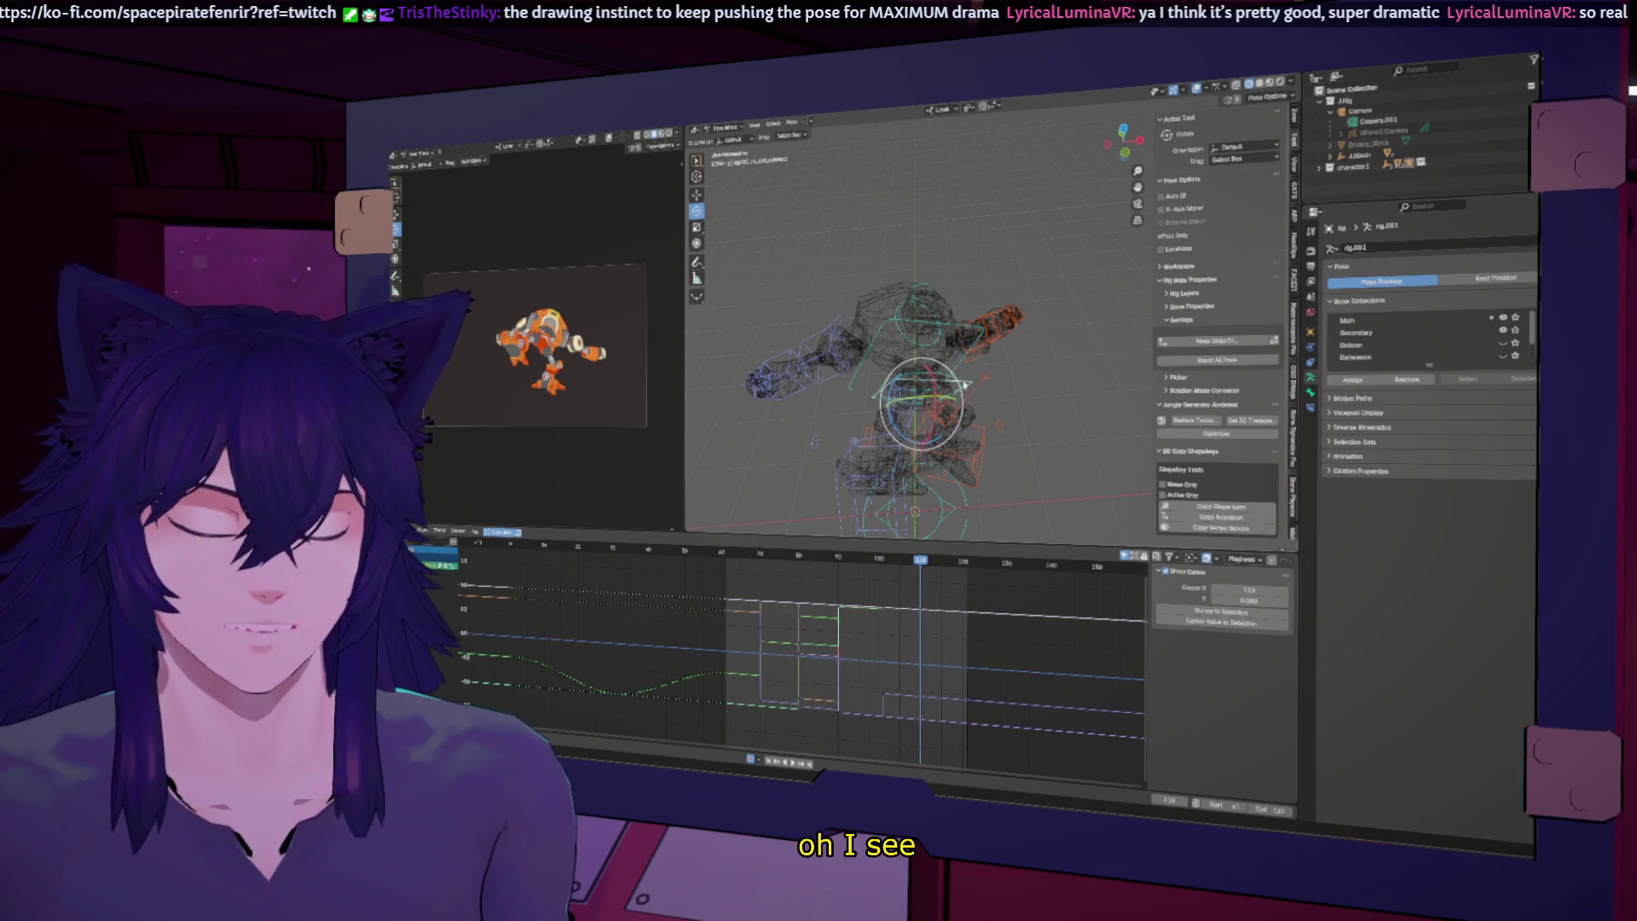
{"action": "key", "text": "r"}
{"action": "key", "text": "y"}
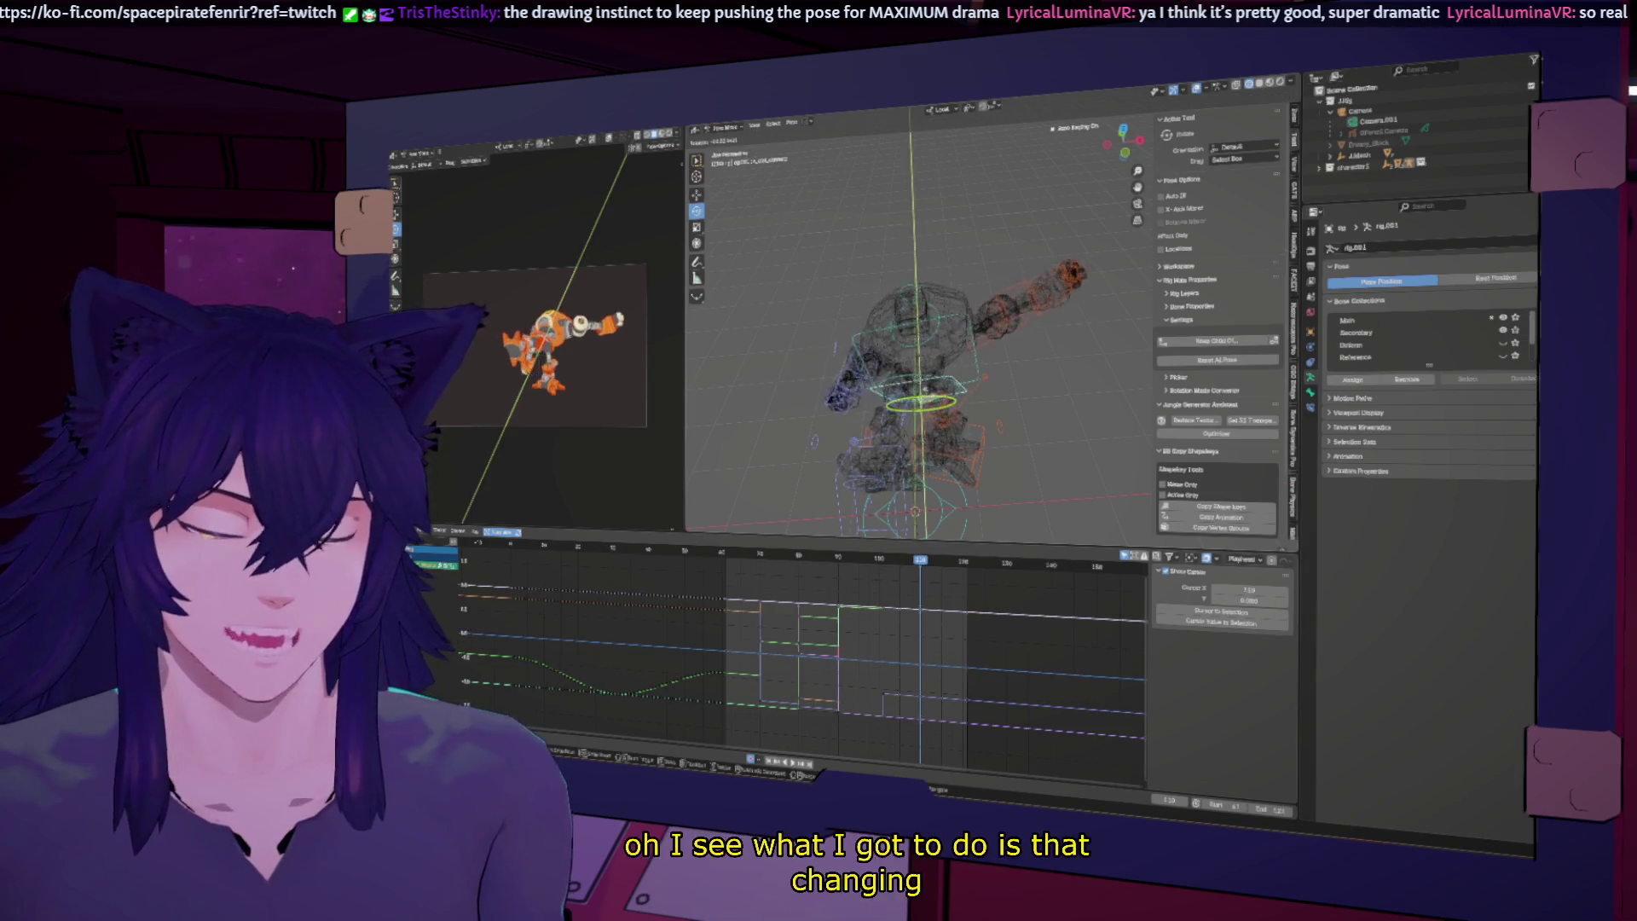
{"action": "left_click", "coordinate": [935, 397]}
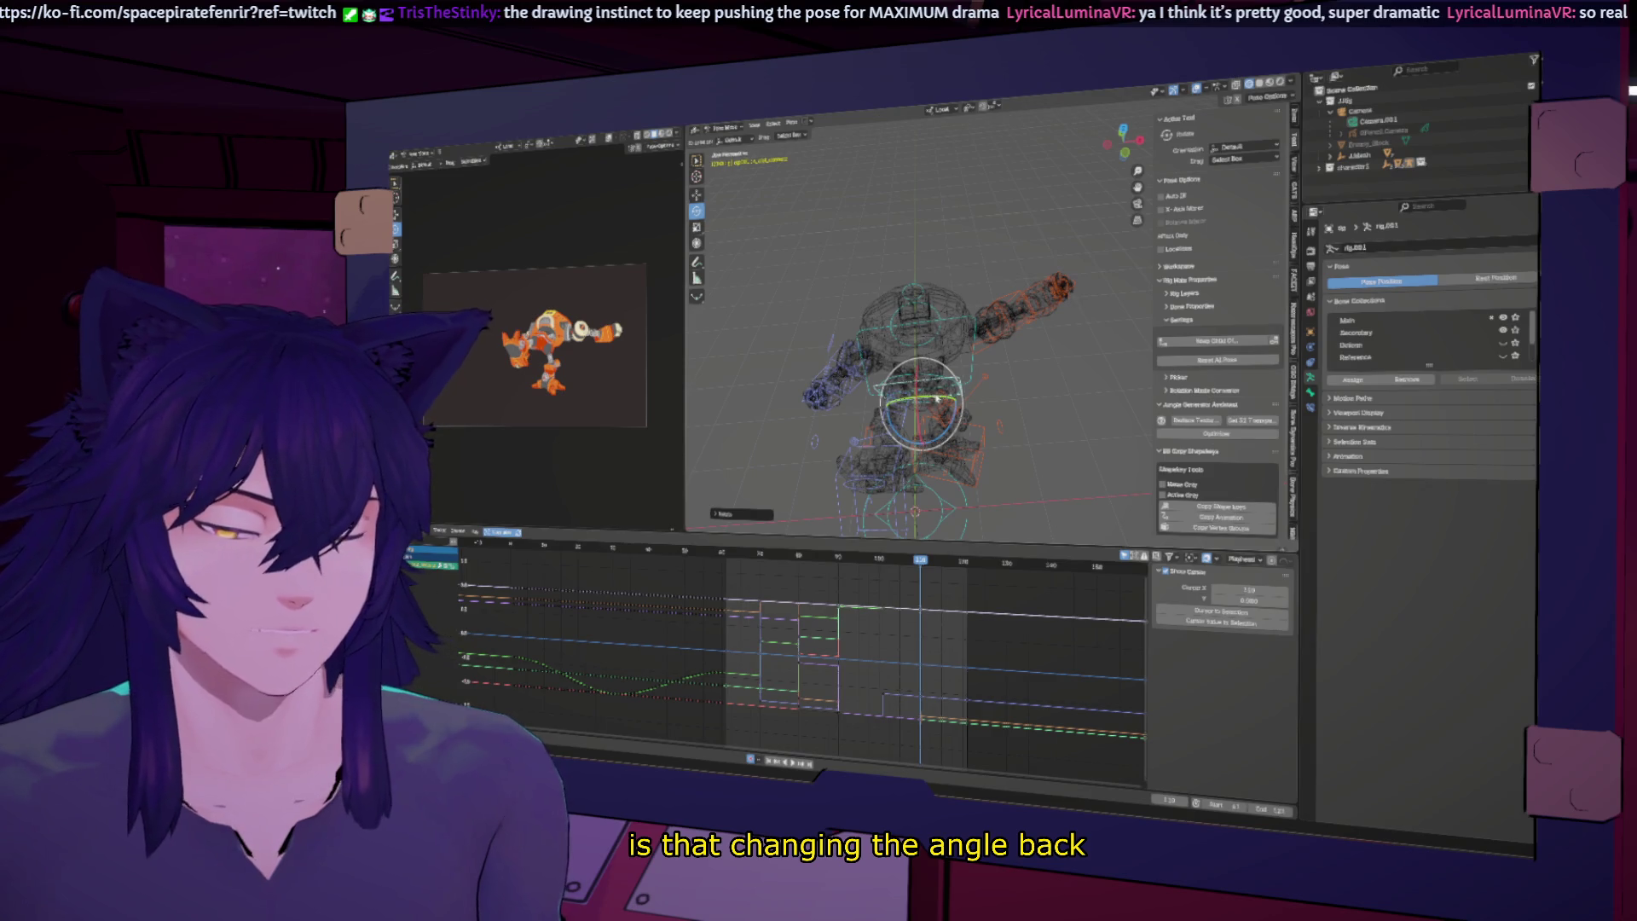
{"action": "left_click_drag", "start_coordinate": [920, 562], "coordinate": [884, 563]}
{"action": "left_click_drag", "start_coordinate": [966, 389], "coordinate": [948, 343]}
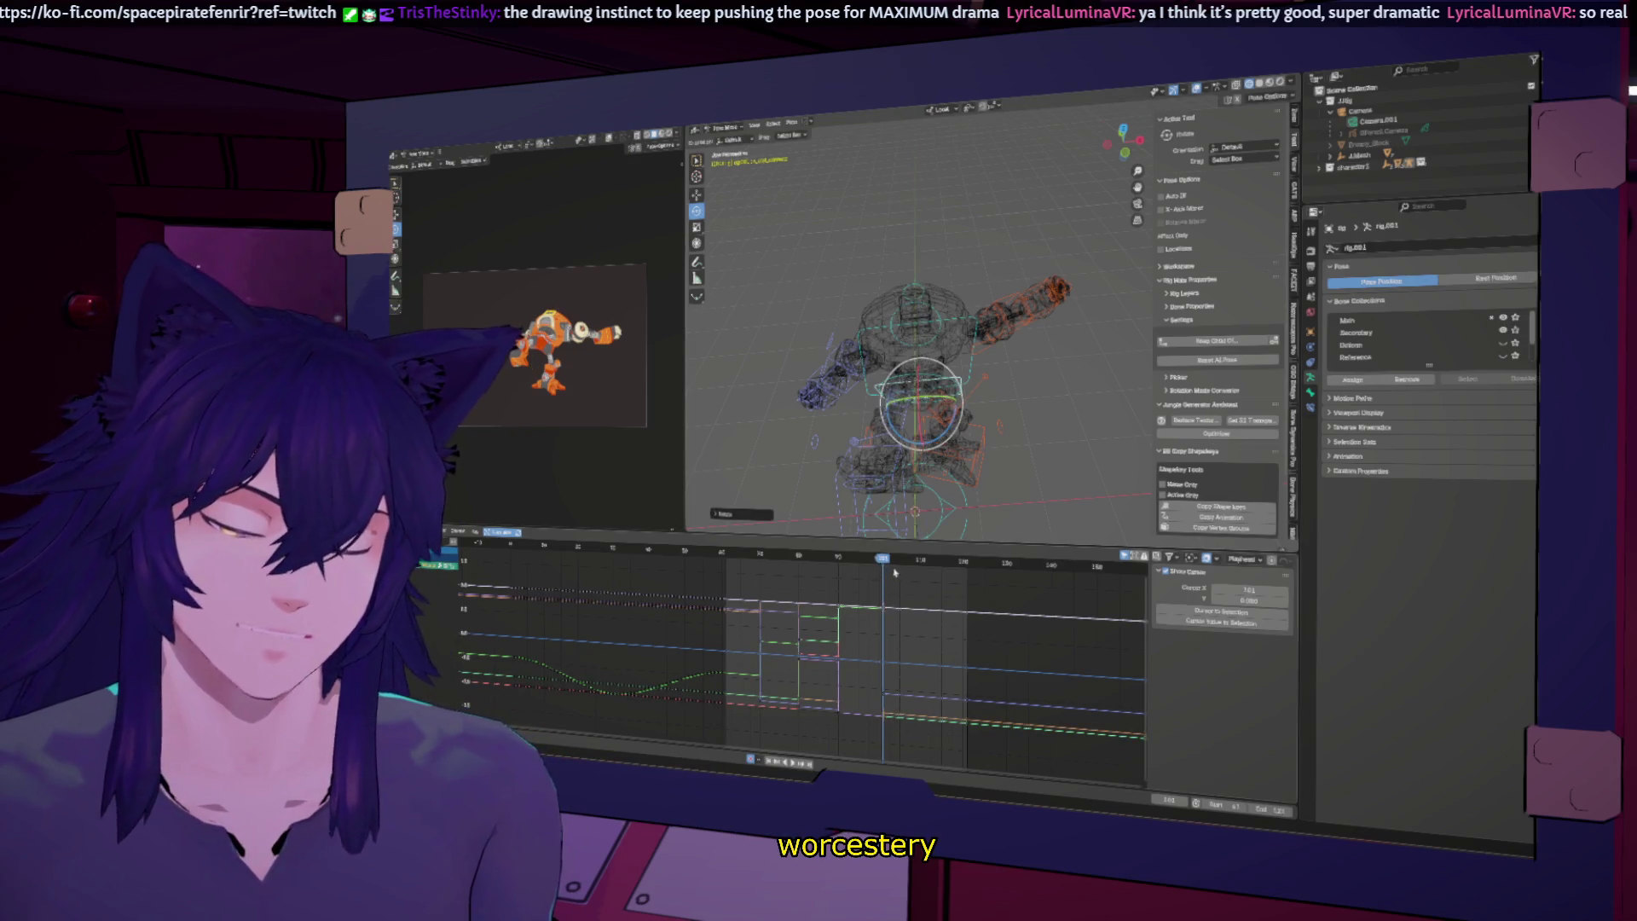
{"action": "left_click_drag", "start_coordinate": [897, 570], "coordinate": [879, 560]}
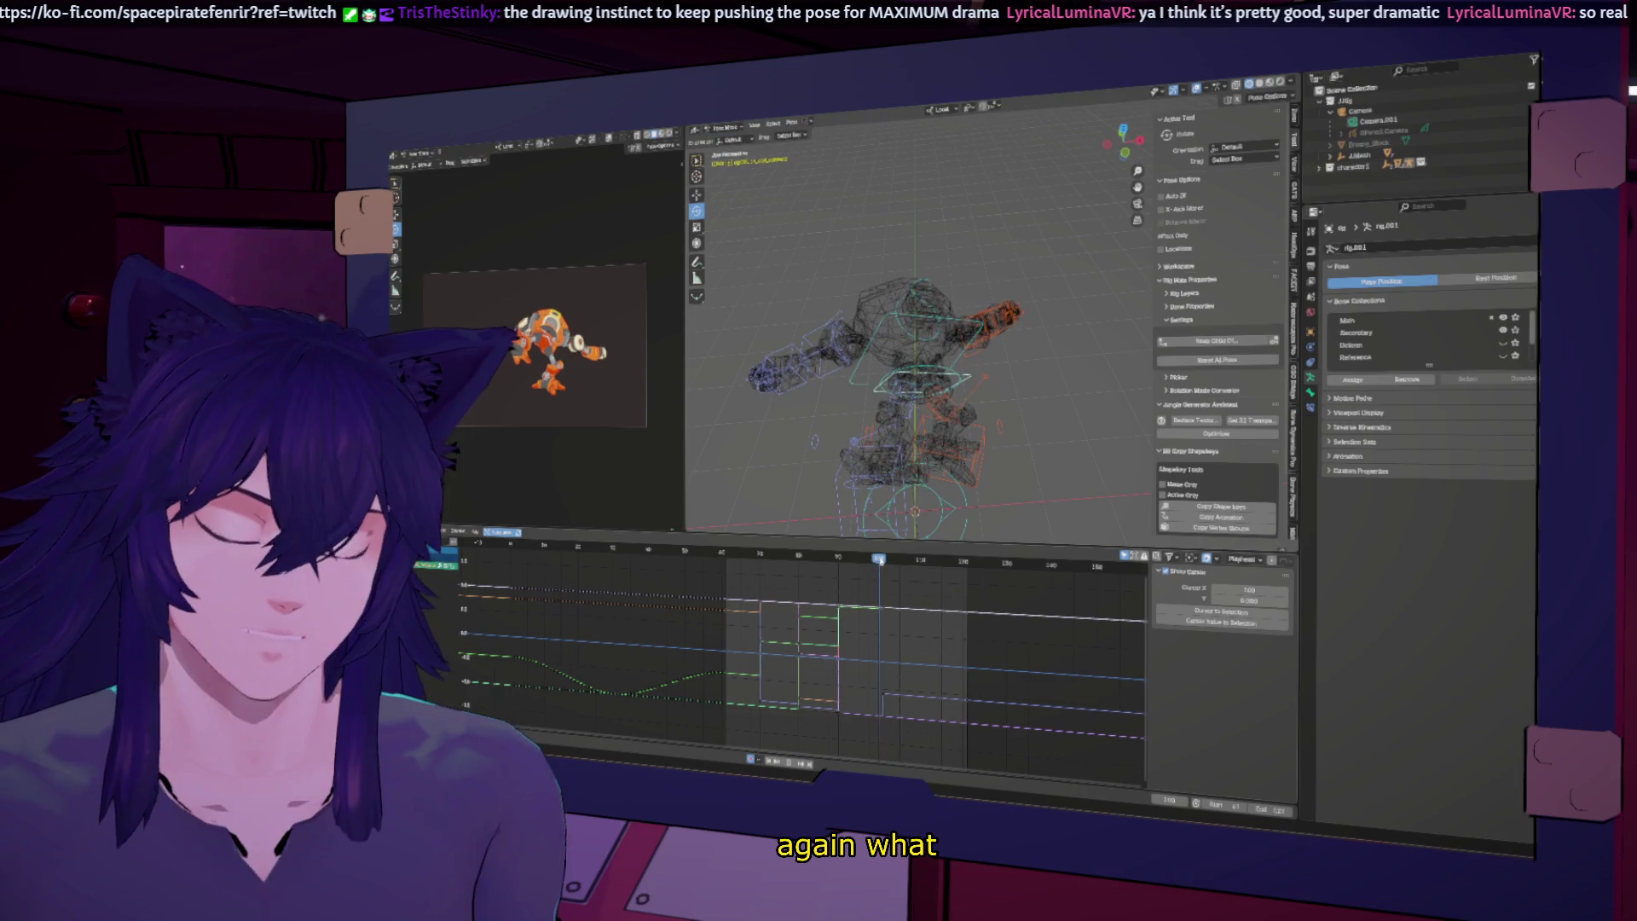
Step: Rotate the waist bone about the vertical axis, comparing it with undo and redo
{"action": "left_click", "coordinate": [909, 678]}
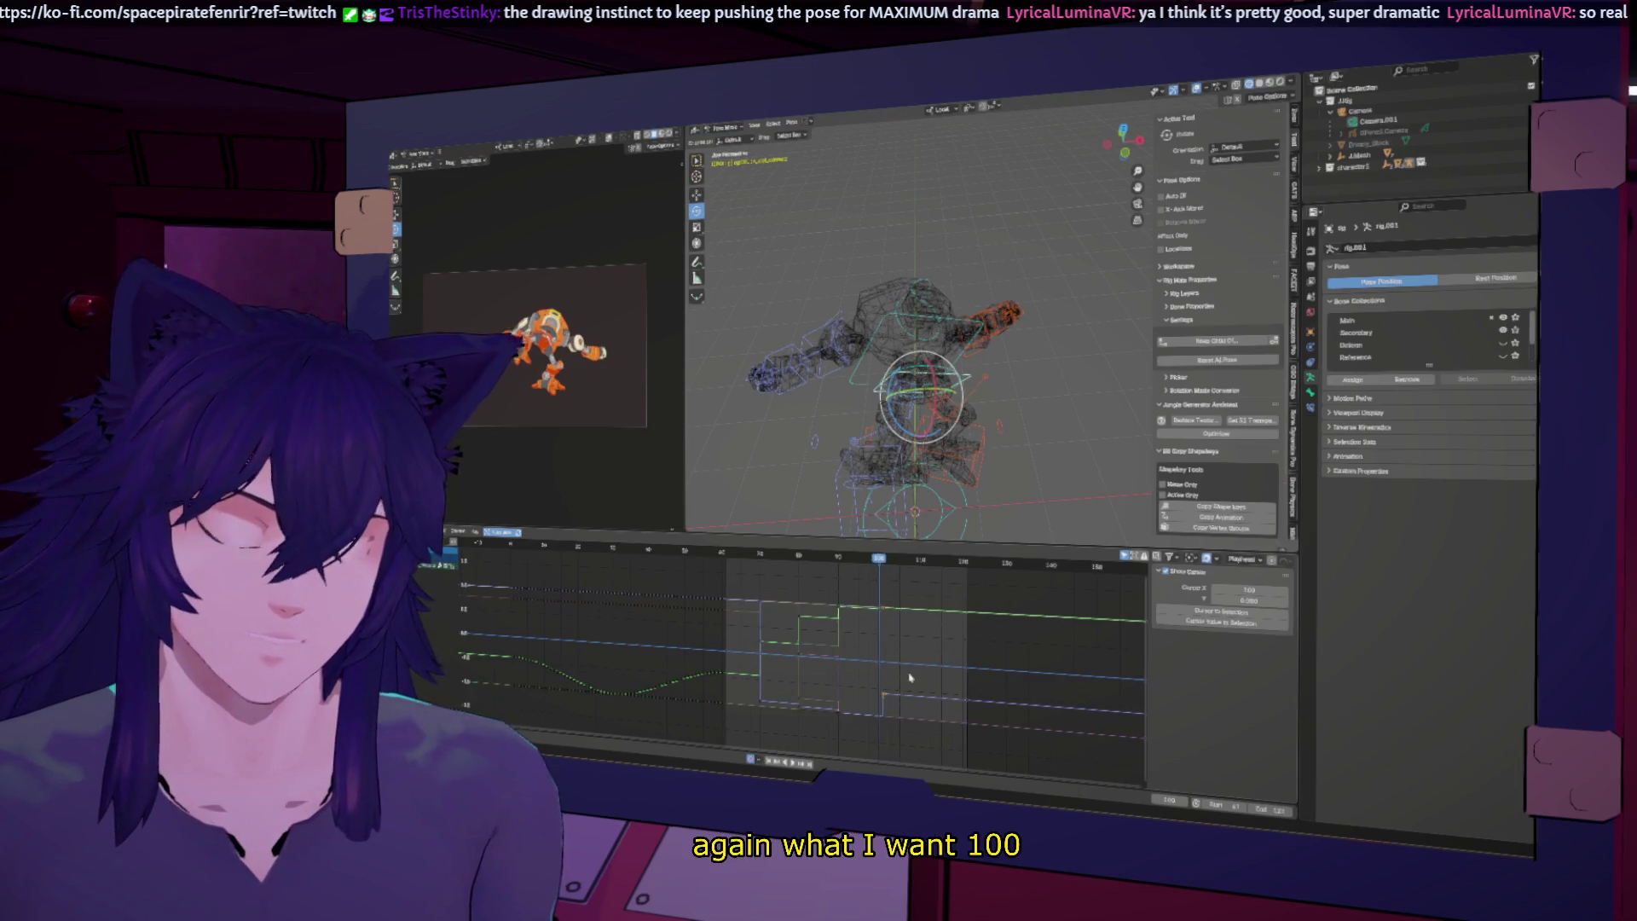
{"action": "key", "text": "r"}
{"action": "key", "text": "y"}
{"action": "key", "text": "y"}
{"action": "left_click", "coordinate": [869, 588]}
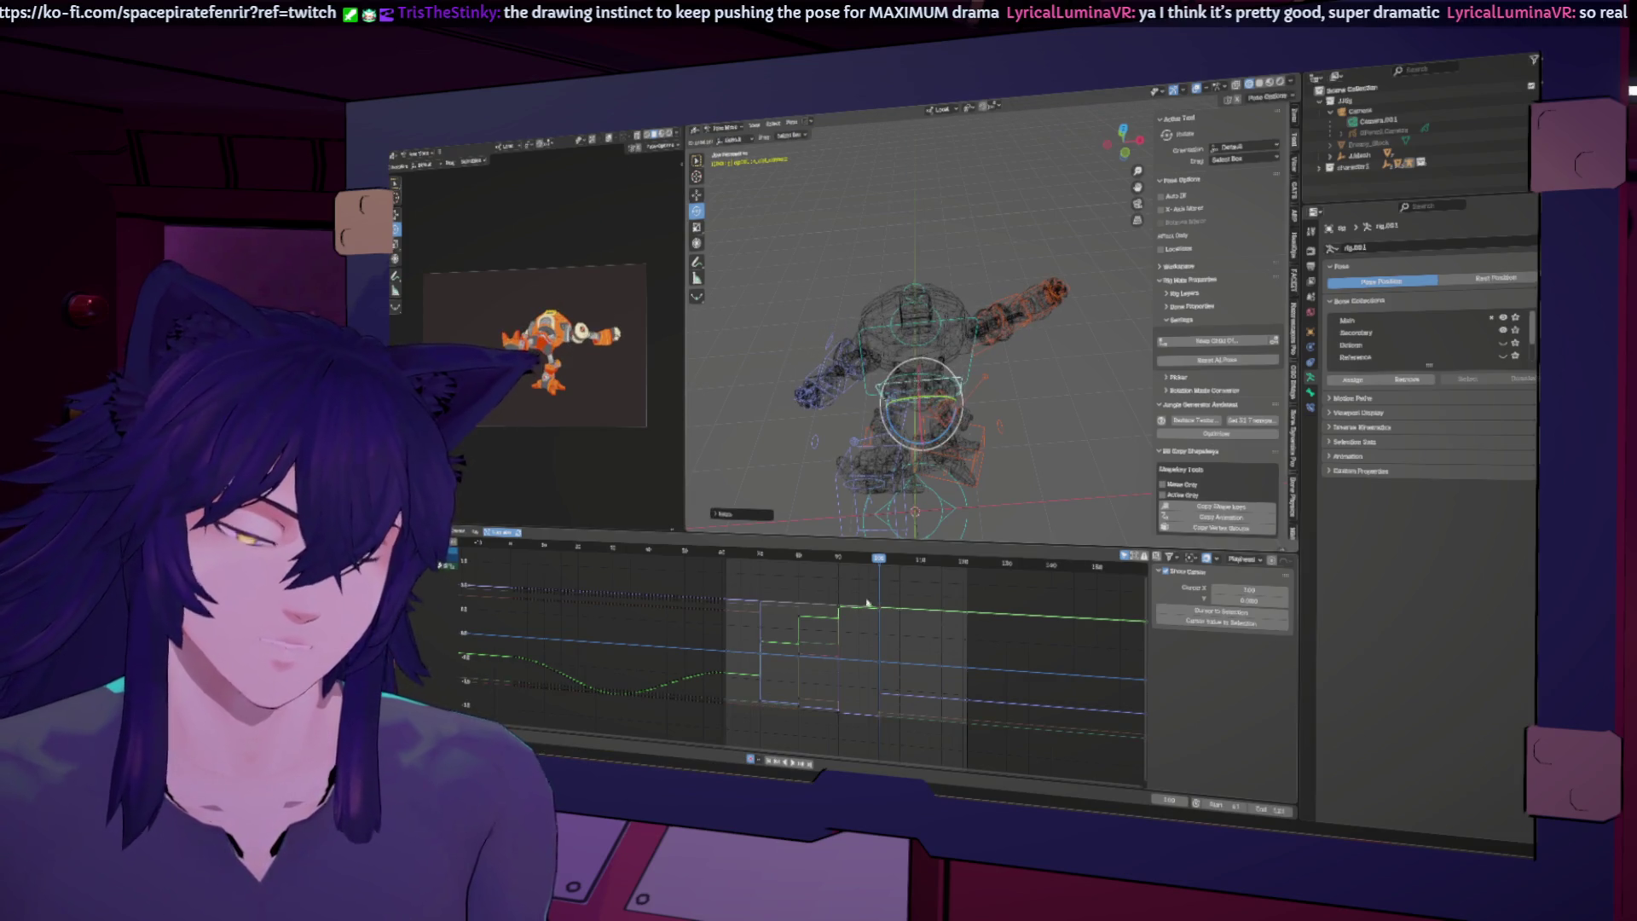
{"action": "key", "text": "ctrl+z"}
{"action": "key", "text": "ctrl+z"}
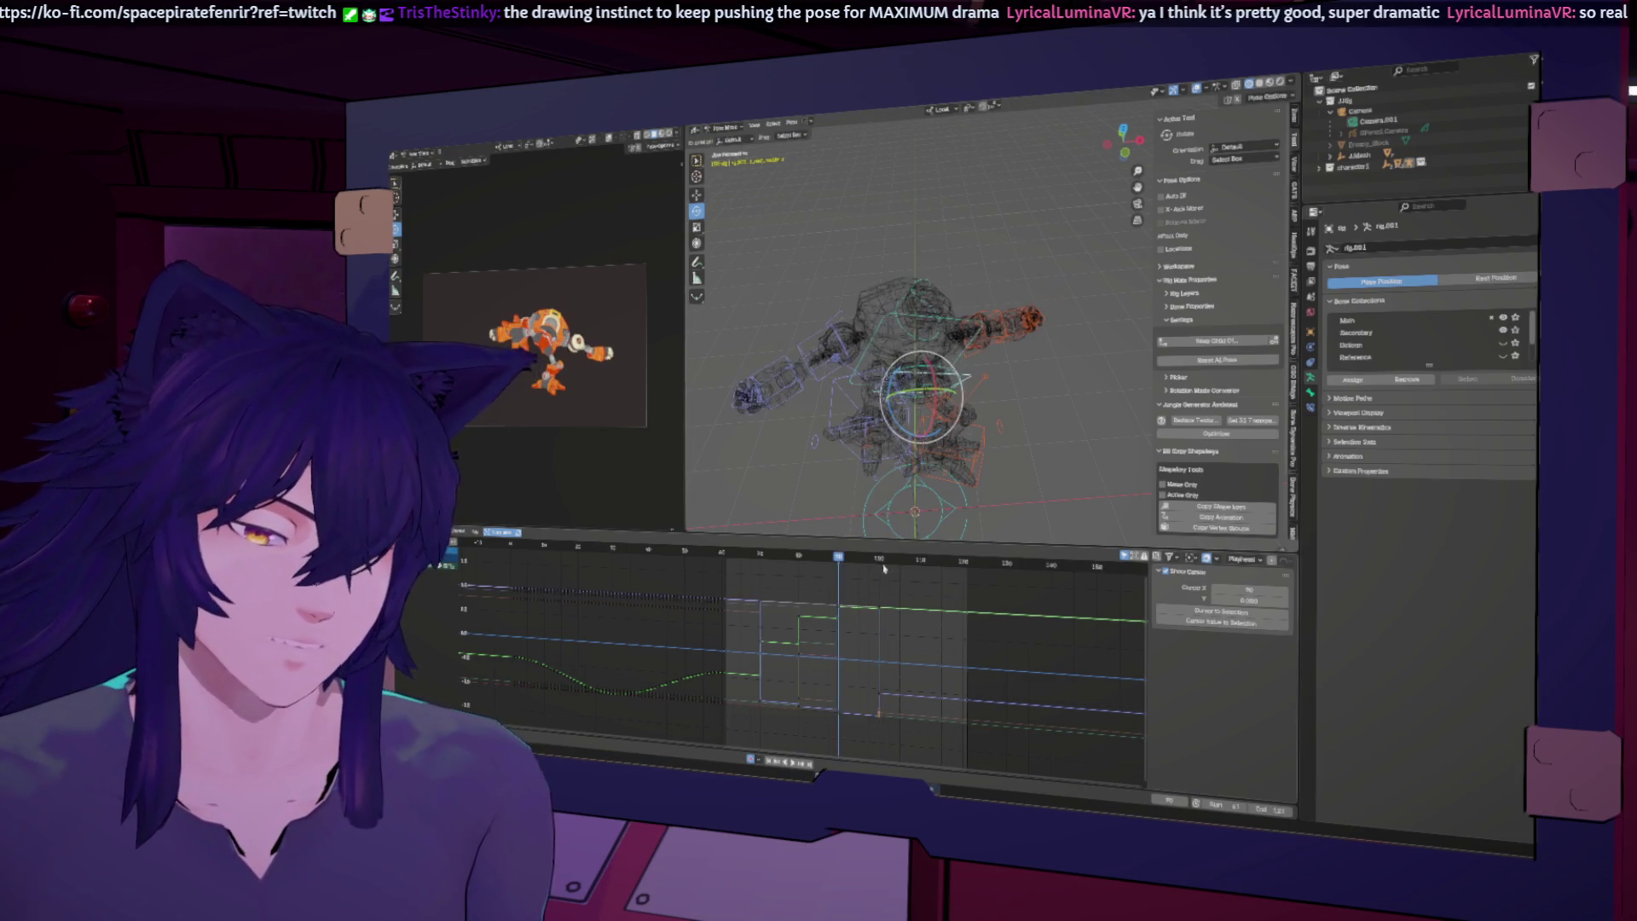
{"action": "key", "text": "ctrl+shift+z"}
{"action": "key", "text": "ctrl+shift+z"}
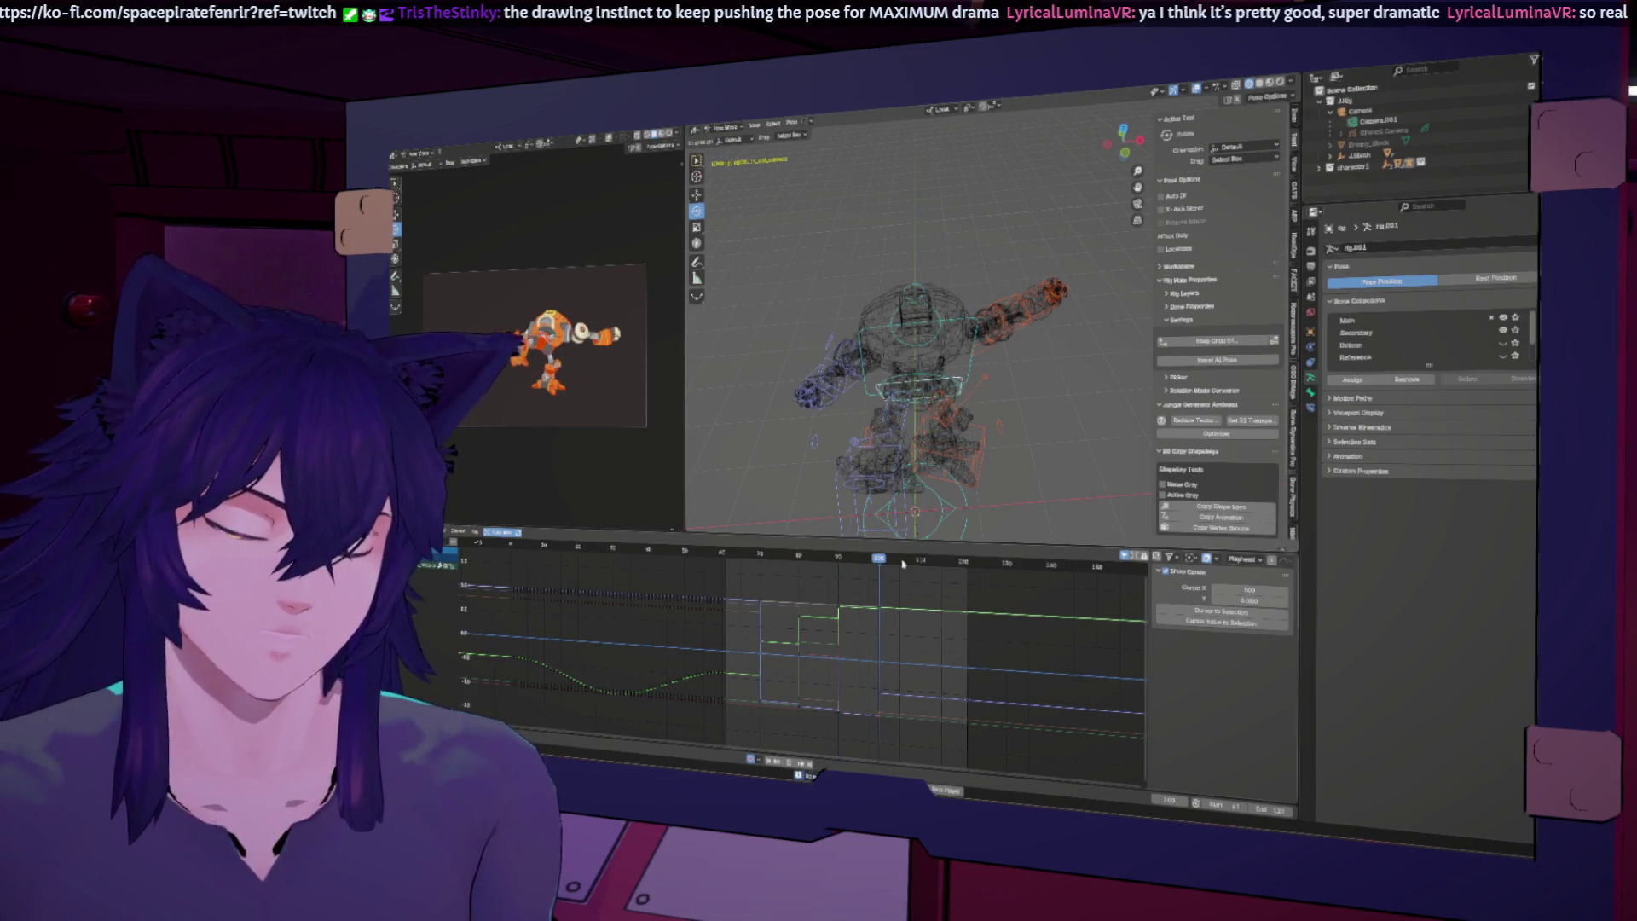
Step: Step back through keyframes to frame 72, then scrub from frame 90 to 100
{"action": "left_click", "coordinate": [798, 774]}
{"action": "key", "text": "Down"}
{"action": "key", "text": "Up"}
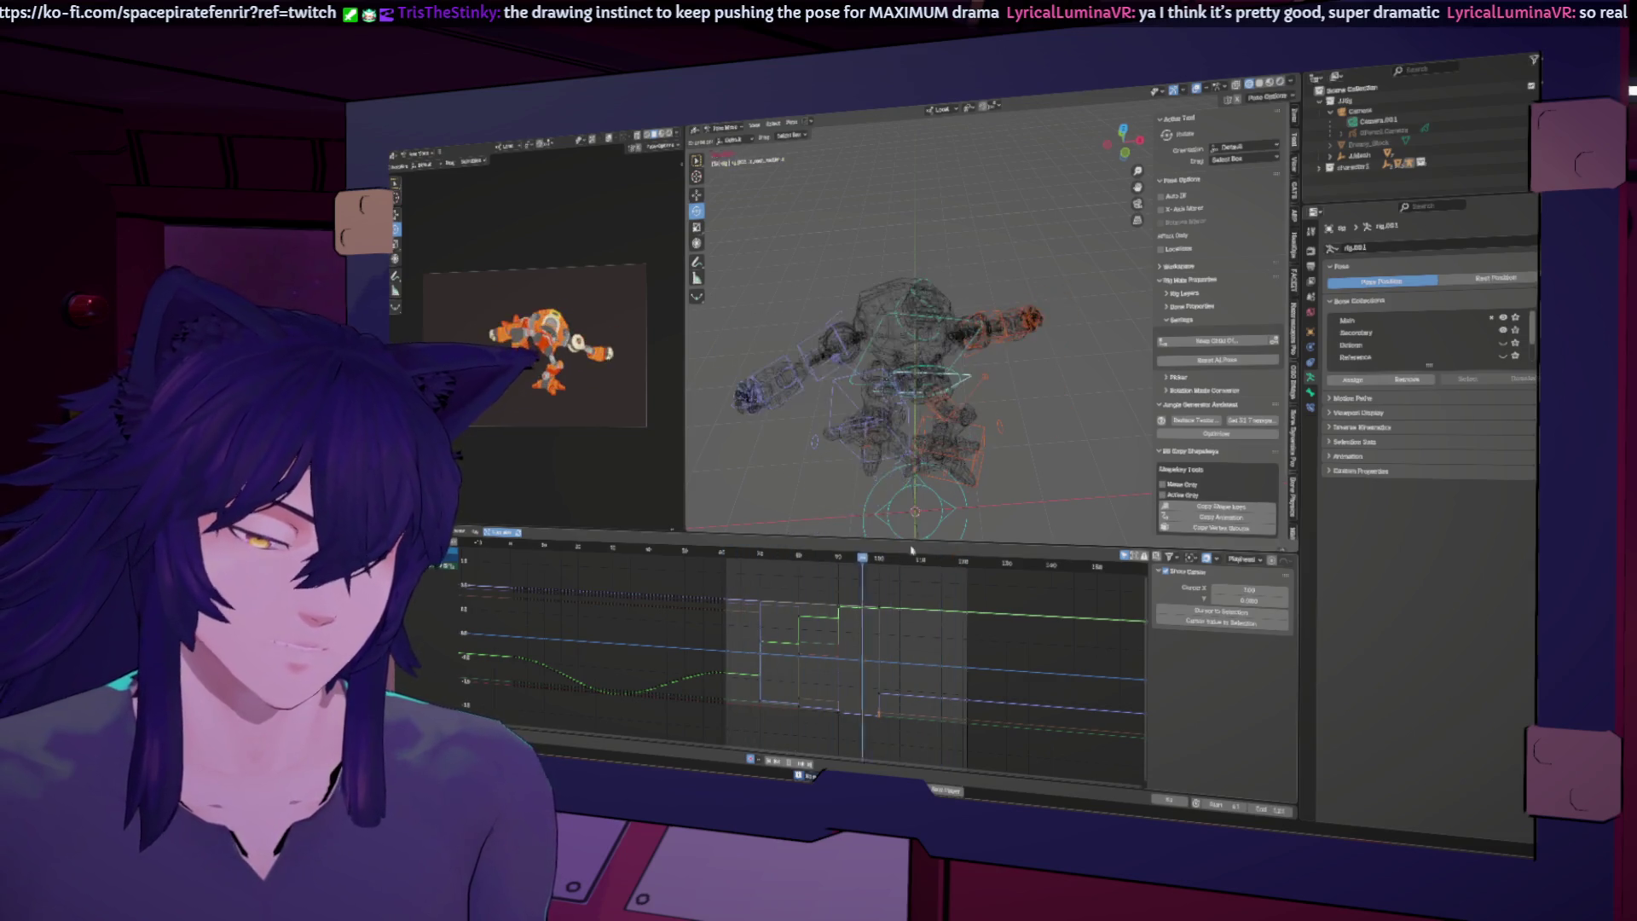
{"action": "key", "text": "Down"}
{"action": "left_click", "coordinate": [840, 559]}
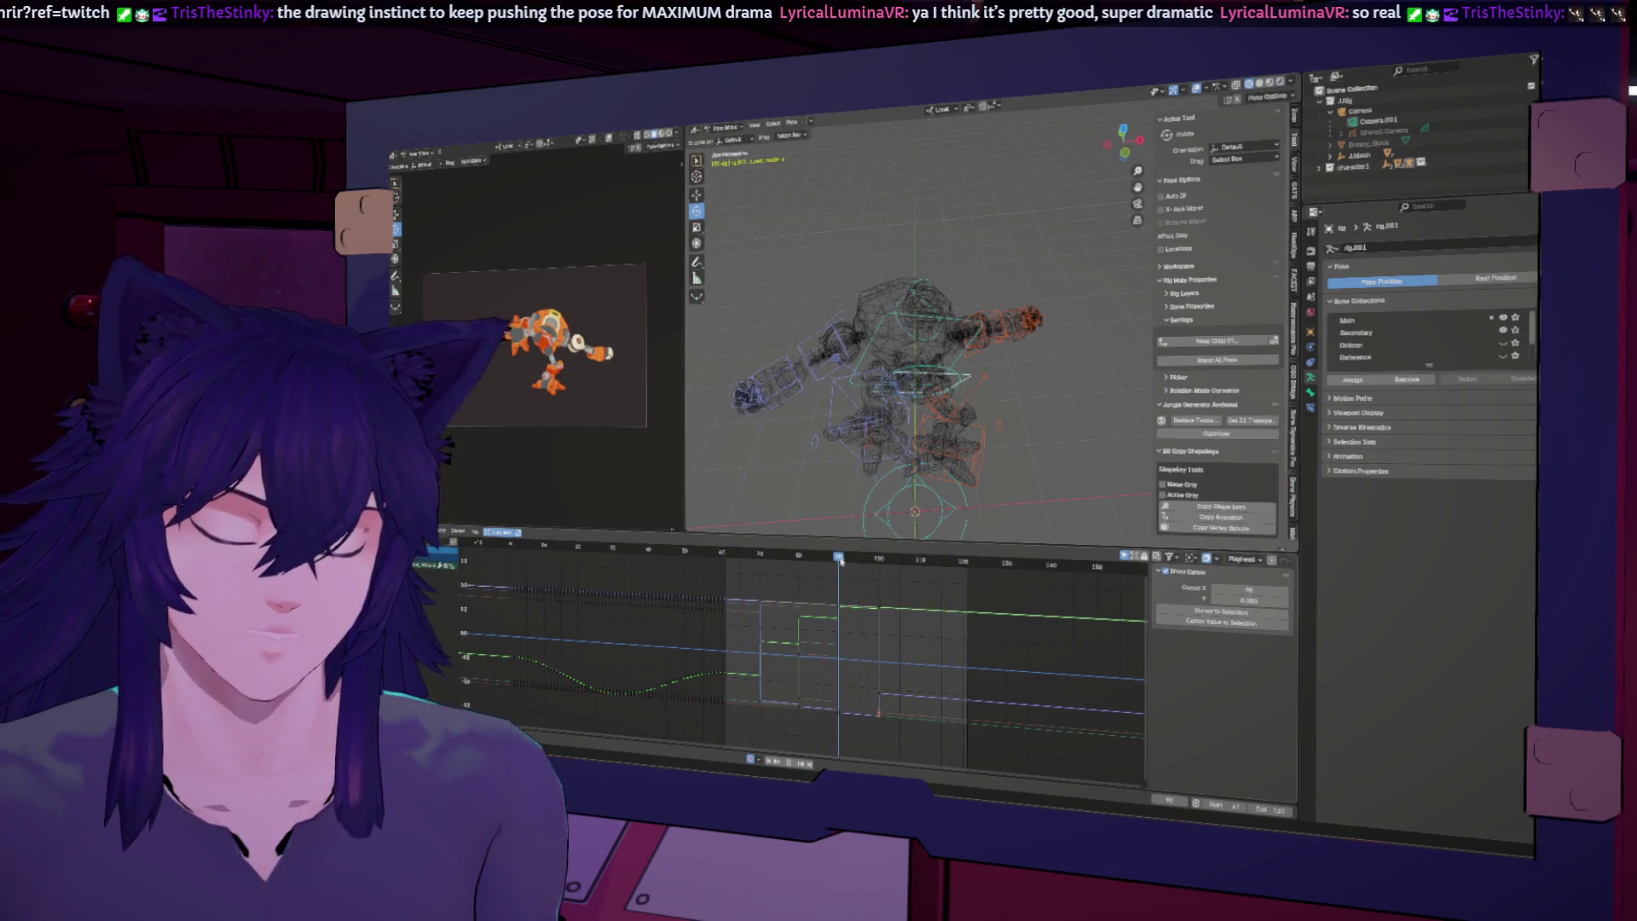
{"action": "left_click_drag", "start_coordinate": [839, 559], "coordinate": [881, 563]}
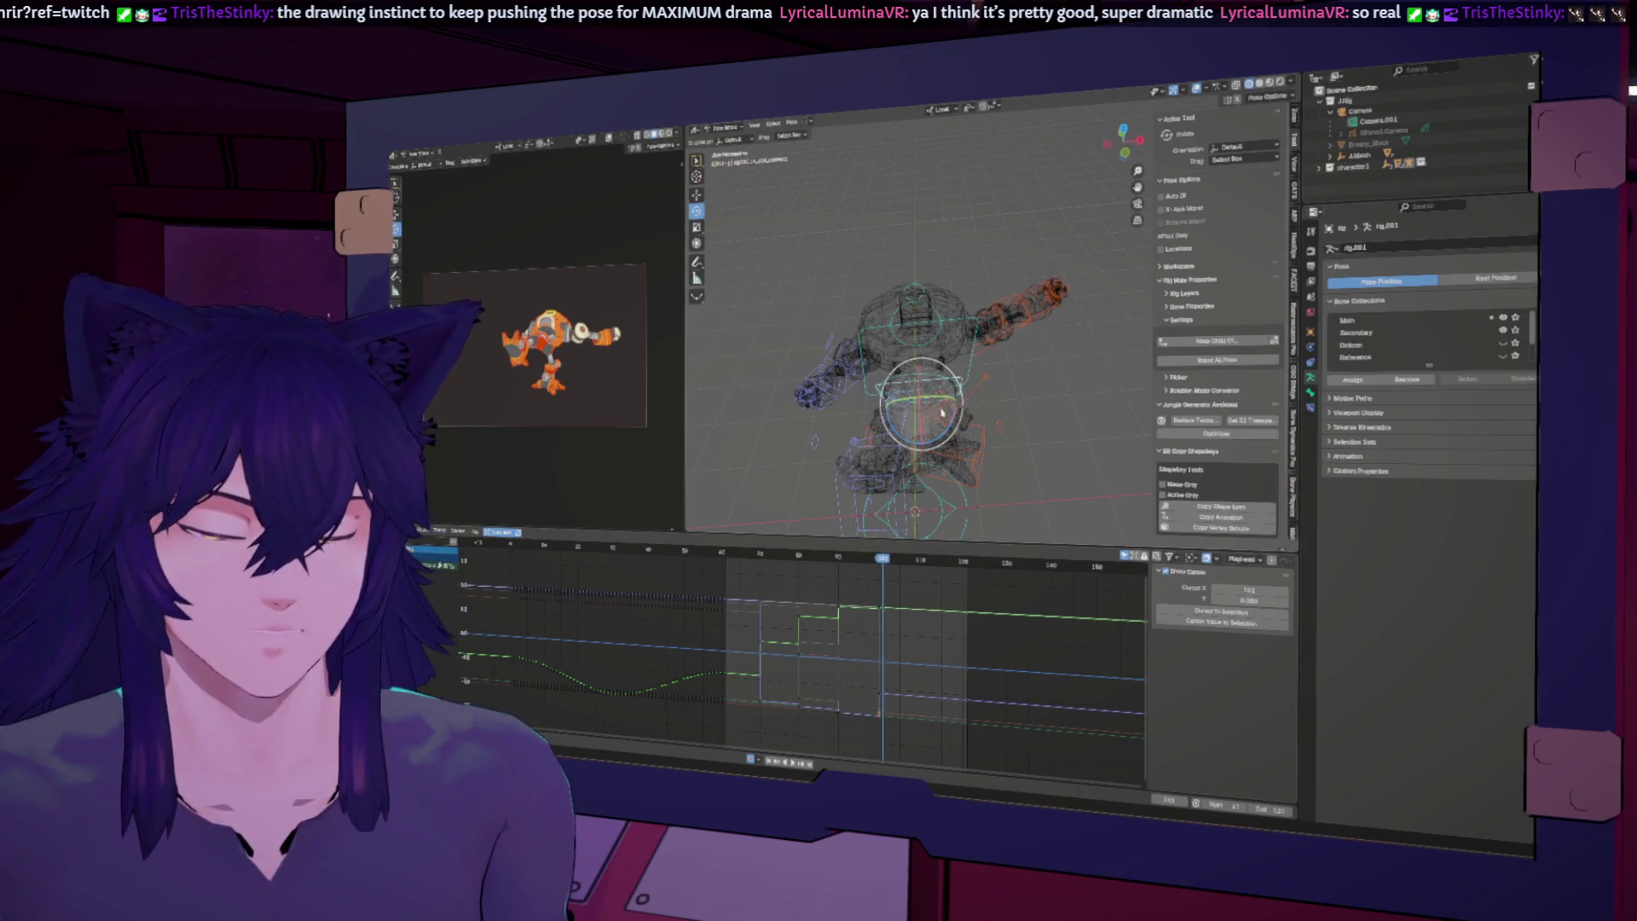
Step: Rotate the arm bone about X and further, then swing the arms and torso near frame 100
{"action": "key", "text": "r"}
{"action": "key", "text": "x"}
{"action": "key", "text": "Return"}
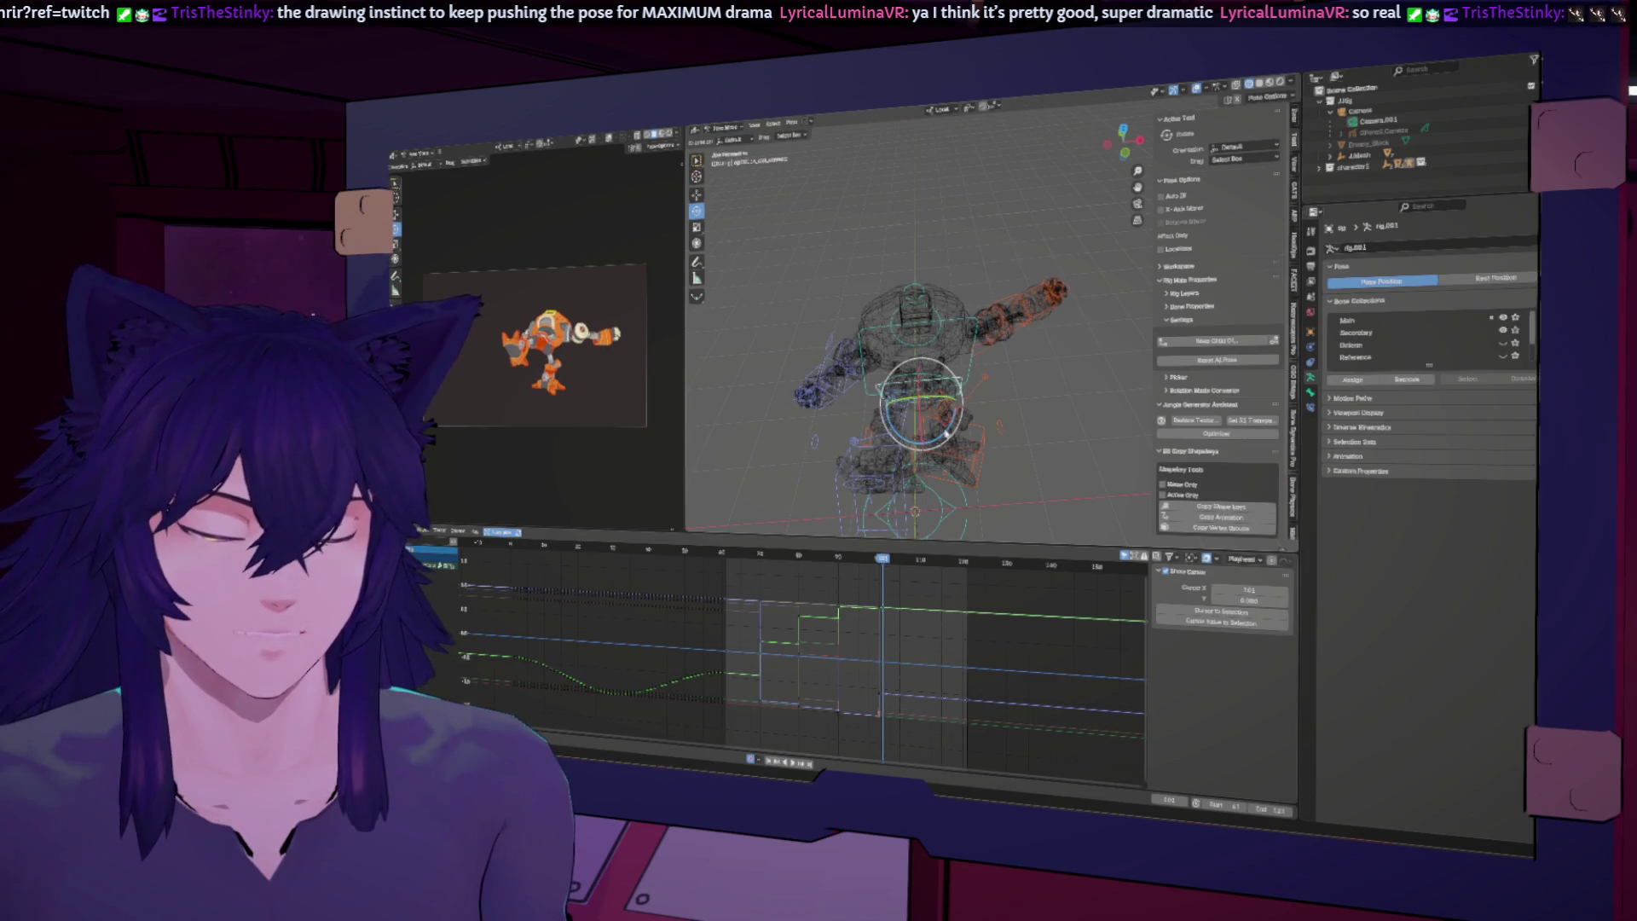
{"action": "key", "text": "r"}
{"action": "left_click", "coordinate": [932, 484]}
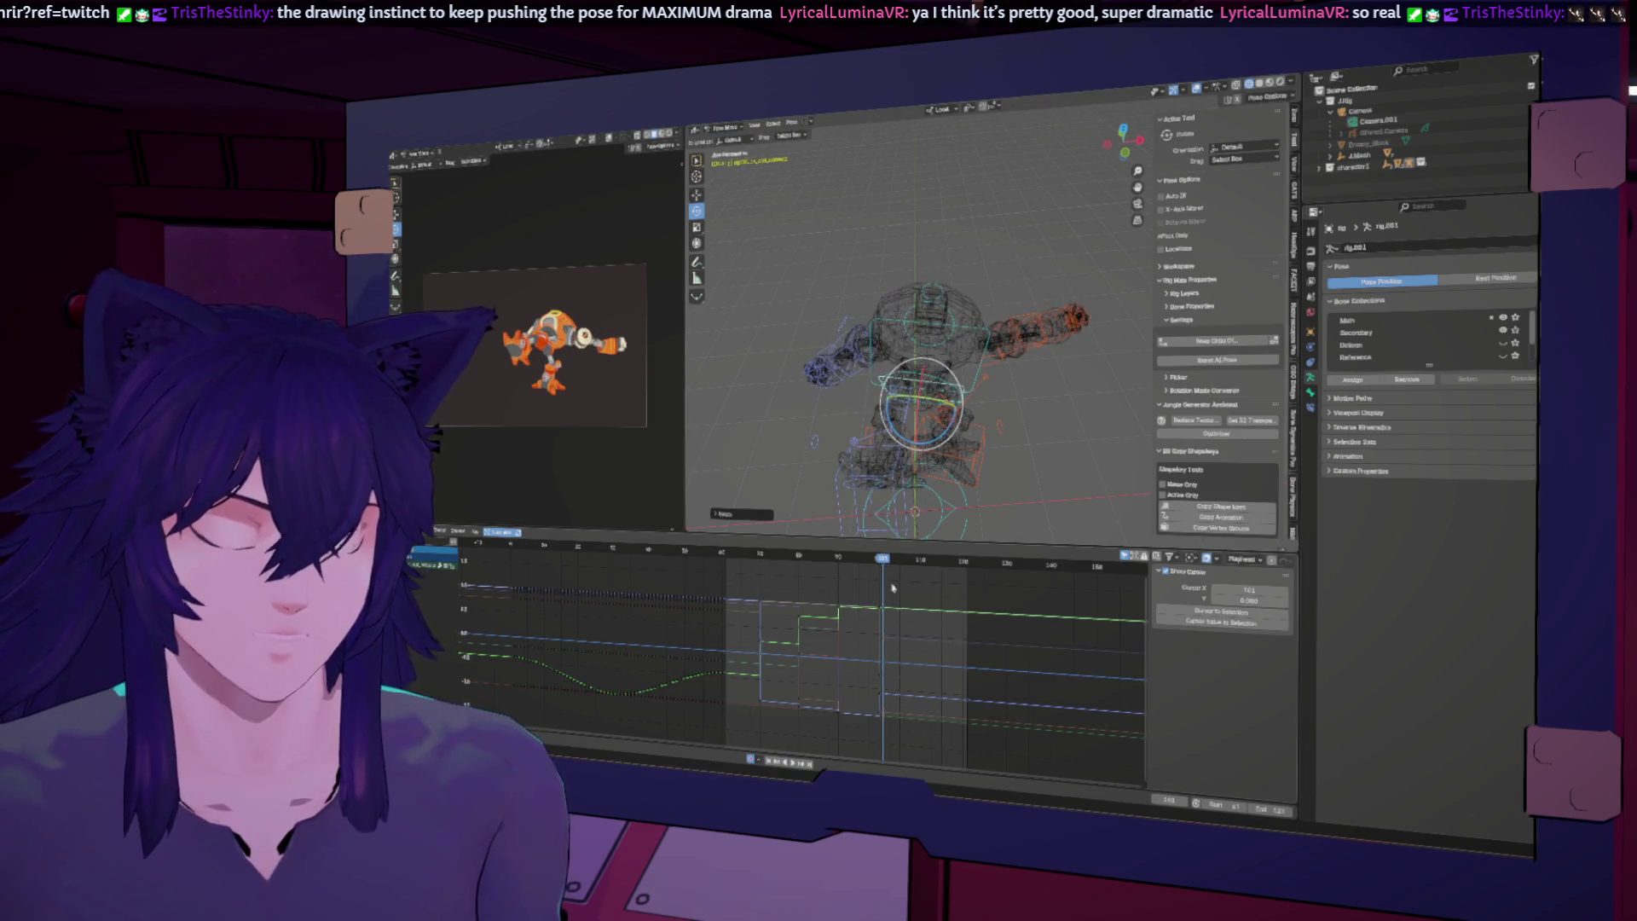
{"action": "key", "text": "Left"}
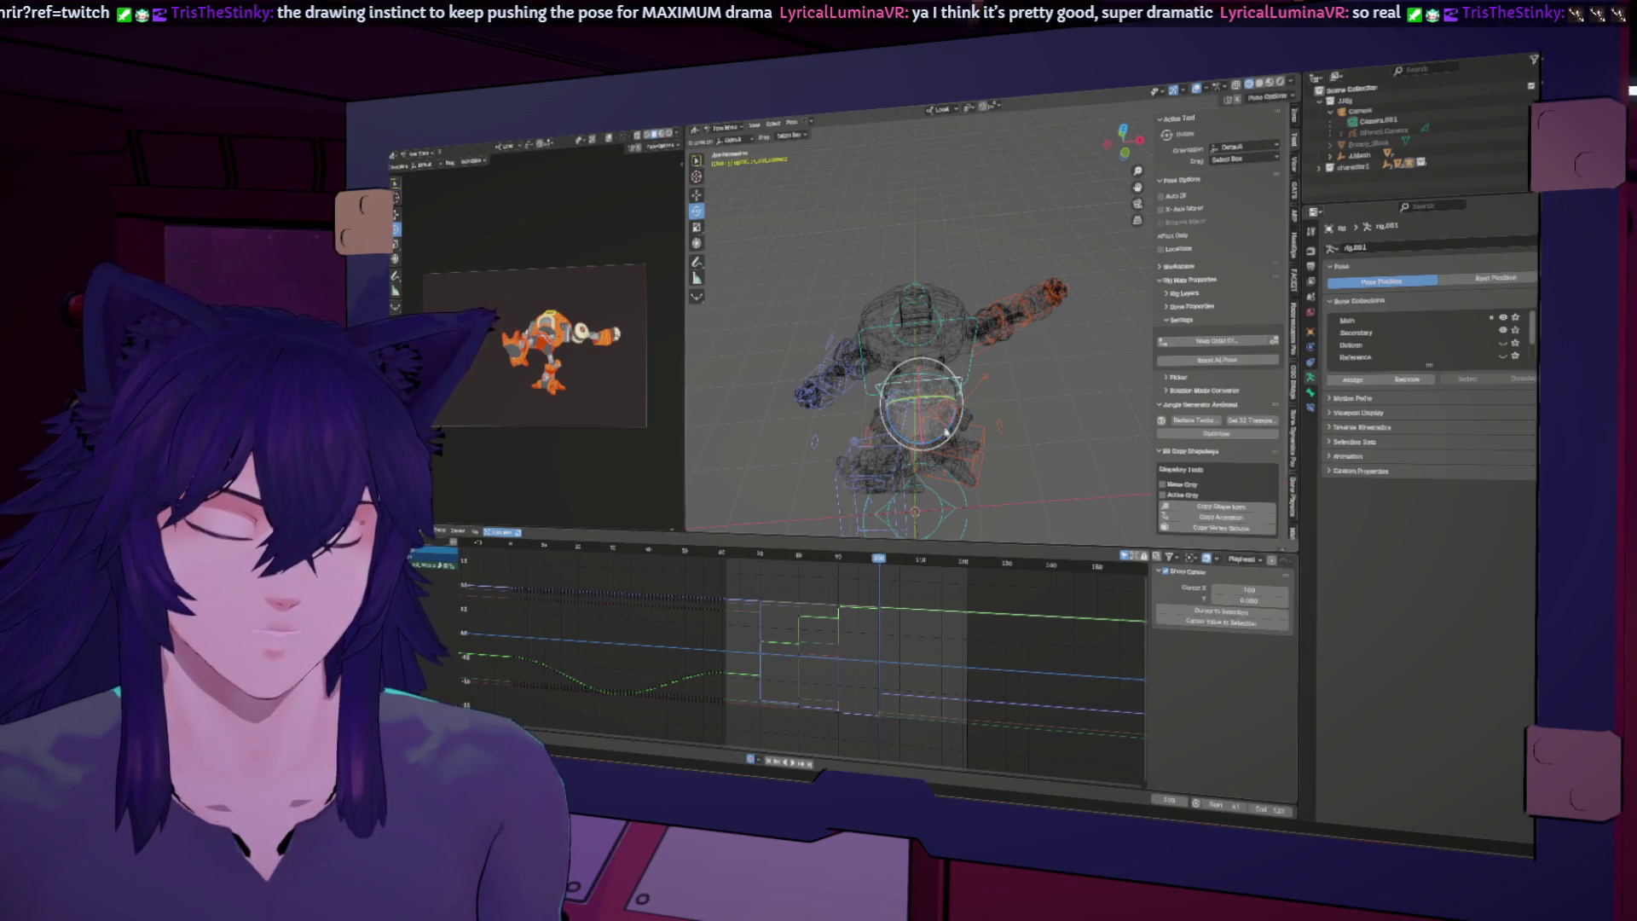
{"action": "mouse_move", "coordinate": [944, 433]}
{"action": "left_mouse_down"}
{"action": "mouse_move", "coordinate": [878, 76]}
{"action": "mouse_move", "coordinate": [885, 556]}
{"action": "left_mouse_up"}
{"action": "middle_click_drag", "start_coordinate": [901, 521], "coordinate": [916, 392]}
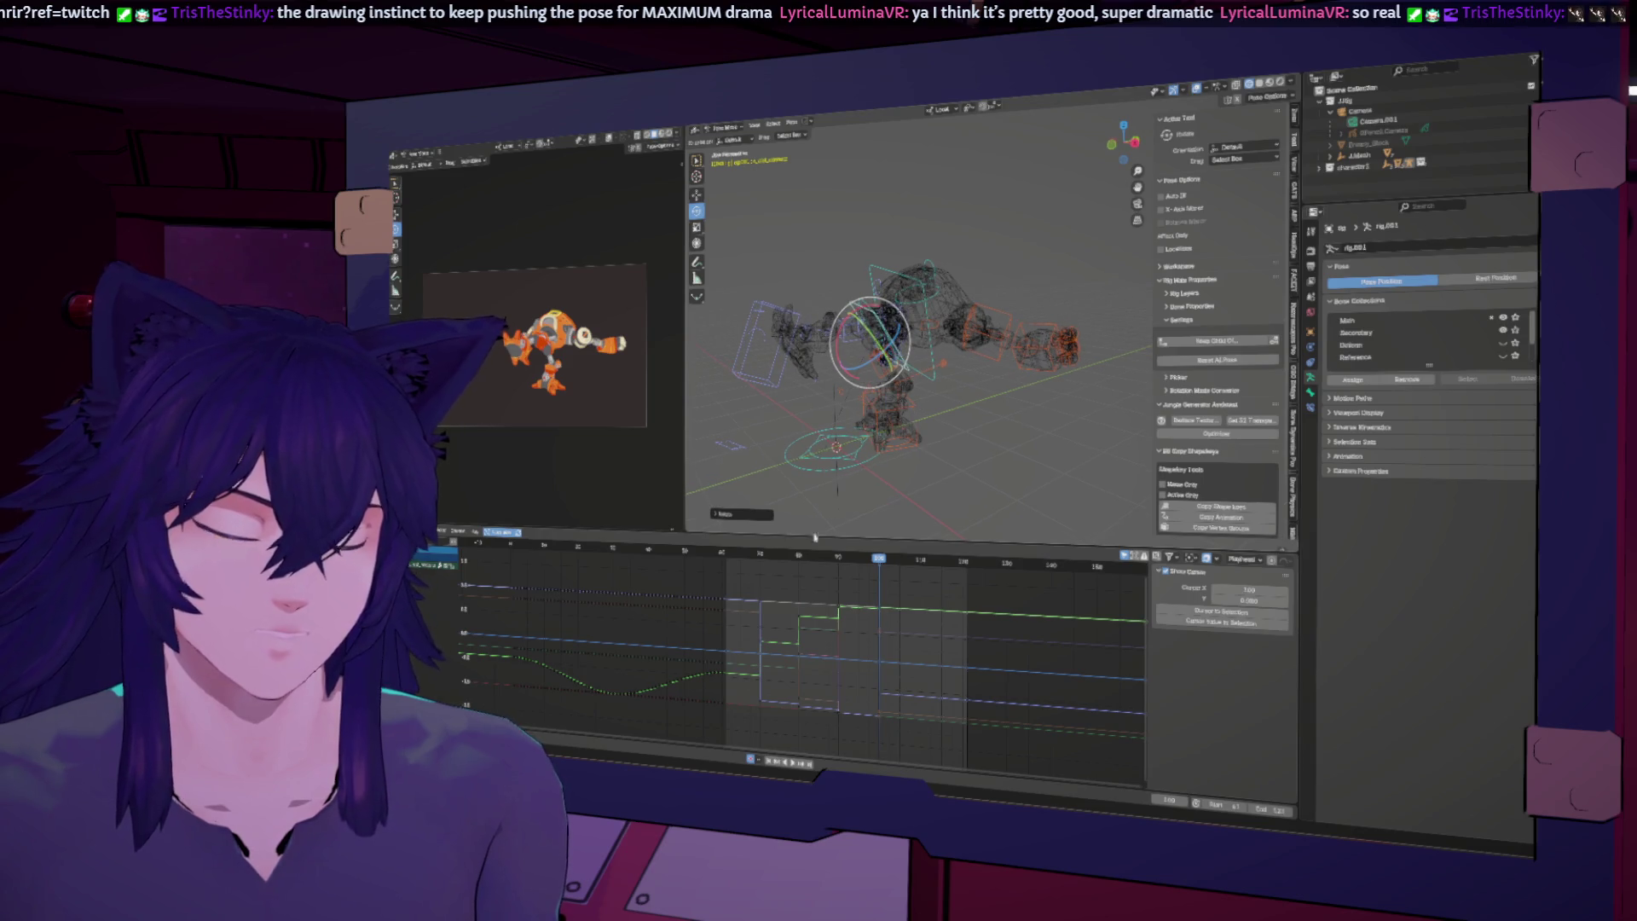
{"action": "key", "text": "Up"}
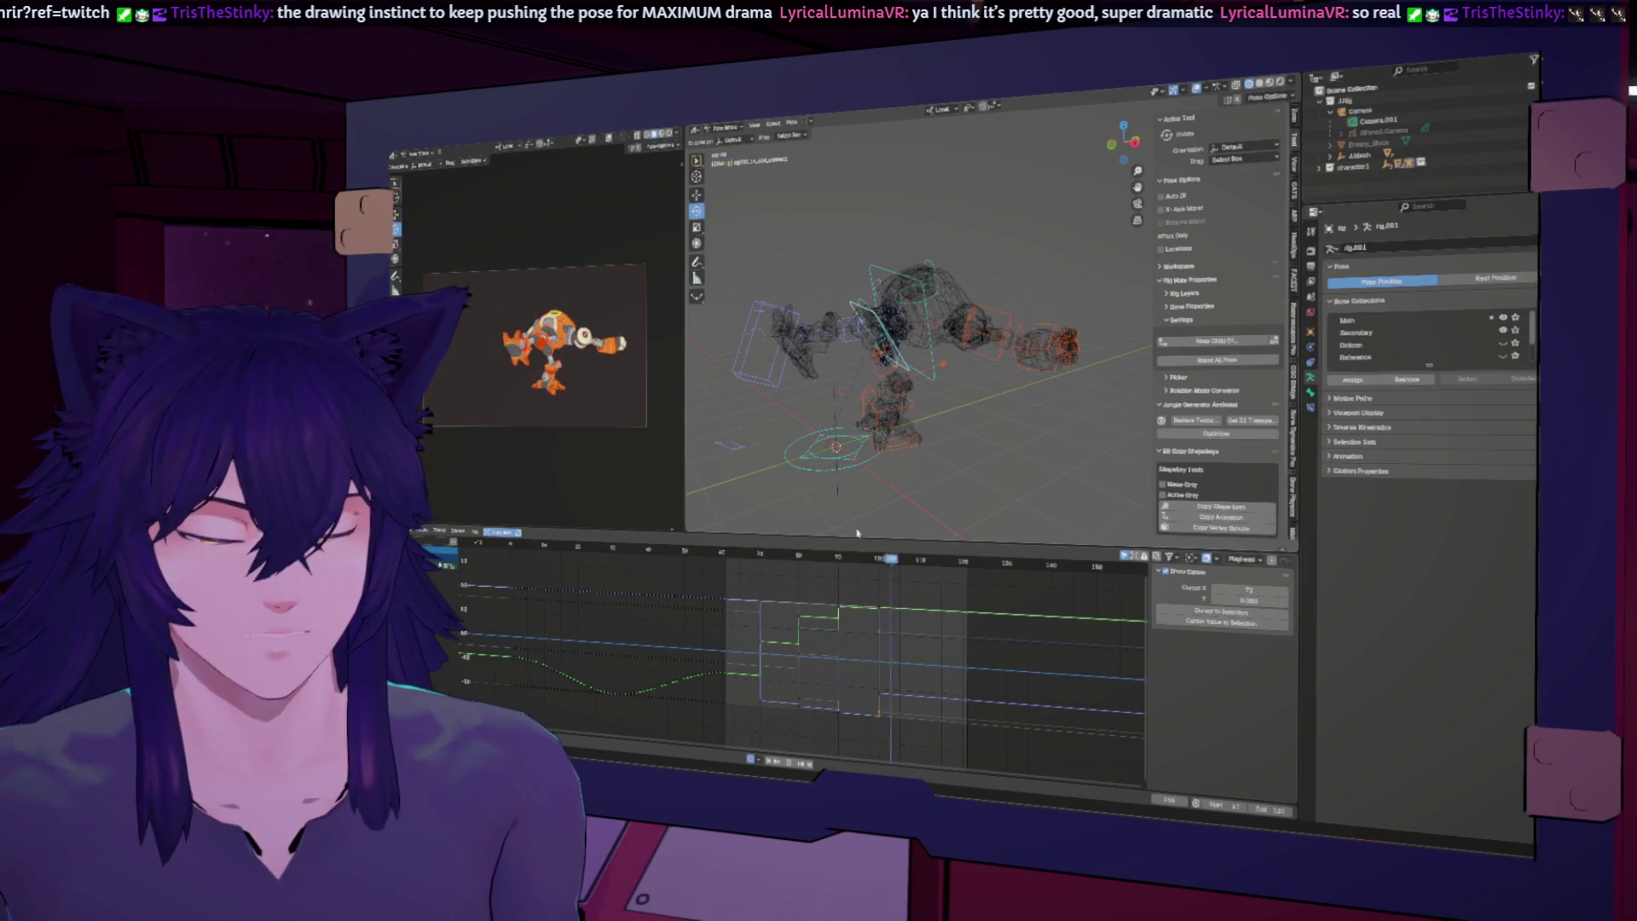
{"action": "middle_click_drag", "start_coordinate": [1024, 409], "coordinate": [943, 422]}
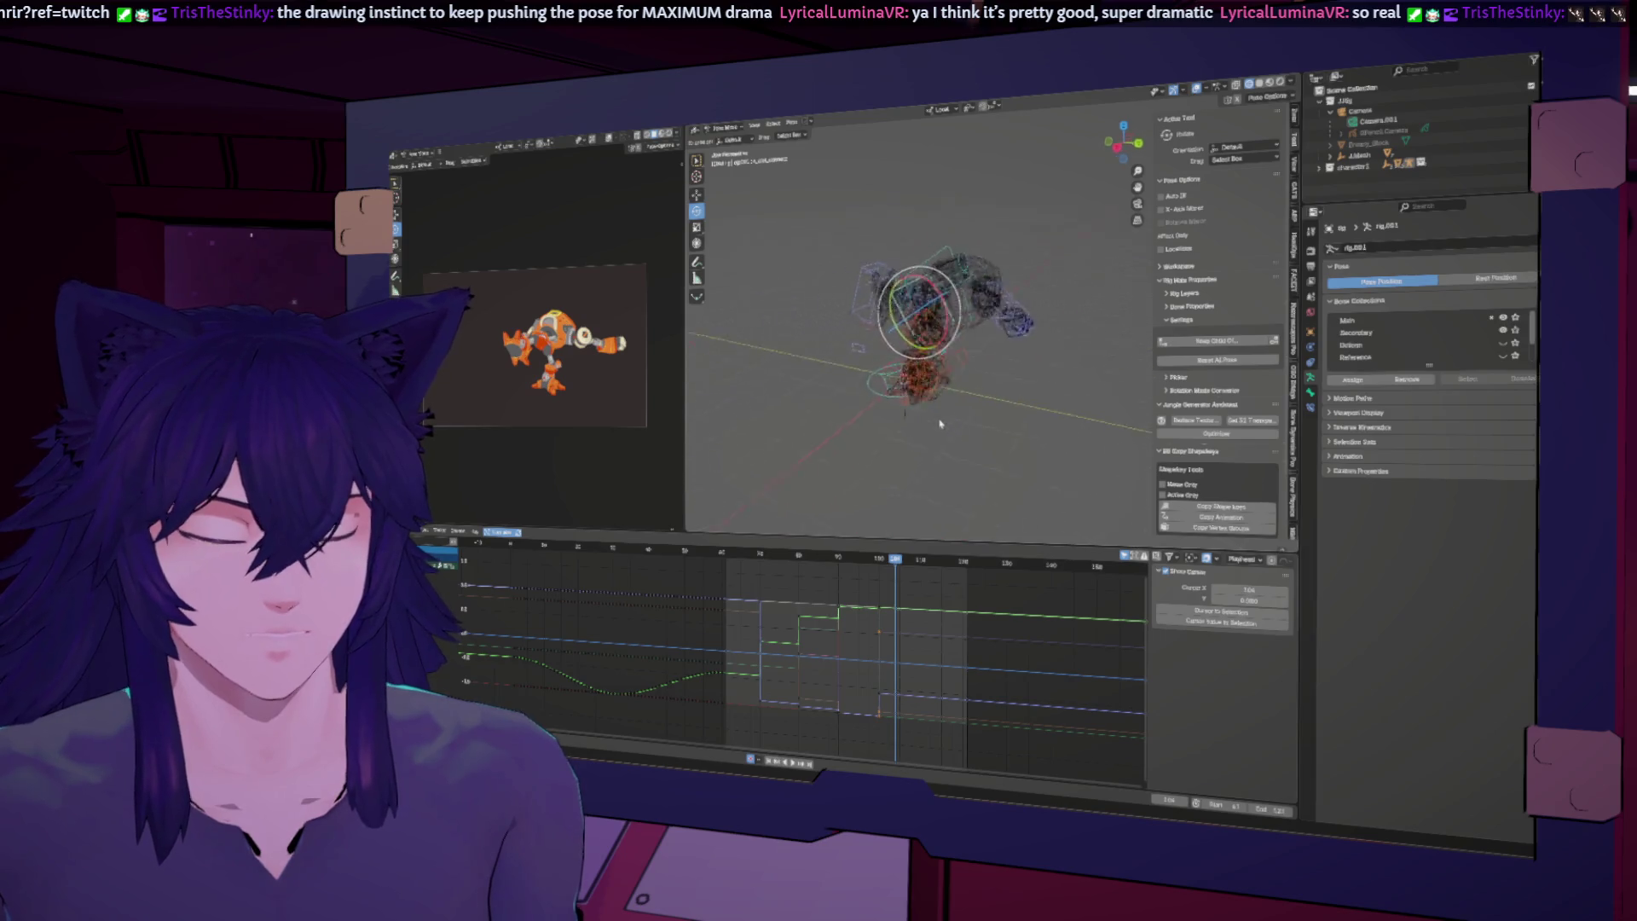
Step: Select the robot's hand bone and rotate it over several passes into a stronger angle
{"action": "left_click", "coordinate": [932, 361]}
{"action": "middle_click_drag", "start_coordinate": [932, 361], "coordinate": [946, 359]}
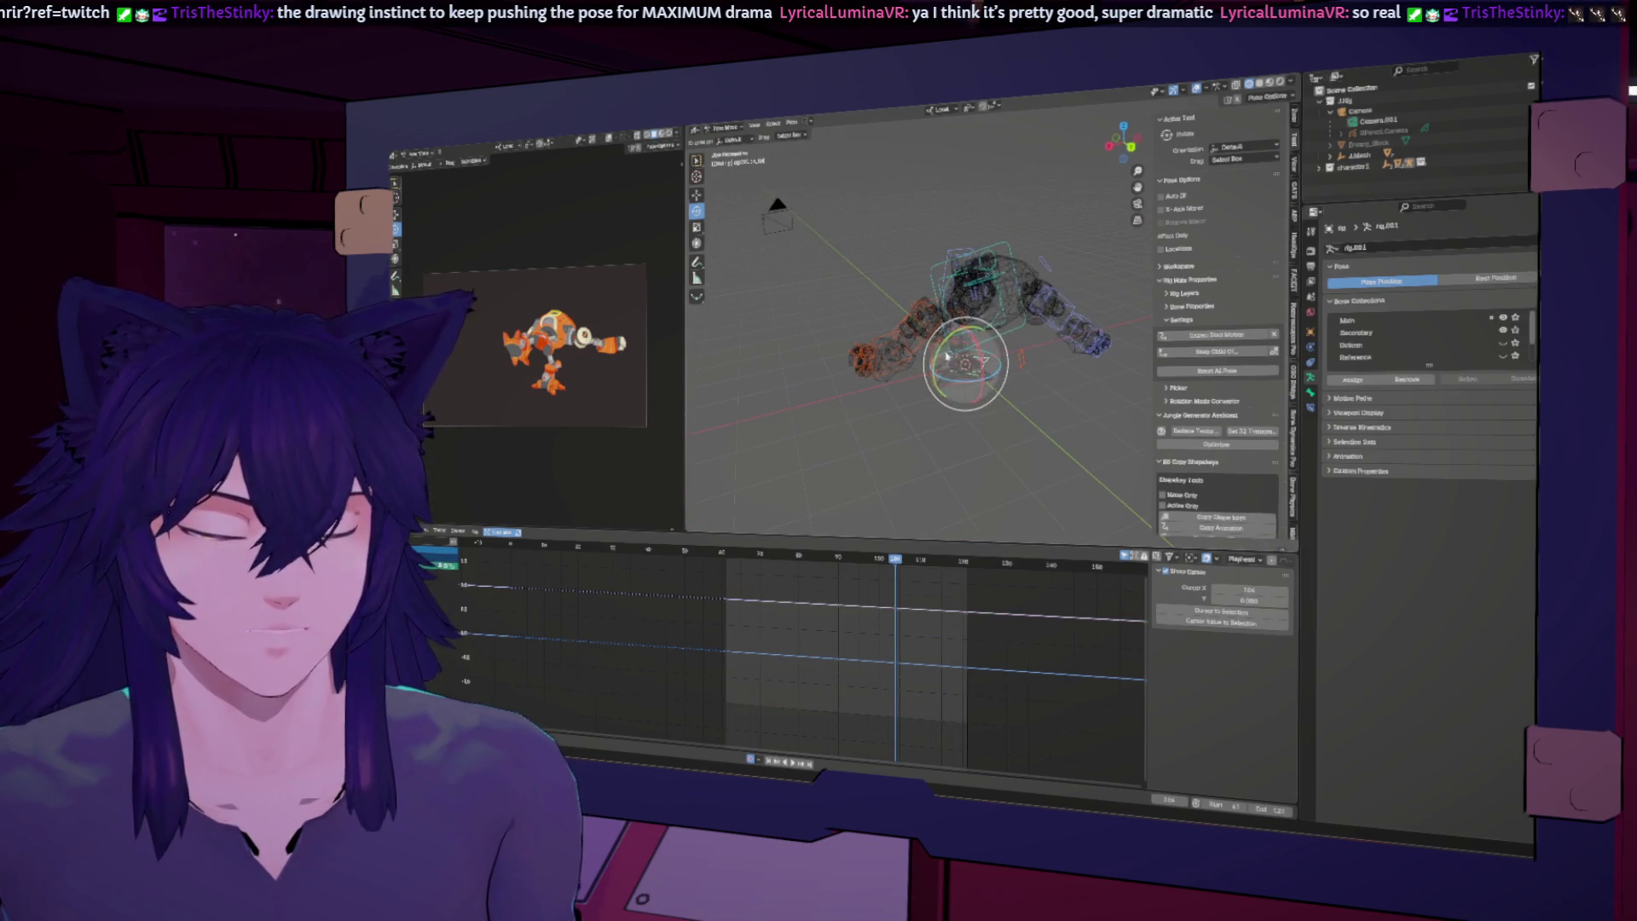
{"action": "left_click", "coordinate": [917, 344]}
{"action": "left_click_drag", "start_coordinate": [917, 344], "coordinate": [941, 320]}
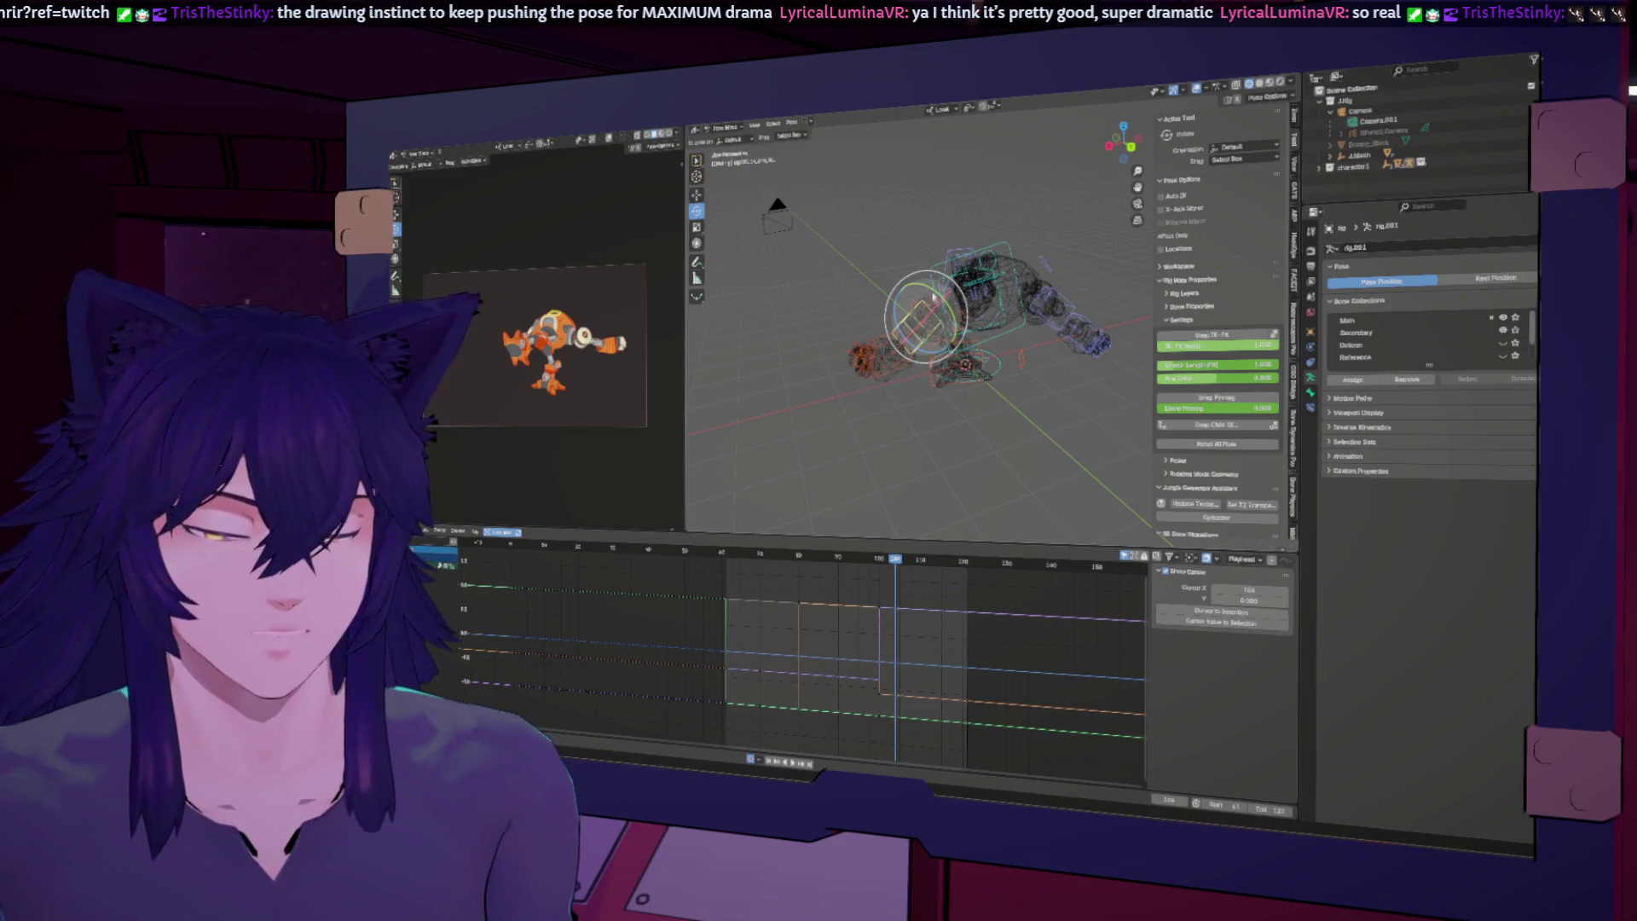
{"action": "key", "text": "r"}
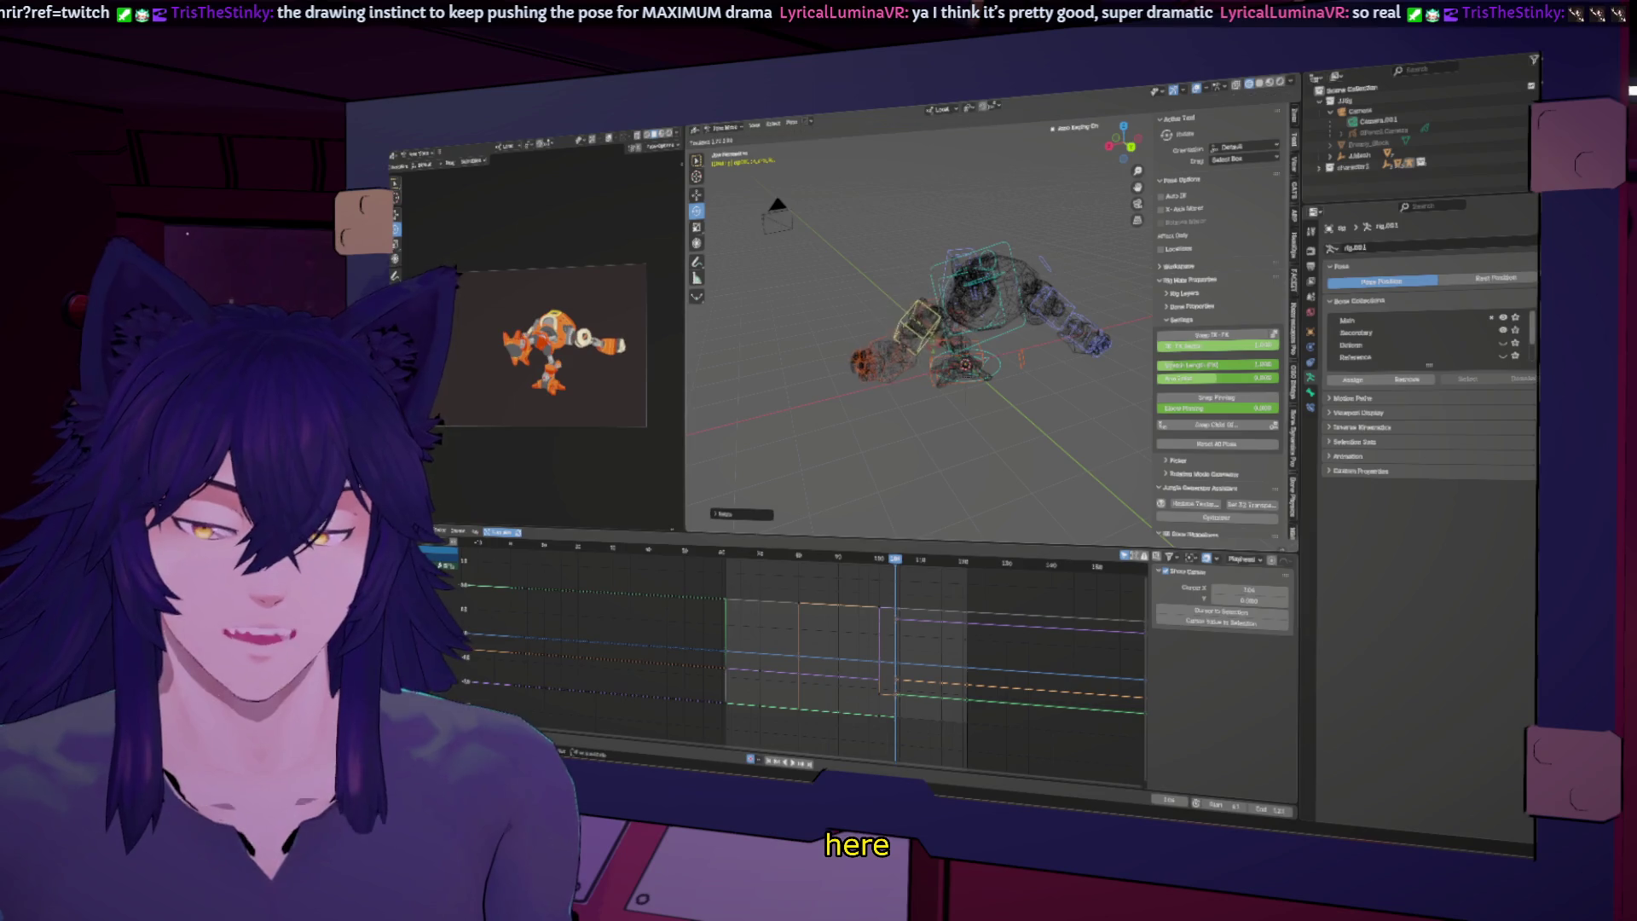
{"action": "left_click", "coordinate": [928, 324]}
{"action": "key", "text": "r"}
{"action": "left_click", "coordinate": [928, 324]}
{"action": "middle_click_drag", "start_coordinate": [928, 324], "coordinate": [1011, 333]}
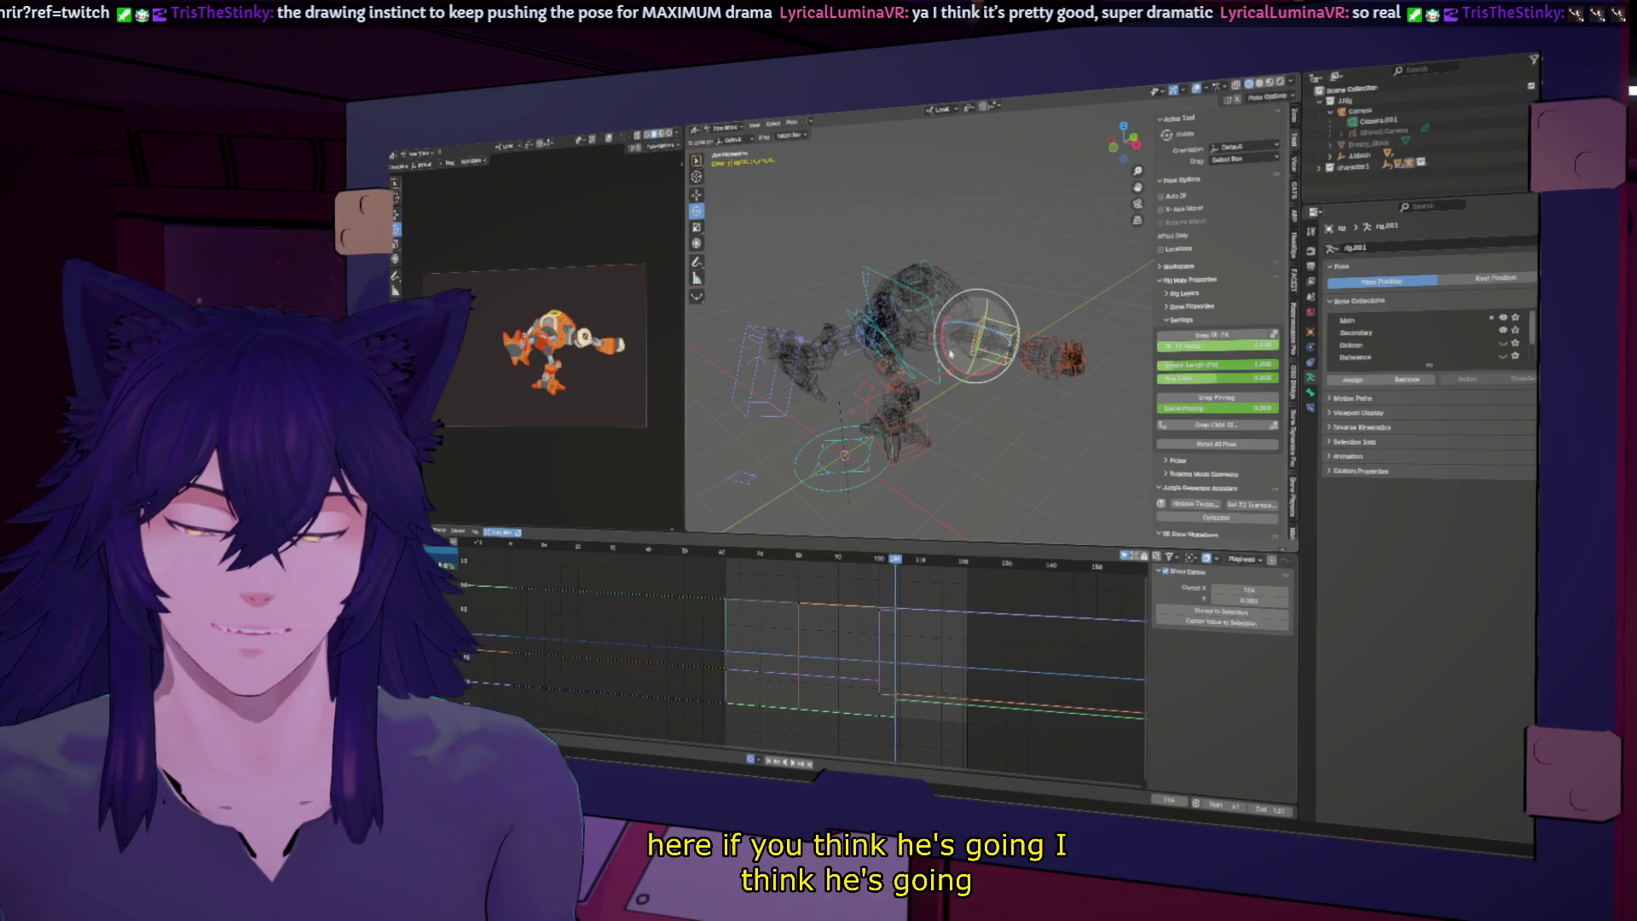
{"action": "key", "text": "r"}
{"action": "left_click", "coordinate": [922, 576]}
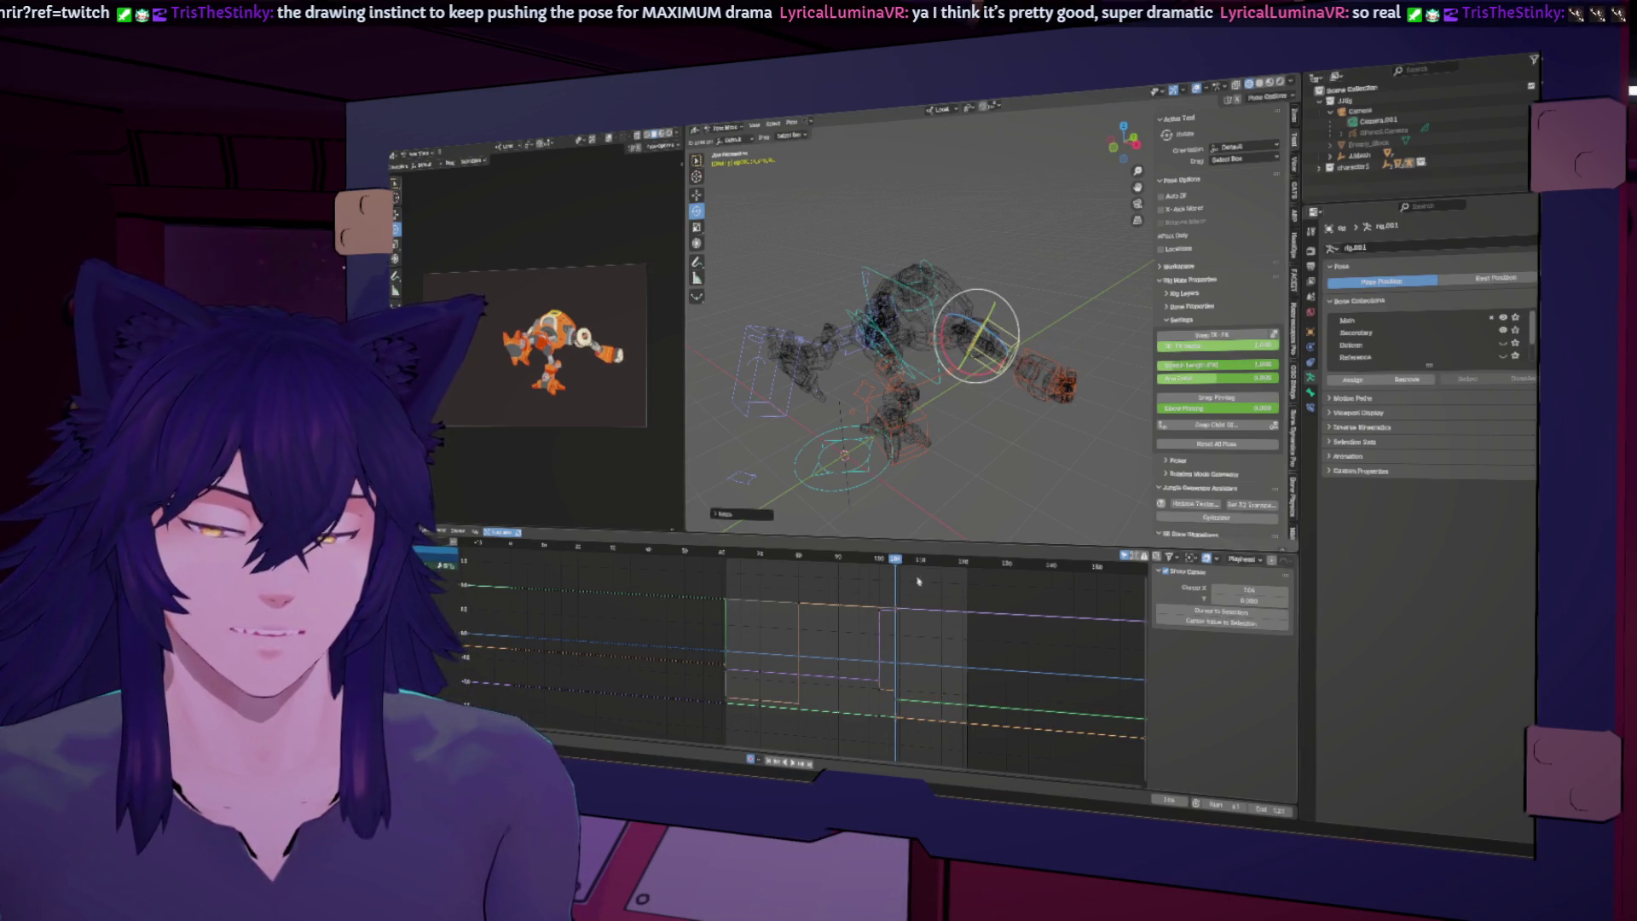
{"action": "key", "text": "r"}
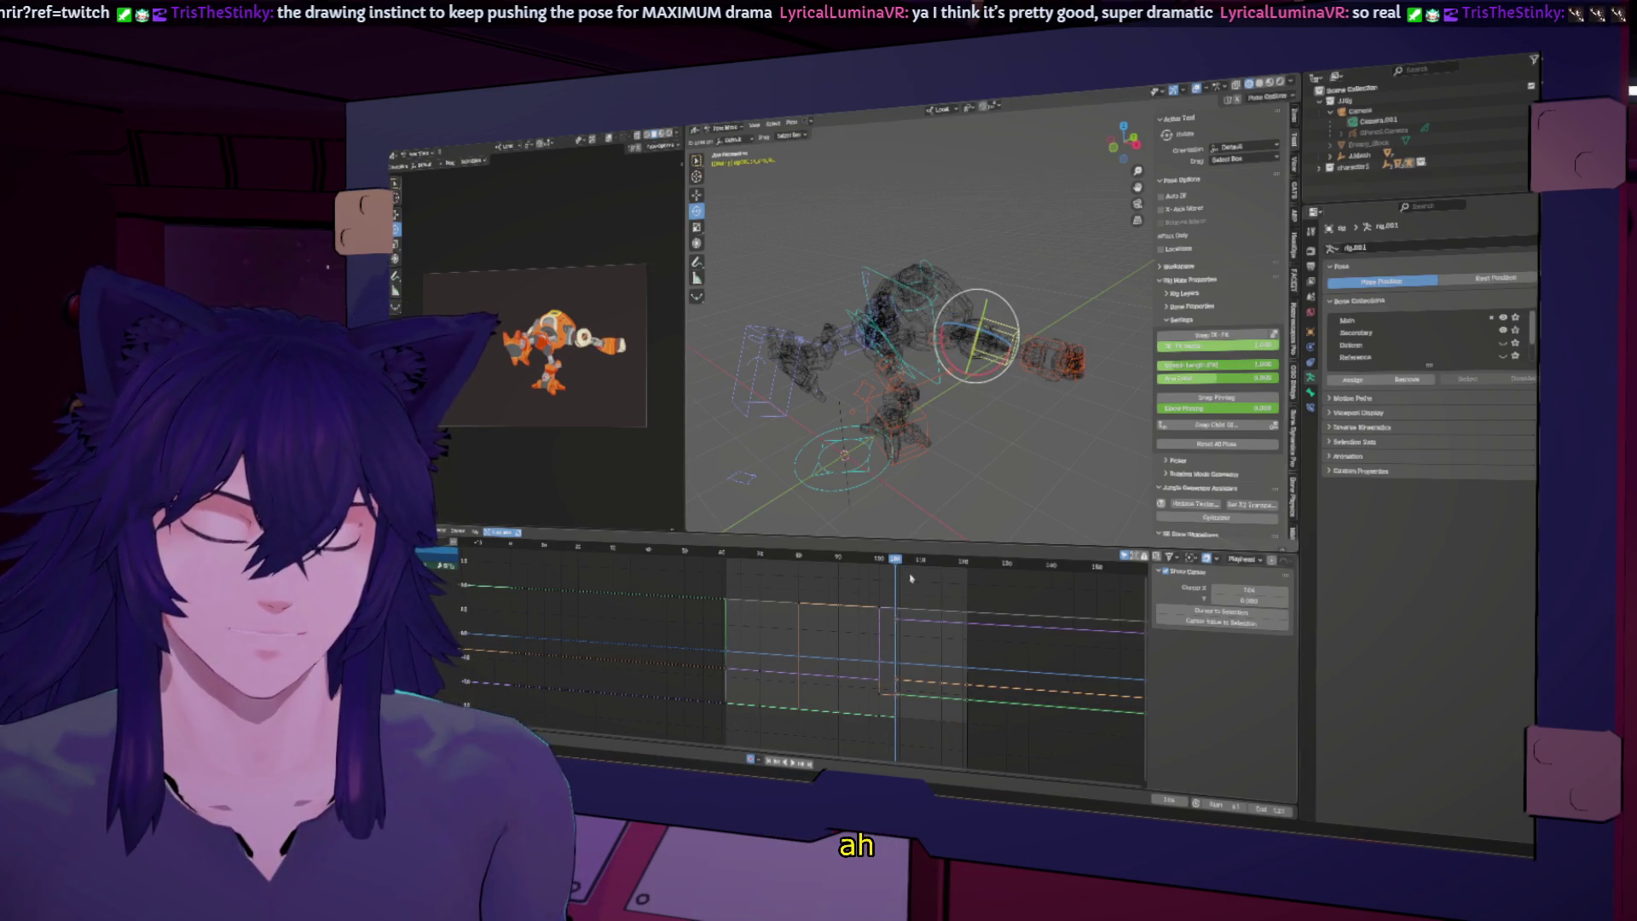
Step: At frame 100, rotate the hand bone around the X axis
{"action": "key", "text": "Down"}
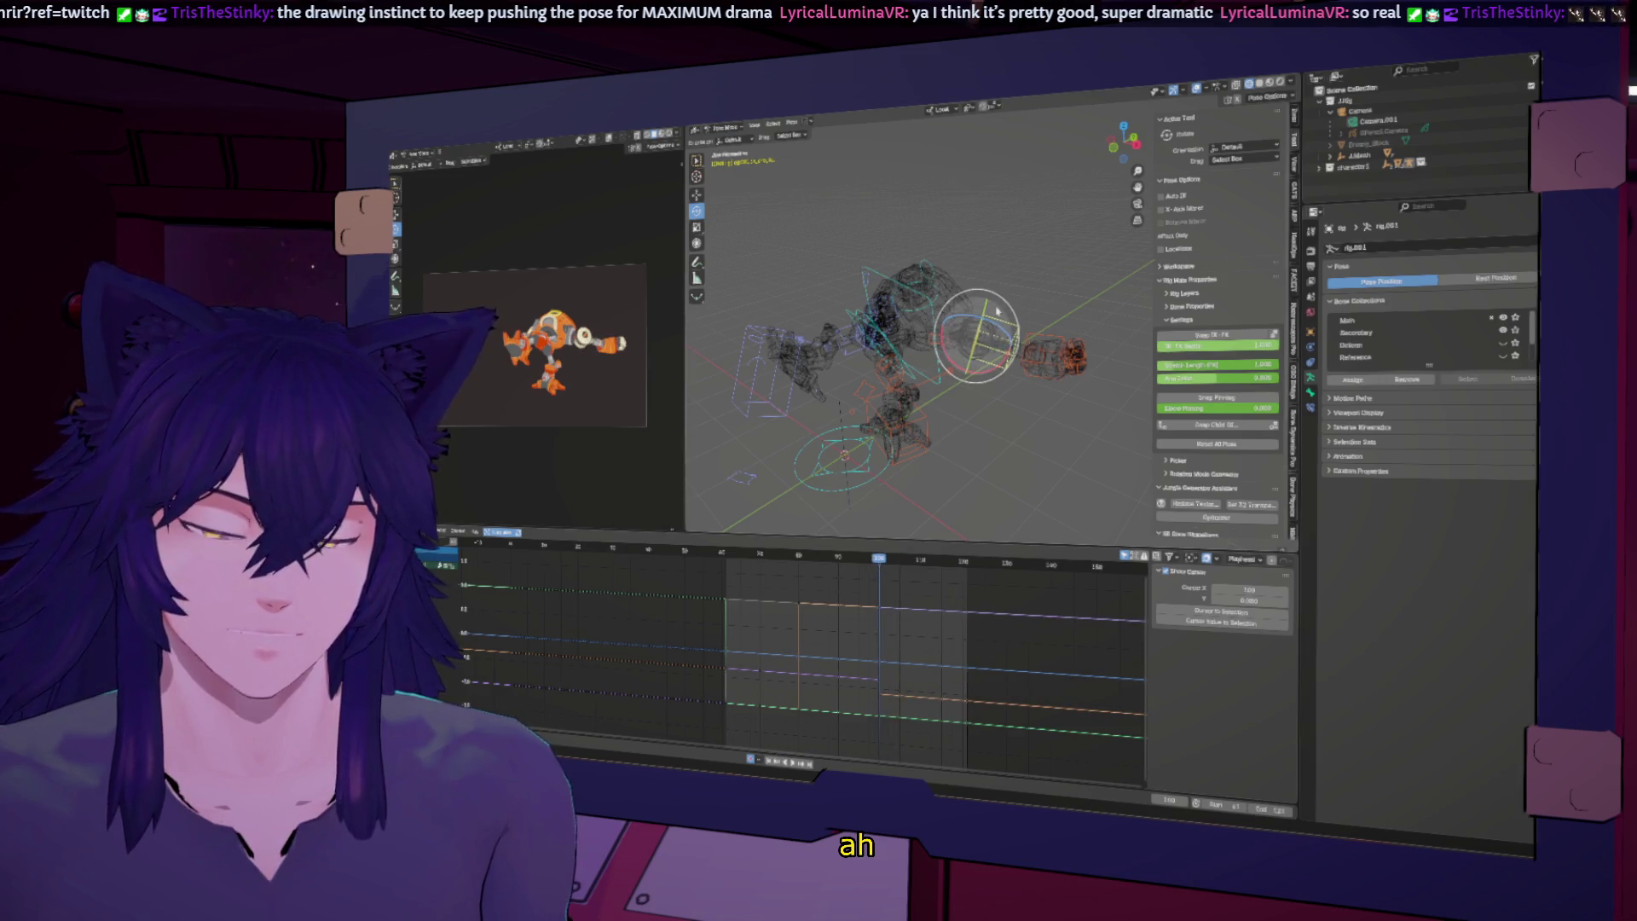
{"action": "key", "text": "r"}
{"action": "key", "text": "x"}
{"action": "left_click", "coordinate": [961, 372]}
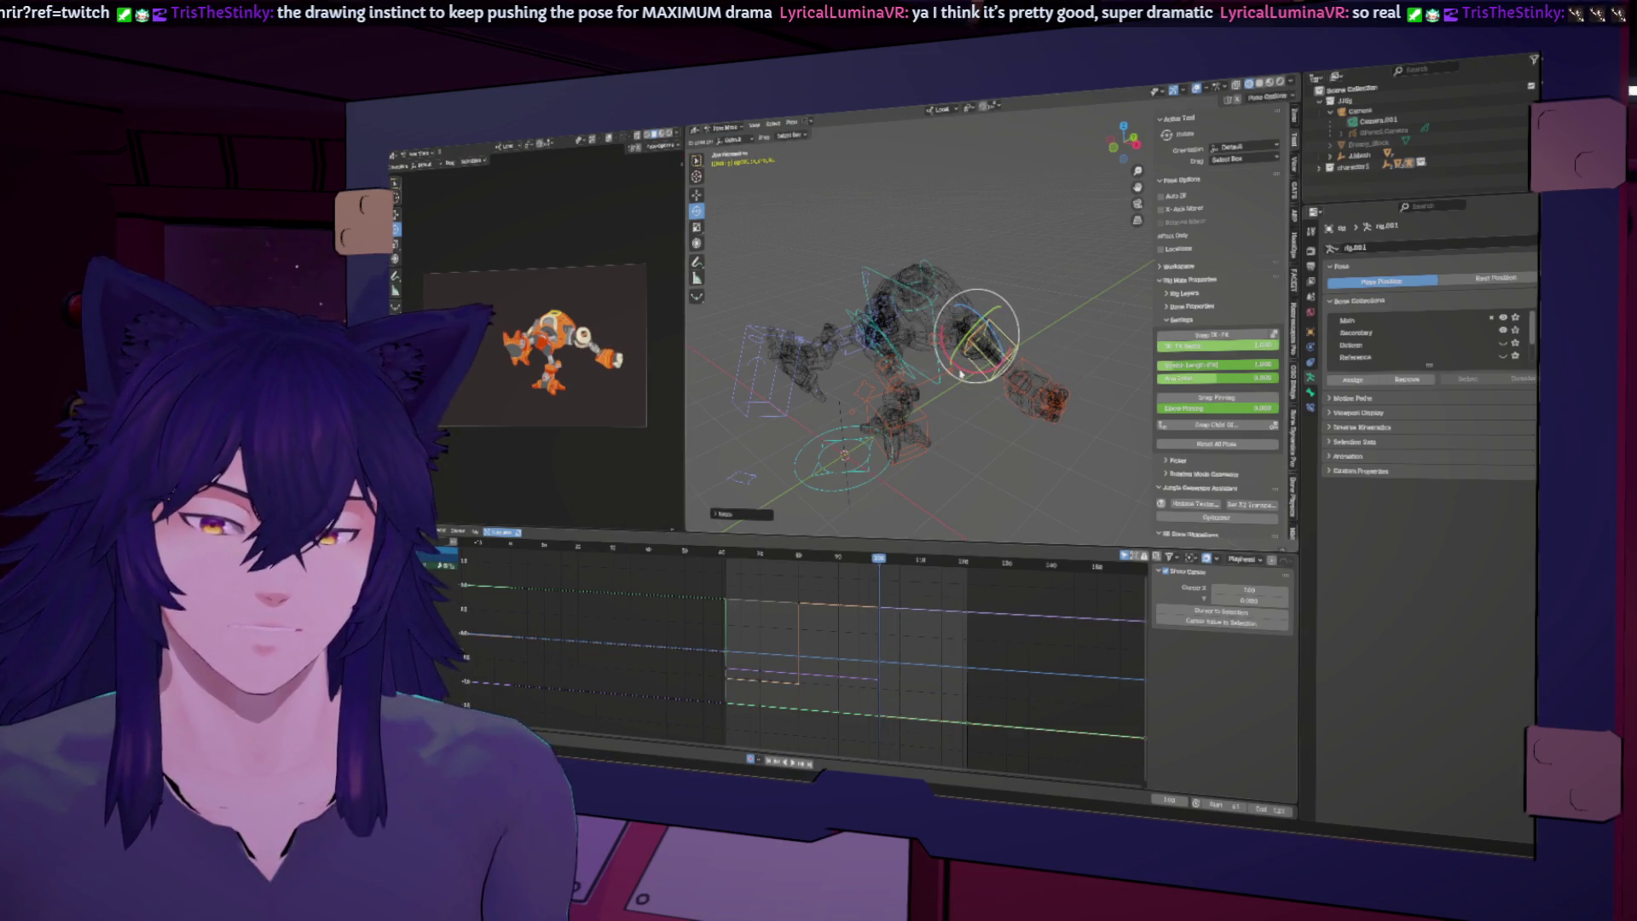
Step: Flip between the frame 80 and 100 keyframes to compare hand poses, then stop near frame 90
{"action": "key", "text": "Down"}
{"action": "key", "text": "Up"}
{"action": "key", "text": "Down"}
{"action": "key", "text": "Up"}
{"action": "key", "text": "Down"}
{"action": "key", "text": "Up"}
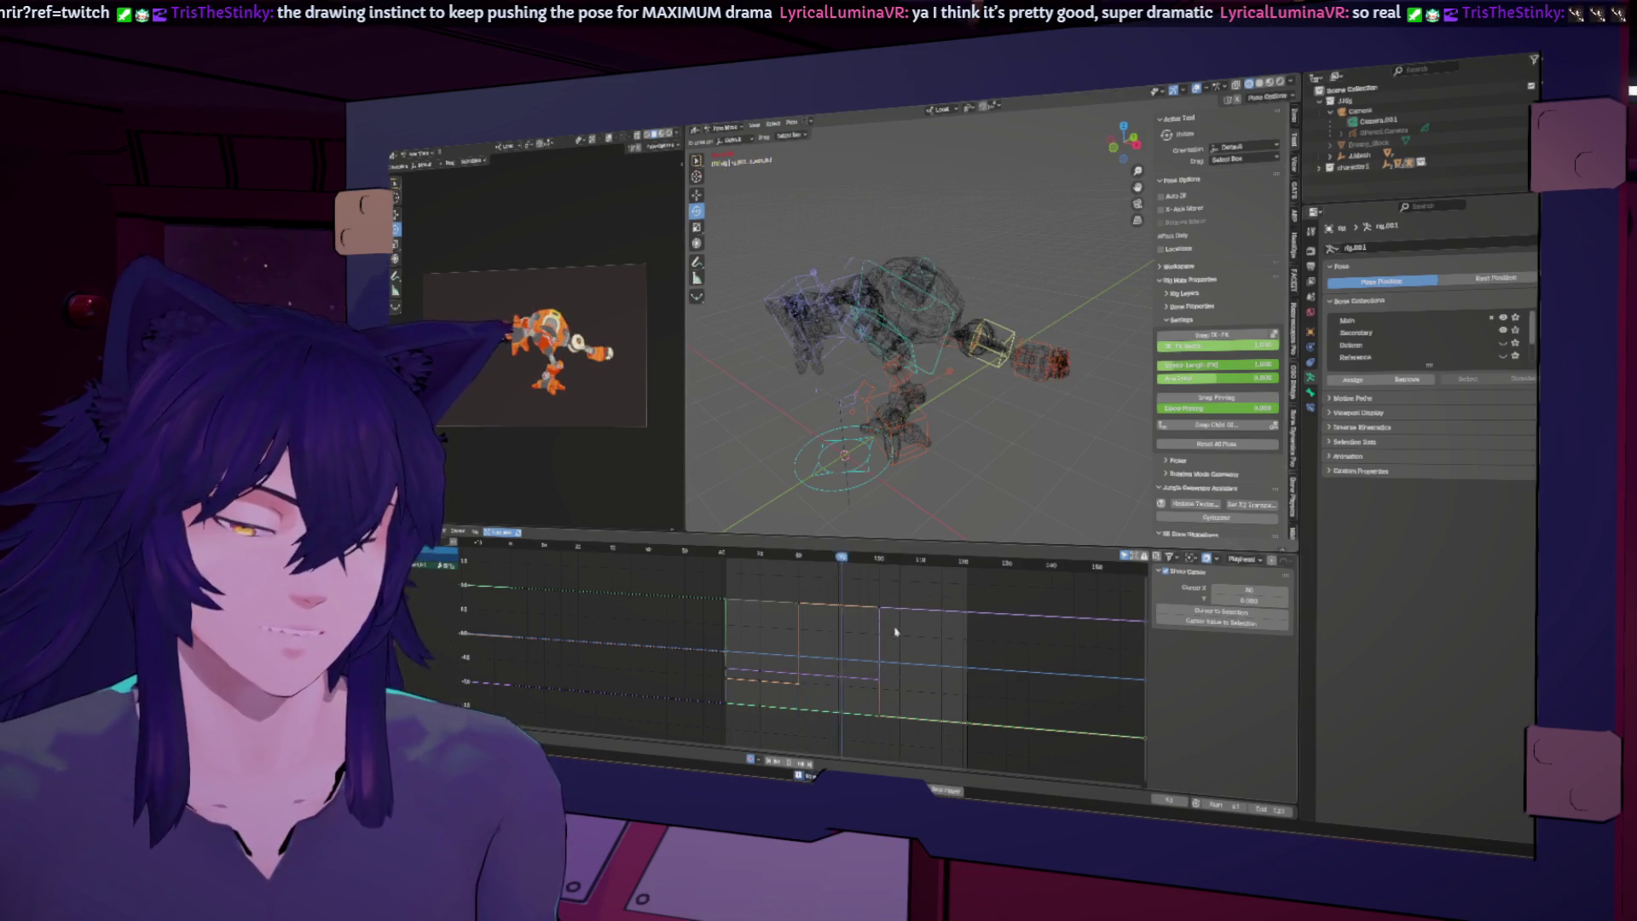
{"action": "key", "text": "Down"}
{"action": "key", "text": "Up"}
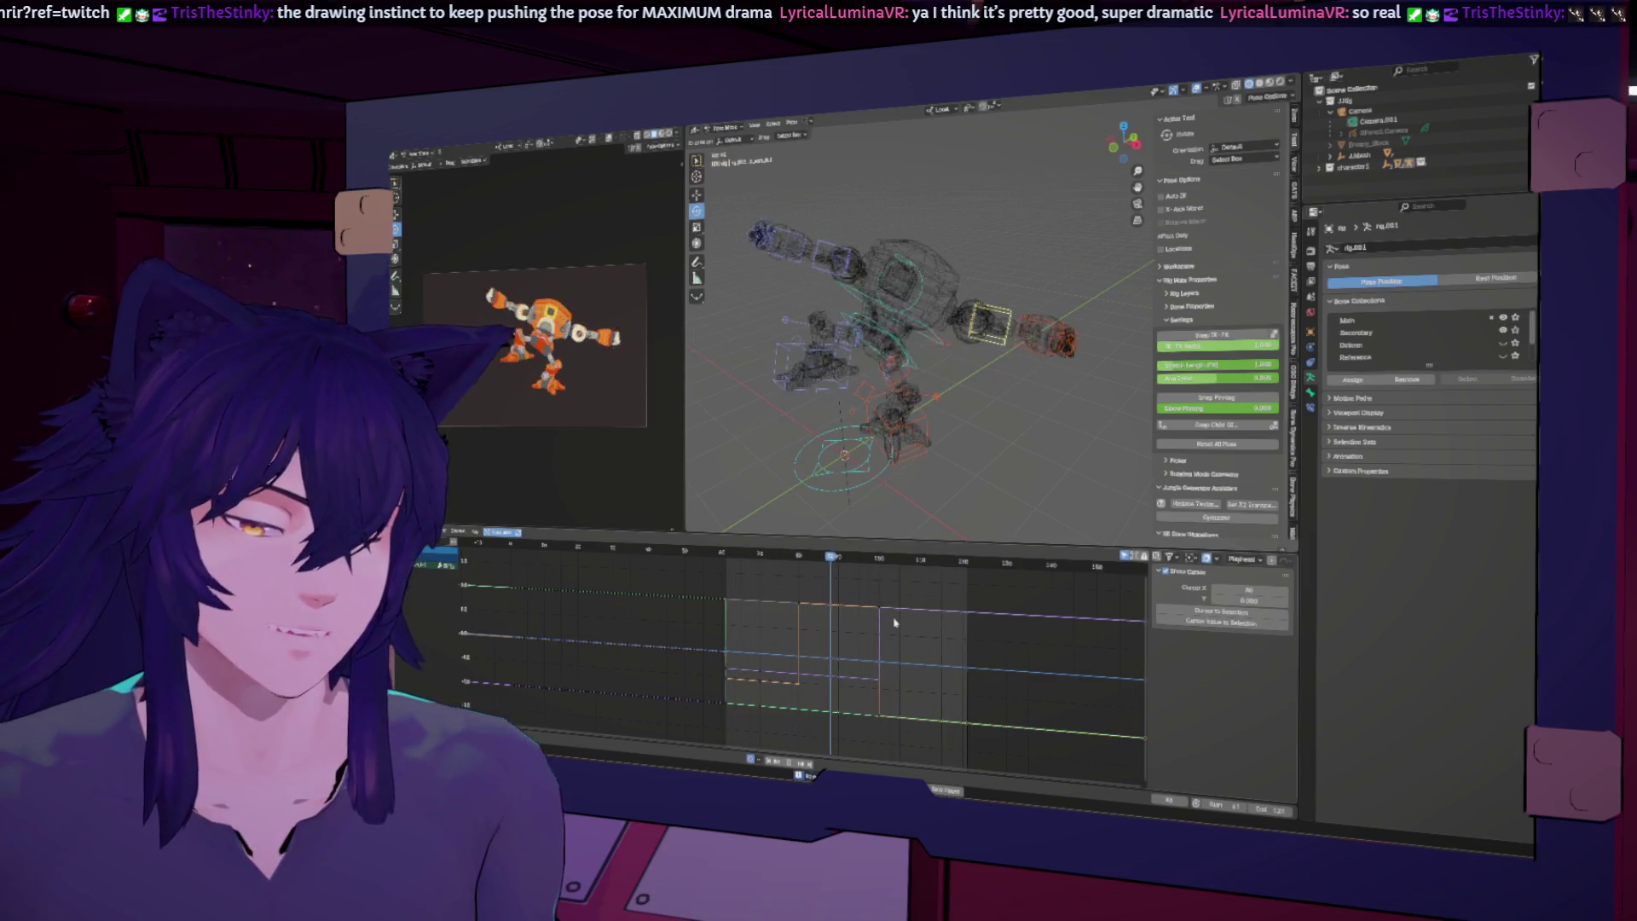
{"action": "key", "text": "space"}
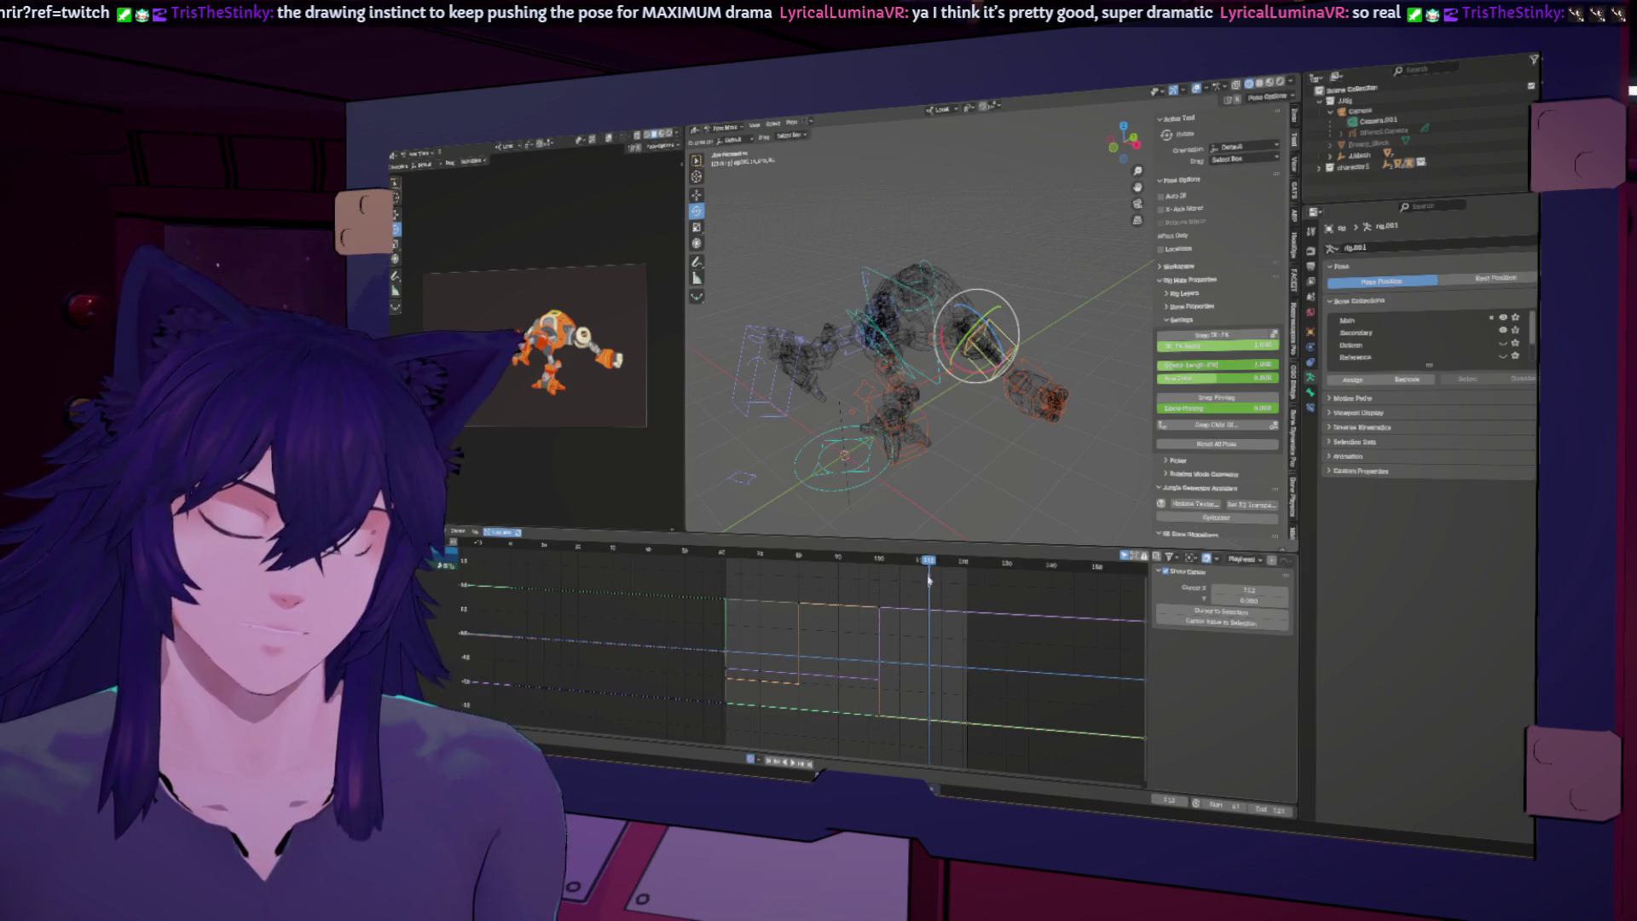
{"action": "left_click", "coordinate": [840, 558]}
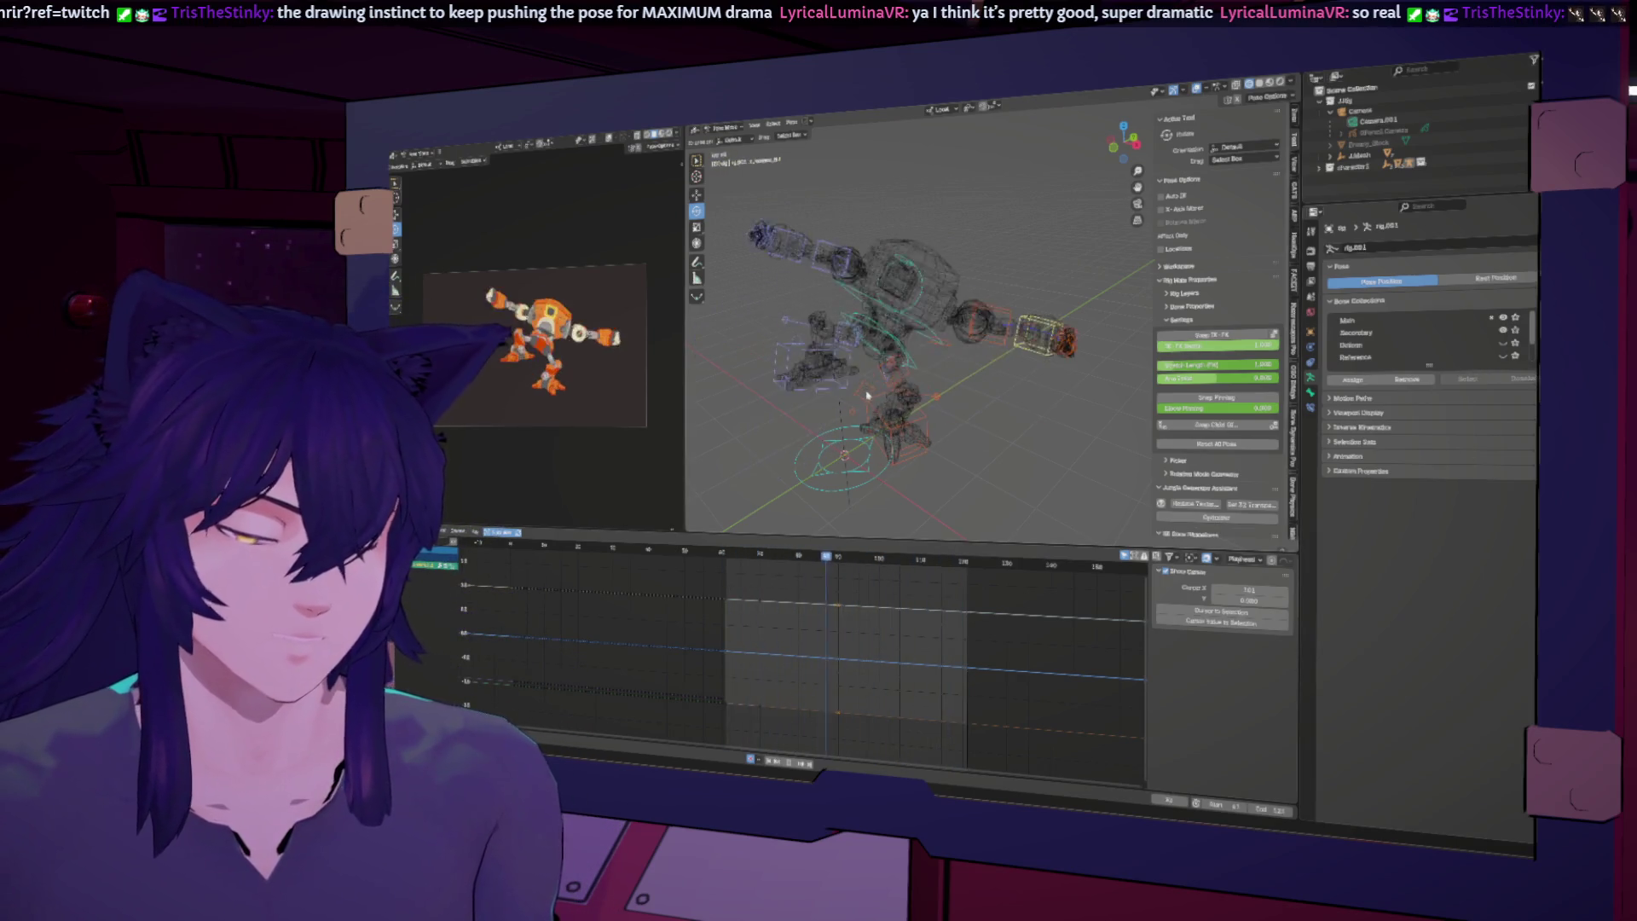
Step: Orbit the view around the robot's wide-armed pose near frame 90
{"action": "middle_click_drag", "start_coordinate": [867, 394], "coordinate": [961, 354]}
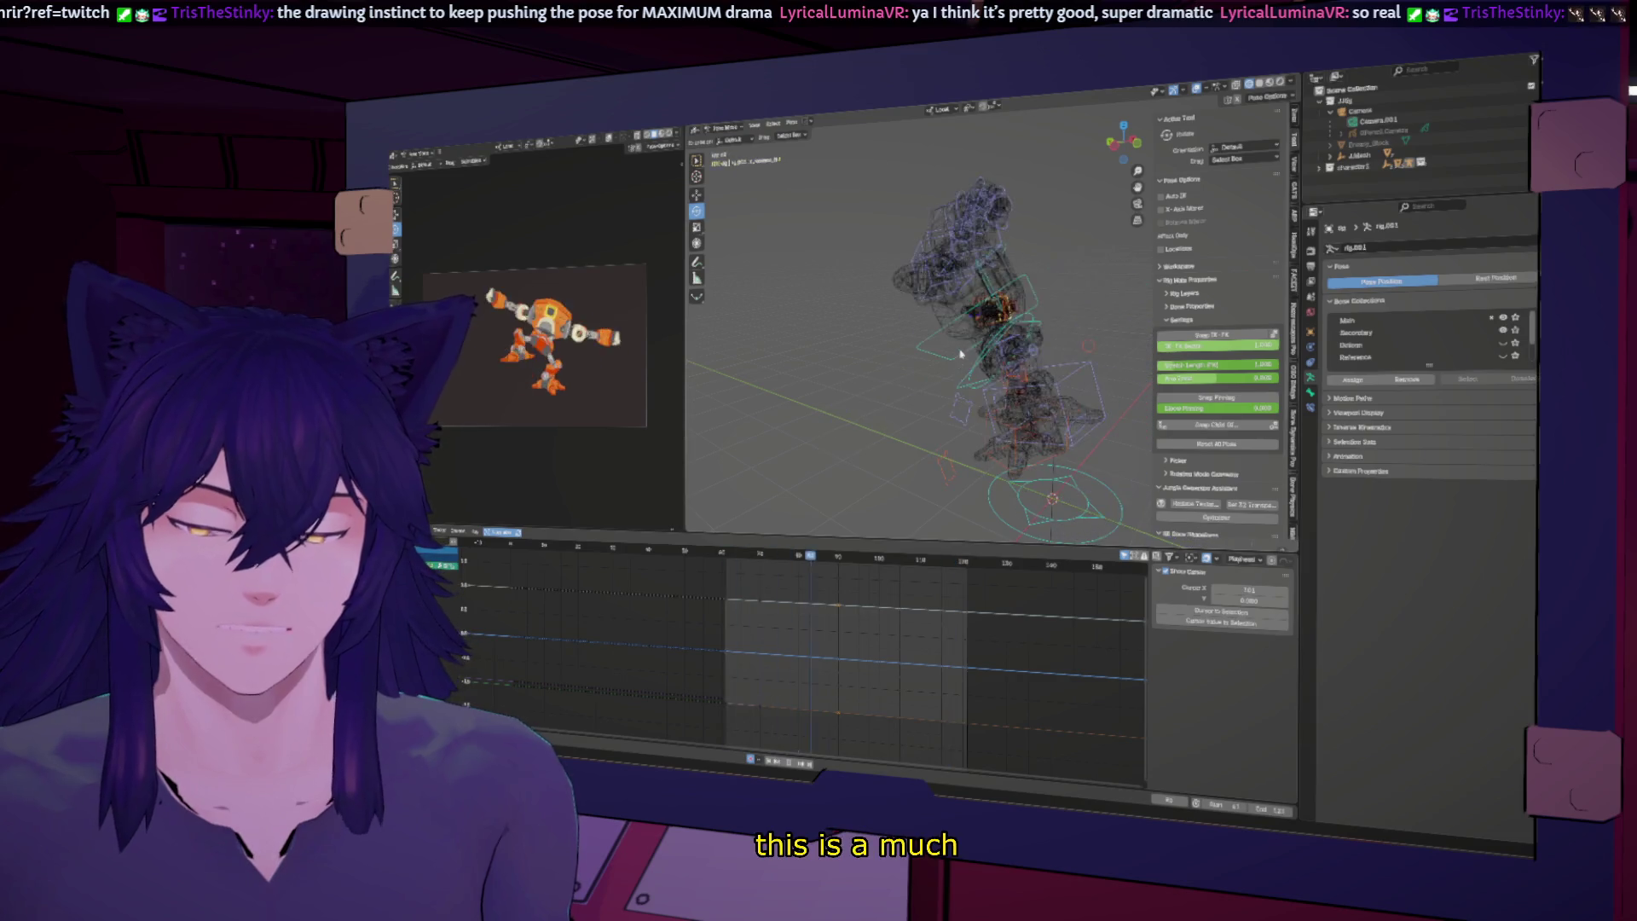
Step: Select a rig bone and, at frame 100, rotate it around Z and then X
{"action": "left_click", "coordinate": [945, 337]}
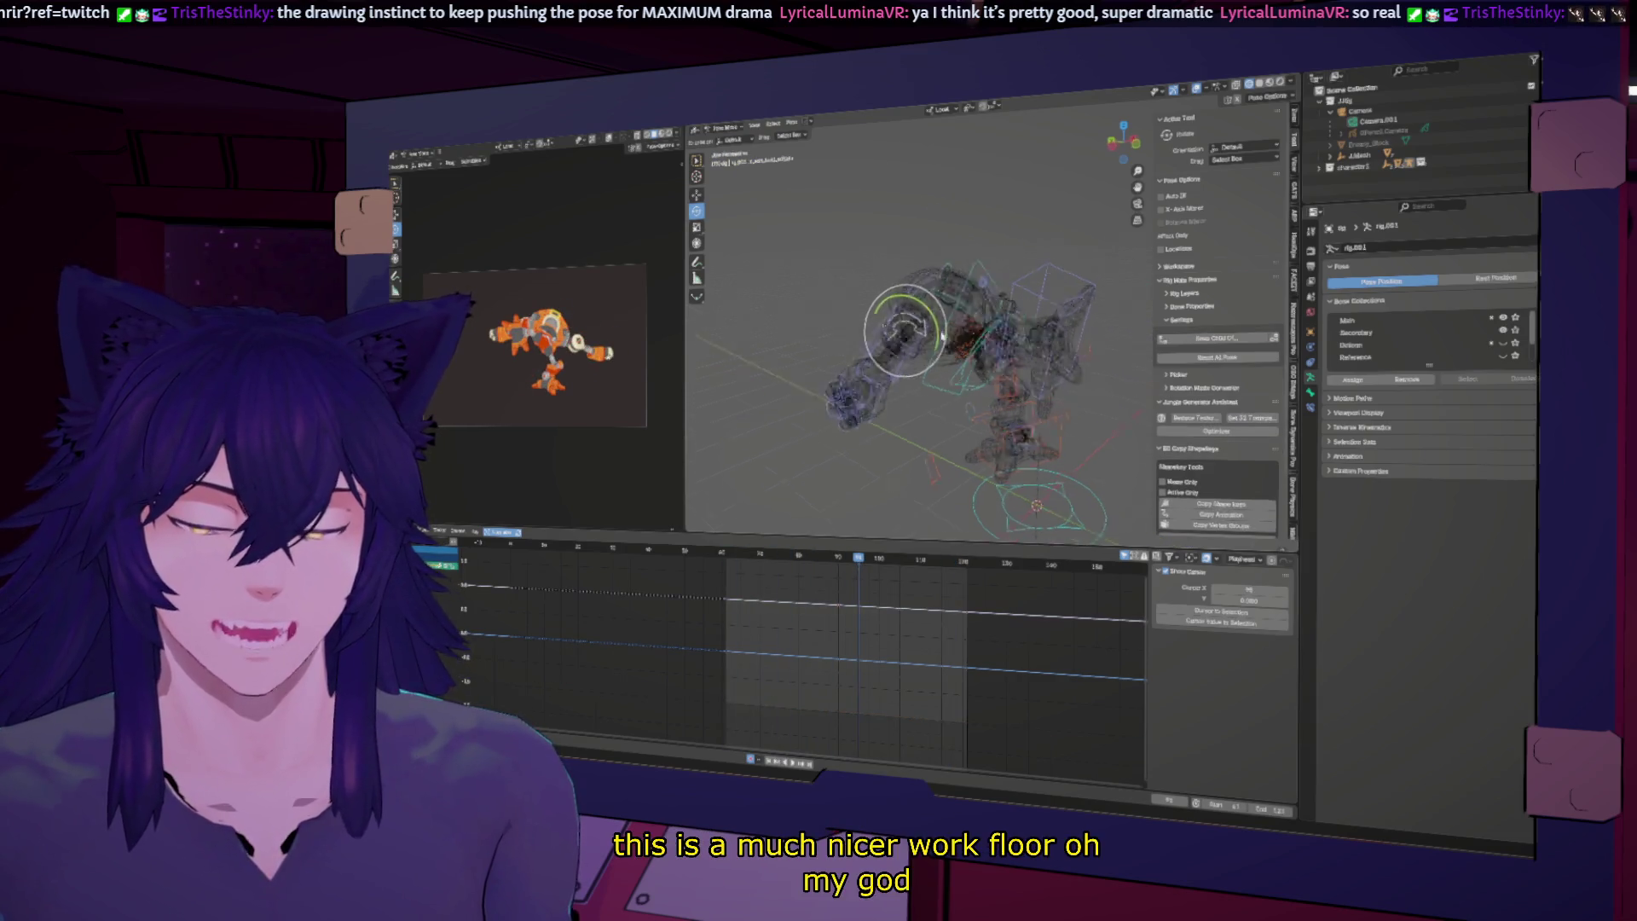
{"action": "left_click", "coordinate": [944, 337]}
{"action": "middle_click_drag", "start_coordinate": [944, 337], "coordinate": [860, 594]}
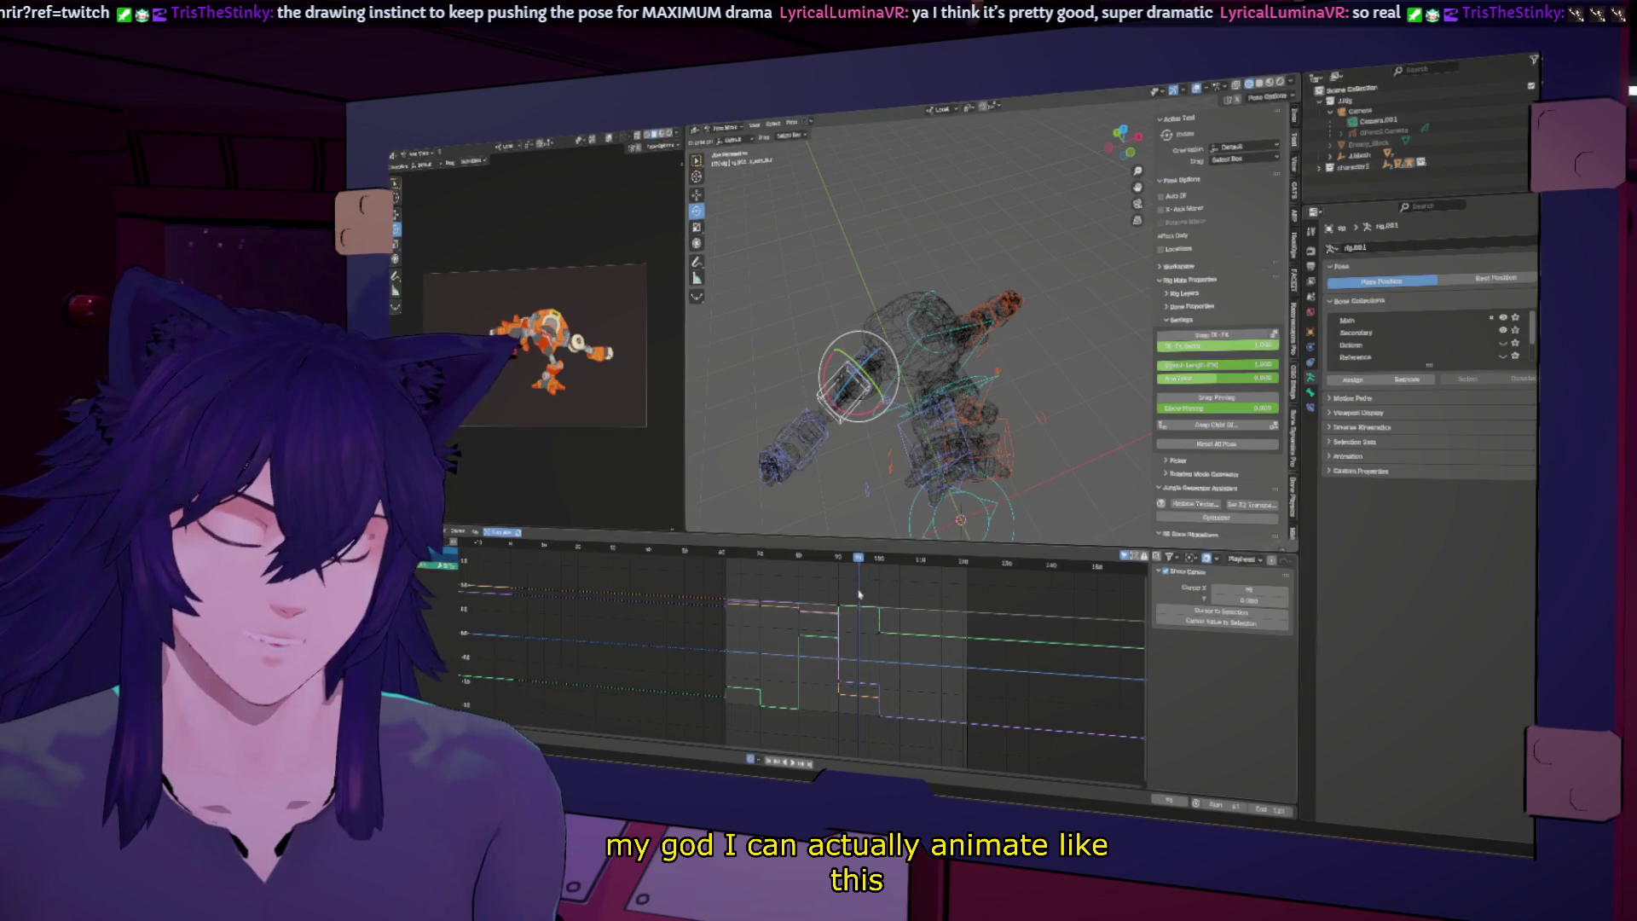
{"action": "left_click_drag", "start_coordinate": [867, 558], "coordinate": [878, 559]}
{"action": "middle_click_drag", "start_coordinate": [853, 400], "coordinate": [965, 406]}
{"action": "key", "text": "r"}
{"action": "key", "text": "z"}
{"action": "left_click", "coordinate": [1035, 422]}
{"action": "key", "text": "r"}
{"action": "key", "text": "x"}
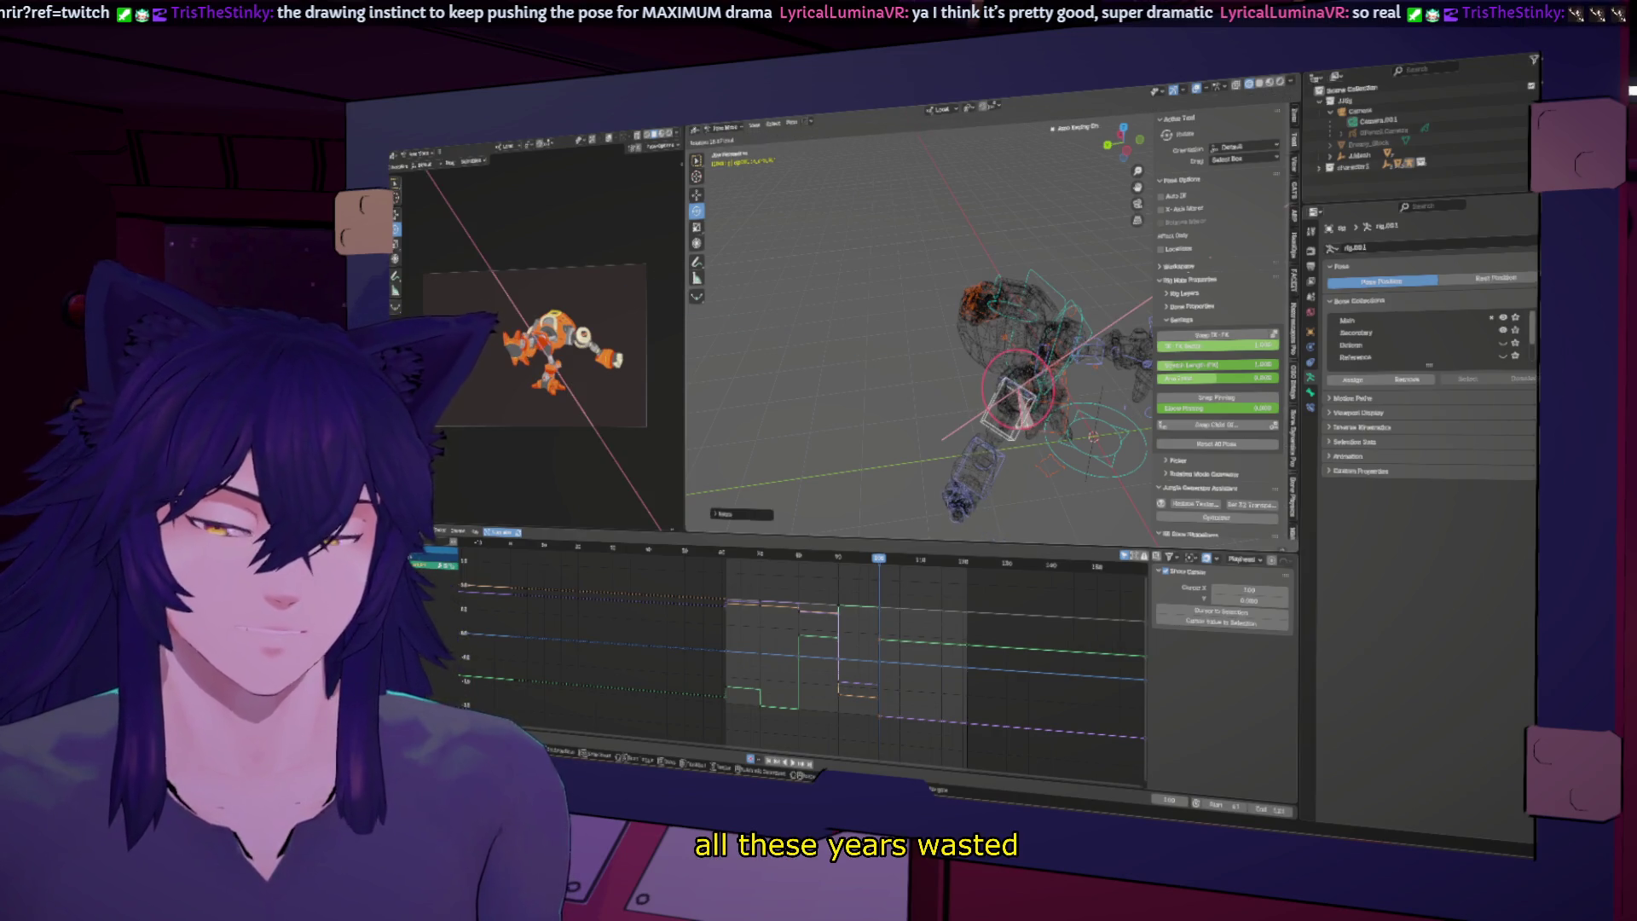
{"action": "left_click", "coordinate": [1006, 431]}
Step: Step between keyframes around frames 77, 100 and 115 to review the pose changes
{"action": "mouse_move", "coordinate": [1006, 431]}
{"action": "middle_mouse_down"}
{"action": "mouse_move", "coordinate": [927, 456]}
{"action": "mouse_move", "coordinate": [974, 474]}
{"action": "mouse_move", "coordinate": [999, 429]}
{"action": "middle_mouse_up"}
{"action": "key", "text": "Right"}
{"action": "key", "text": "Right"}
{"action": "key", "text": "Right"}
{"action": "key", "text": "Up"}
{"action": "key", "text": "Down"}
{"action": "key", "text": "Up"}
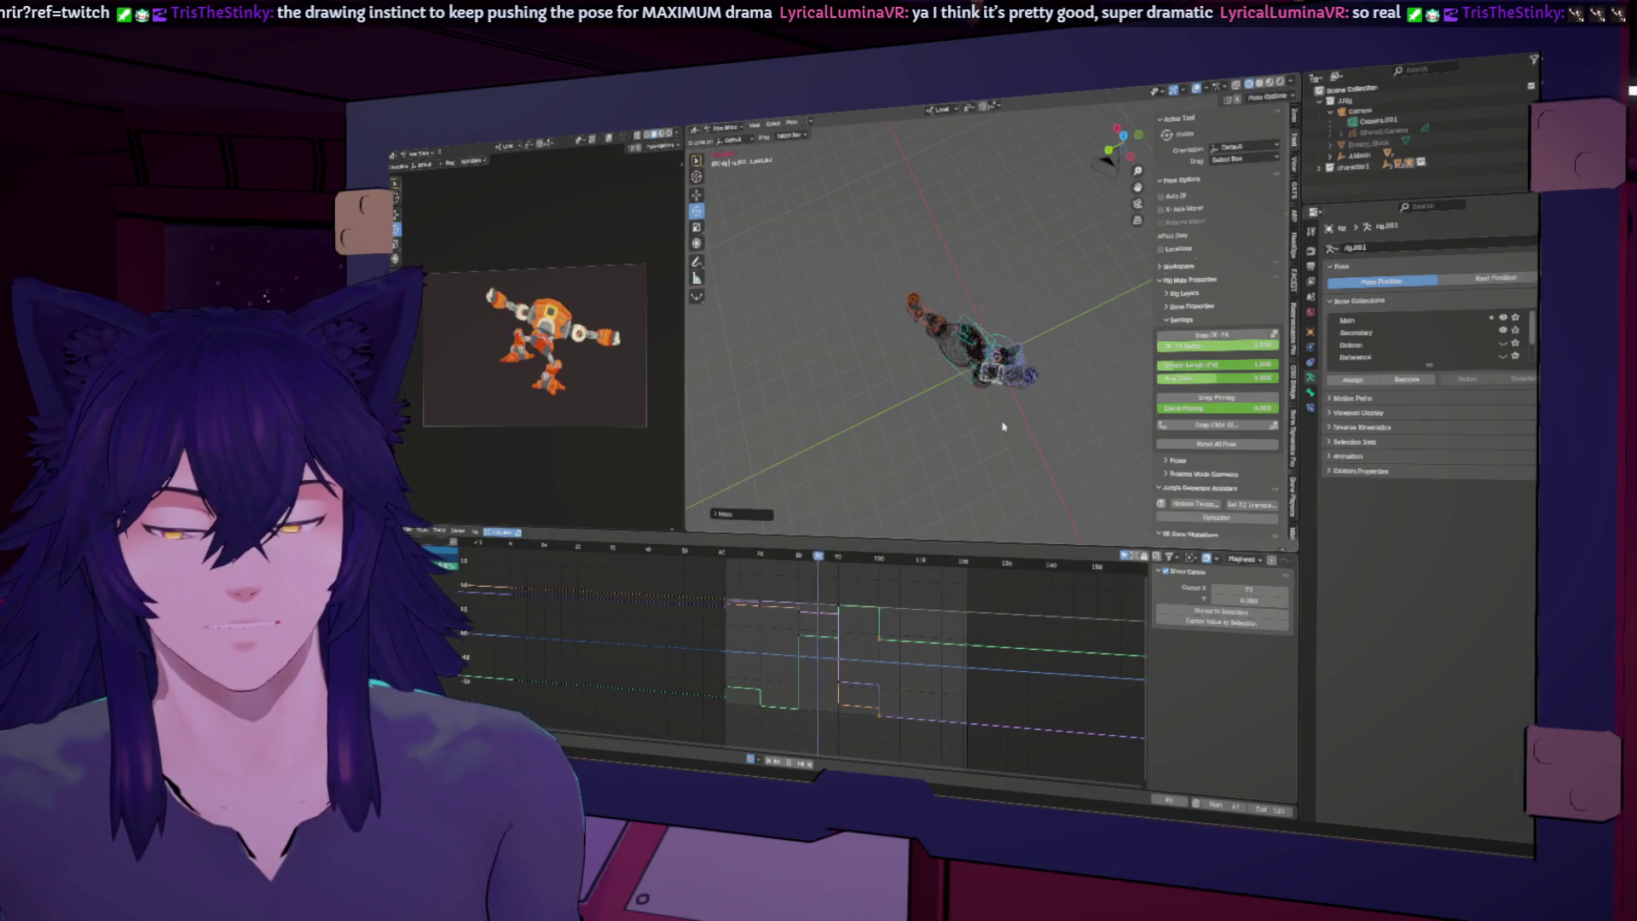
{"action": "key", "text": "space"}
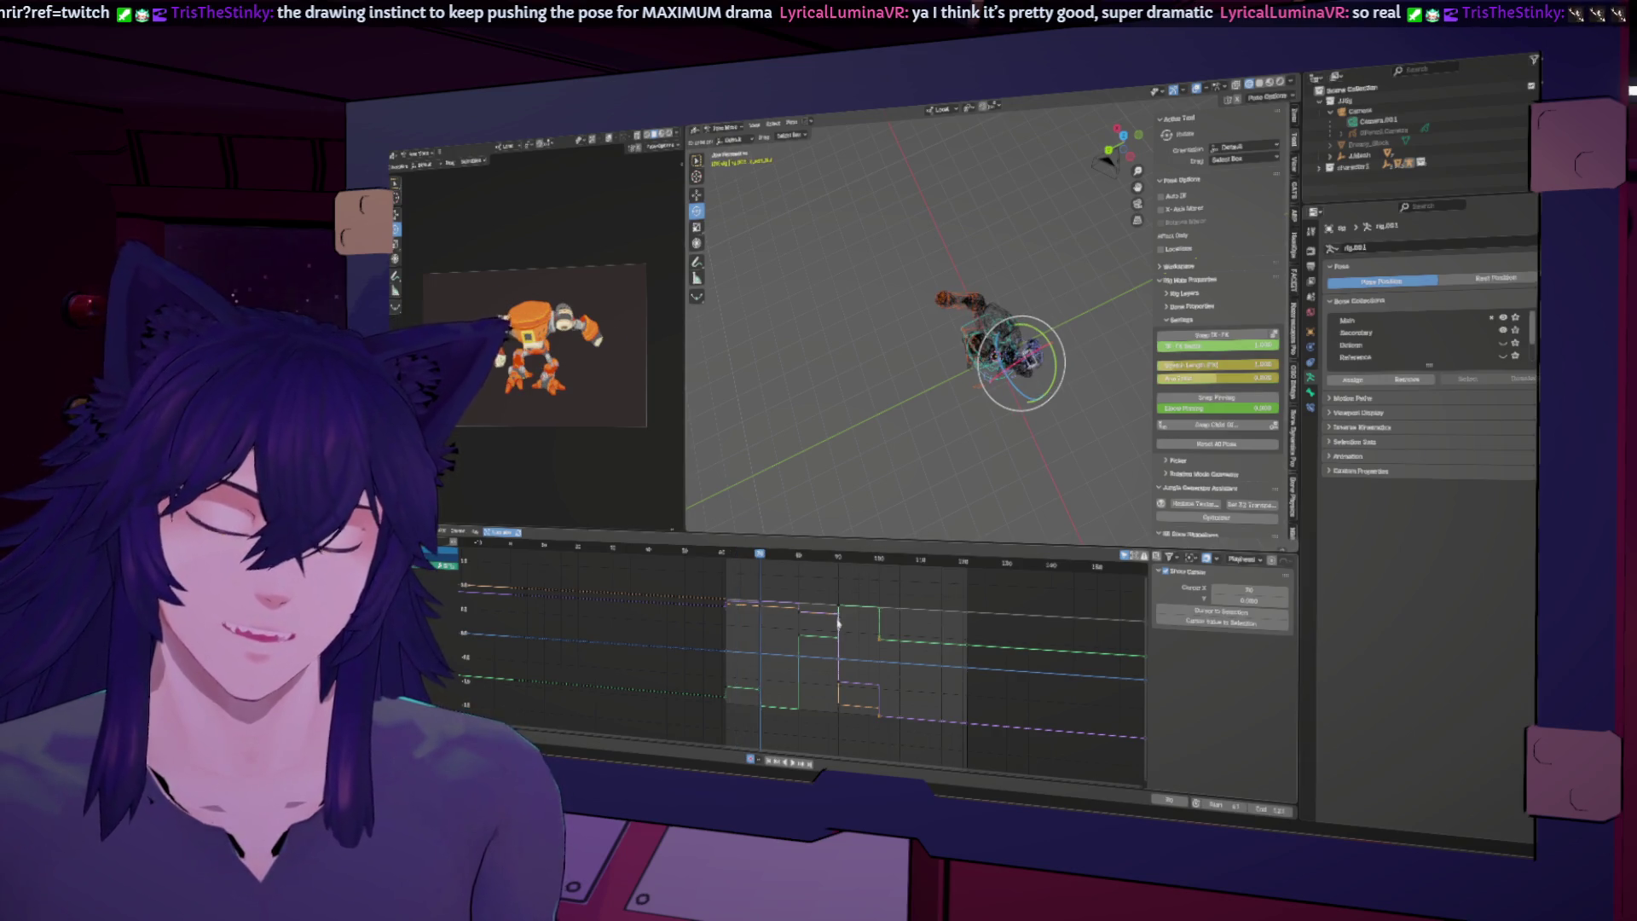
{"action": "key", "text": "space"}
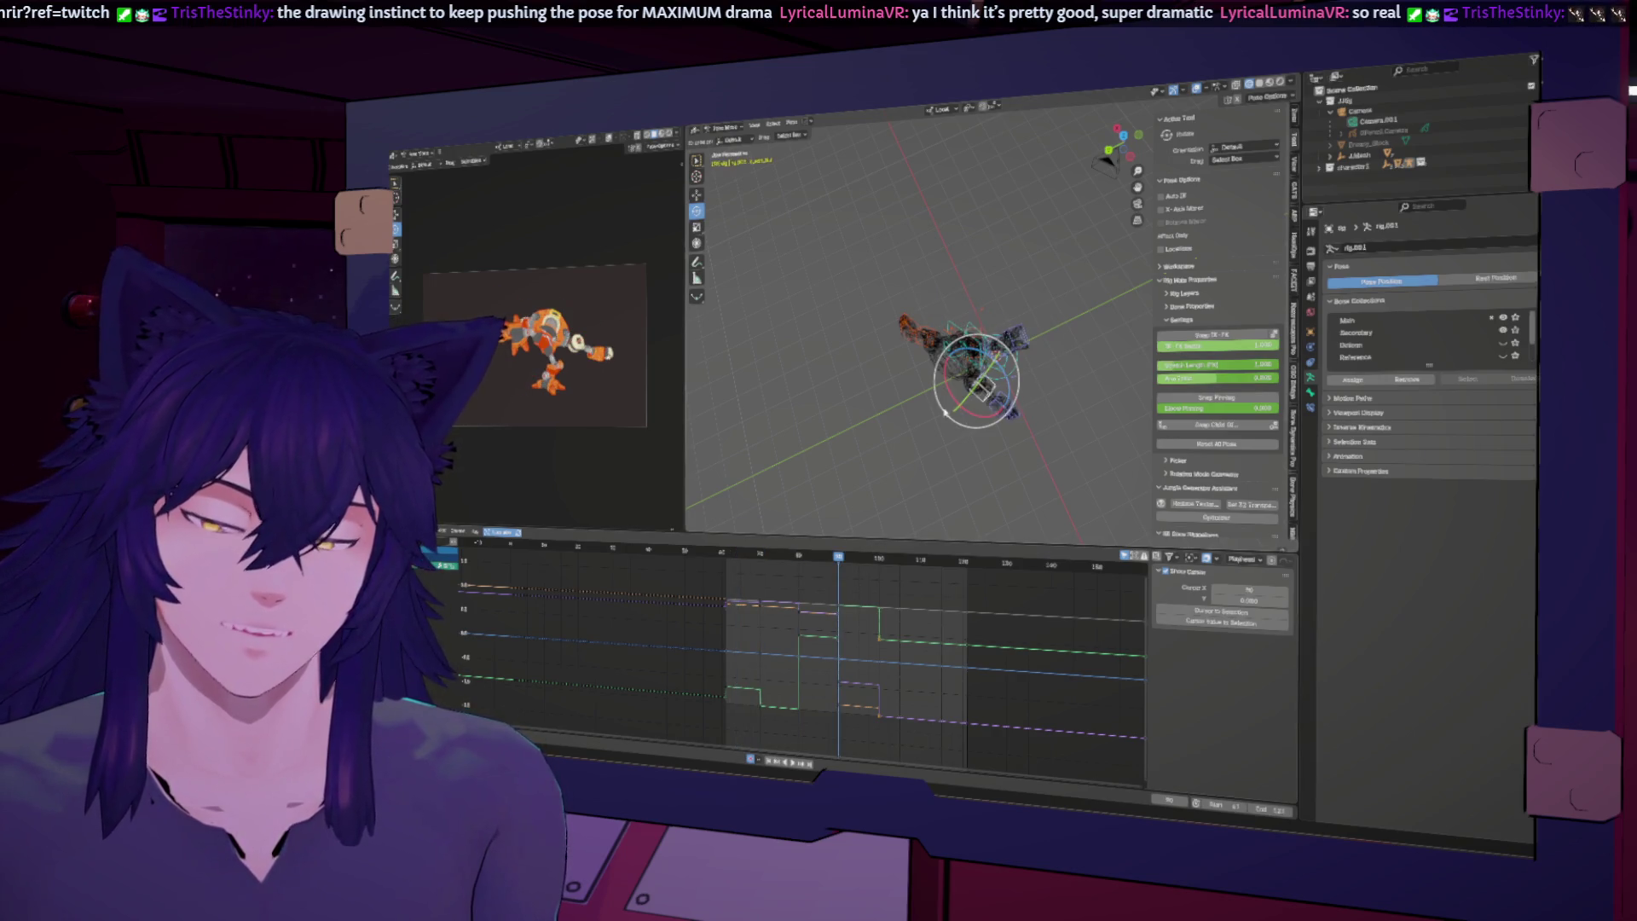
Step: Rotate another arm bone to a new angle and replay around frame 100, then stop playback
{"action": "left_click", "coordinate": [932, 327]}
{"action": "mouse_move", "coordinate": [936, 320]}
{"action": "left_mouse_down"}
{"action": "mouse_move", "coordinate": [919, 364]}
{"action": "mouse_move", "coordinate": [902, 353]}
{"action": "left_mouse_up"}
{"action": "key", "text": "space"}
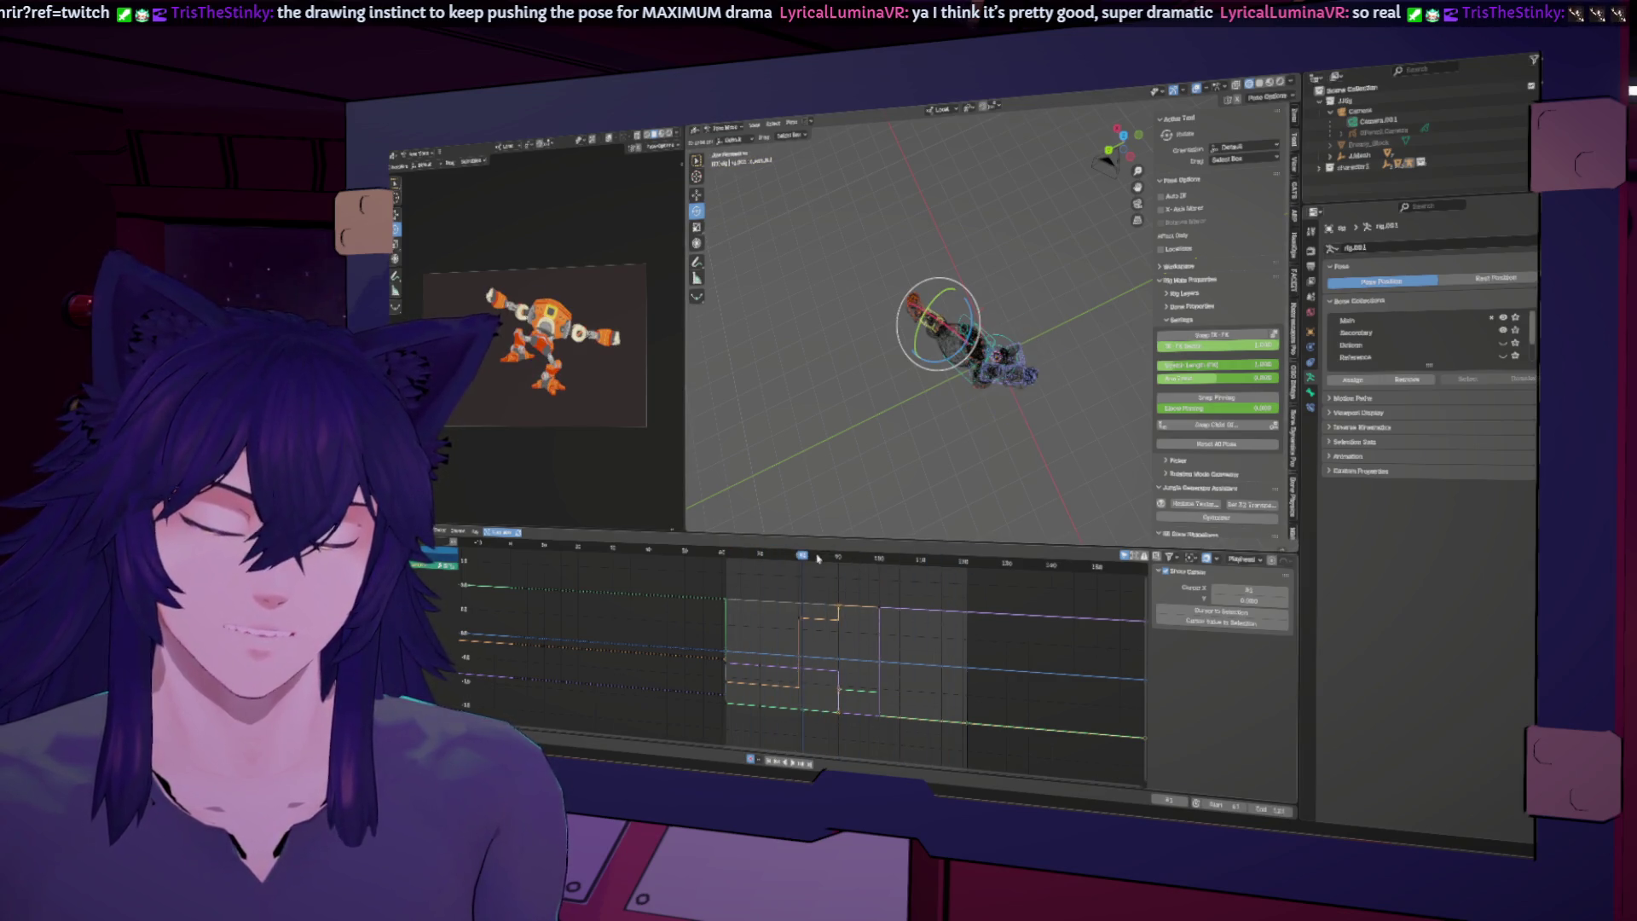
{"action": "left_click", "coordinate": [878, 599]}
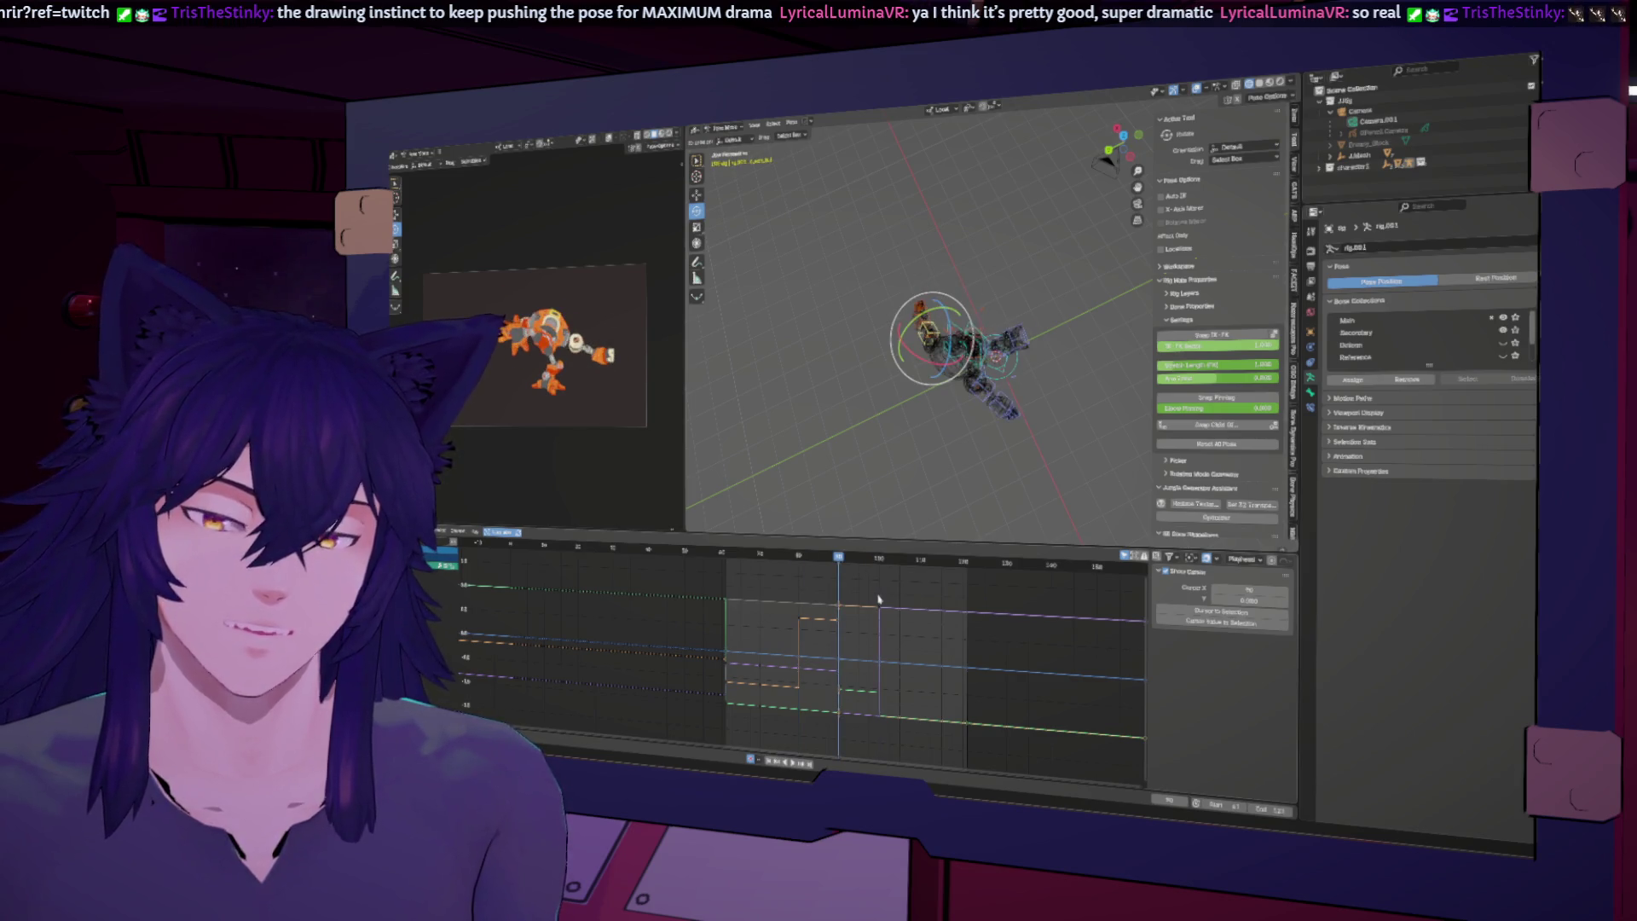
{"action": "left_click", "coordinate": [858, 556]}
{"action": "left_click_drag", "start_coordinate": [861, 558], "coordinate": [876, 573]}
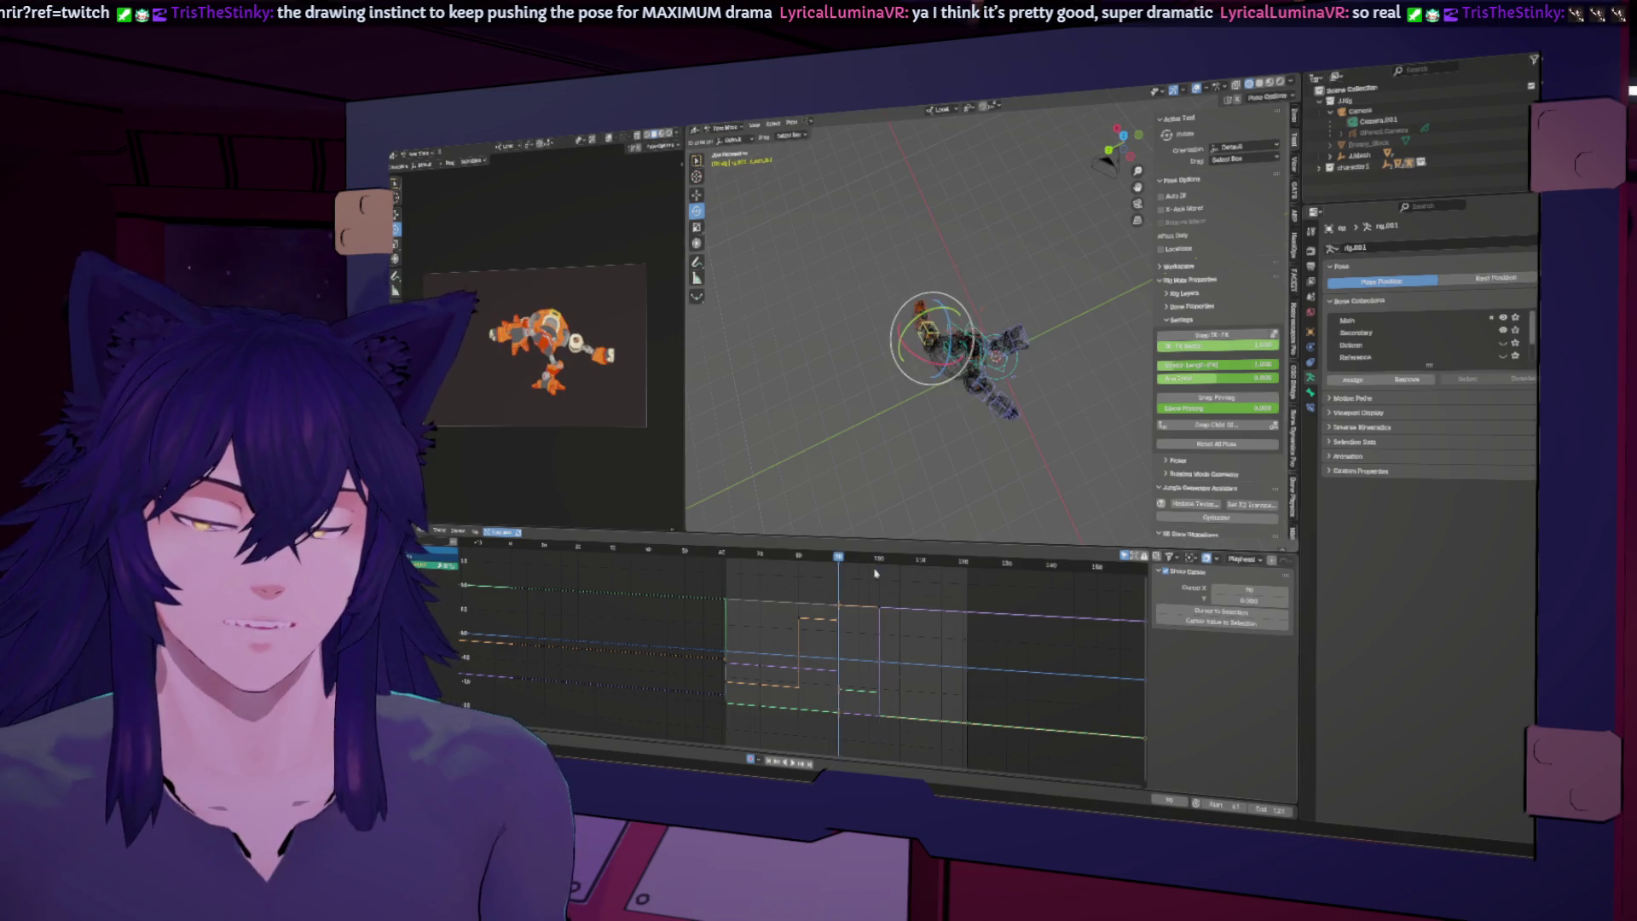
{"action": "key", "text": "space"}
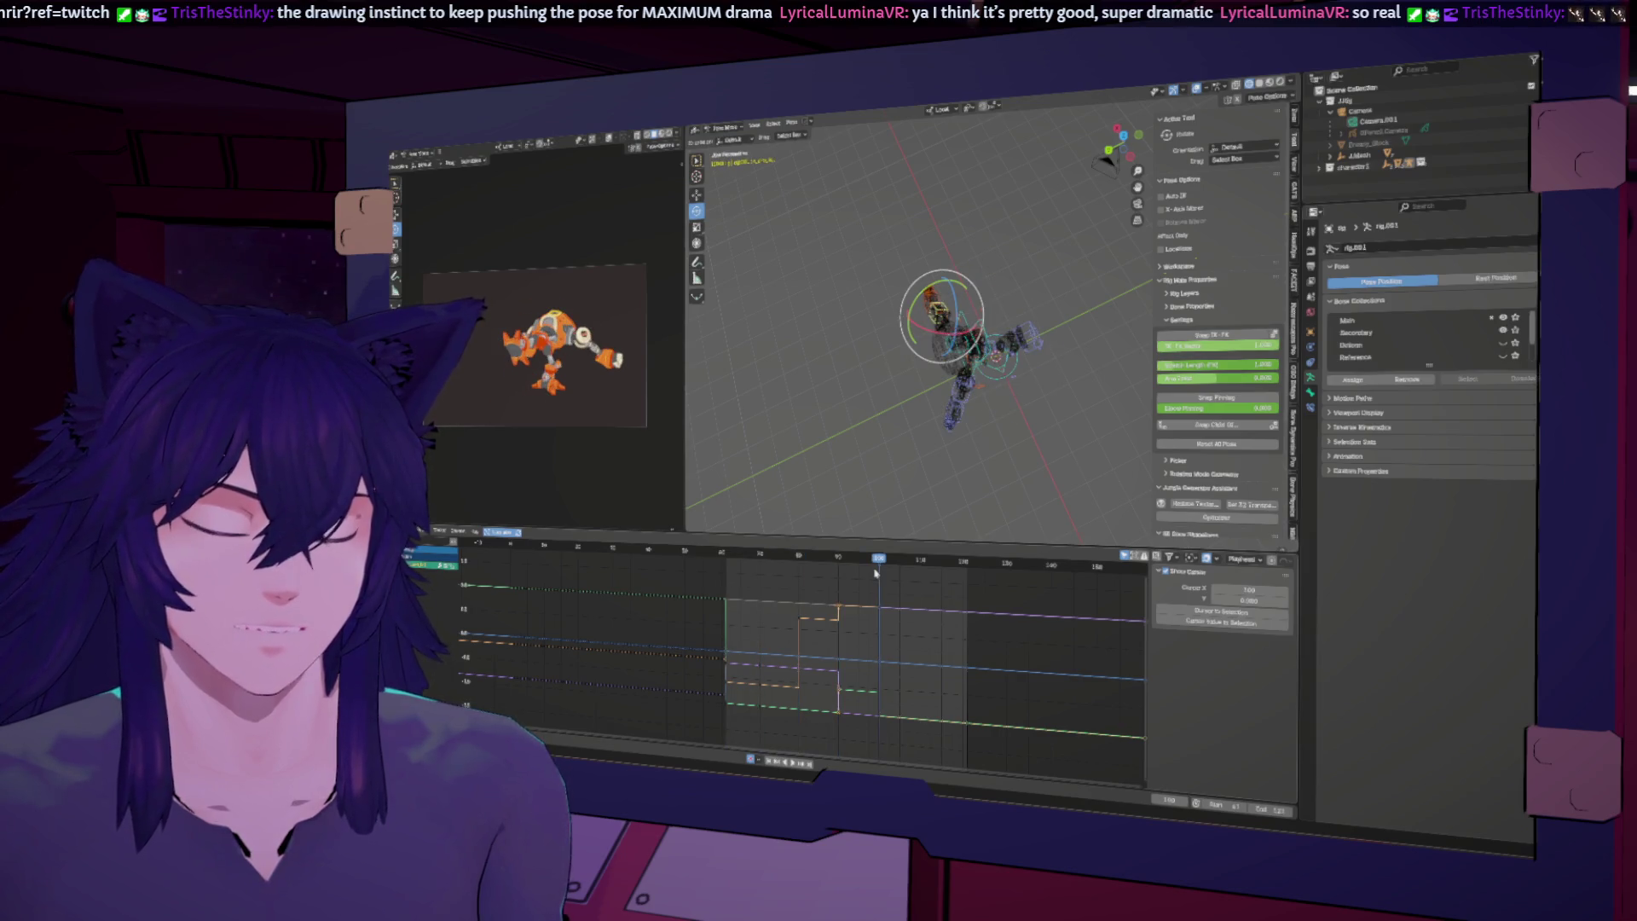
{"action": "left_click_drag", "start_coordinate": [948, 333], "coordinate": [943, 329]}
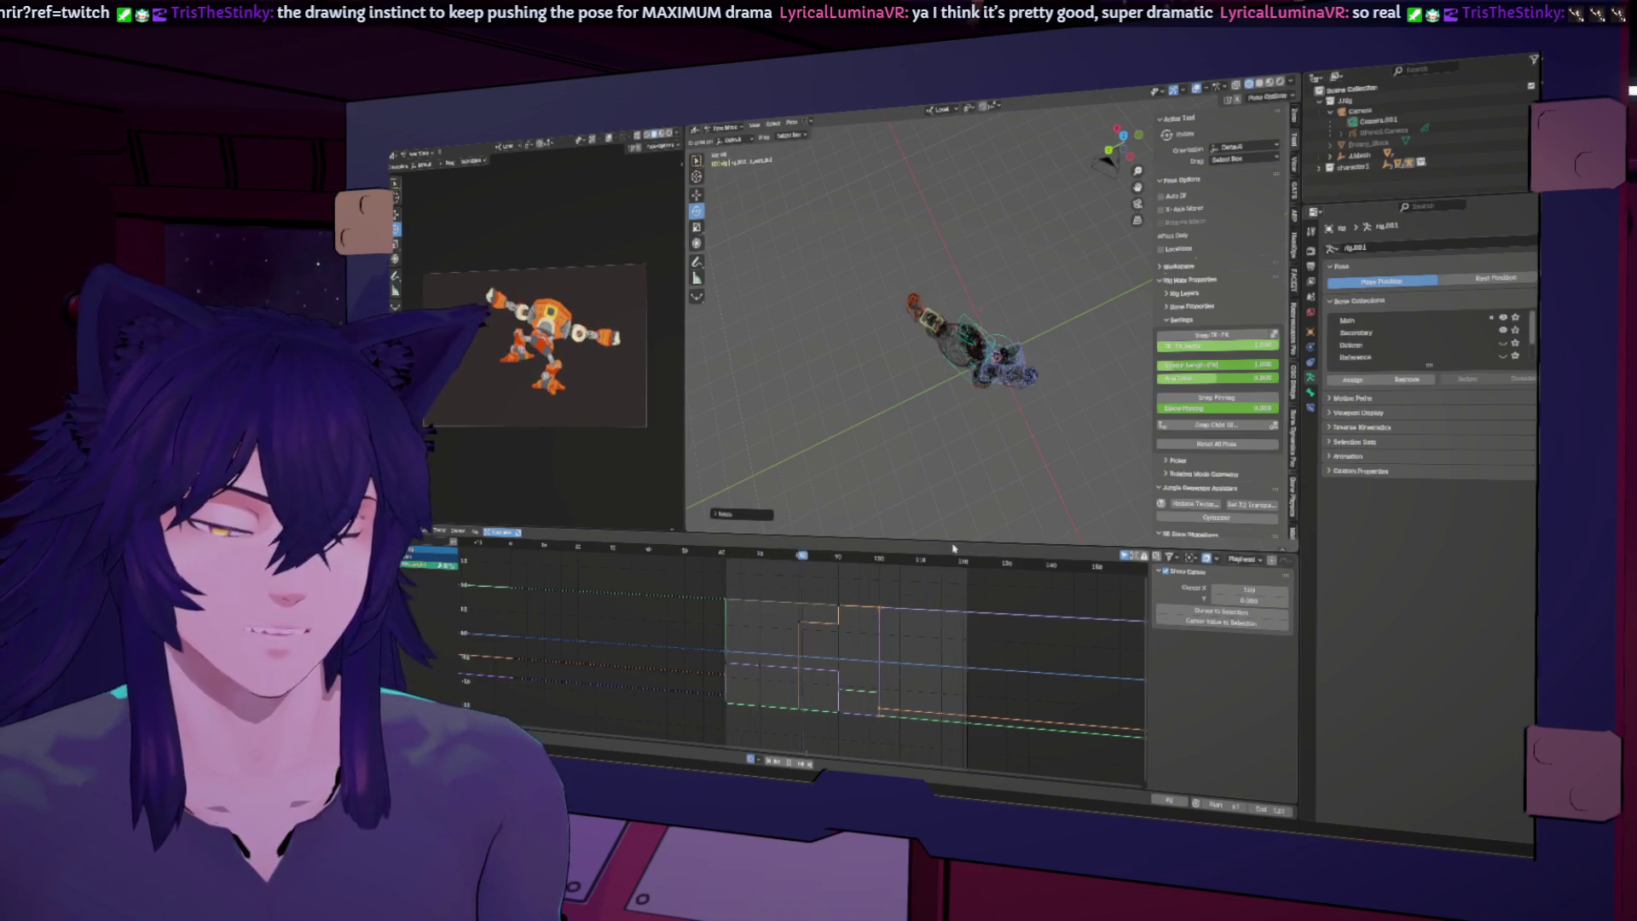
{"action": "key", "text": "Escape"}
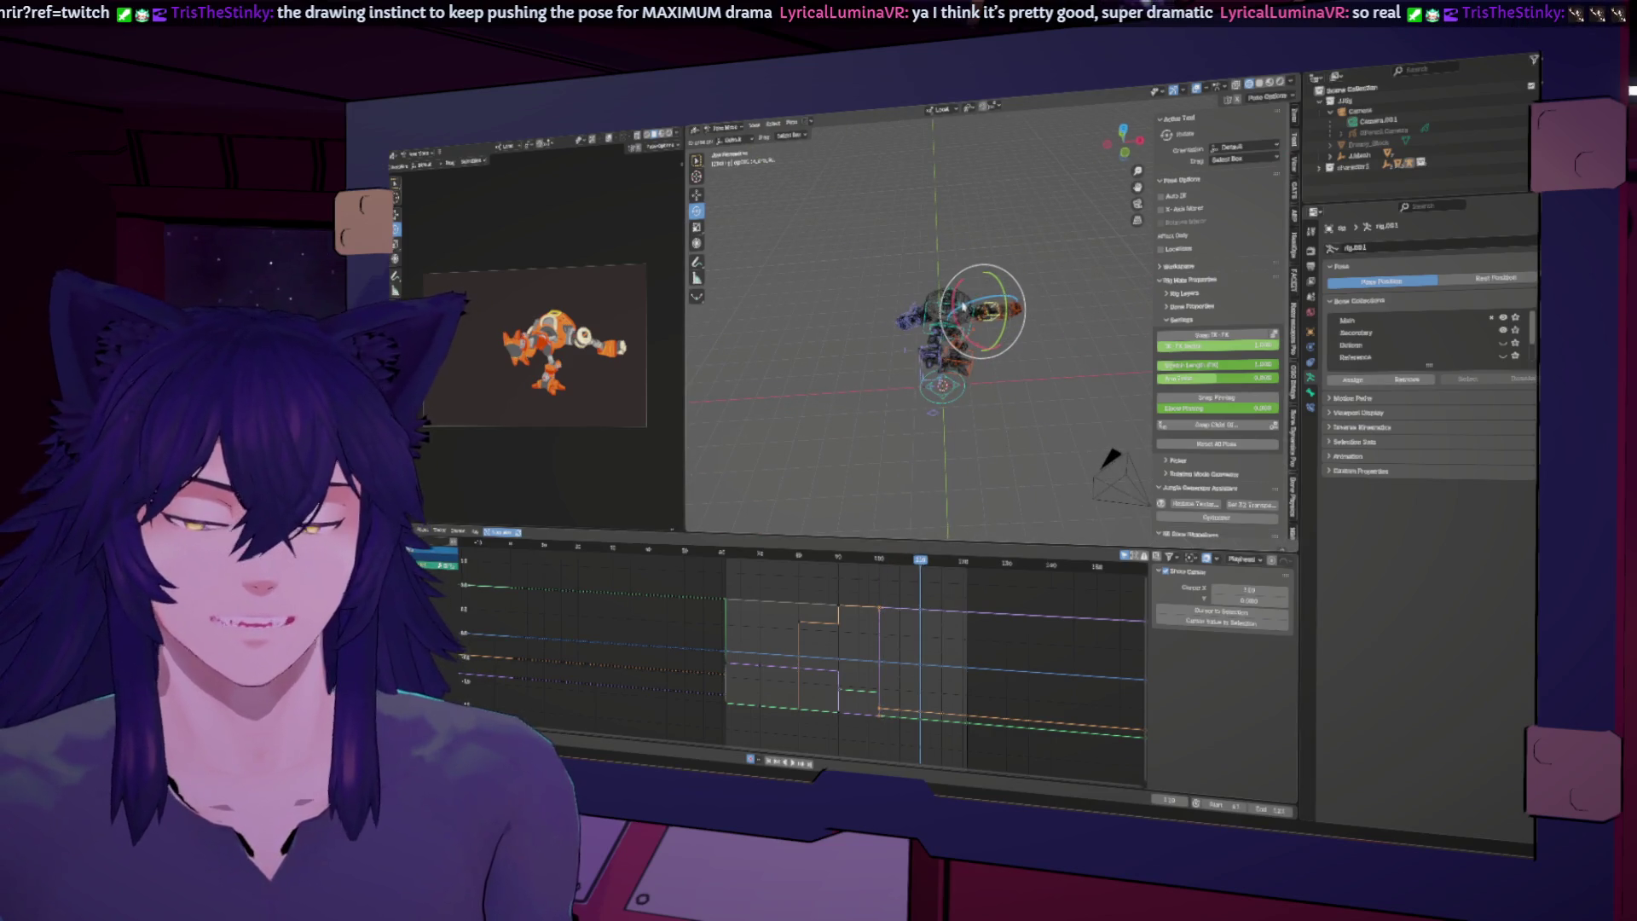
{"action": "left_click", "coordinate": [970, 311]}
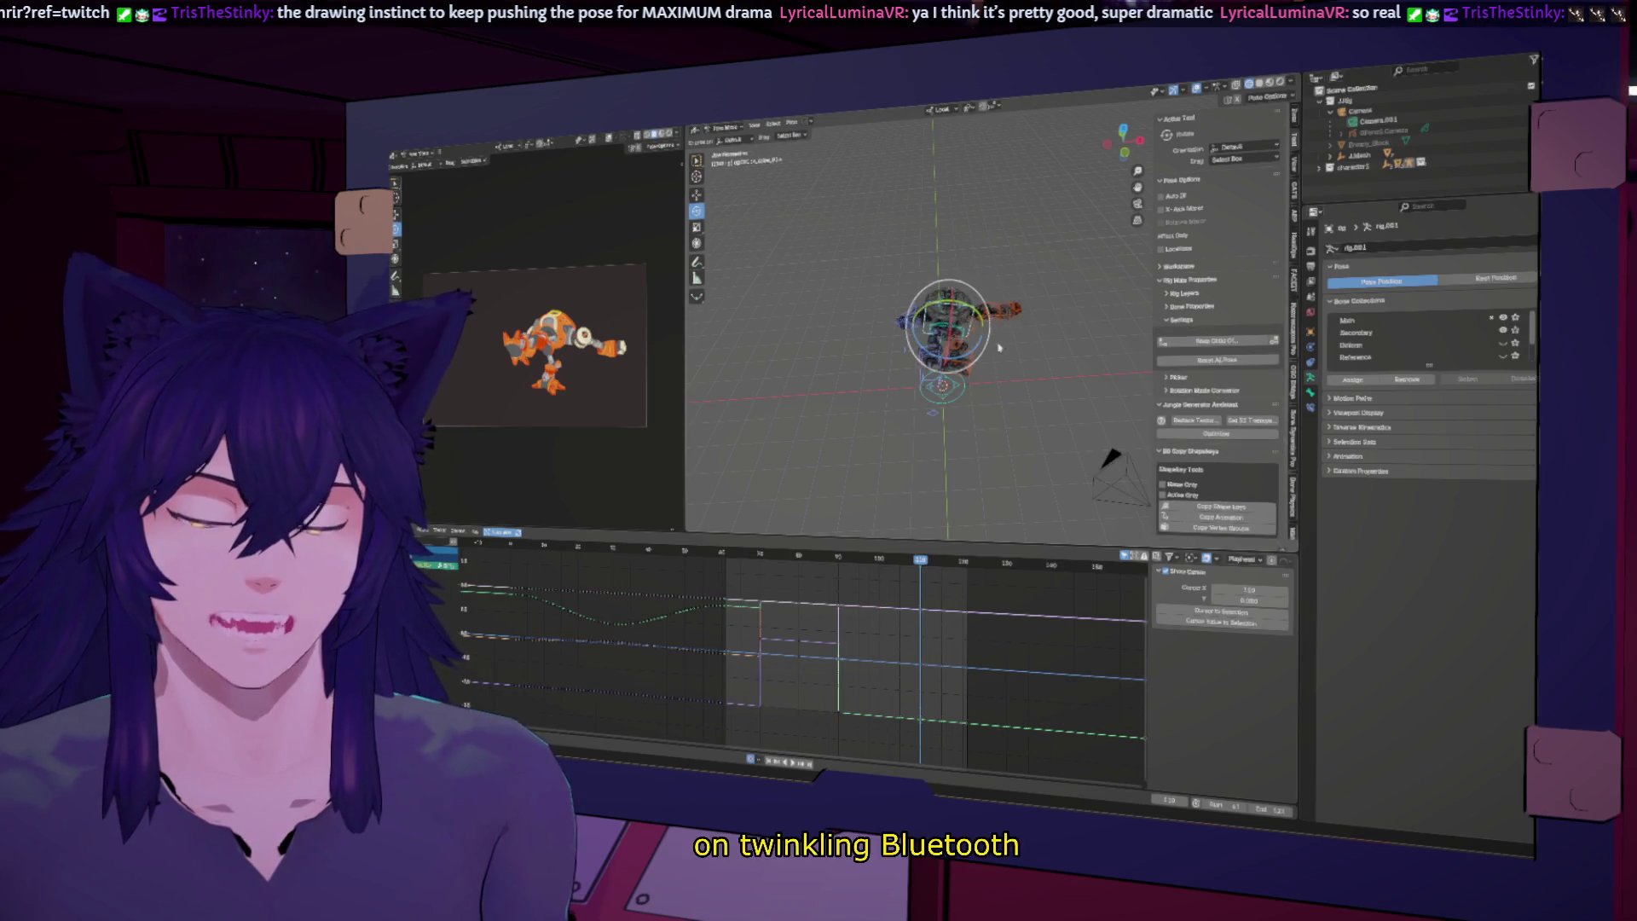
Step: Rotate the selected bone on the Y axis to swing the upper body and arm upward
{"action": "middle_click_drag", "start_coordinate": [970, 312], "coordinate": [948, 371]}
{"action": "scroll", "coordinate": [953, 380], "scroll_direction": "up", "scroll_amount": 4}
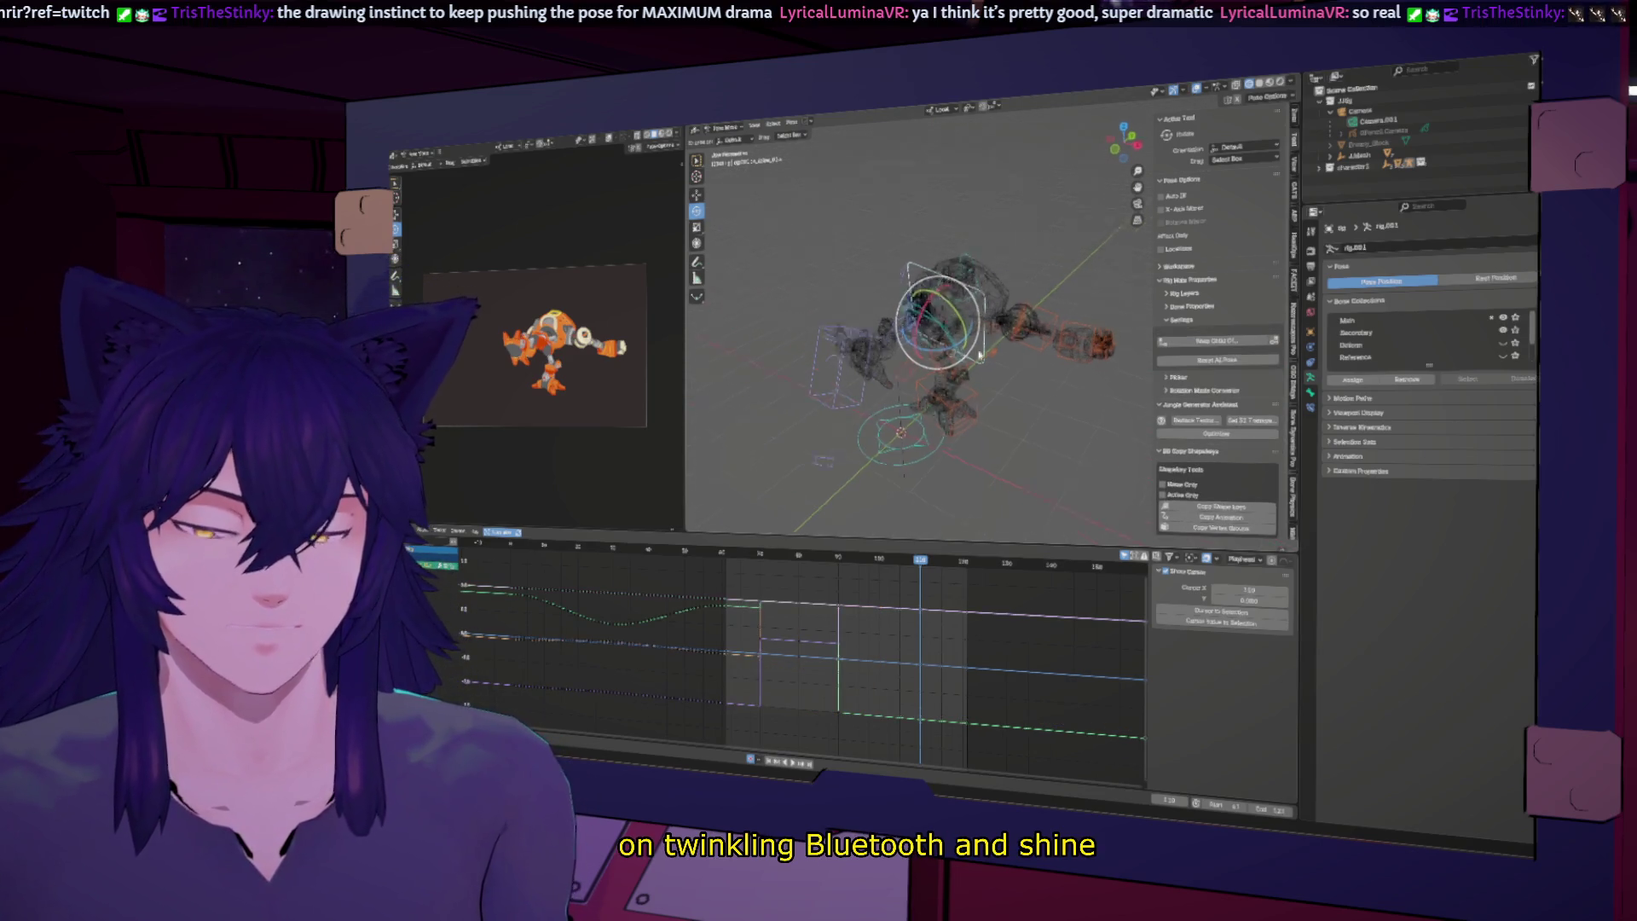
{"action": "left_click", "coordinate": [974, 358]}
{"action": "key", "text": "r"}
{"action": "key", "text": "y"}
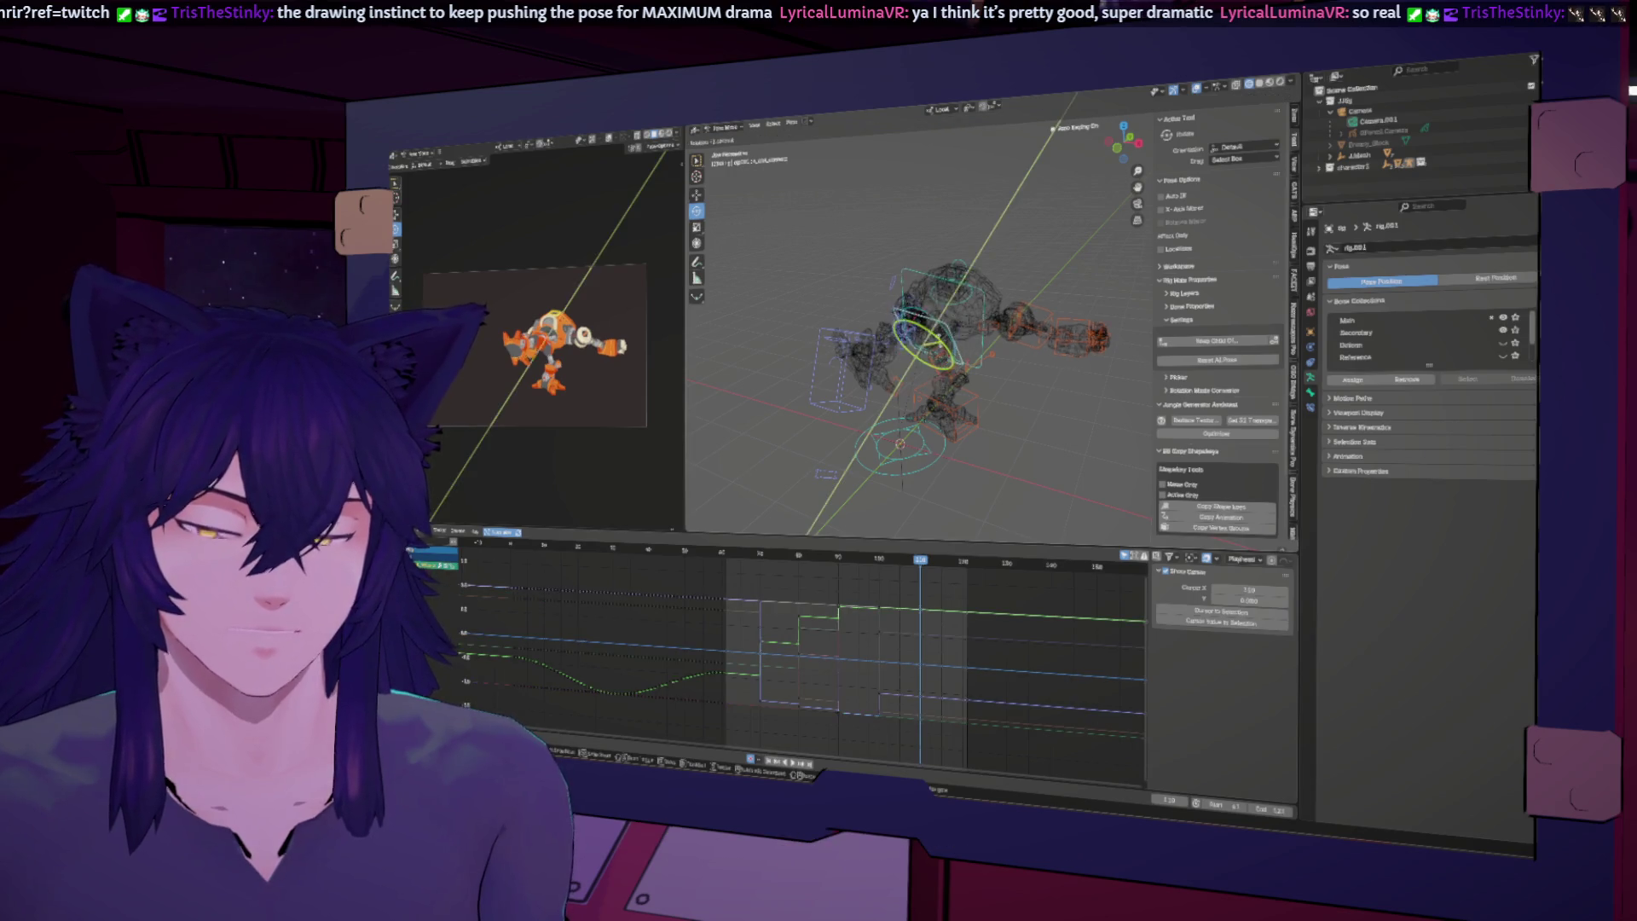
{"action": "key", "text": "Return"}
{"action": "left_click_drag", "start_coordinate": [898, 323], "coordinate": [1073, 196]}
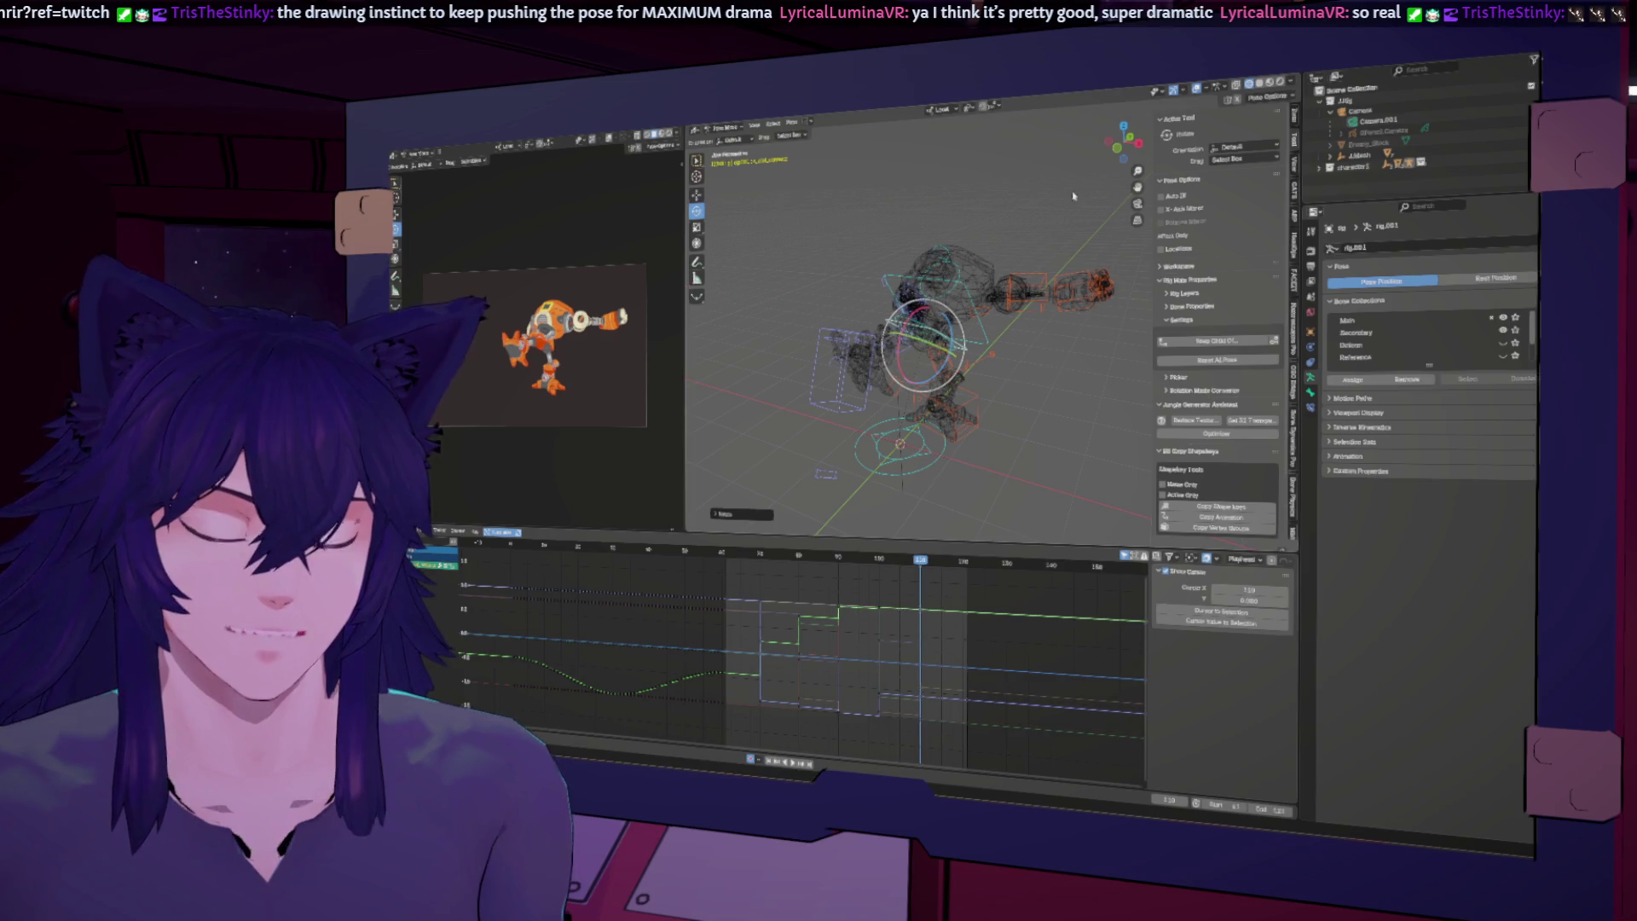
Step: In orthographic view, swing the pose around the X axis and select the leg bone
{"action": "left_click", "coordinate": [1140, 142]}
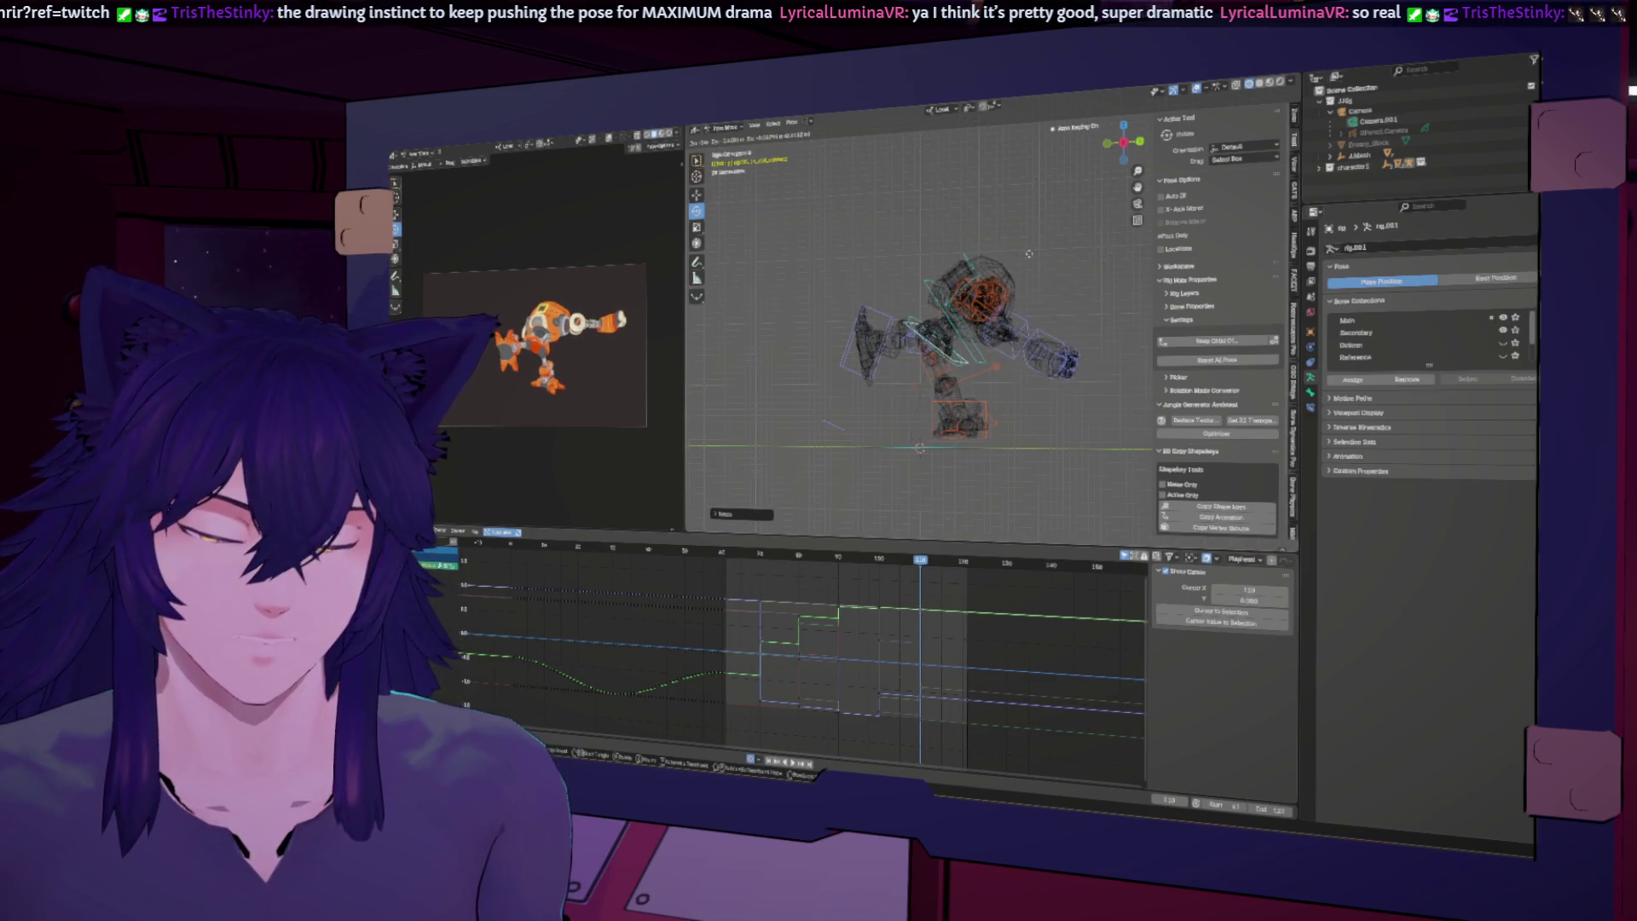
{"action": "key", "text": "shift+space"}
{"action": "key", "text": "r"}
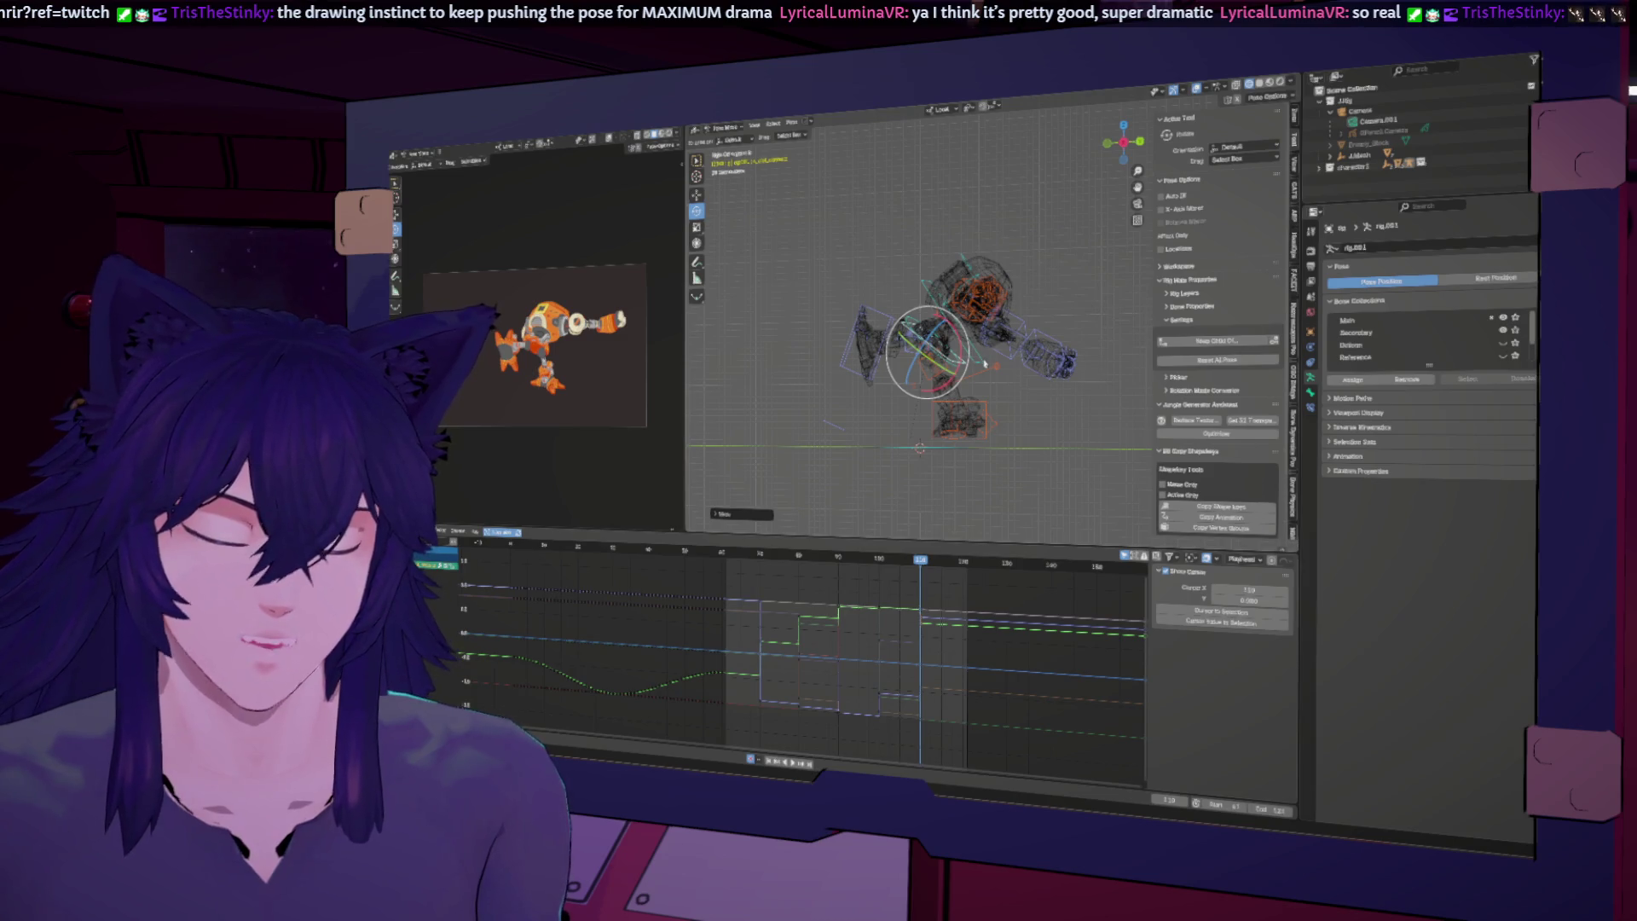
{"action": "left_click_drag", "start_coordinate": [958, 343], "coordinate": [872, 316]}
{"action": "left_click", "coordinate": [883, 316]}
{"action": "mouse_move", "coordinate": [888, 306]}
{"action": "middle_mouse_down"}
{"action": "mouse_move", "coordinate": [1000, 432]}
{"action": "mouse_move", "coordinate": [938, 447]}
{"action": "middle_mouse_up"}
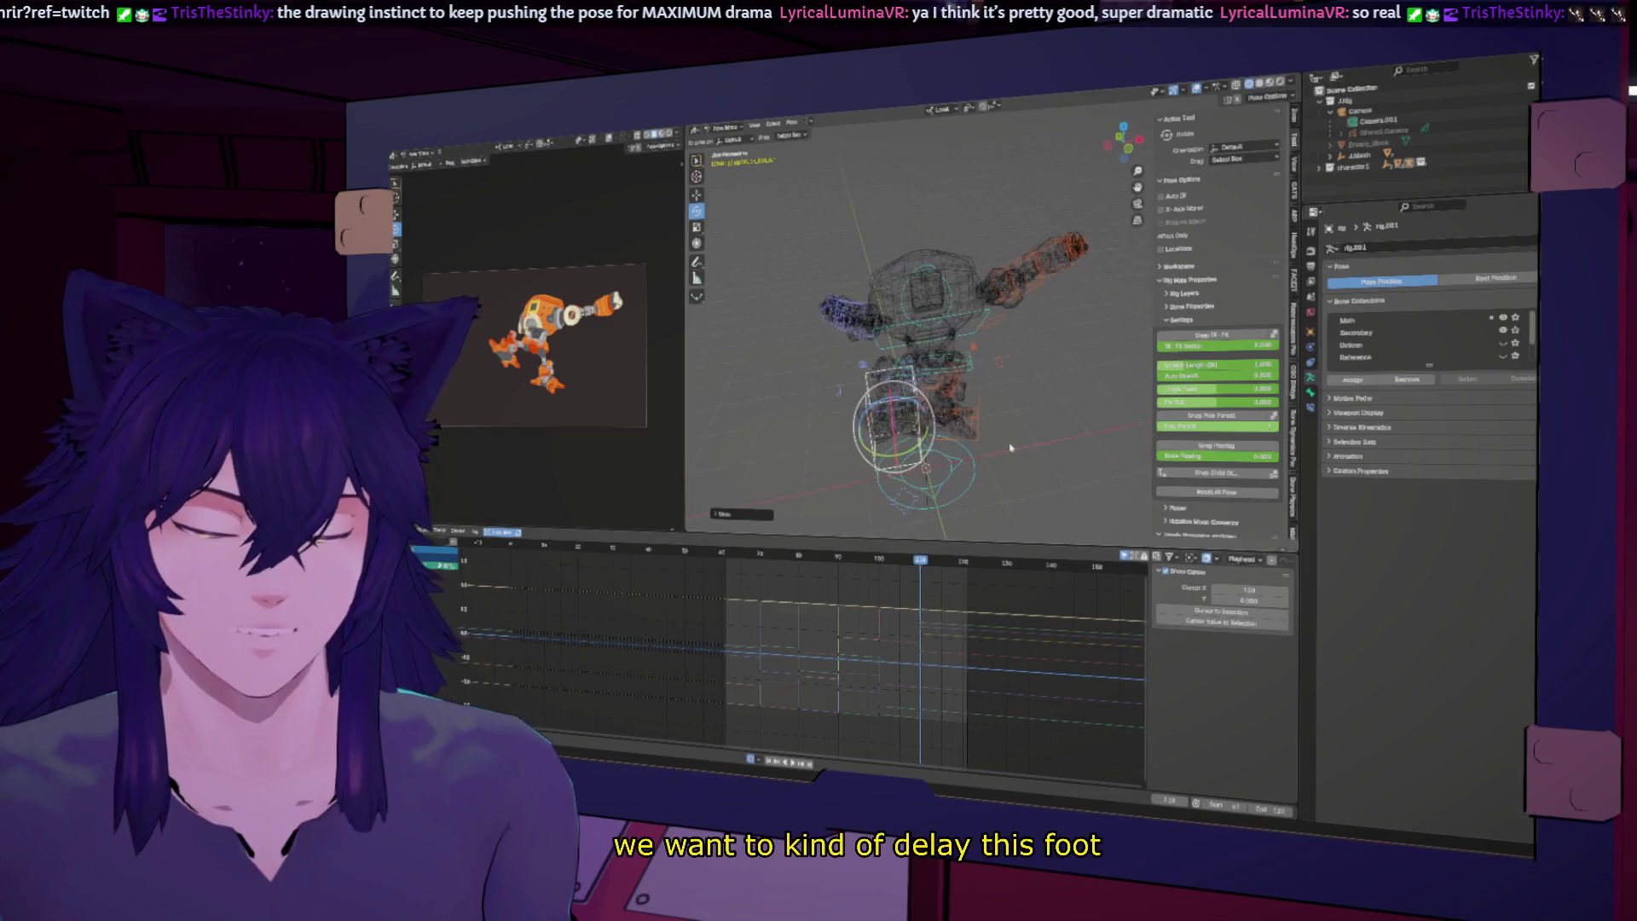
Step: Move the foot control back to delay its step, then check the neighbouring keyframes
{"action": "left_click_drag", "start_coordinate": [916, 414], "coordinate": [924, 440]}
{"action": "key", "text": "g"}
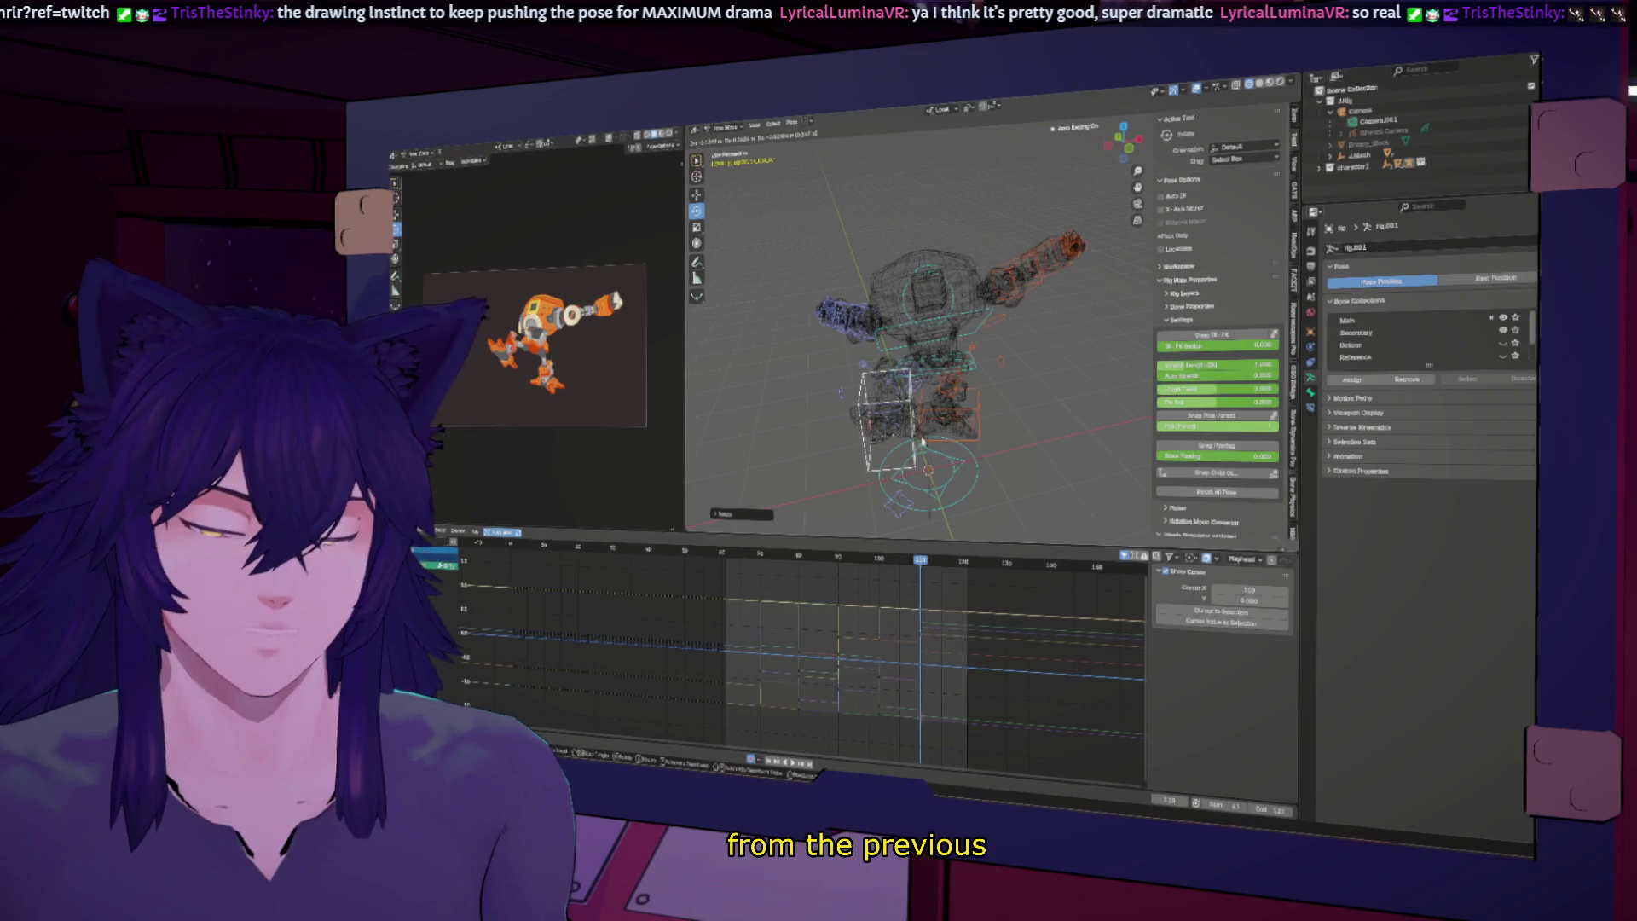
{"action": "left_click", "coordinate": [923, 441]}
{"action": "middle_click_drag", "start_coordinate": [922, 441], "coordinate": [993, 341]}
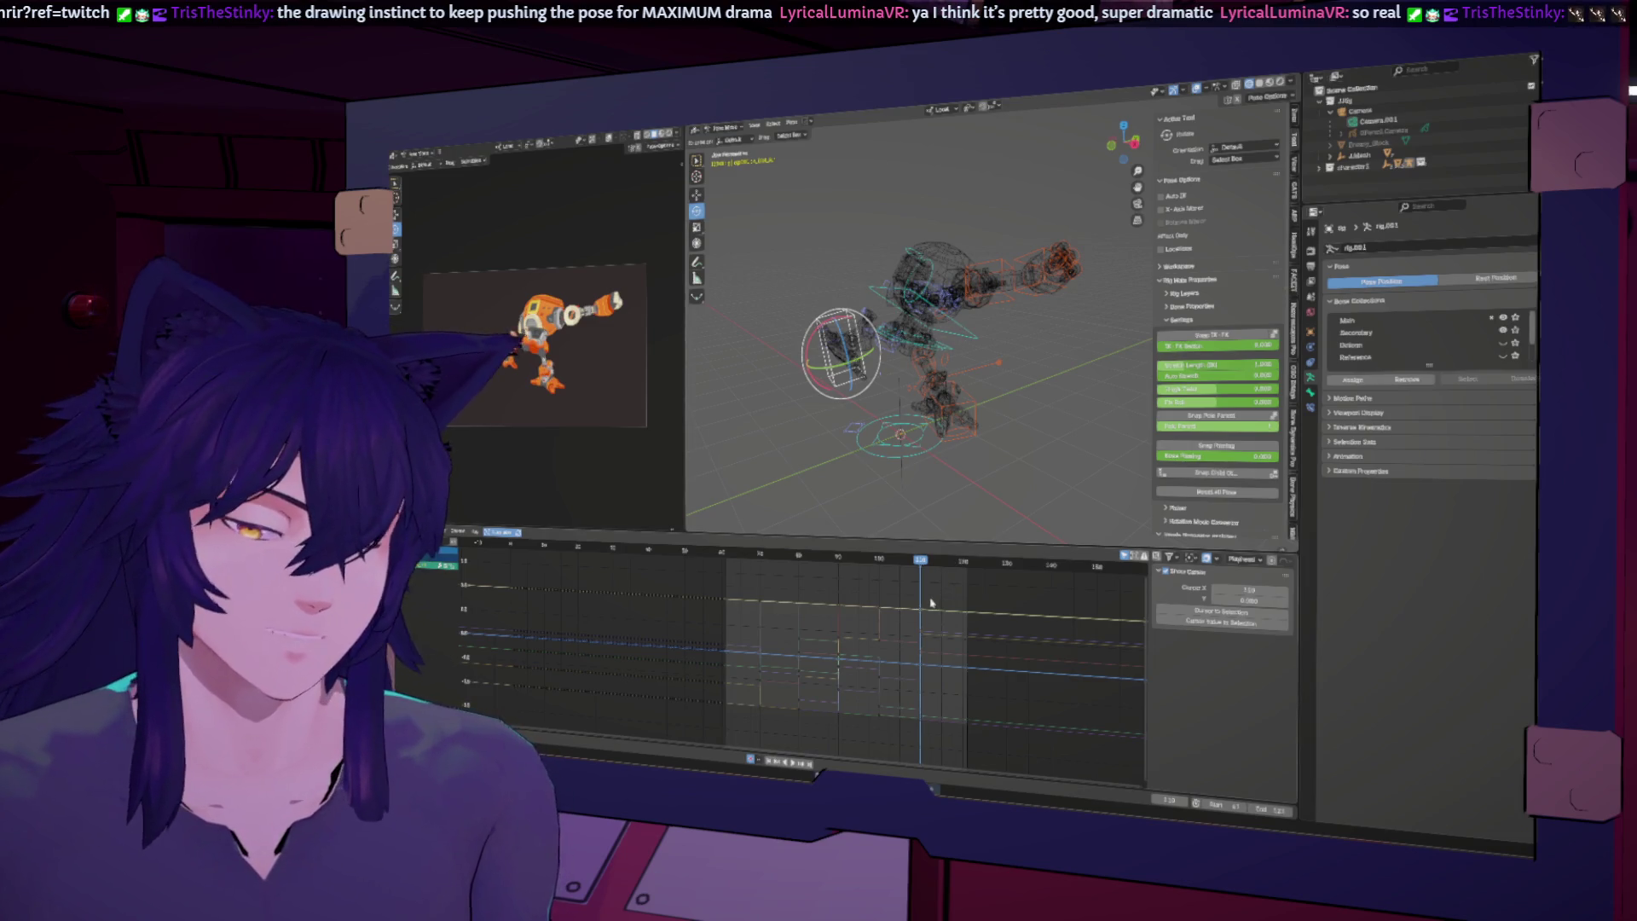
{"action": "key", "text": "Down"}
{"action": "key", "text": "Up"}
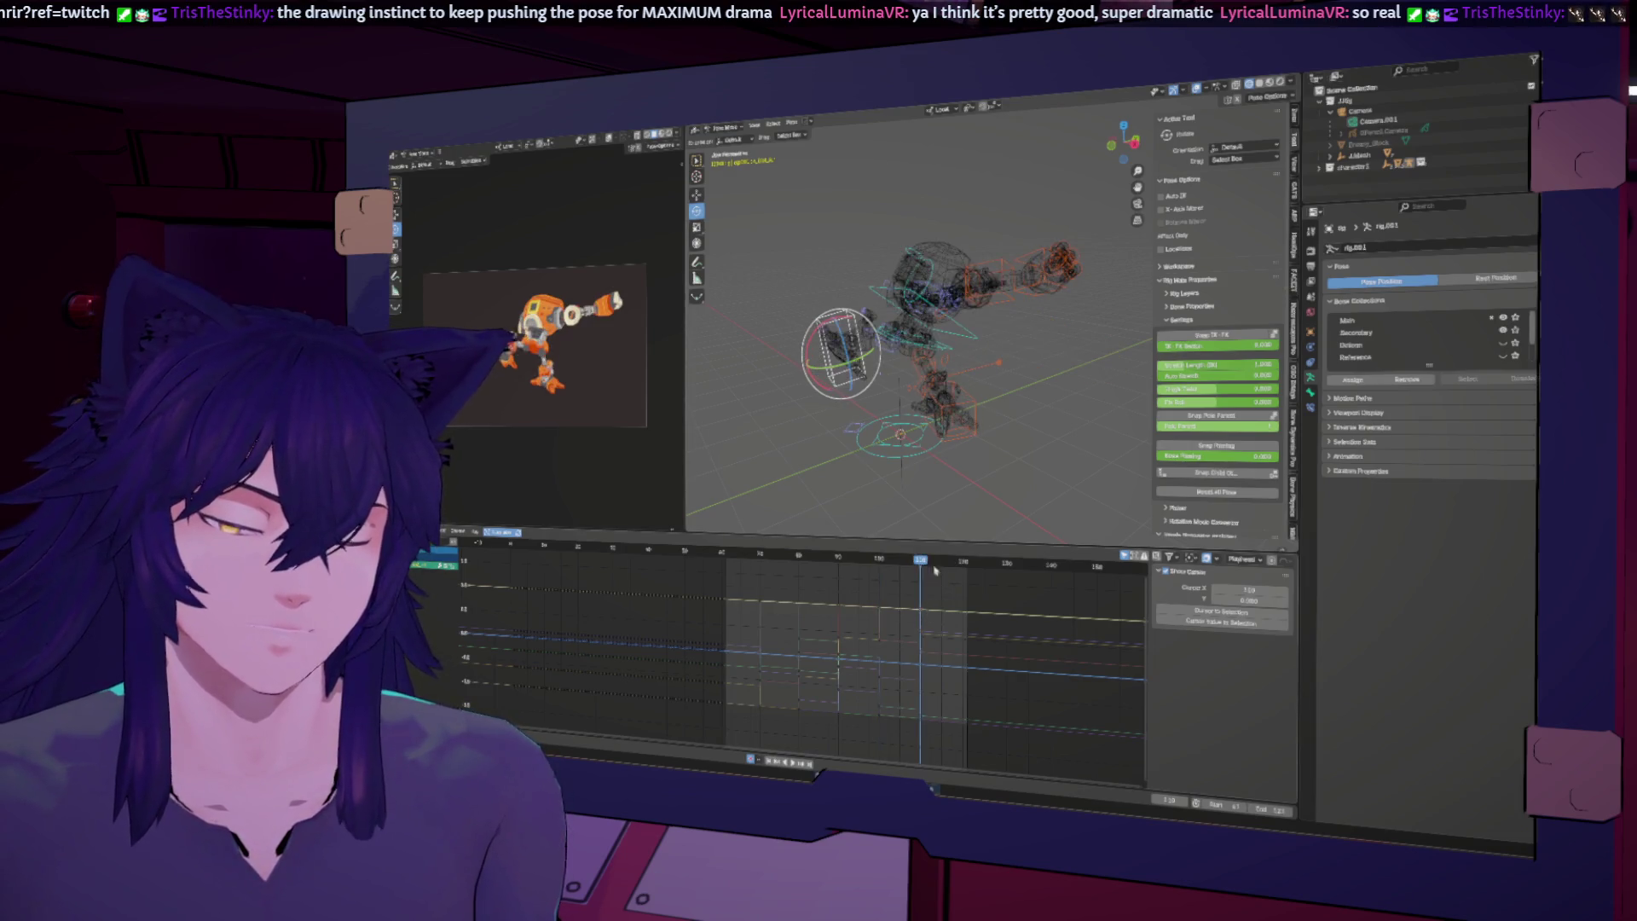
Step: Re-rotate the arm bones at about frames 101 and 110, replaying to check the motion
{"action": "left_click", "coordinate": [942, 300]}
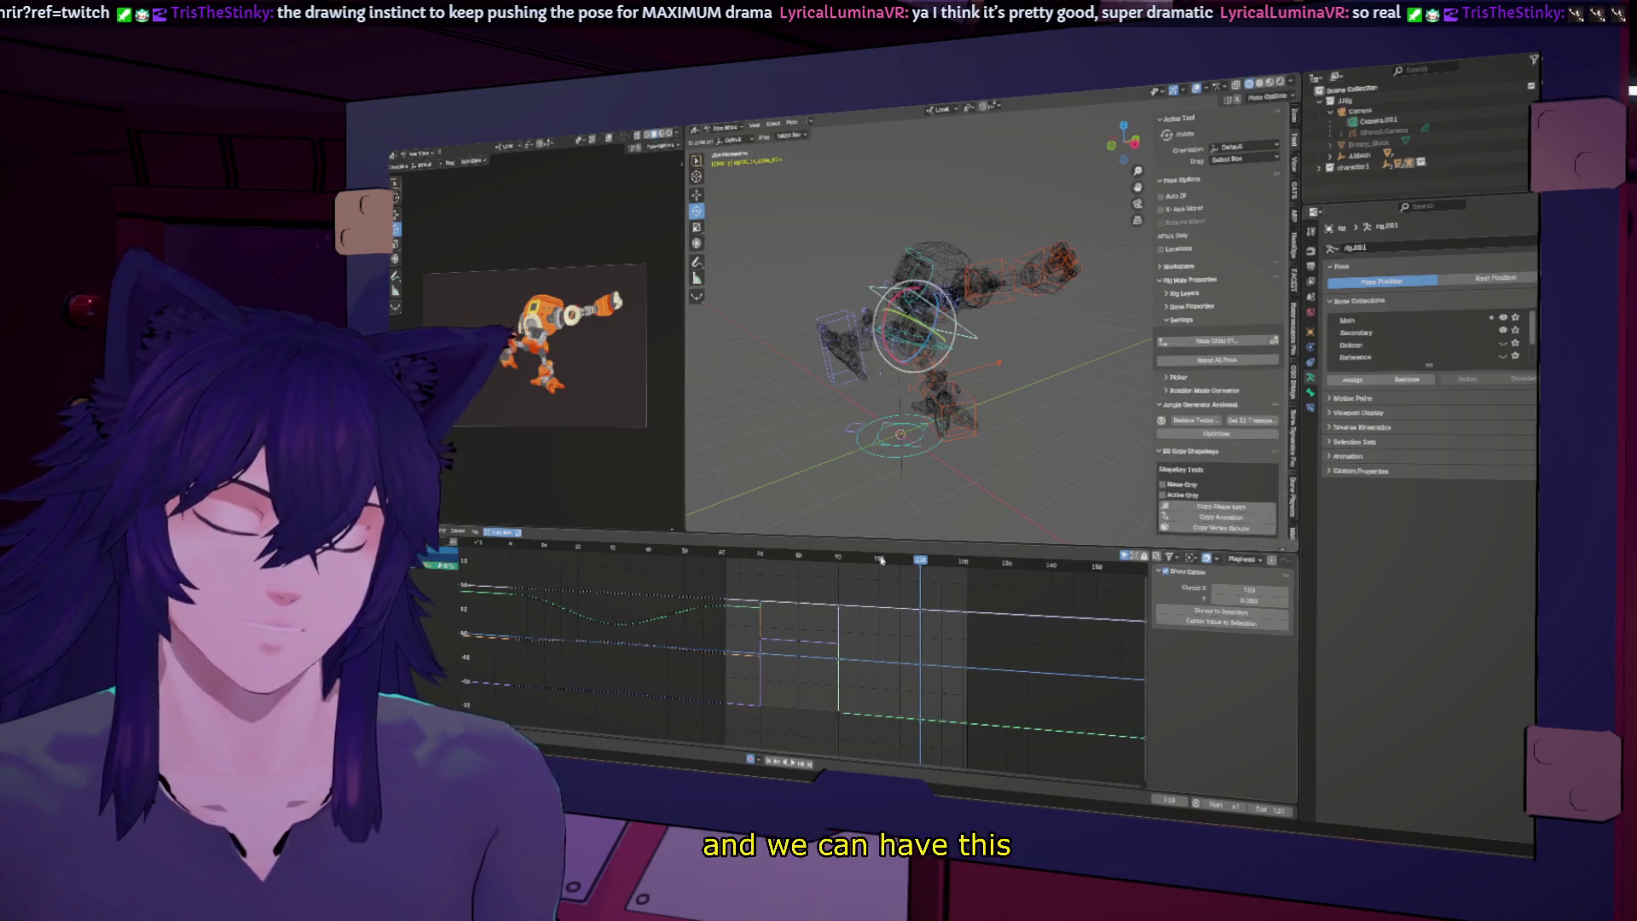
{"action": "left_click", "coordinate": [883, 560]}
{"action": "key", "text": "space"}
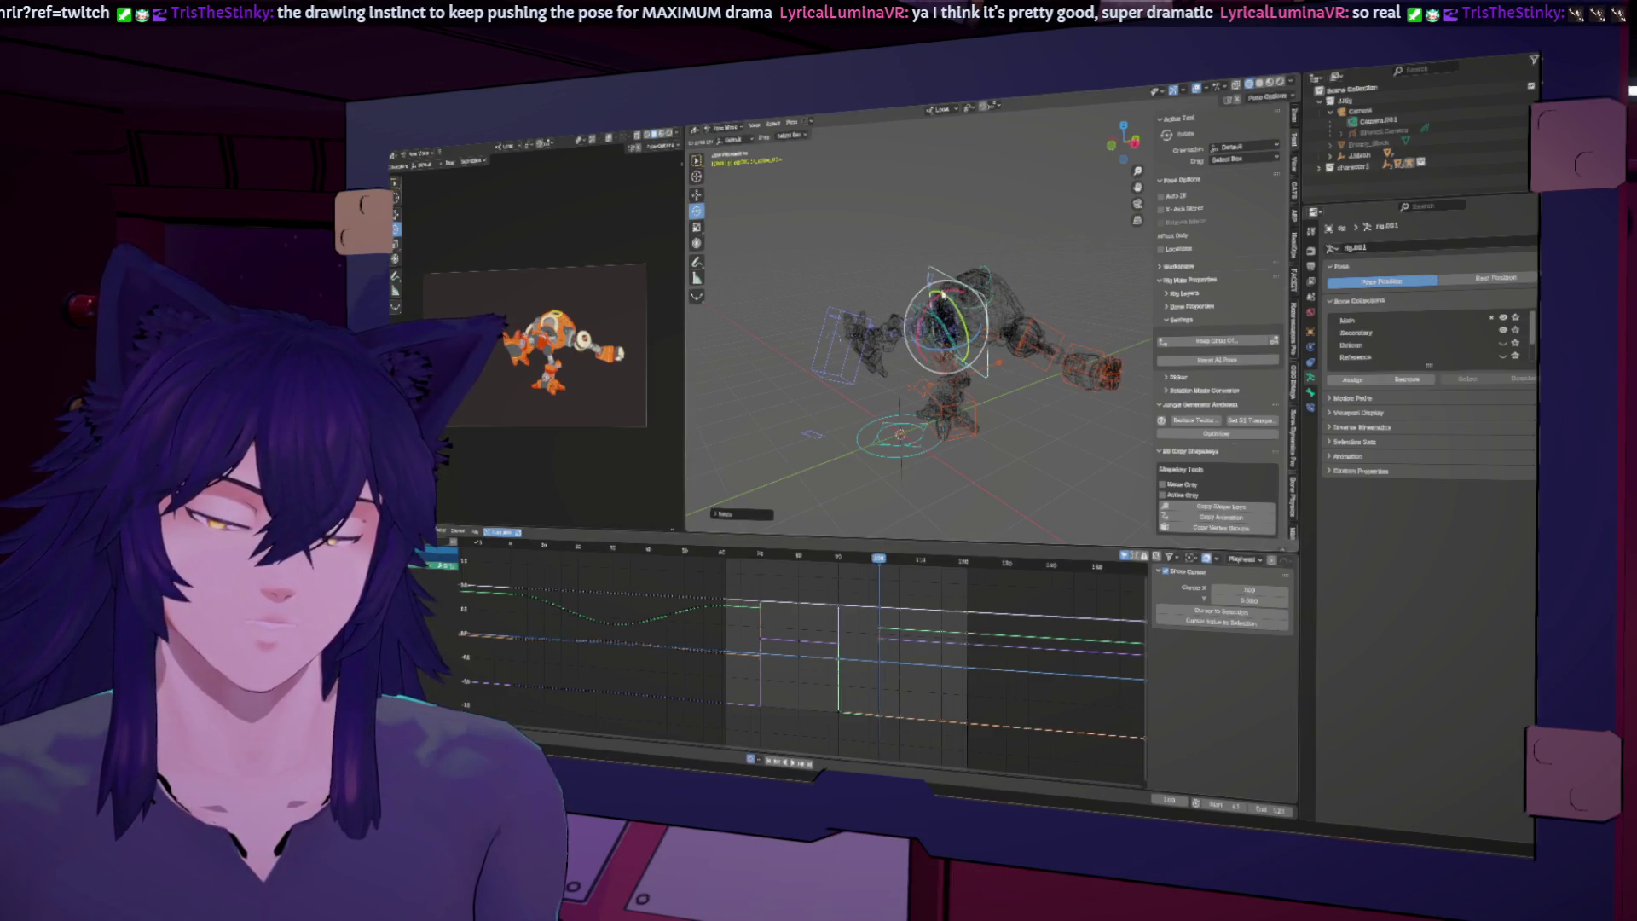
{"action": "key", "text": "r"}
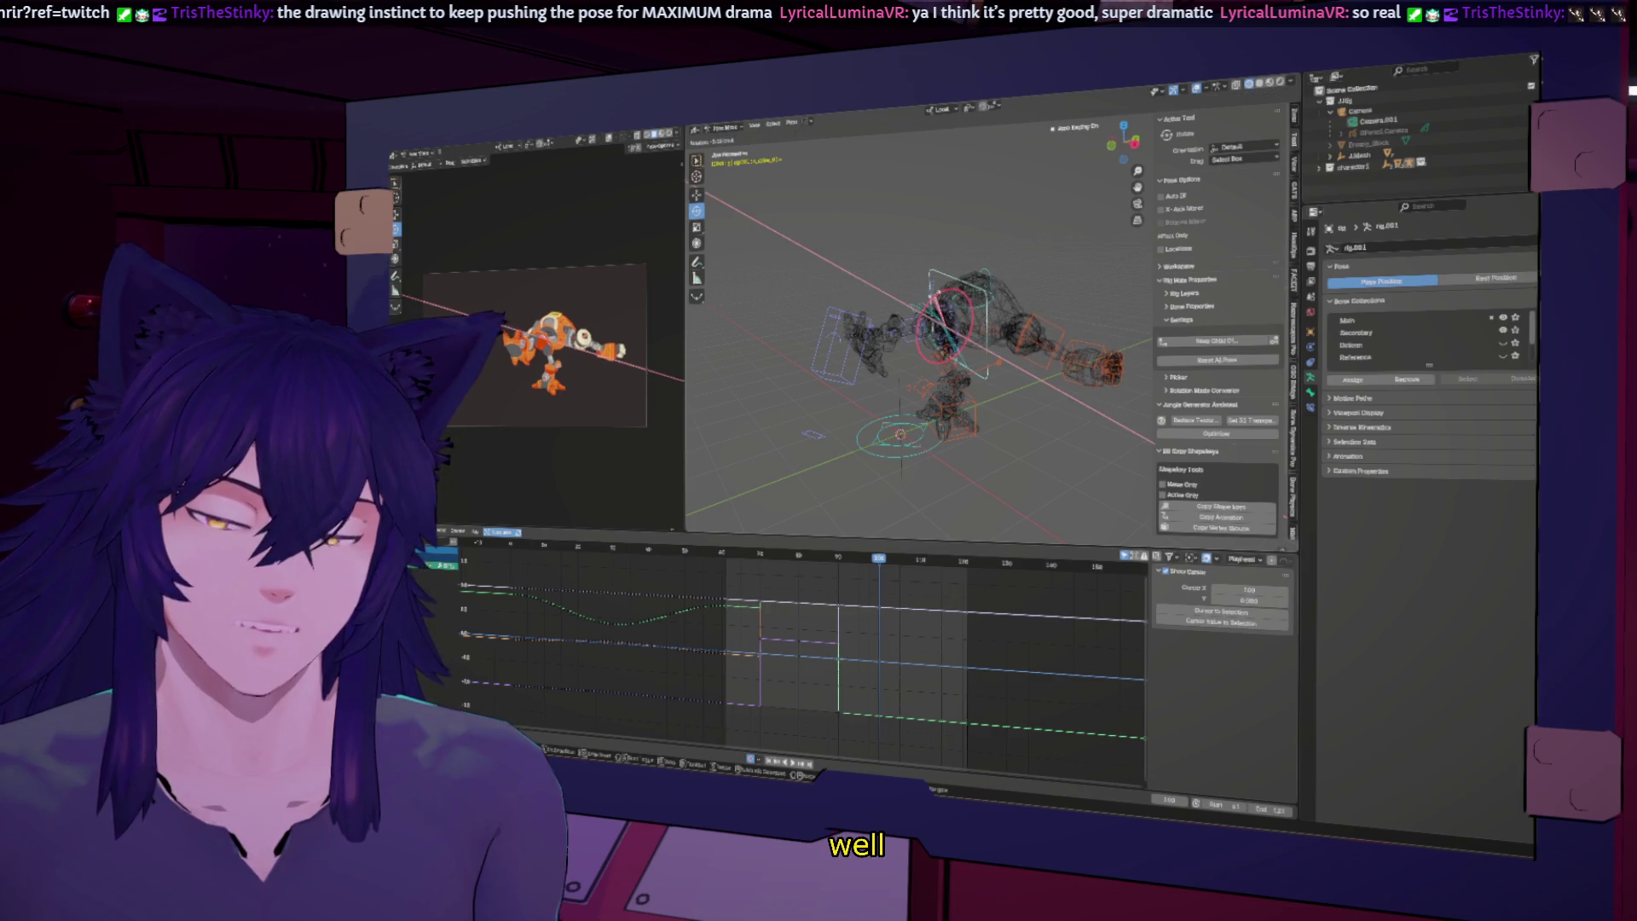
{"action": "left_click", "coordinate": [901, 523]}
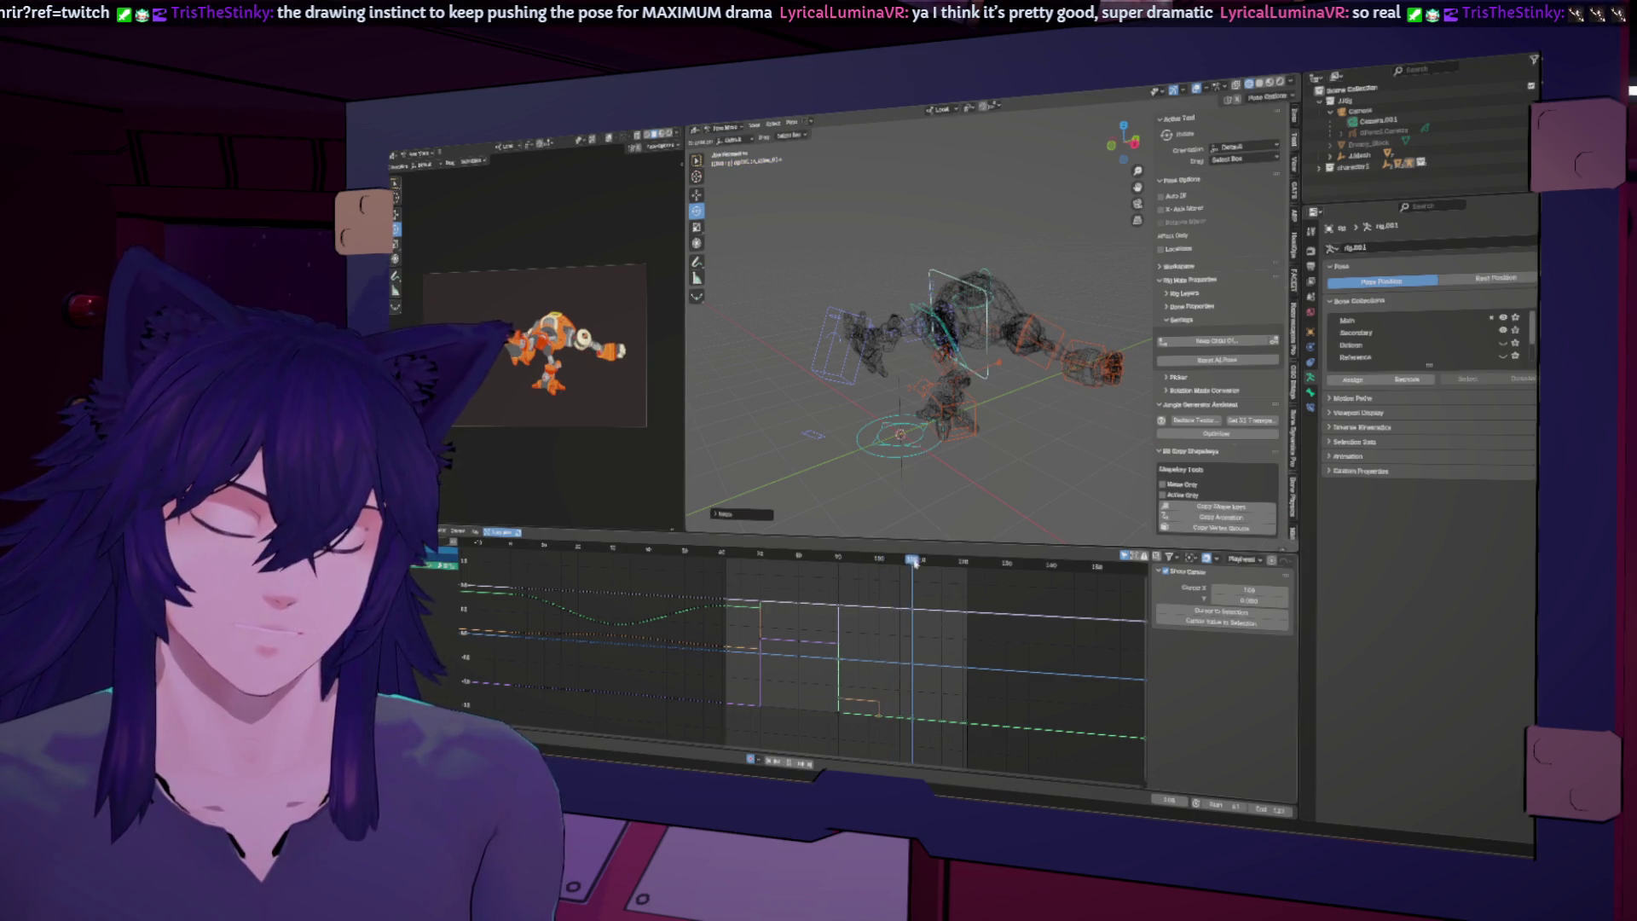
{"action": "left_click_drag", "start_coordinate": [913, 560], "coordinate": [921, 561]}
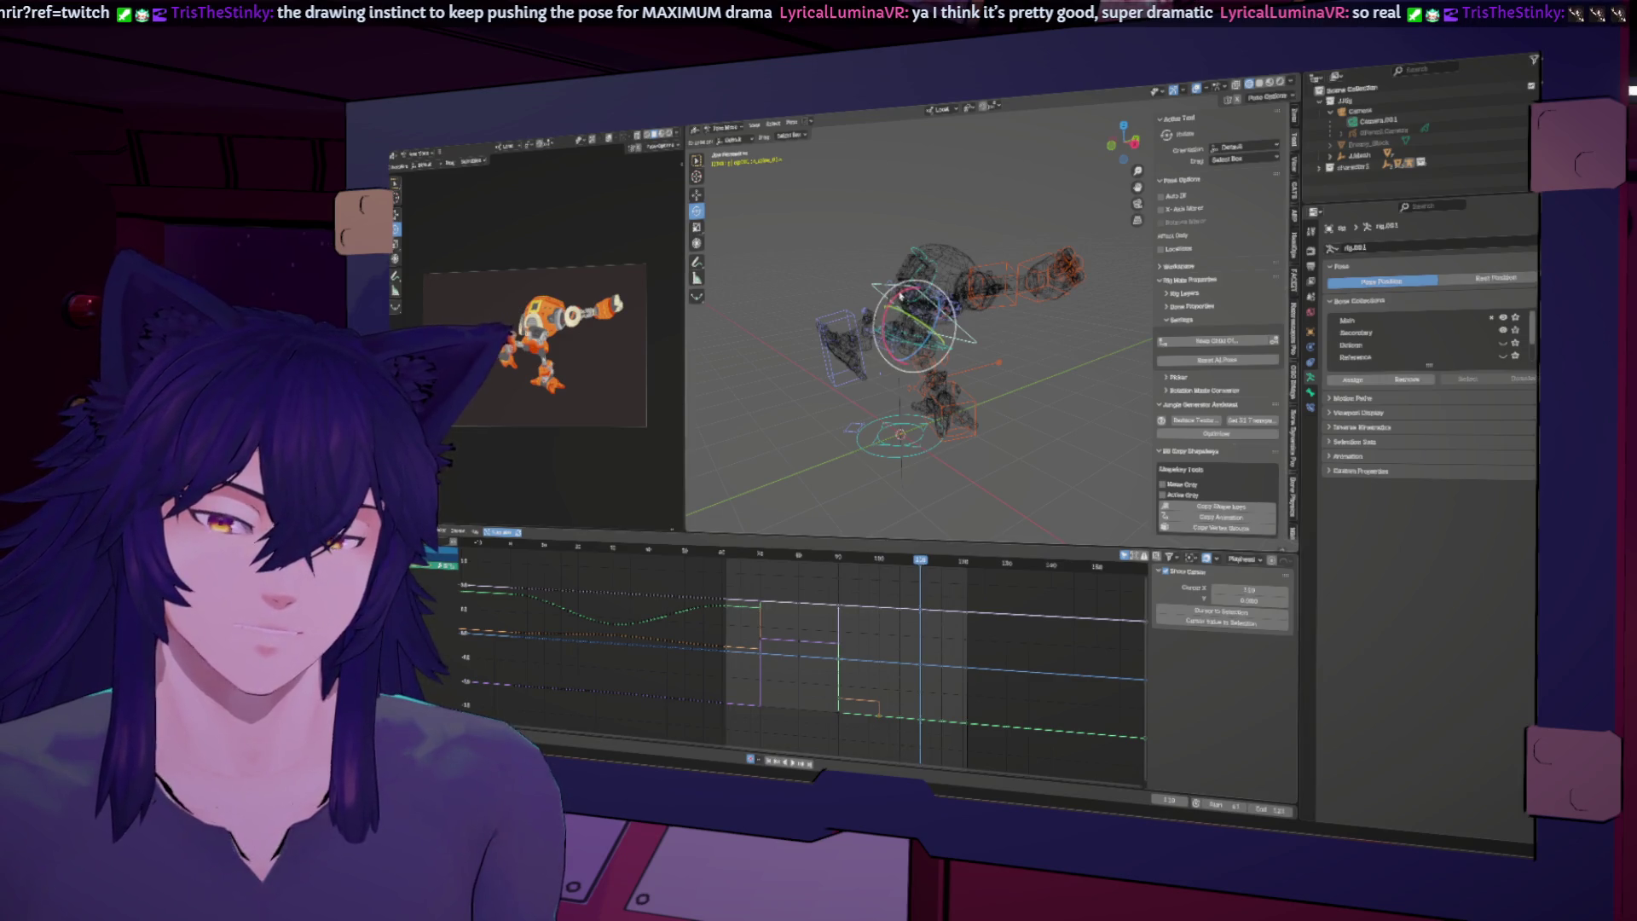
{"action": "key", "text": "r"}
{"action": "left_click", "coordinate": [917, 290]}
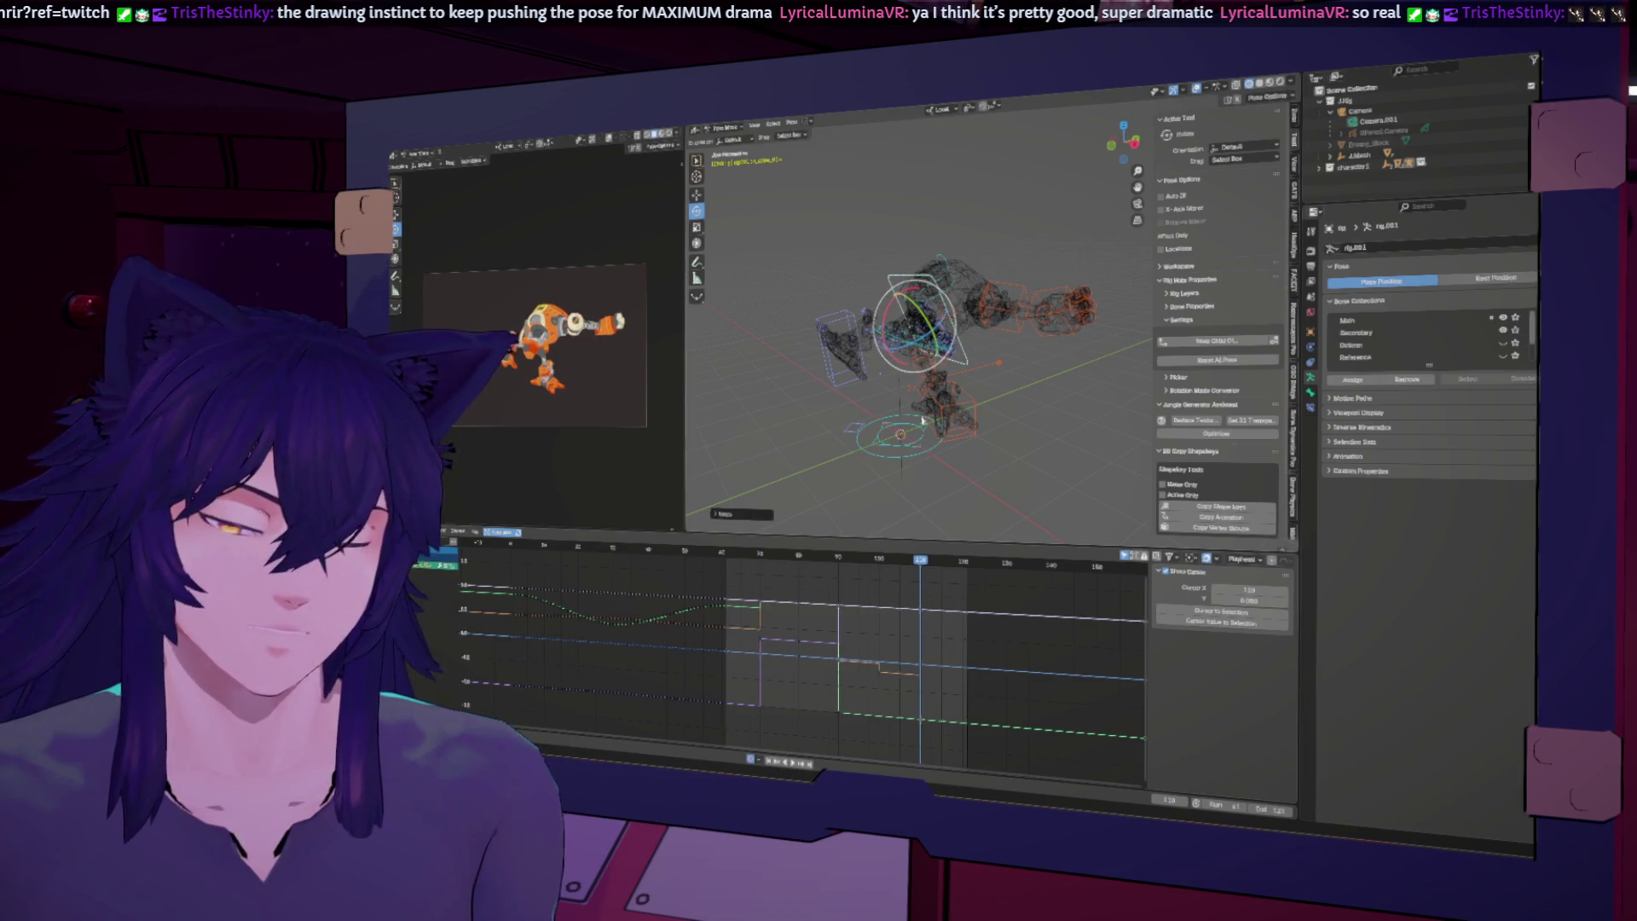
{"action": "key", "text": "space"}
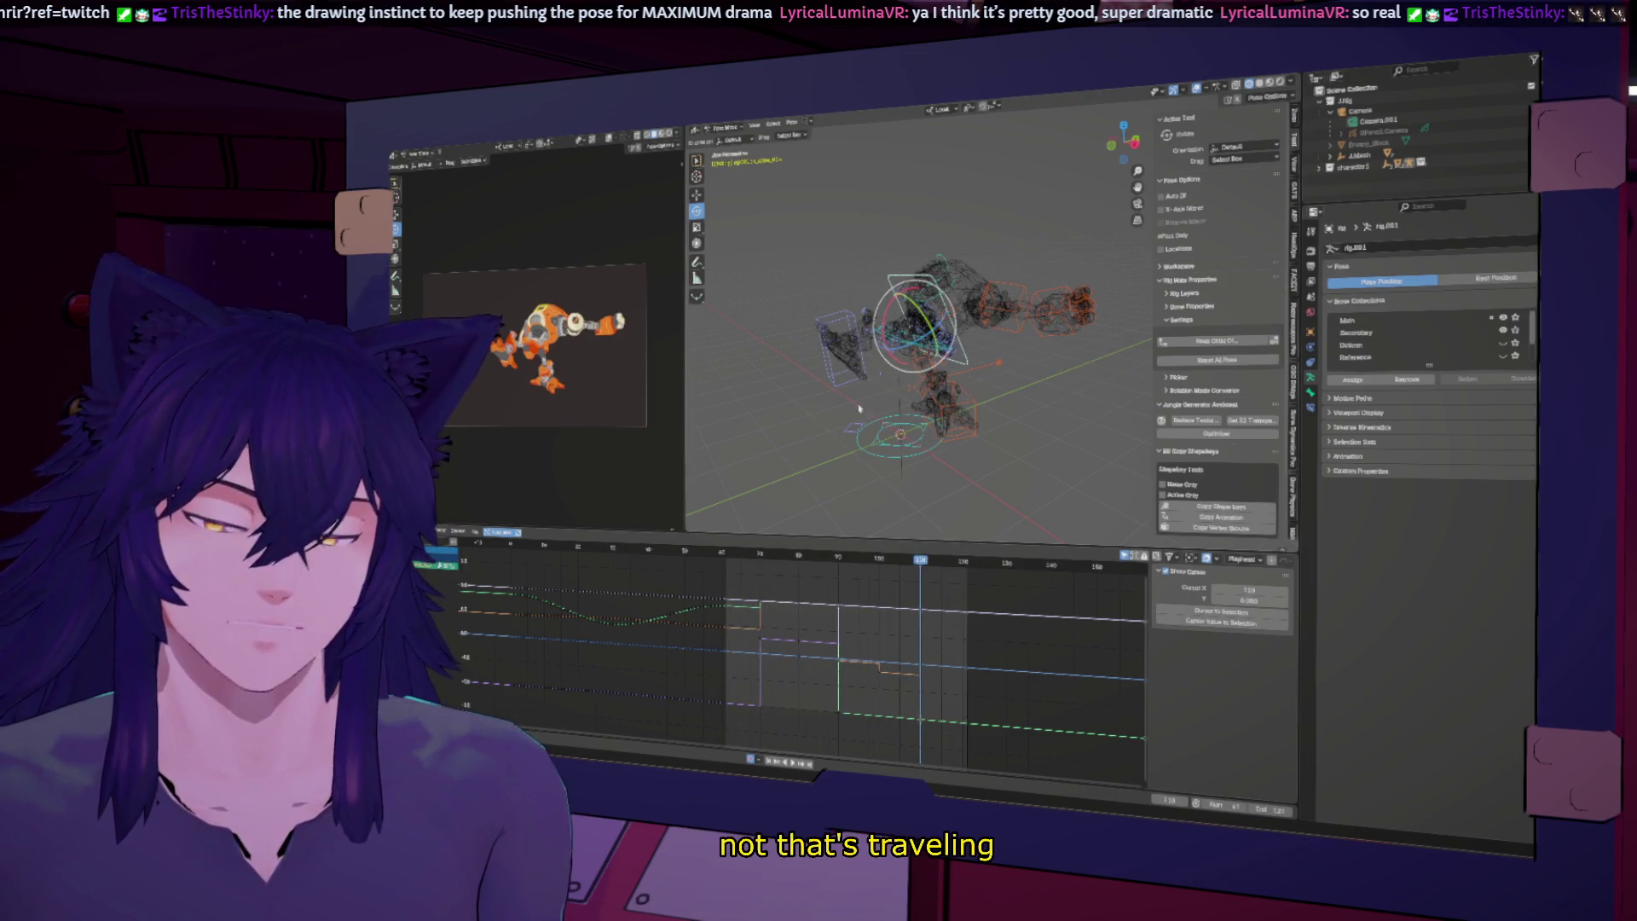
Step: Select the hand IK control at the previous keyframe in front orthographic view
{"action": "left_click", "coordinate": [837, 389]}
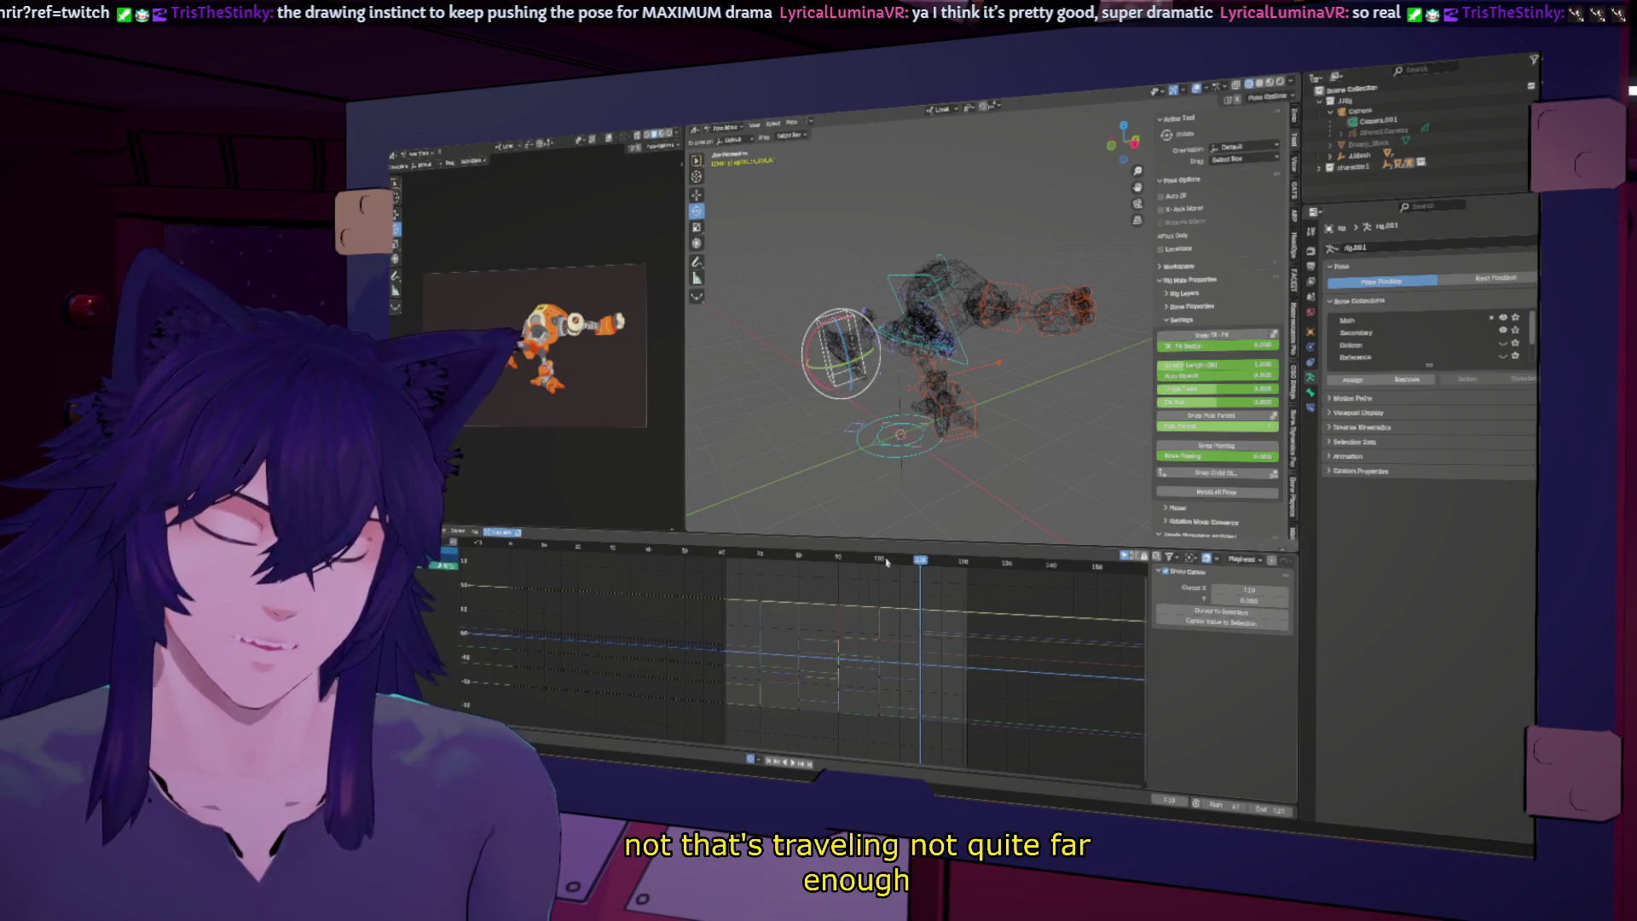
{"action": "key", "text": "Down"}
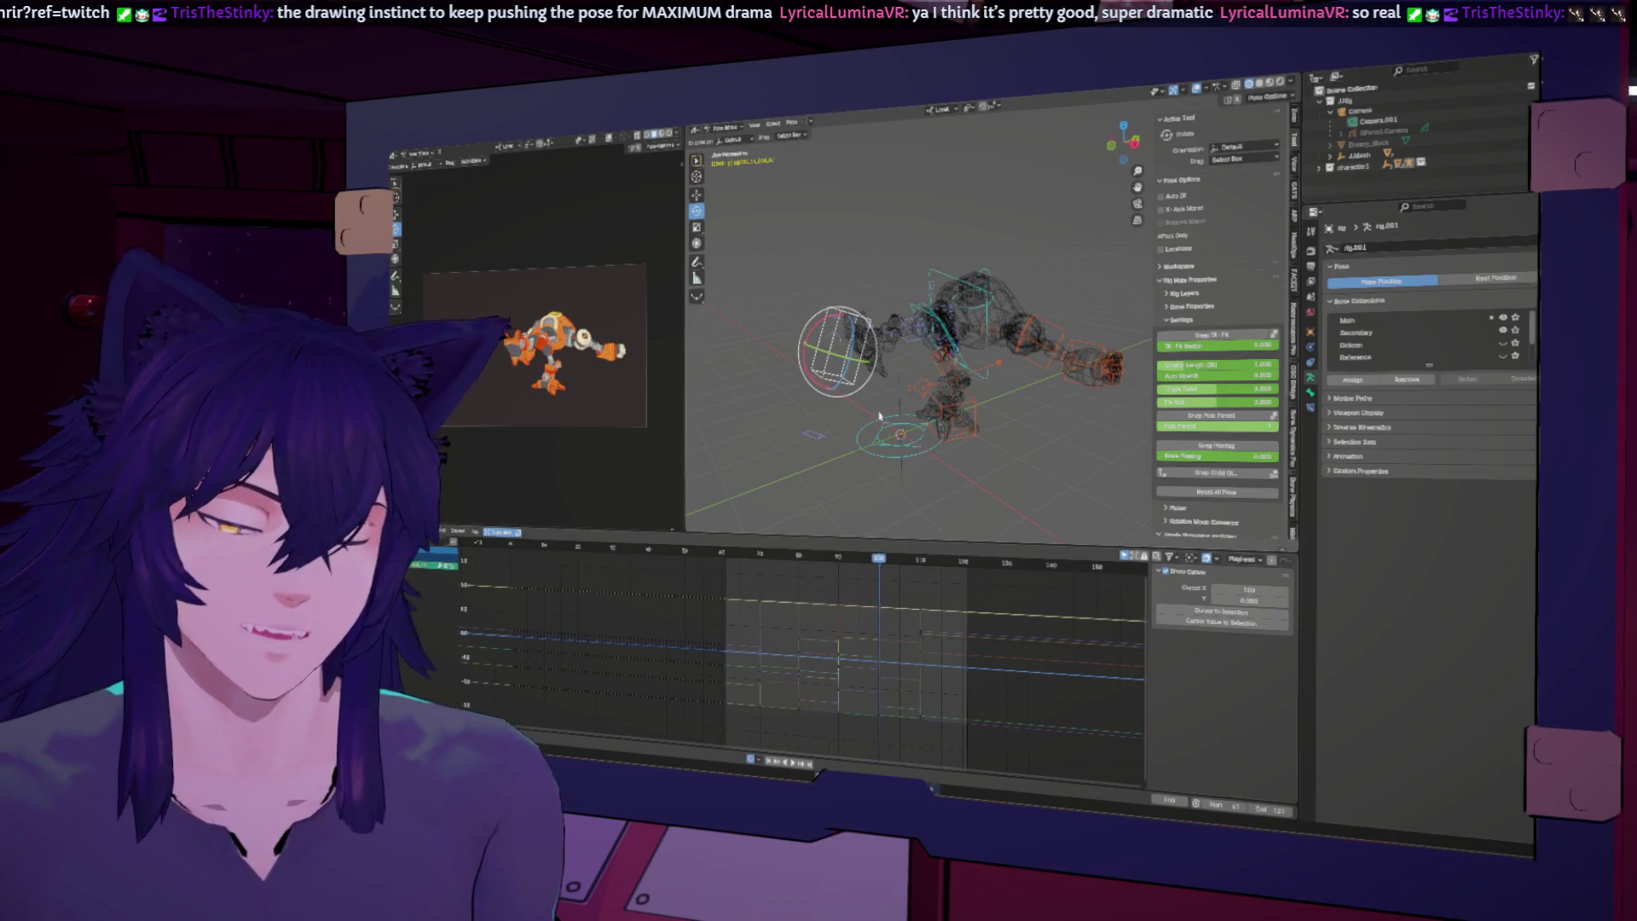
{"action": "left_click_drag", "start_coordinate": [1124, 140], "coordinate": [1100, 145]}
{"action": "key", "text": "r"}
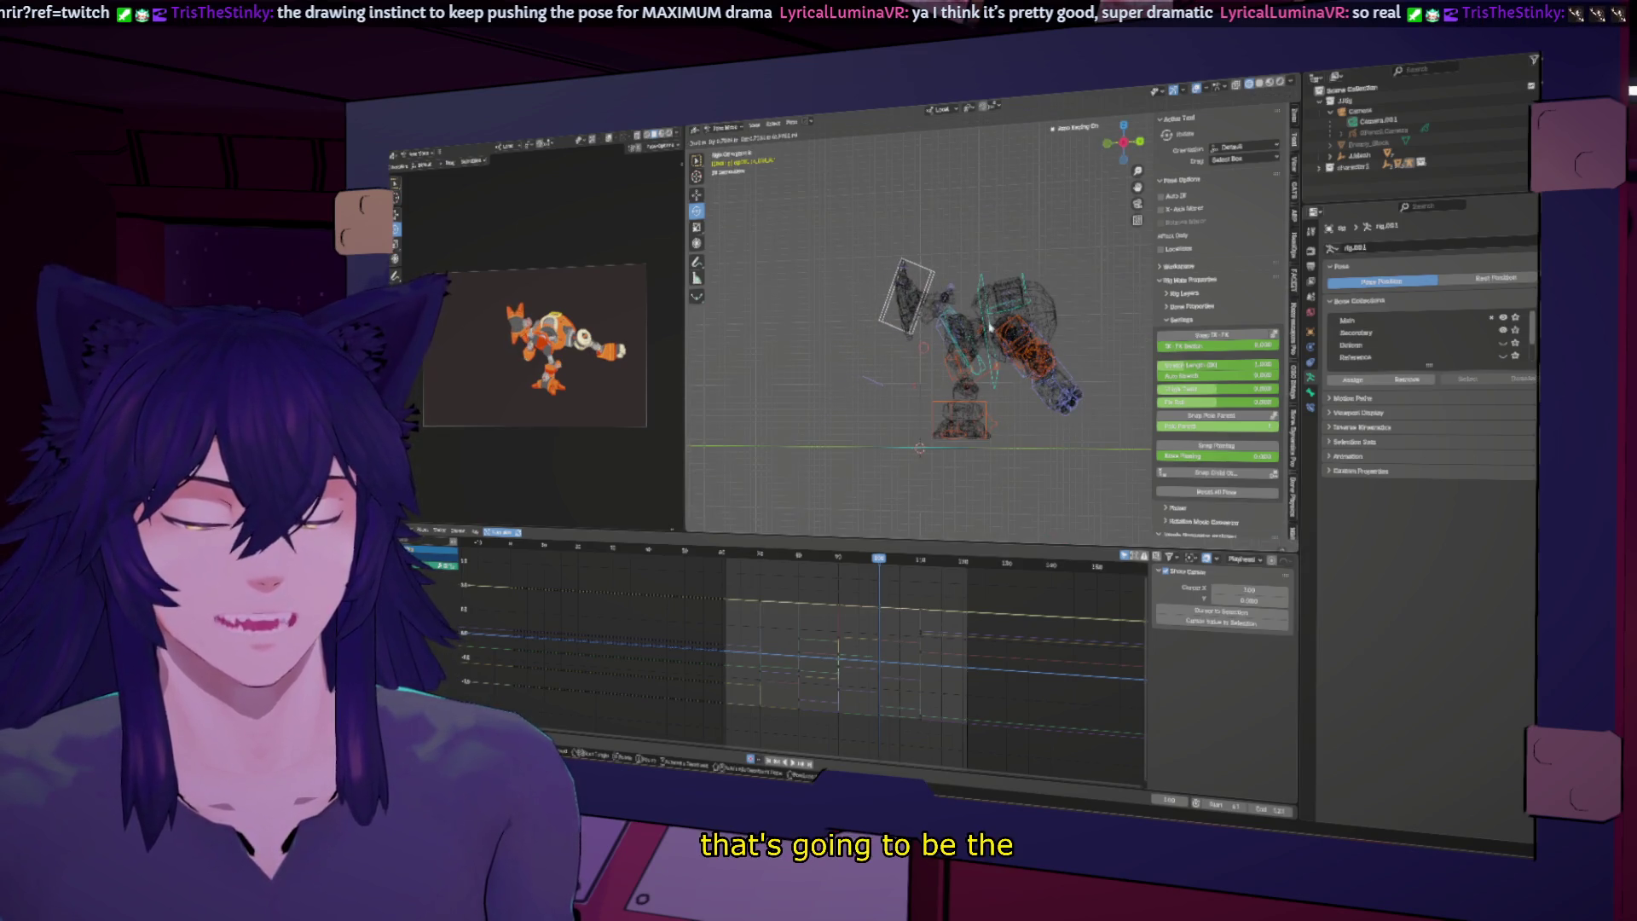
{"action": "left_click", "coordinate": [960, 321]}
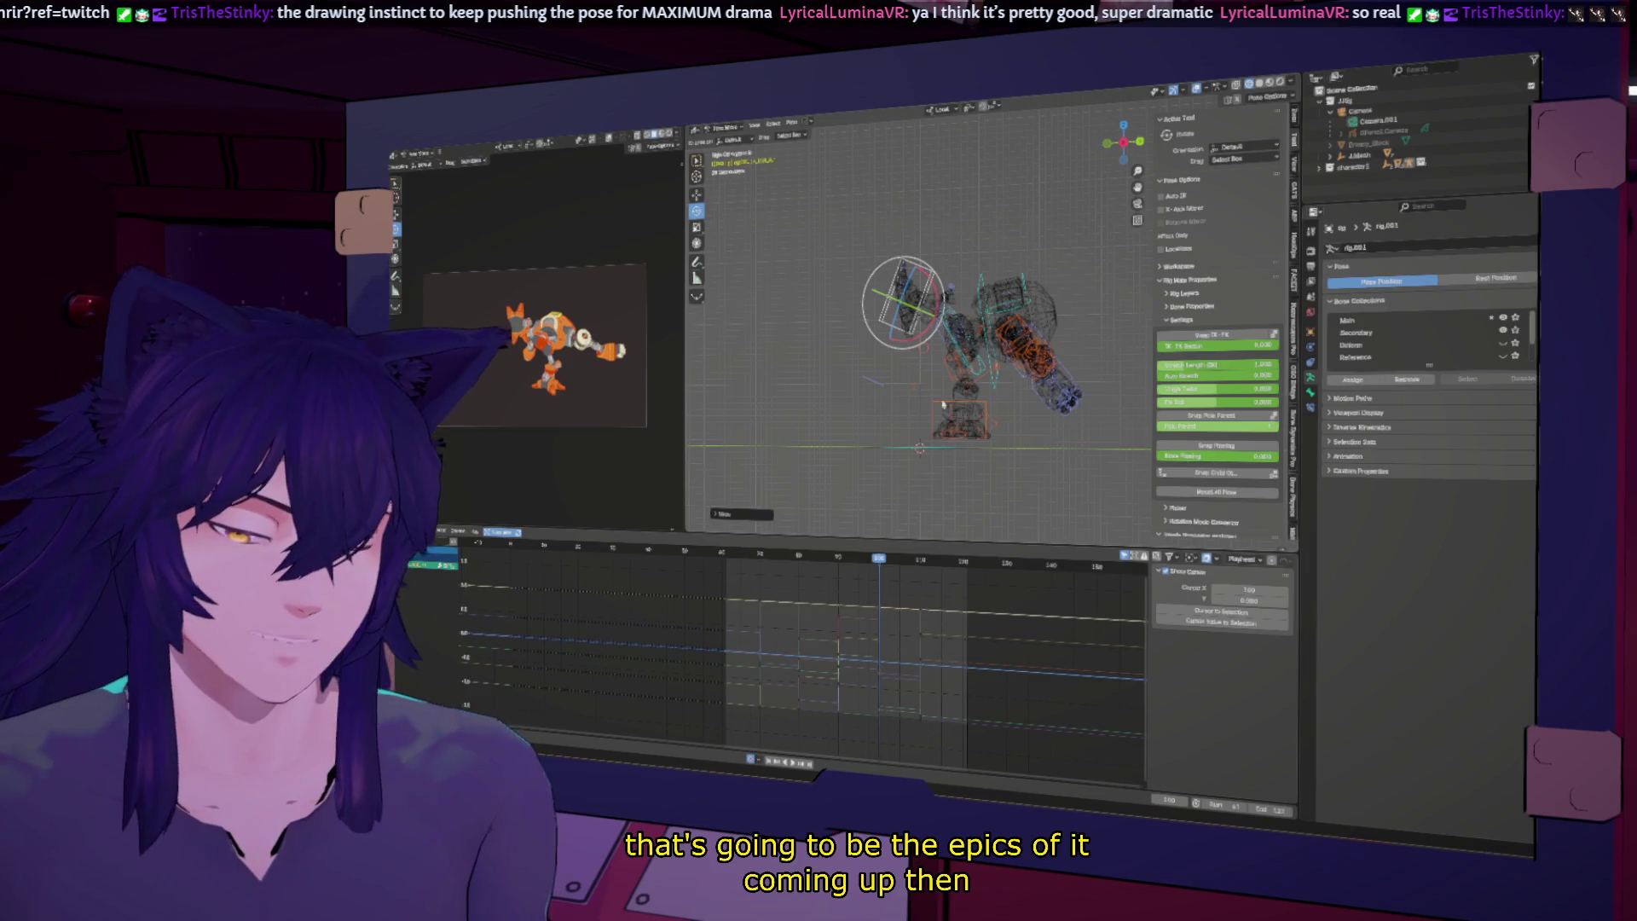
{"action": "key", "text": "Down"}
{"action": "key", "text": "Up"}
{"action": "key", "text": "Down"}
{"action": "key", "text": "Up"}
{"action": "key", "text": "Up"}
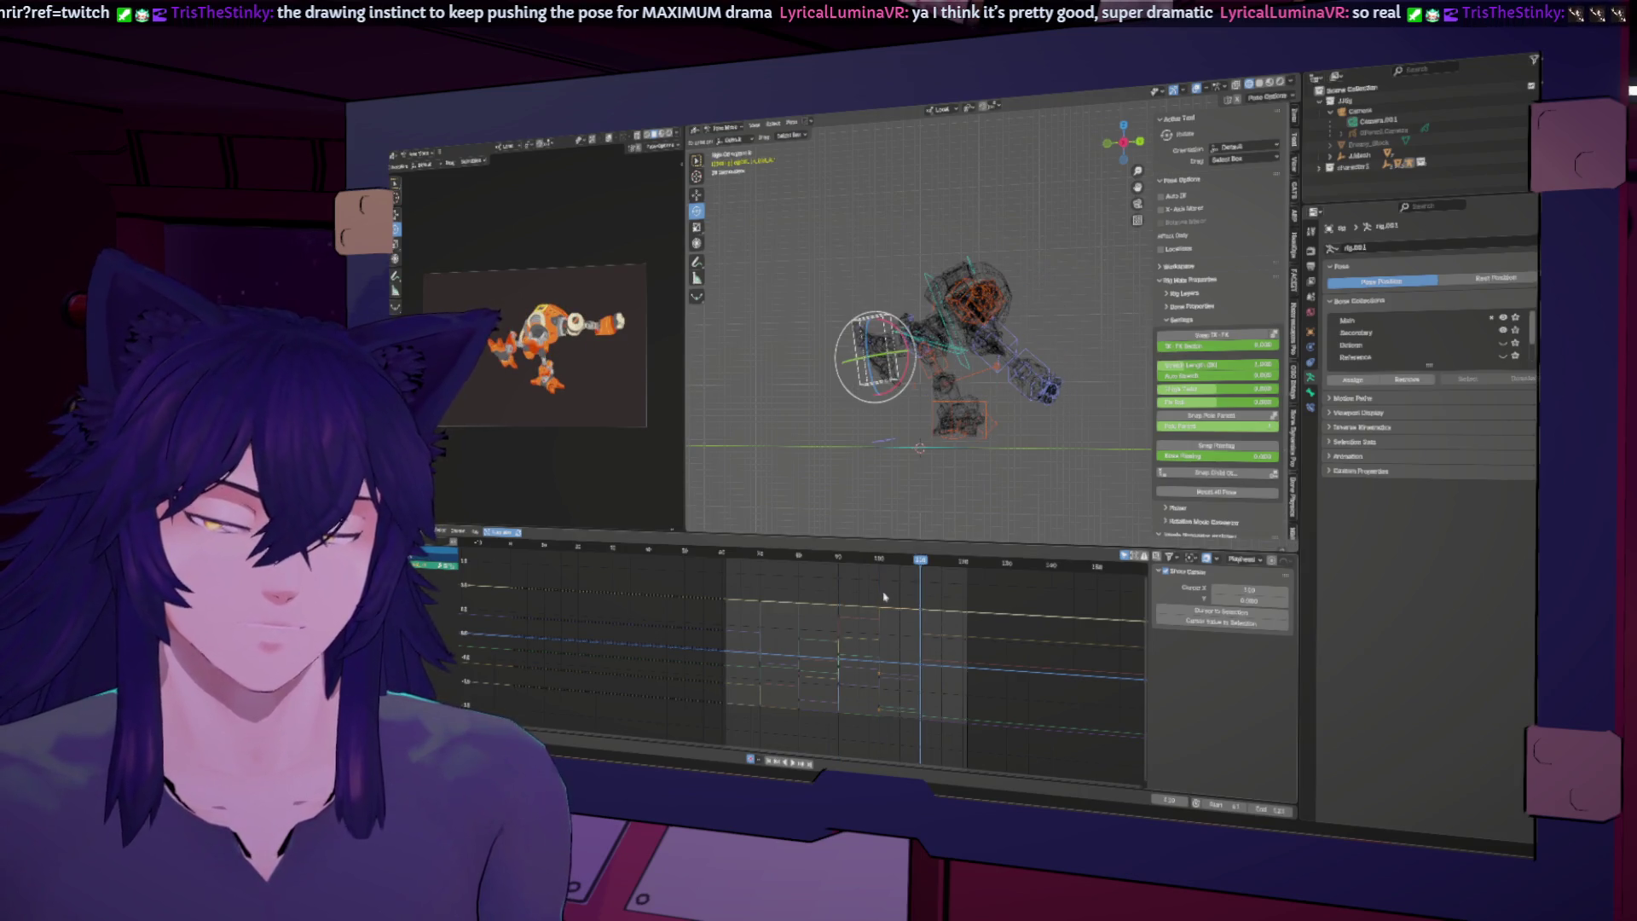
{"action": "key", "text": "Down"}
{"action": "key", "text": "Up"}
{"action": "key", "text": "Down"}
{"action": "key", "text": "Up"}
{"action": "key", "text": "Down"}
{"action": "key", "text": "Up"}
{"action": "key", "text": "Up"}
{"action": "key", "text": "Down"}
{"action": "key", "text": "Up"}
{"action": "key", "text": "Up"}
{"action": "key", "text": "Down"}
{"action": "key", "text": "Up"}
{"action": "key", "text": "Down"}
{"action": "key", "text": "Up"}
{"action": "key", "text": "Up"}
{"action": "key", "text": "Down"}
{"action": "key", "text": "Up"}
{"action": "key", "text": "Up"}
{"action": "key", "text": "Down"}
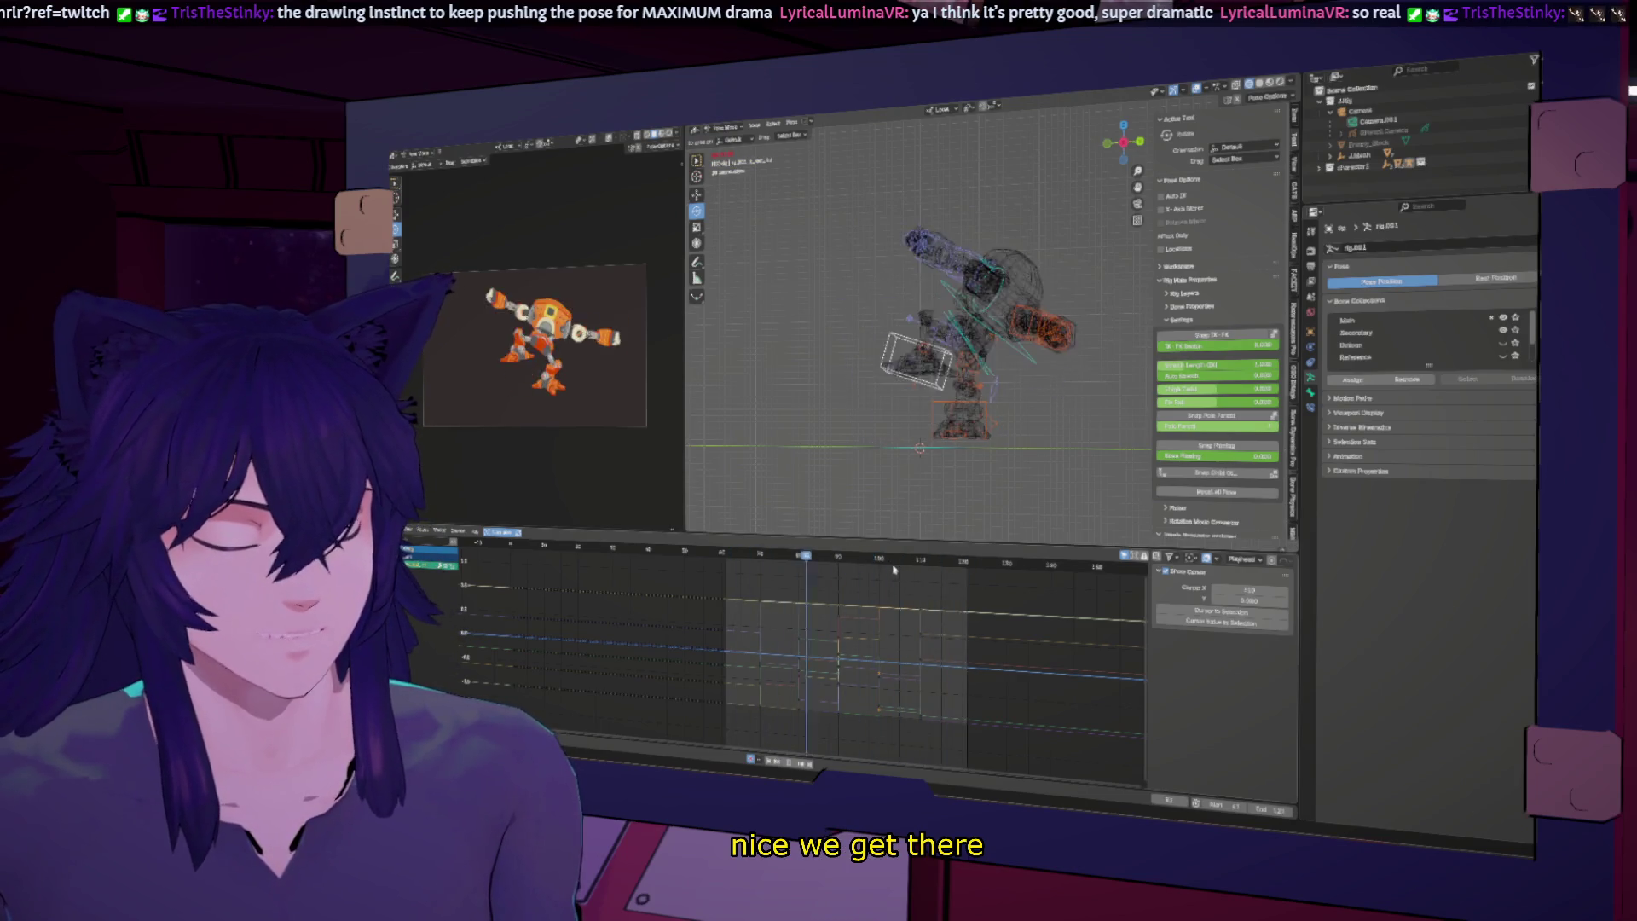
{"action": "key", "text": "Up"}
{"action": "key", "text": "Down"}
{"action": "key", "text": "Up"}
{"action": "key", "text": "Down"}
{"action": "key", "text": "Down"}
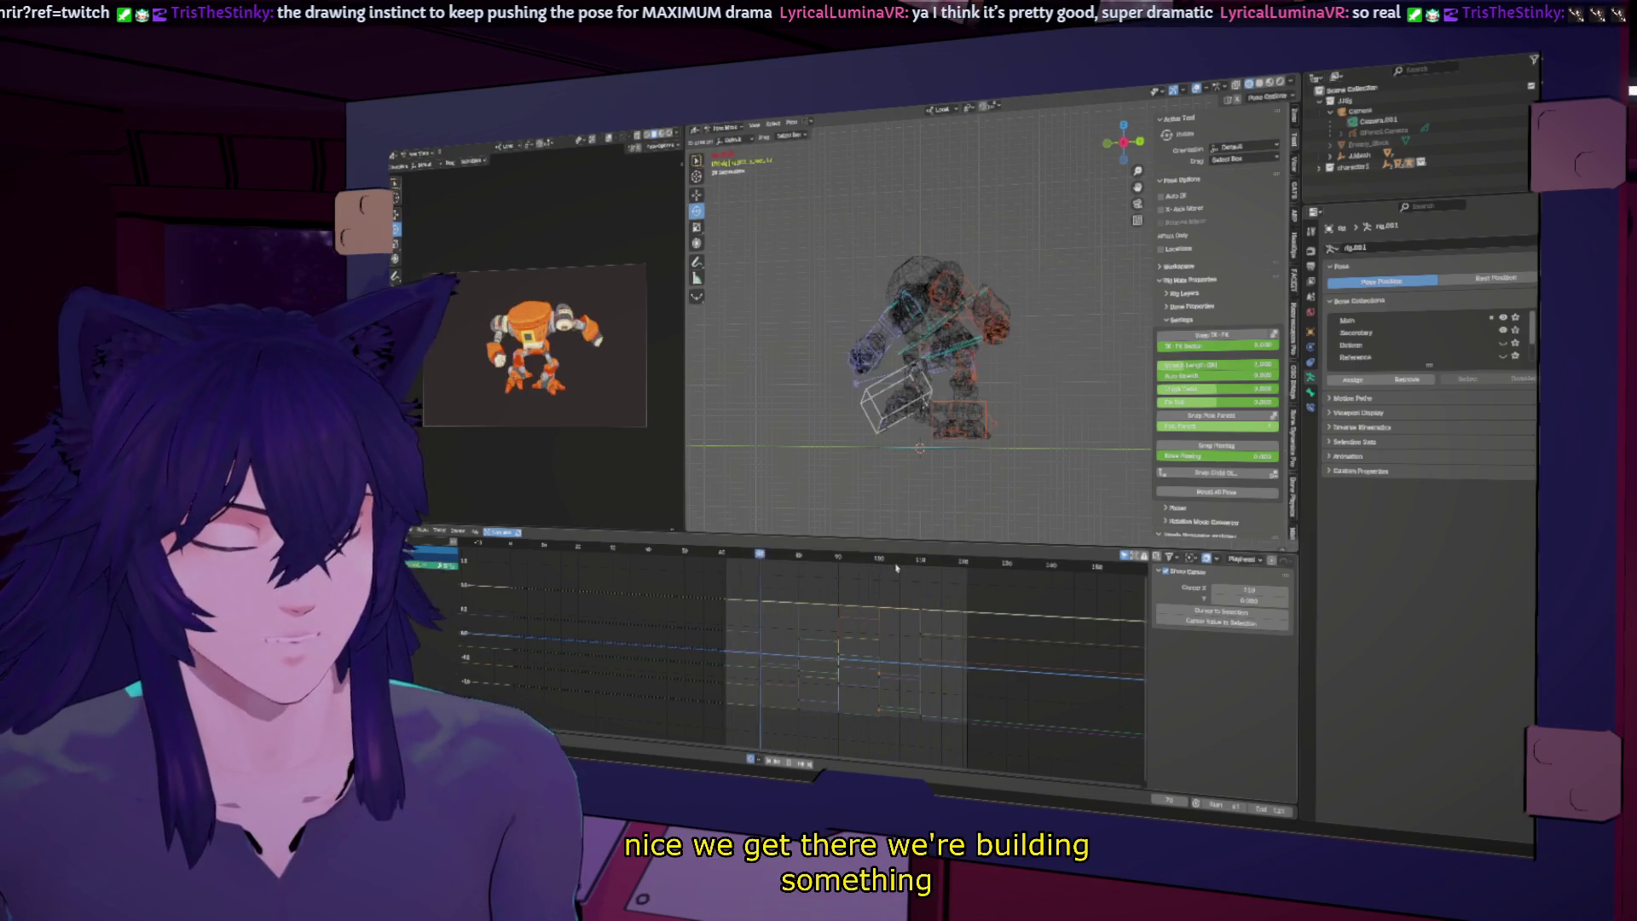
{"action": "key", "text": "Up"}
{"action": "key", "text": "Down"}
{"action": "key", "text": "Down"}
{"action": "key", "text": "Up"}
{"action": "key", "text": "Up"}
{"action": "key", "text": "Up"}
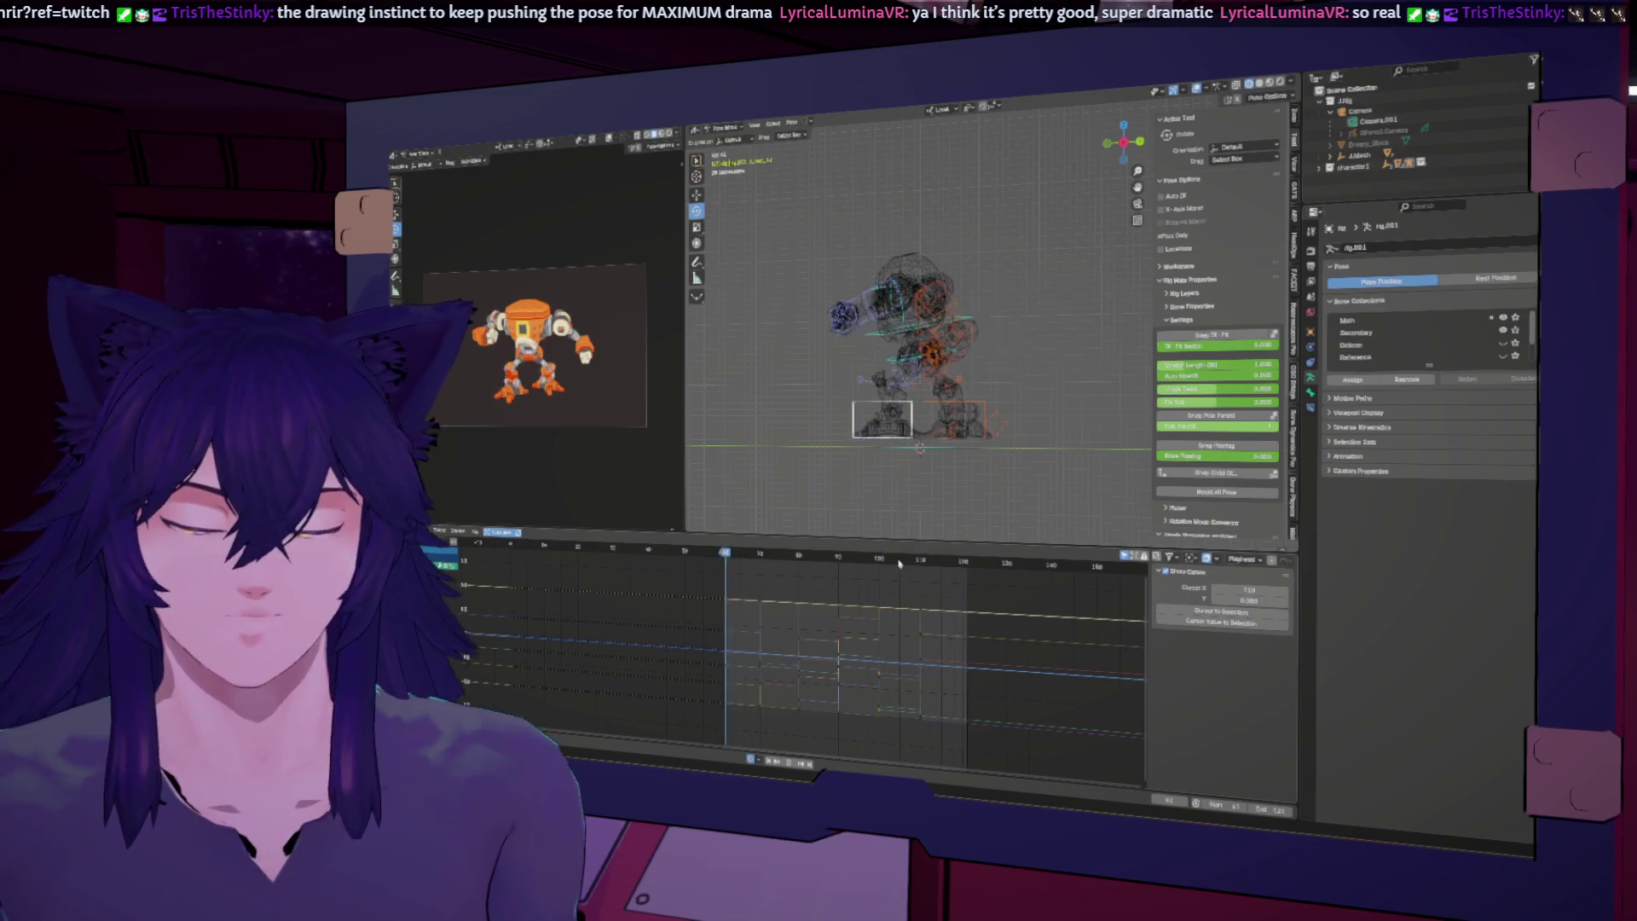
{"action": "key", "text": "Down"}
{"action": "key", "text": "Down"}
{"action": "key", "text": "Up"}
{"action": "key", "text": "Down"}
{"action": "key", "text": "Down"}
{"action": "key", "text": "Up"}
{"action": "key", "text": "Up"}
{"action": "key", "text": "Up"}
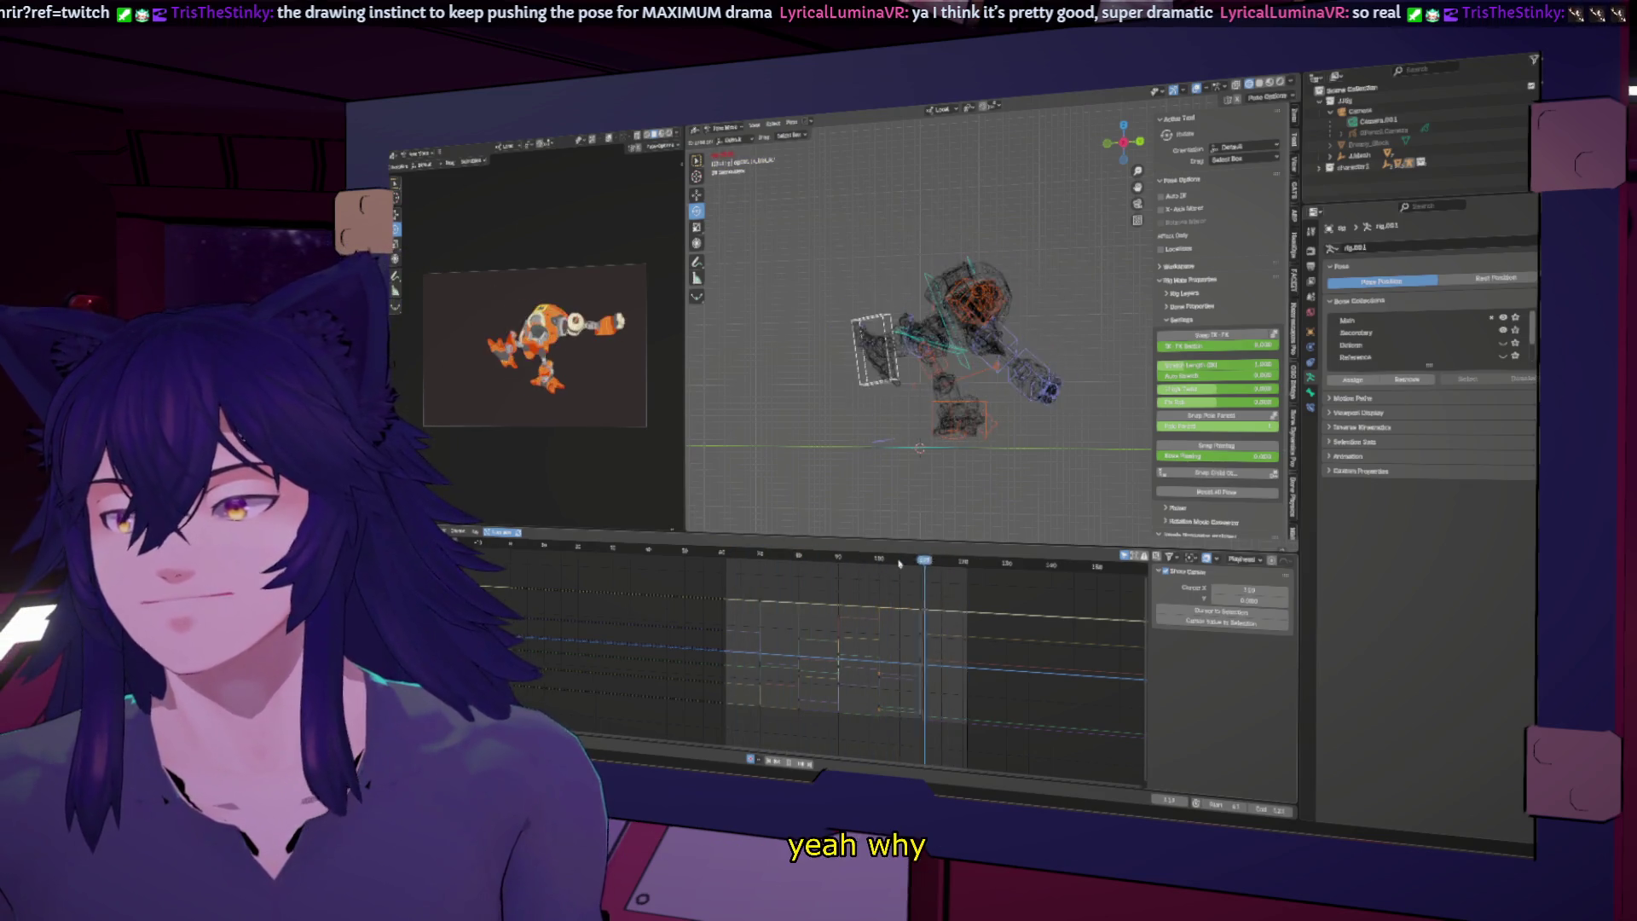
{"action": "key", "text": "Down"}
{"action": "key", "text": "Down"}
{"action": "key", "text": "Up"}
{"action": "key", "text": "Up"}
{"action": "key", "text": "Down"}
{"action": "key", "text": "Down"}
{"action": "key", "text": "Down"}
{"action": "key", "text": "Up"}
{"action": "key", "text": "Down"}
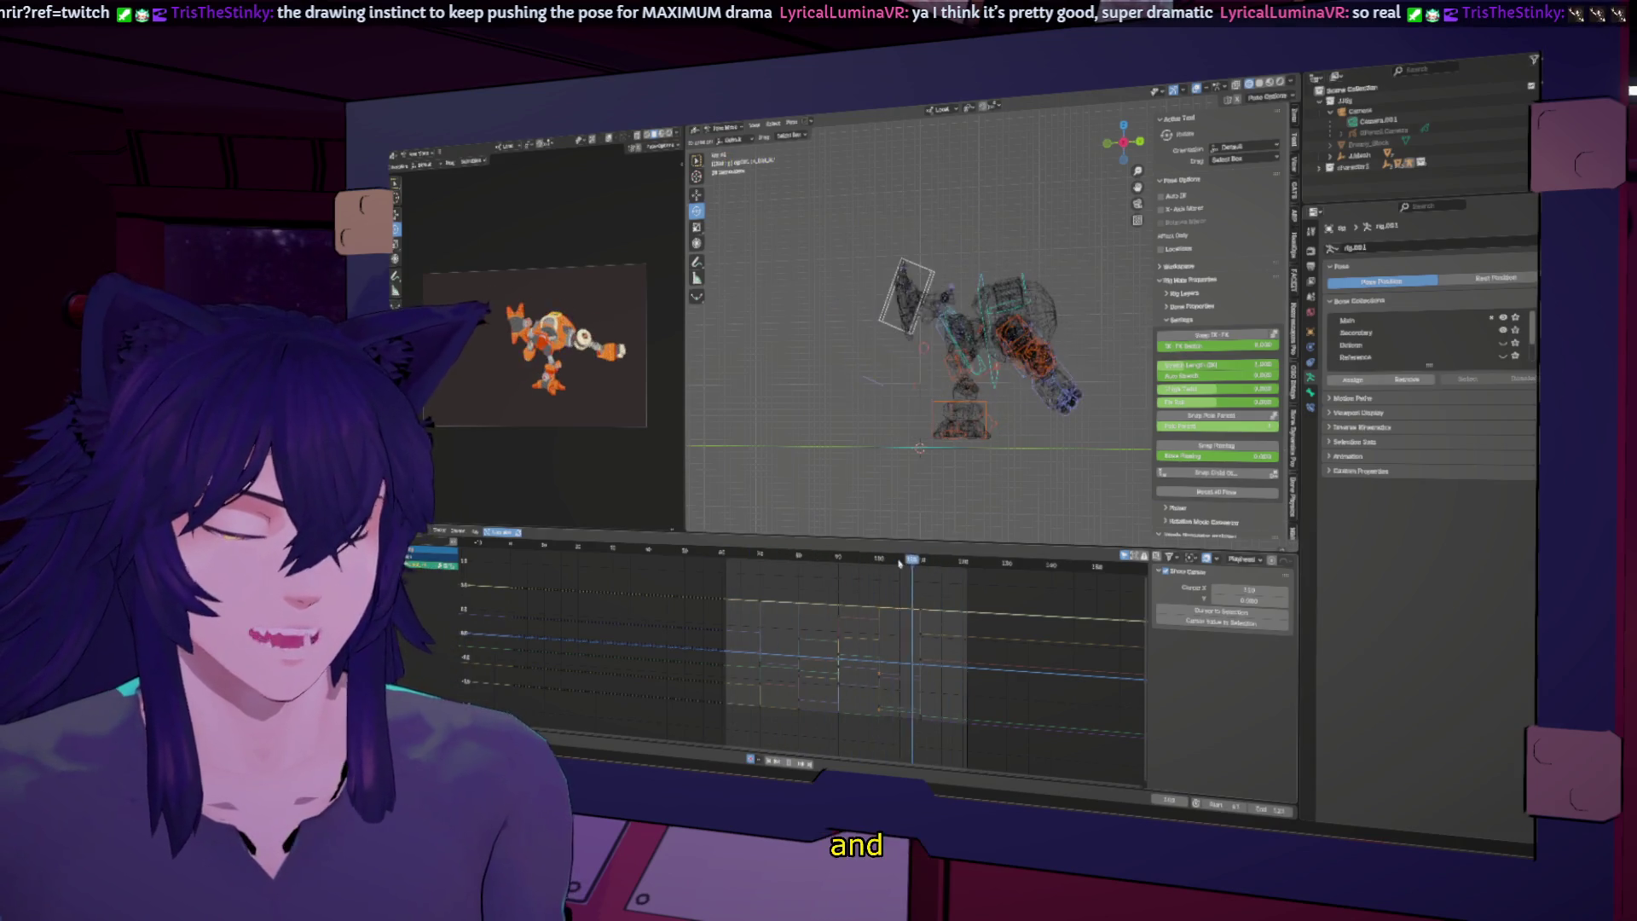
{"action": "key", "text": "Up"}
{"action": "key", "text": "Up"}
{"action": "key", "text": "Down"}
{"action": "key", "text": "Down"}
{"action": "key", "text": "Up"}
{"action": "key", "text": "Down"}
{"action": "key", "text": "Down"}
{"action": "key", "text": "Up"}
{"action": "key", "text": "Up"}
{"action": "key", "text": "Down"}
{"action": "key", "text": "Down"}
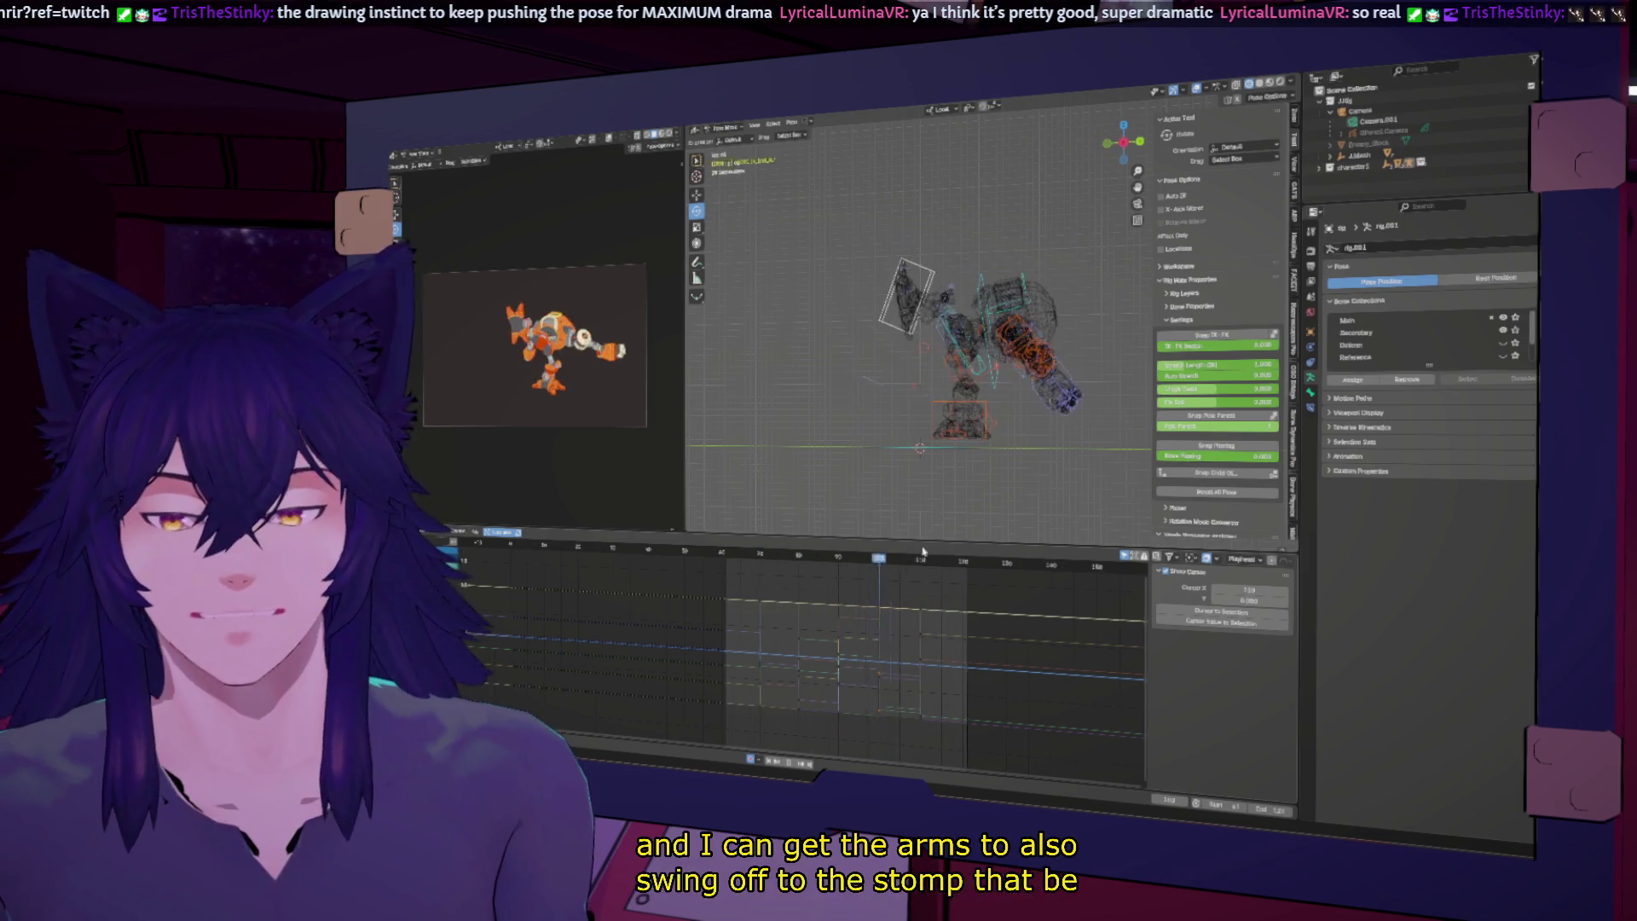
{"action": "key", "text": "Down"}
{"action": "key", "text": "Down"}
{"action": "key", "text": "Up"}
{"action": "key", "text": "Up"}
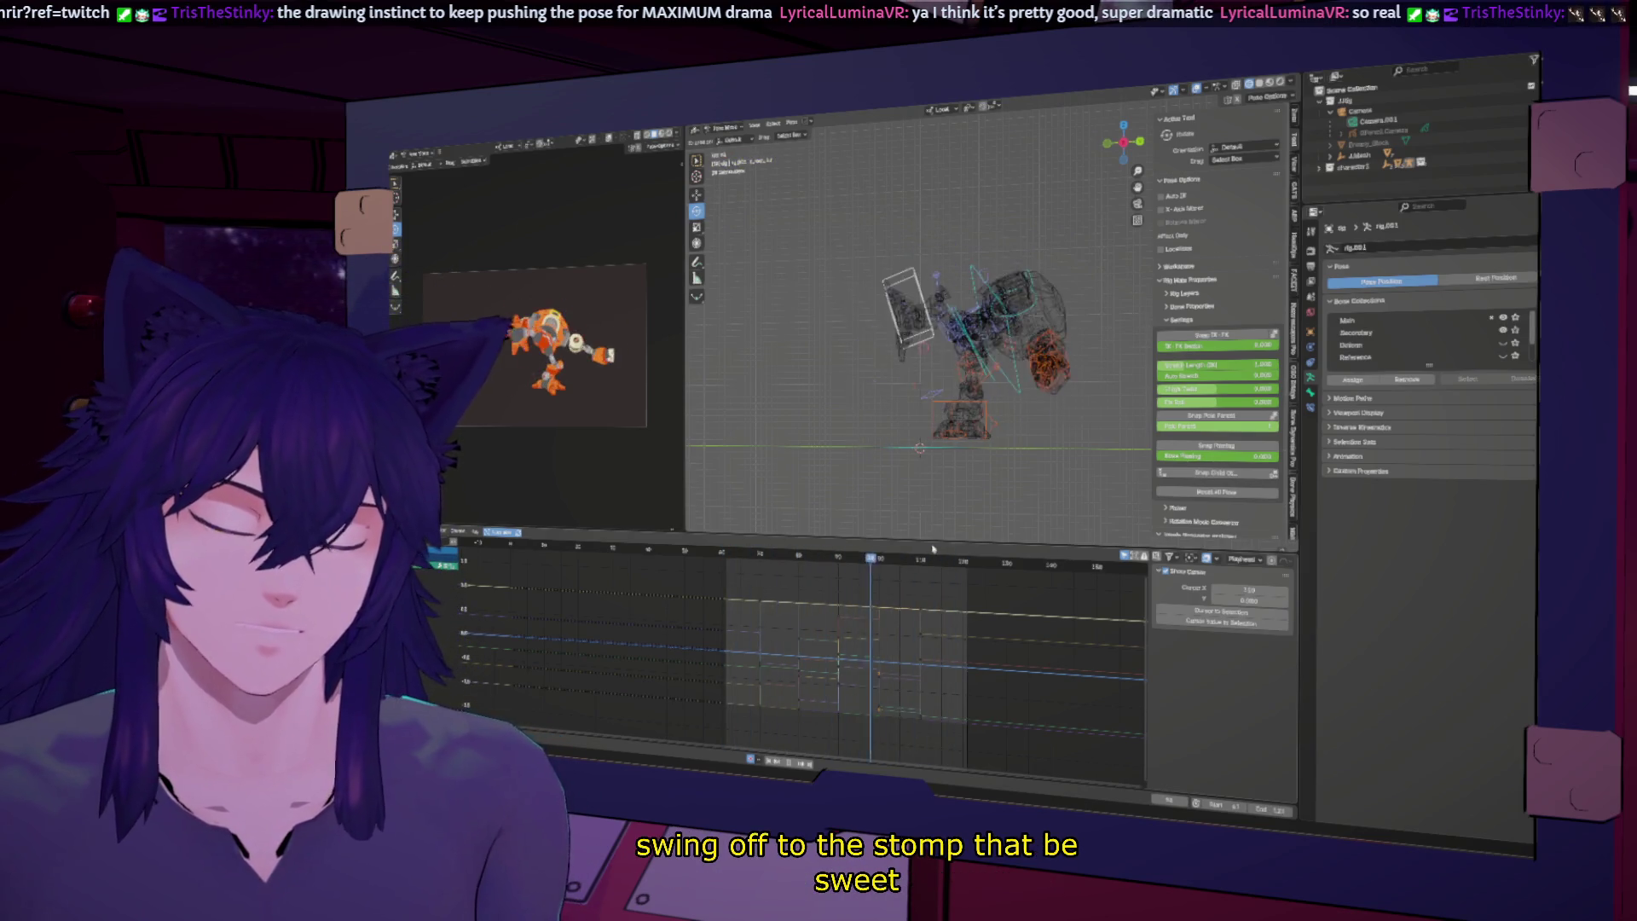
{"action": "key", "text": "Up"}
{"action": "key", "text": "Down"}
{"action": "key", "text": "Up"}
{"action": "key", "text": "Down"}
{"action": "key", "text": "Down"}
{"action": "key", "text": "Down"}
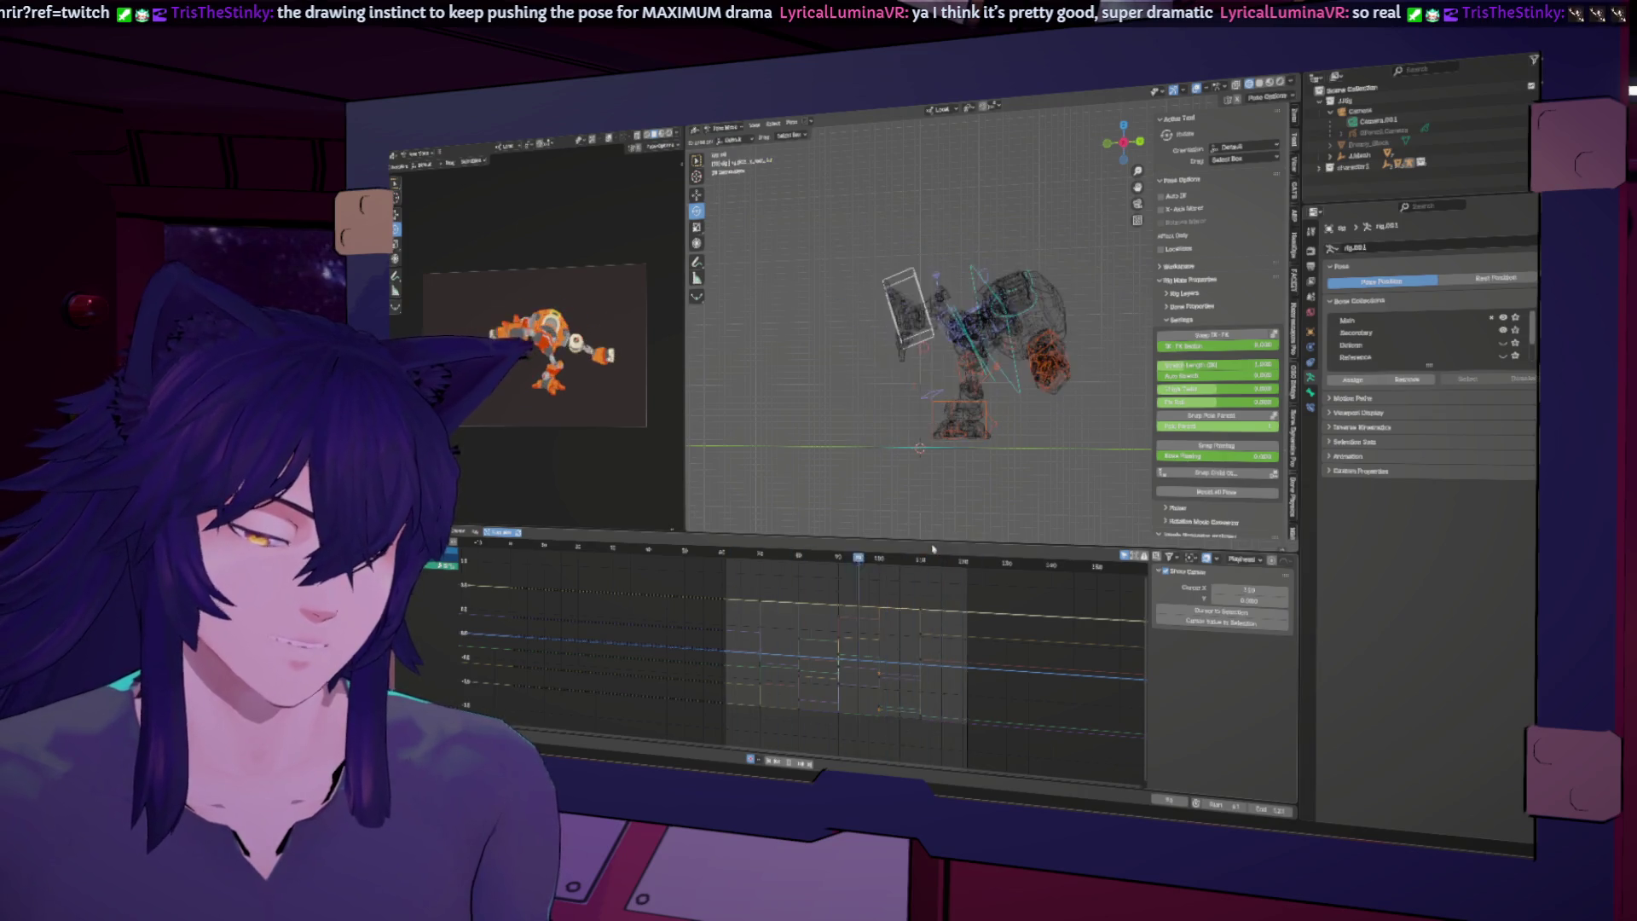
{"action": "key", "text": "Down"}
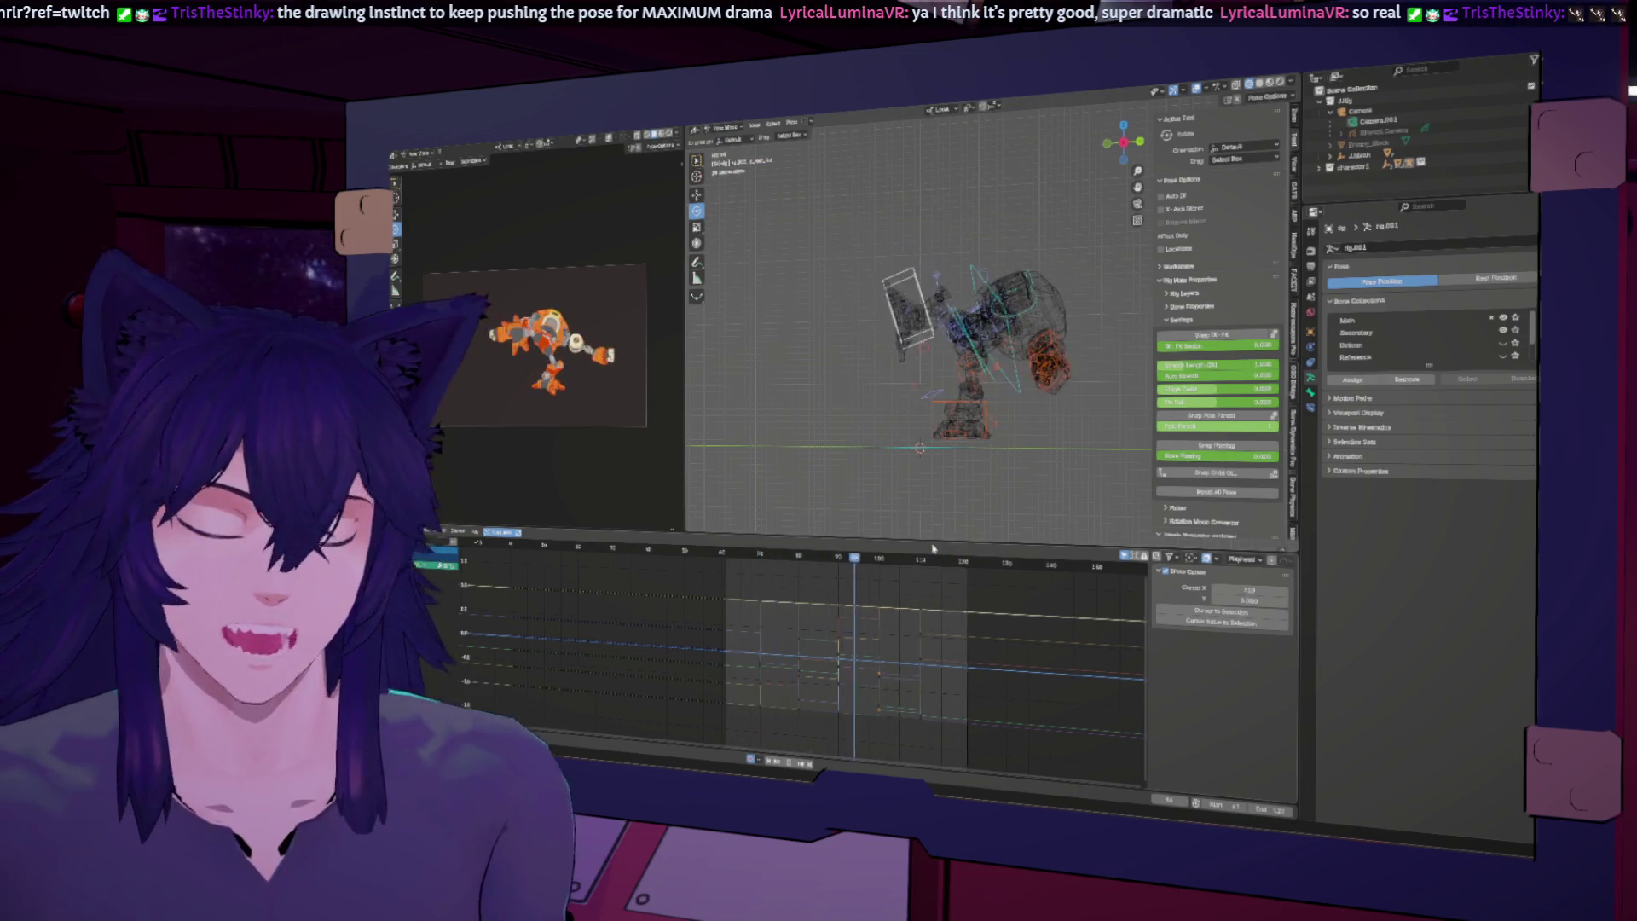
{"action": "key", "text": "Up"}
{"action": "key", "text": "Up"}
{"action": "key", "text": "Down"}
{"action": "key", "text": "Up"}
{"action": "key", "text": "Down"}
{"action": "key", "text": "Up"}
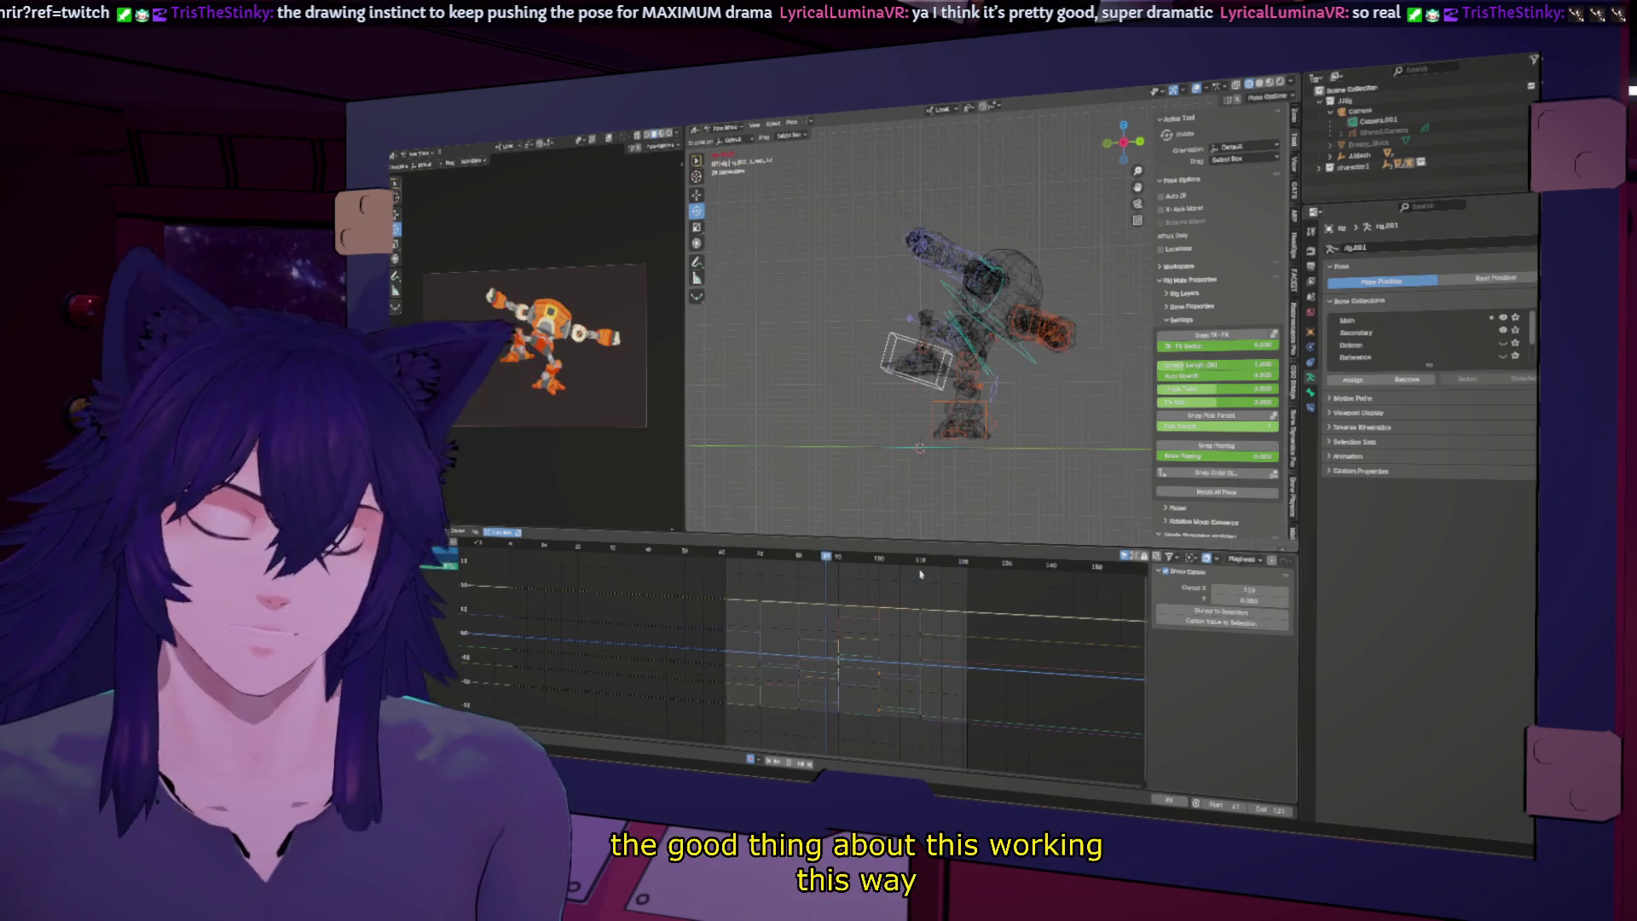
{"action": "key", "text": "Up"}
{"action": "key", "text": "Down"}
{"action": "key", "text": "Up"}
{"action": "key", "text": "Down"}
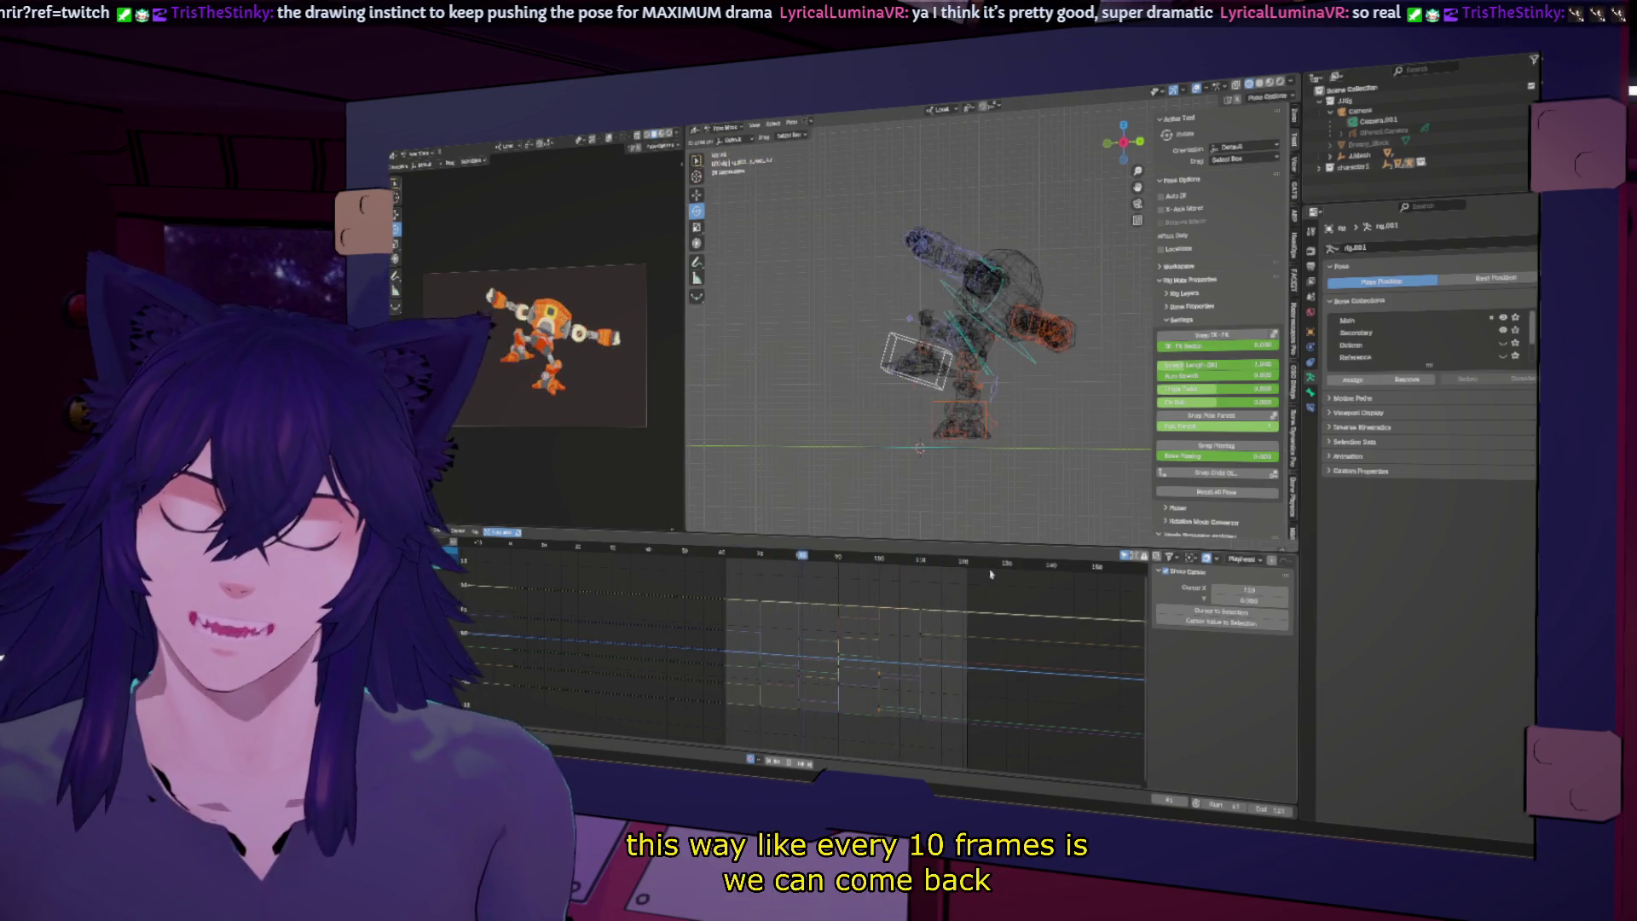
{"action": "key", "text": "Down"}
{"action": "key", "text": "Up"}
{"action": "key", "text": "Down"}
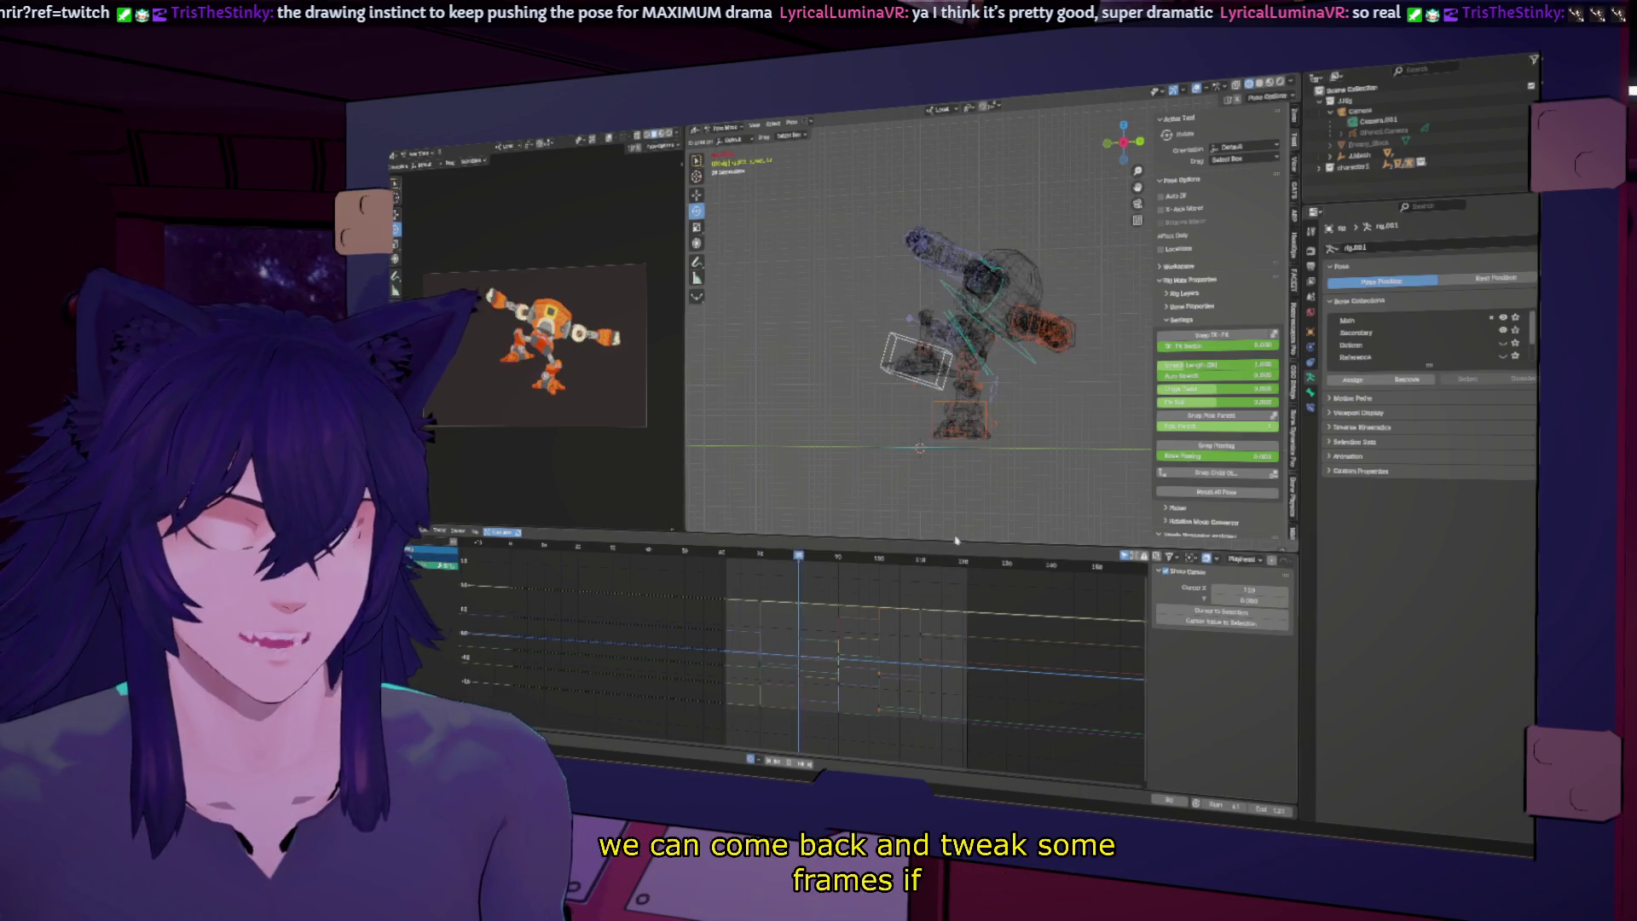
{"action": "key", "text": "Up"}
{"action": "key", "text": "Up"}
{"action": "key", "text": "Down"}
{"action": "key", "text": "Down"}
{"action": "key", "text": "Up"}
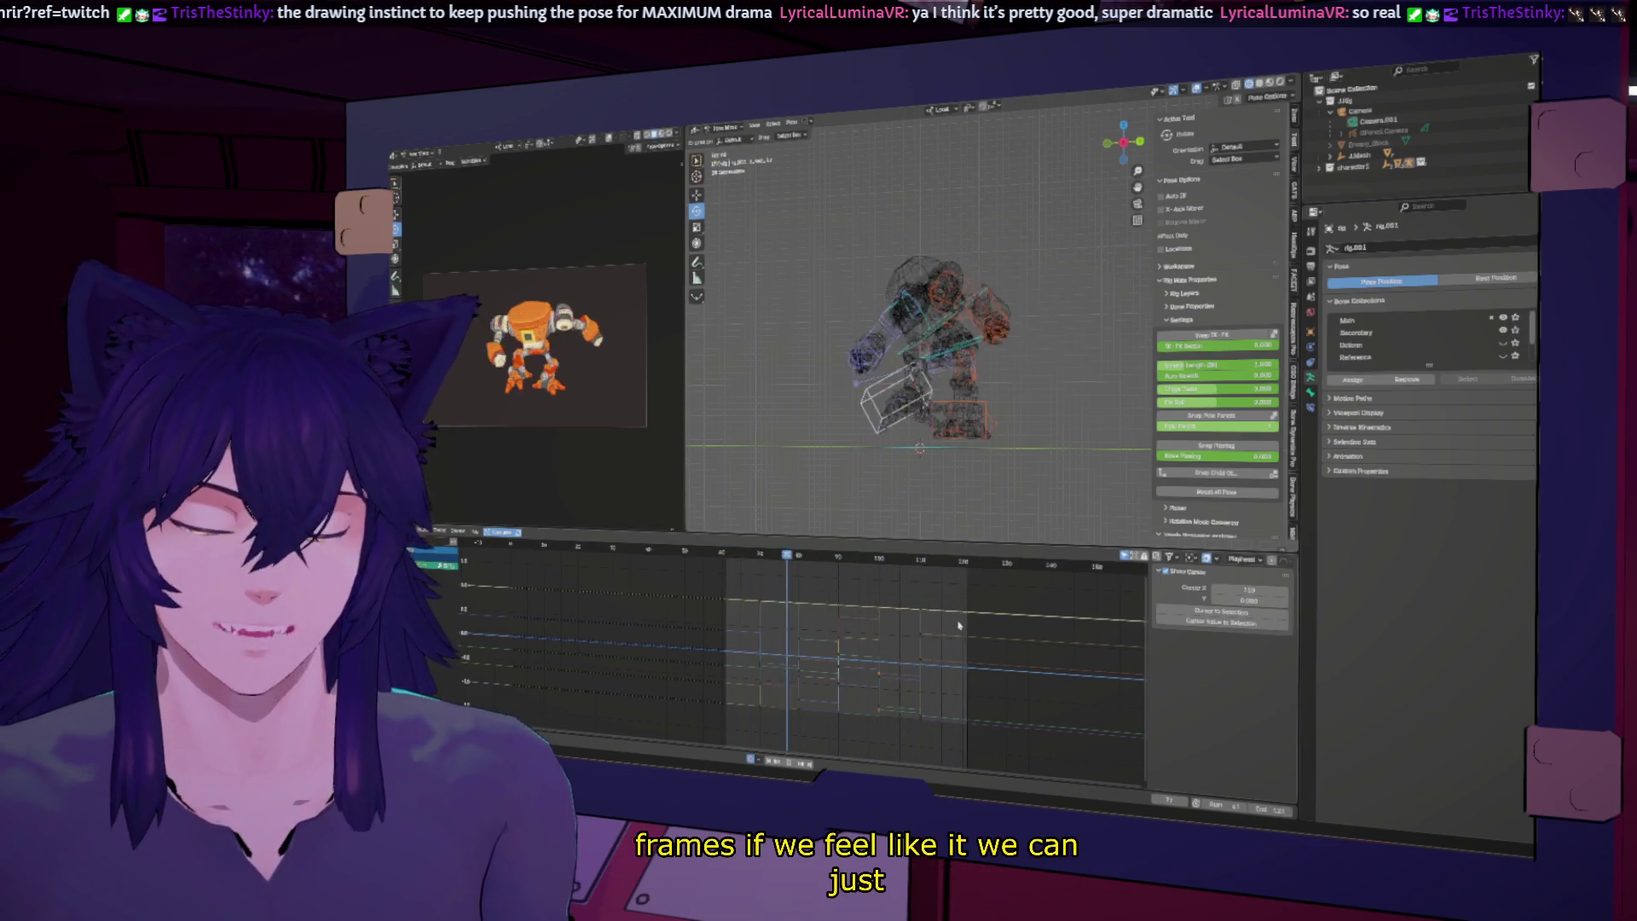
{"action": "key", "text": "Up"}
{"action": "key", "text": "Up"}
{"action": "key", "text": "Up"}
{"action": "key", "text": "Down"}
{"action": "key", "text": "Down"}
{"action": "key", "text": "Up"}
{"action": "key", "text": "Down"}
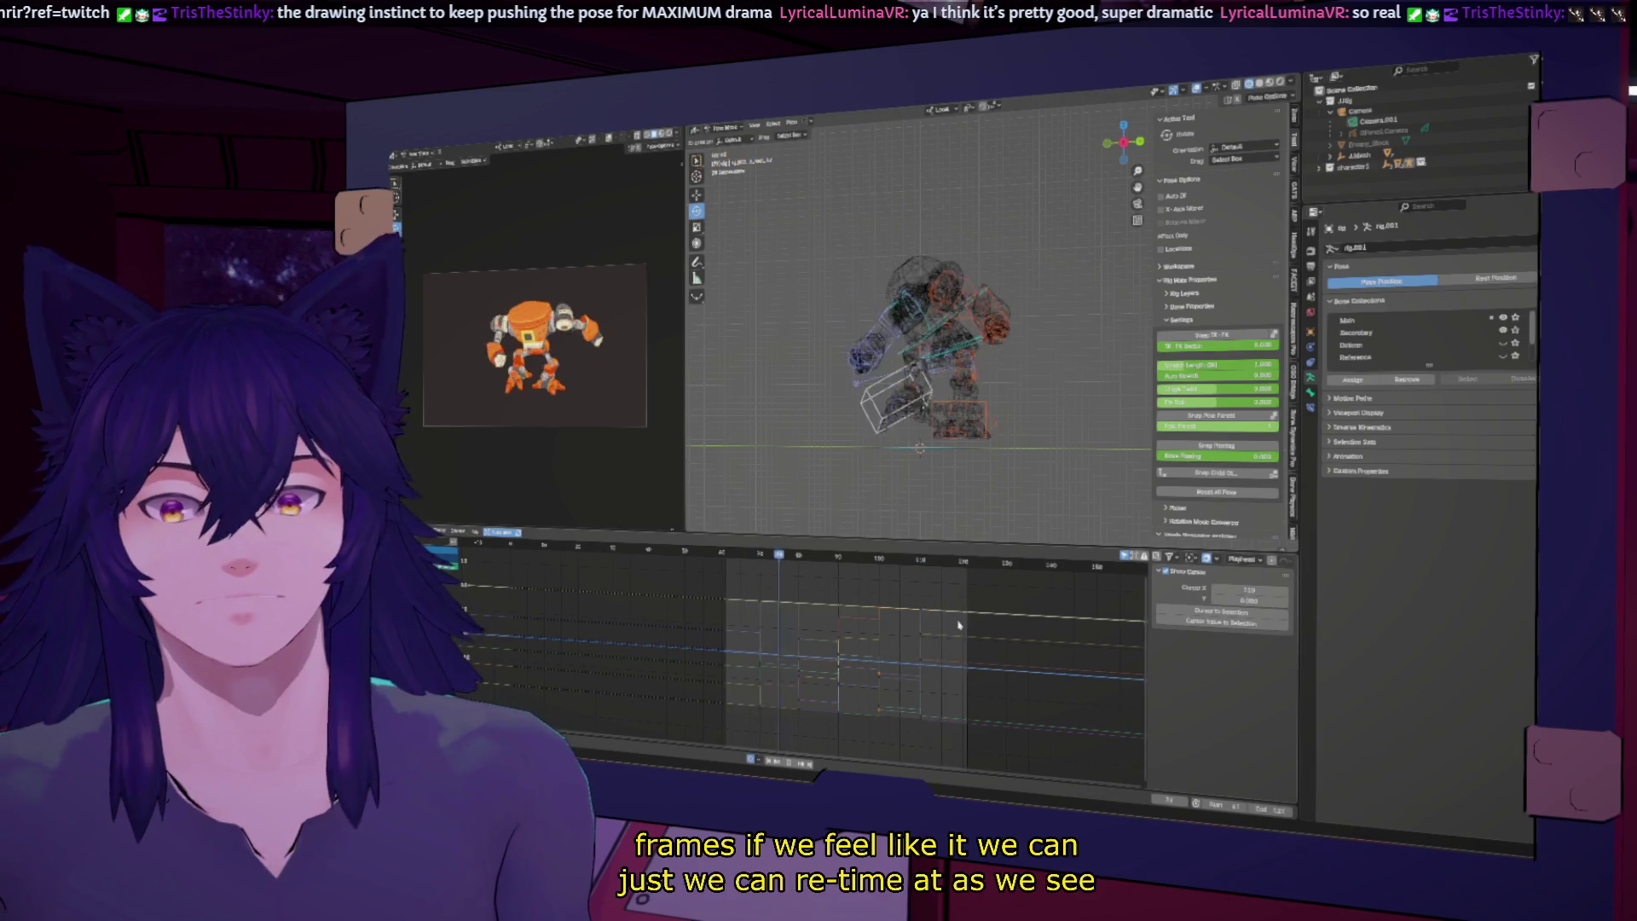
{"action": "key", "text": "Up"}
{"action": "key", "text": "Down"}
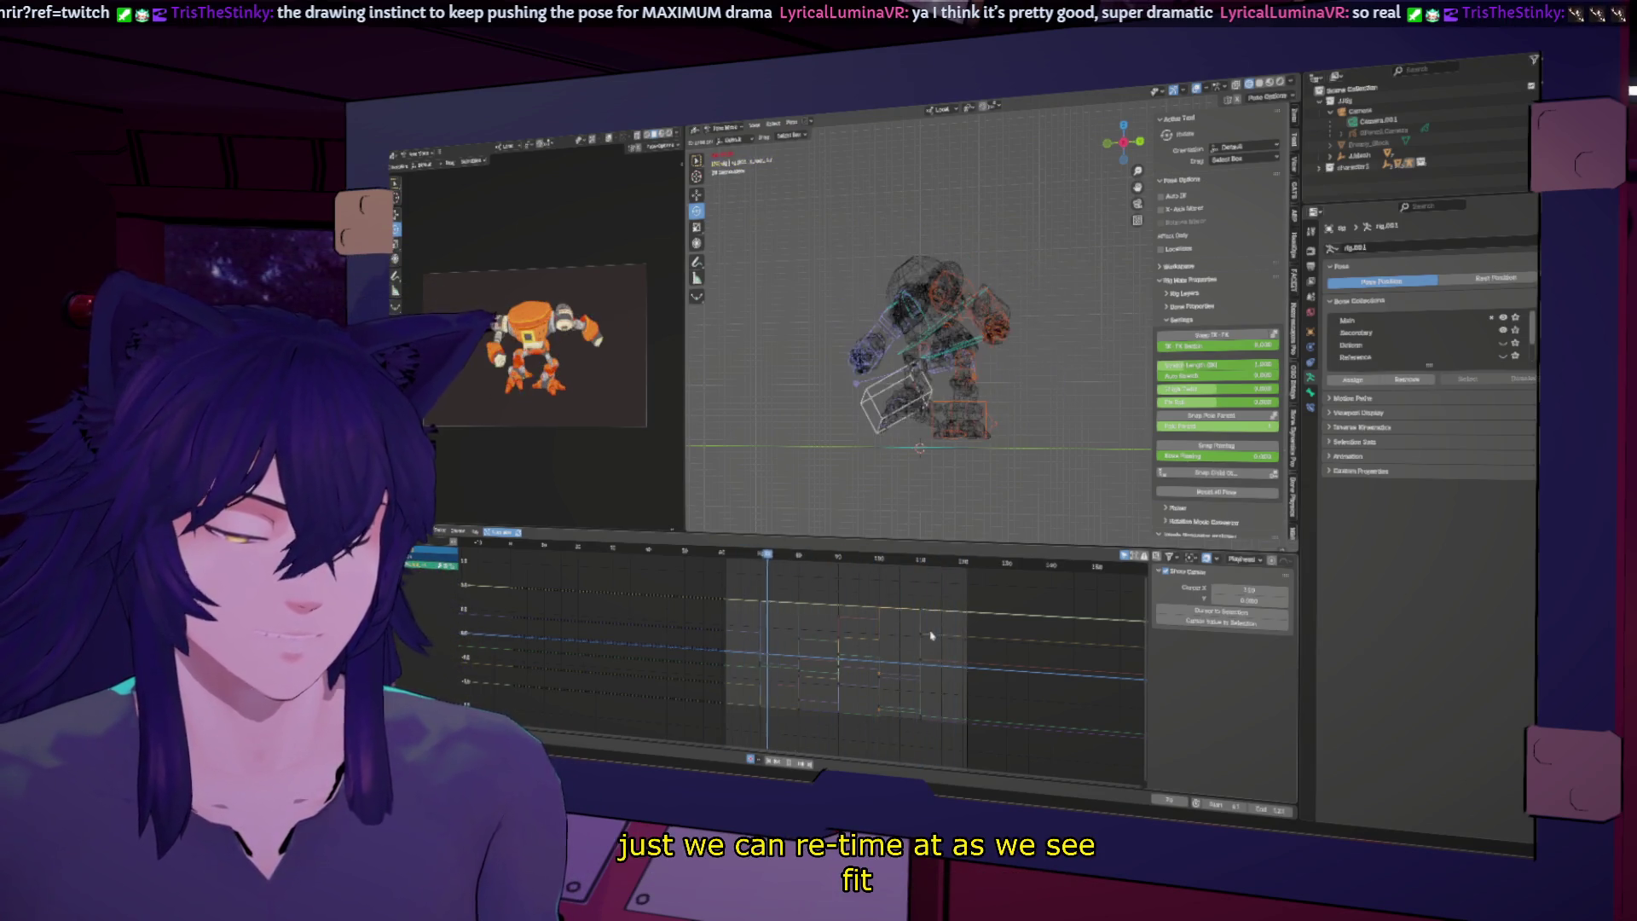
{"action": "key", "text": "space"}
{"action": "left_click_drag", "start_coordinate": [965, 564], "coordinate": [967, 563]}
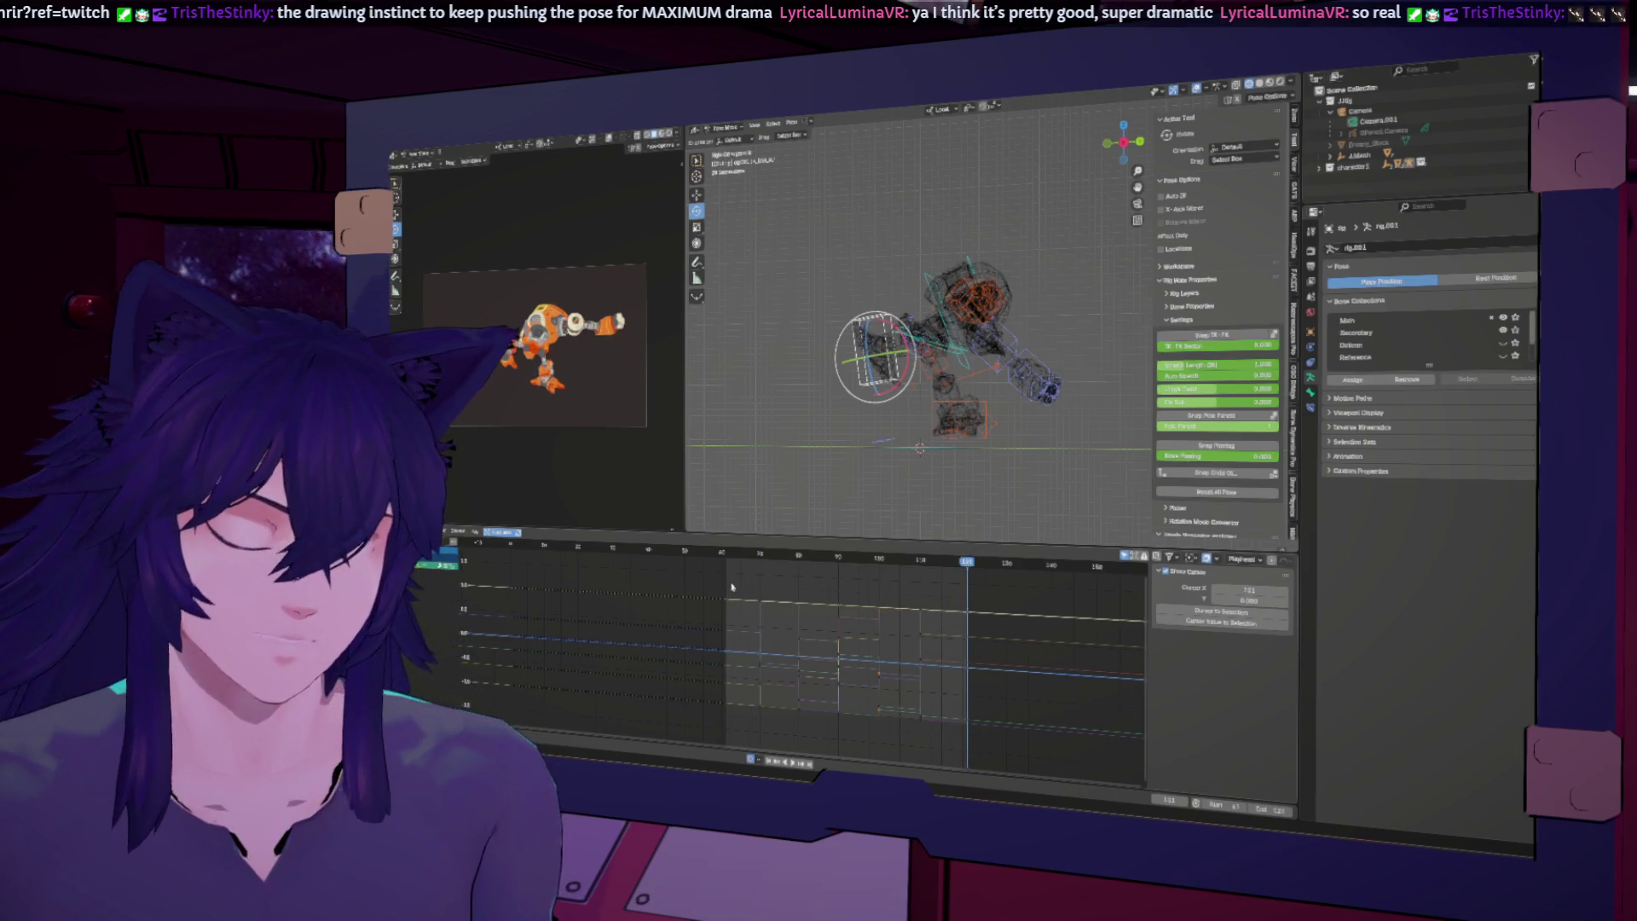
{"action": "key", "text": "a"}
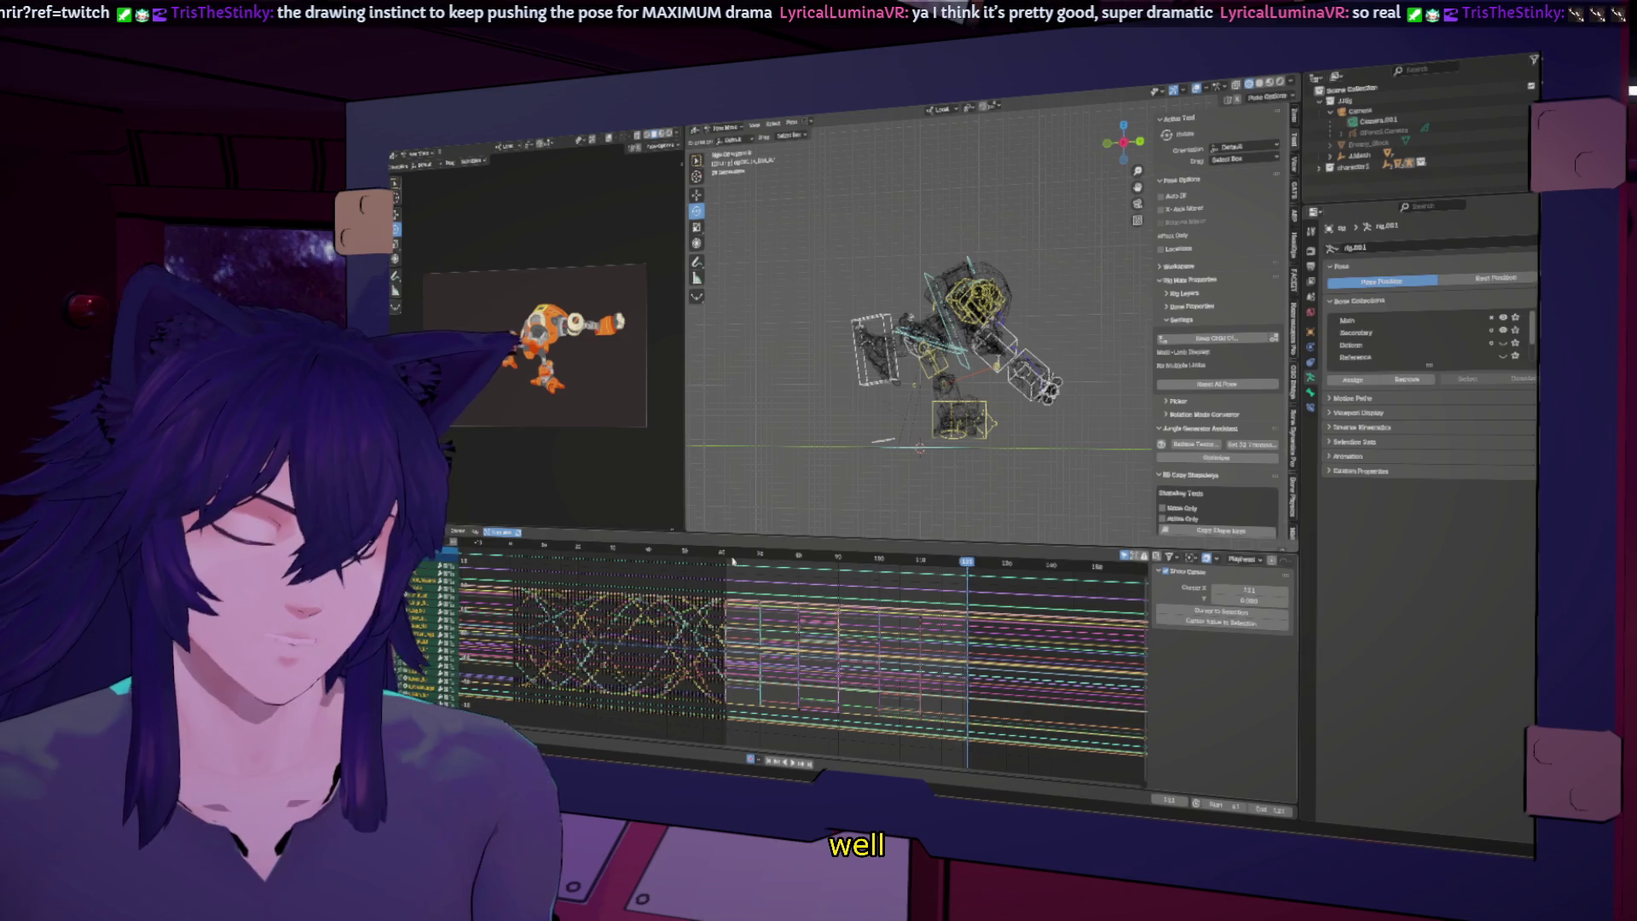
Step: Box-select the first pose's keyframes, trying a move and undoing it
{"action": "left_click_drag", "start_coordinate": [733, 565], "coordinate": [742, 713]}
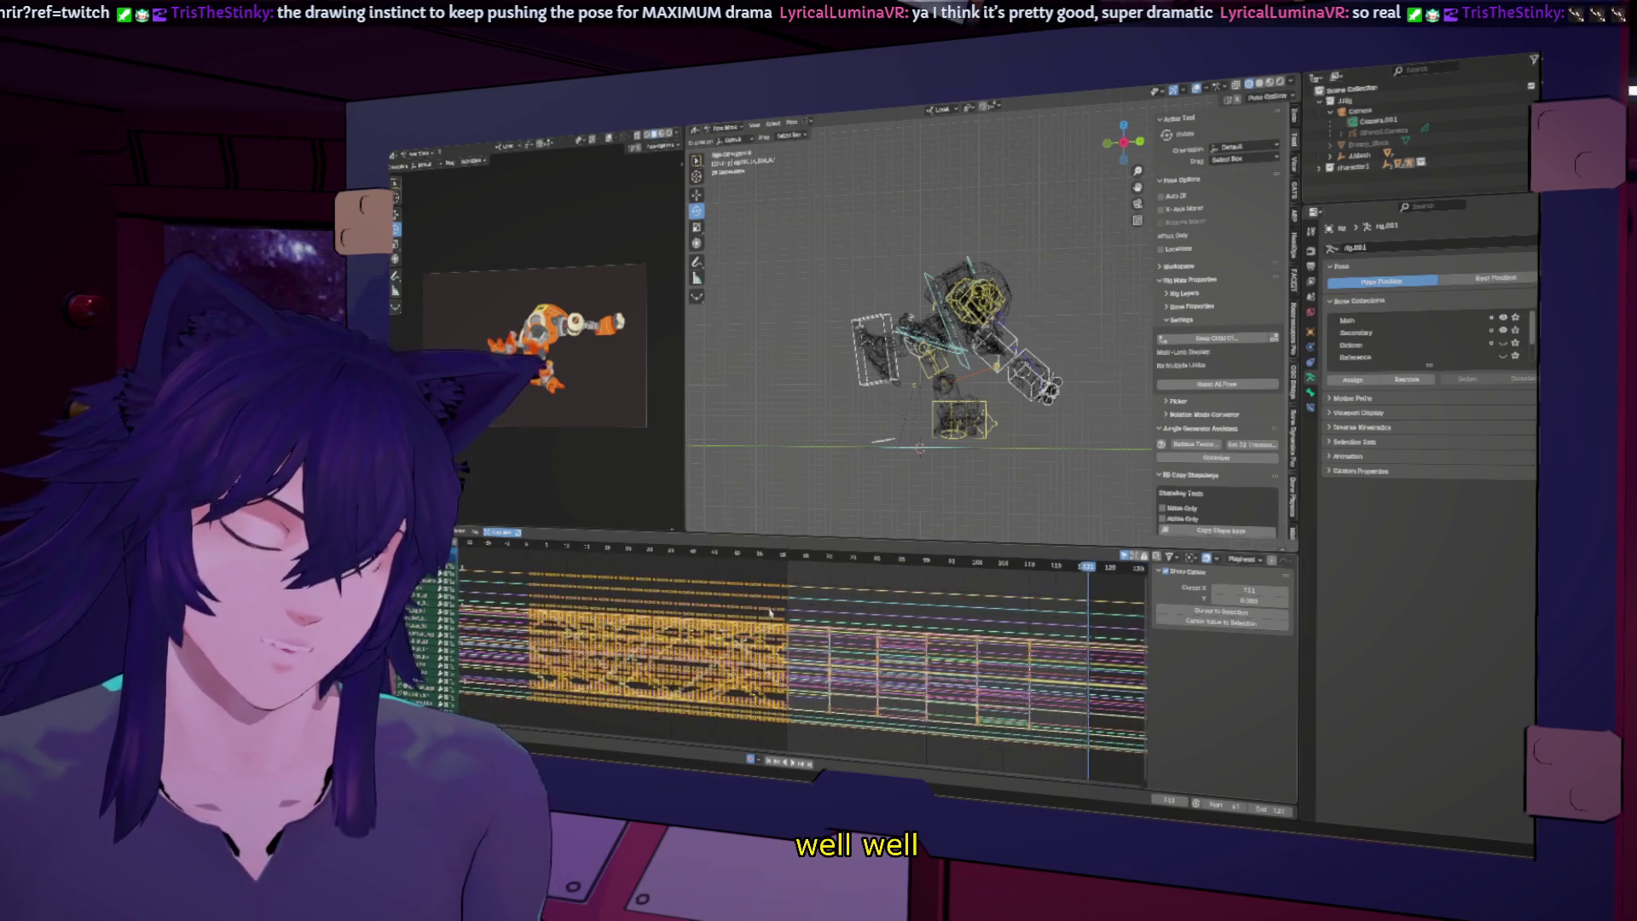
{"action": "scroll", "coordinate": [788, 614], "scroll_direction": "down", "scroll_amount": 3}
{"action": "left_click_drag", "start_coordinate": [787, 613], "coordinate": [781, 686]}
{"action": "scroll", "coordinate": [780, 687], "scroll_direction": "up", "scroll_amount": 3}
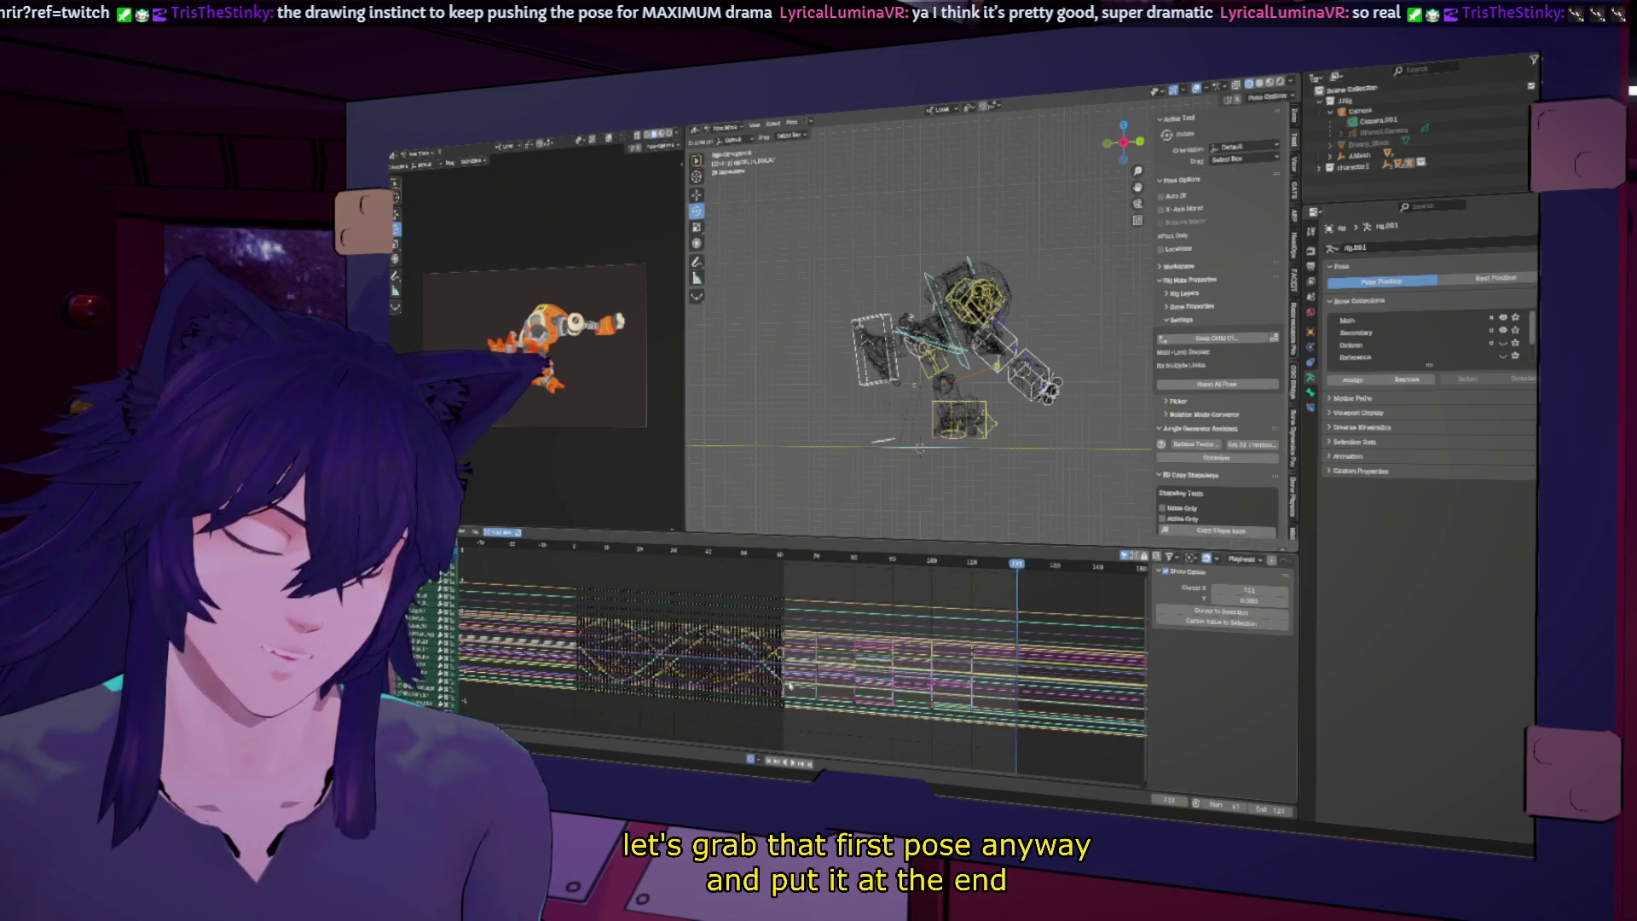
{"action": "left_click_drag", "start_coordinate": [794, 595], "coordinate": [785, 737]}
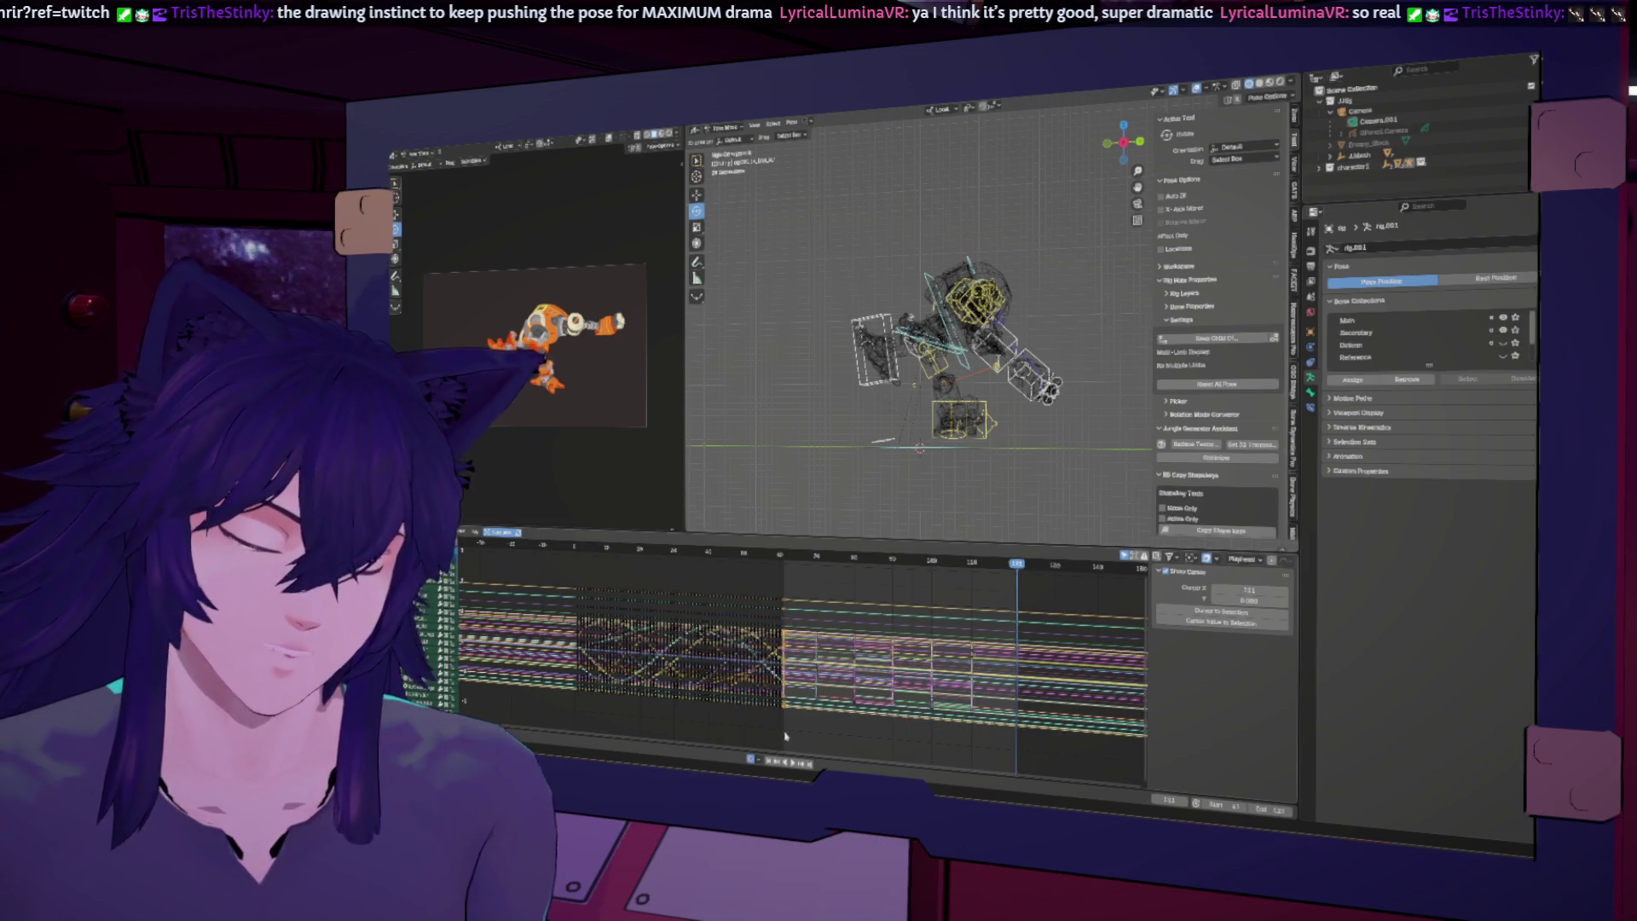
{"action": "key", "text": "Delete"}
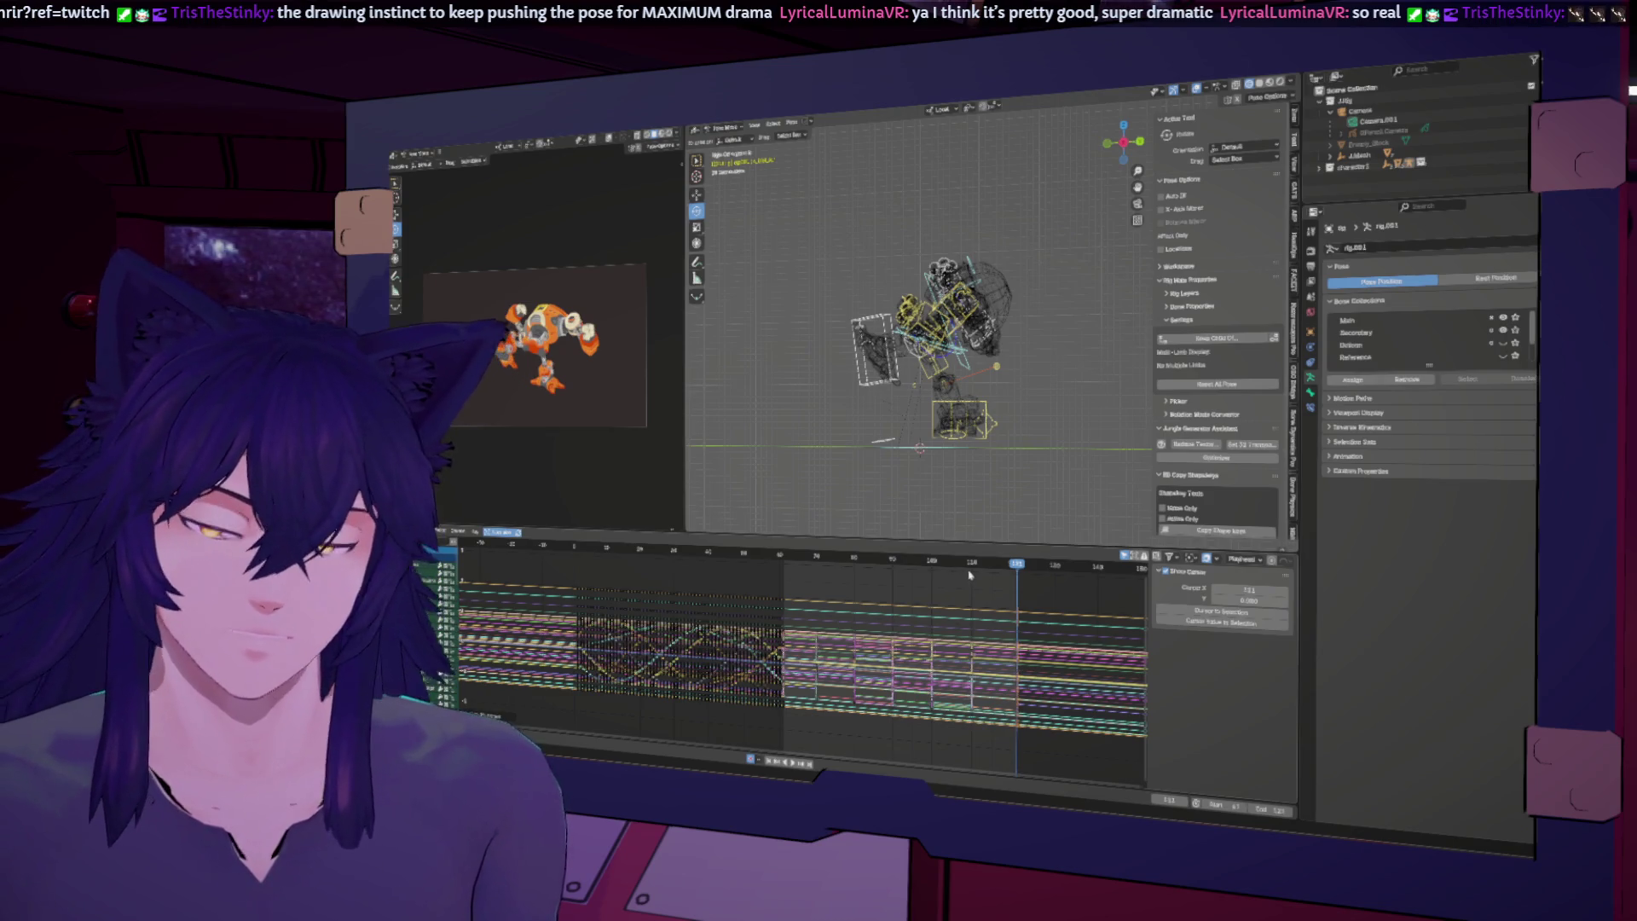
{"action": "key", "text": "ctrl+z"}
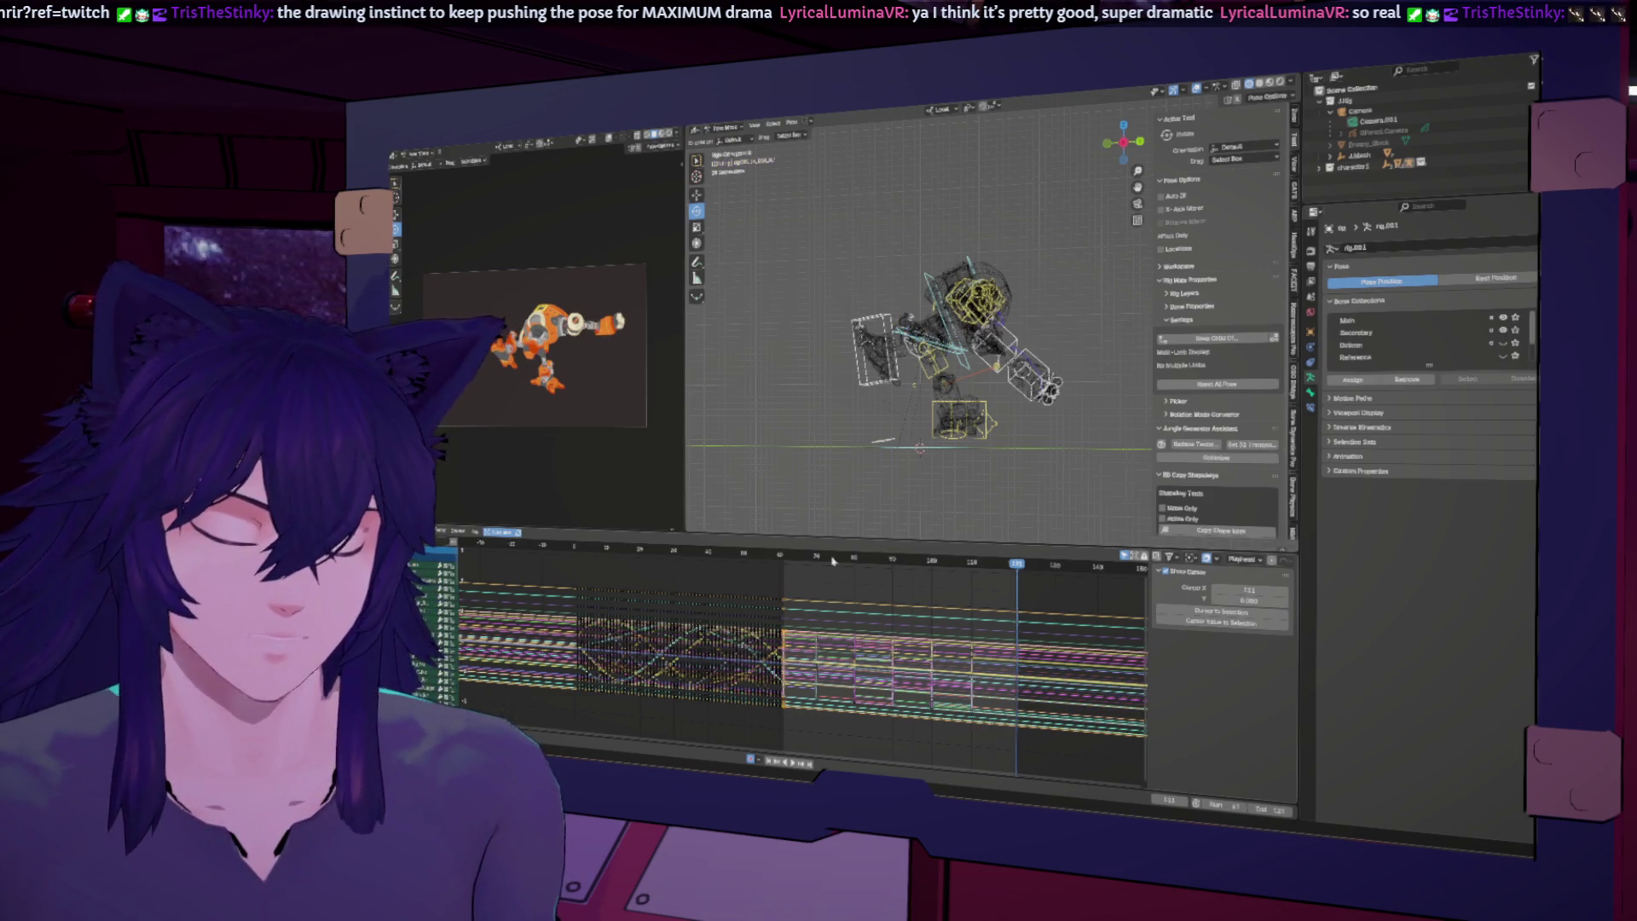
Step: Copy the robot's first pose, select all keys and switch the Graph Editor to the Dope Sheet
{"action": "left_click", "coordinate": [785, 555]}
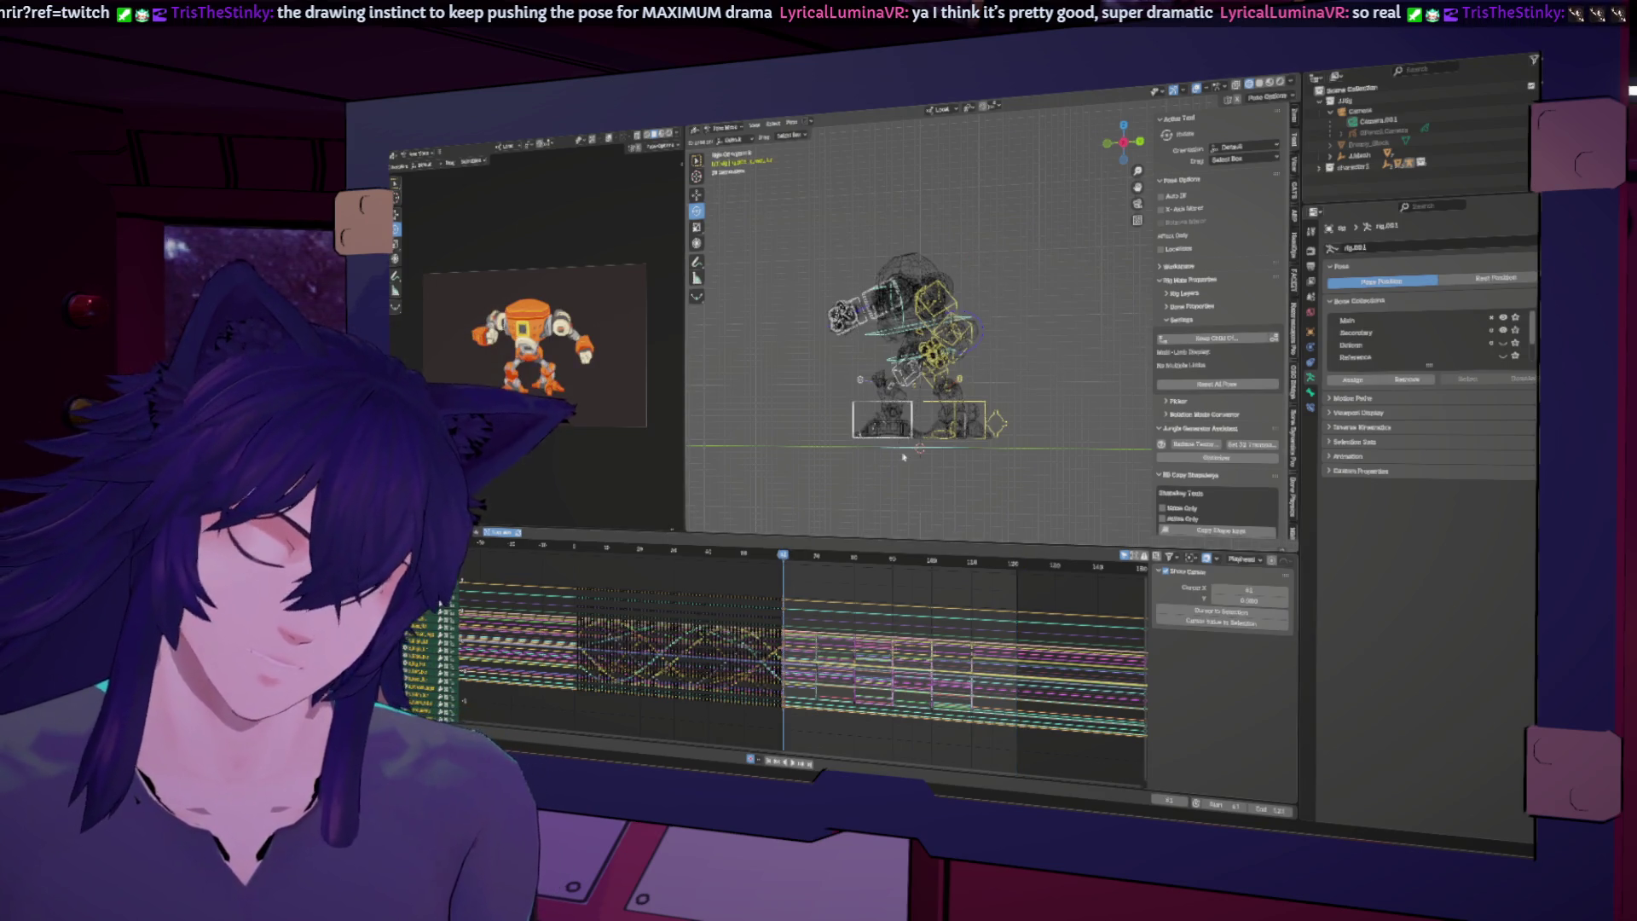
{"action": "key", "text": "i"}
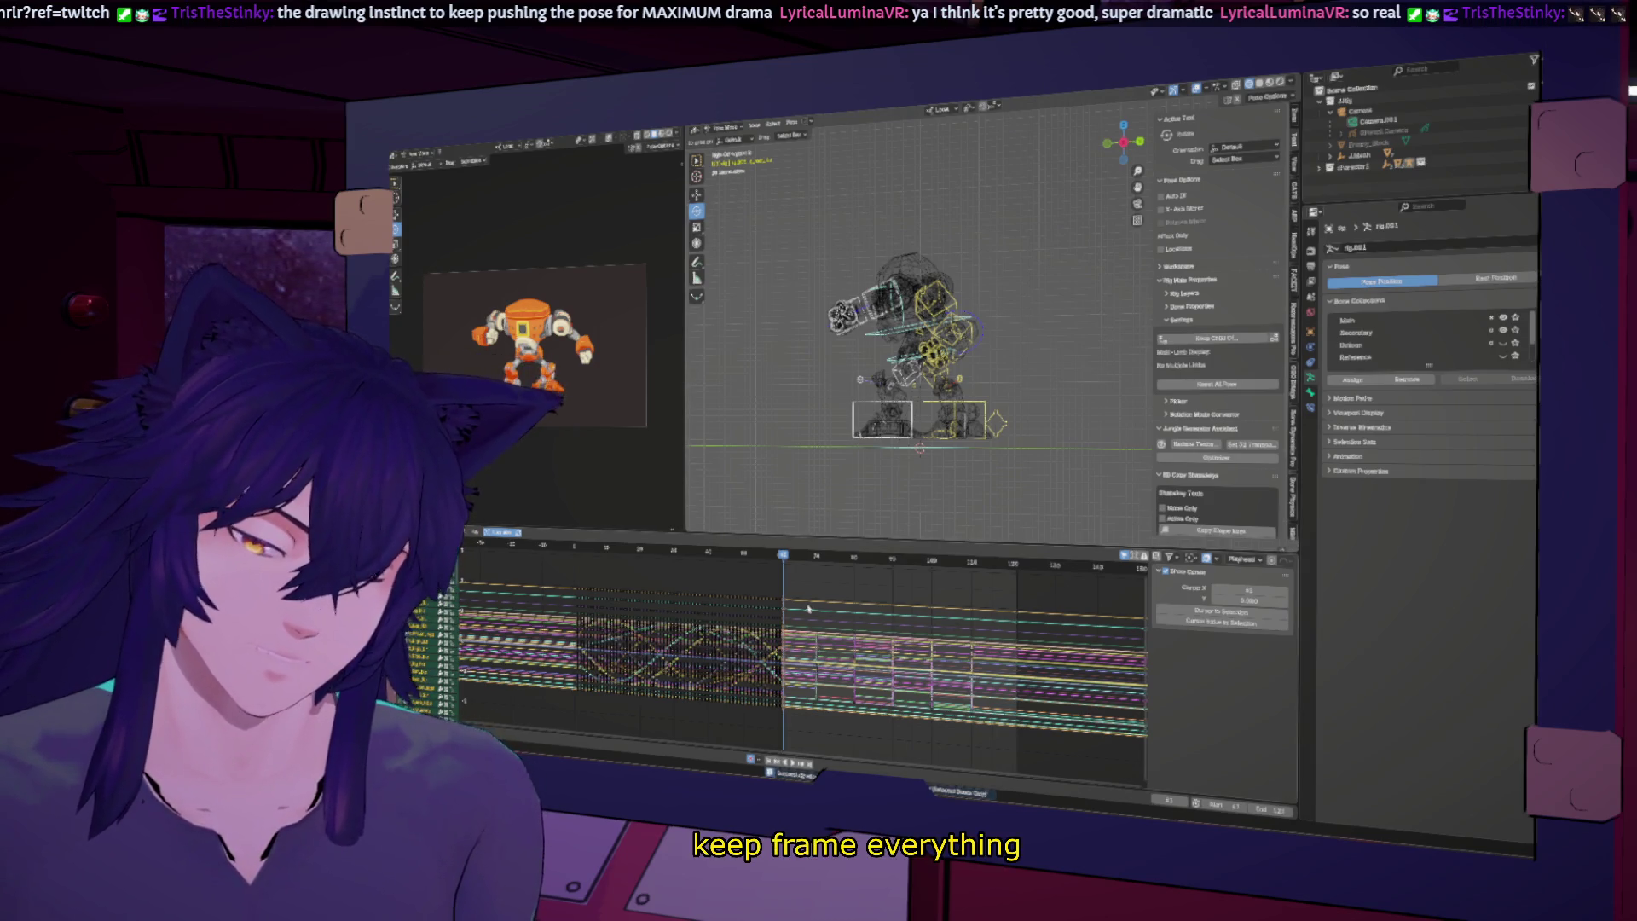
{"action": "key", "text": "a"}
{"action": "key", "text": "Home"}
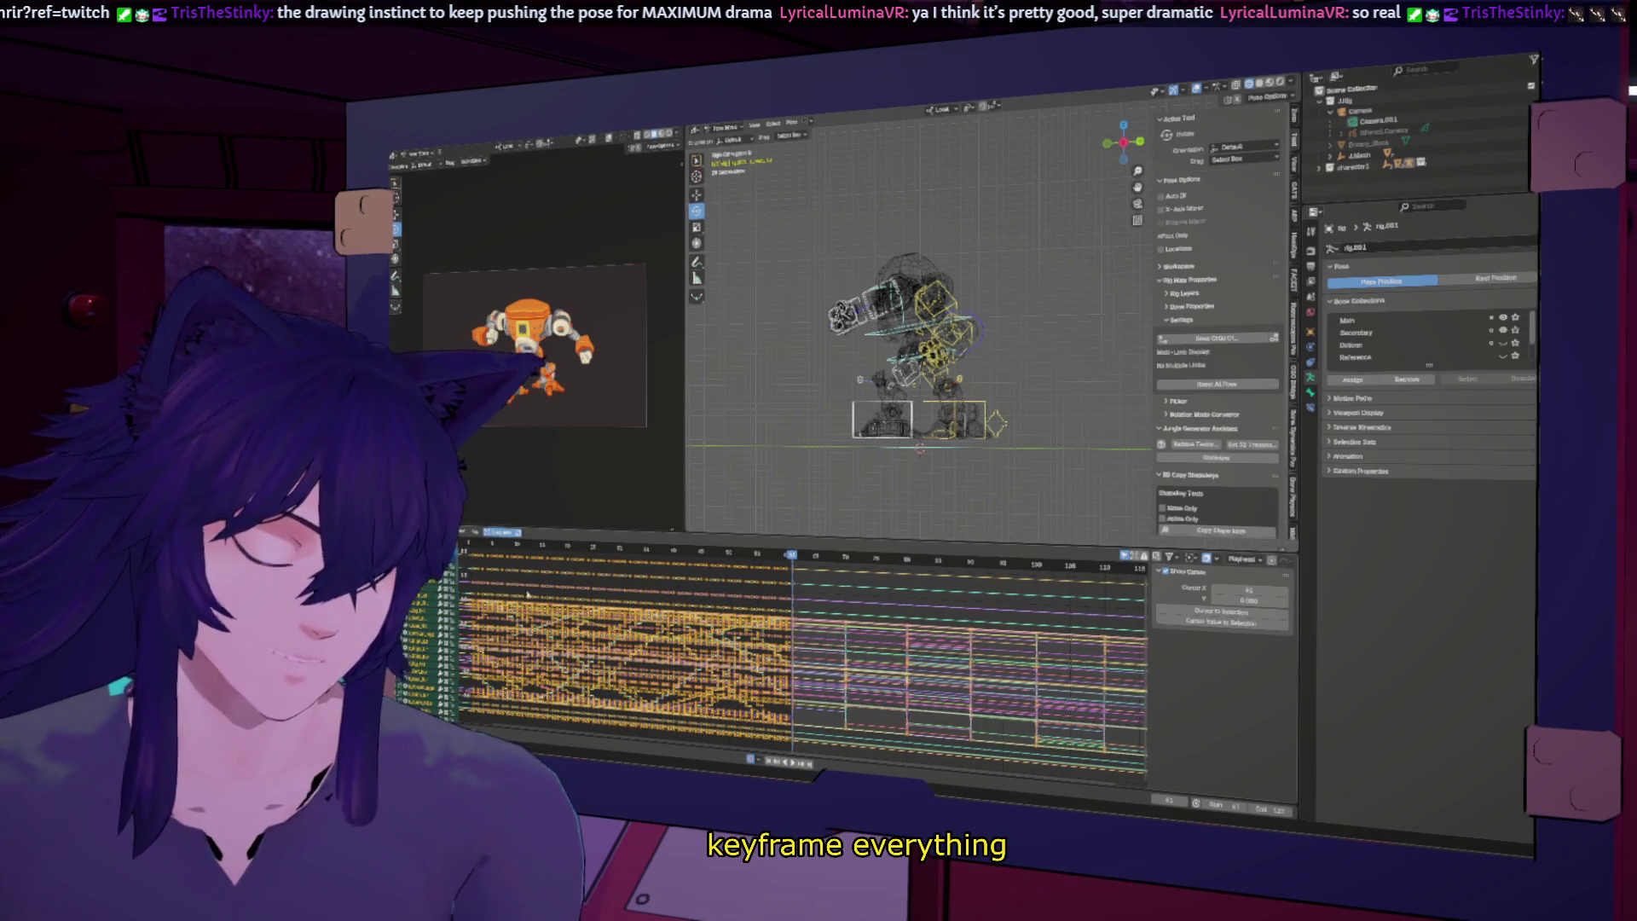
{"action": "key", "text": "ctrl+Tab"}
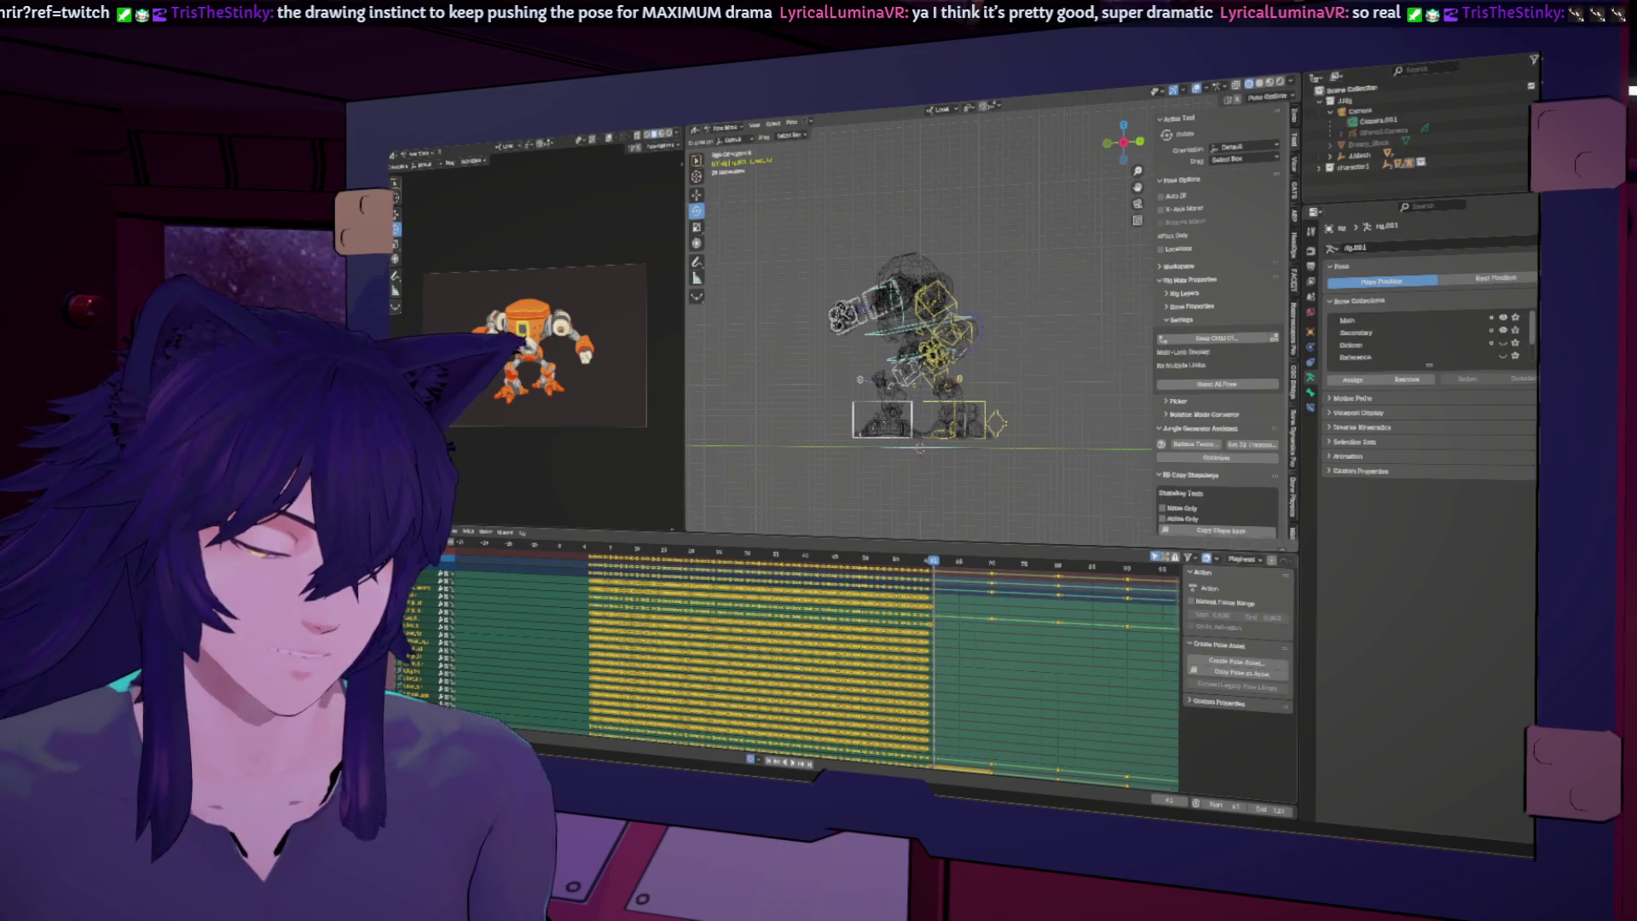
Step: Collapse the Dope Sheet channels and paste the opening pose as keyframes at frame 120
{"action": "key", "text": "ctrl+KP_Subtract"}
{"action": "middle_click_drag", "start_coordinate": [922, 636], "coordinate": [760, 612]}
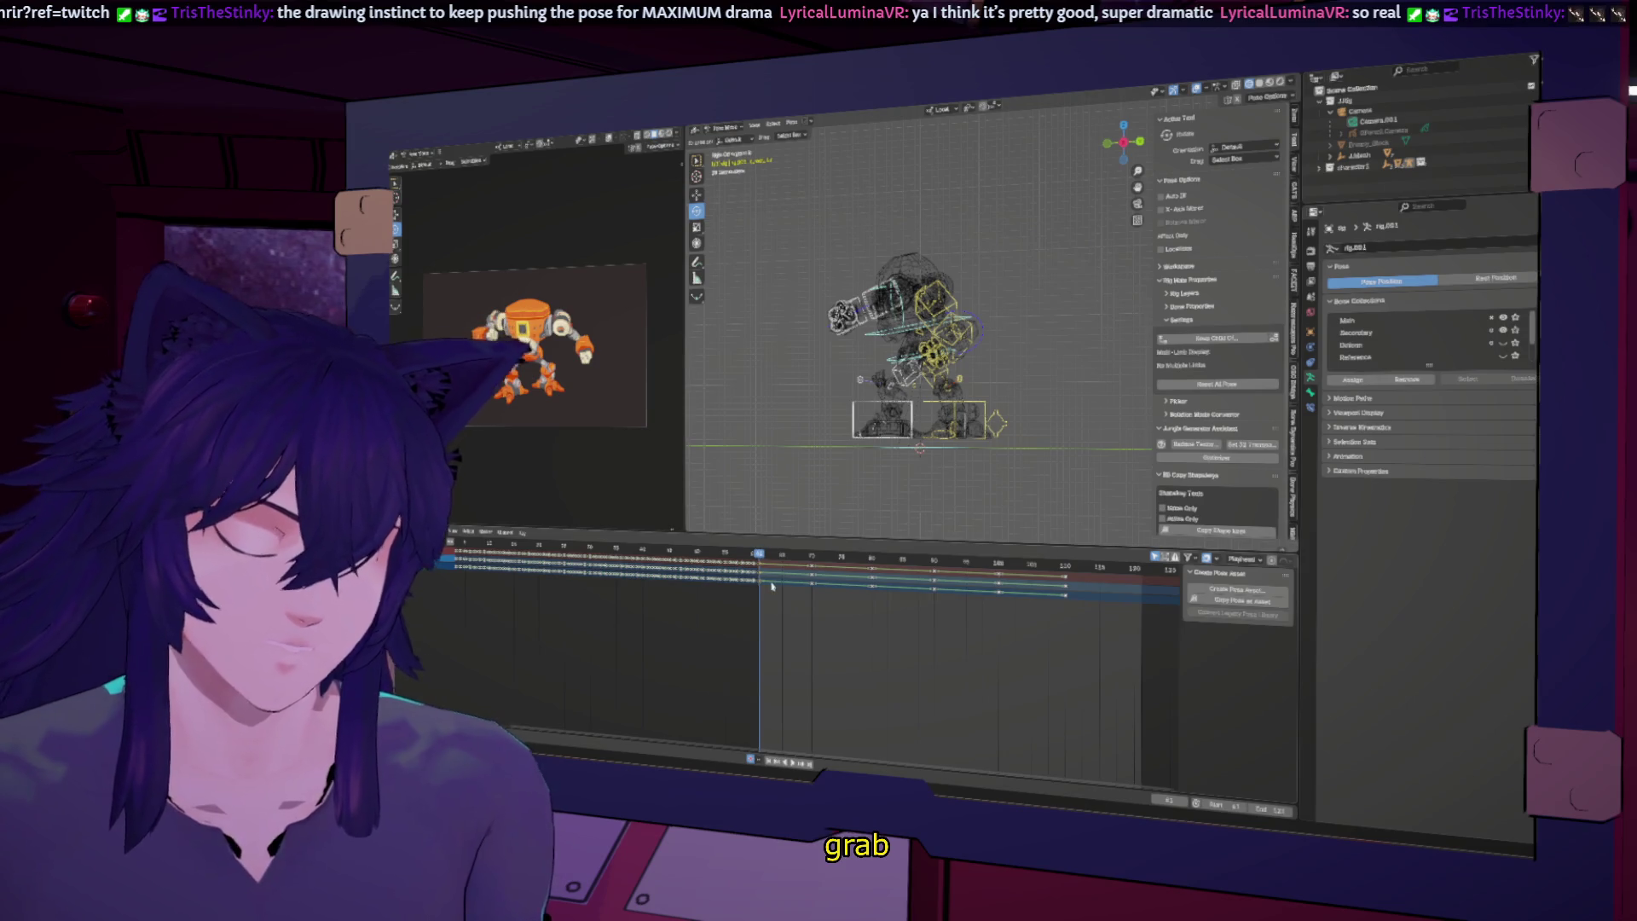
{"action": "key", "text": "shift+Right"}
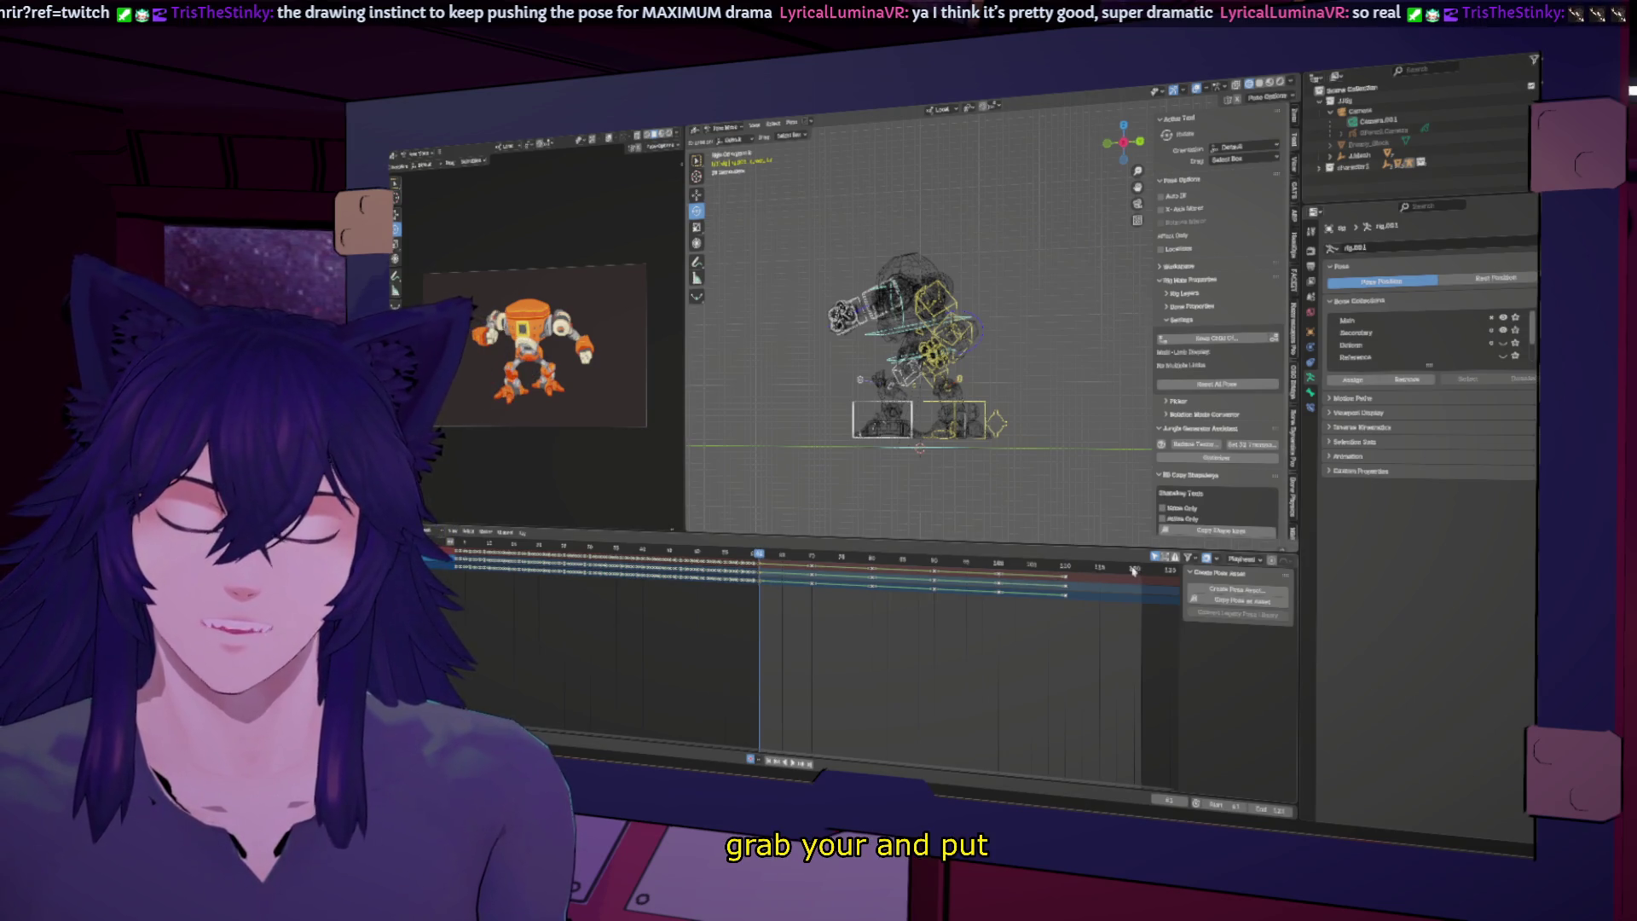
{"action": "key", "text": "ctrl+v"}
{"action": "mouse_move", "coordinate": [1044, 574]}
{"action": "left_mouse_down"}
{"action": "mouse_move", "coordinate": [1141, 580]}
{"action": "mouse_move", "coordinate": [870, 569]}
{"action": "mouse_move", "coordinate": [1097, 569]}
{"action": "mouse_move", "coordinate": [995, 569]}
{"action": "left_mouse_up"}
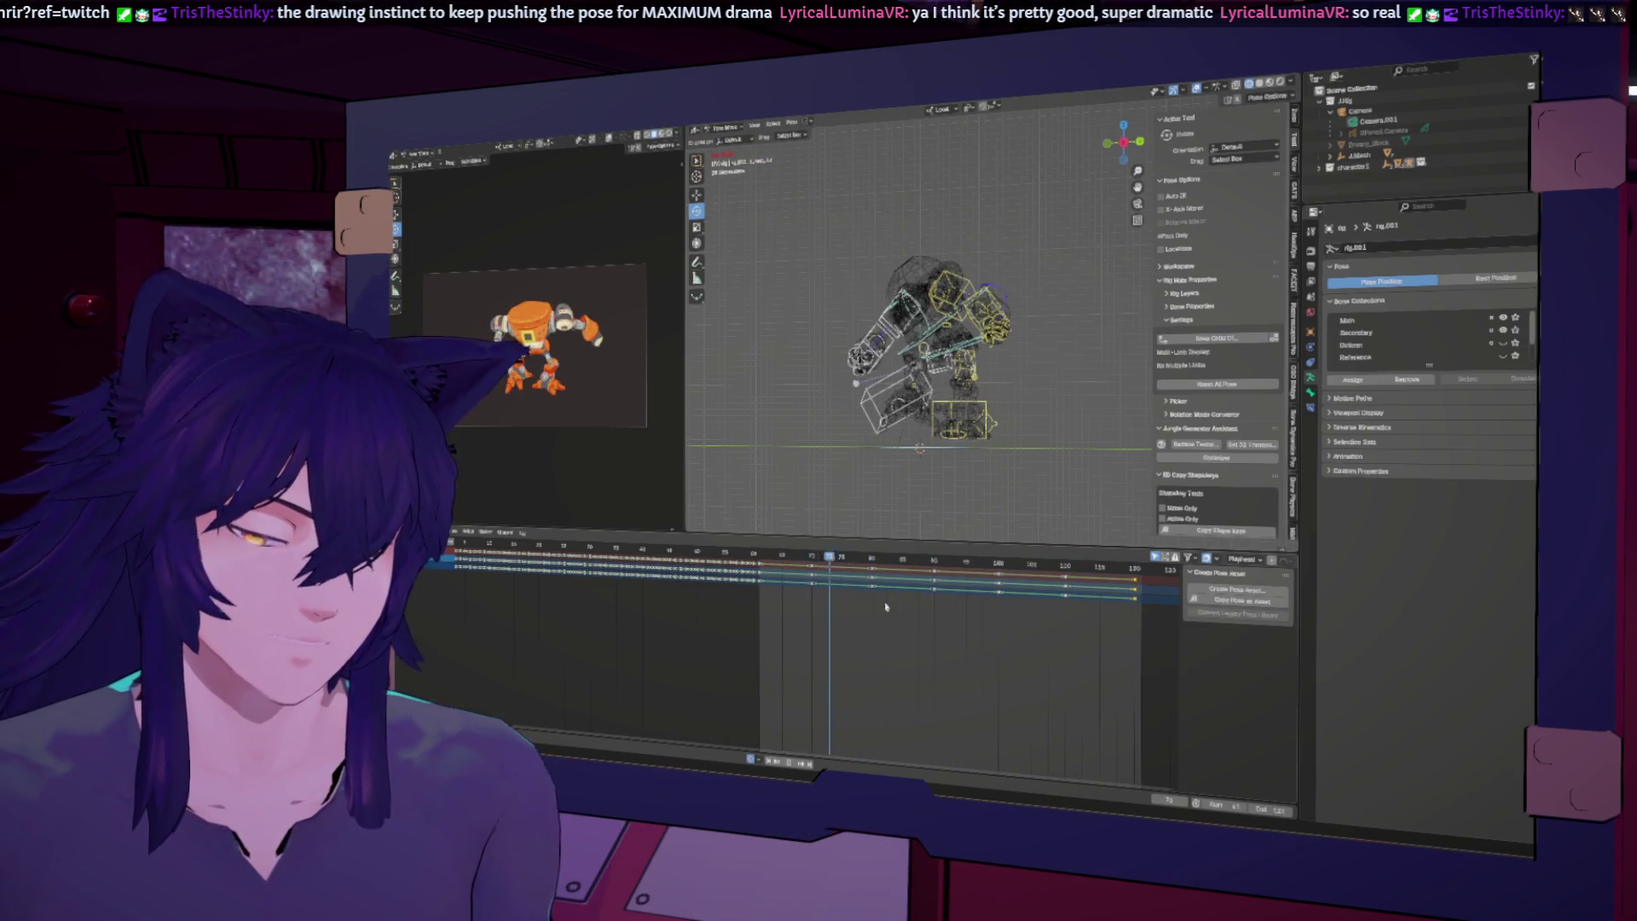
Step: Switch the viewport to Solid shading and look the robot over
{"action": "mouse_move", "coordinate": [903, 392]}
{"action": "middle_mouse_down"}
{"action": "mouse_move", "coordinate": [860, 431]}
{"action": "mouse_move", "coordinate": [912, 405]}
{"action": "middle_mouse_up"}
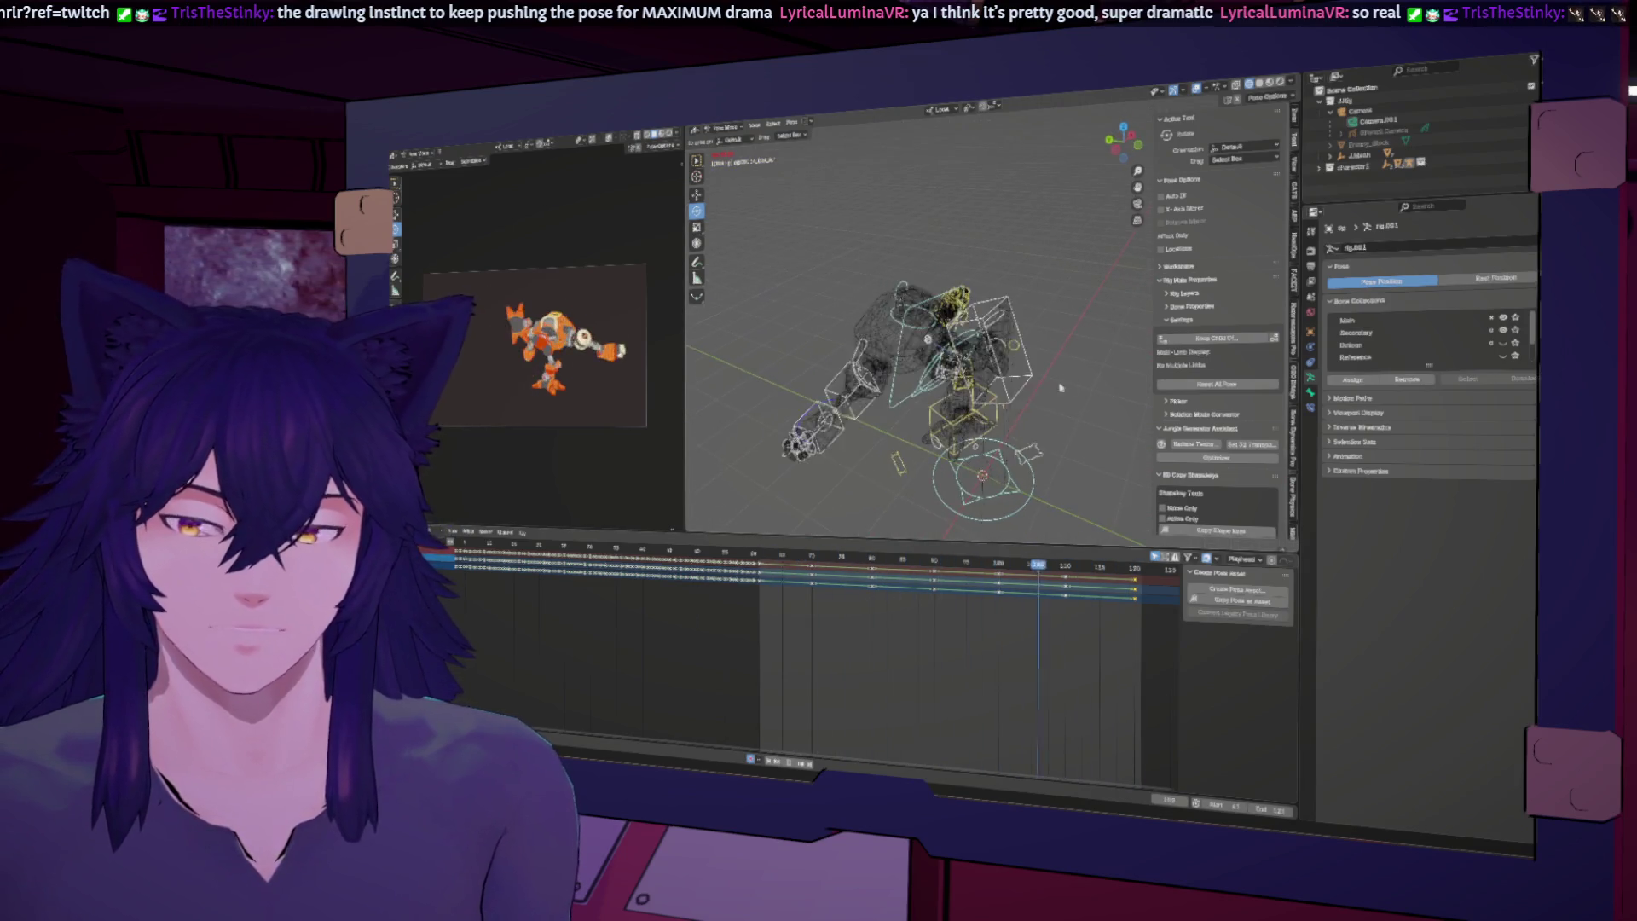
{"action": "left_click", "coordinate": [1260, 85]}
{"action": "middle_click_drag", "start_coordinate": [938, 341], "coordinate": [997, 366]}
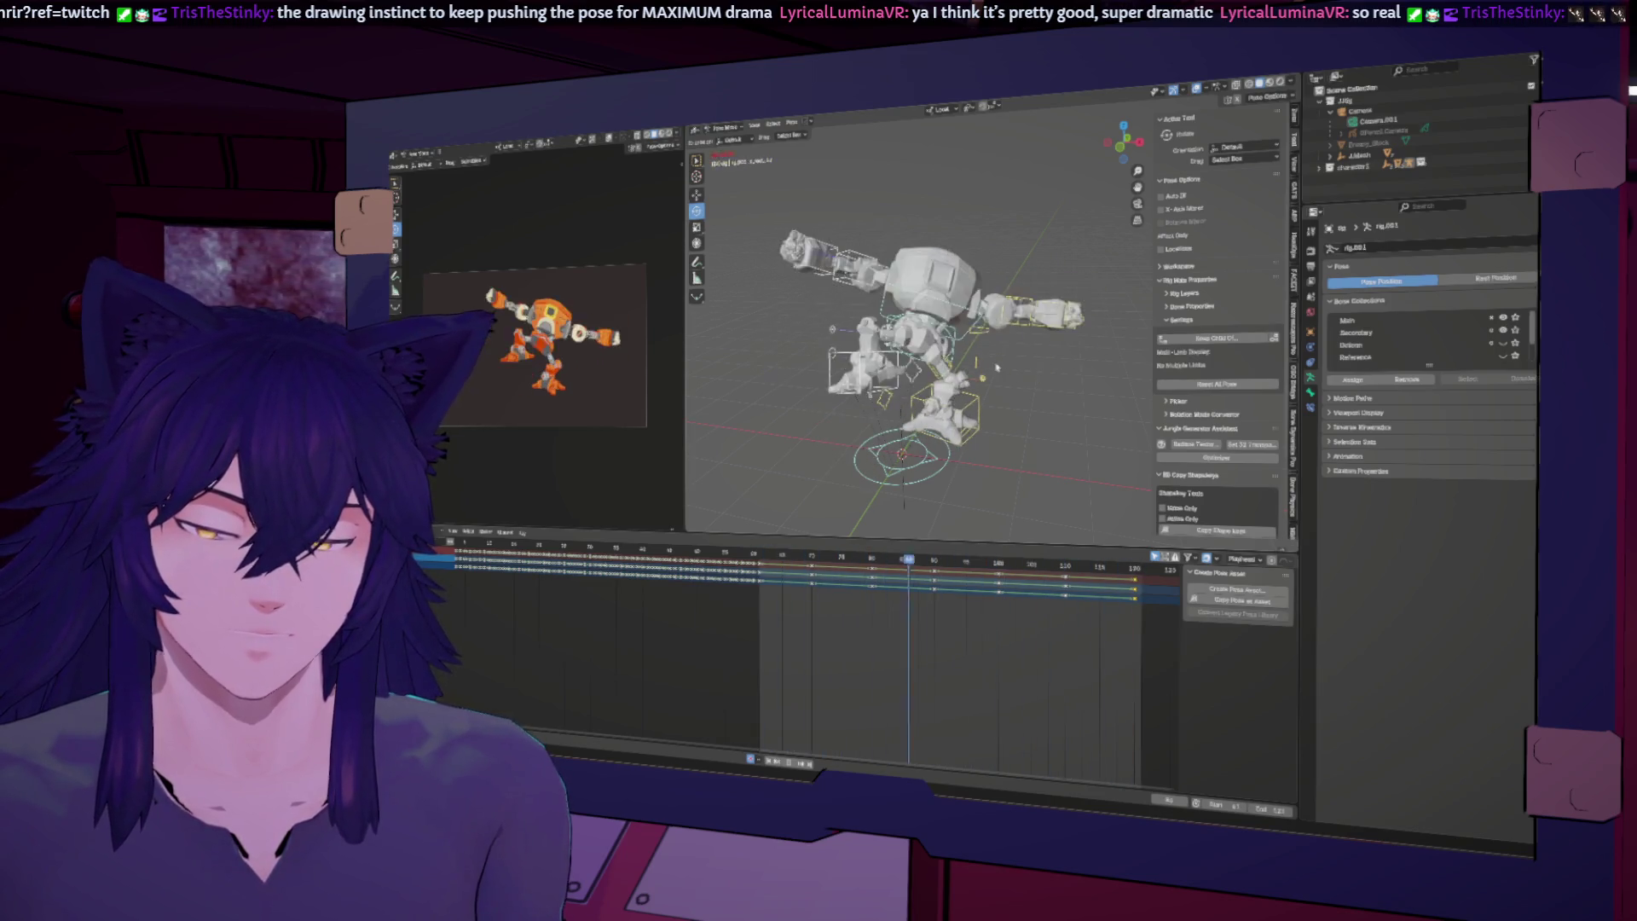
{"action": "mouse_move", "coordinate": [996, 366]}
{"action": "middle_mouse_down"}
{"action": "mouse_move", "coordinate": [990, 402]}
{"action": "mouse_move", "coordinate": [1067, 390]}
{"action": "middle_mouse_up"}
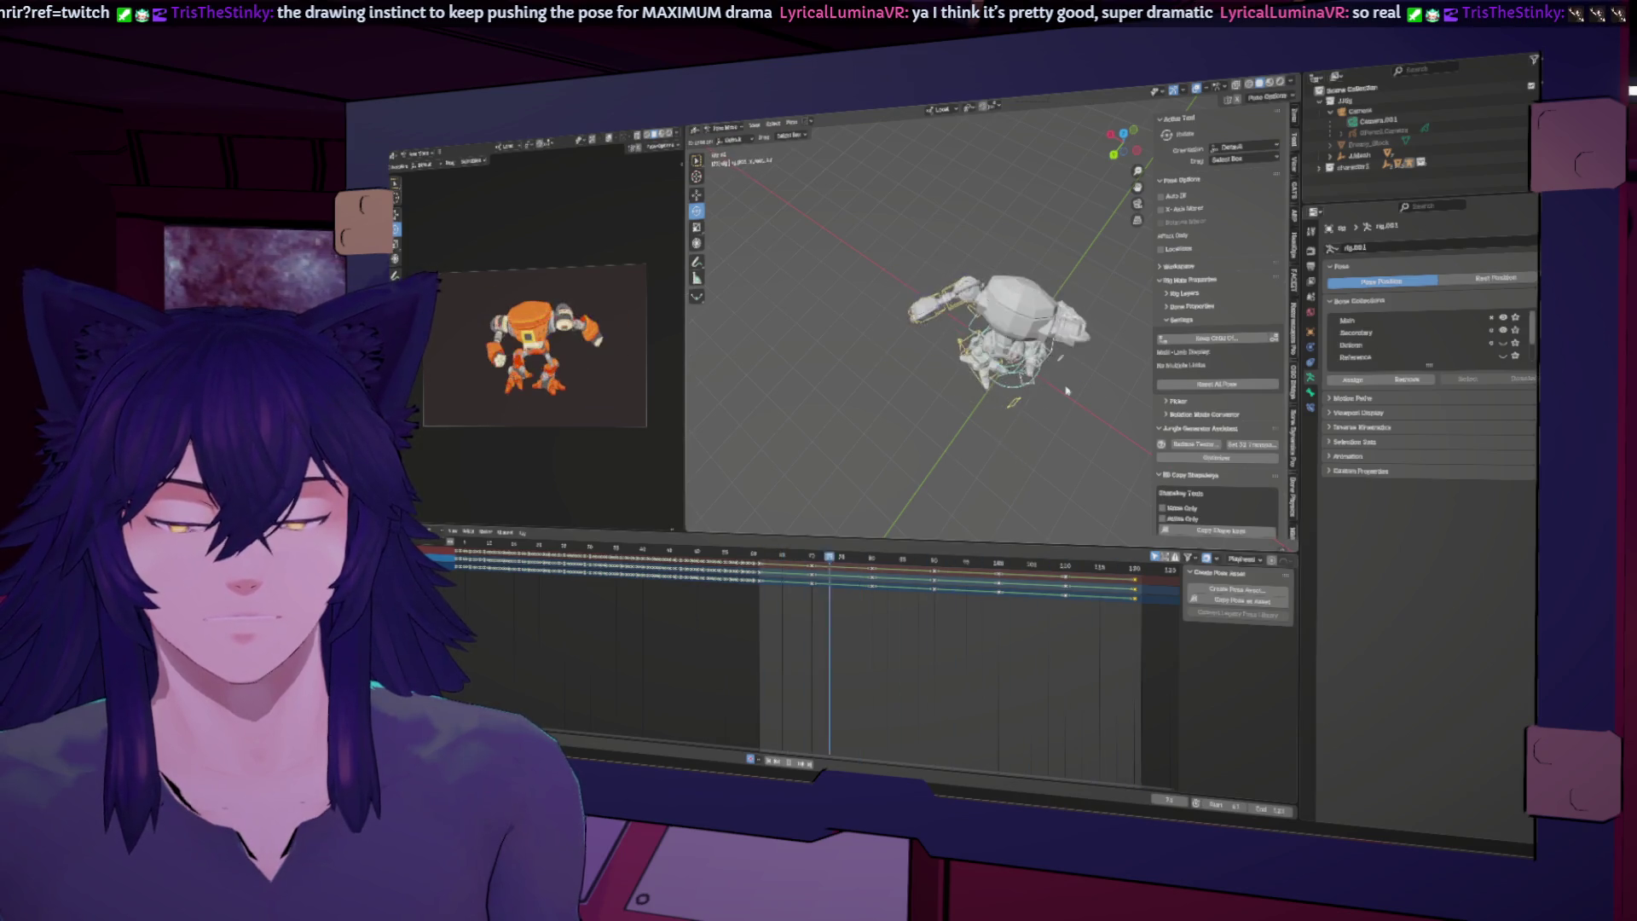
Step: Box-select the later keyframes in the Dope Sheet and set their interpolation to Linear
{"action": "left_click_drag", "start_coordinate": [1162, 658], "coordinate": [760, 557]}
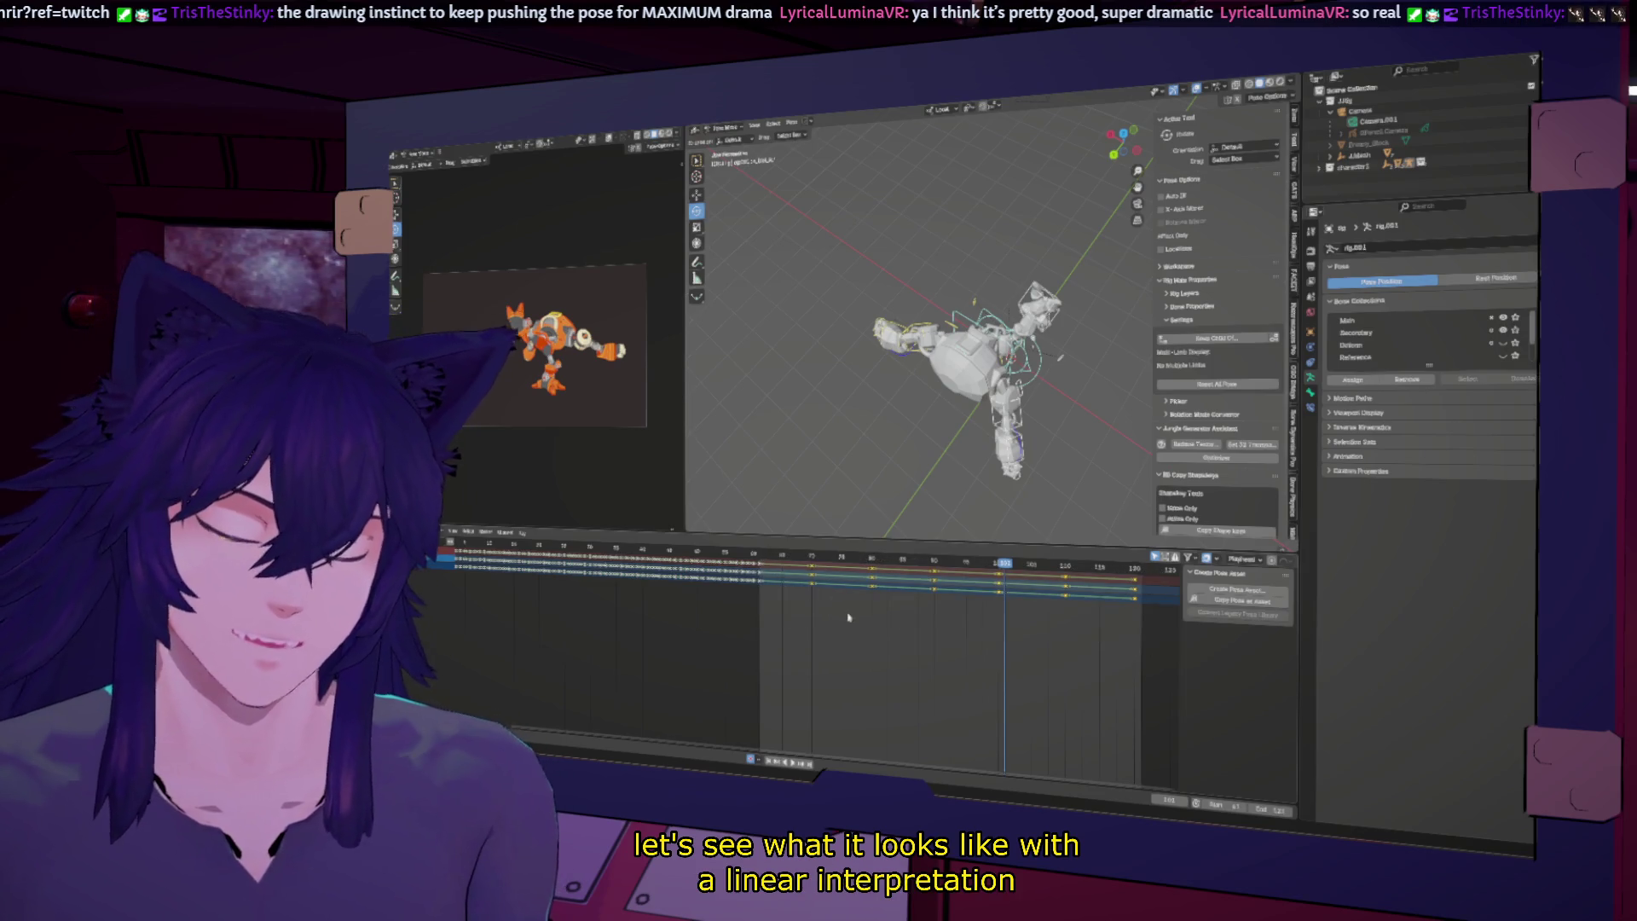
{"action": "key", "text": "t"}
{"action": "left_click", "coordinate": [829, 593]}
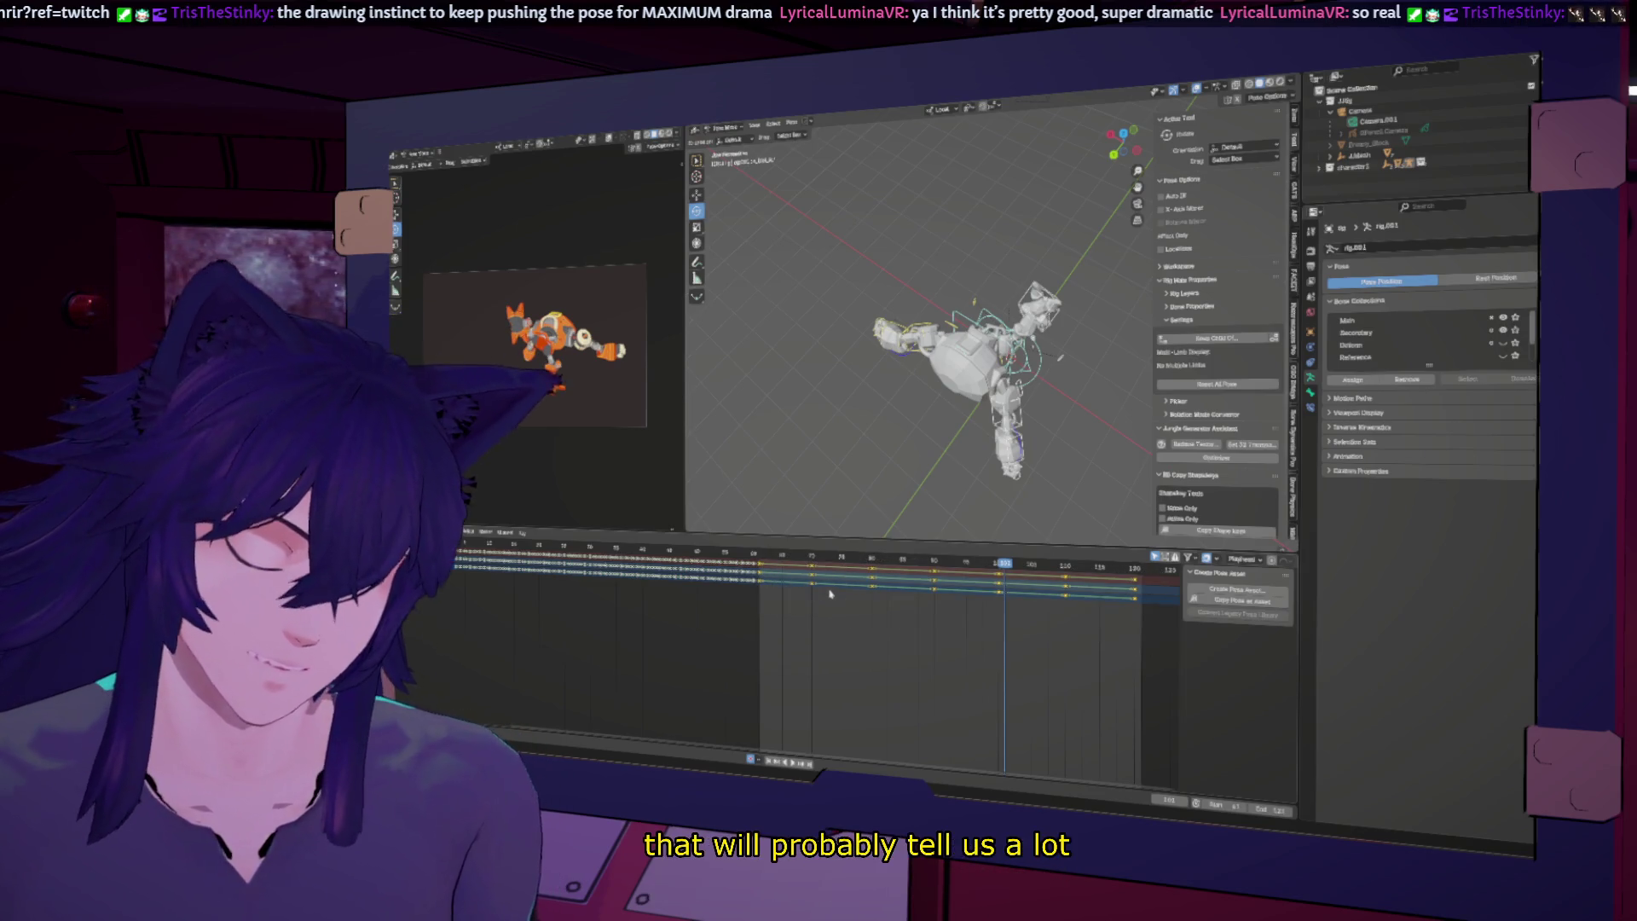
{"action": "right_click", "coordinate": [829, 583]}
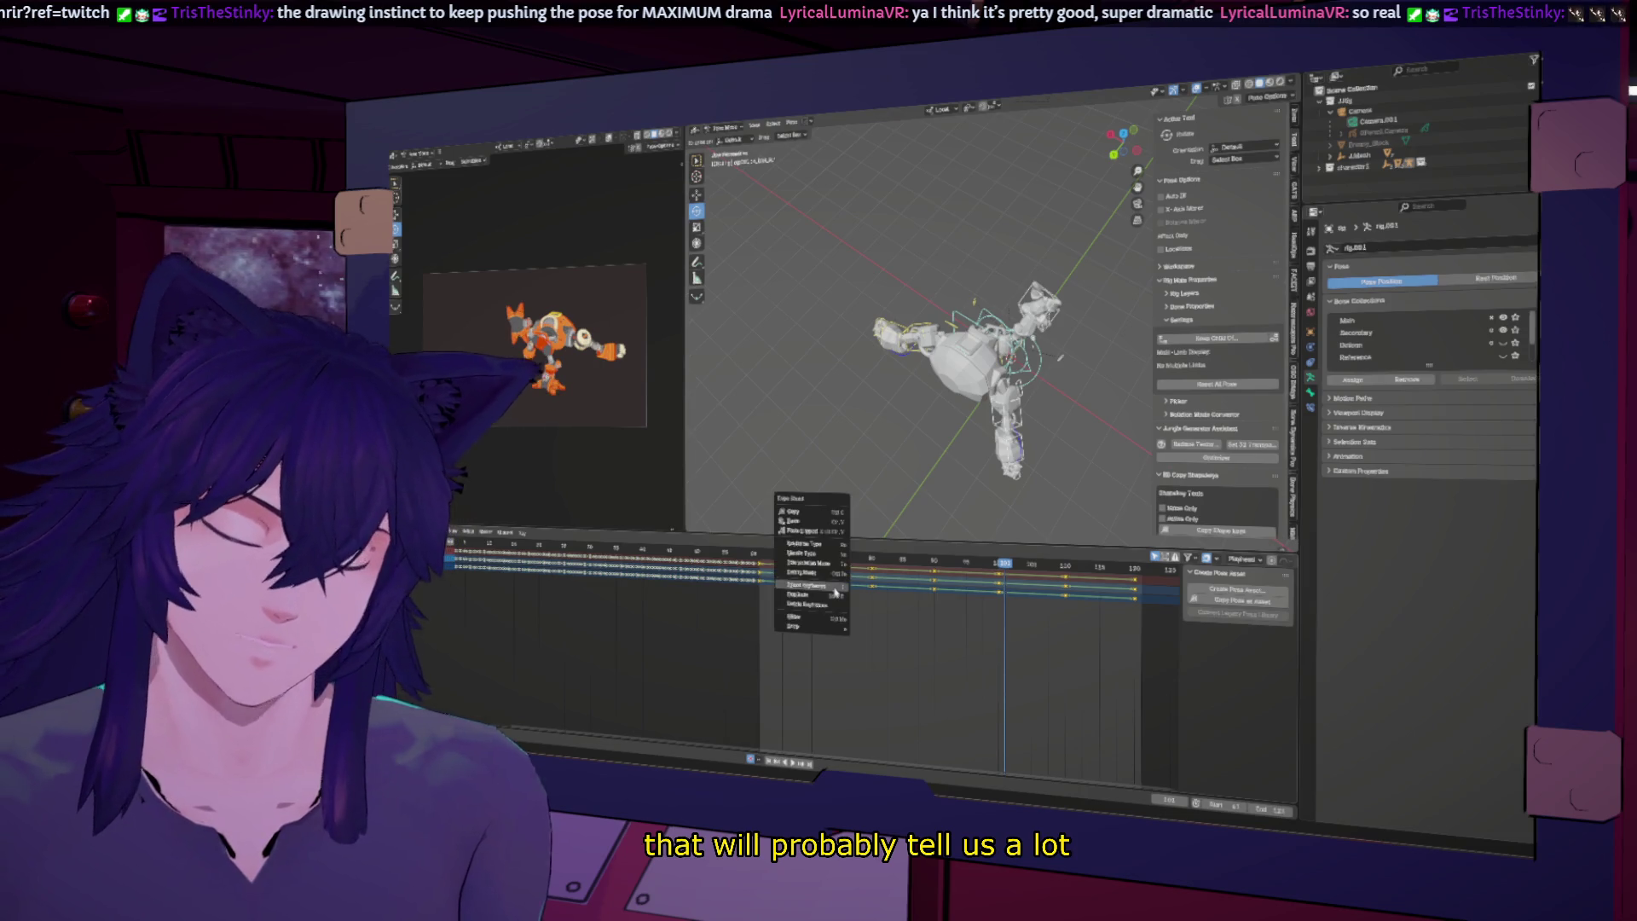
Step: Pick a new interpolation type for the selected keys from the Interpolation Mode menu
{"action": "mouse_move", "coordinate": [829, 570]}
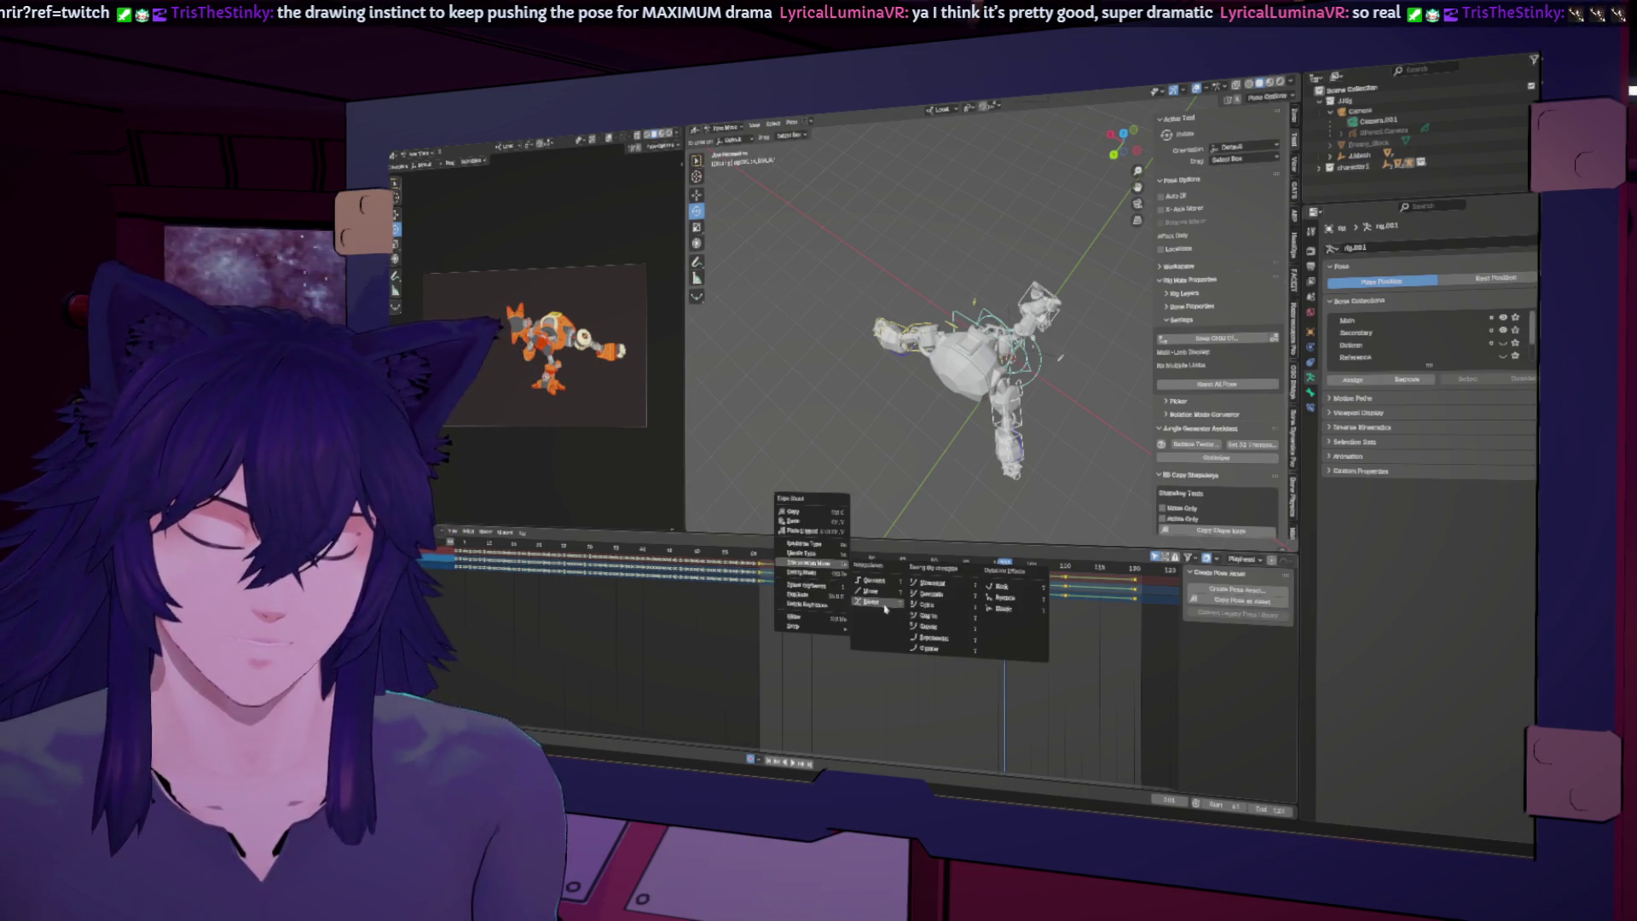
{"action": "left_click", "coordinate": [913, 607]}
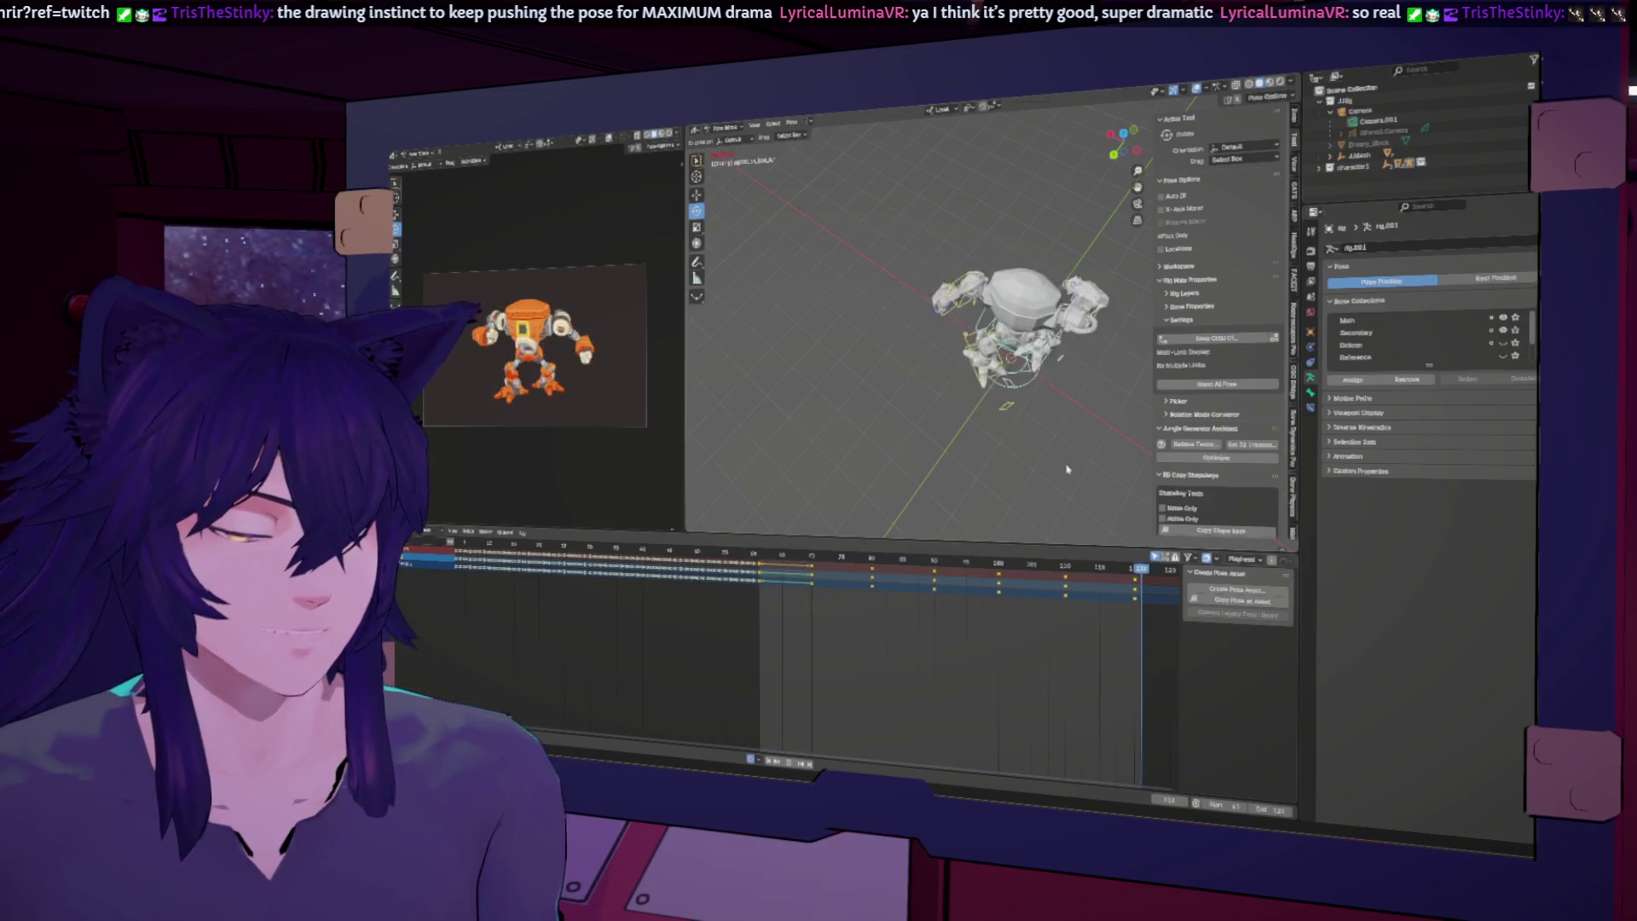
{"action": "middle_click_drag", "start_coordinate": [1108, 431], "coordinate": [1074, 367]}
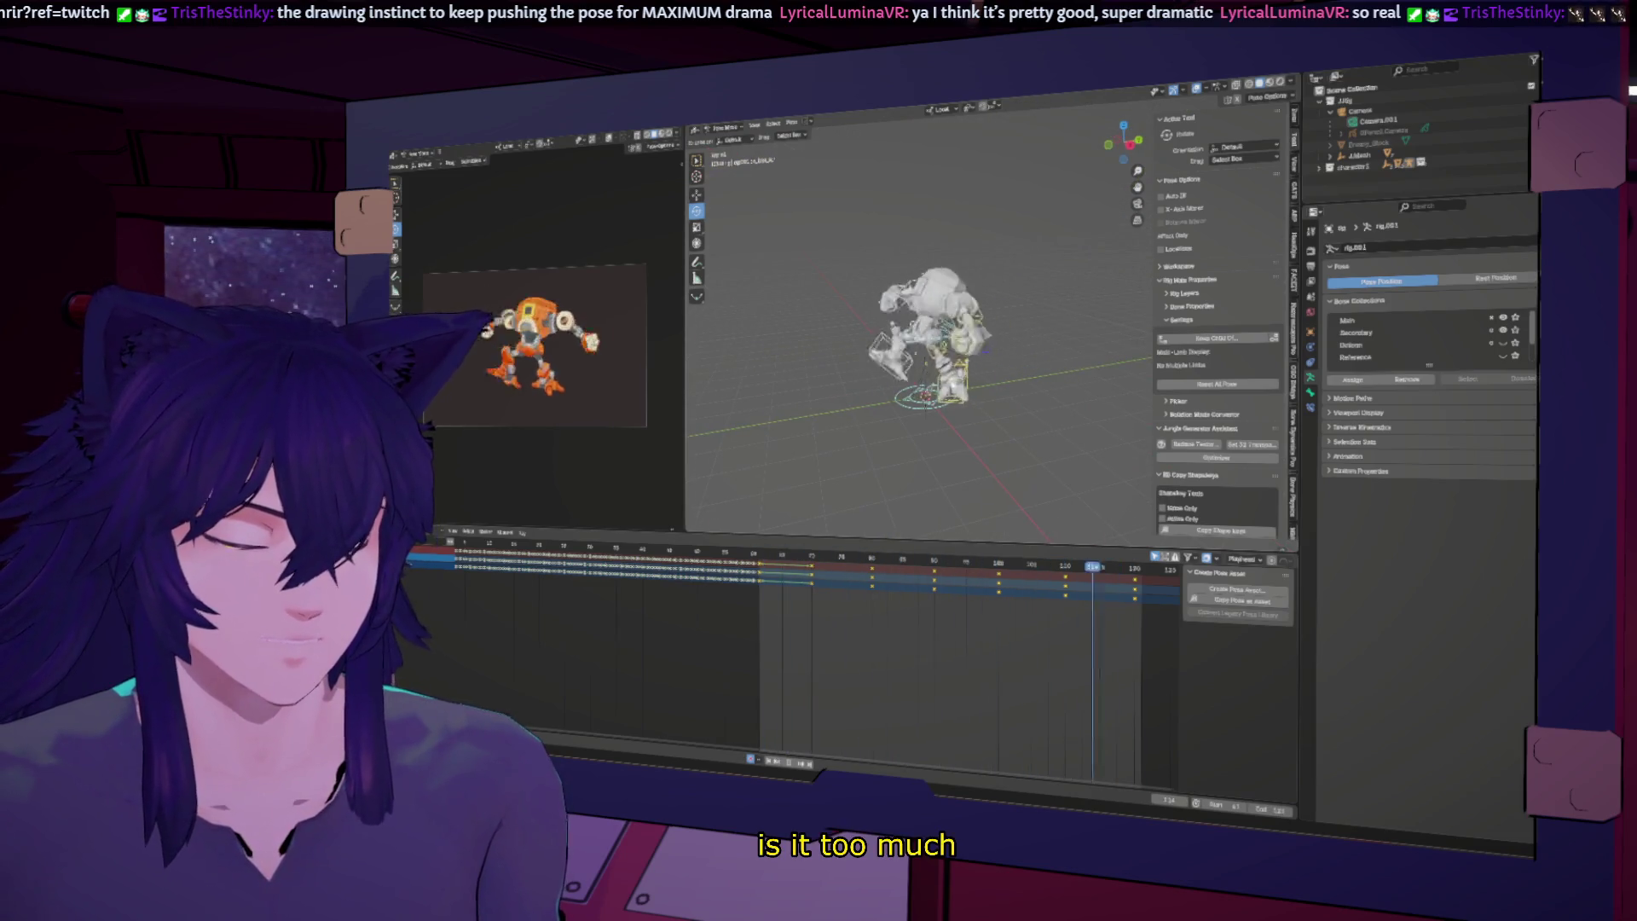
Step: Key the same robot pose at a later frame so it holds, then scrub back to review
{"action": "key", "text": "Escape"}
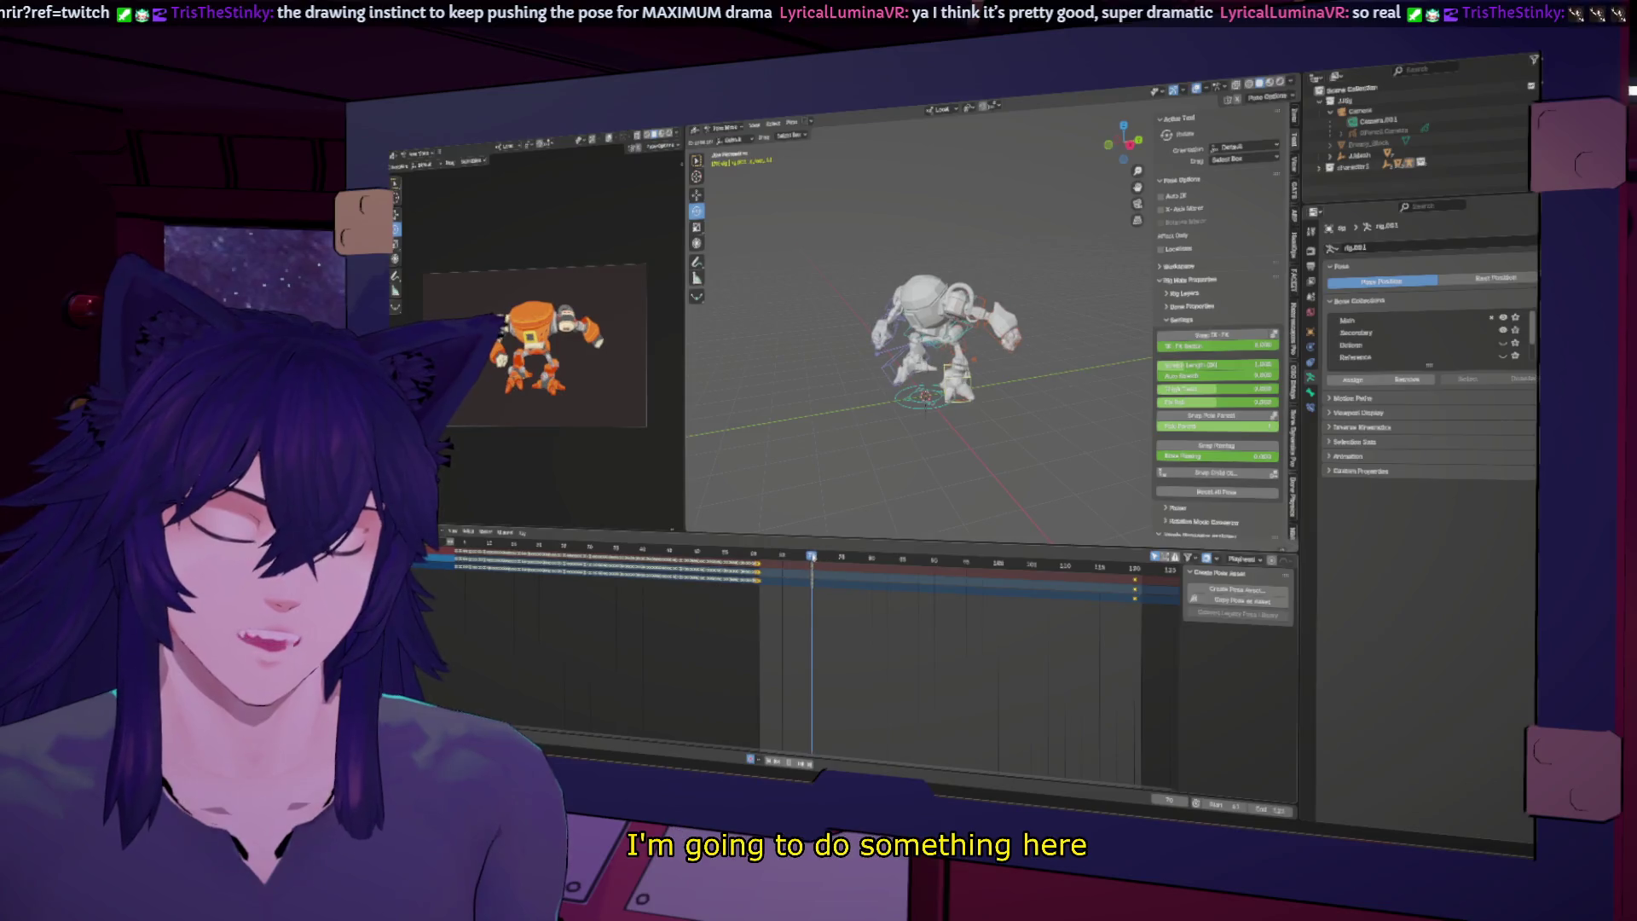
{"action": "left_click", "coordinate": [1066, 565]}
{"action": "key", "text": "i"}
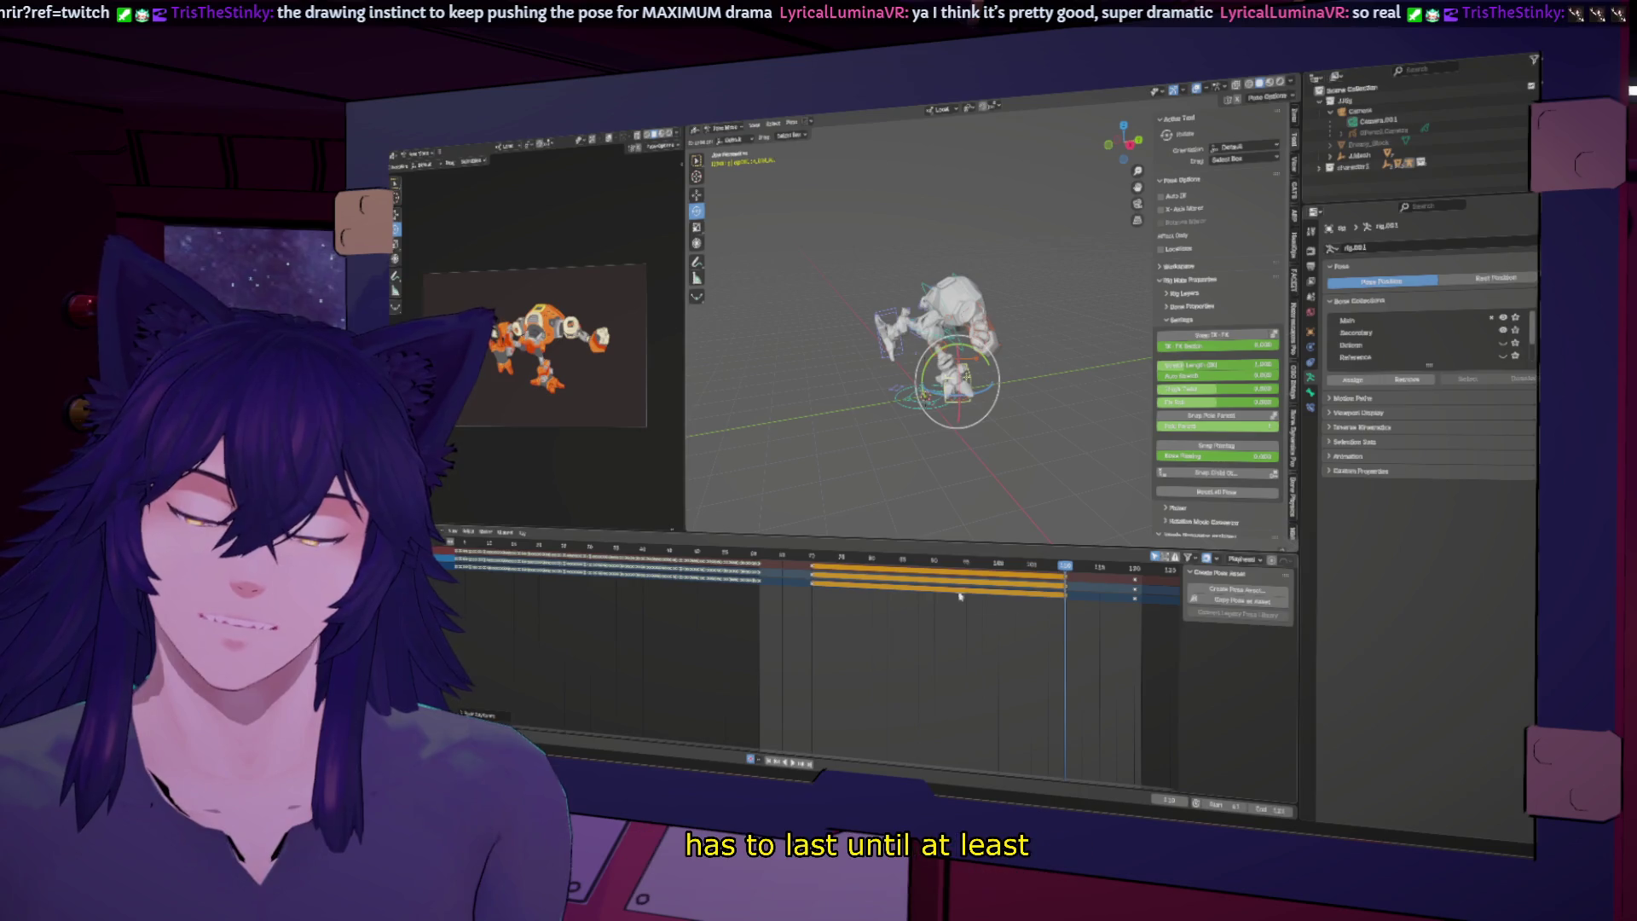
{"action": "left_click", "coordinate": [776, 556]}
{"action": "left_click_drag", "start_coordinate": [753, 554], "coordinate": [765, 555]}
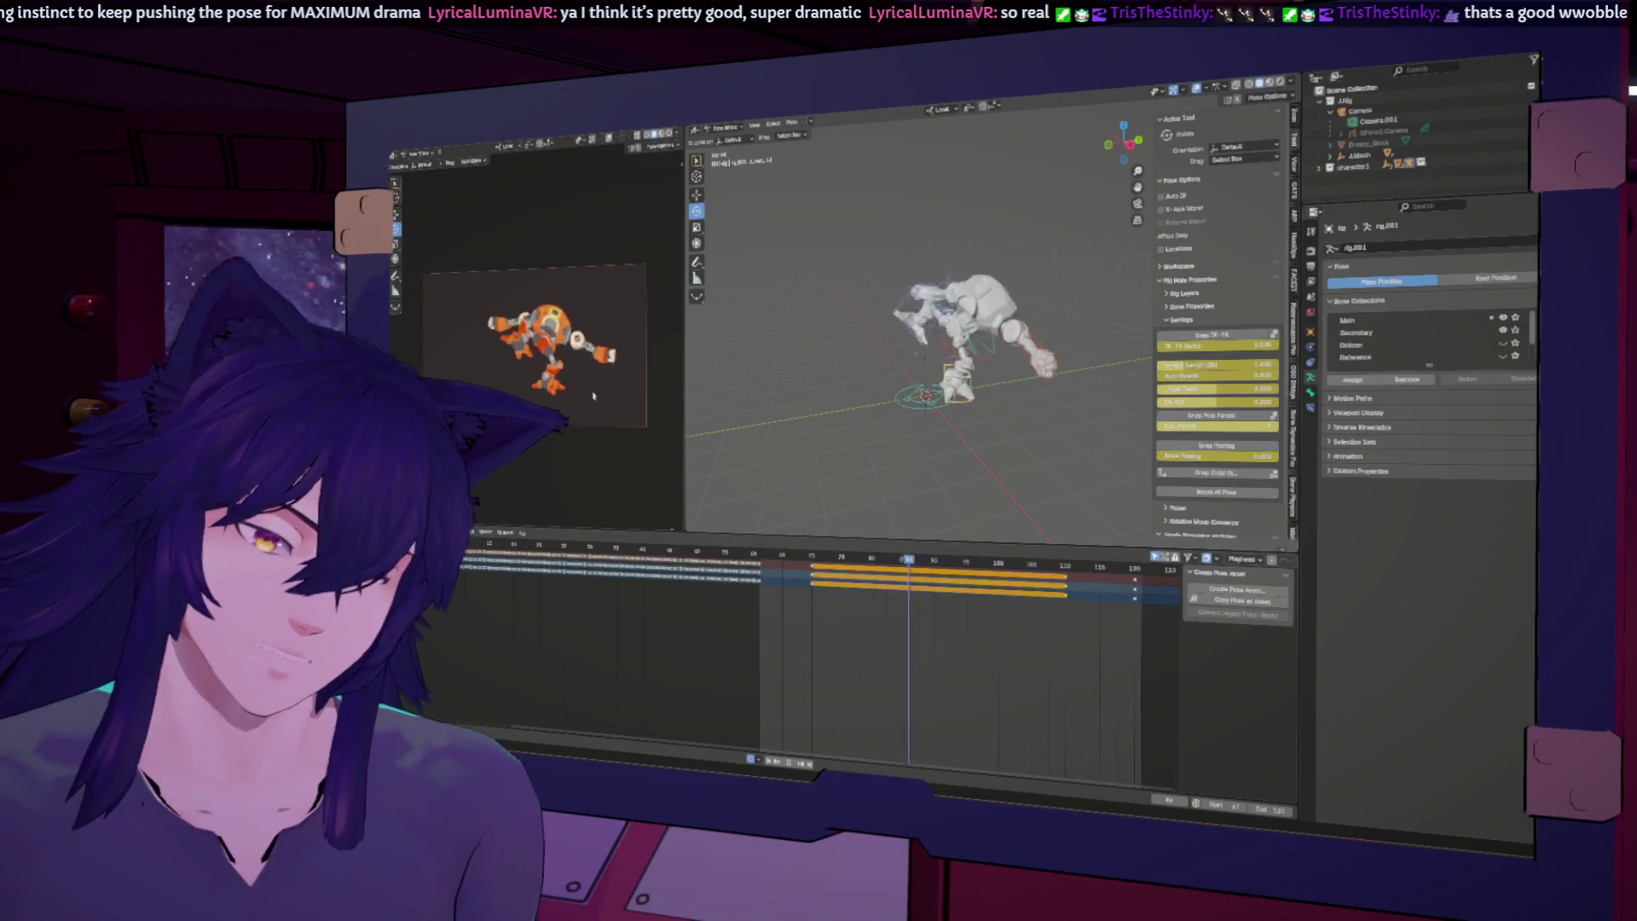
{"action": "mouse_move", "coordinate": [863, 396]}
{"action": "middle_mouse_down"}
{"action": "mouse_move", "coordinate": [961, 418]}
{"action": "mouse_move", "coordinate": [938, 401]}
{"action": "middle_mouse_up"}
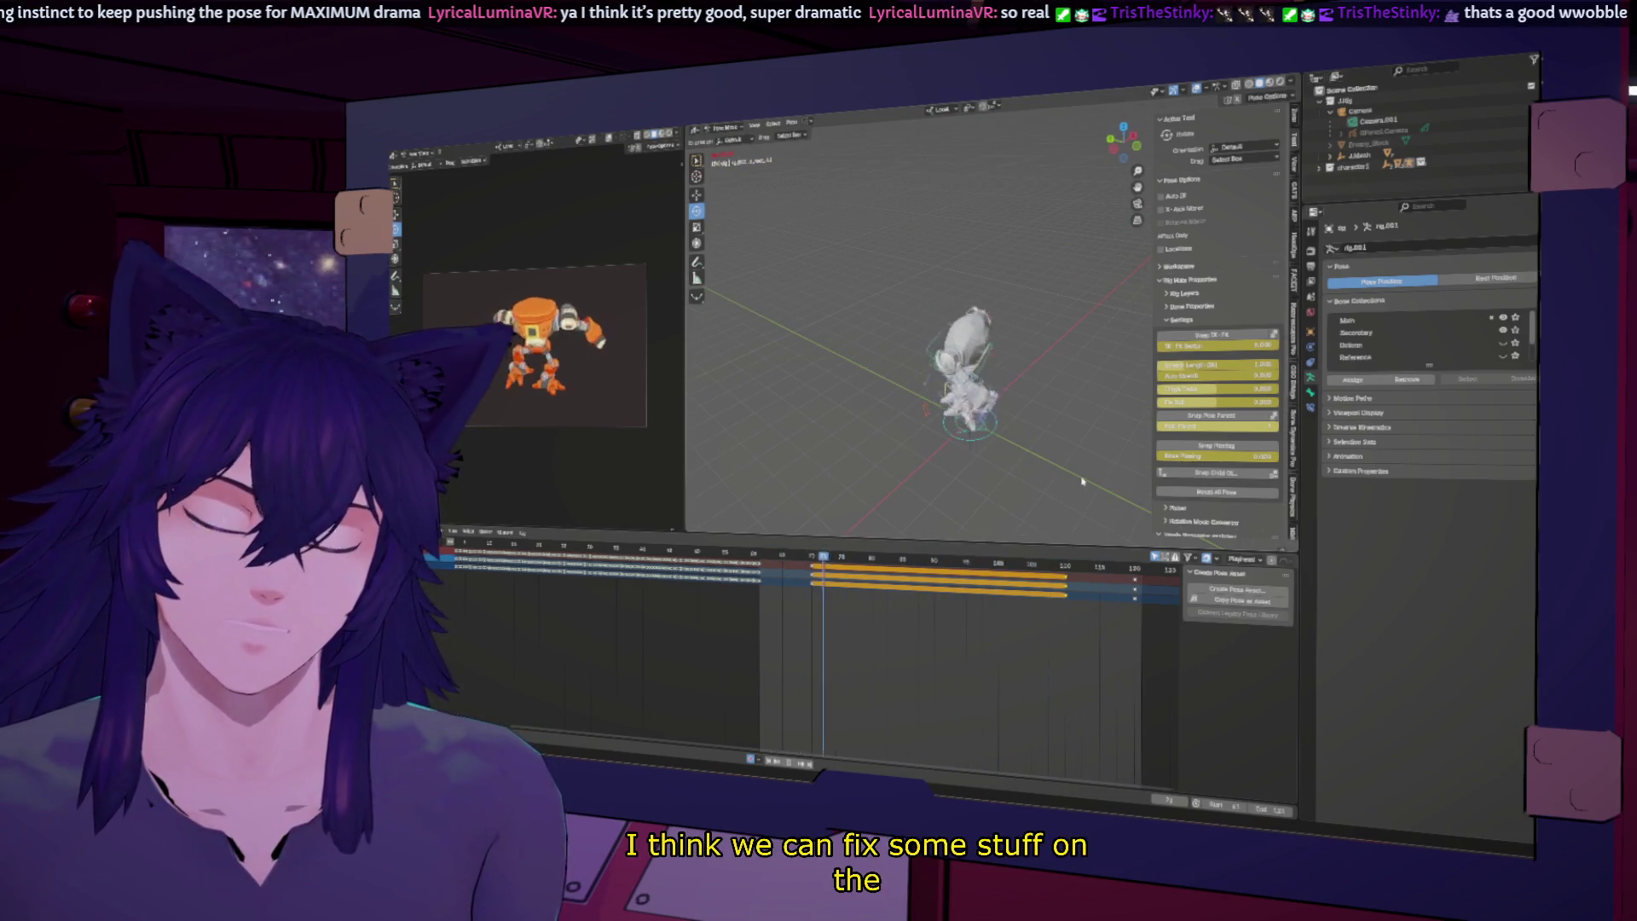
{"action": "key", "text": "Escape"}
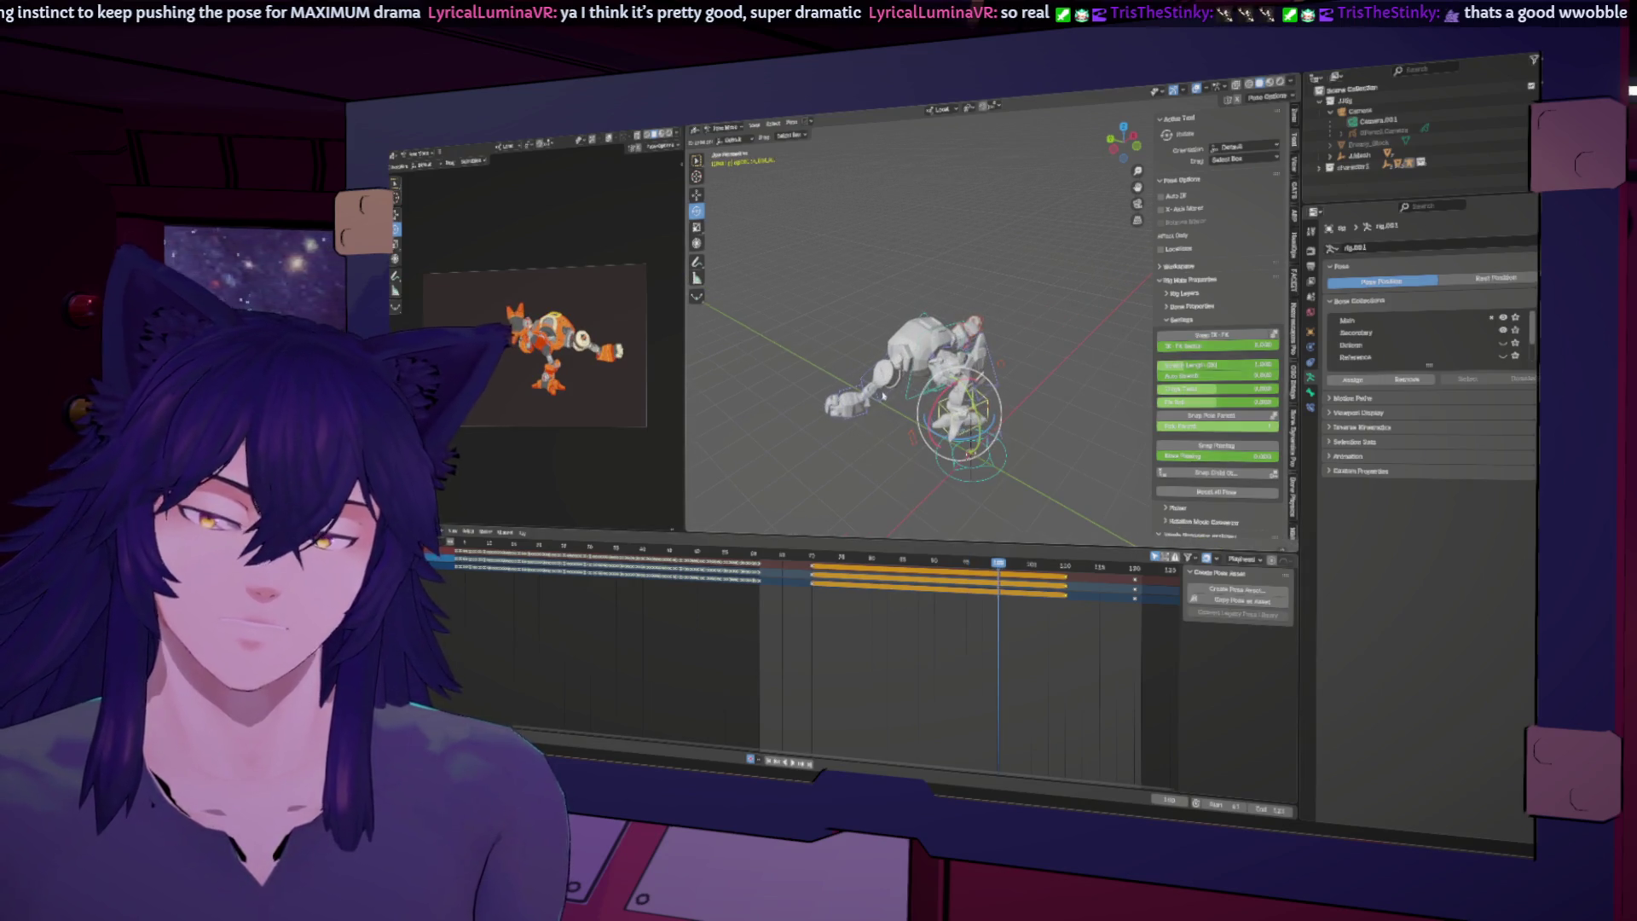
Step: Lean the body forward and rotate the arm about X so it reaches further down
{"action": "left_click_drag", "start_coordinate": [883, 395], "coordinate": [896, 417]}
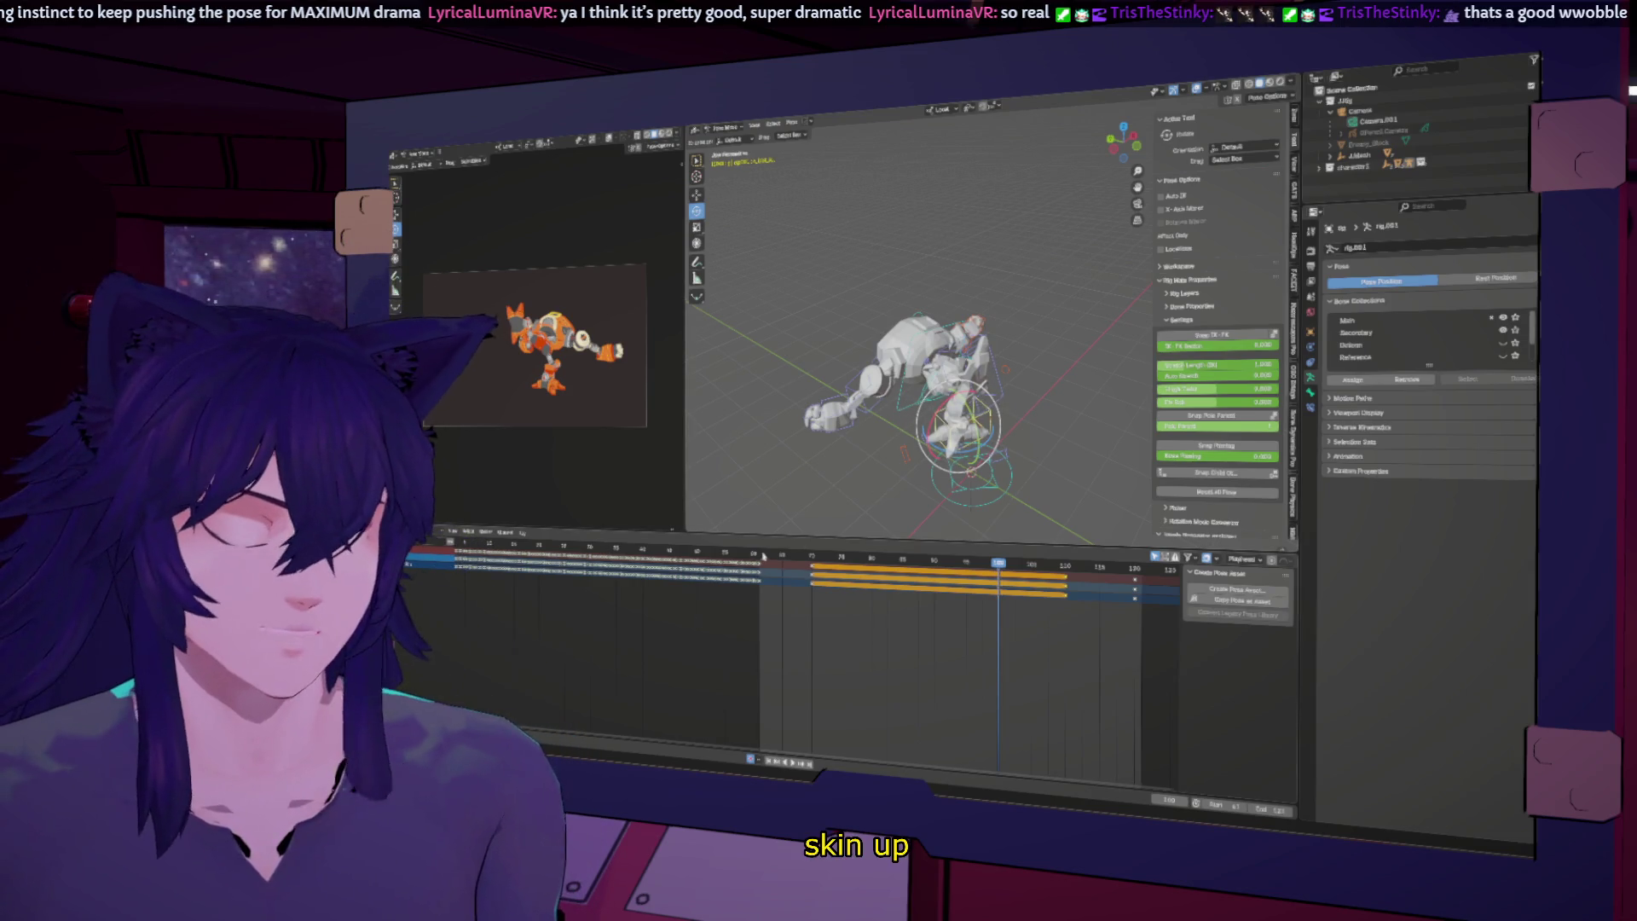
{"action": "mouse_move", "coordinate": [998, 563]}
{"action": "left_mouse_down"}
{"action": "mouse_move", "coordinate": [854, 569]}
{"action": "mouse_move", "coordinate": [998, 581]}
{"action": "left_mouse_up"}
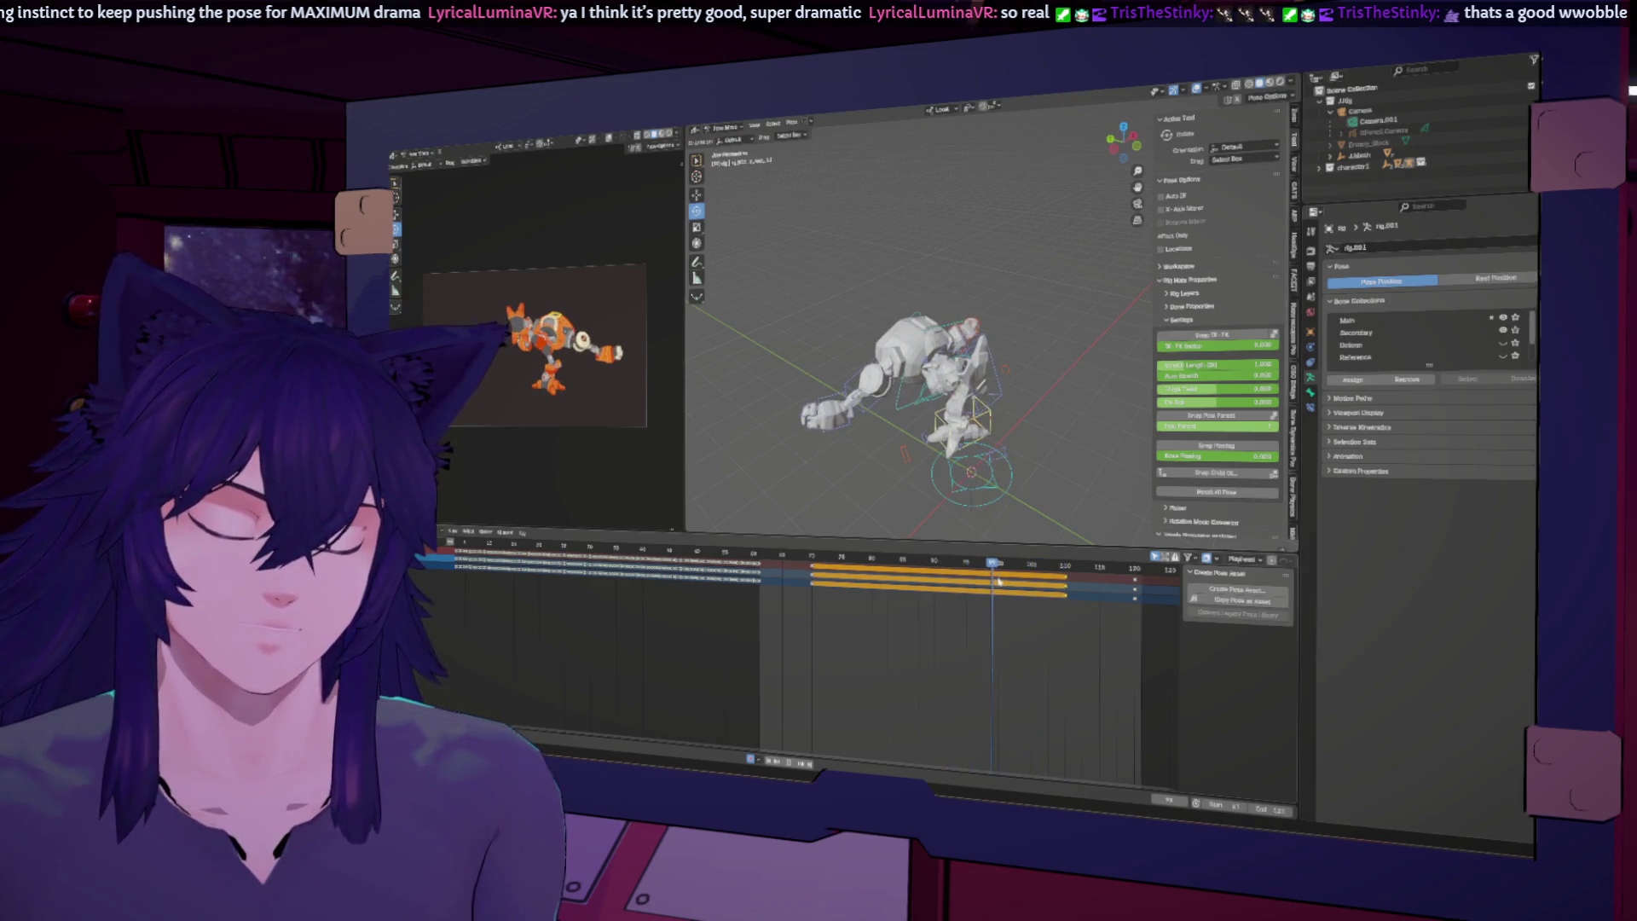
{"action": "left_click", "coordinate": [879, 407]}
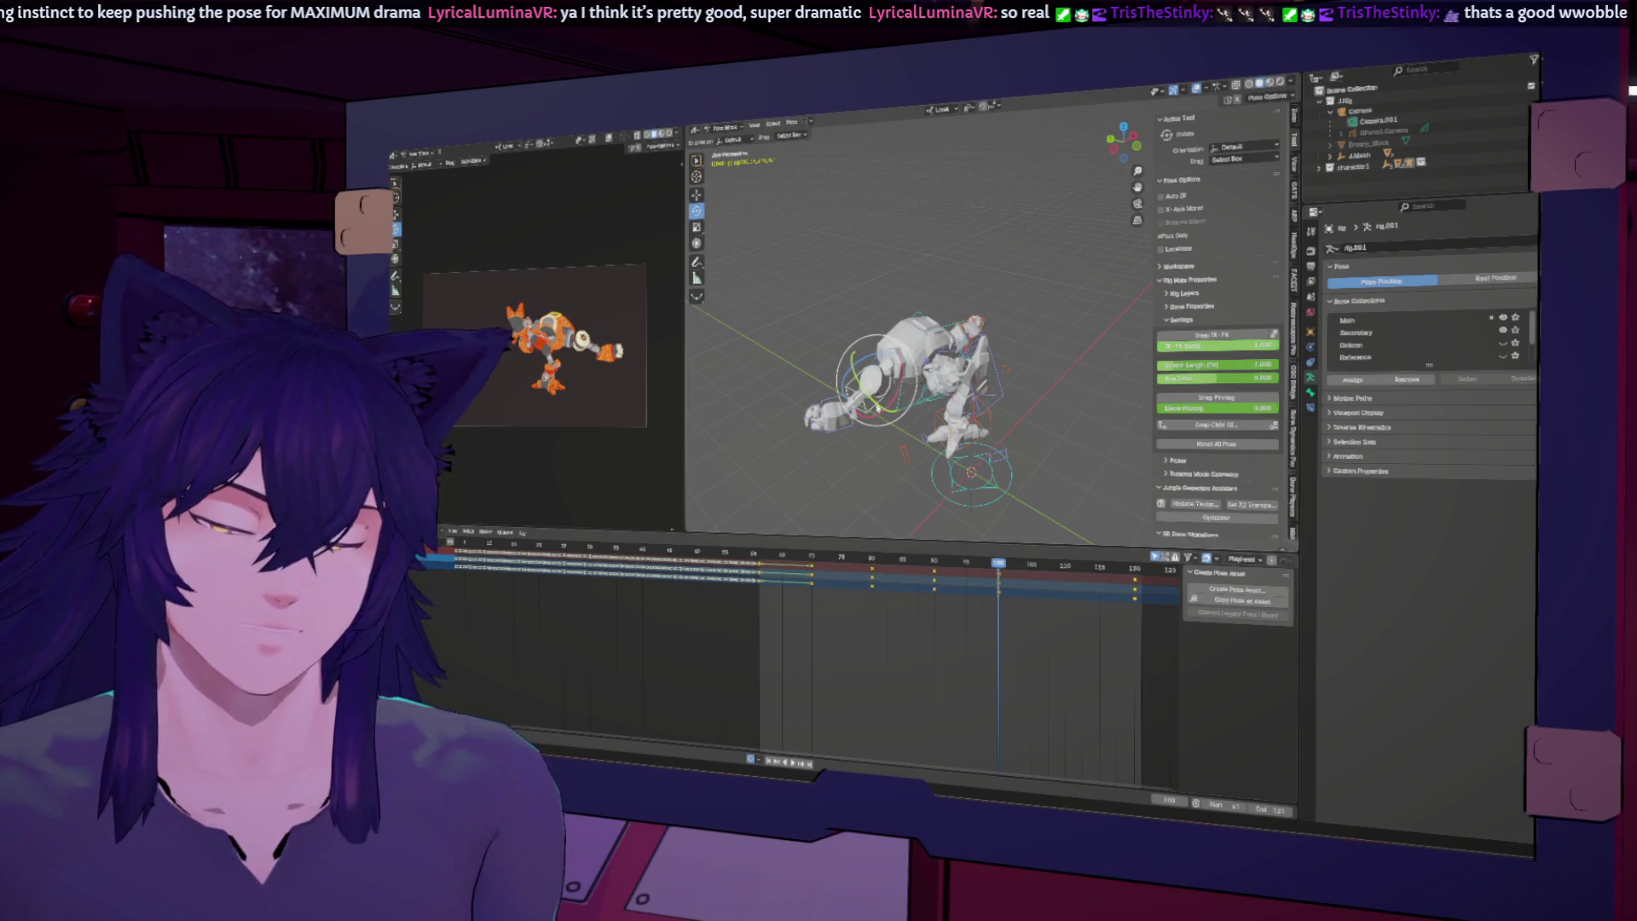
{"action": "key", "text": "r"}
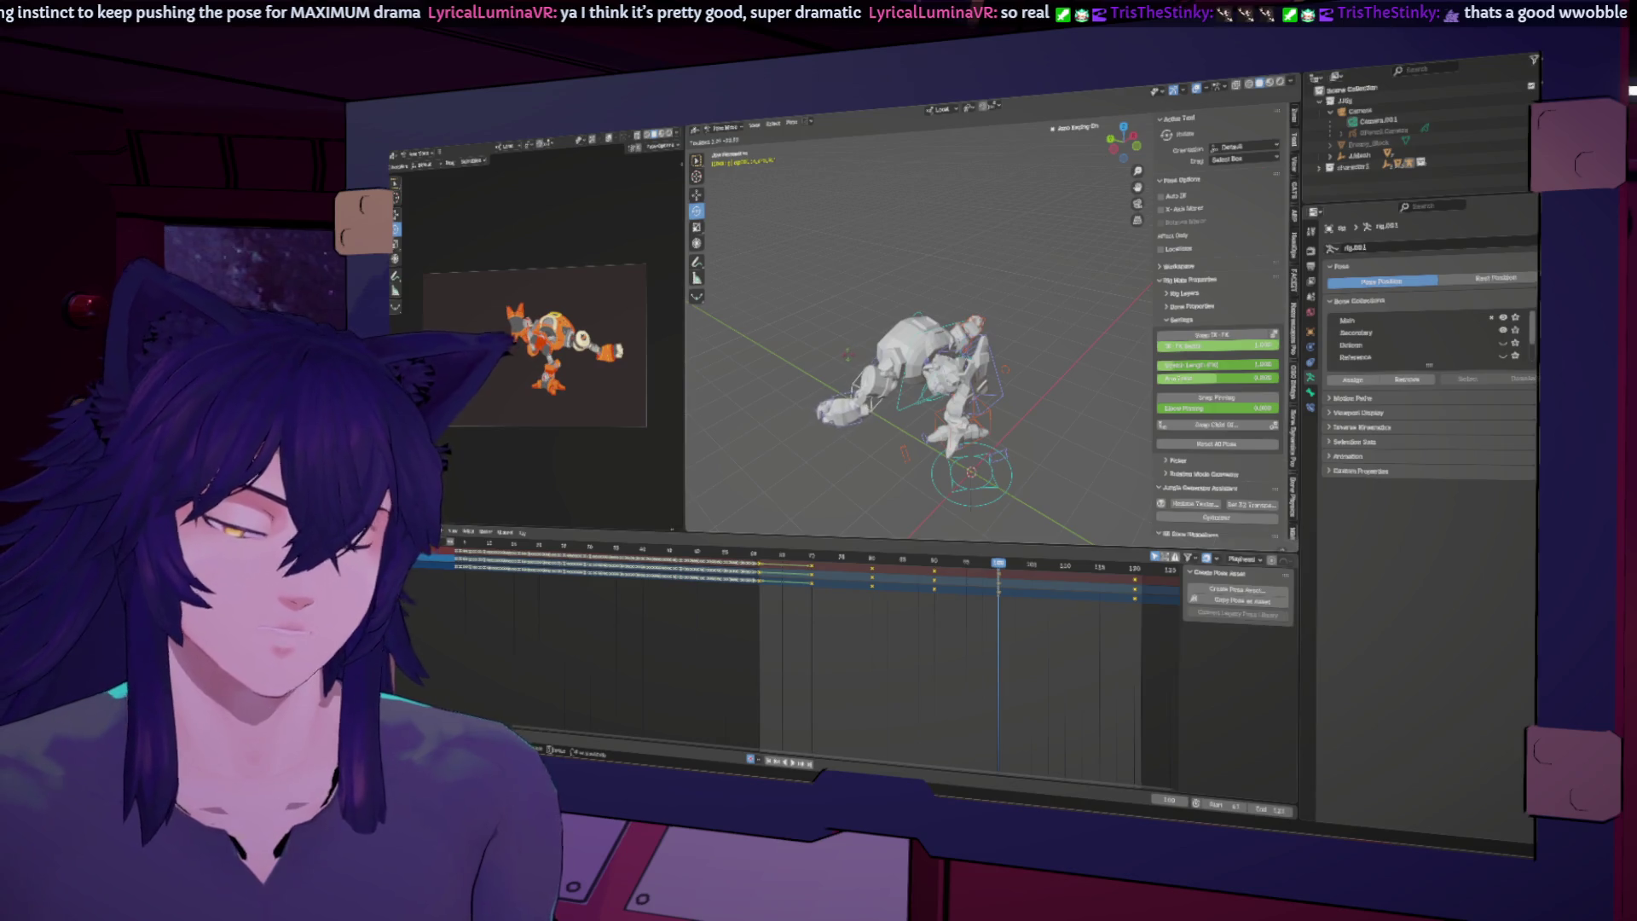
{"action": "key", "text": "Return"}
{"action": "key", "text": "r"}
{"action": "key", "text": "x"}
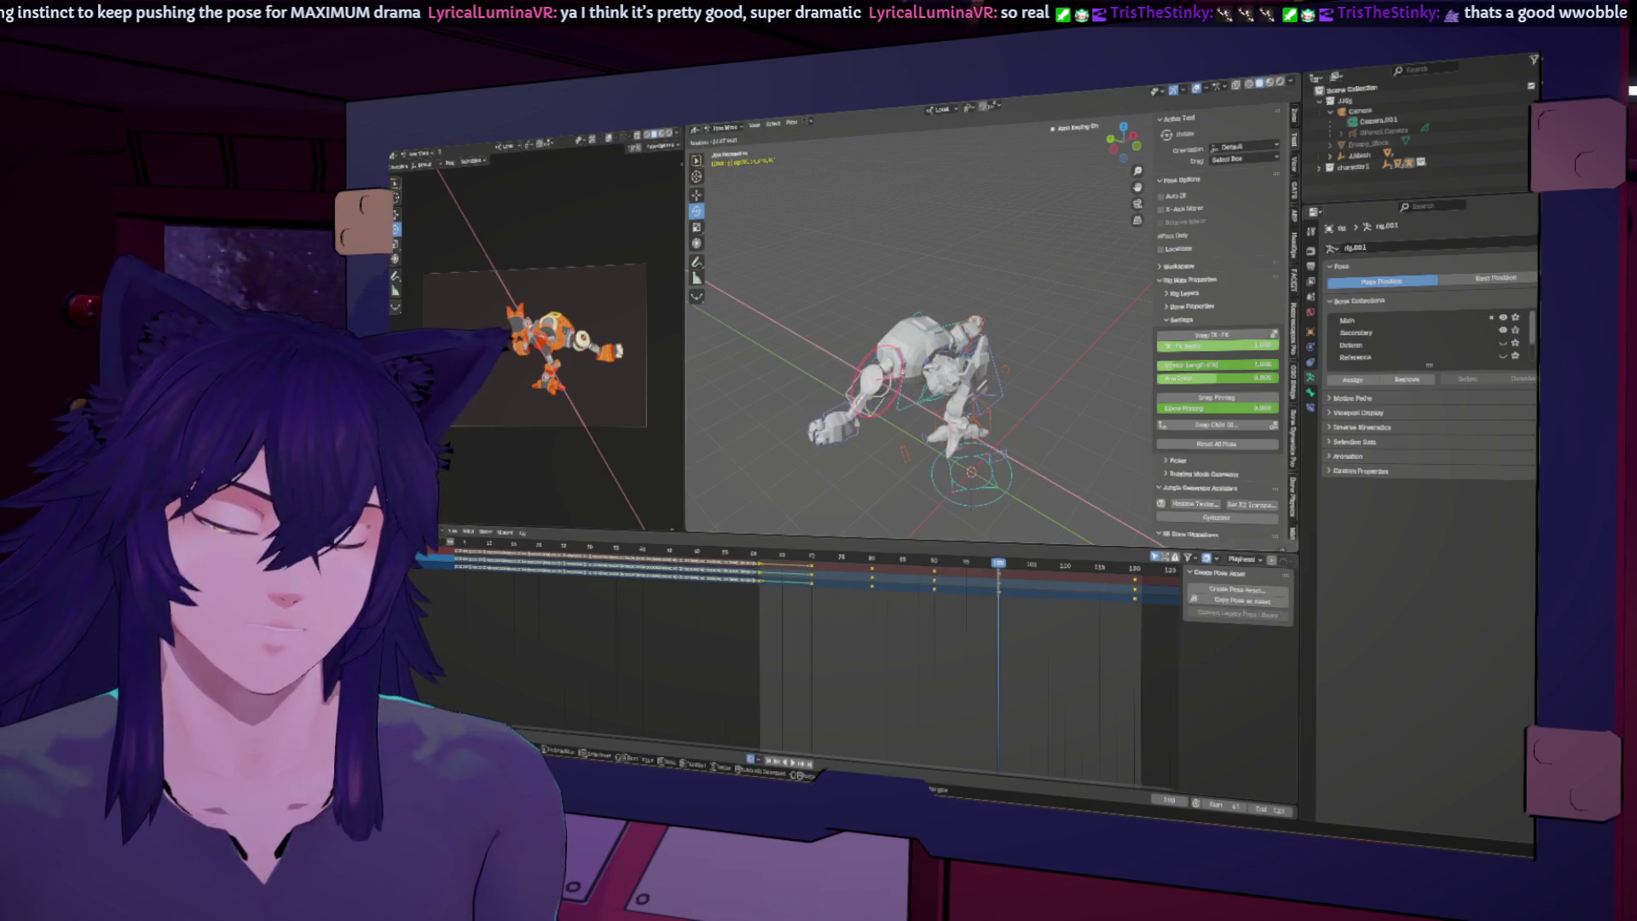
{"action": "key", "text": "Return"}
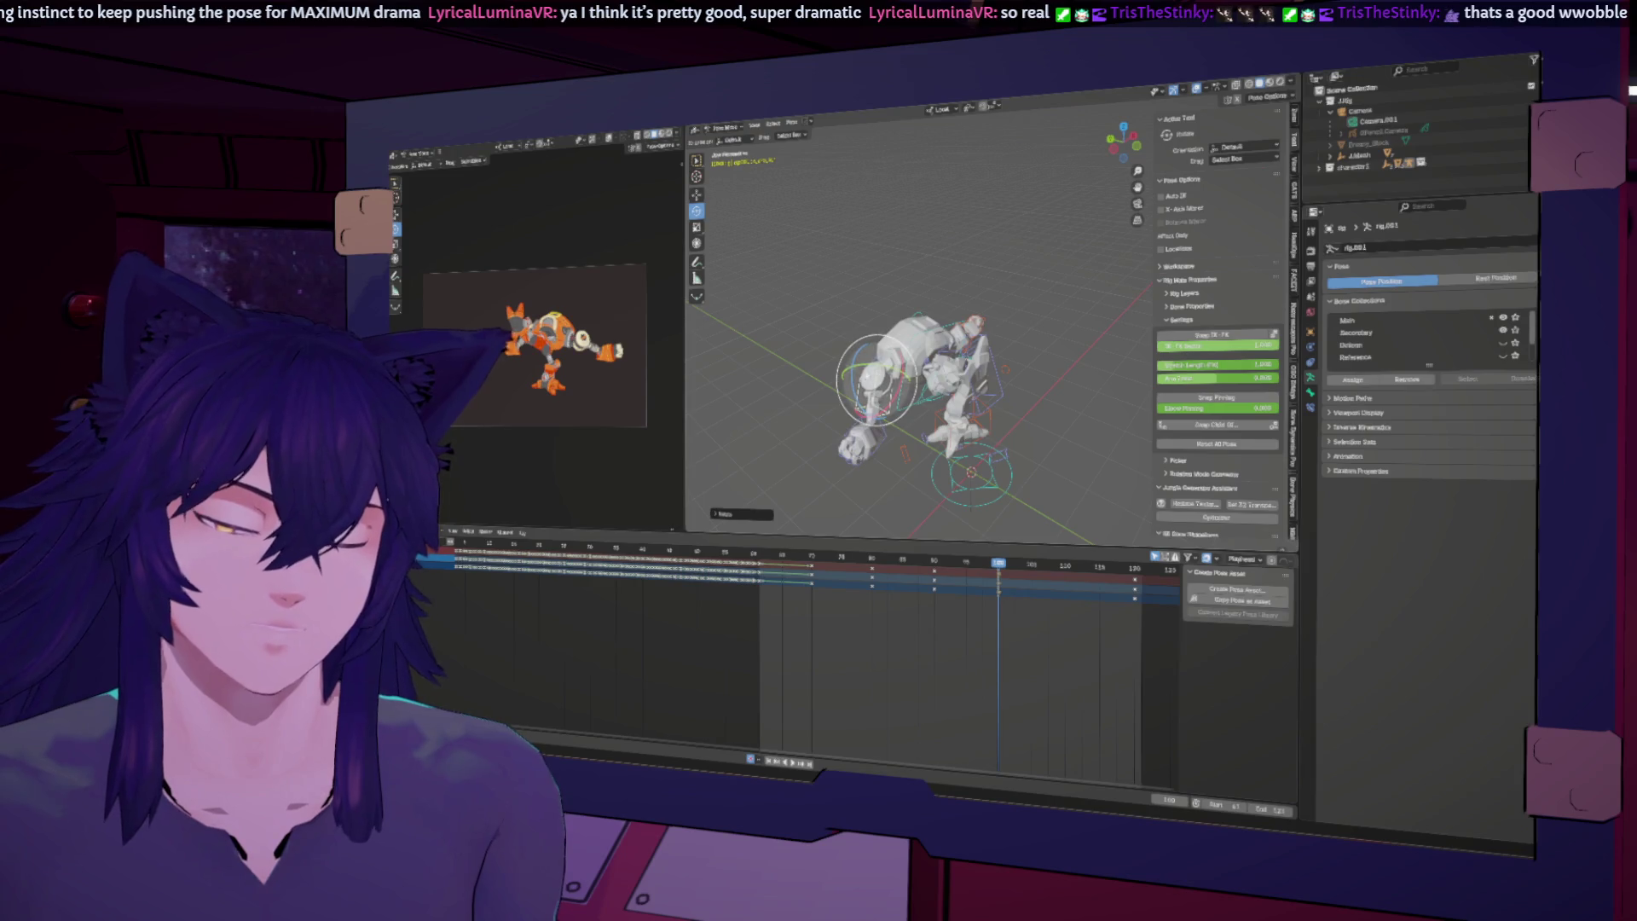
{"action": "mouse_move", "coordinate": [979, 563]}
{"action": "left_mouse_down"}
{"action": "mouse_move", "coordinate": [955, 563]}
{"action": "mouse_move", "coordinate": [1014, 562]}
{"action": "mouse_move", "coordinate": [887, 558]}
{"action": "mouse_move", "coordinate": [998, 557]}
{"action": "left_mouse_up"}
Step: Twist the robot's head about the Z axis
{"action": "key", "text": "r"}
{"action": "key", "text": "z"}
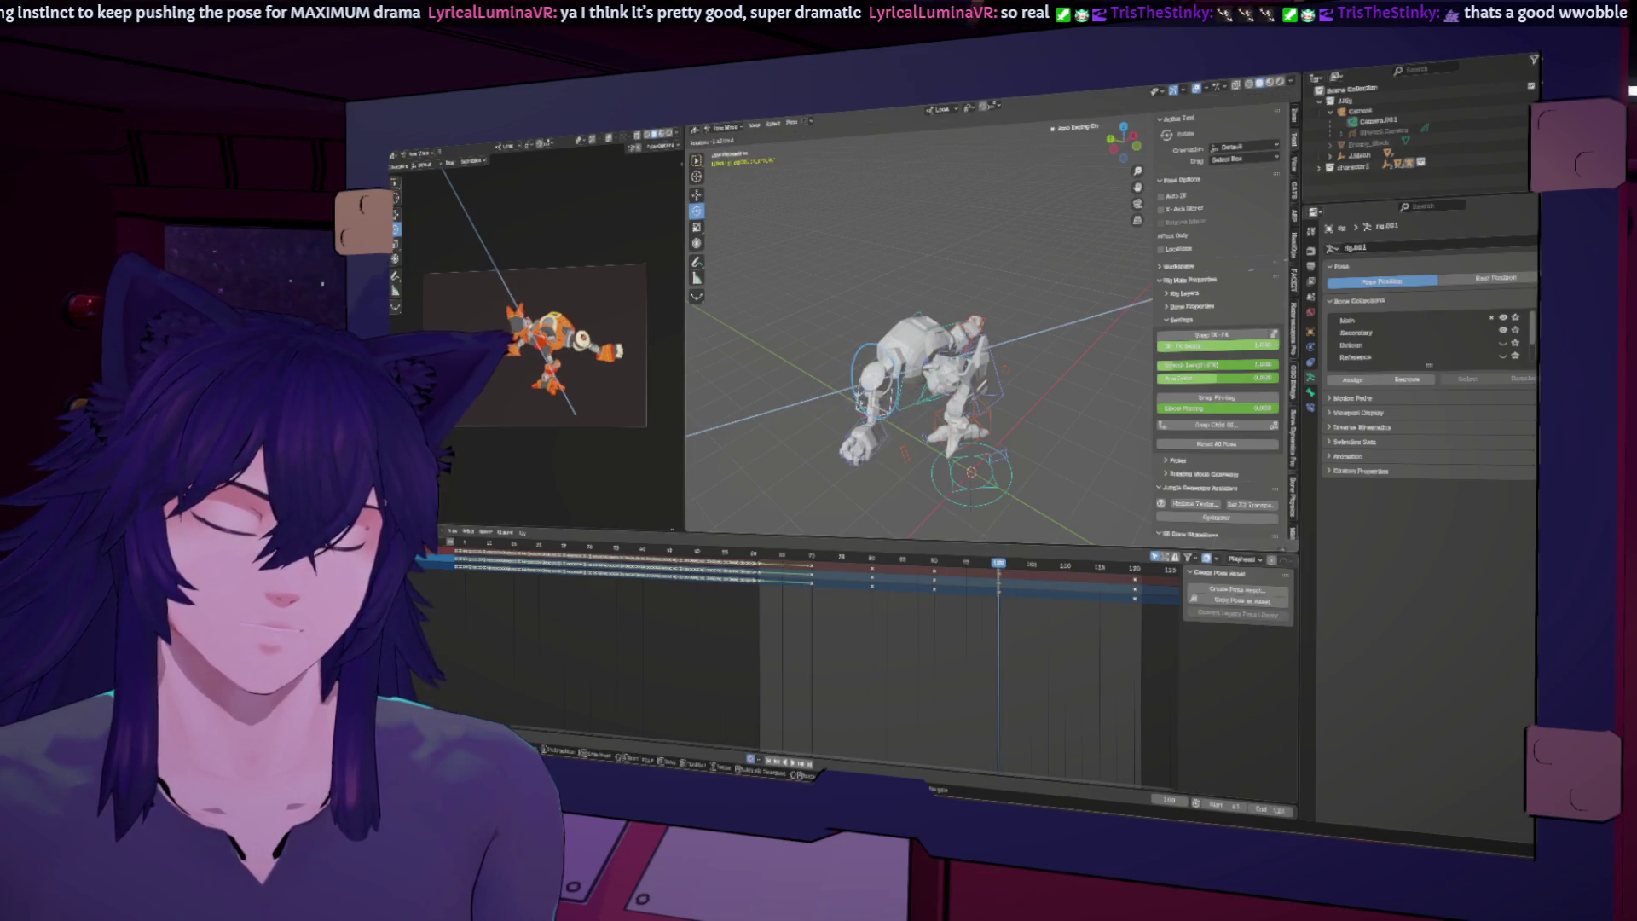
{"action": "left_click", "coordinate": [963, 409]}
{"action": "middle_click_drag", "start_coordinate": [963, 409], "coordinate": [997, 418]}
Step: Rotate the arm control about Z to drive the fist forward, then play the animation
{"action": "left_click", "coordinate": [1004, 400]}
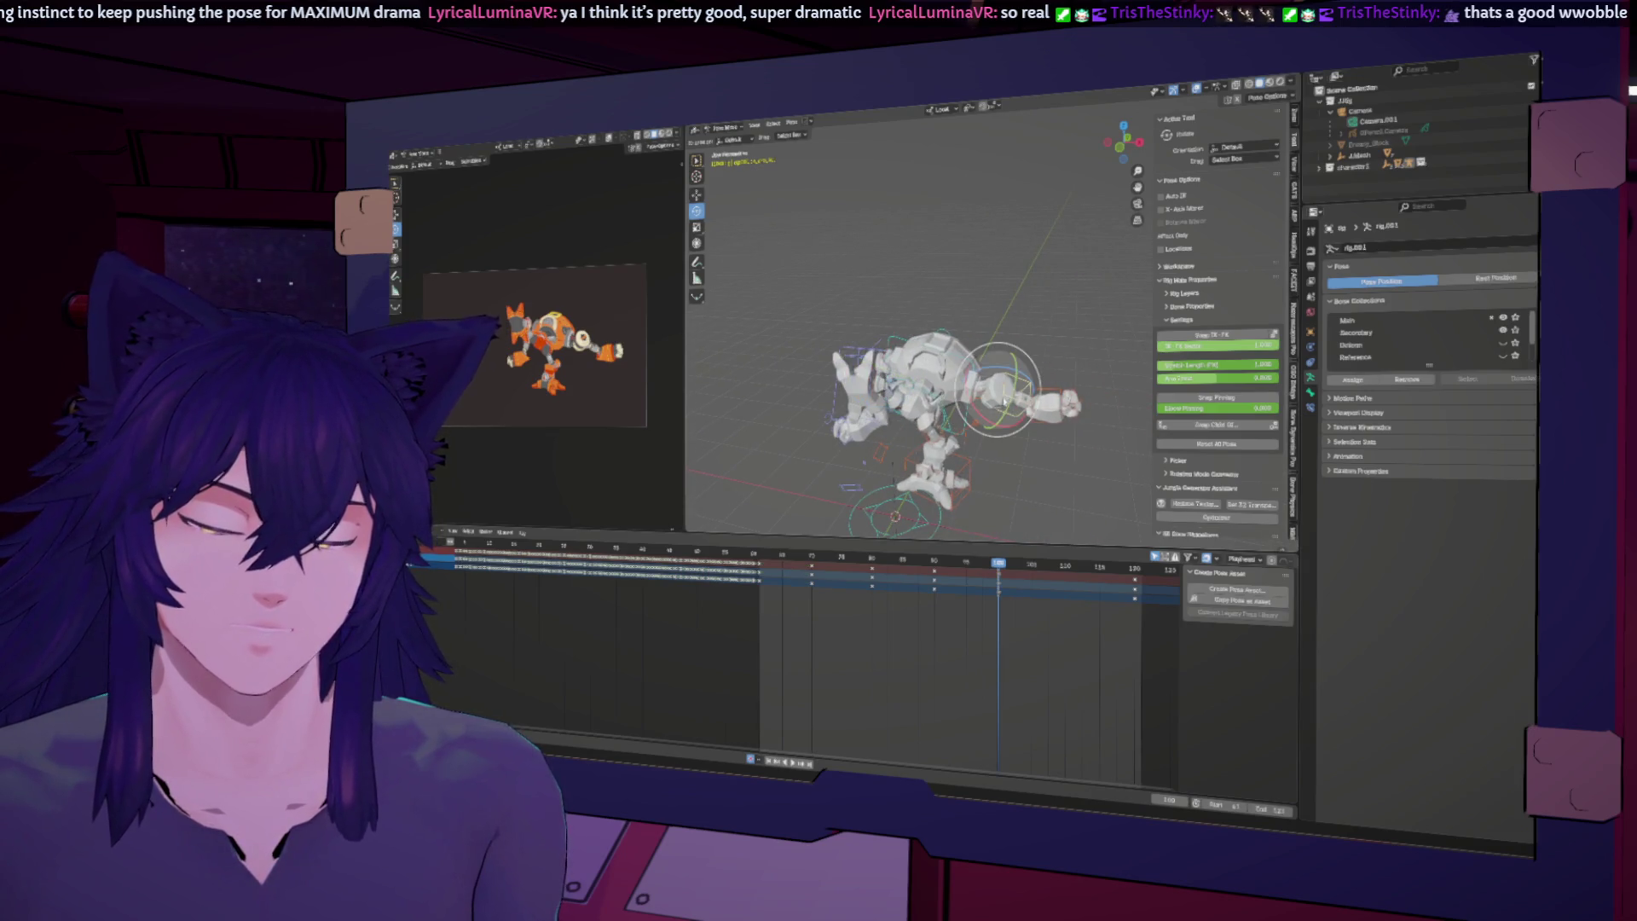
{"action": "key", "text": "r"}
{"action": "key", "text": "z"}
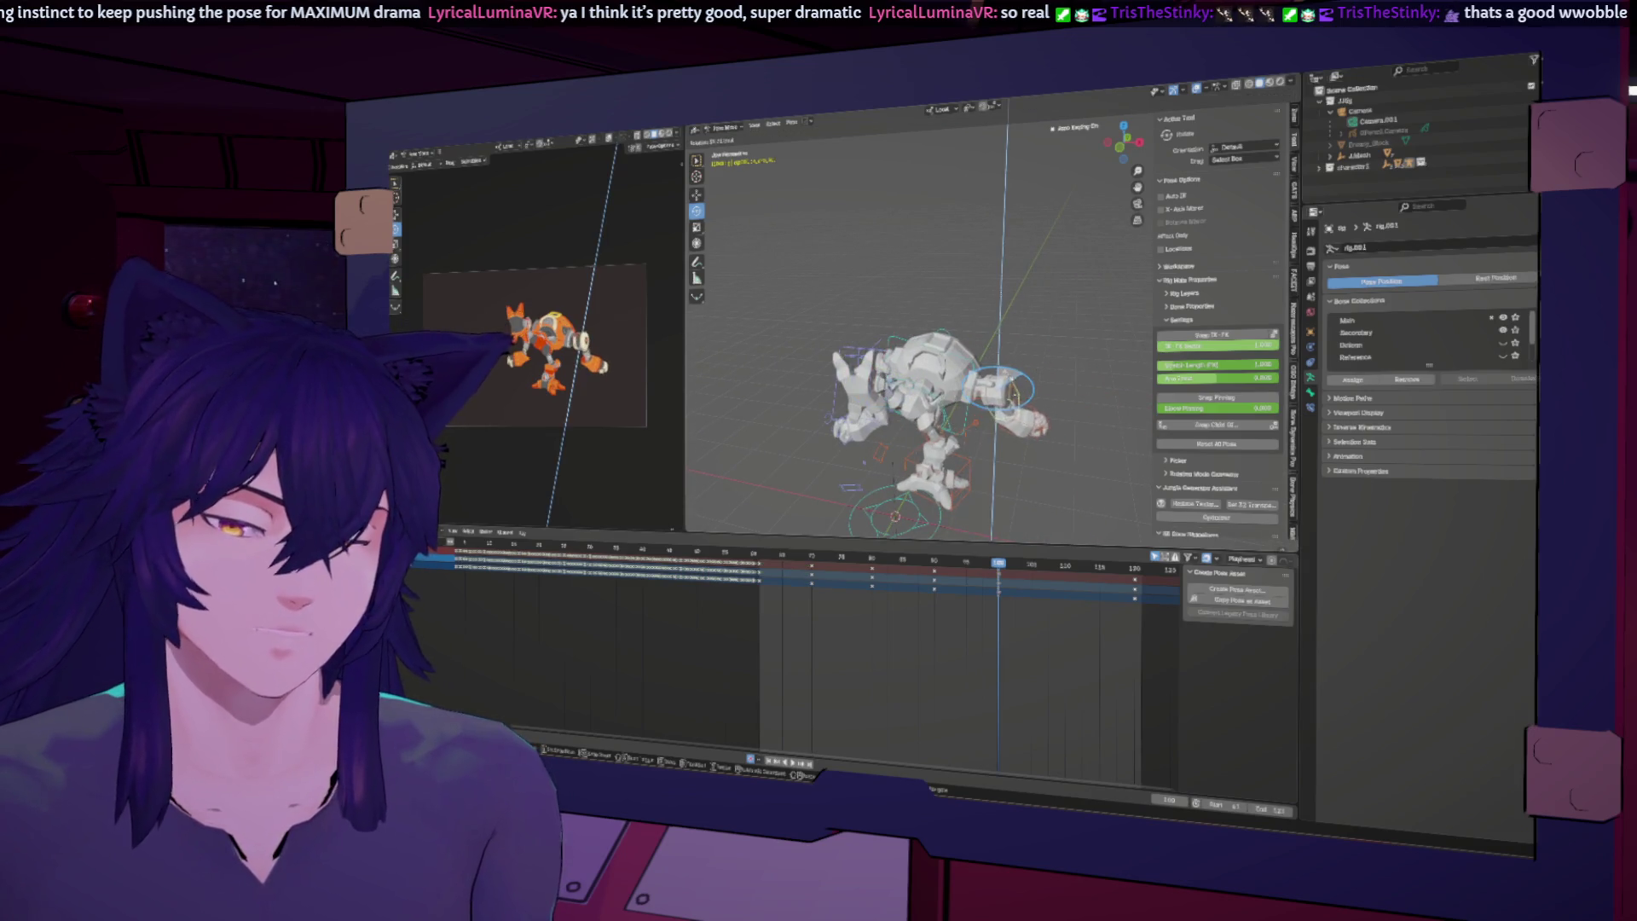
{"action": "left_click", "coordinate": [1006, 384]}
{"action": "middle_click_drag", "start_coordinate": [1072, 483], "coordinate": [953, 449]}
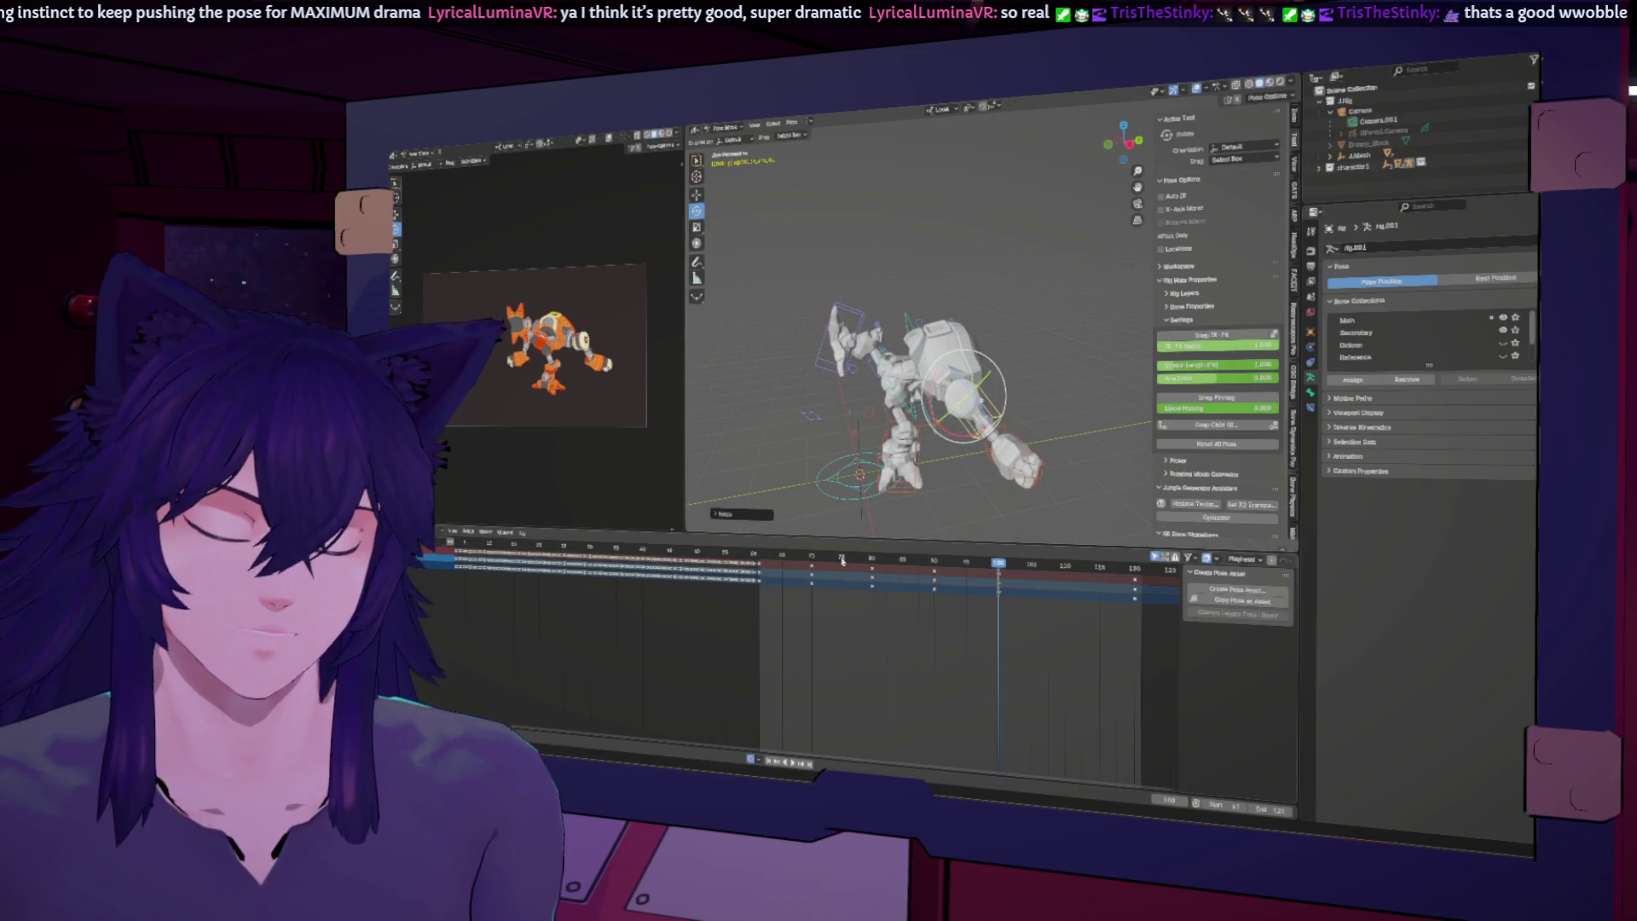
{"action": "key", "text": "space"}
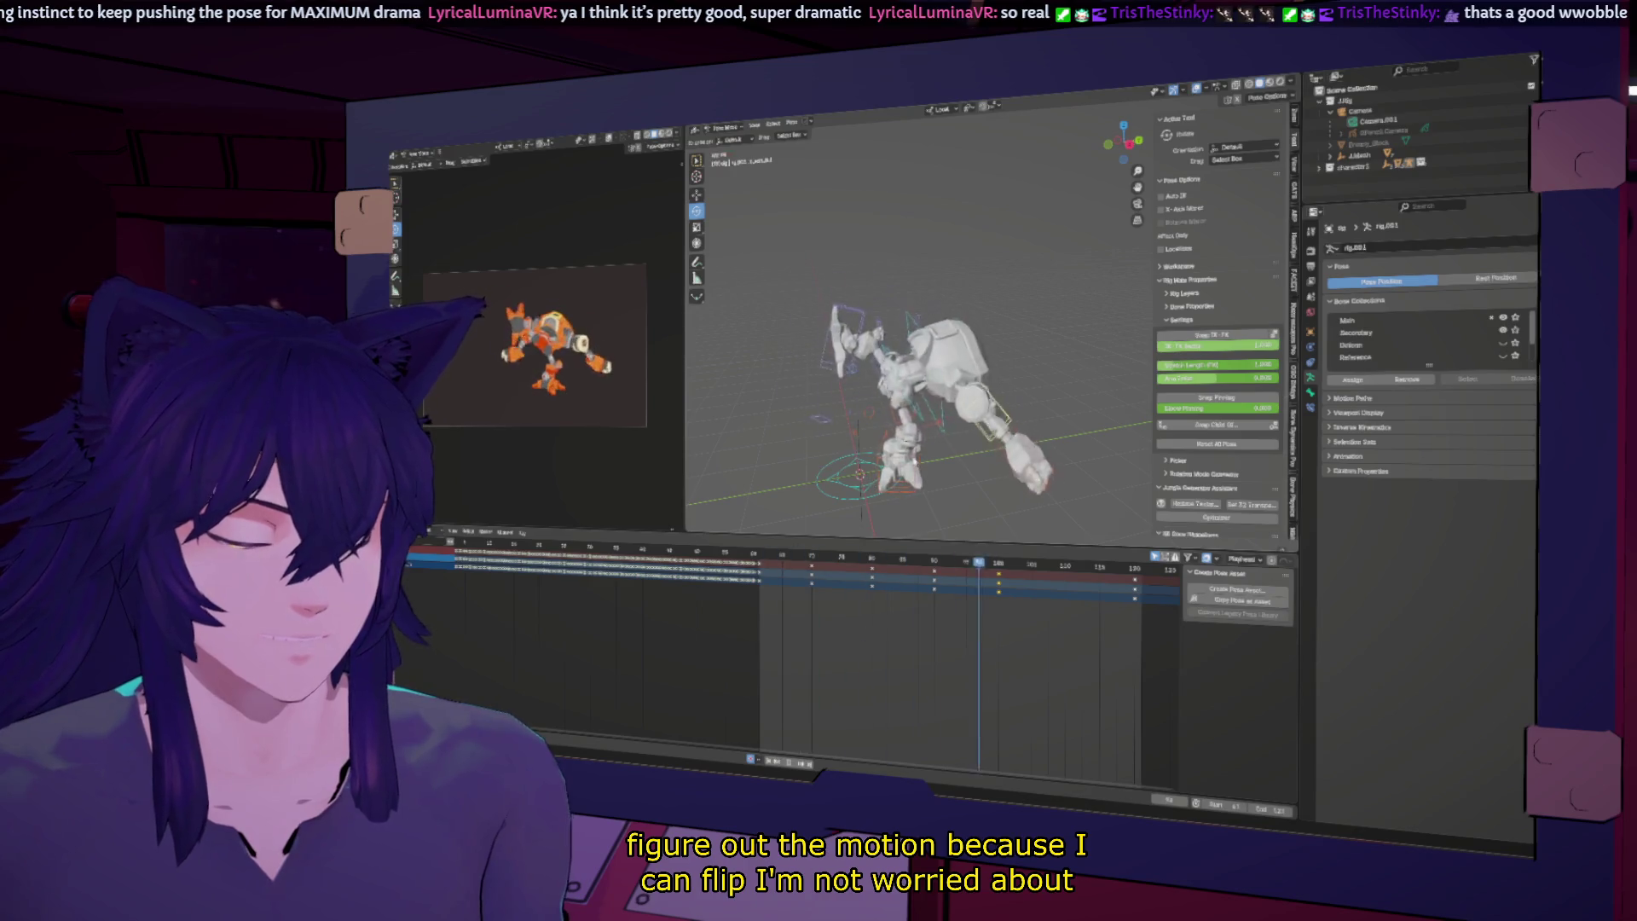
{"action": "mouse_move", "coordinate": [877, 336]}
{"action": "middle_mouse_down"}
{"action": "mouse_move", "coordinate": [759, 293]}
{"action": "mouse_move", "coordinate": [1049, 361]}
{"action": "mouse_move", "coordinate": [1010, 390]}
{"action": "middle_mouse_up"}
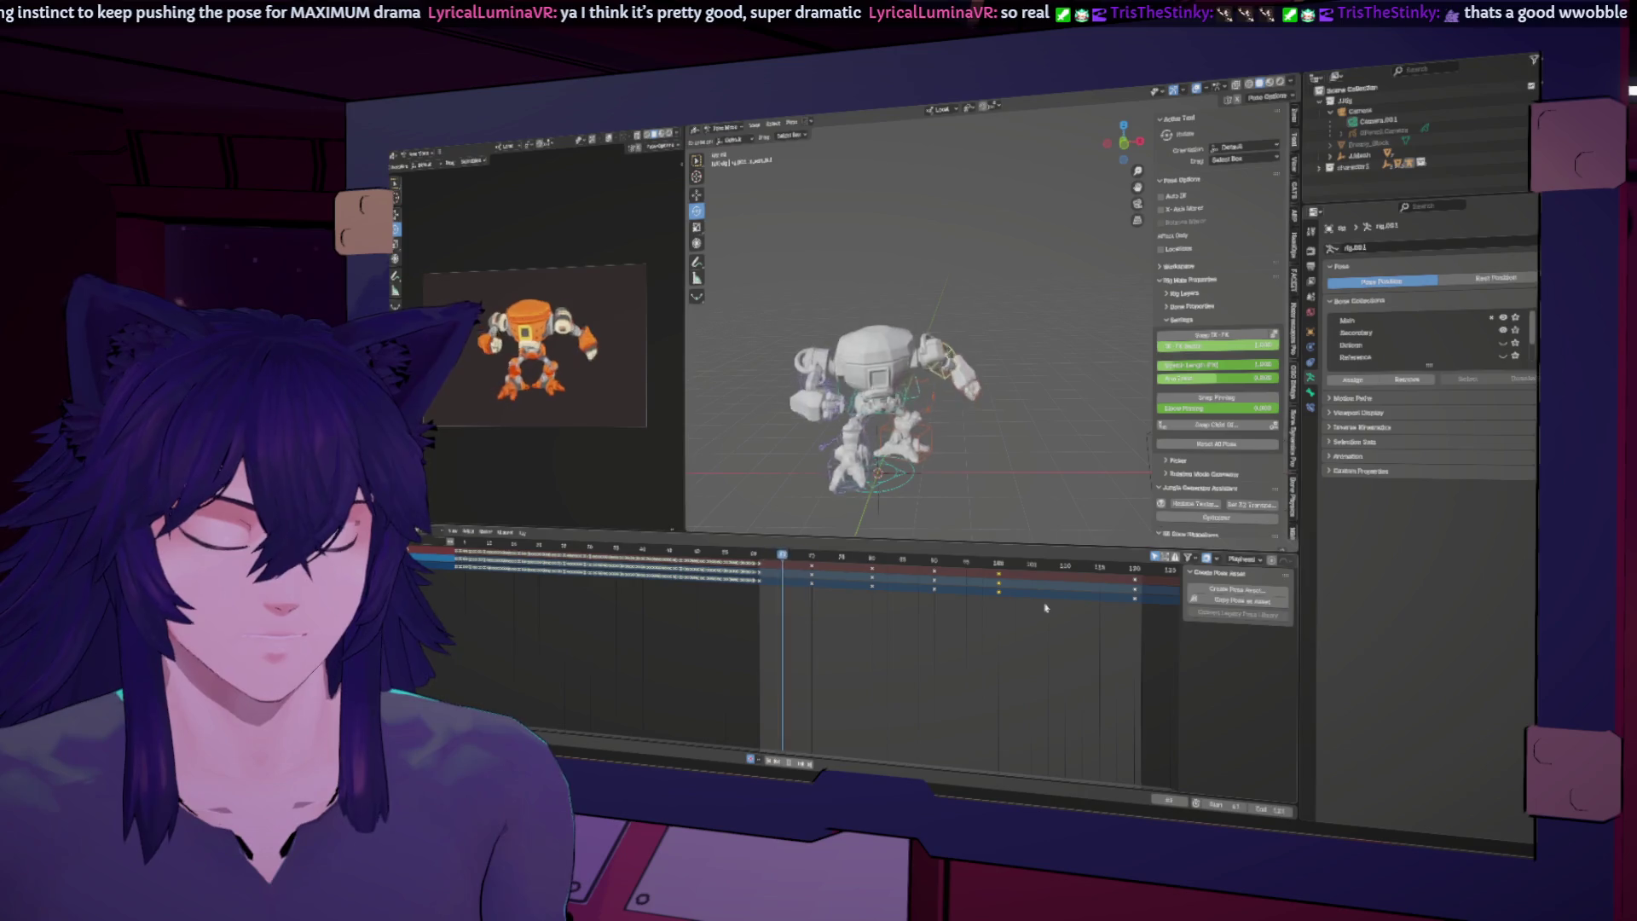
{"action": "key", "text": "ctrl+z"}
{"action": "mouse_move", "coordinate": [864, 564]}
{"action": "left_mouse_down"}
{"action": "mouse_move", "coordinate": [1010, 562]}
{"action": "mouse_move", "coordinate": [935, 561]}
{"action": "left_mouse_up"}
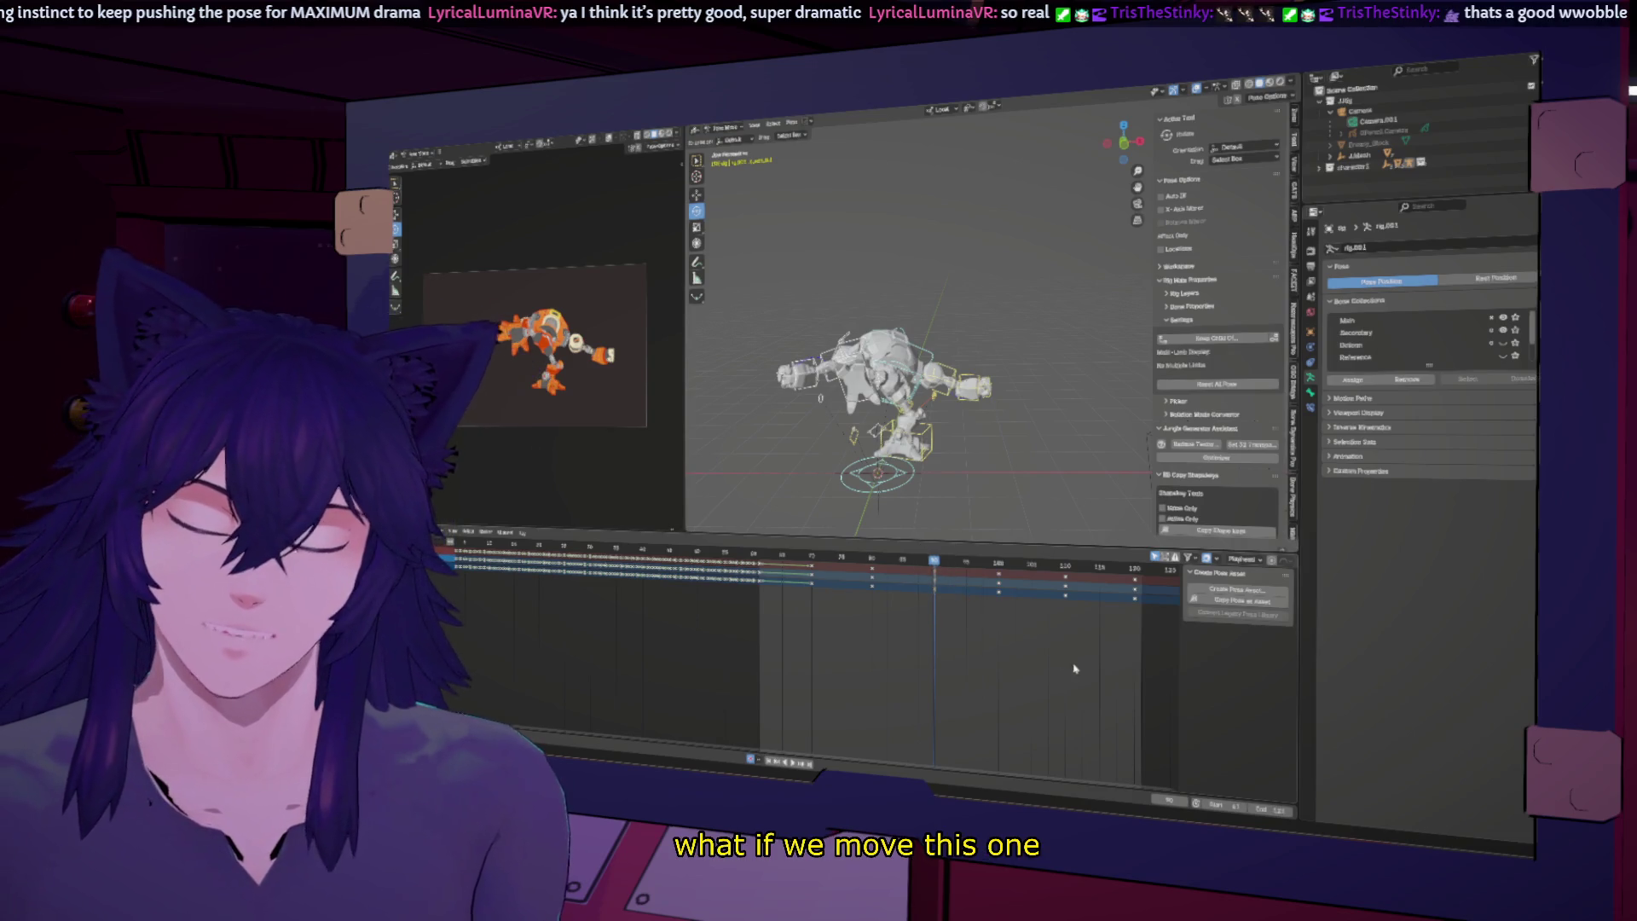
Step: Slide a pose's keyframe column to a later frame in the Dope Sheet and maximize the camera view
{"action": "left_click_drag", "start_coordinate": [1066, 595], "coordinate": [1098, 604]}
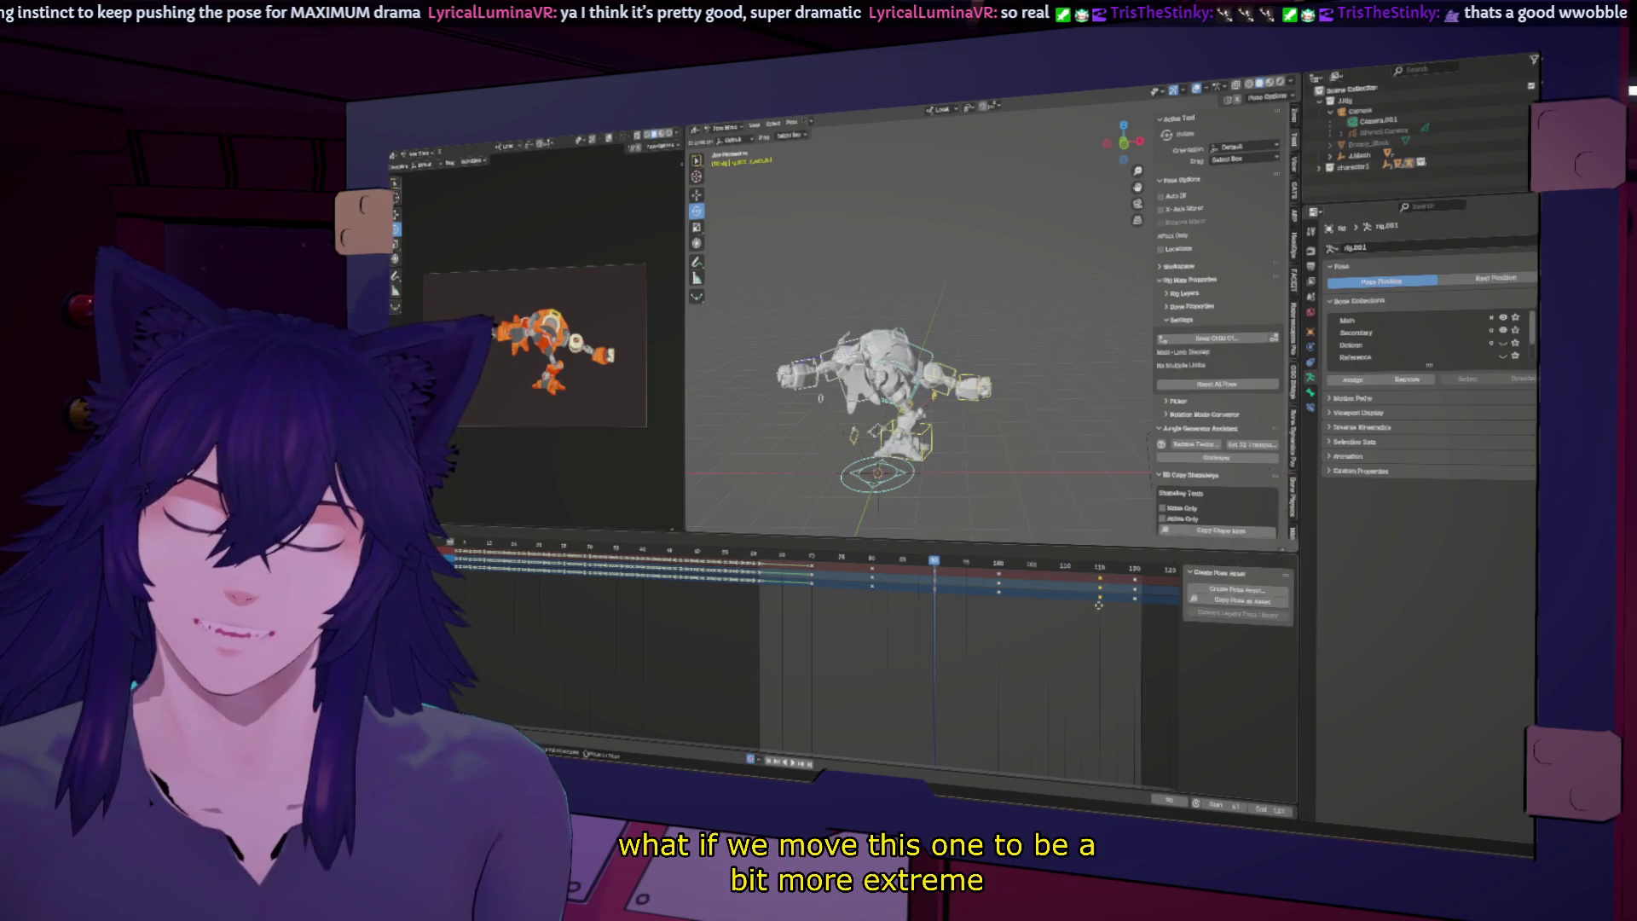
{"action": "mouse_move", "coordinate": [966, 557]}
{"action": "left_mouse_down"}
{"action": "mouse_move", "coordinate": [1034, 661]}
{"action": "mouse_move", "coordinate": [1082, 613]}
{"action": "left_mouse_up"}
{"action": "left_click", "coordinate": [1086, 612]}
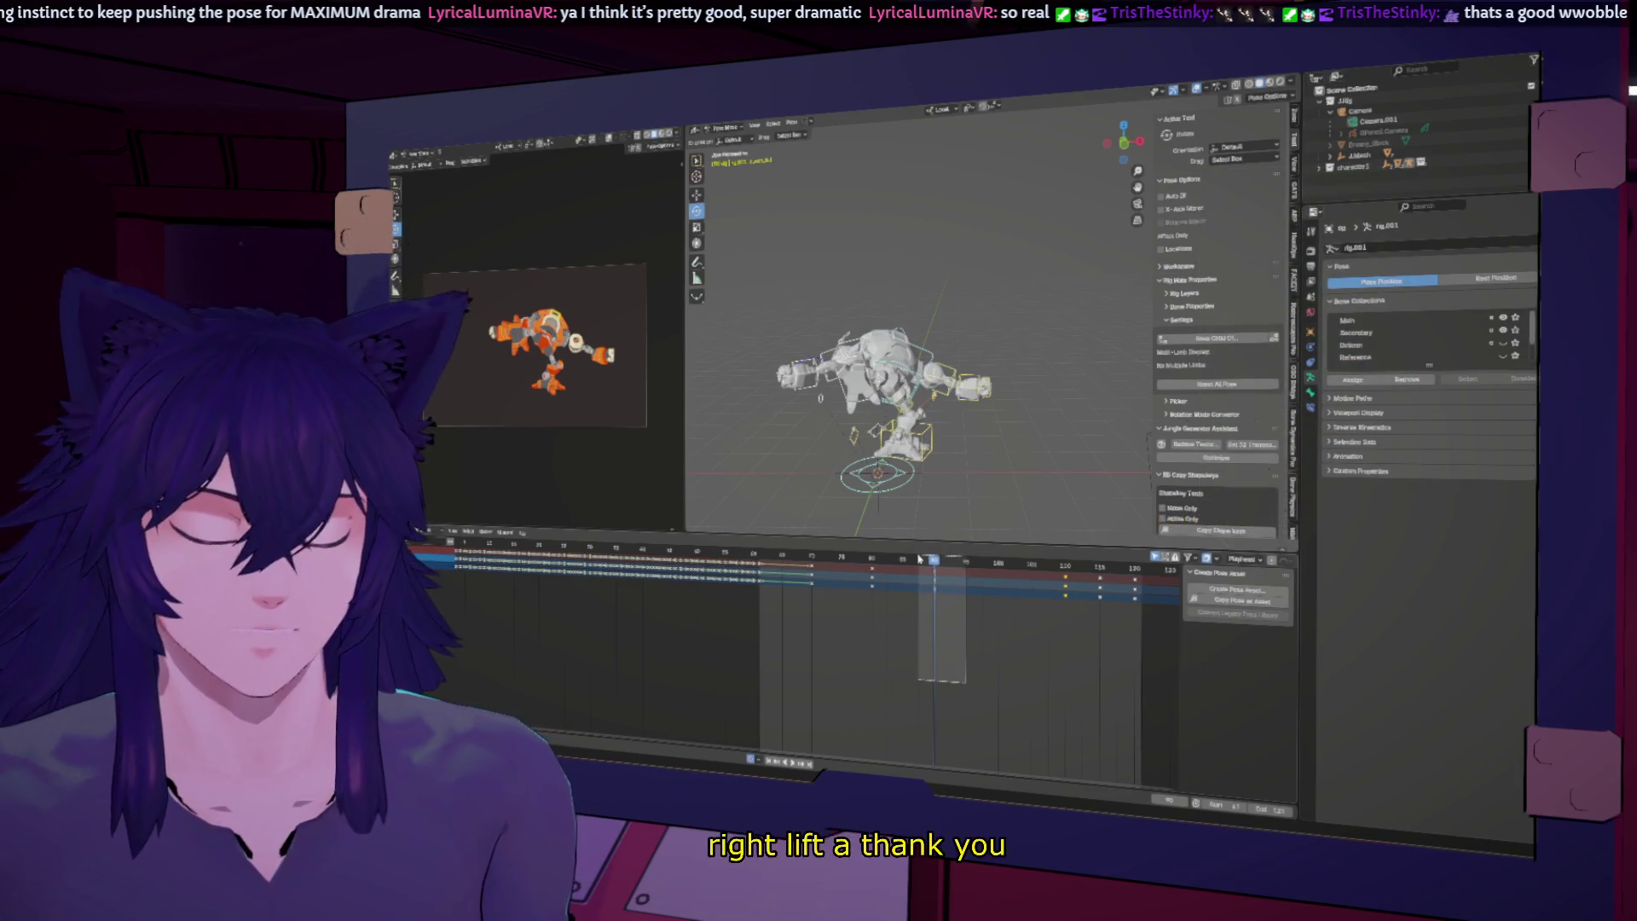
{"action": "left_click_drag", "start_coordinate": [961, 645], "coordinate": [1022, 648]}
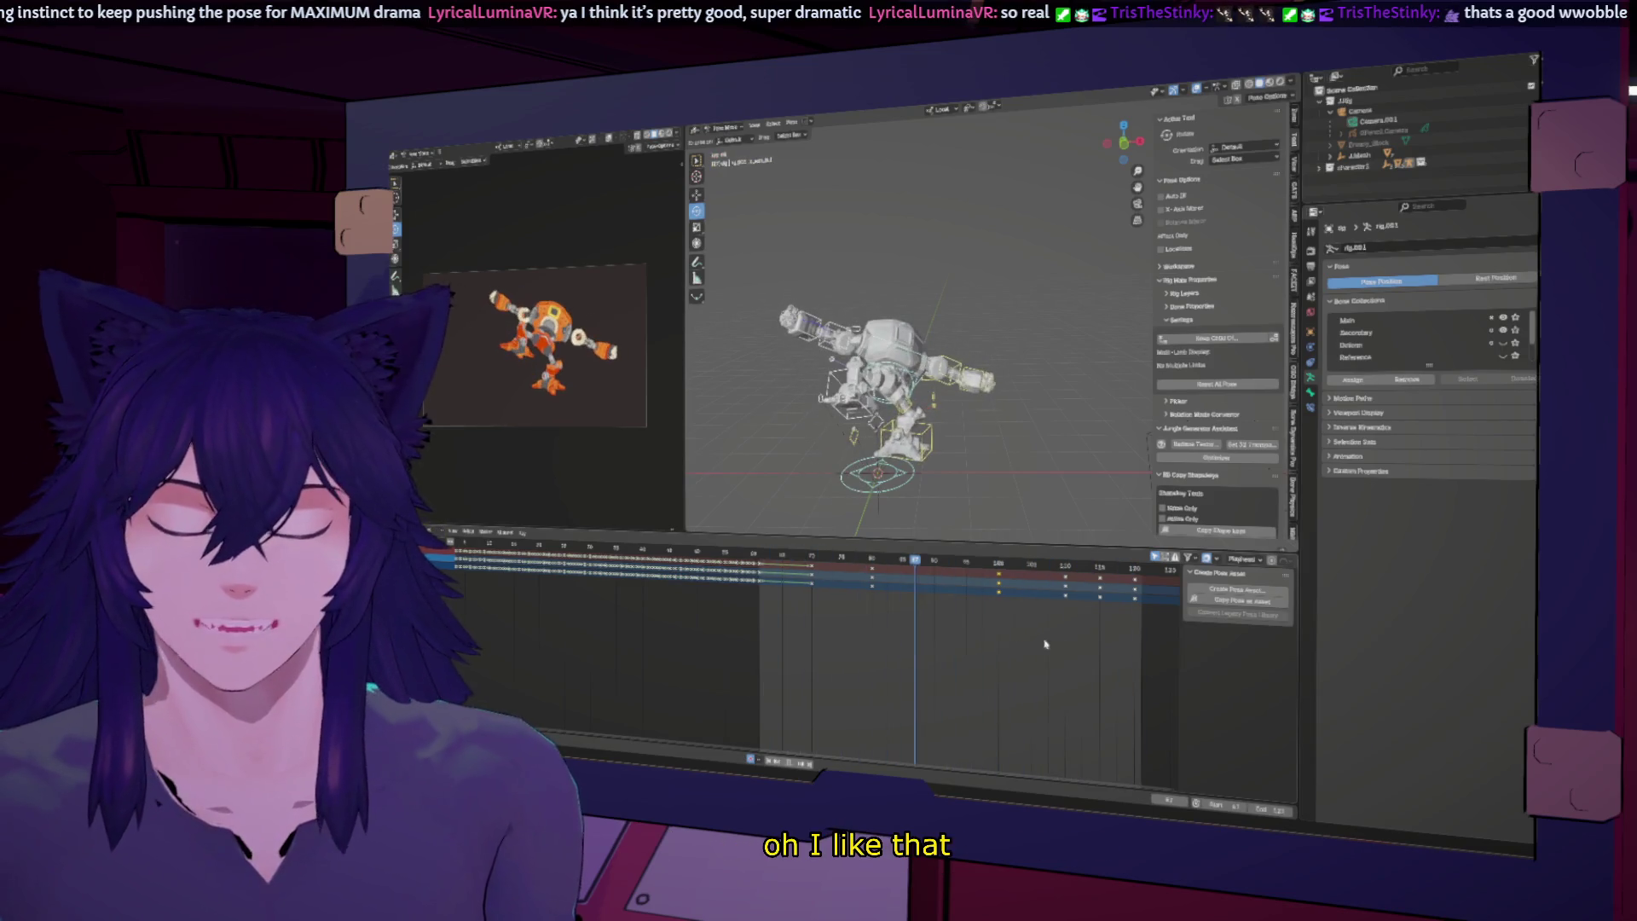
{"action": "mouse_move", "coordinate": [1073, 646]}
{"action": "left_mouse_down"}
{"action": "mouse_move", "coordinate": [1053, 573]}
{"action": "mouse_move", "coordinate": [1036, 614]}
{"action": "left_mouse_up"}
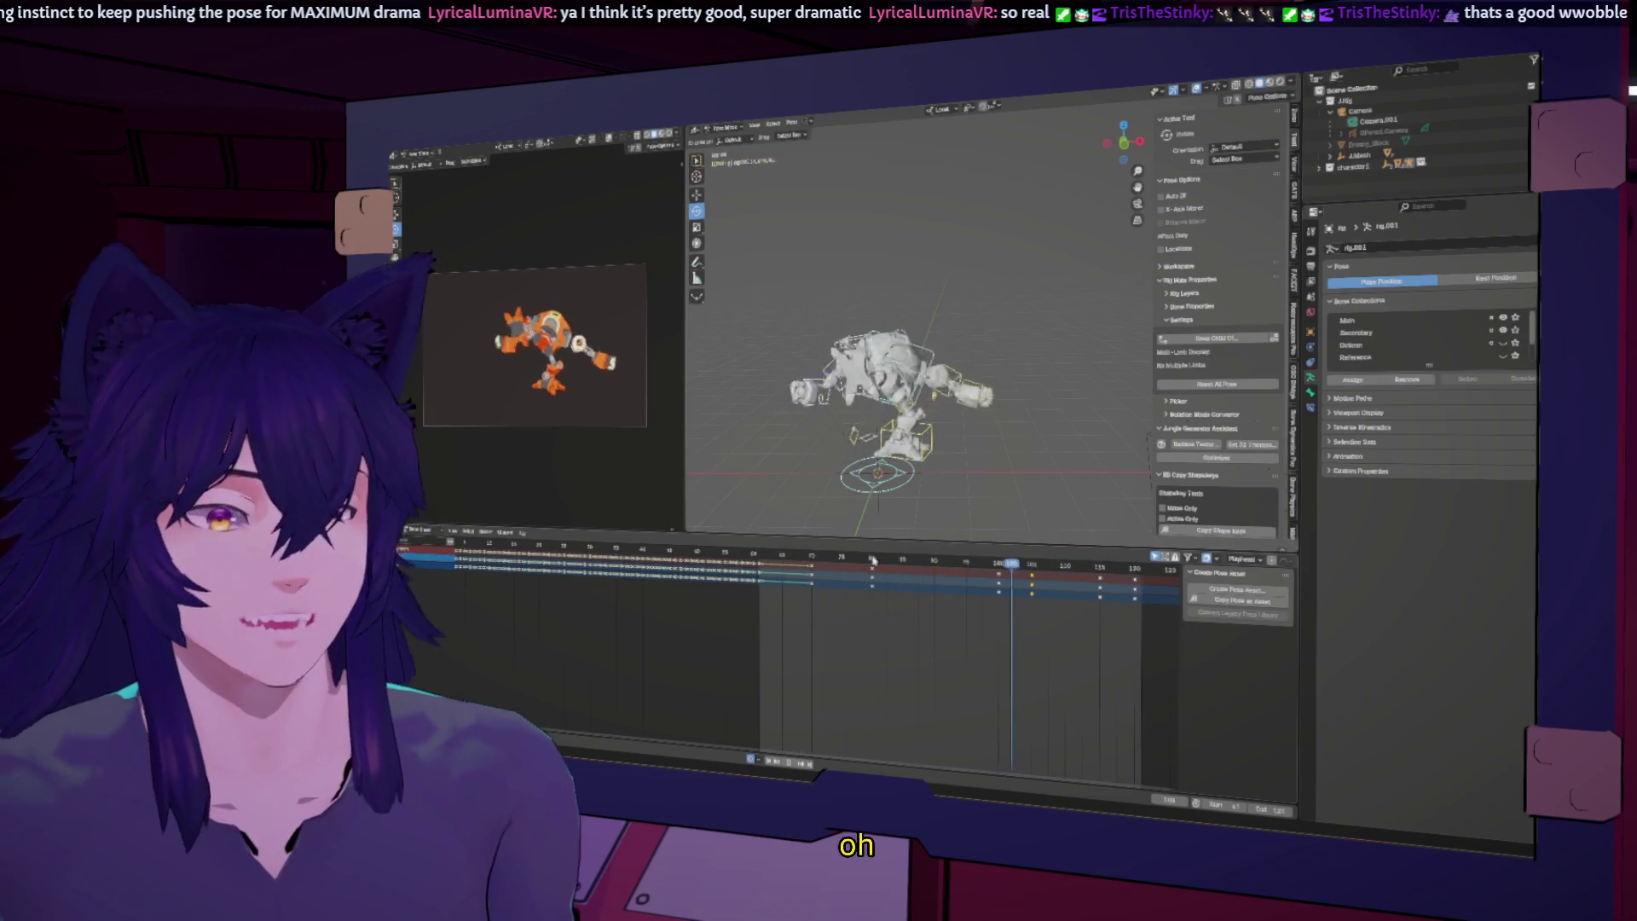
{"action": "key", "text": "ctrl+space"}
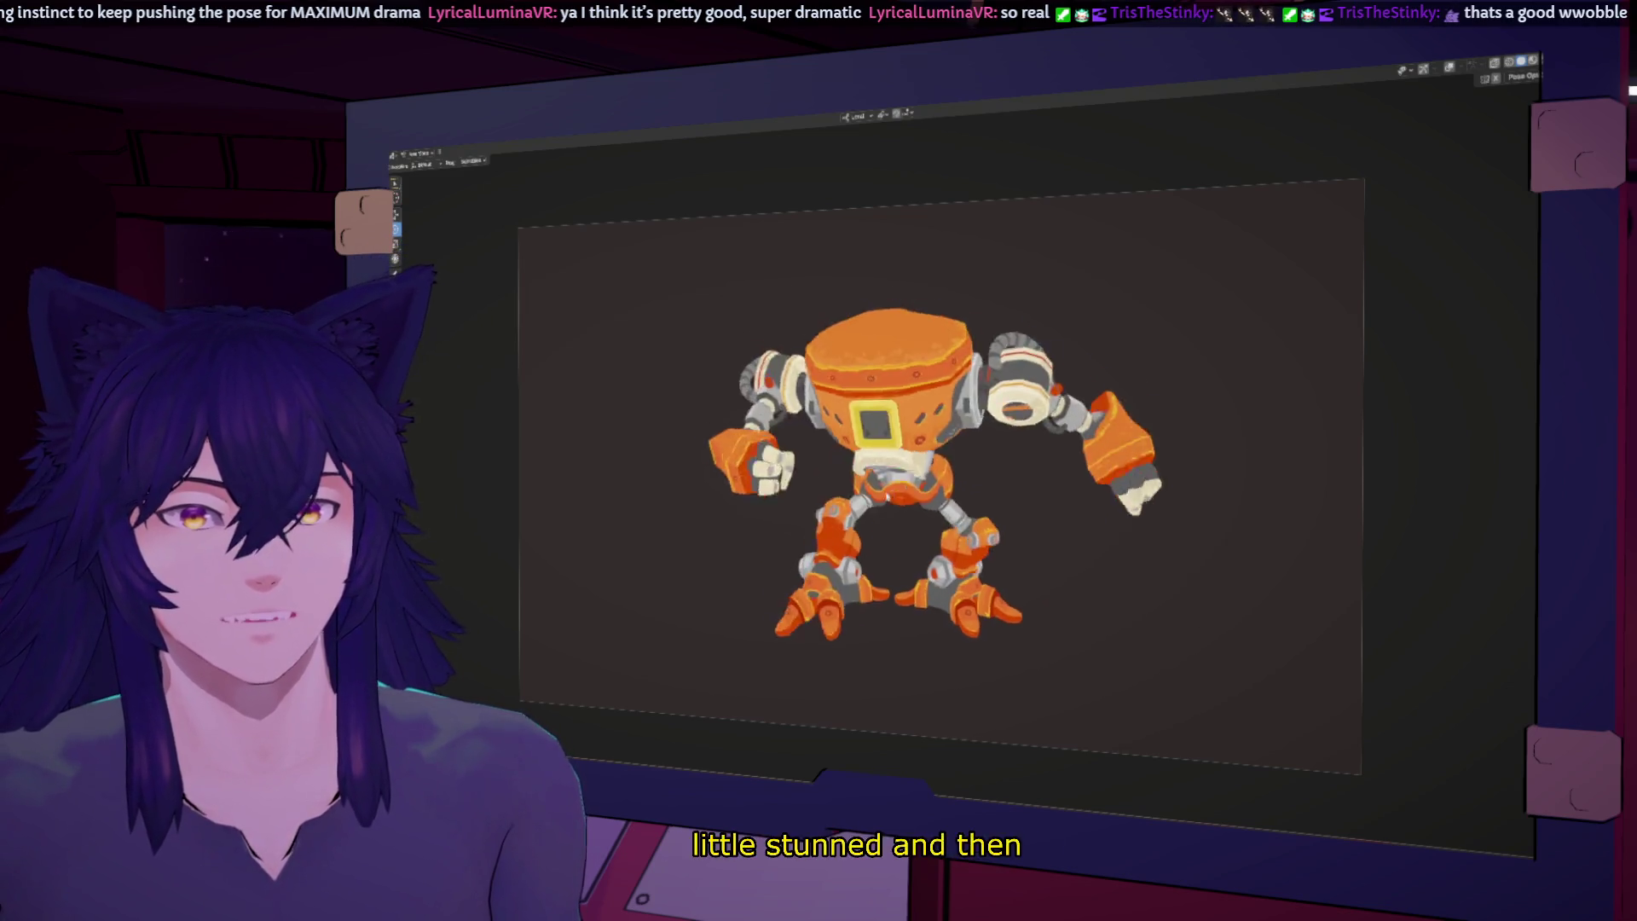
Step: Watch the maximized playback, then return to the full layout with the 3D viewport and Dope Sheet
{"action": "right_click", "coordinate": [887, 496]}
{"action": "left_click", "coordinate": [889, 496]}
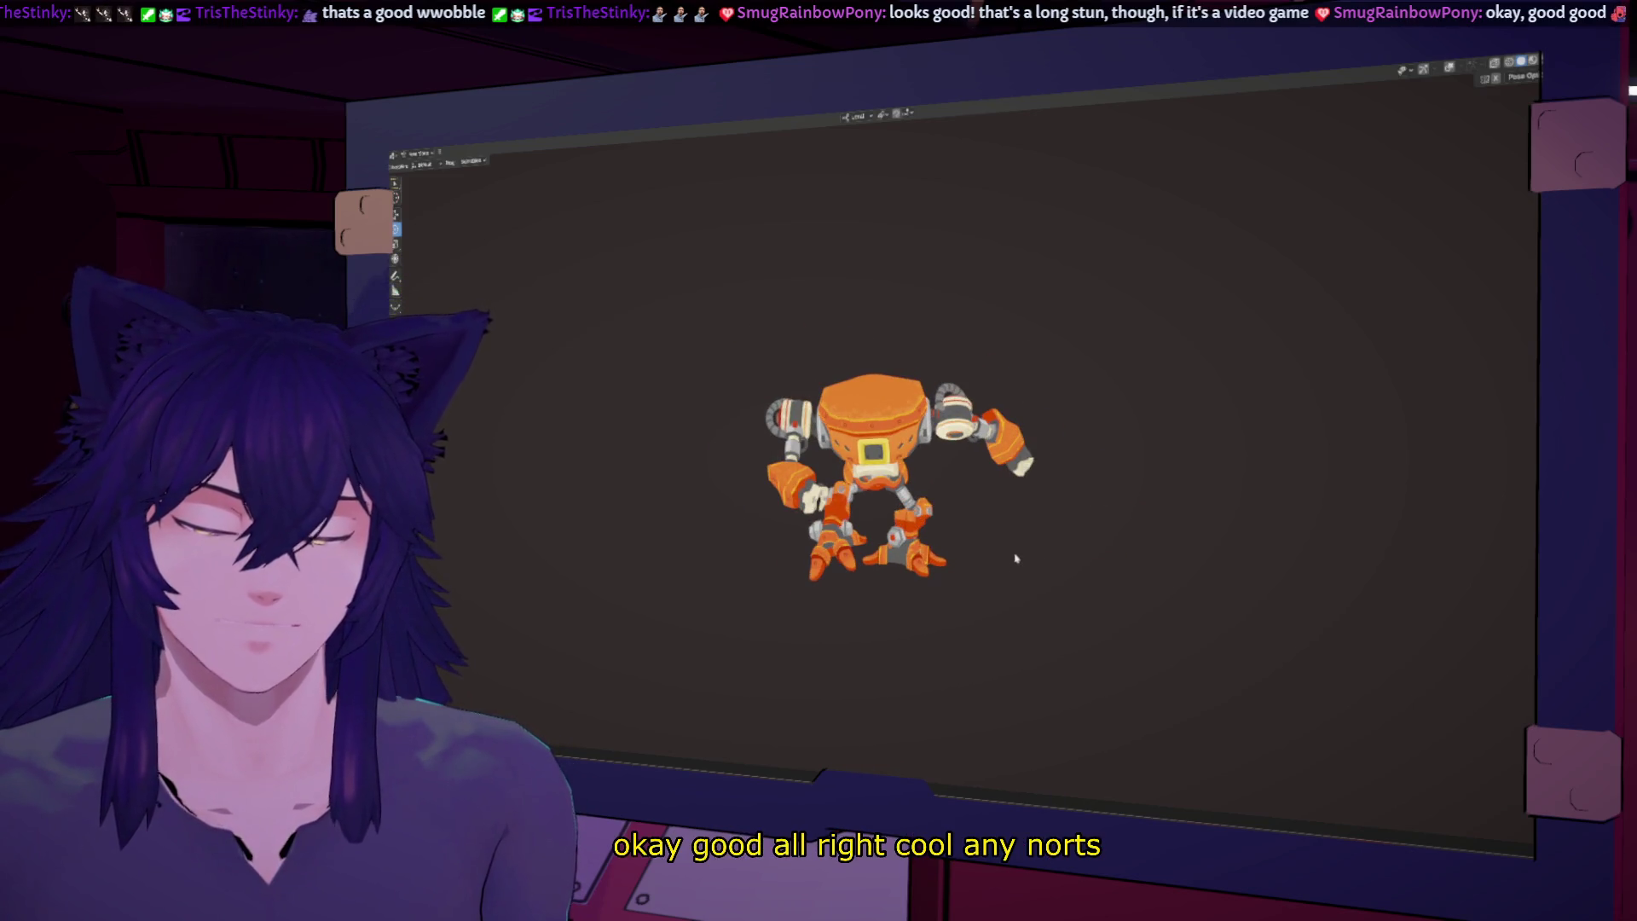
{"action": "key", "text": "ctrl+space"}
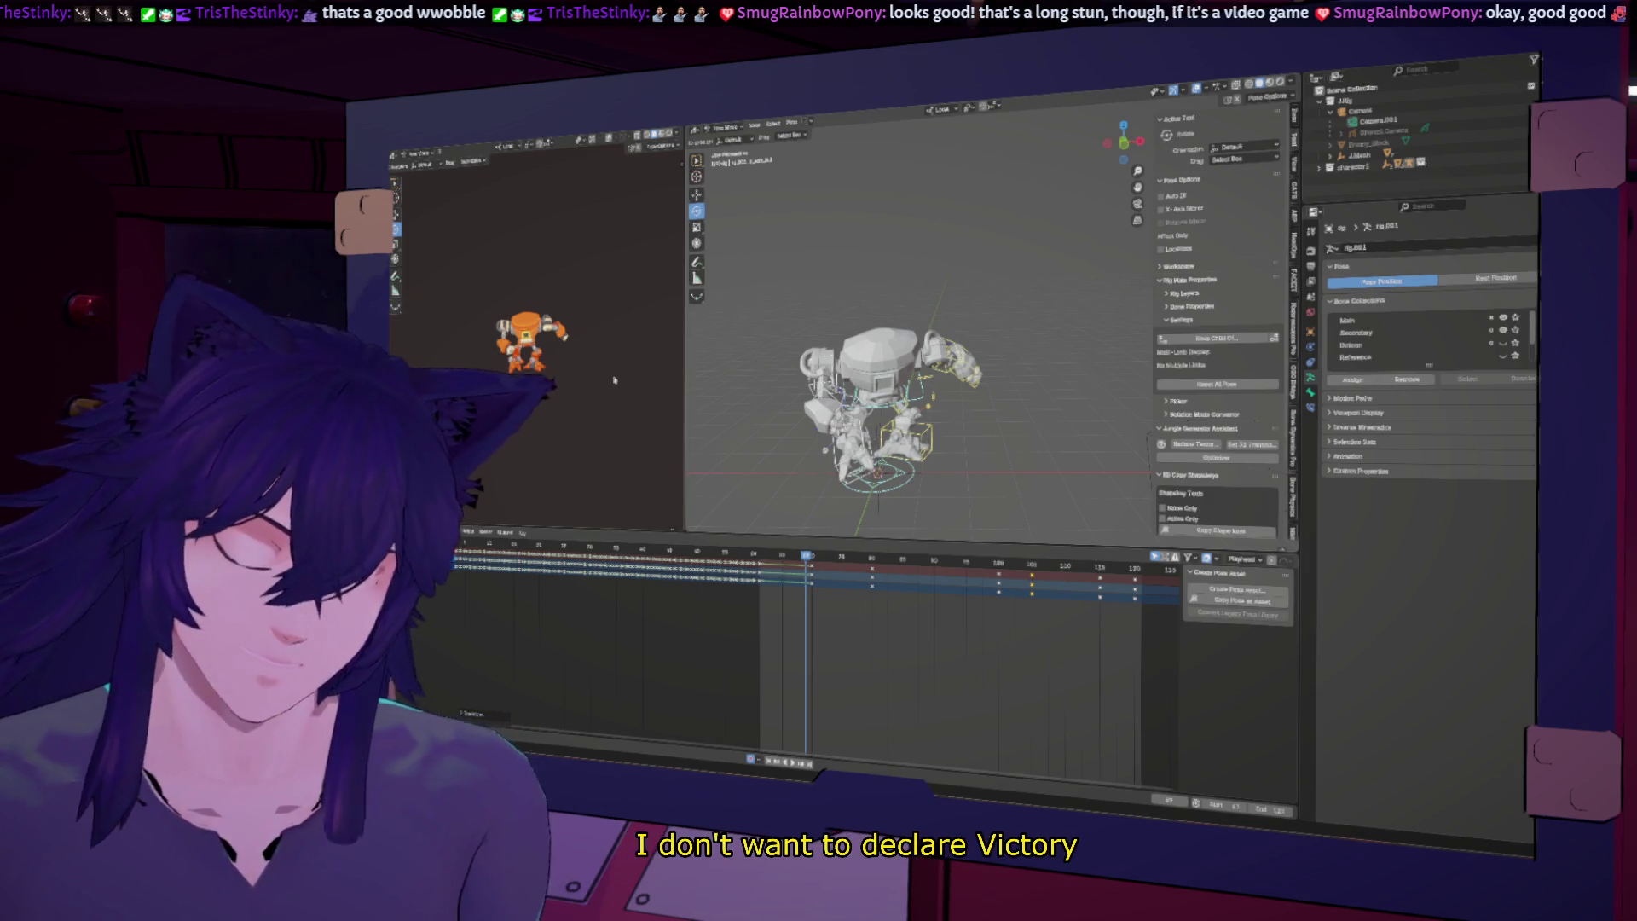
Step: Hide viewport overlays, orbit around the robot, and stop playback at frame 100
{"action": "key", "text": "KP_0"}
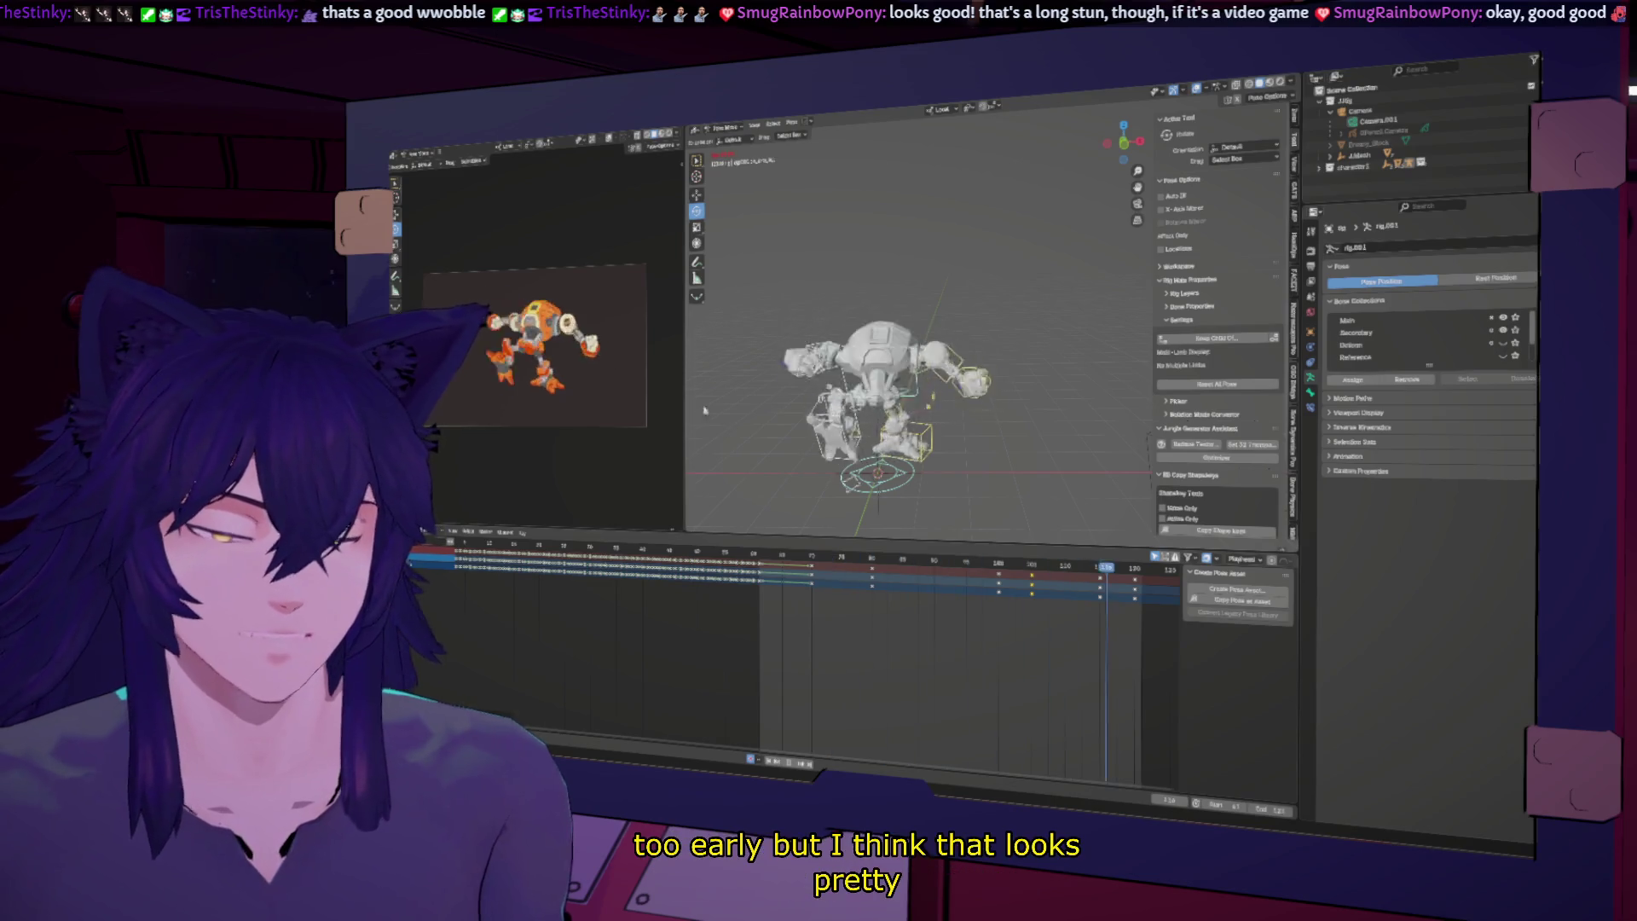
{"action": "left_click", "coordinate": [1198, 89]}
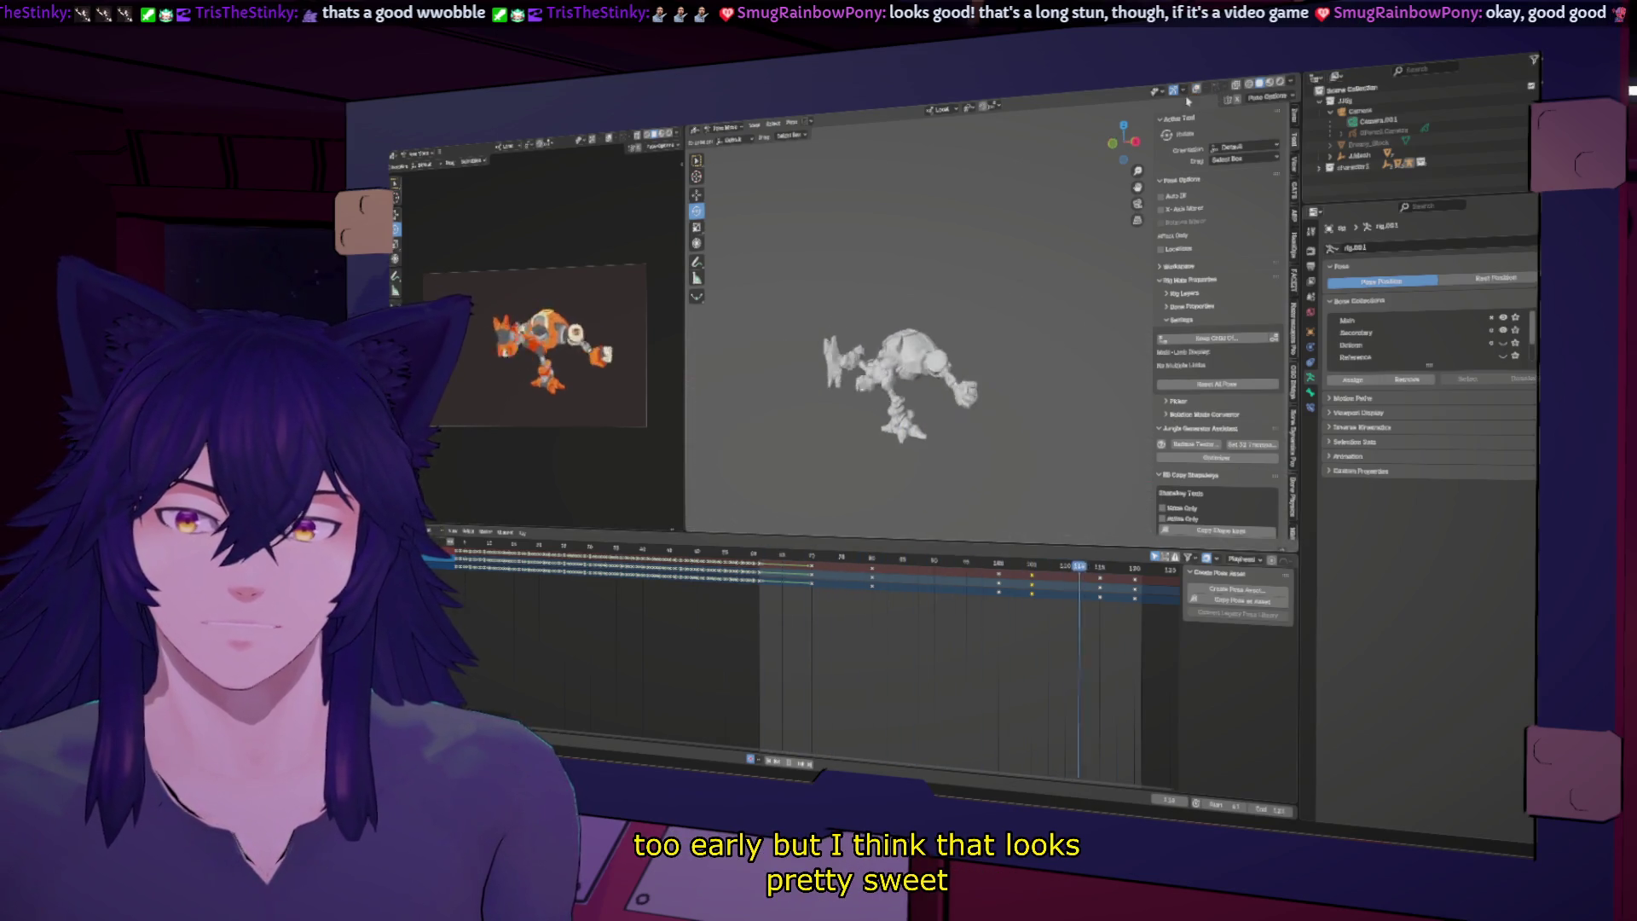
{"action": "mouse_move", "coordinate": [984, 346]}
{"action": "middle_mouse_down"}
{"action": "mouse_move", "coordinate": [962, 465]}
{"action": "mouse_move", "coordinate": [1075, 467]}
{"action": "middle_mouse_up"}
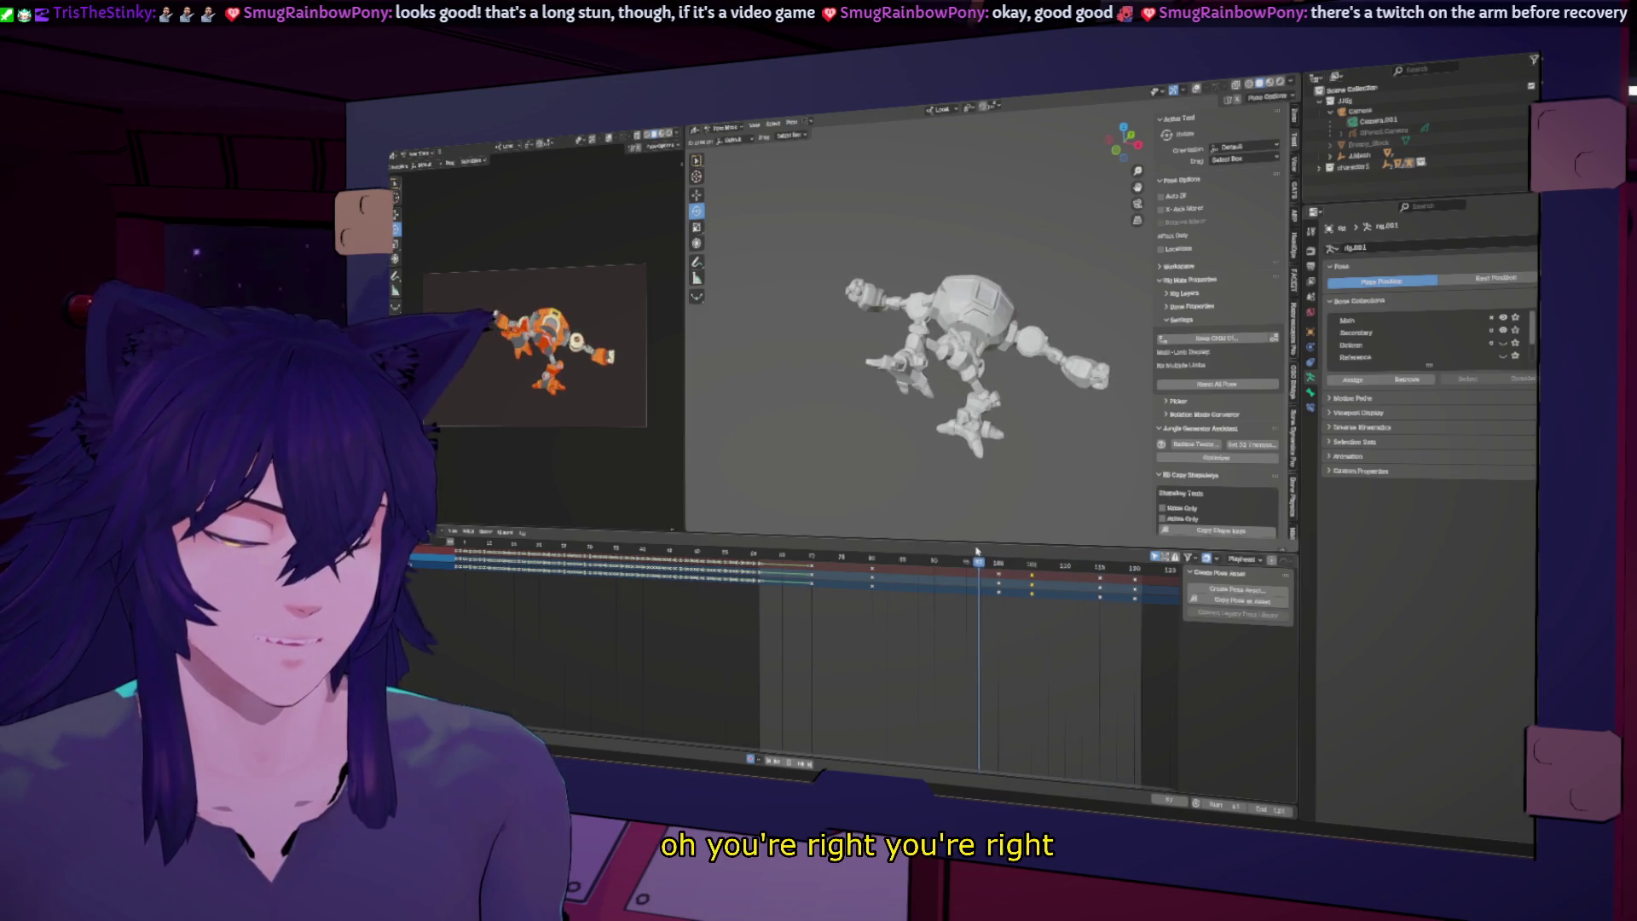
{"action": "key", "text": "Left"}
{"action": "key", "text": "Left"}
{"action": "key", "text": "Left"}
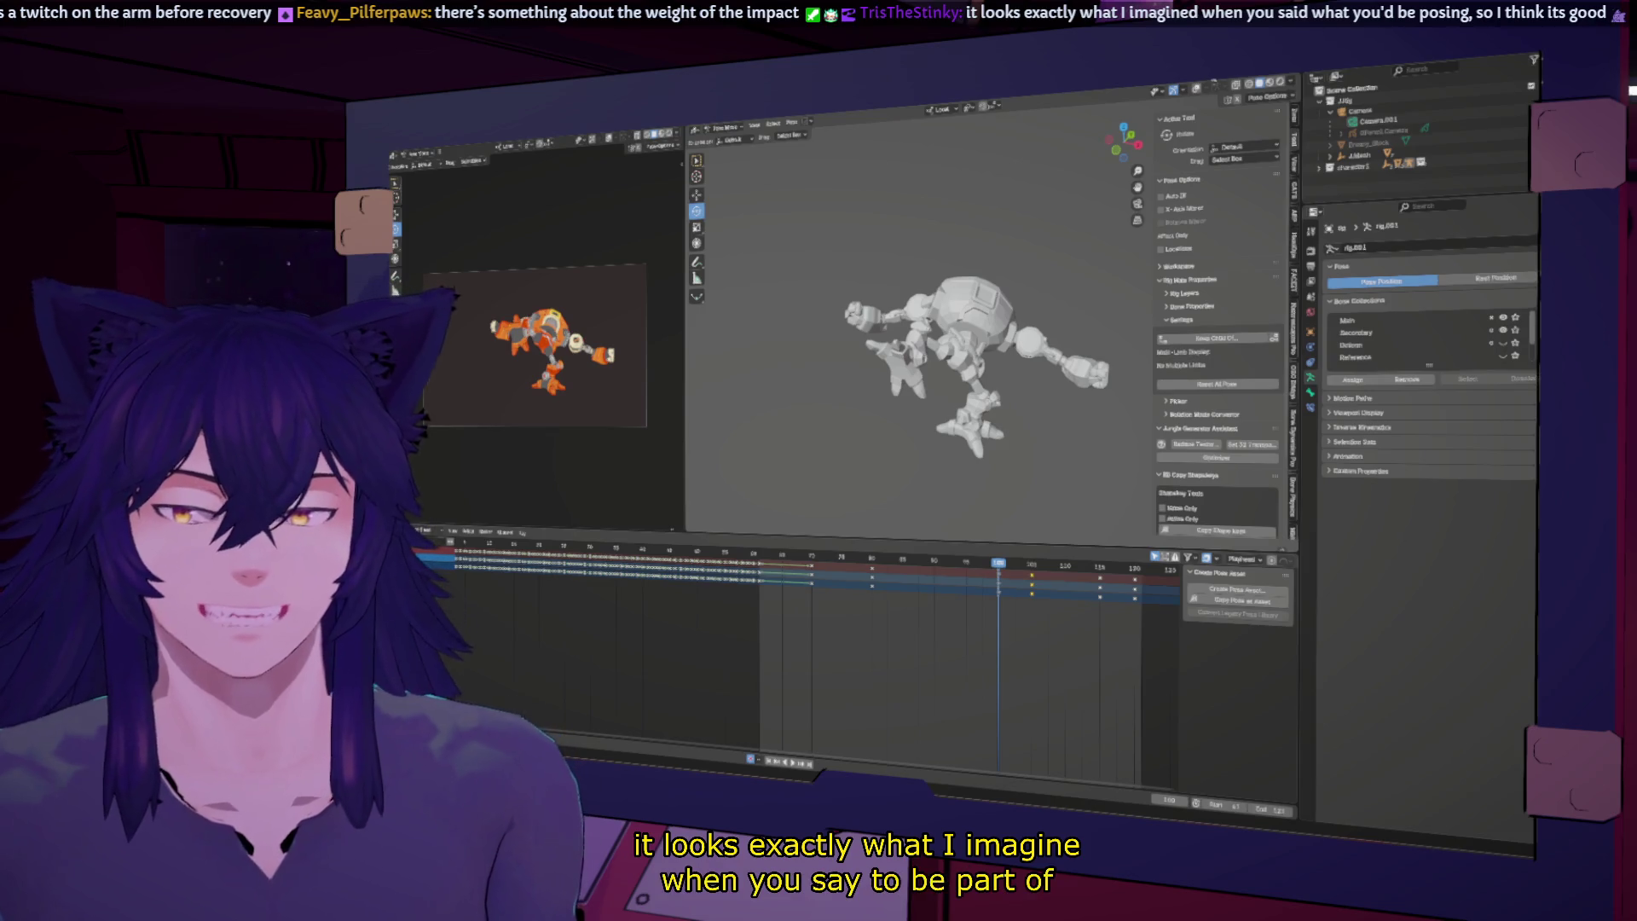
Step: Show overlays again, select the arm control and move to about frame 110
{"action": "left_click", "coordinate": [1197, 89]}
{"action": "left_click", "coordinate": [1030, 346]}
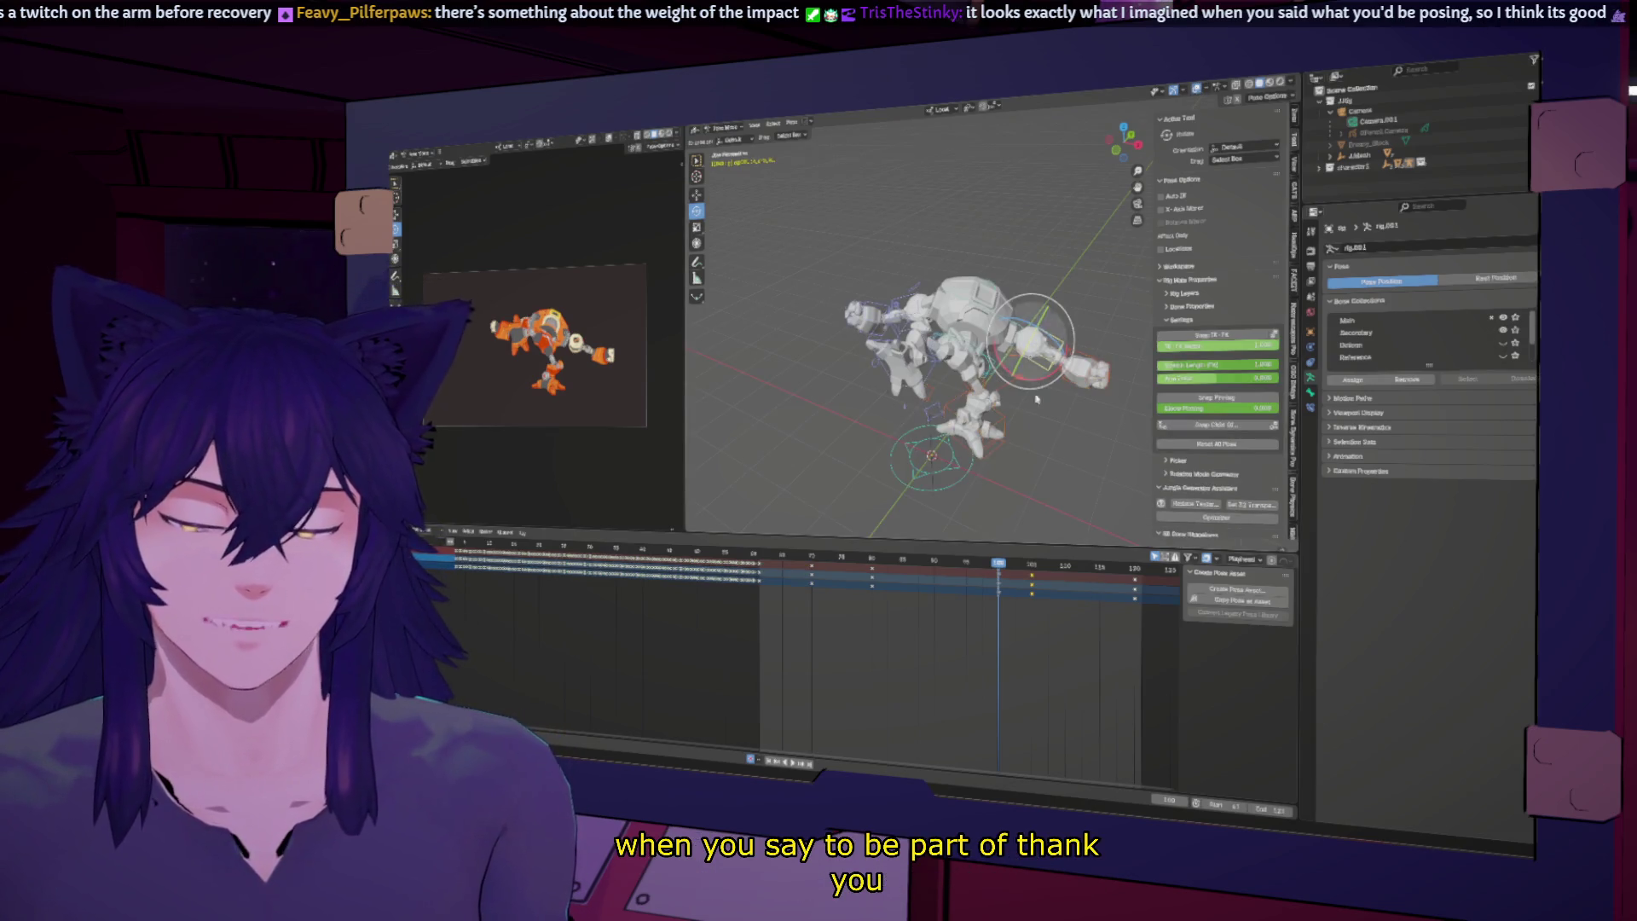
{"action": "mouse_move", "coordinate": [1004, 565]}
{"action": "left_mouse_down"}
{"action": "mouse_move", "coordinate": [1034, 567]}
{"action": "mouse_move", "coordinate": [949, 552]}
{"action": "mouse_move", "coordinate": [1089, 555]}
{"action": "mouse_move", "coordinate": [1030, 543]}
{"action": "left_mouse_up"}
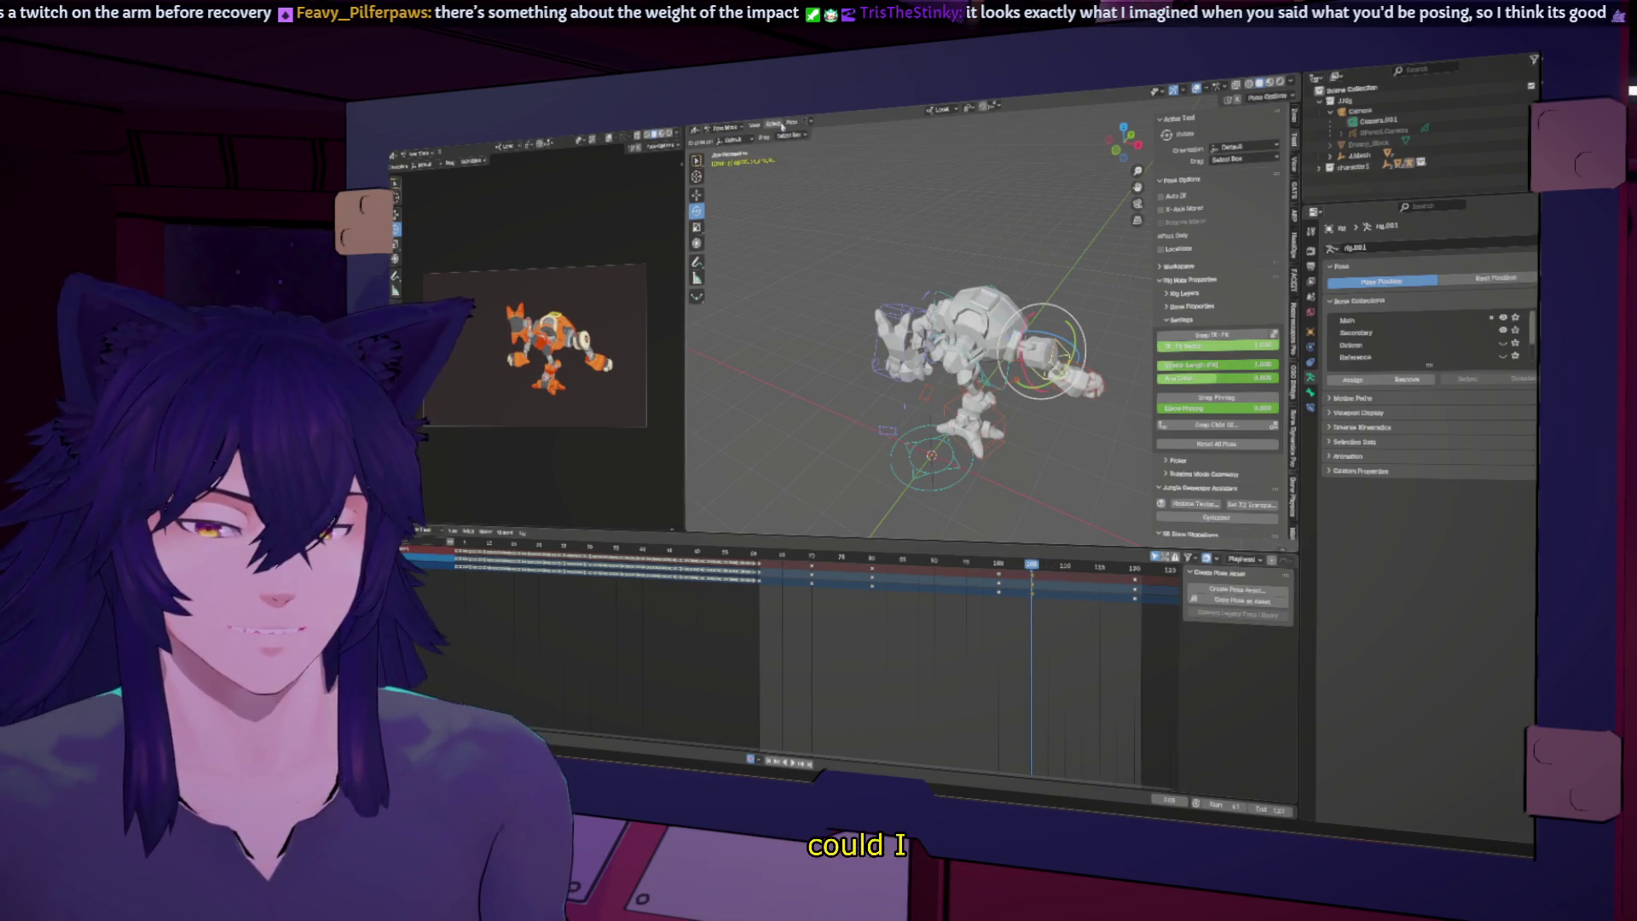
{"action": "right_click", "coordinate": [1030, 607]}
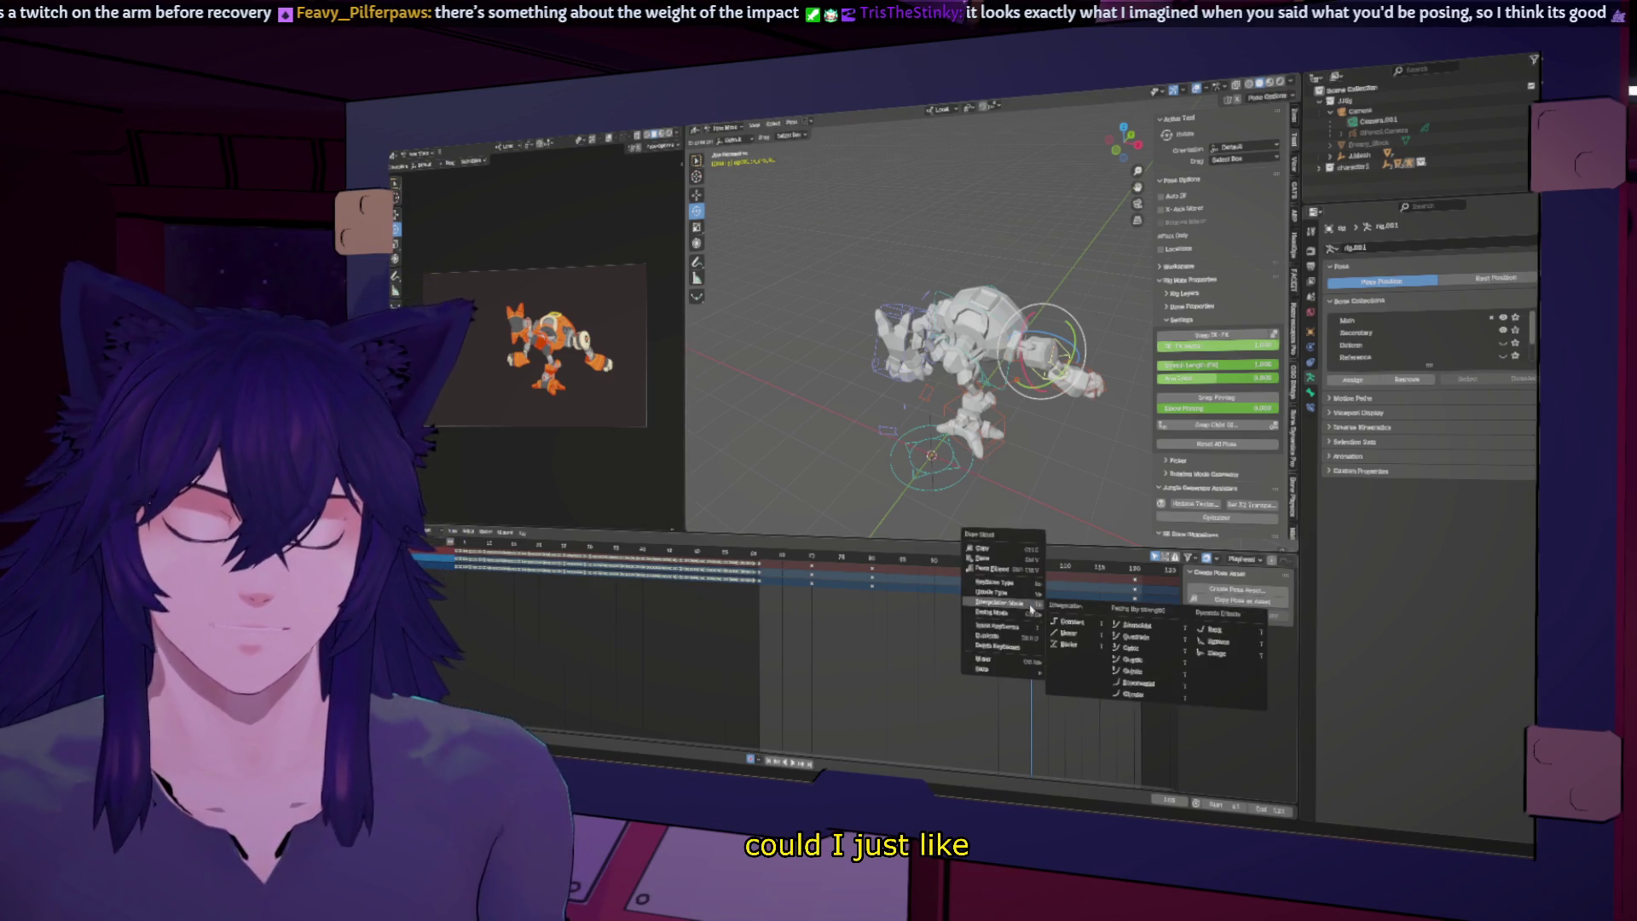
{"action": "key", "text": "Escape"}
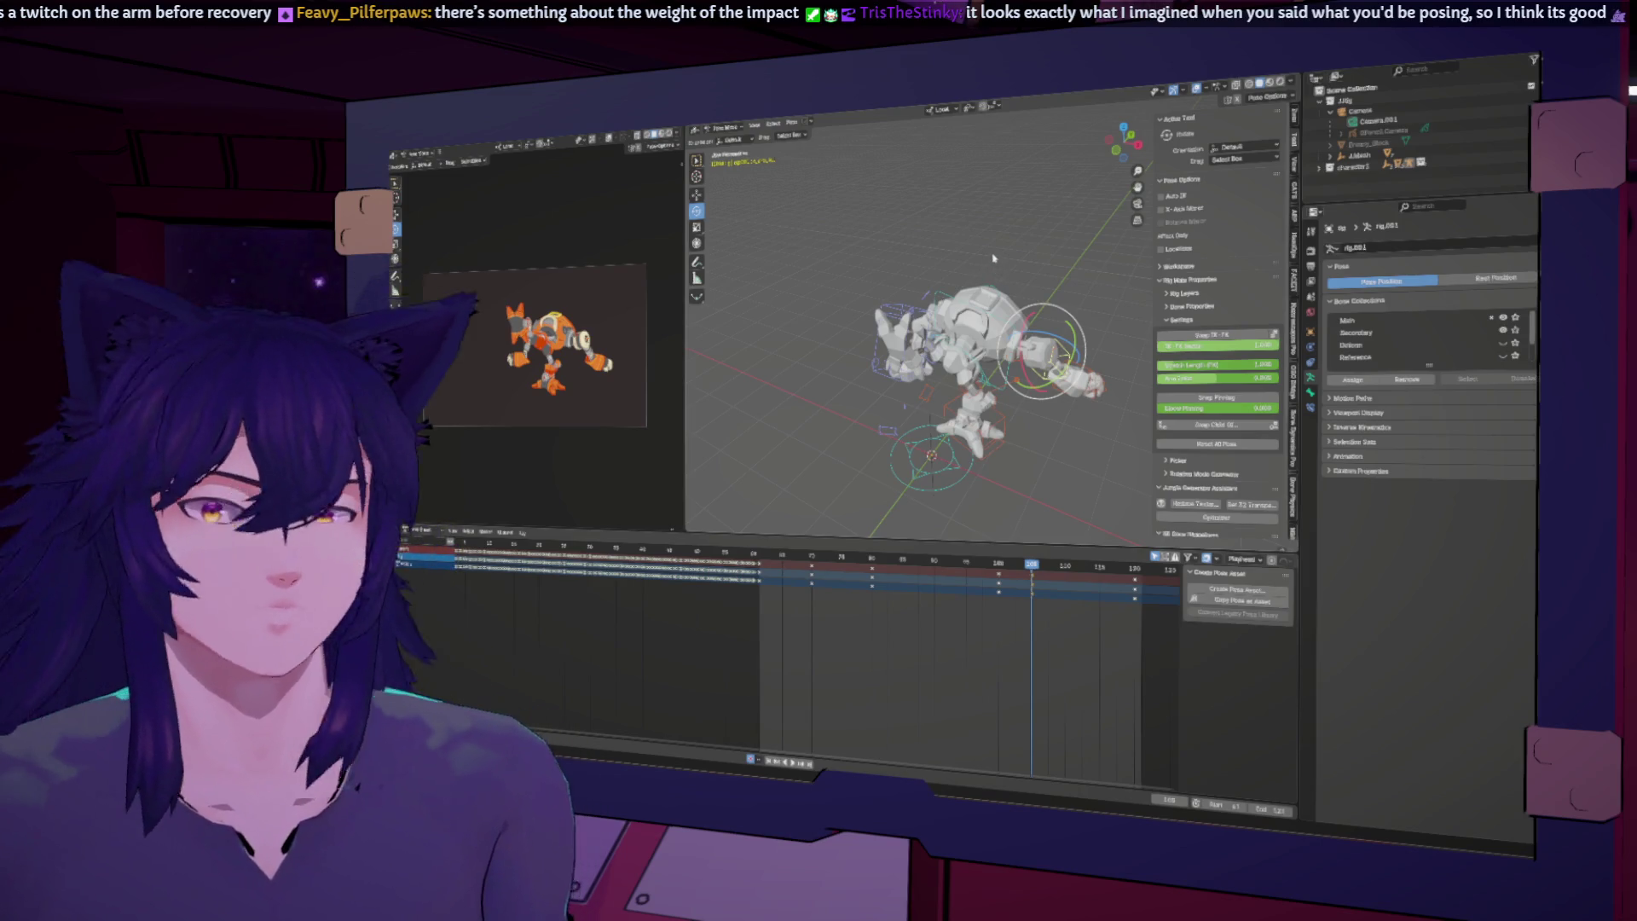
Step: Apply Pose > In-Betweens > Blend to Neighbour to the arm and confirm the blend amount
{"action": "left_click", "coordinate": [791, 122]}
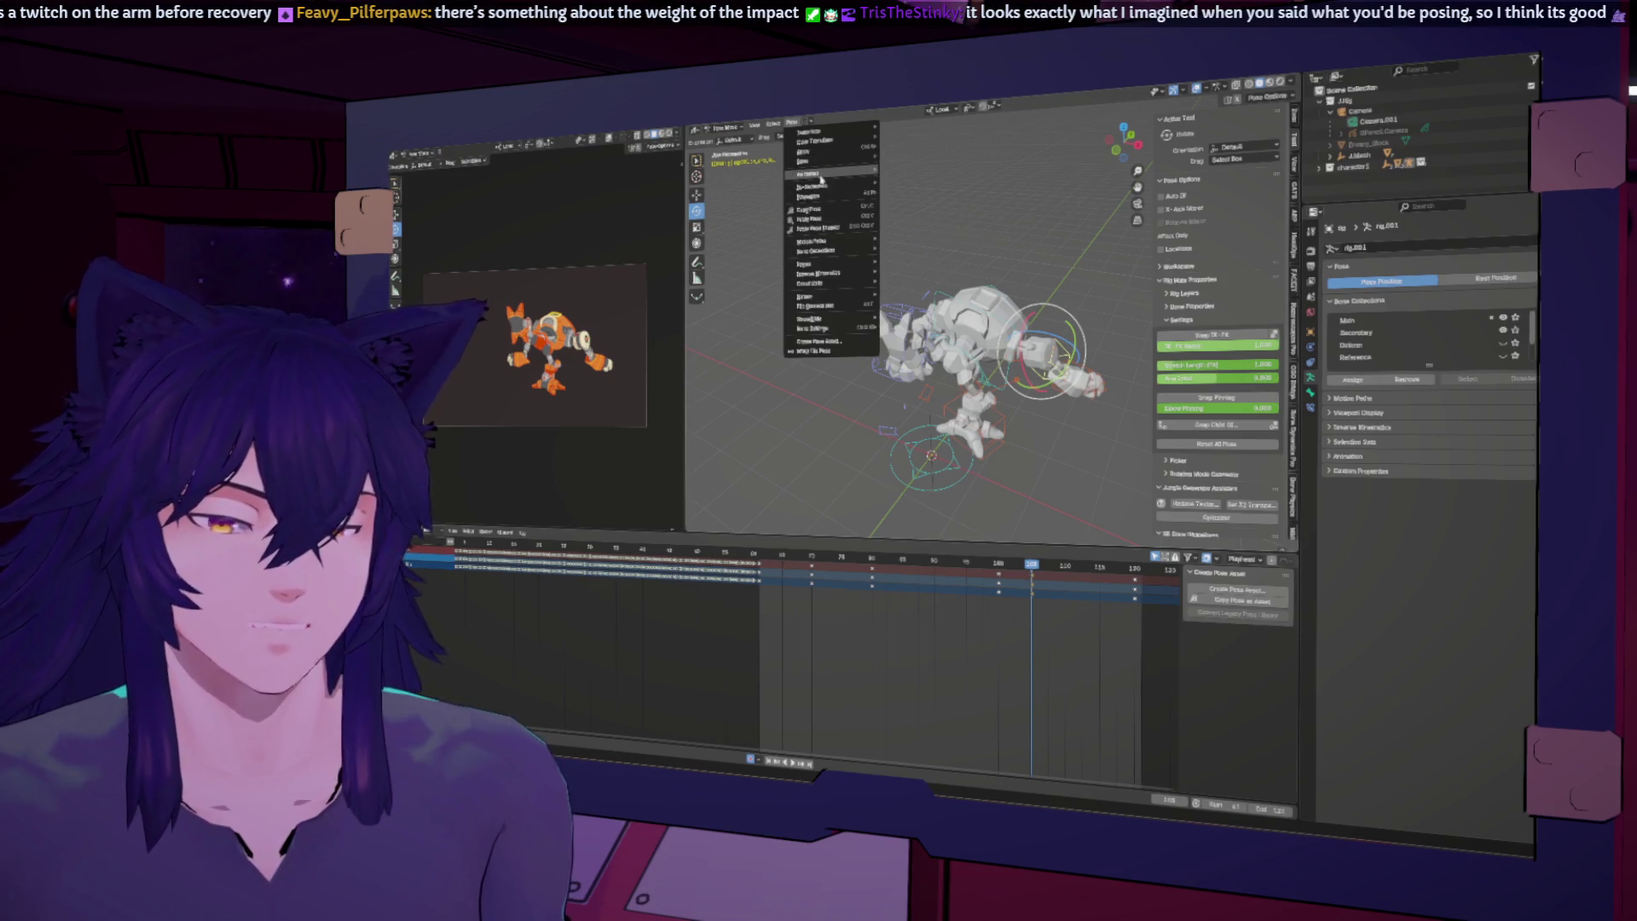
{"action": "mouse_move", "coordinate": [822, 187]}
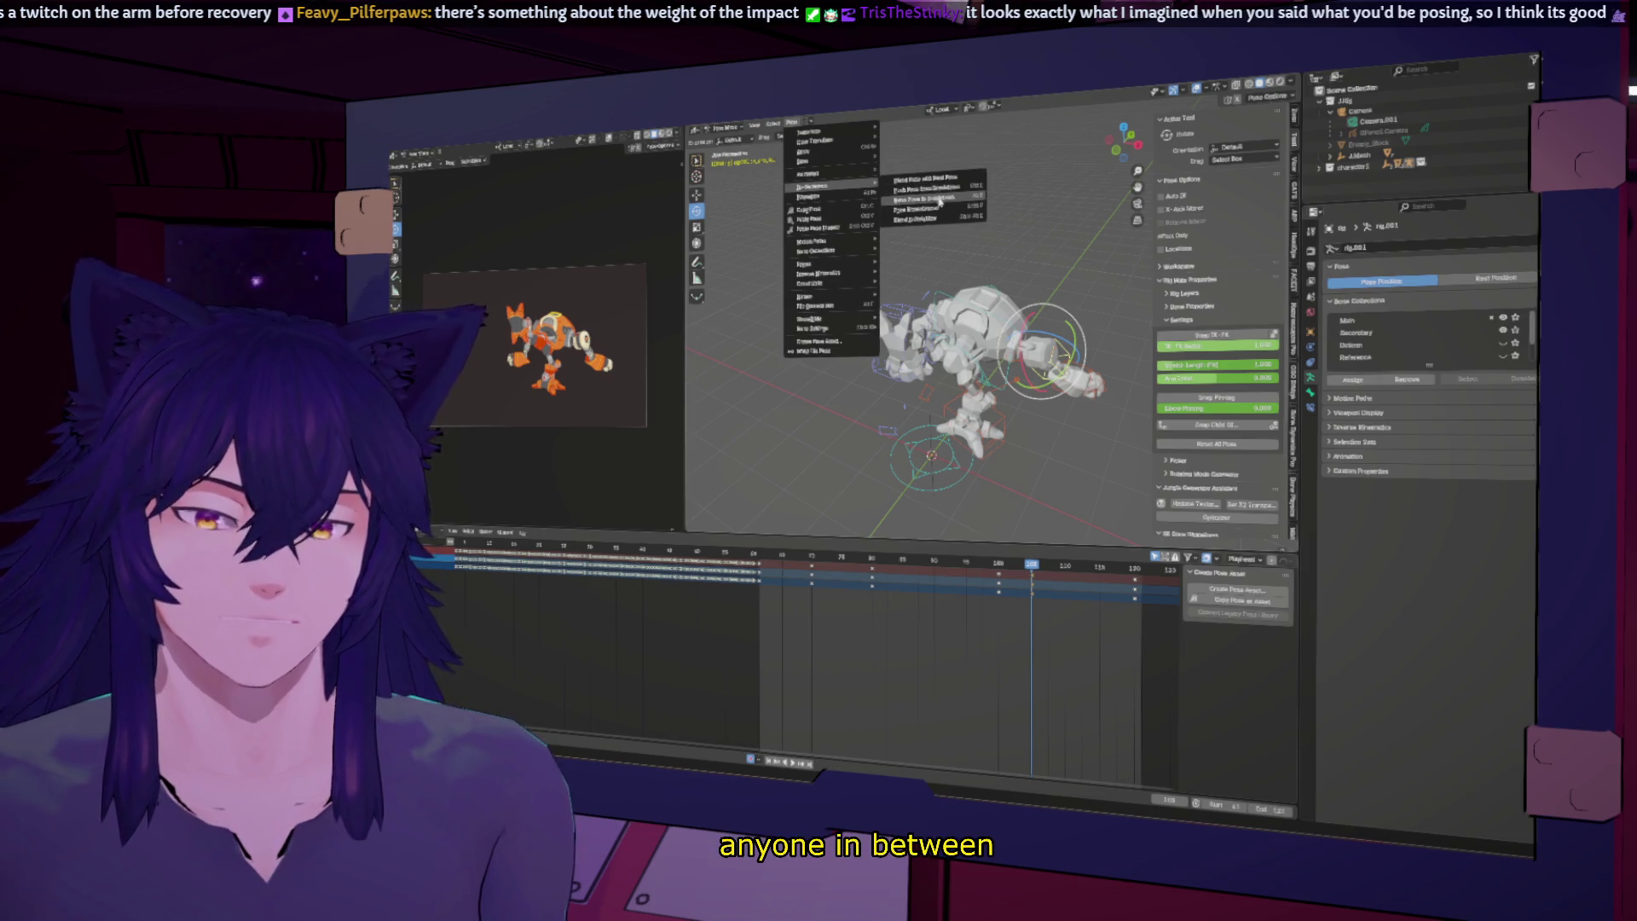
{"action": "left_click", "coordinate": [914, 219]}
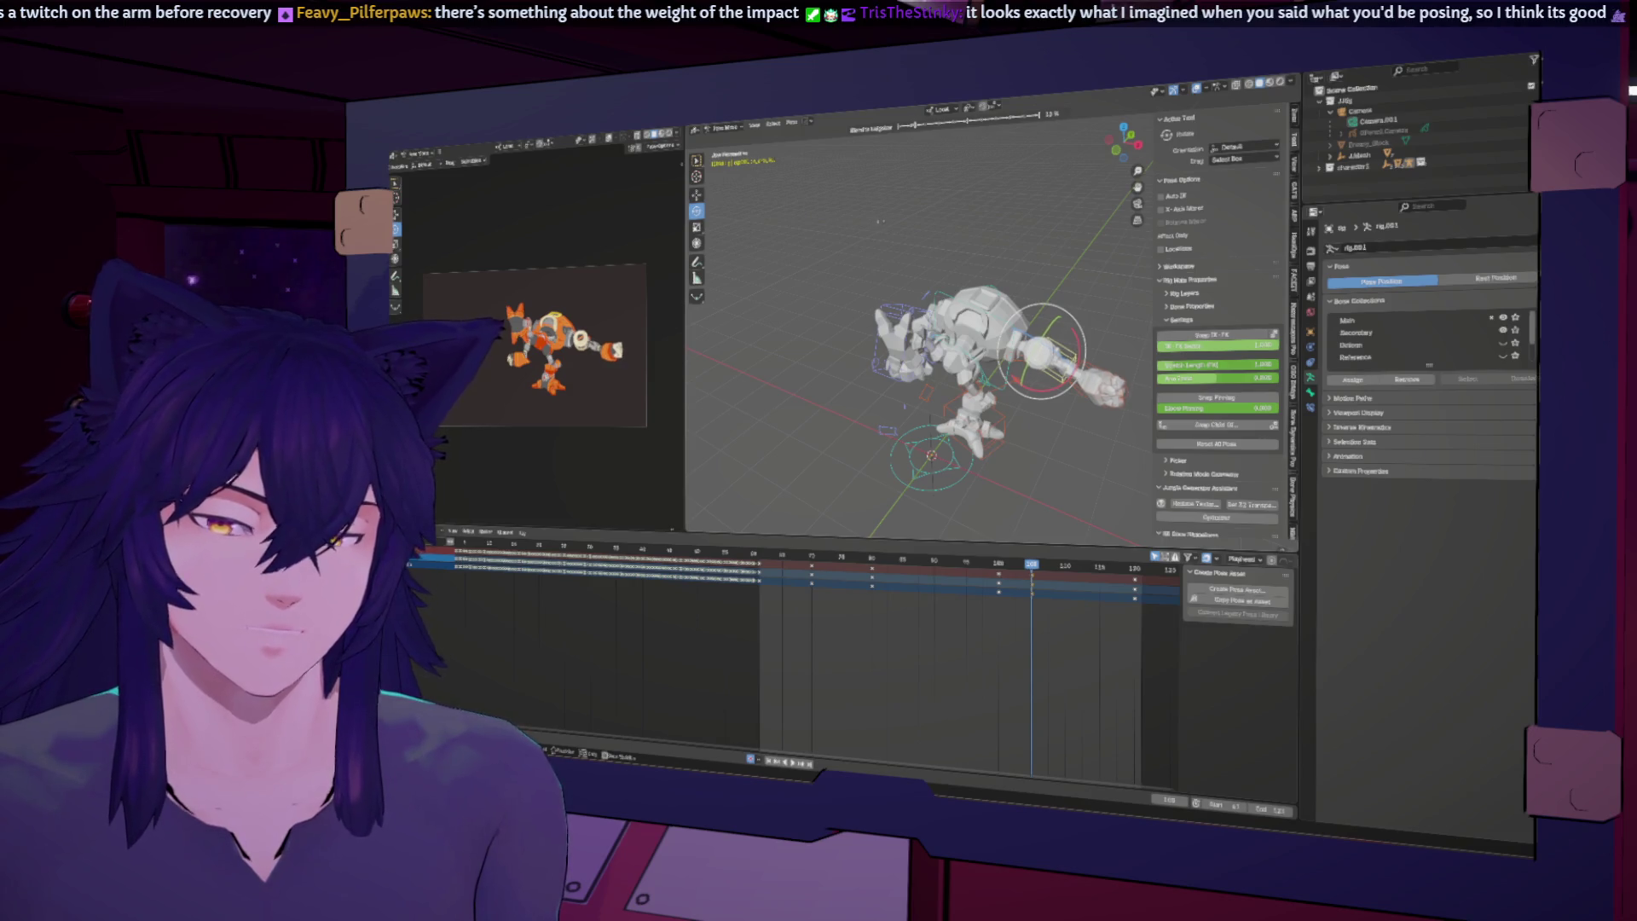
{"action": "left_click", "coordinate": [887, 220]}
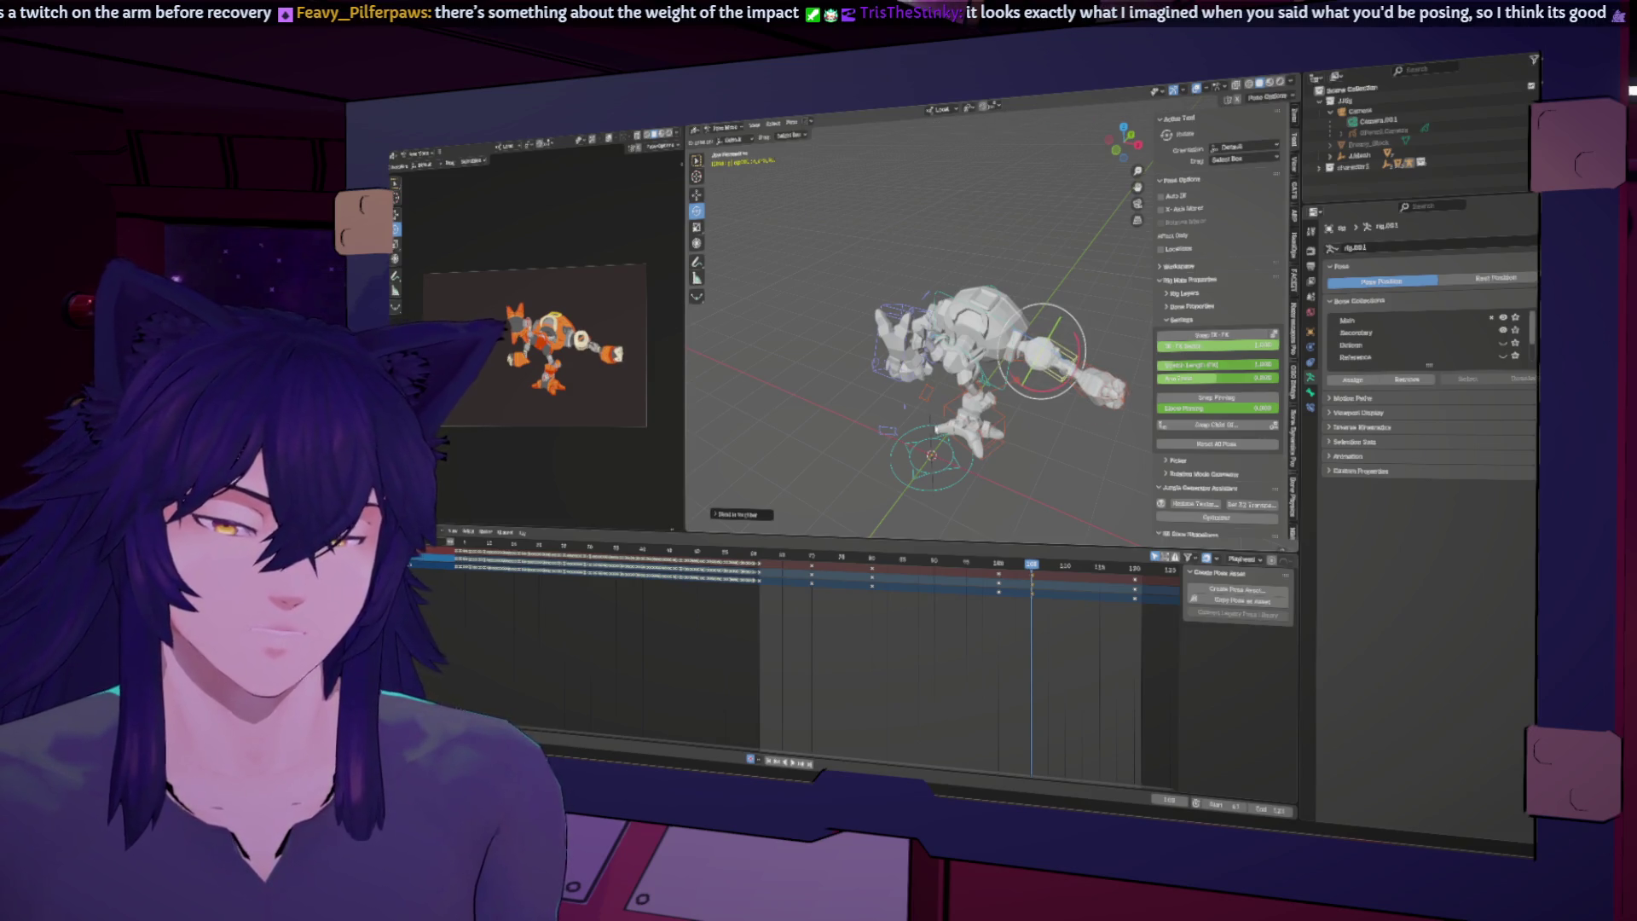
Step: Play the animation and maximize the camera preview to review the change
{"action": "key", "text": "space"}
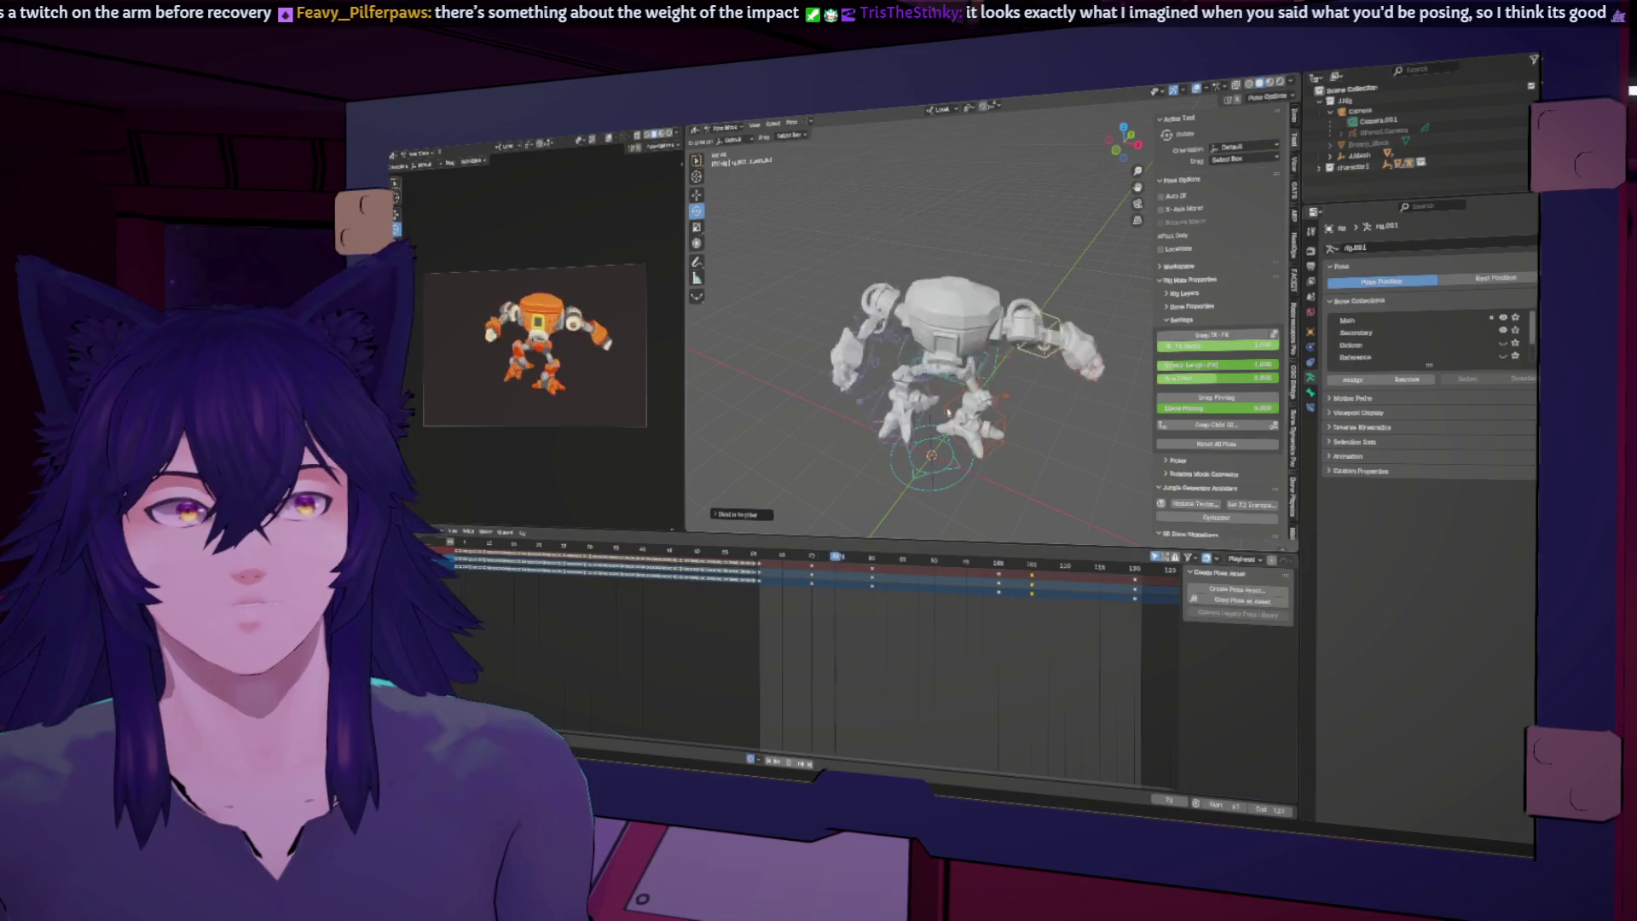
{"action": "key", "text": "ctrl+space"}
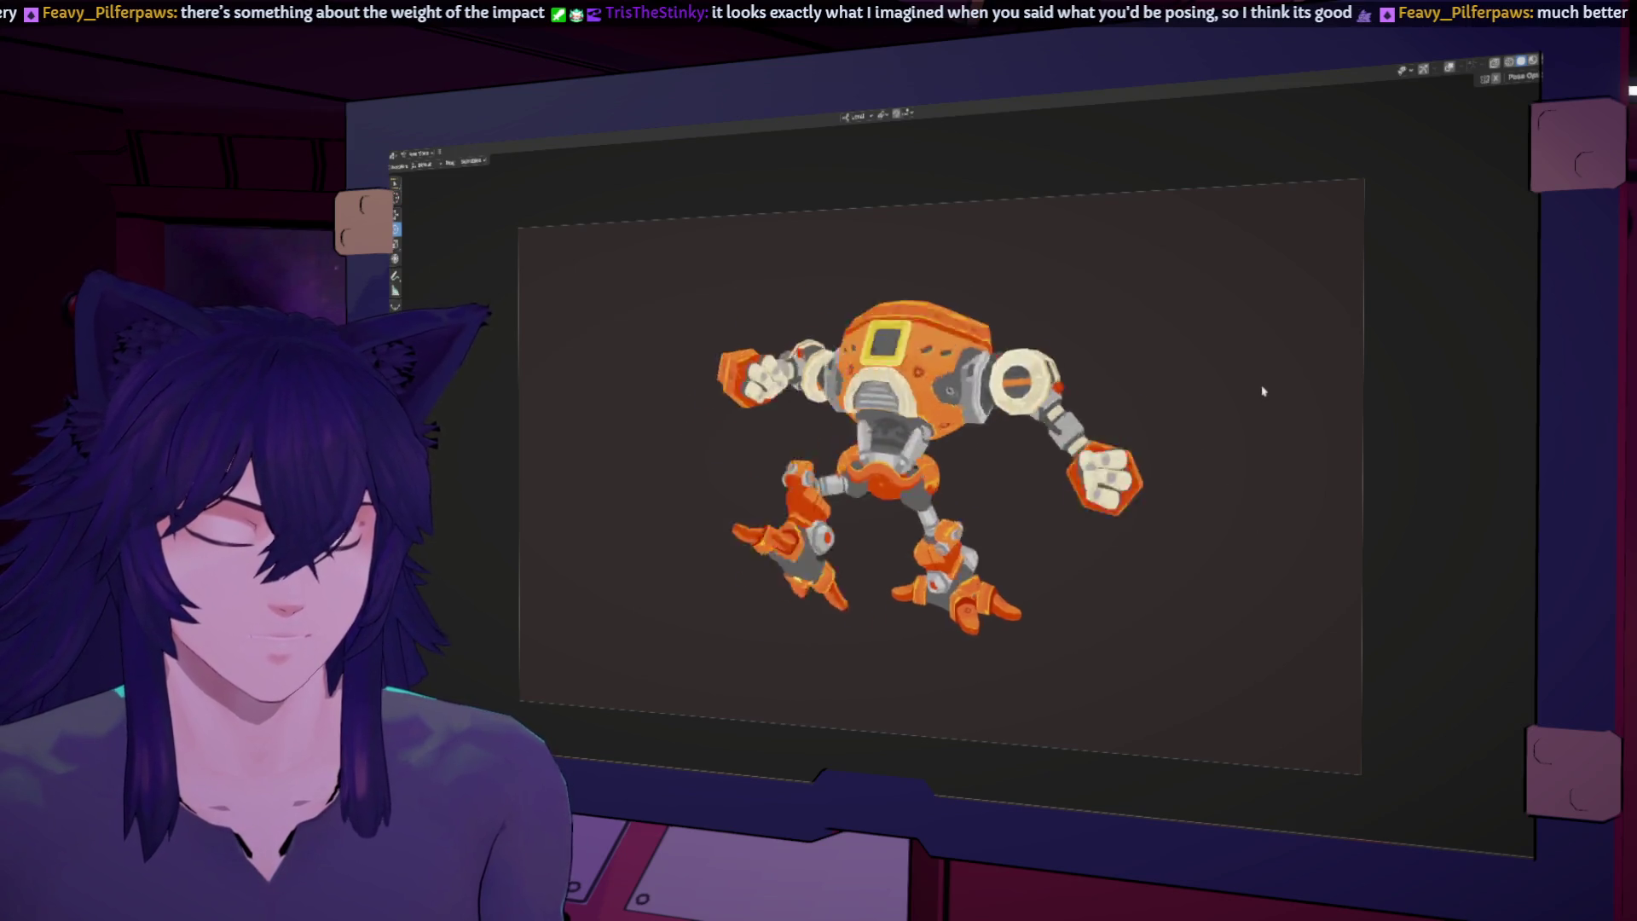
Step: Restore the layout, select the control, try shifting its frame-105 keys five frames earlier, then undo
{"action": "key", "text": "ctrl+space"}
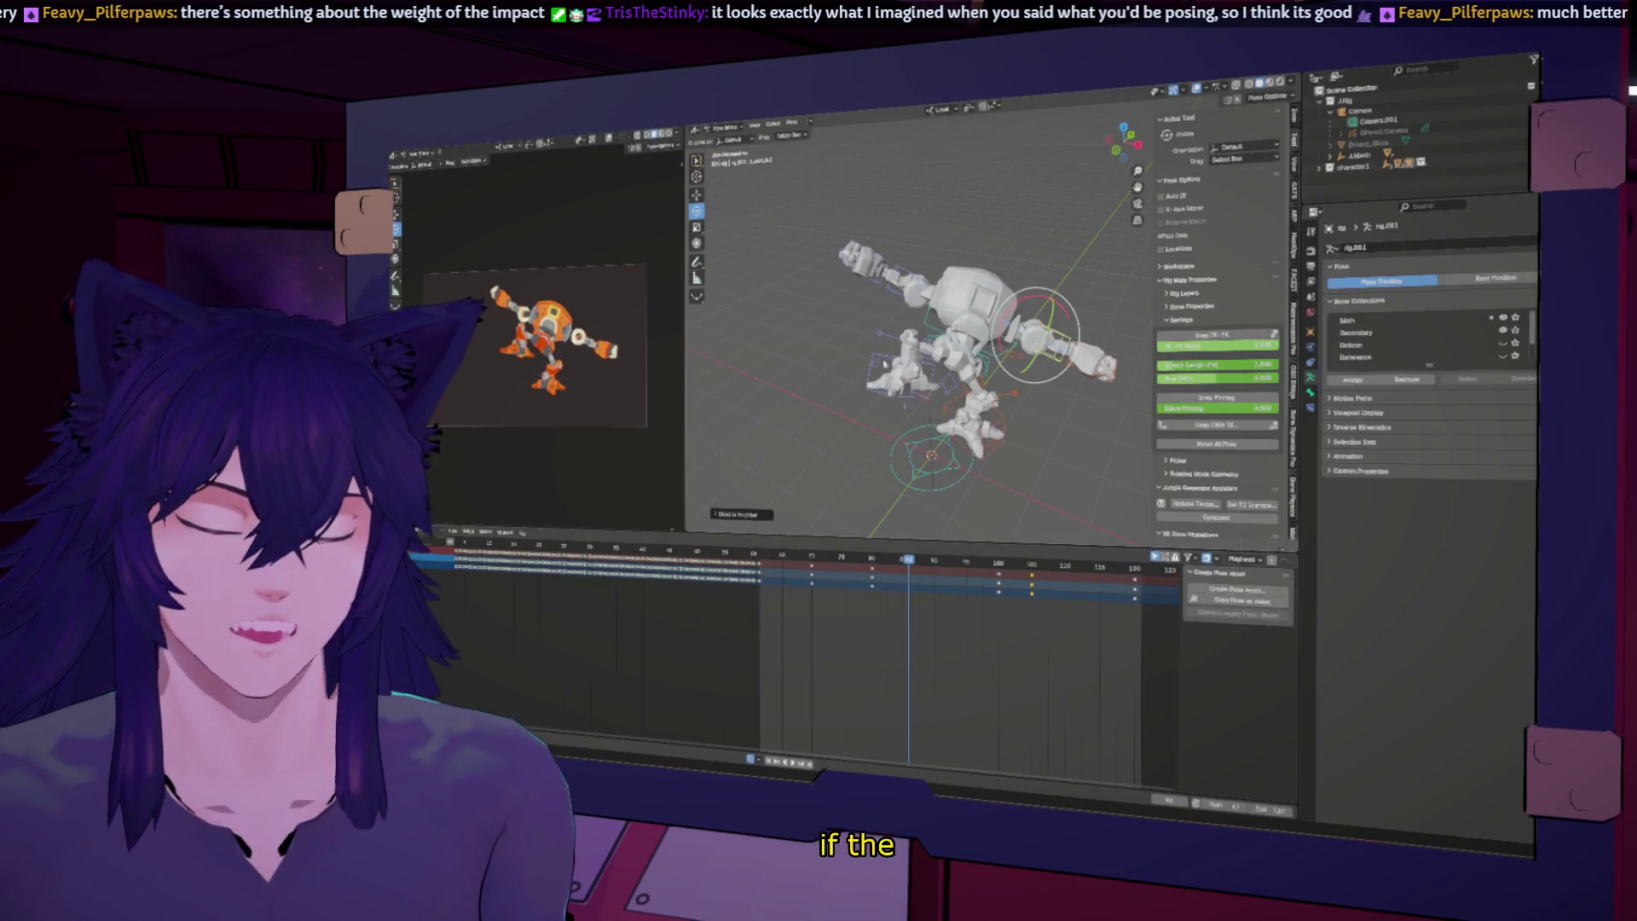
{"action": "left_click", "coordinate": [891, 369]}
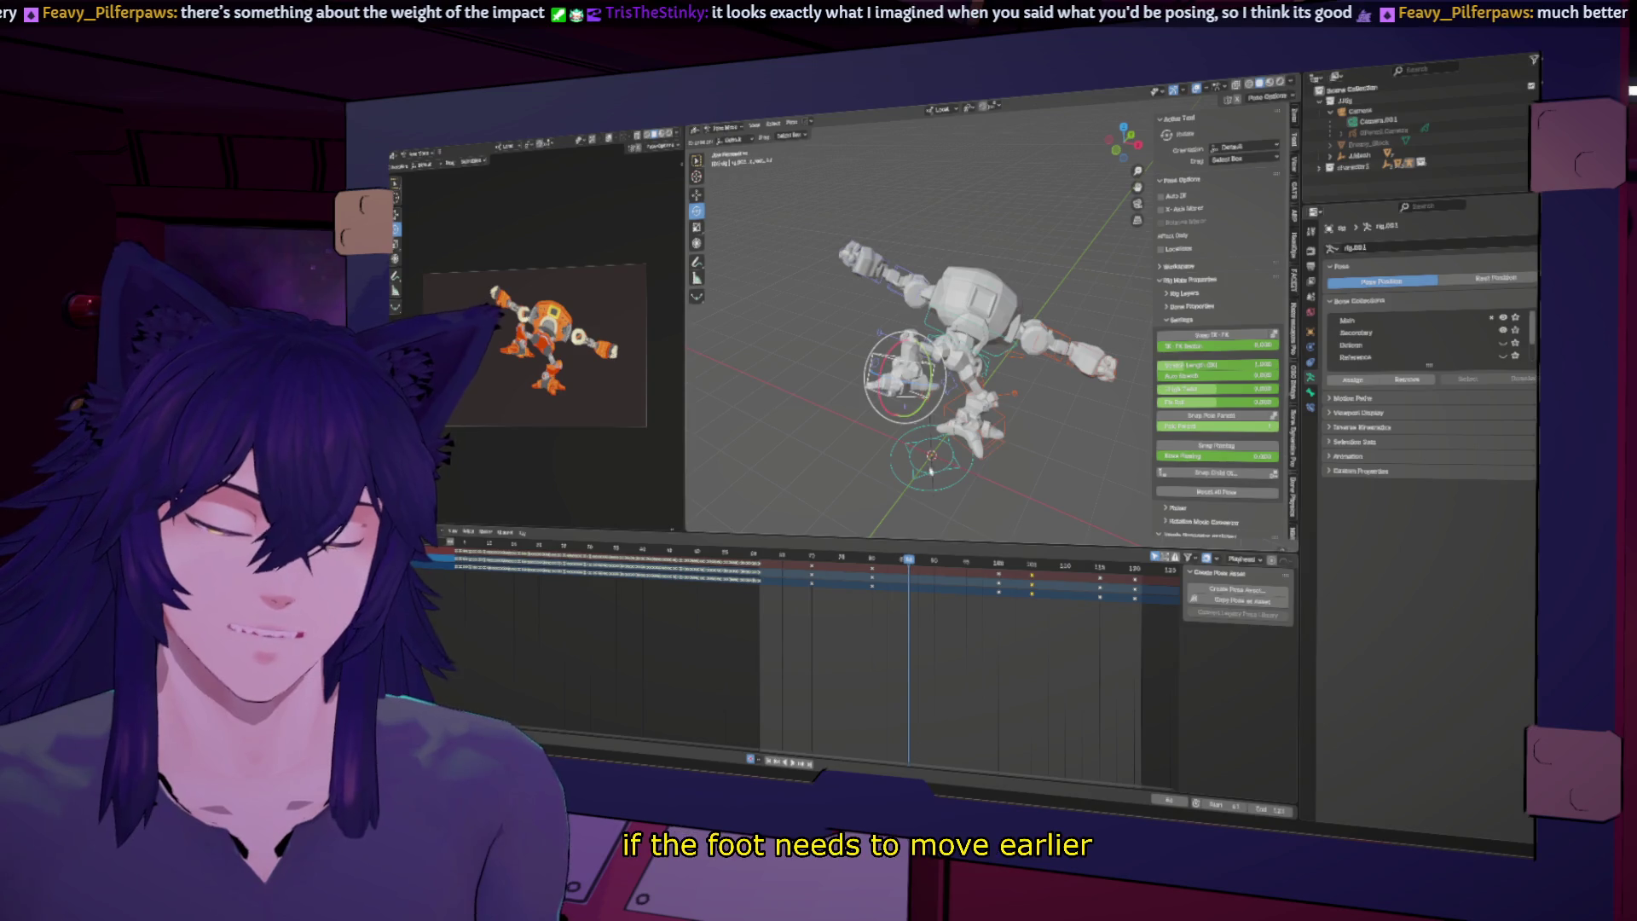
{"action": "left_click", "coordinate": [968, 562]}
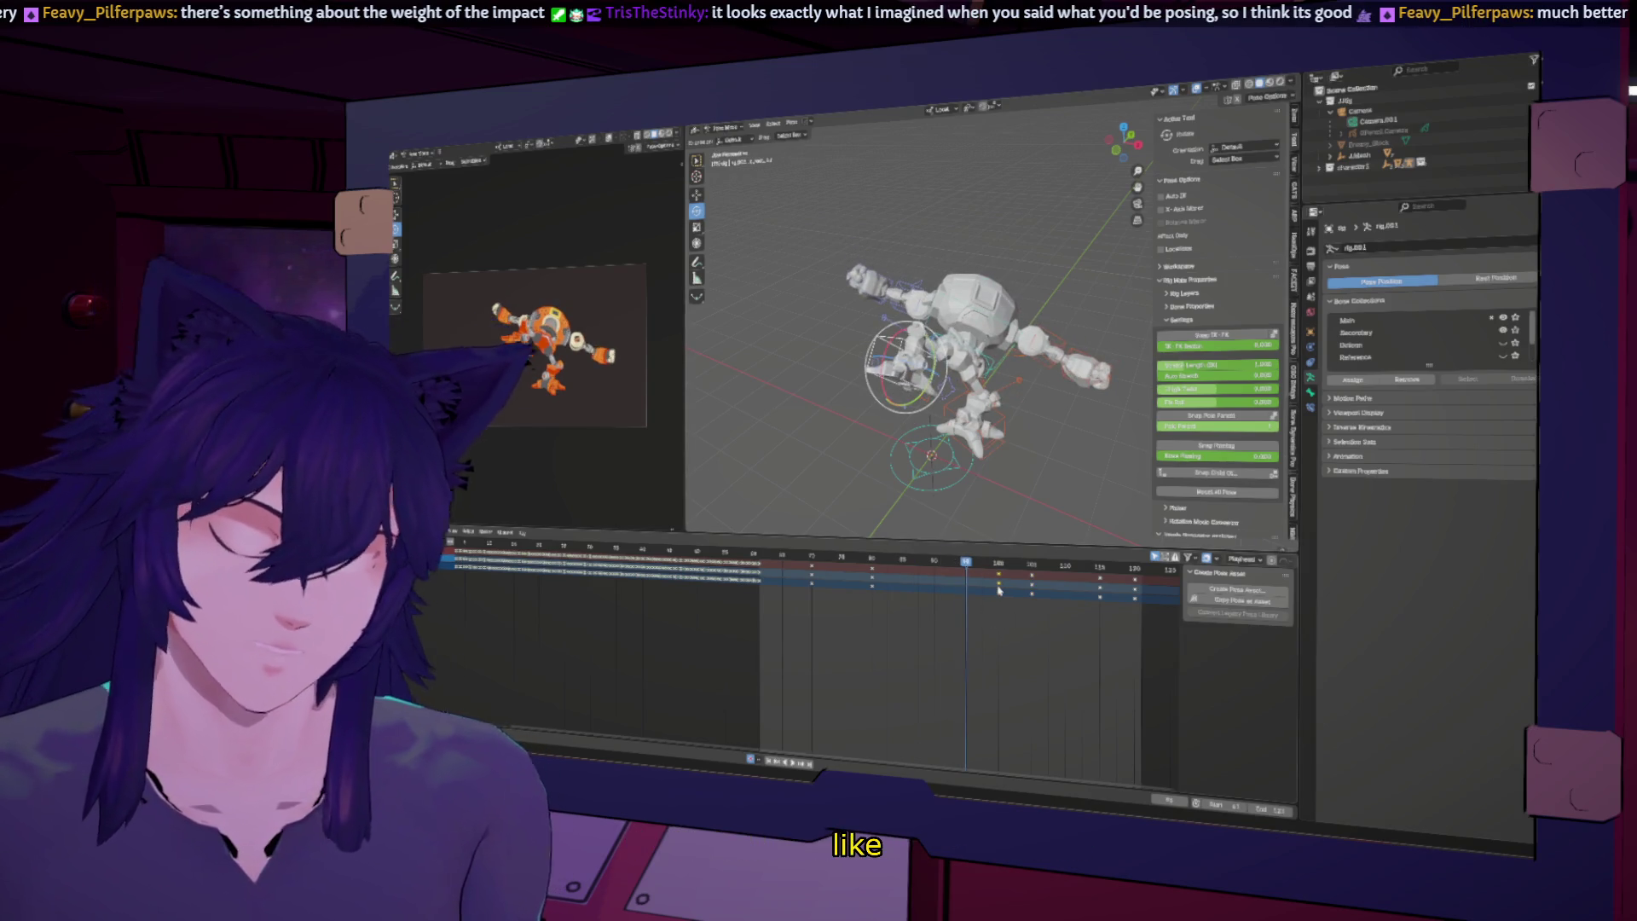
{"action": "left_click_drag", "start_coordinate": [998, 585], "coordinate": [984, 585]}
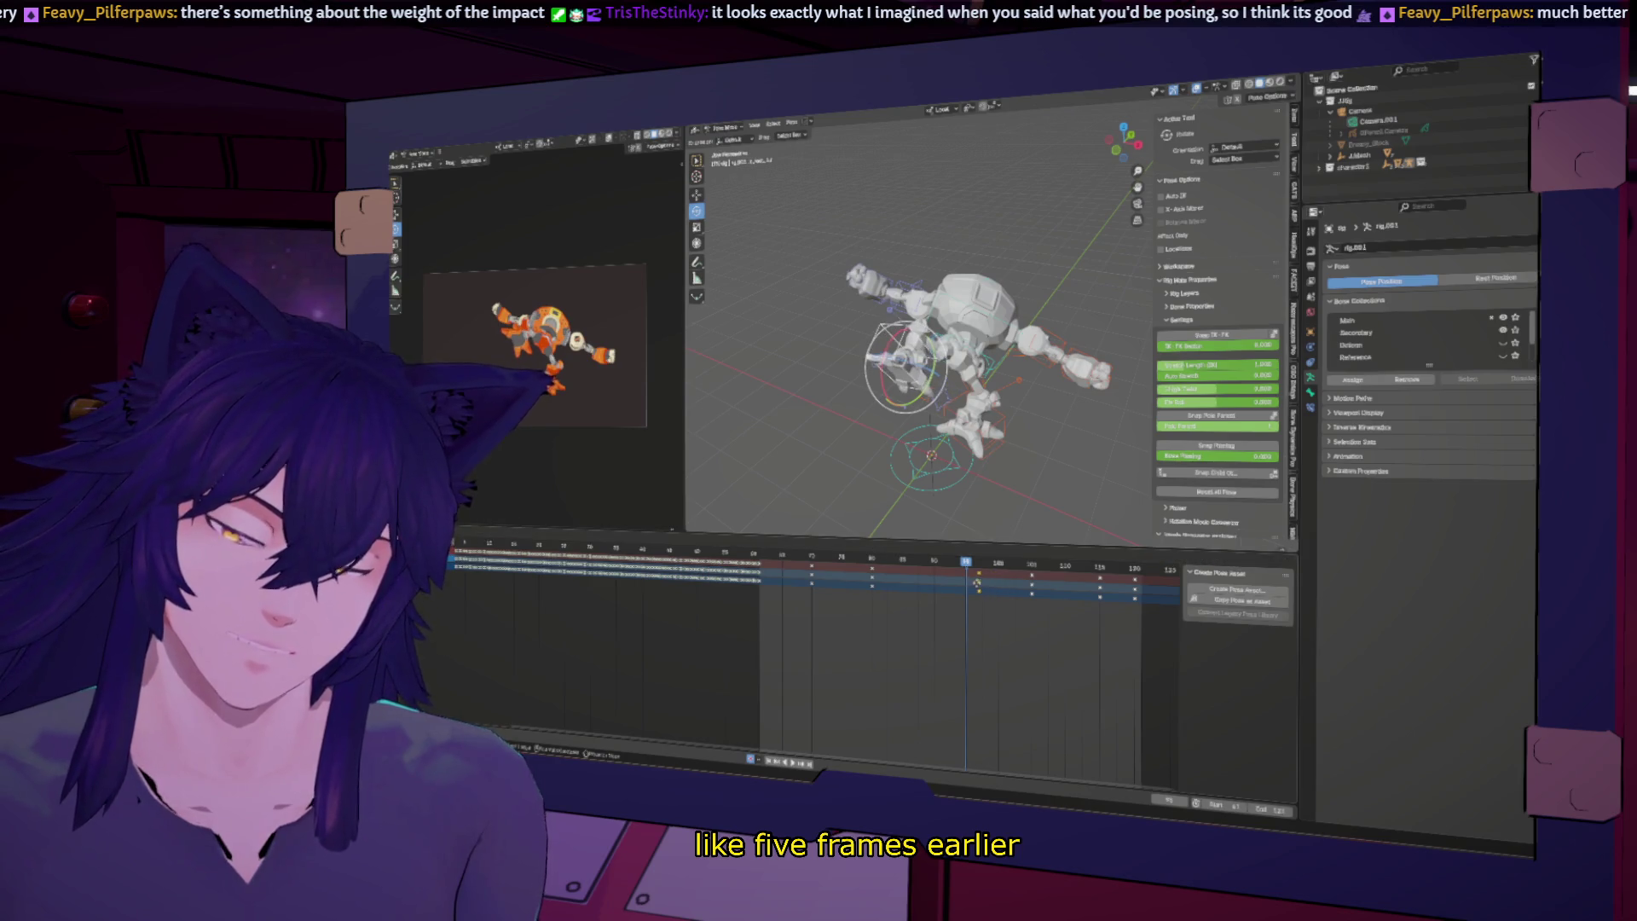
{"action": "left_click", "coordinate": [963, 581]}
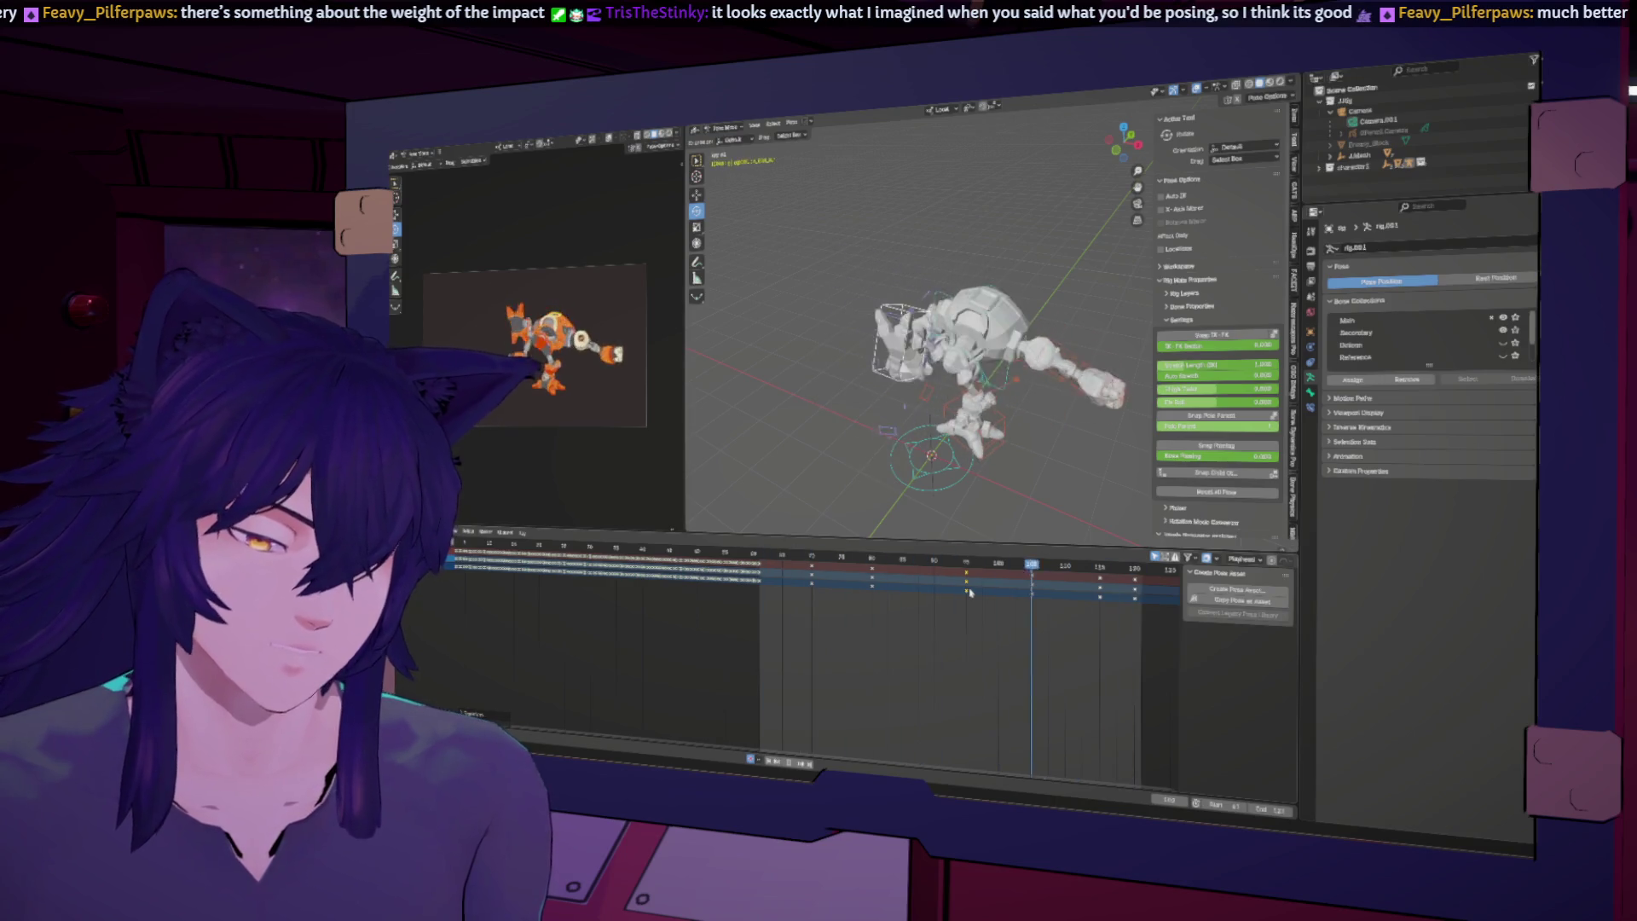
{"action": "key", "text": "ctrl+z"}
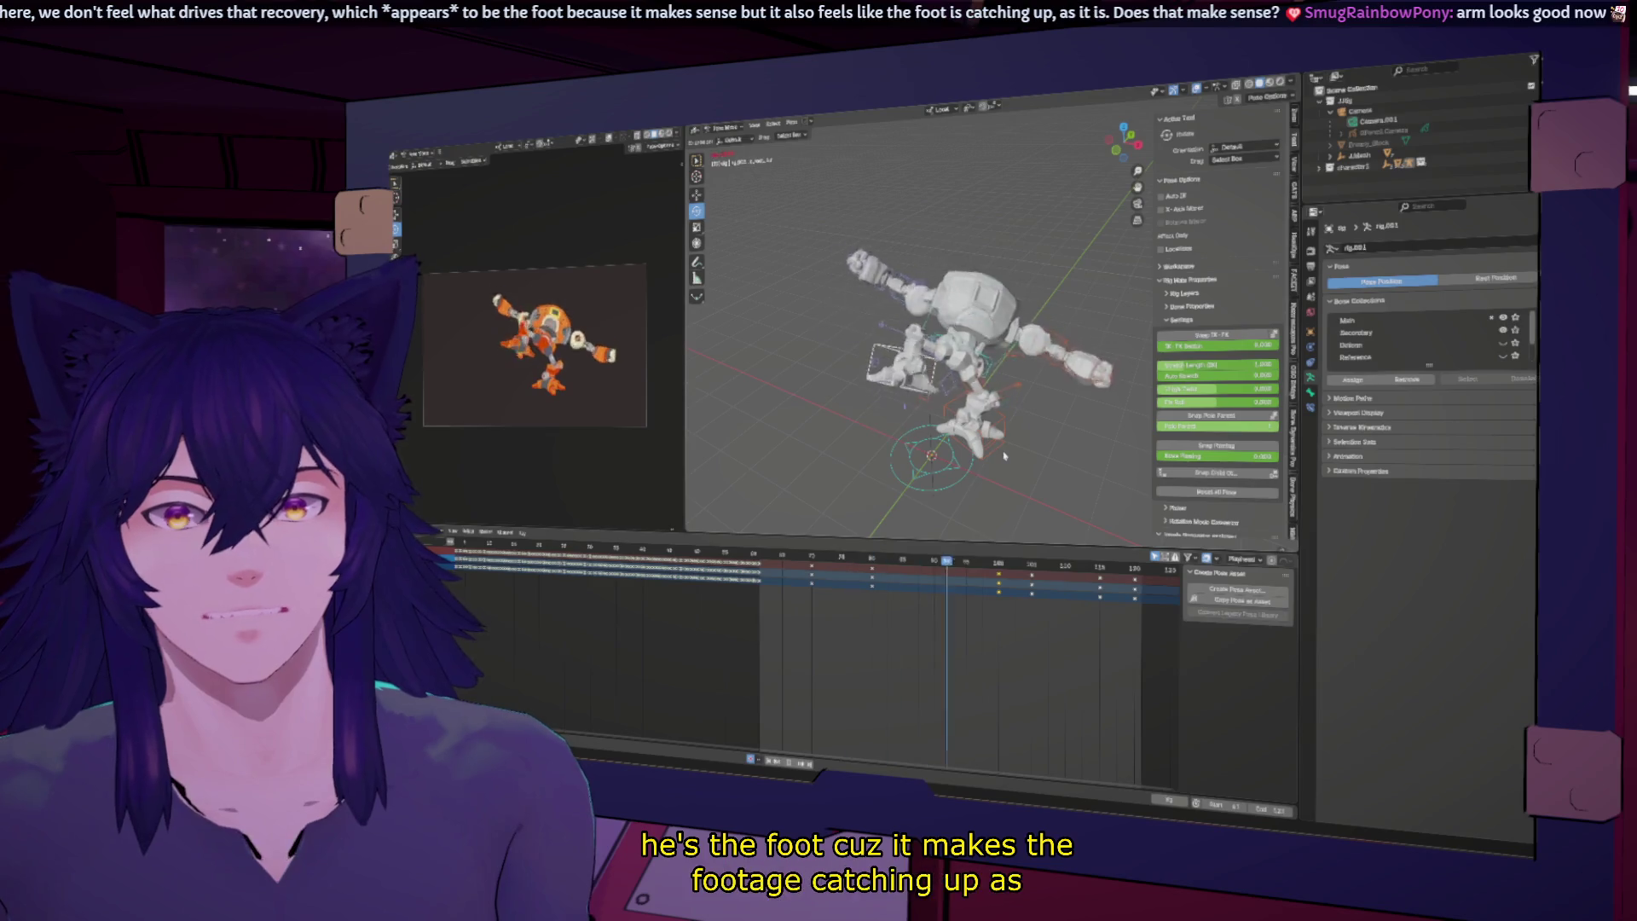
Step: In X-ray view, rotate the foot controller to a new angle and compare neighbouring frames
{"action": "mouse_move", "coordinate": [1009, 358]}
{"action": "middle_mouse_down"}
{"action": "mouse_move", "coordinate": [960, 409]}
{"action": "mouse_move", "coordinate": [912, 241]}
{"action": "middle_mouse_up"}
{"action": "key", "text": "alt+z"}
{"action": "left_click_drag", "start_coordinate": [912, 240], "coordinate": [930, 211]}
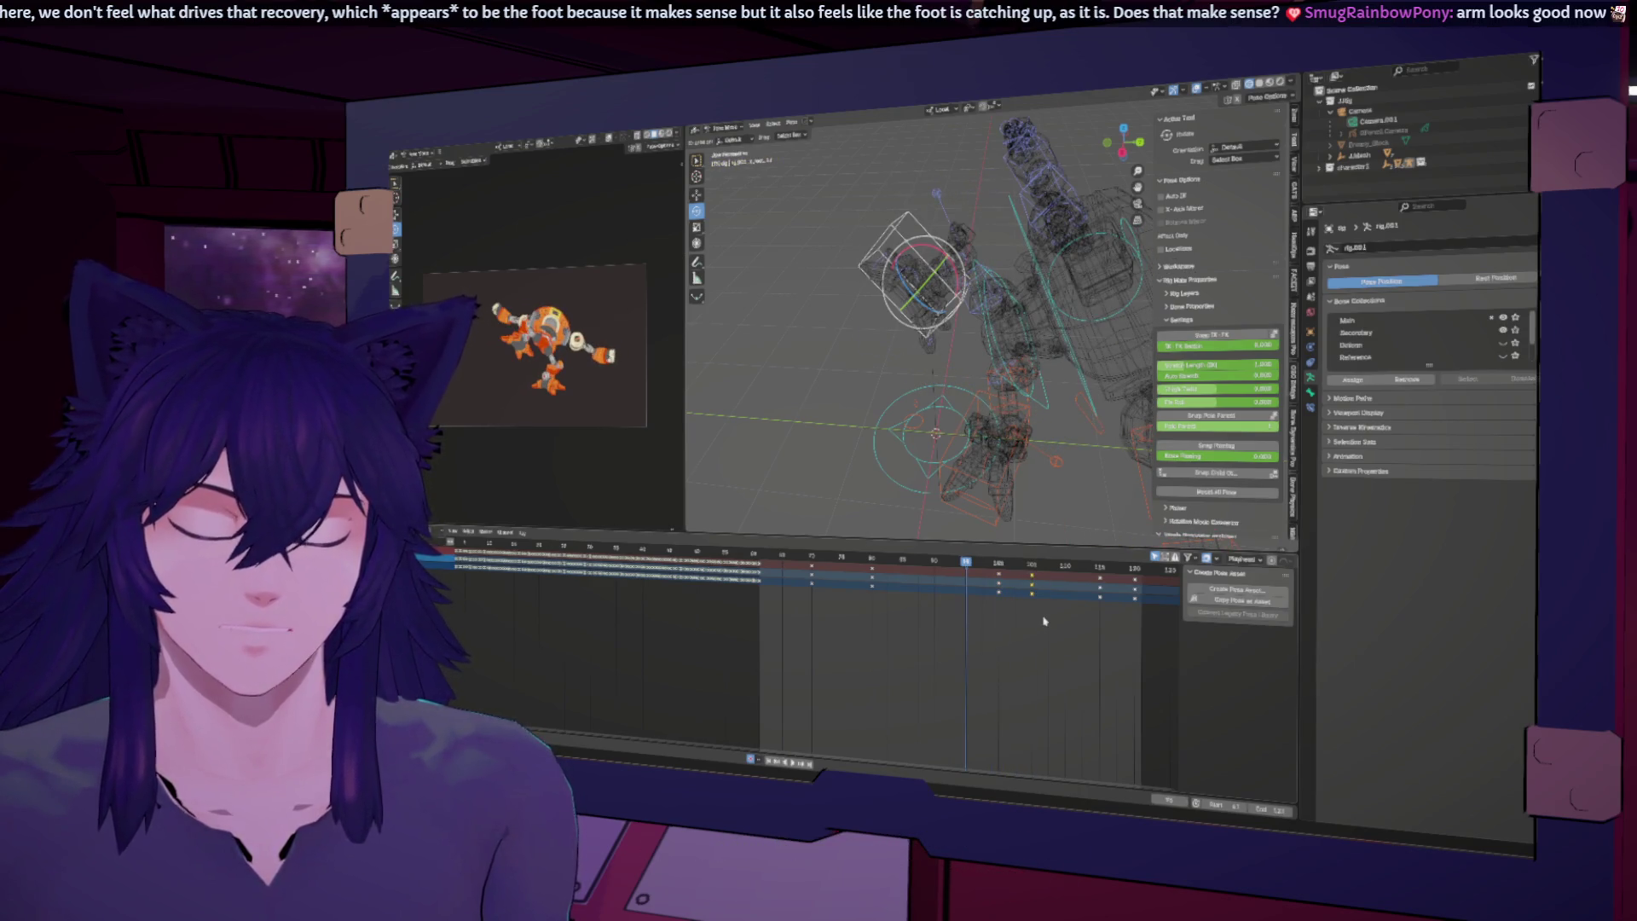
{"action": "key", "text": "Left"}
{"action": "key", "text": "Left"}
{"action": "key", "text": "Left"}
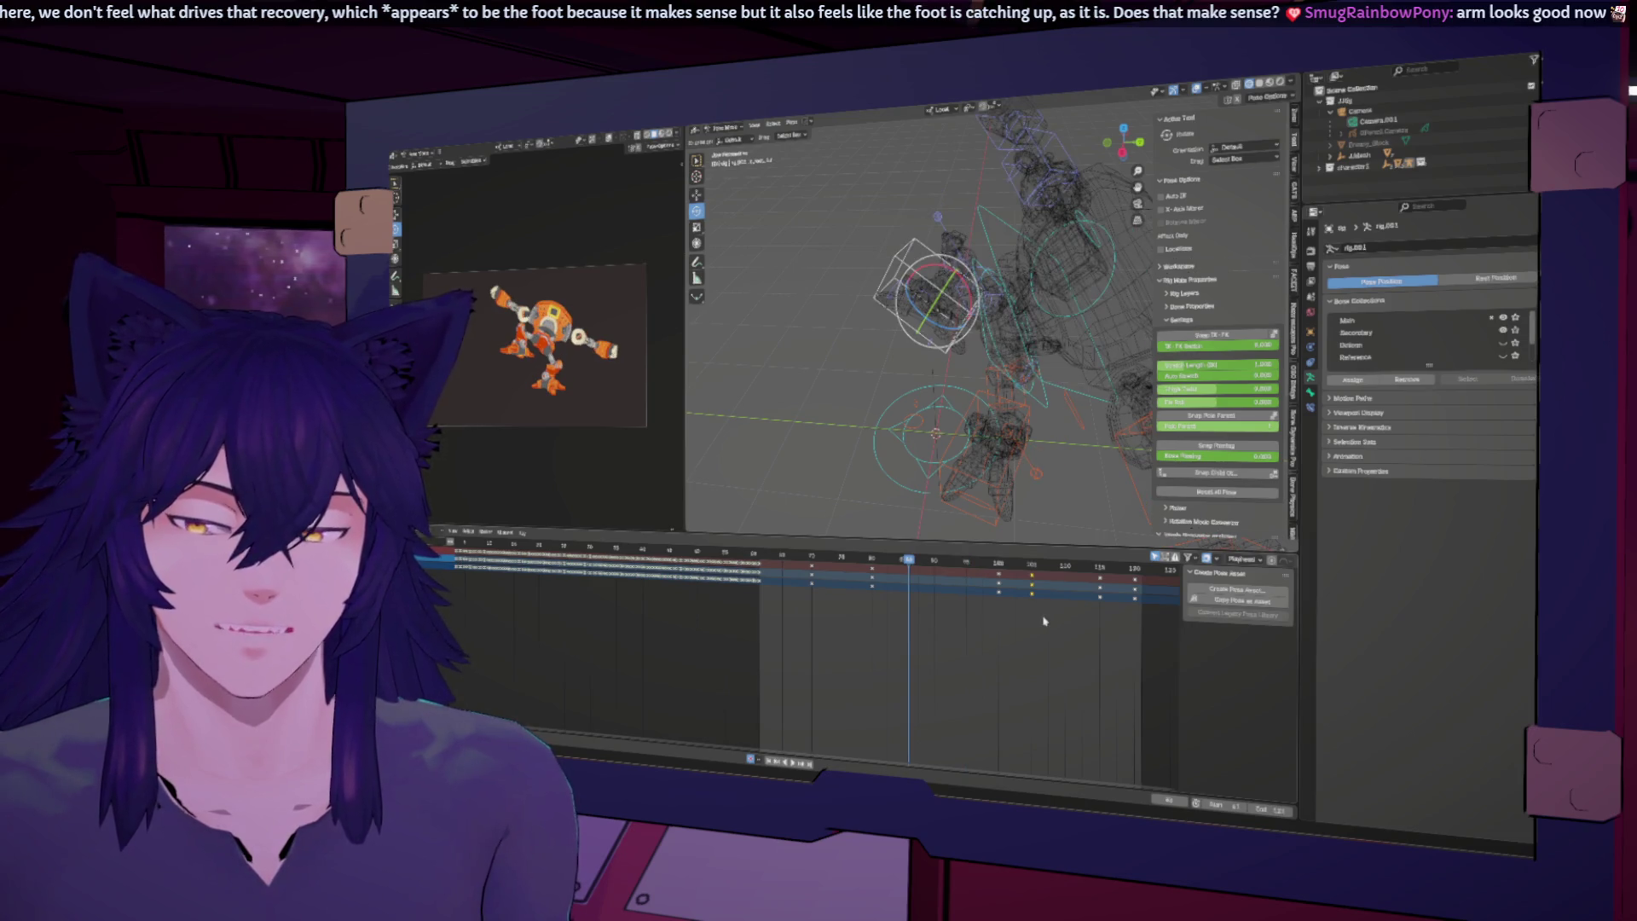
{"action": "key", "text": "Right"}
{"action": "key", "text": "Right"}
{"action": "key", "text": "Right"}
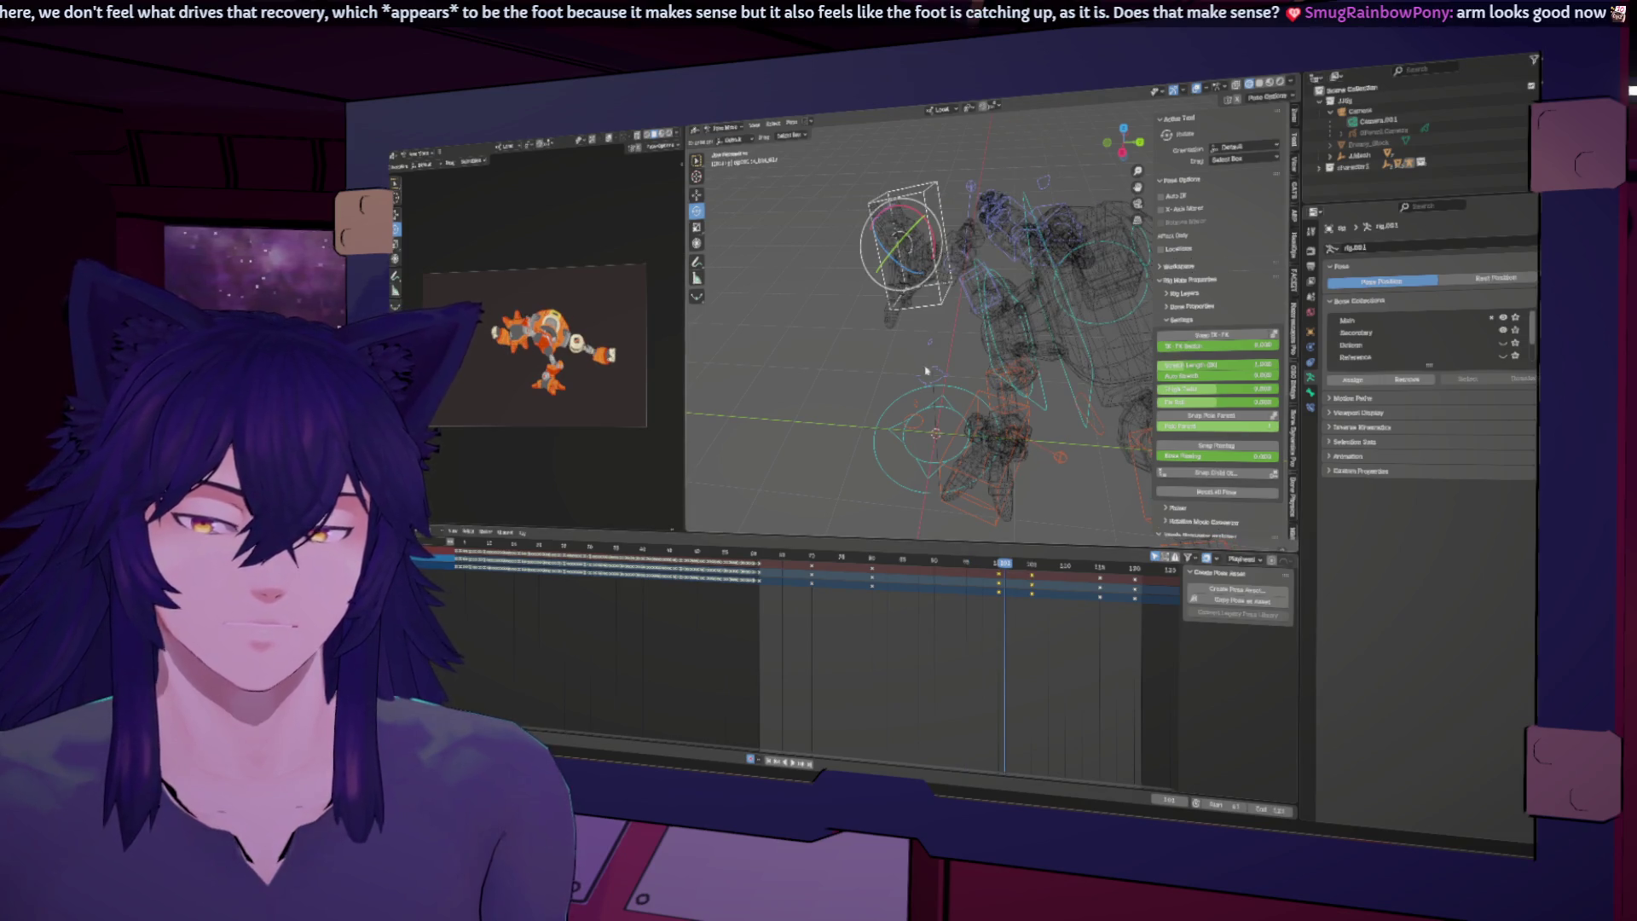
Step: Move the selected keys to retime the recovery, then scrub back to around frame 86
{"action": "left_click", "coordinate": [1000, 565]}
{"action": "mouse_move", "coordinate": [1000, 565]}
{"action": "left_mouse_down"}
{"action": "mouse_move", "coordinate": [970, 563]}
{"action": "mouse_move", "coordinate": [1044, 571]}
{"action": "mouse_move", "coordinate": [1007, 586]}
{"action": "left_mouse_up"}
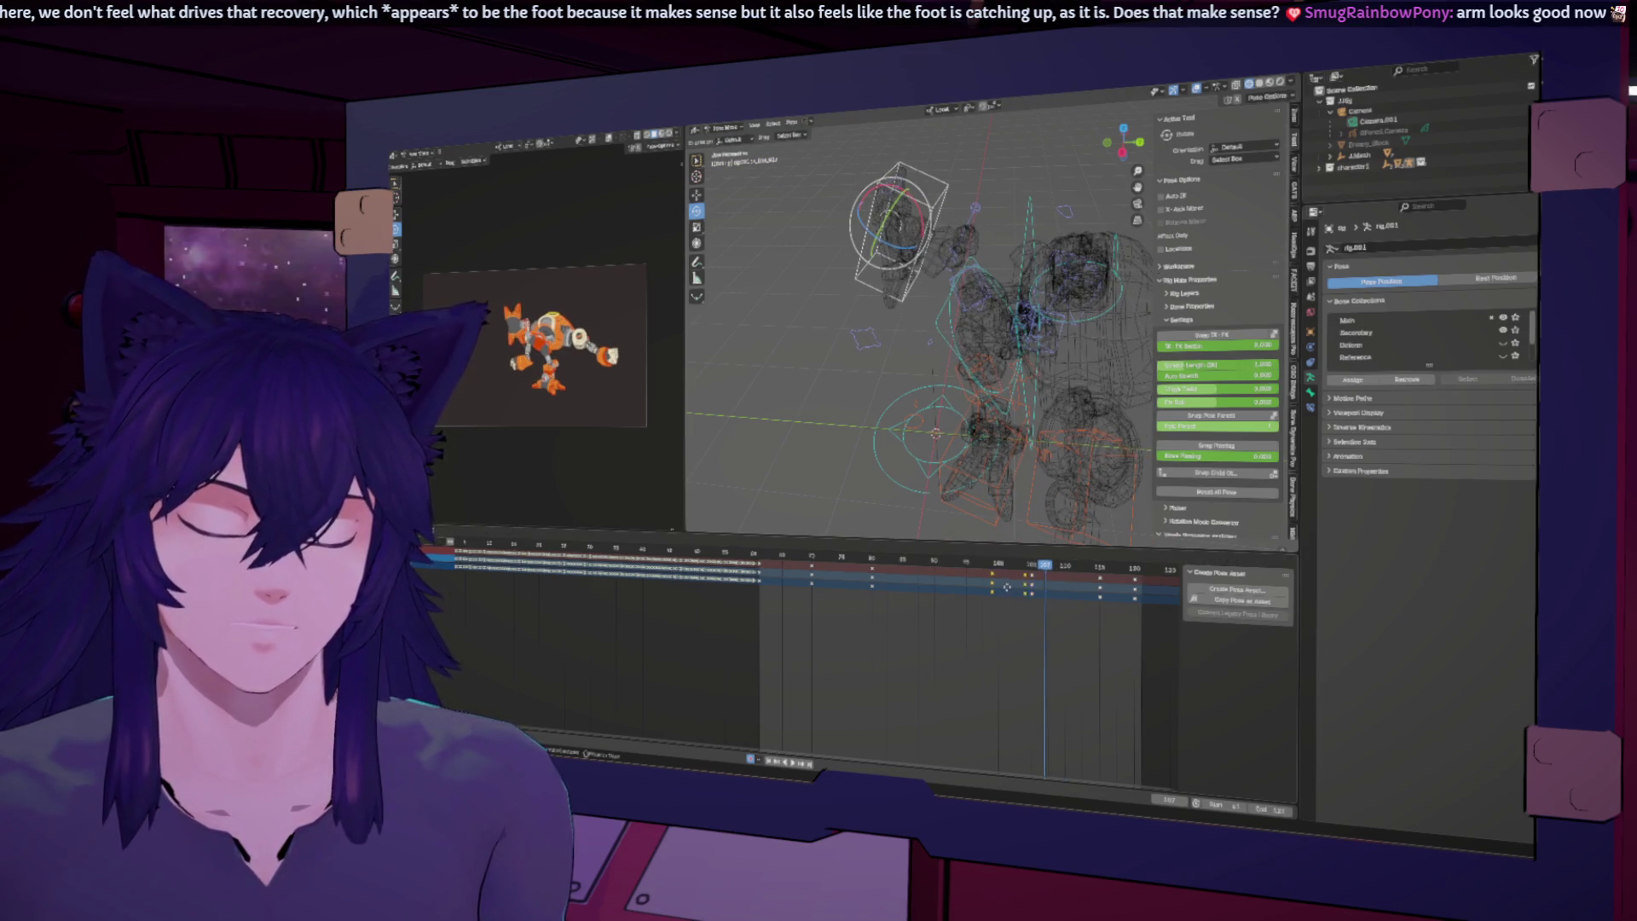
{"action": "left_click", "coordinate": [1000, 586]}
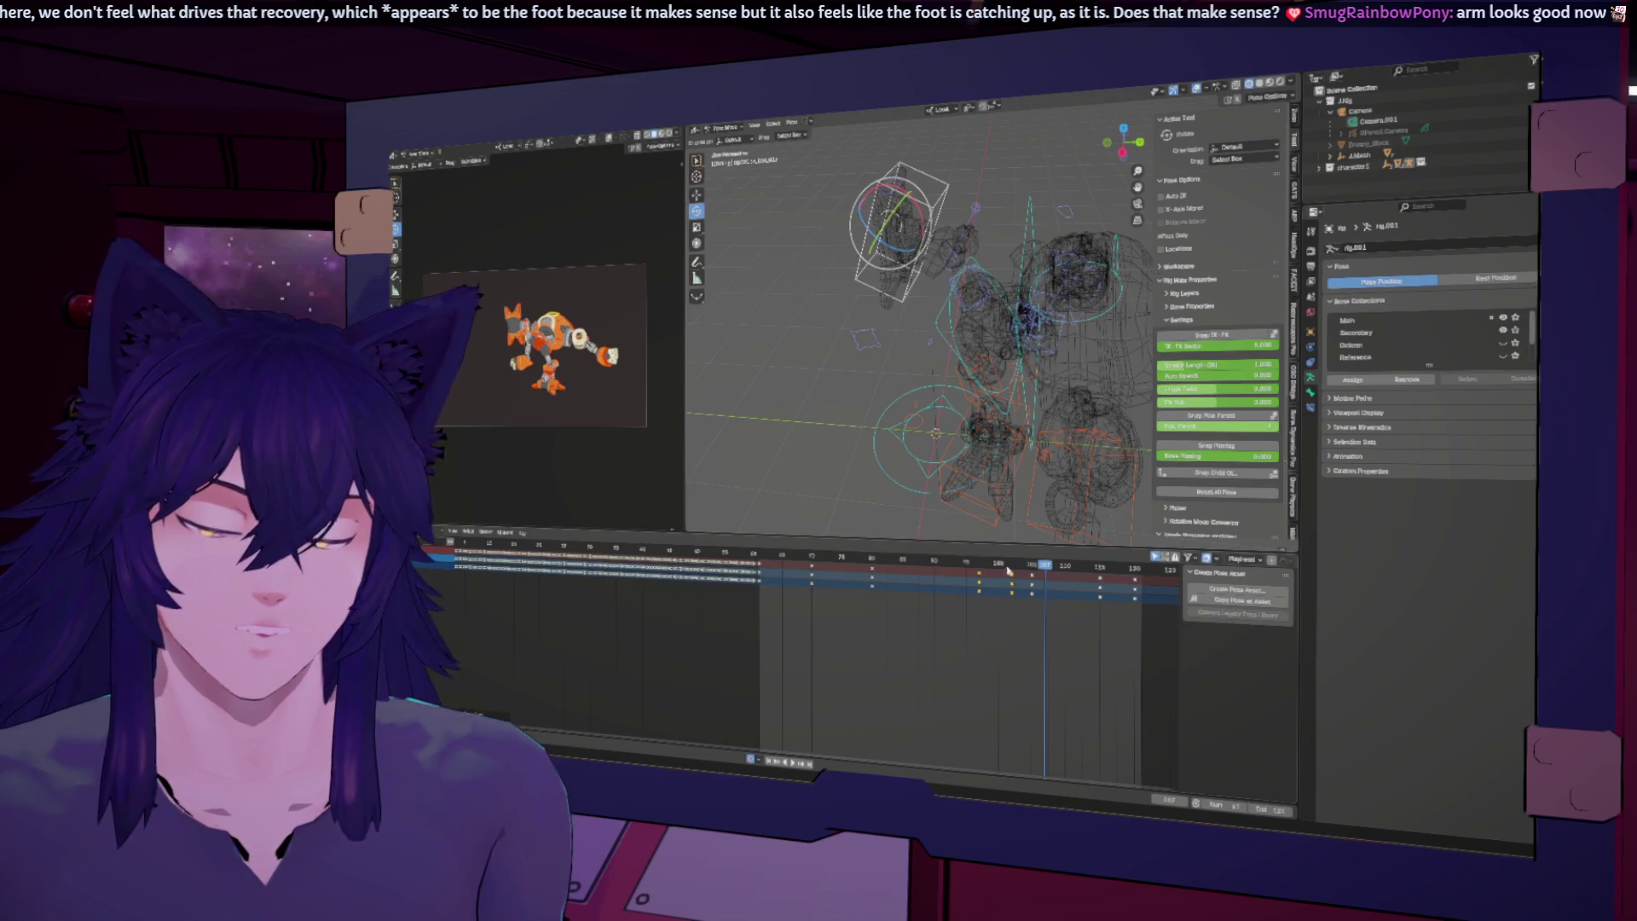
{"action": "mouse_move", "coordinate": [1013, 564]}
{"action": "left_mouse_down"}
{"action": "mouse_move", "coordinate": [908, 561]}
{"action": "mouse_move", "coordinate": [948, 558]}
{"action": "left_mouse_up"}
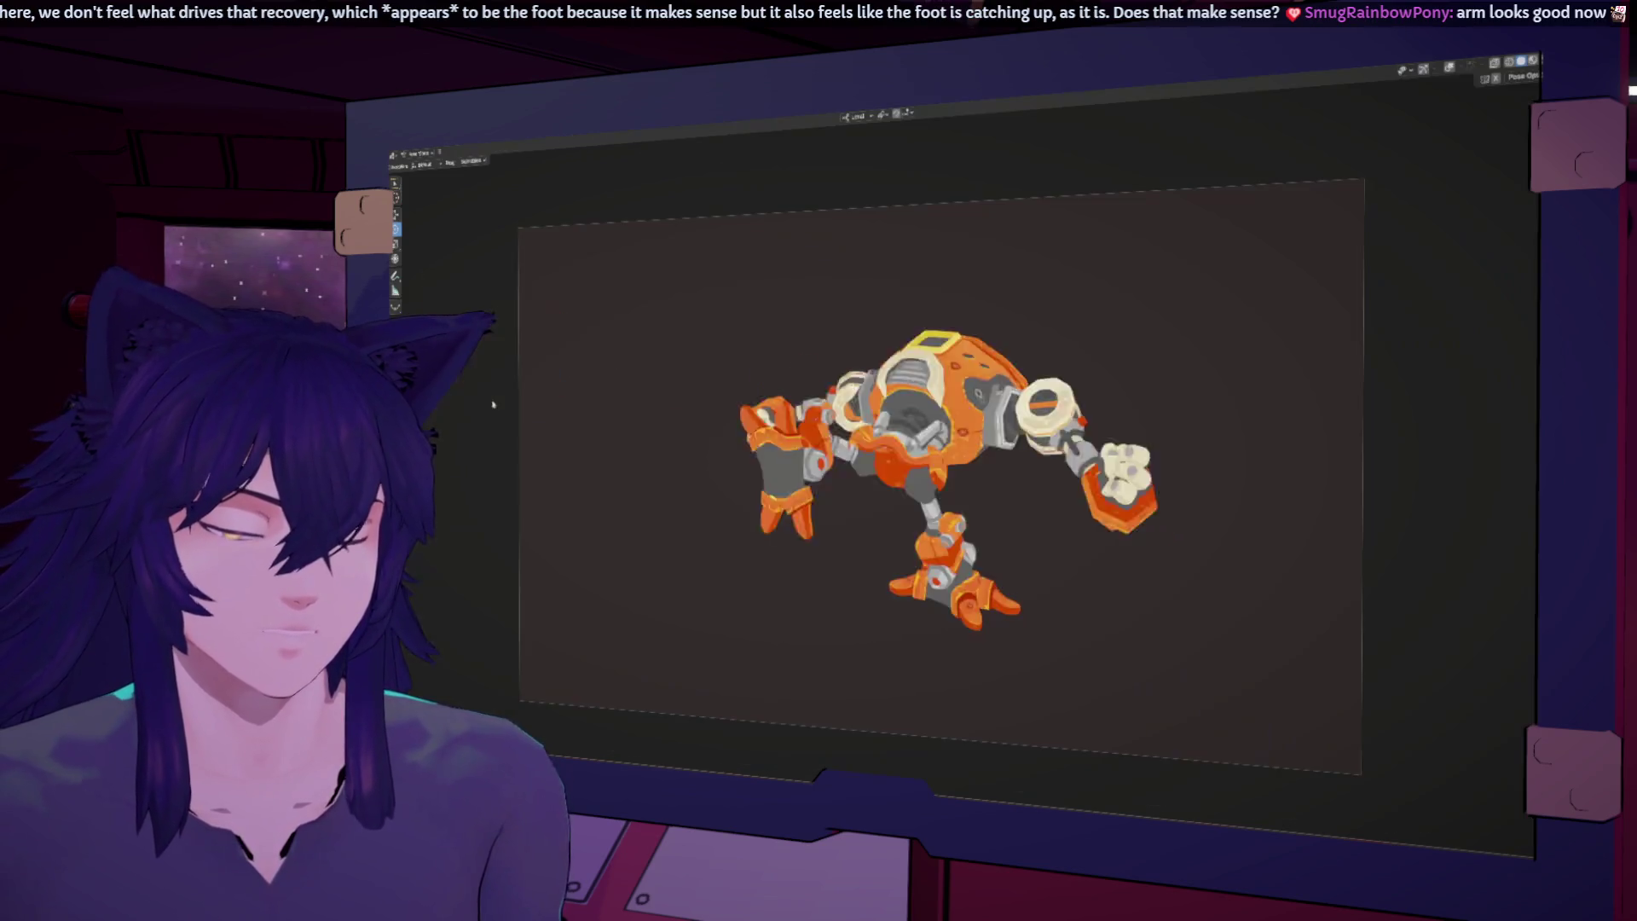
Step: Briefly maximize the preview, restore the layout, scrub to about frame 100 and nudge keys earlier
{"action": "key", "text": "ctrl+space"}
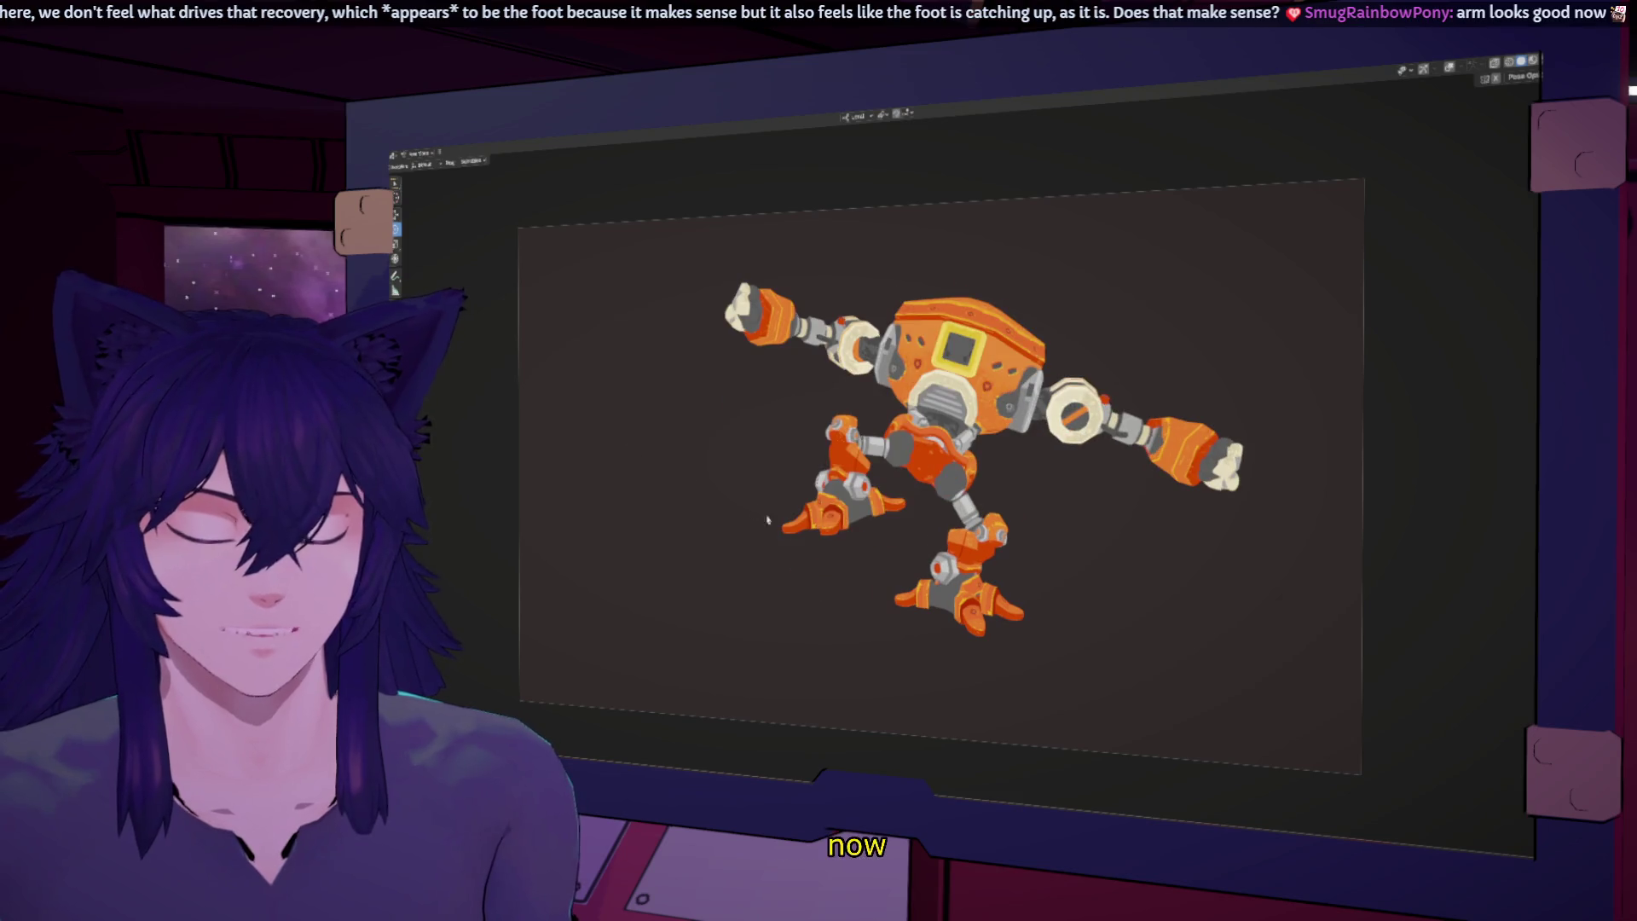
{"action": "key", "text": "ctrl+space"}
{"action": "mouse_move", "coordinate": [861, 563]}
{"action": "left_mouse_down"}
{"action": "mouse_move", "coordinate": [1021, 582]}
{"action": "mouse_move", "coordinate": [1006, 582]}
{"action": "left_mouse_up"}
{"action": "key", "text": "space"}
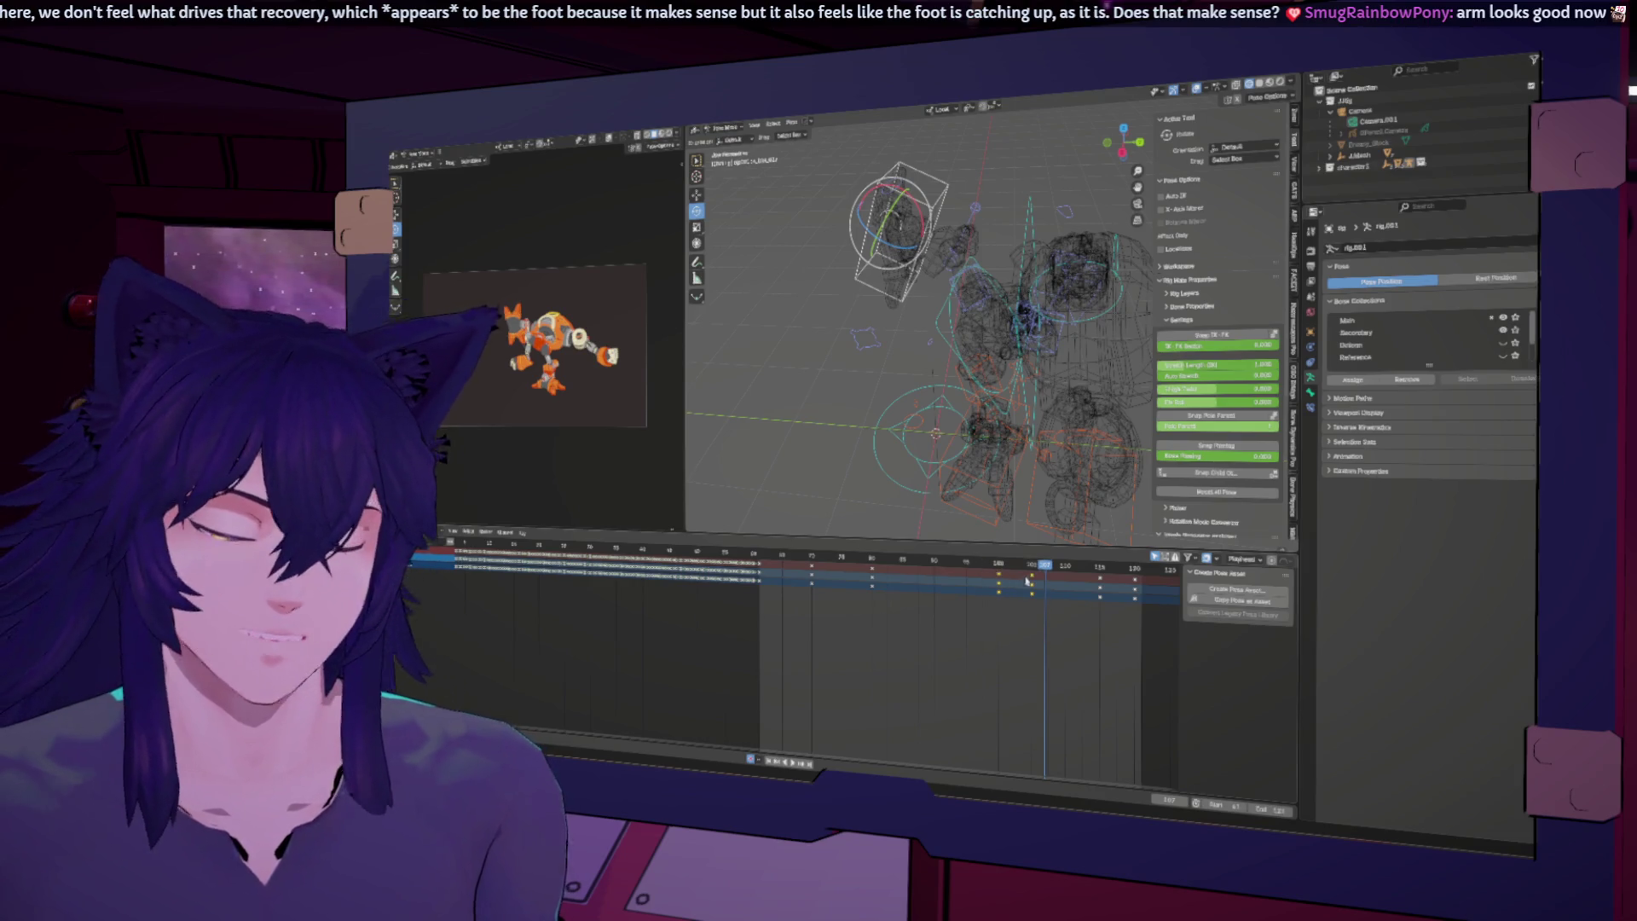
{"action": "left_click_drag", "start_coordinate": [1029, 572], "coordinate": [1021, 569]}
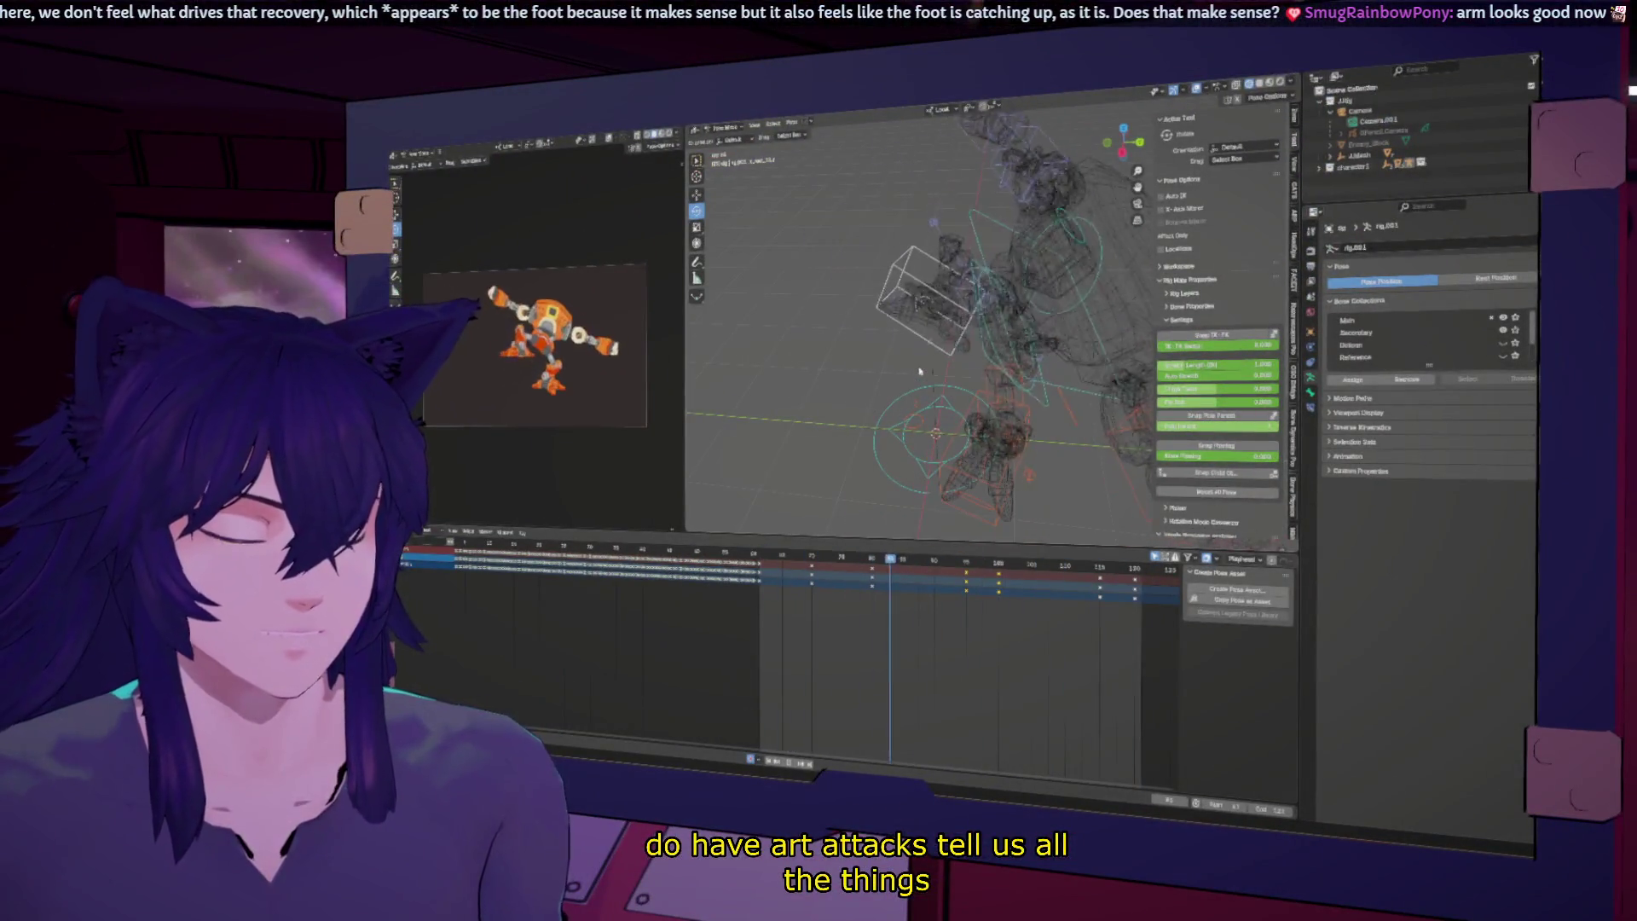
Step: Maximize the camera preview to watch the twisting lunge, then restore the full animation layout
{"action": "right_click", "coordinate": [919, 370]}
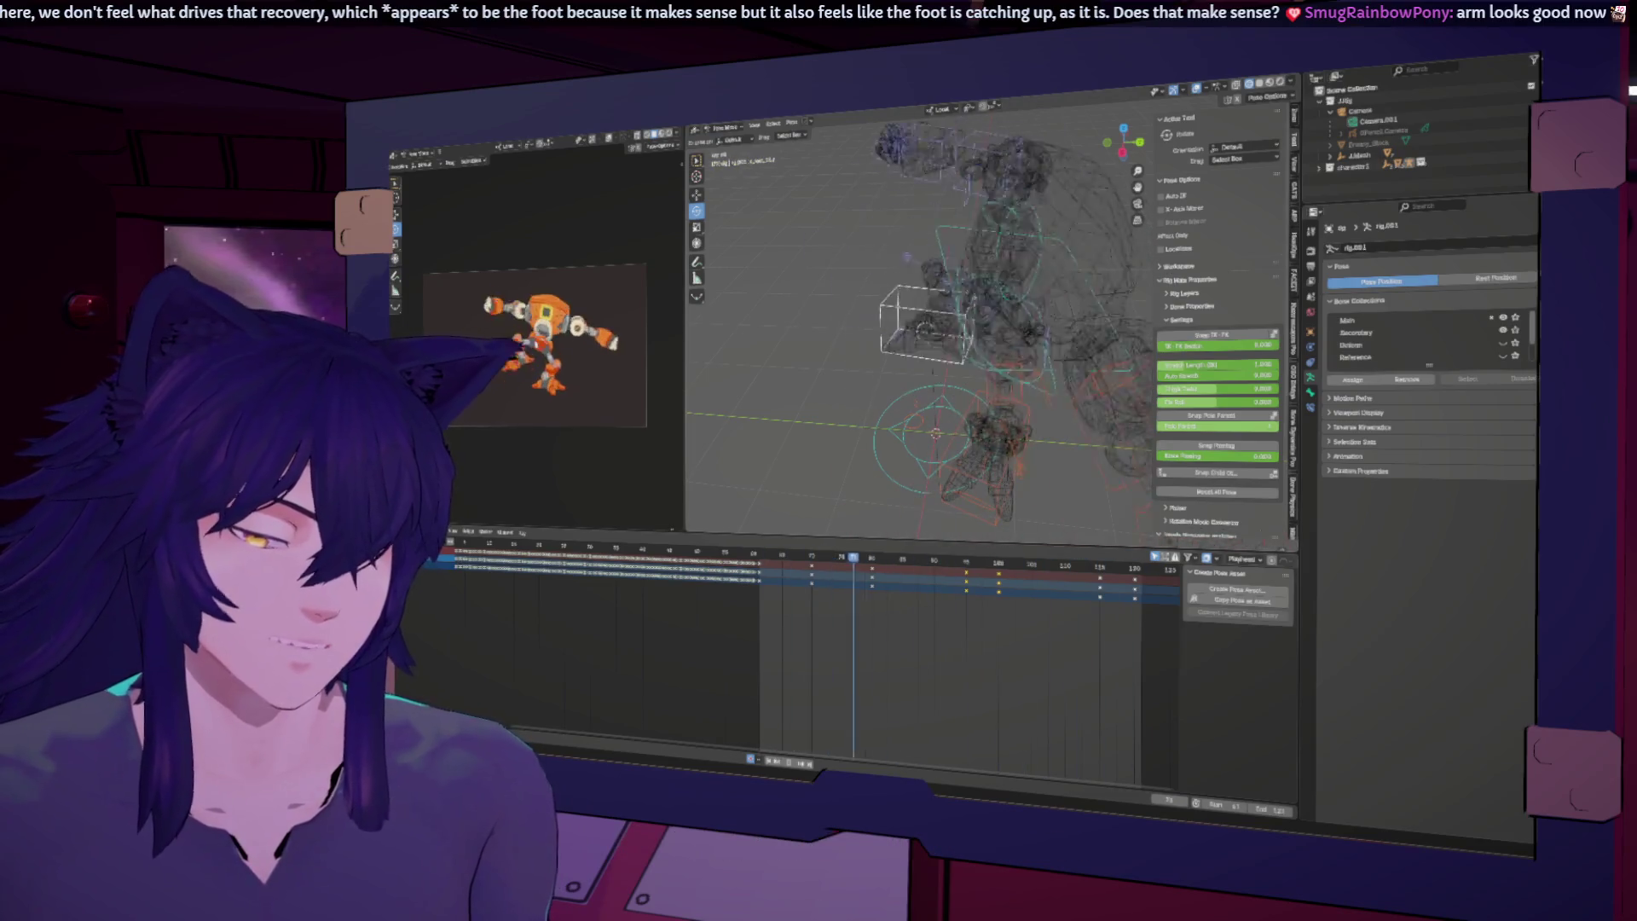
{"action": "key", "text": "ctrl+space"}
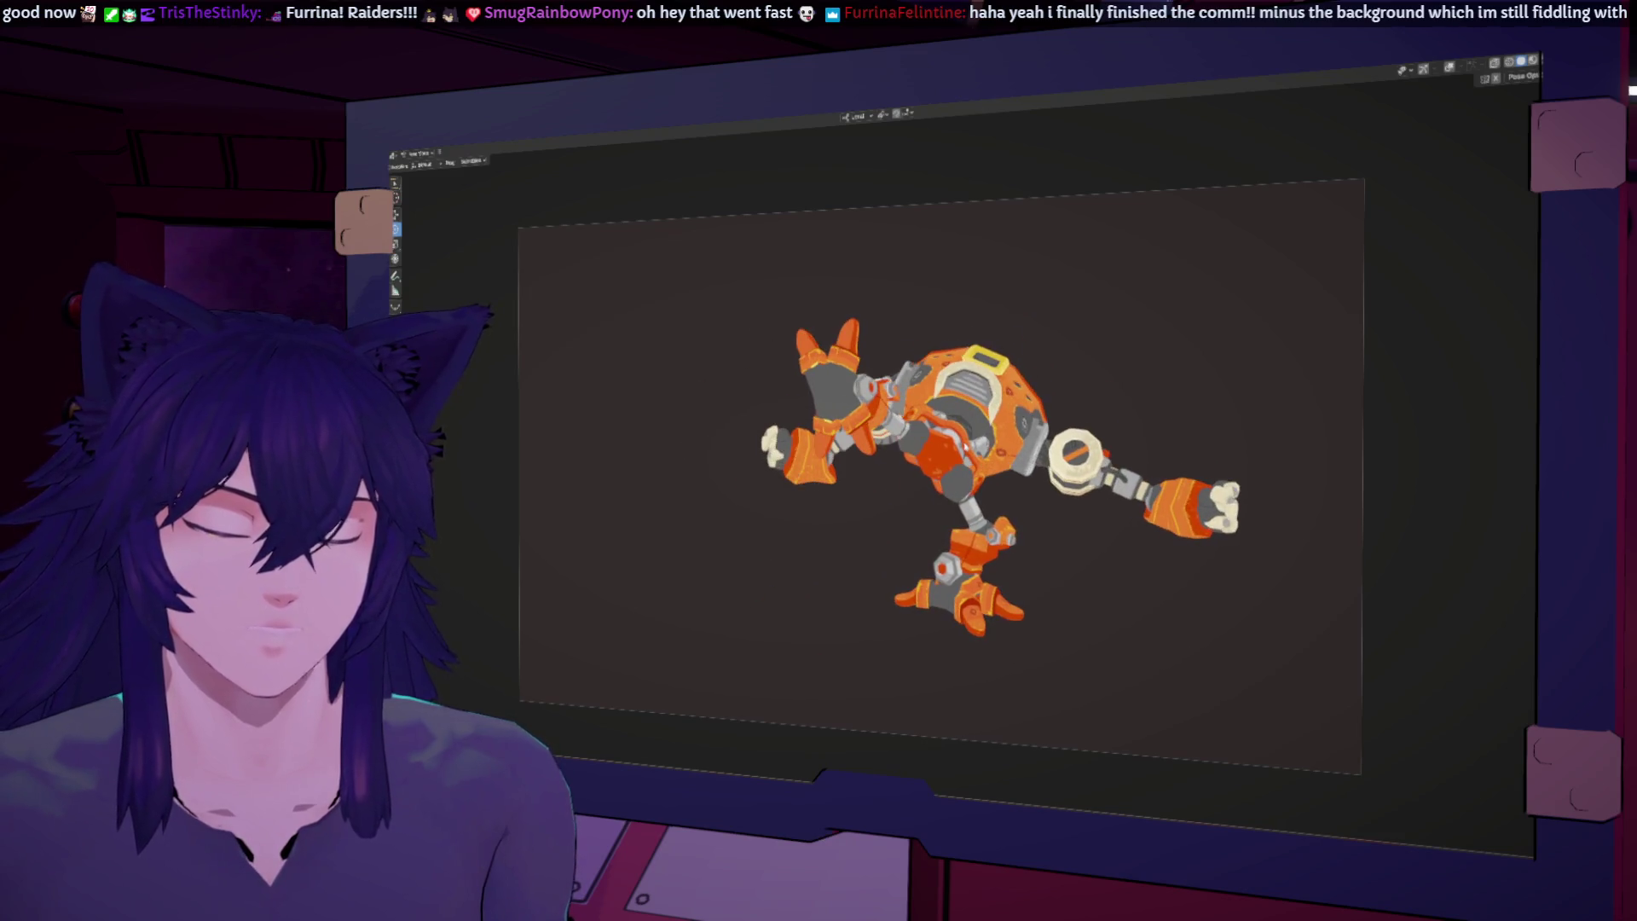
{"action": "key", "text": "ctrl+space"}
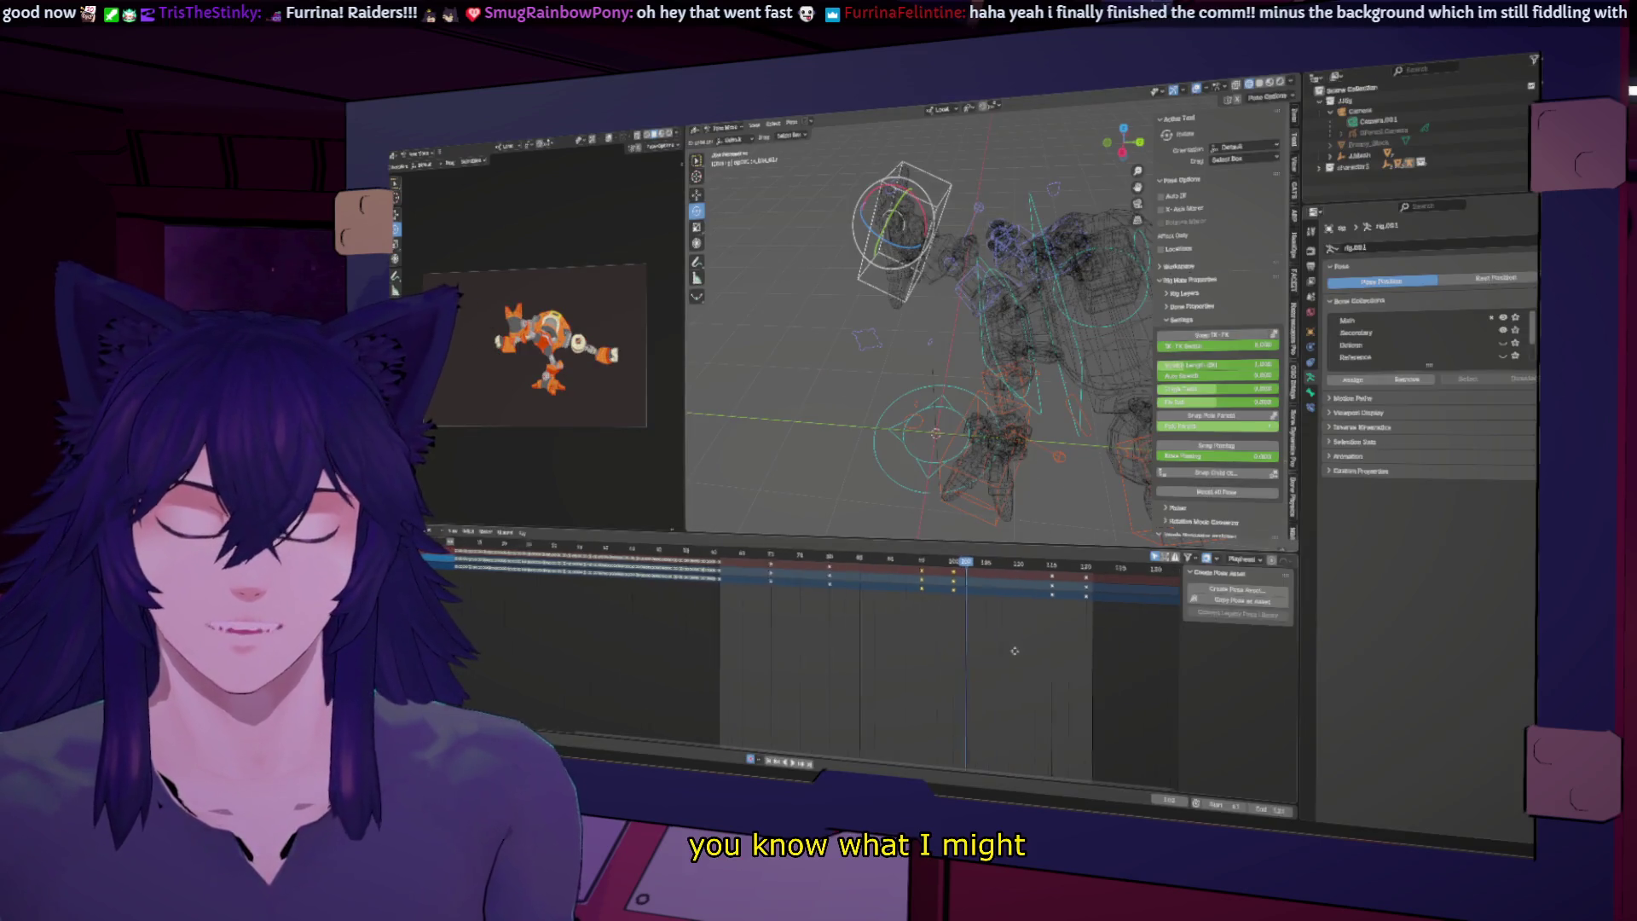
Step: Scrub to frames 115 and 118 to check the pose, then play and stop the animation
{"action": "left_click", "coordinate": [997, 564]}
{"action": "left_click_drag", "start_coordinate": [1001, 567], "coordinate": [1027, 565]}
{"action": "key", "text": "space"}
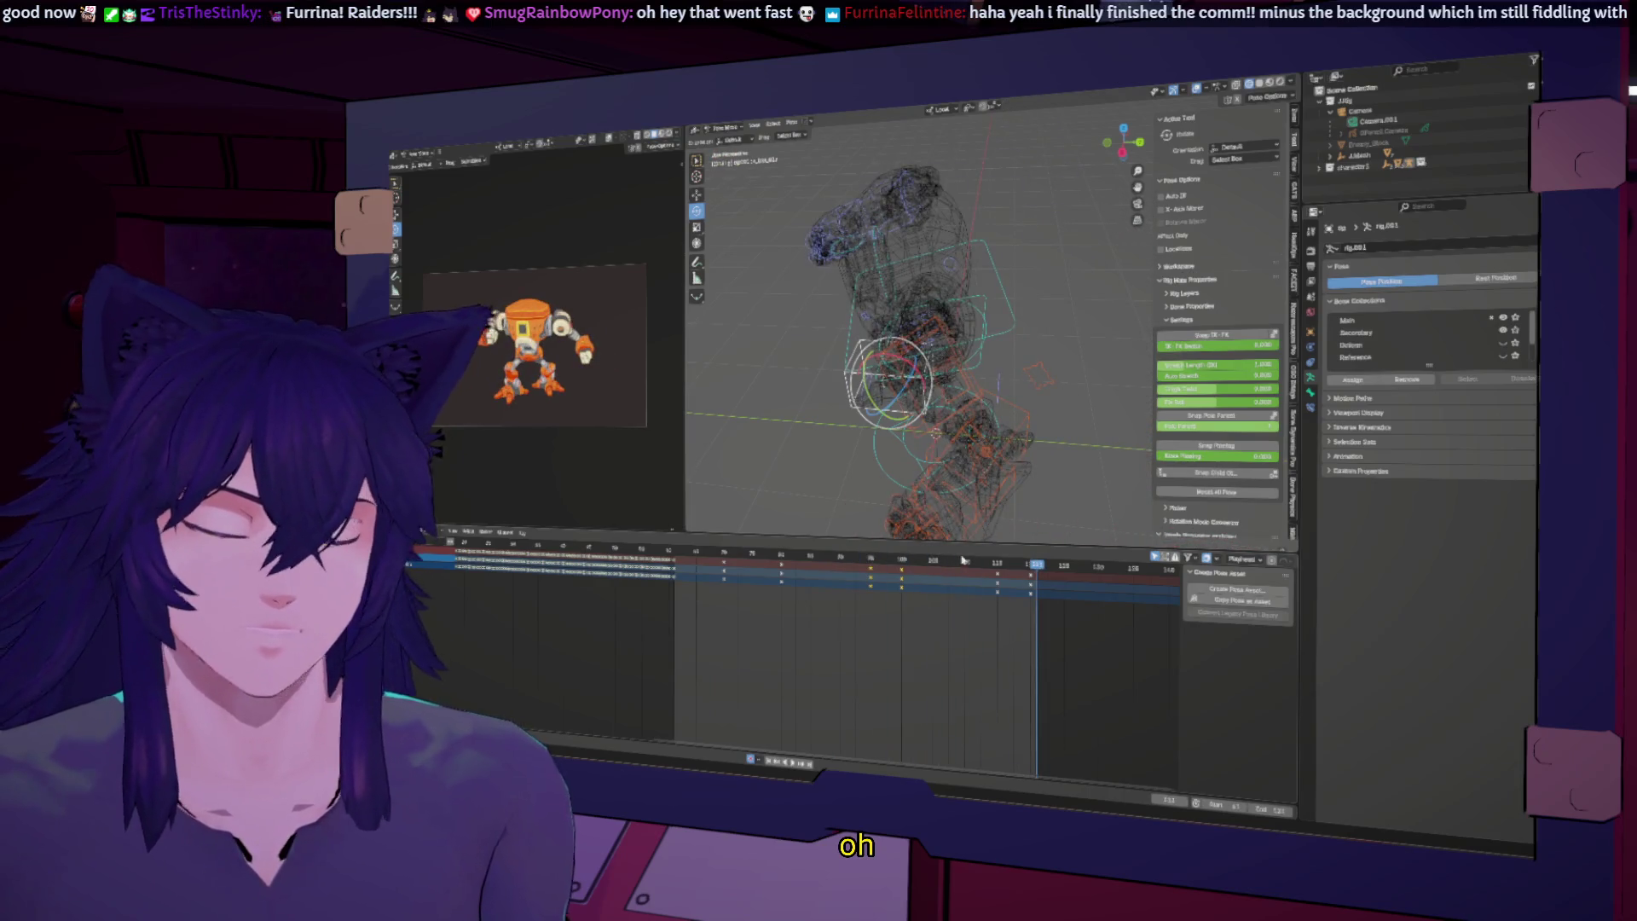
{"action": "middle_click_drag", "start_coordinate": [1025, 626], "coordinate": [1024, 630]}
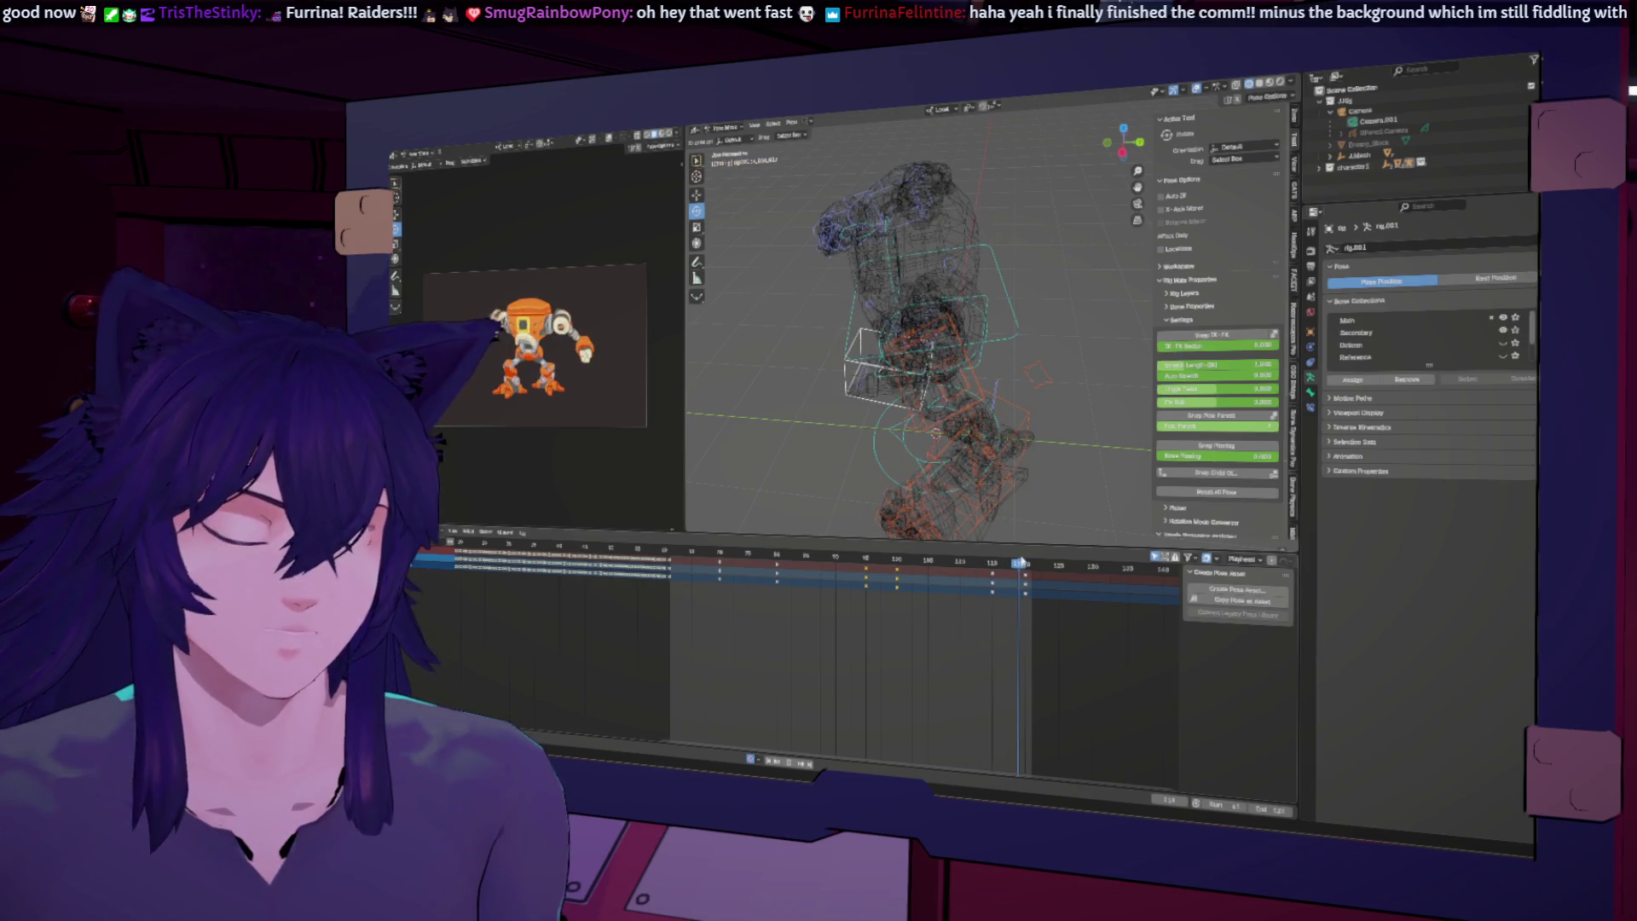
{"action": "key", "text": "space"}
{"action": "key", "text": "space"}
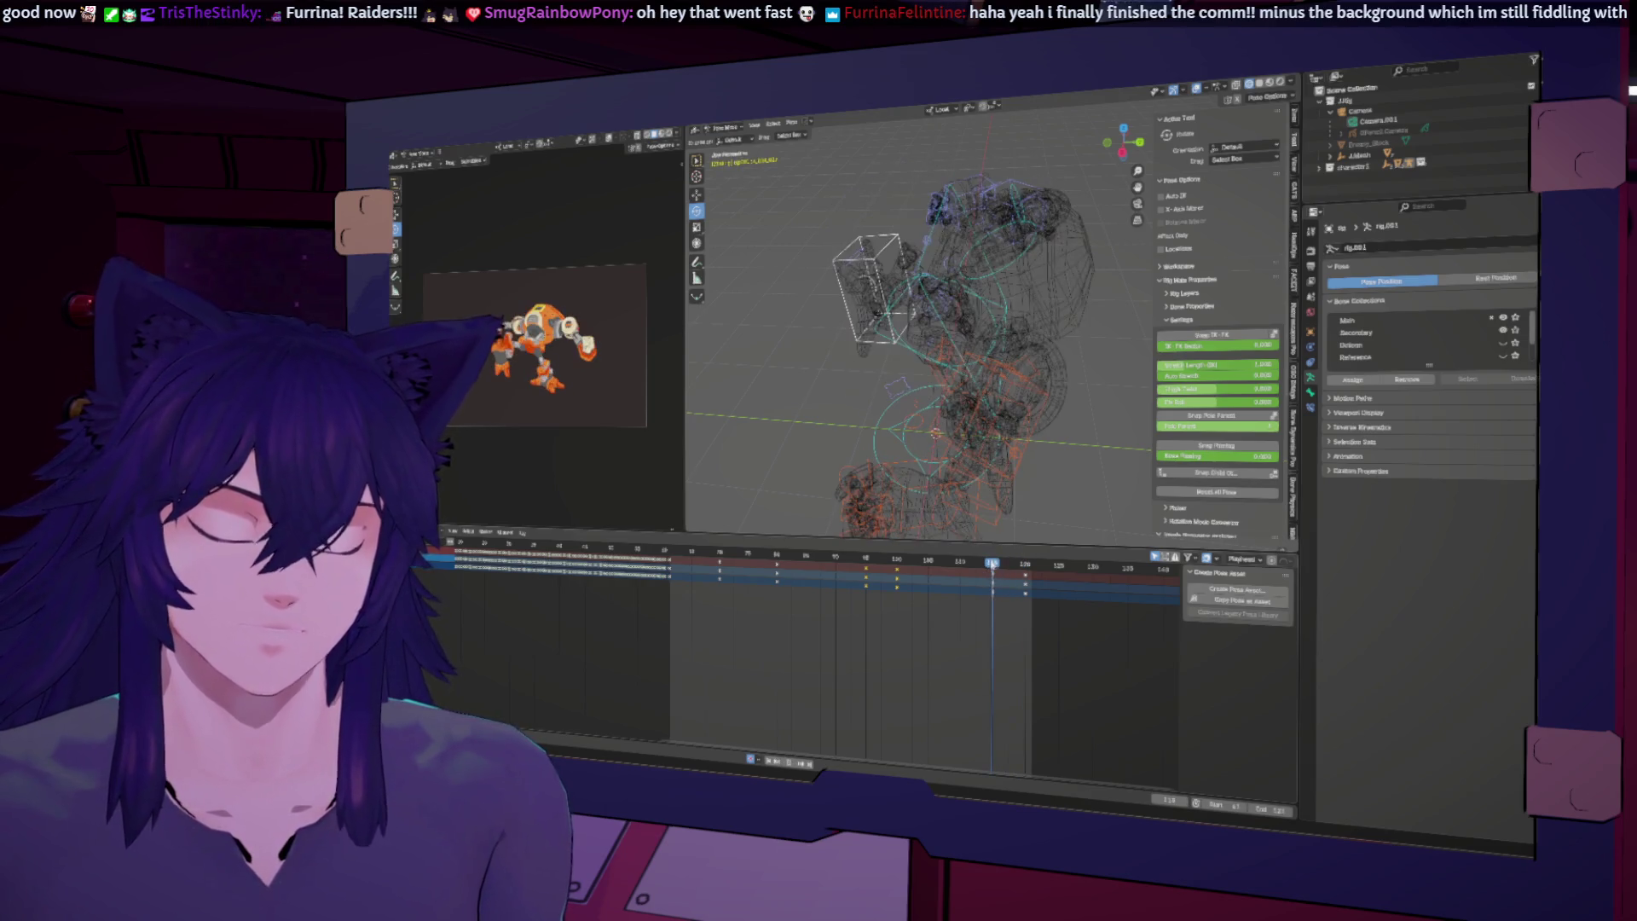
Step: Slide the keyframes around frames 119–121 slightly earlier and maximize the robot preview
{"action": "left_click_drag", "start_coordinate": [1048, 628], "coordinate": [963, 567]}
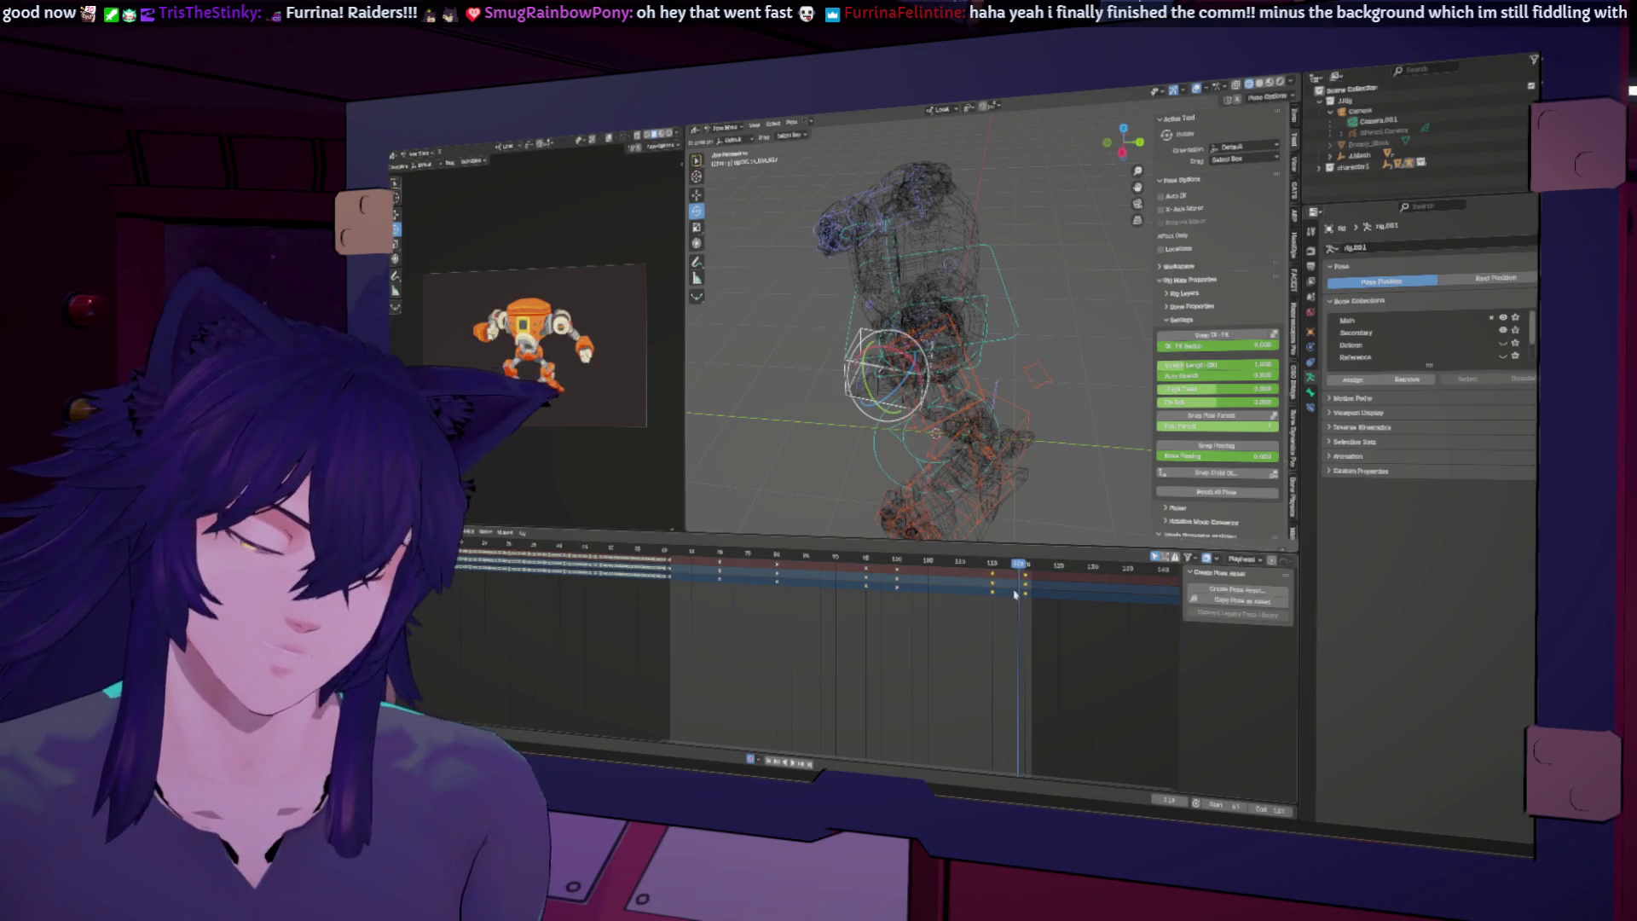
{"action": "key", "text": "g"}
{"action": "left_click", "coordinate": [981, 583]}
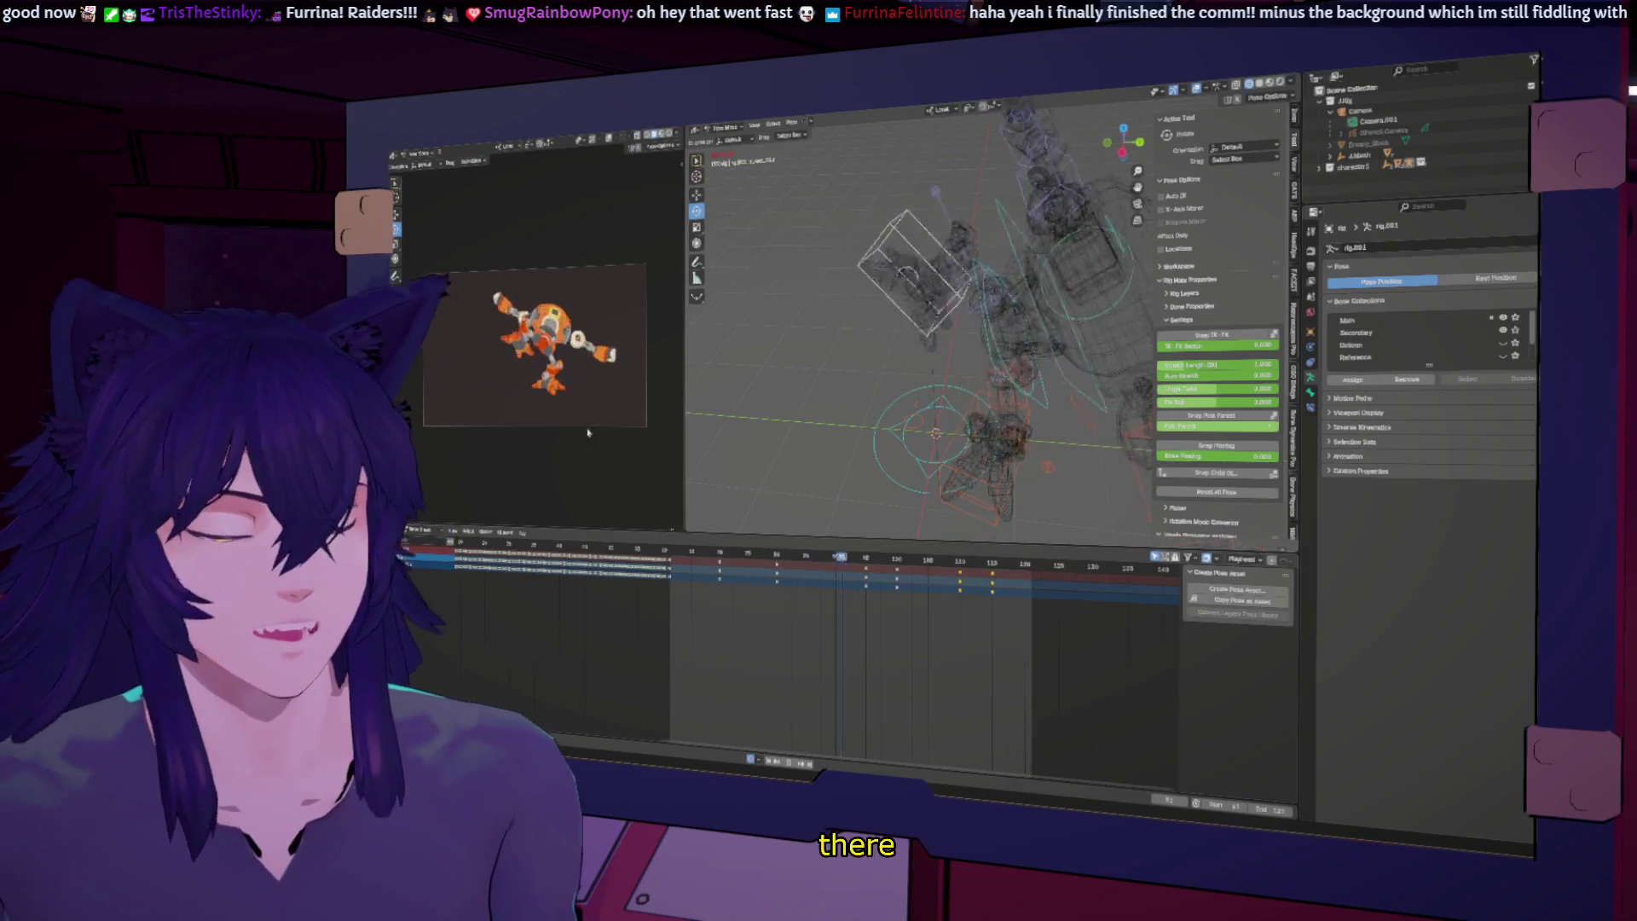
{"action": "key", "text": "ctrl+space"}
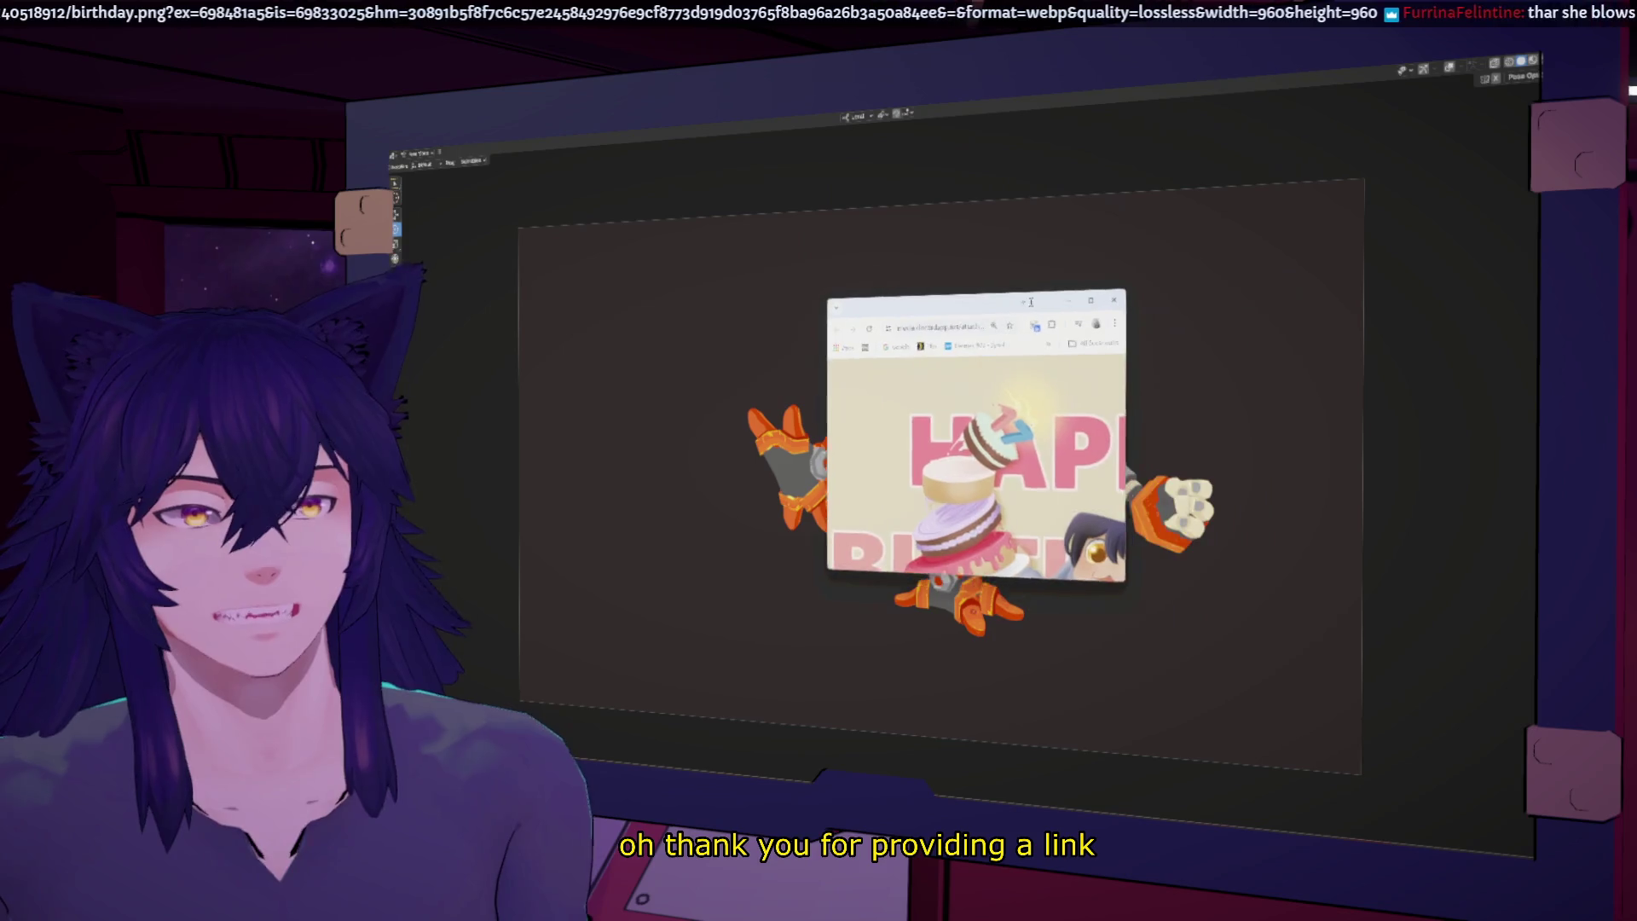
Step: Maximize Chrome to view the birthday illustration, zoom out, then return to Blender
{"action": "double_click", "coordinate": [1033, 306]}
{"action": "scroll", "coordinate": [1074, 292], "scroll_direction": "down", "scroll_amount": 2, "text": "ctrl"}
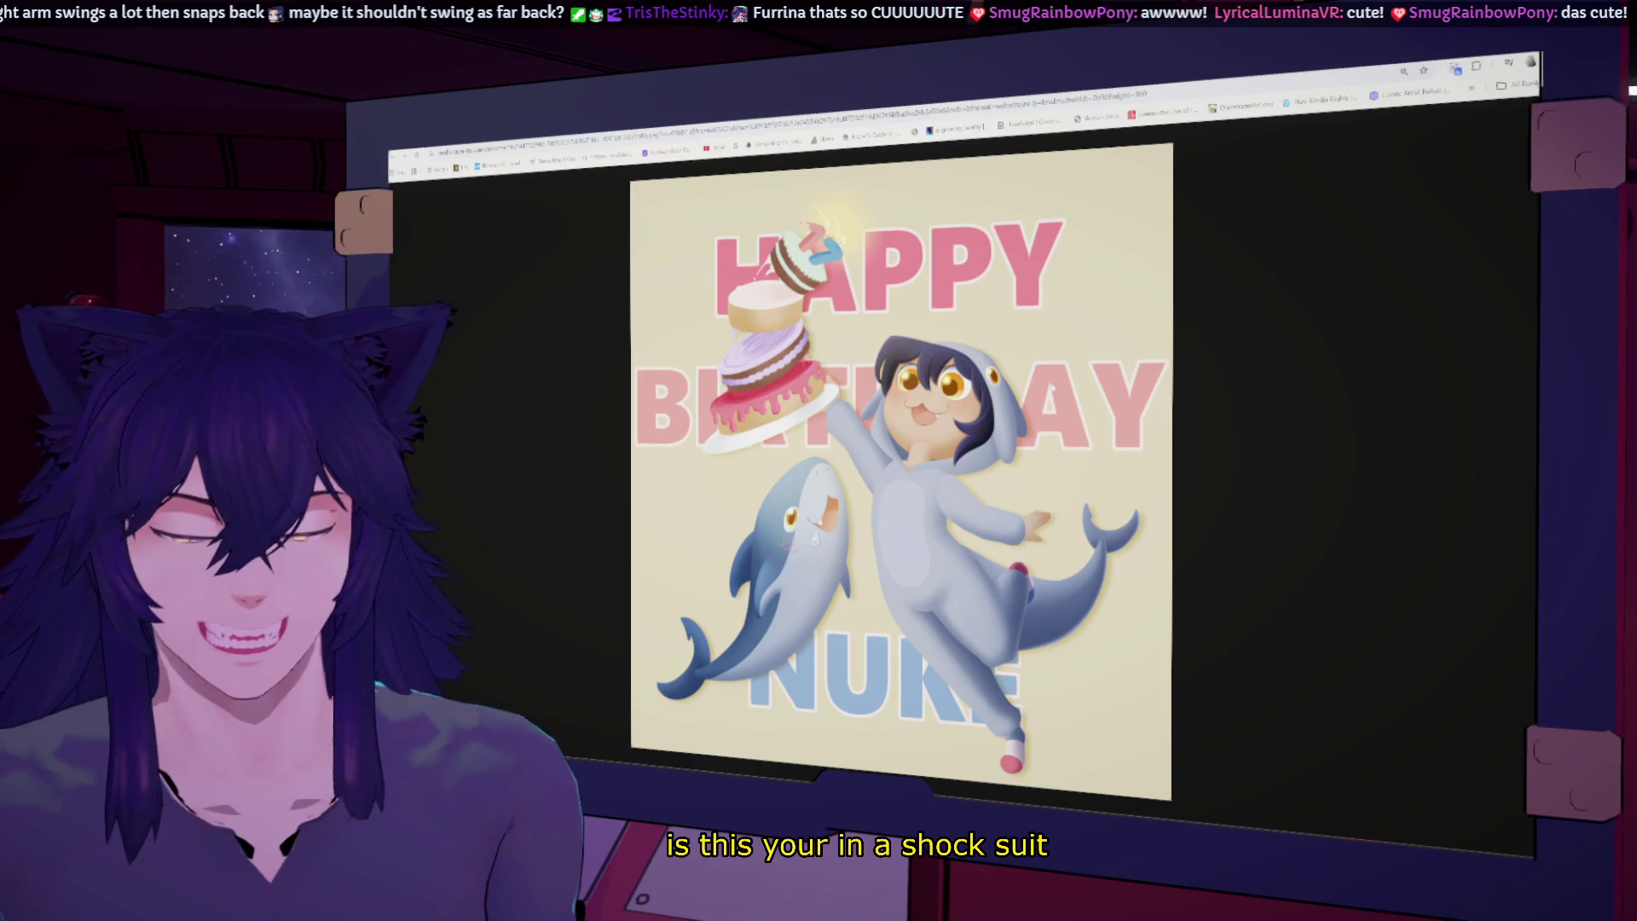
{"action": "key", "text": "alt+Tab"}
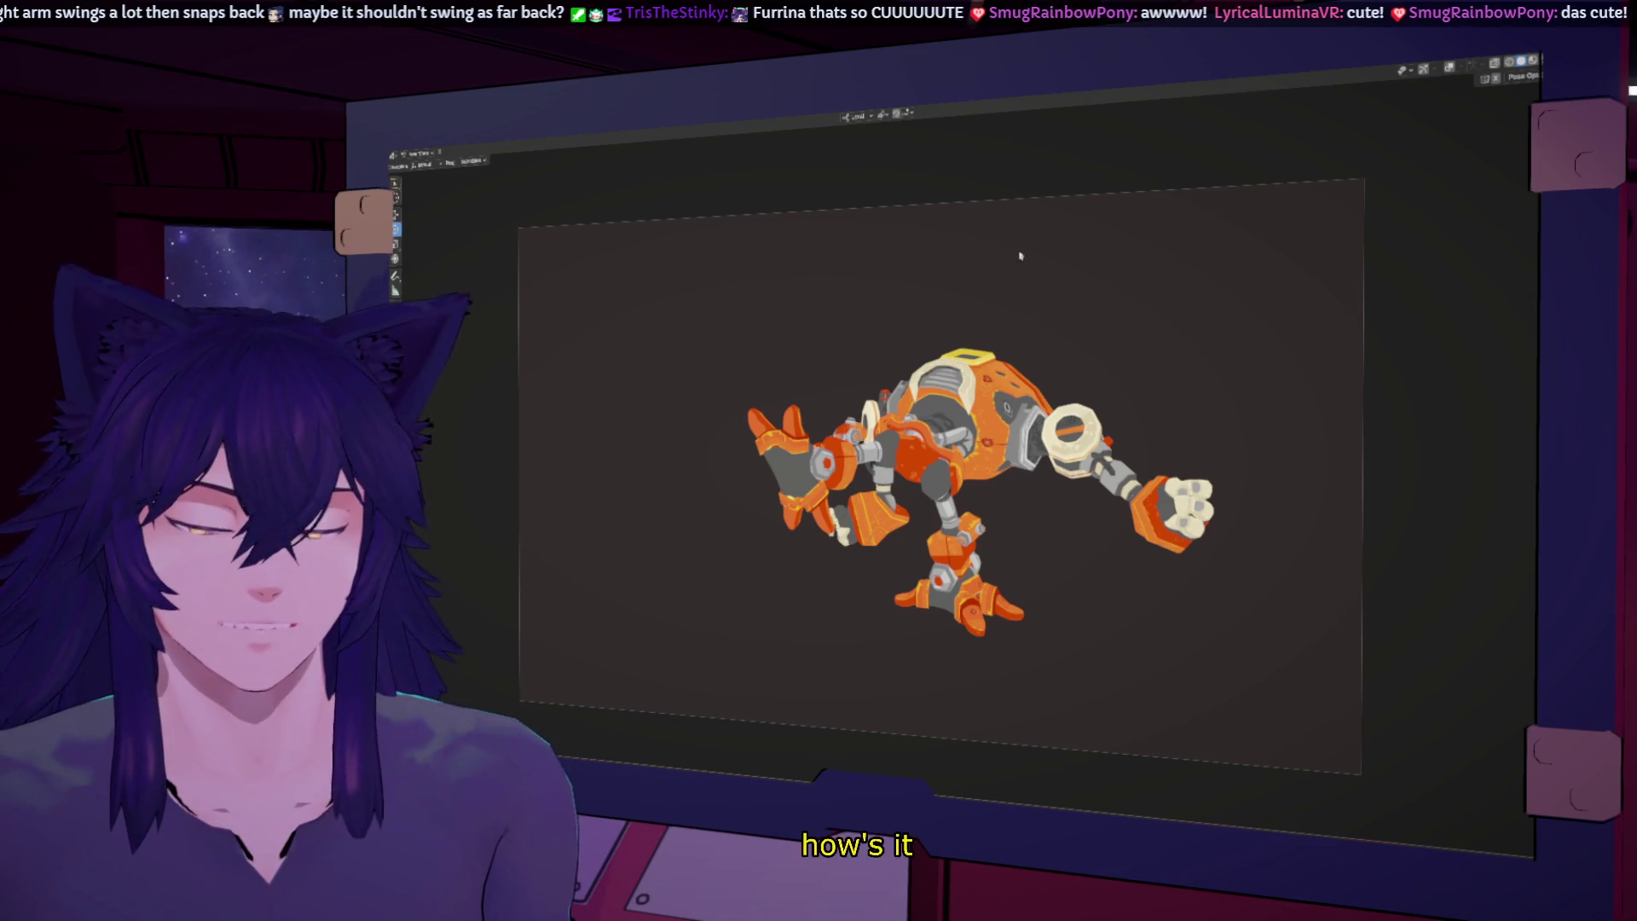
Step: Play and stop the robot animation, then restore the full animation layout
{"action": "key", "text": "space"}
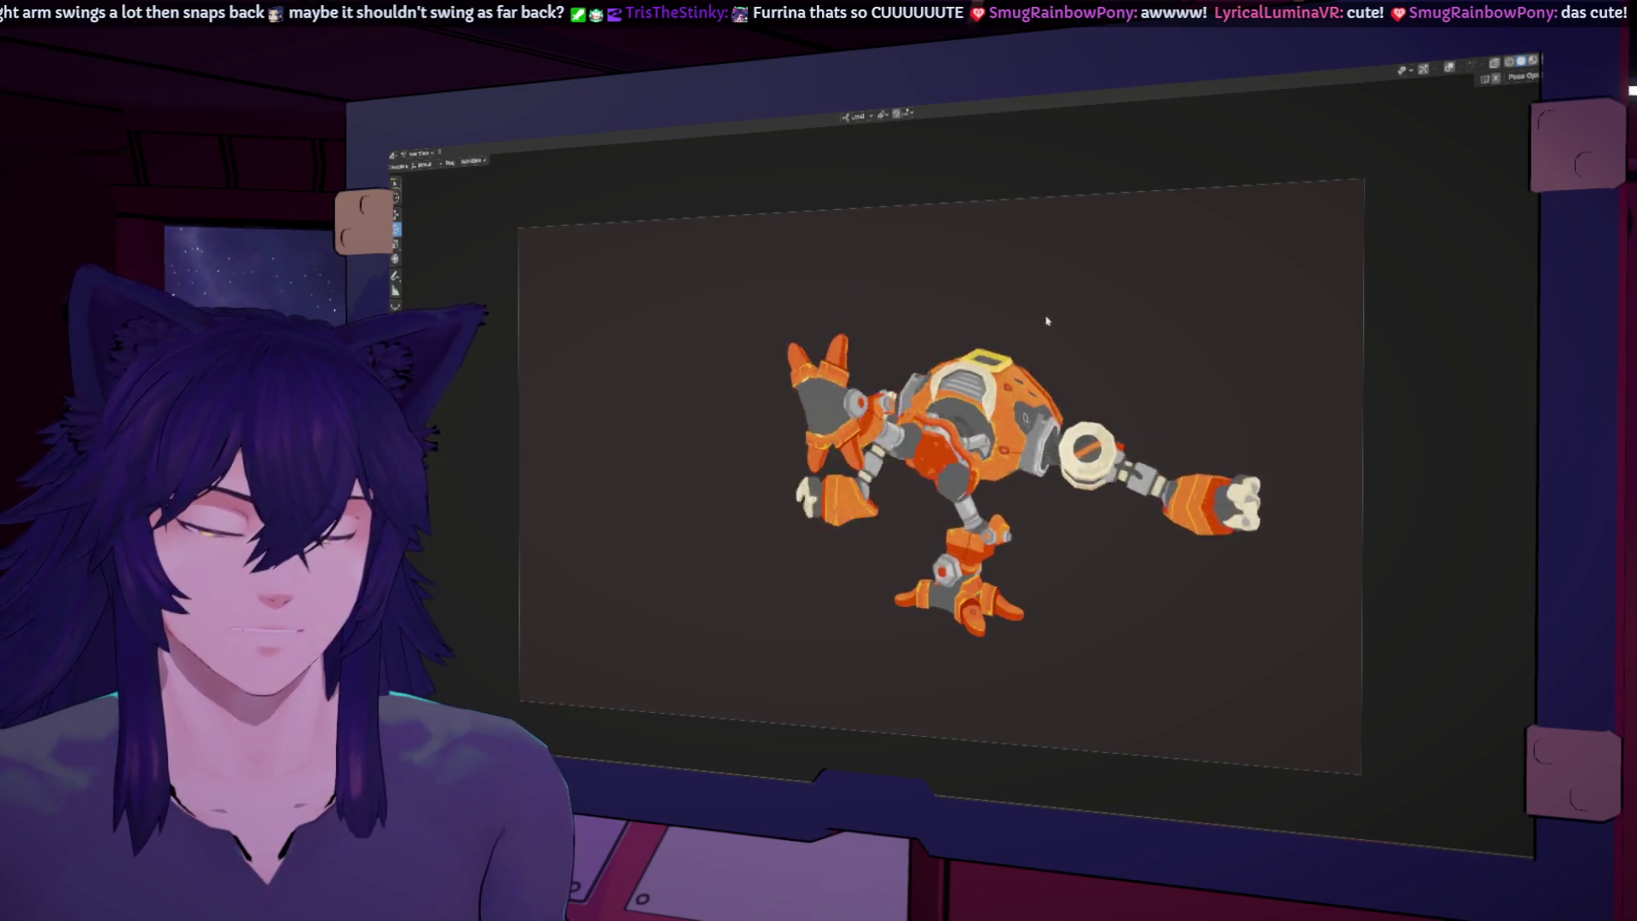
{"action": "key", "text": "space"}
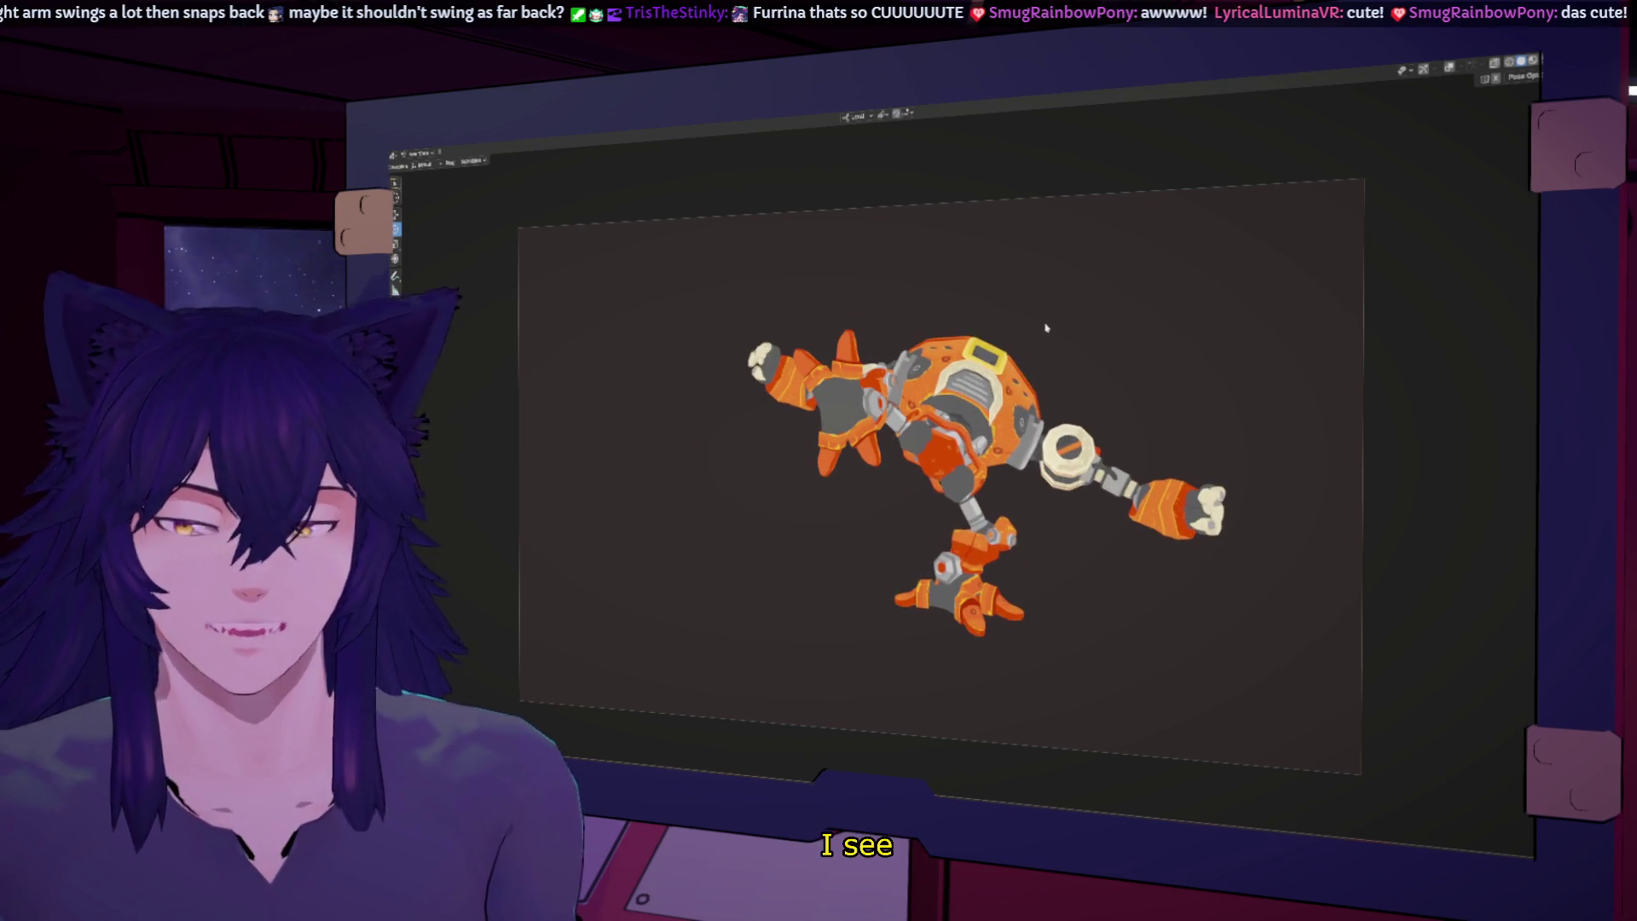
{"action": "key", "text": "ctrl+space"}
Step: Select the robot's arm control bone and scrub the timeline to review its motion
{"action": "mouse_move", "coordinate": [868, 406]}
{"action": "middle_mouse_down"}
{"action": "mouse_move", "coordinate": [929, 373]}
{"action": "mouse_move", "coordinate": [902, 337]}
{"action": "mouse_move", "coordinate": [920, 247]}
{"action": "middle_mouse_up"}
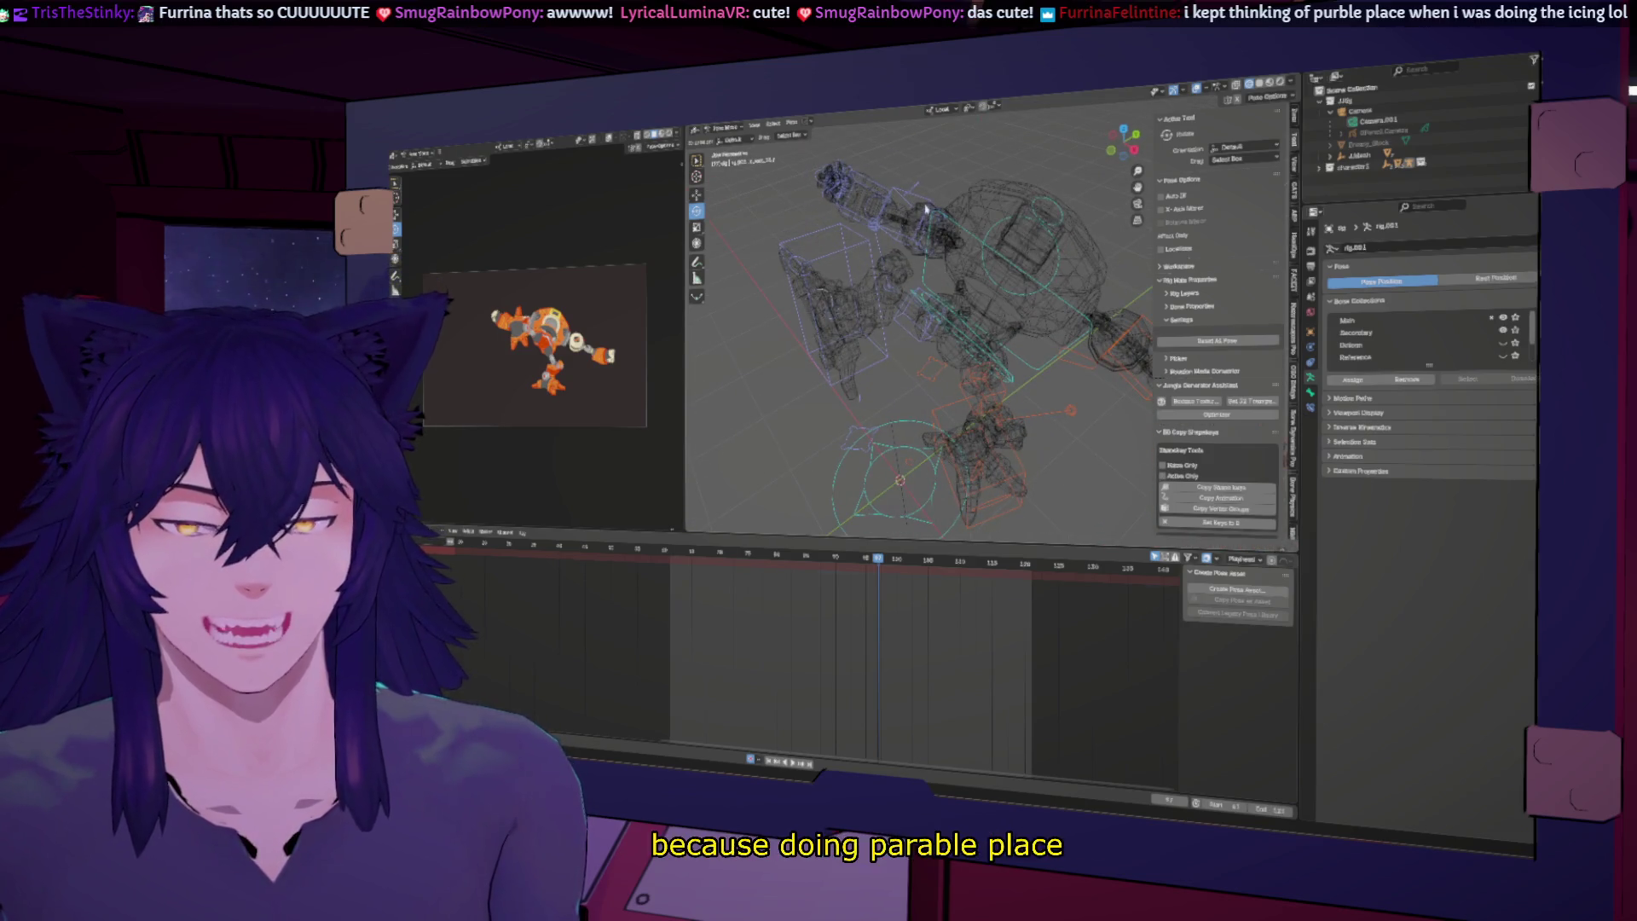
{"action": "left_click", "coordinate": [920, 247]}
{"action": "left_click_drag", "start_coordinate": [877, 581], "coordinate": [927, 580]}
{"action": "middle_click_drag", "start_coordinate": [938, 478], "coordinate": [994, 391]}
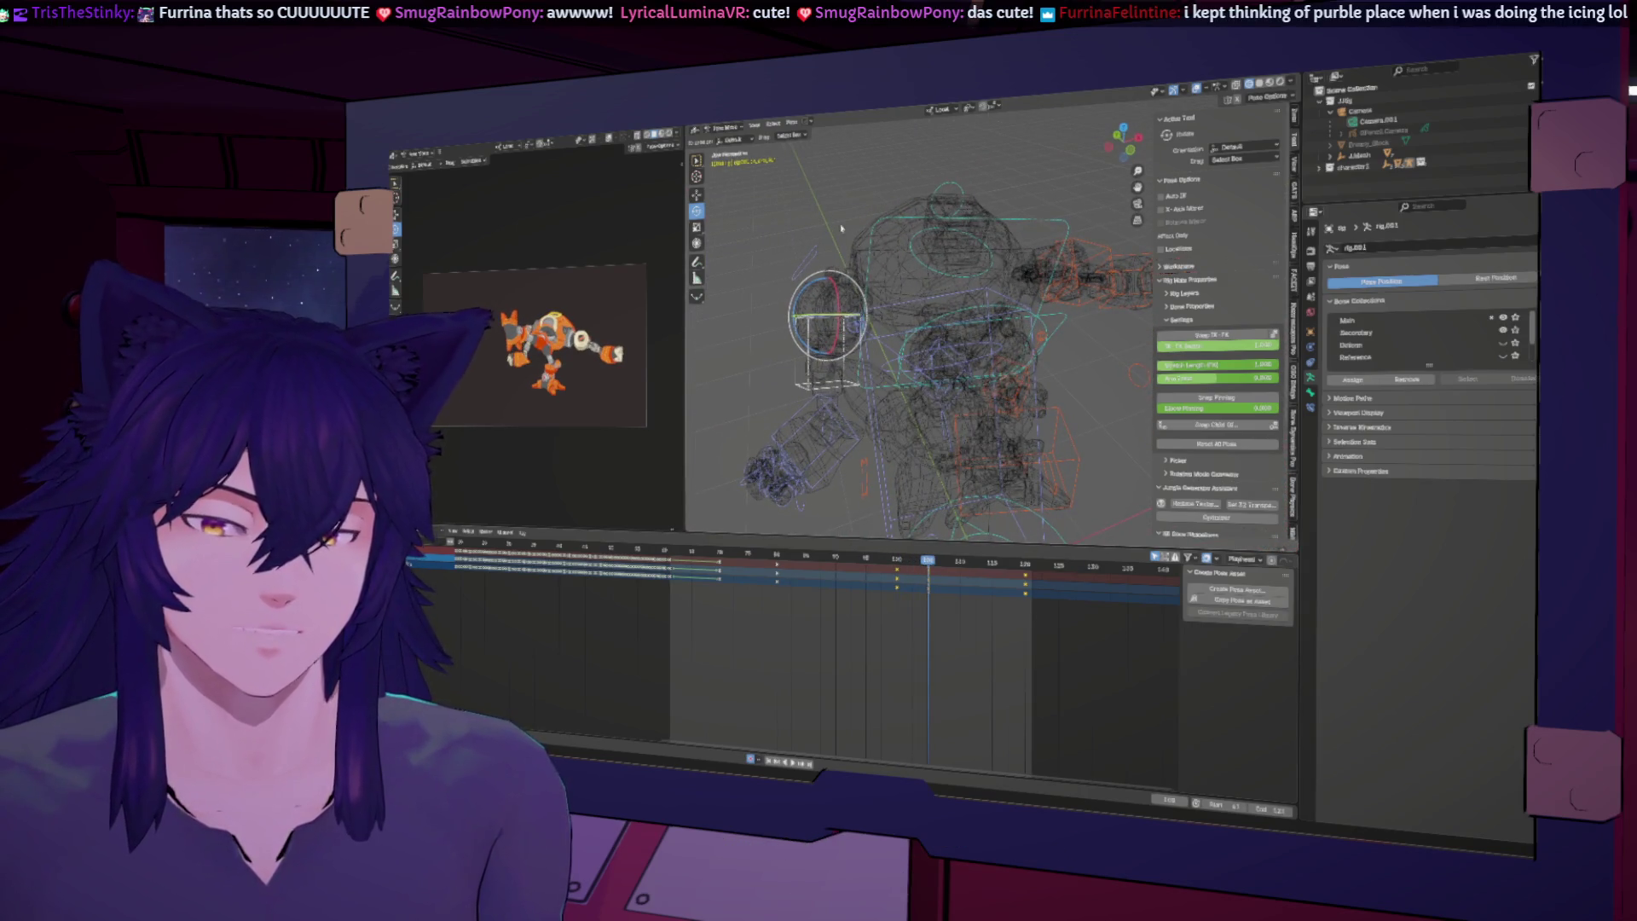
Step: Apply Blend to Neighbour to the arm's current pose, then play back the result
{"action": "right_click", "coordinate": [772, 247]}
{"action": "left_click", "coordinate": [791, 122]}
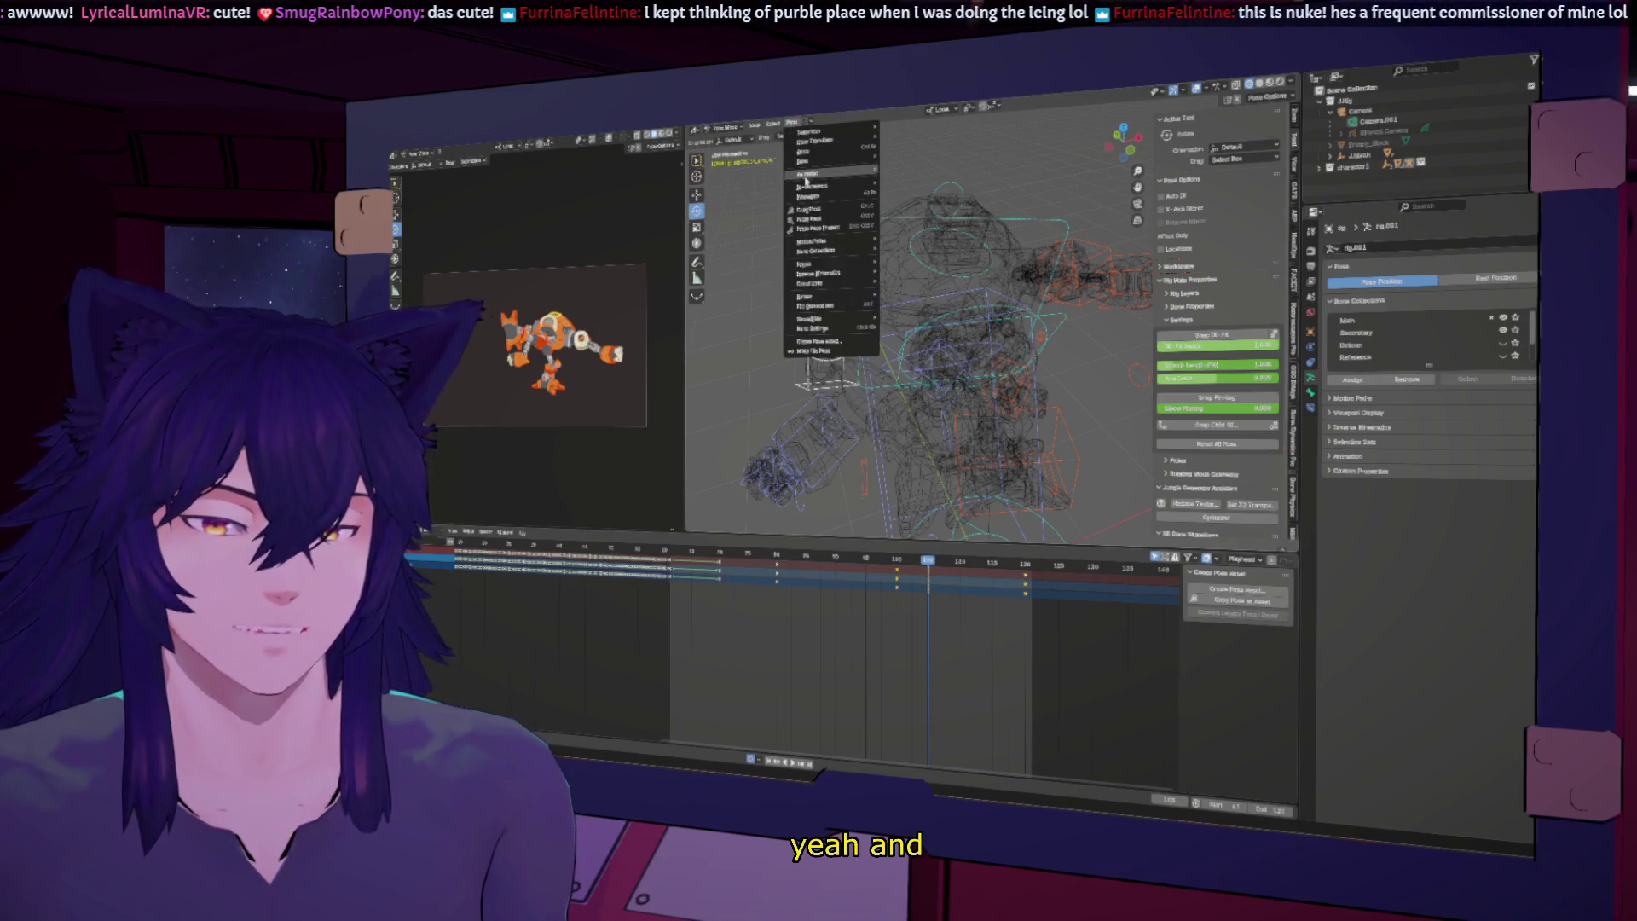
{"action": "mouse_move", "coordinate": [805, 177]}
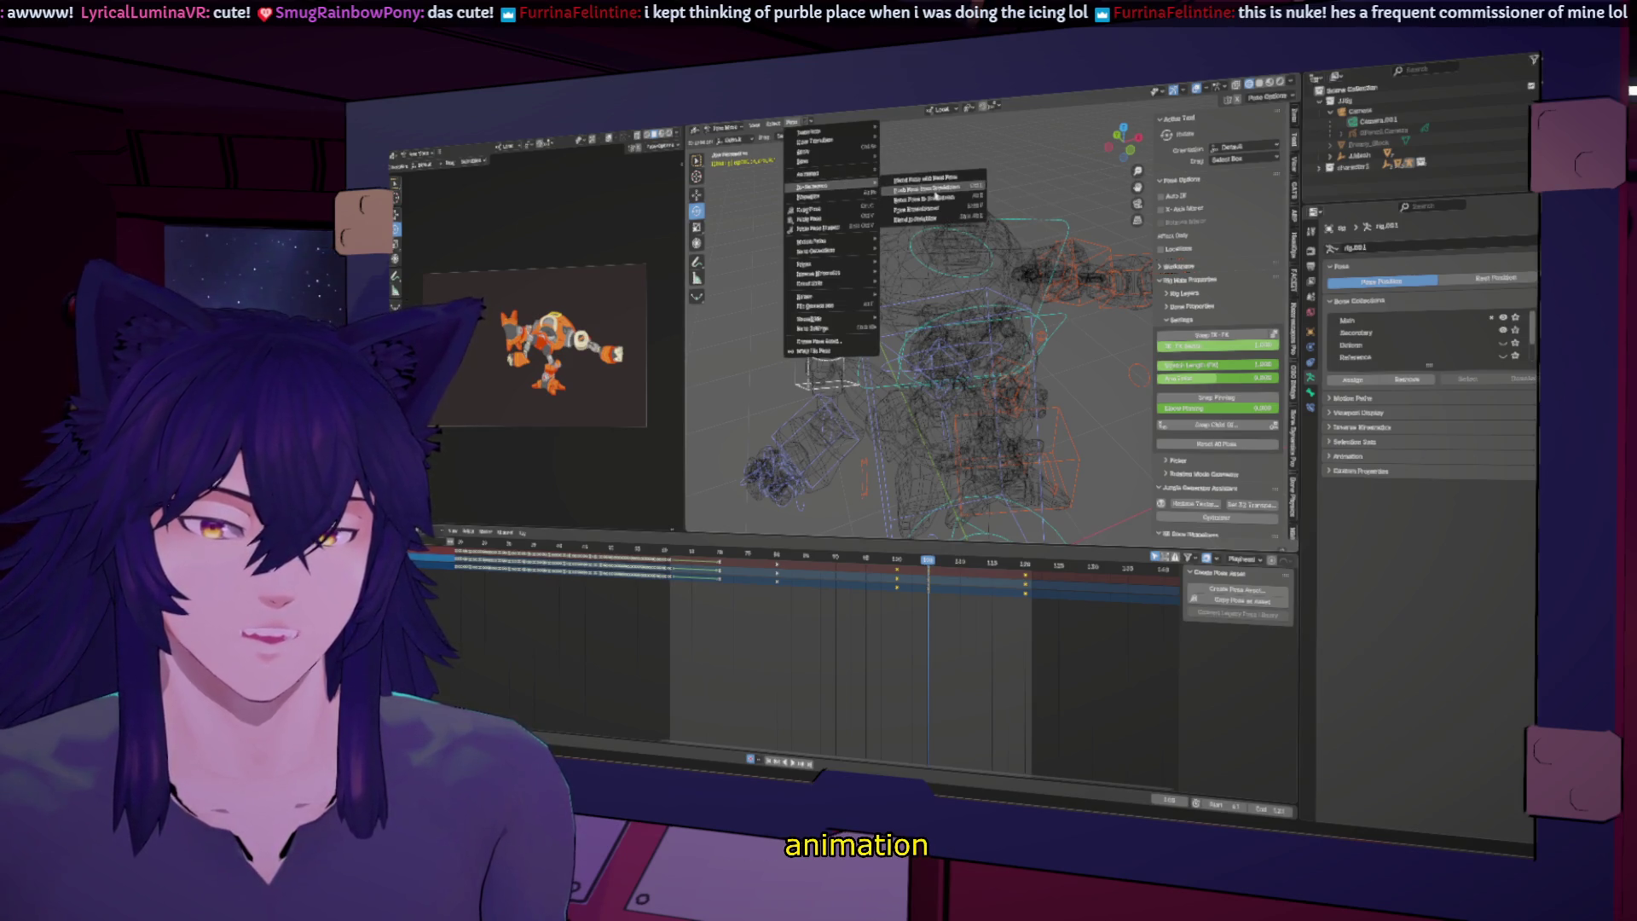
{"action": "left_click", "coordinate": [929, 218]}
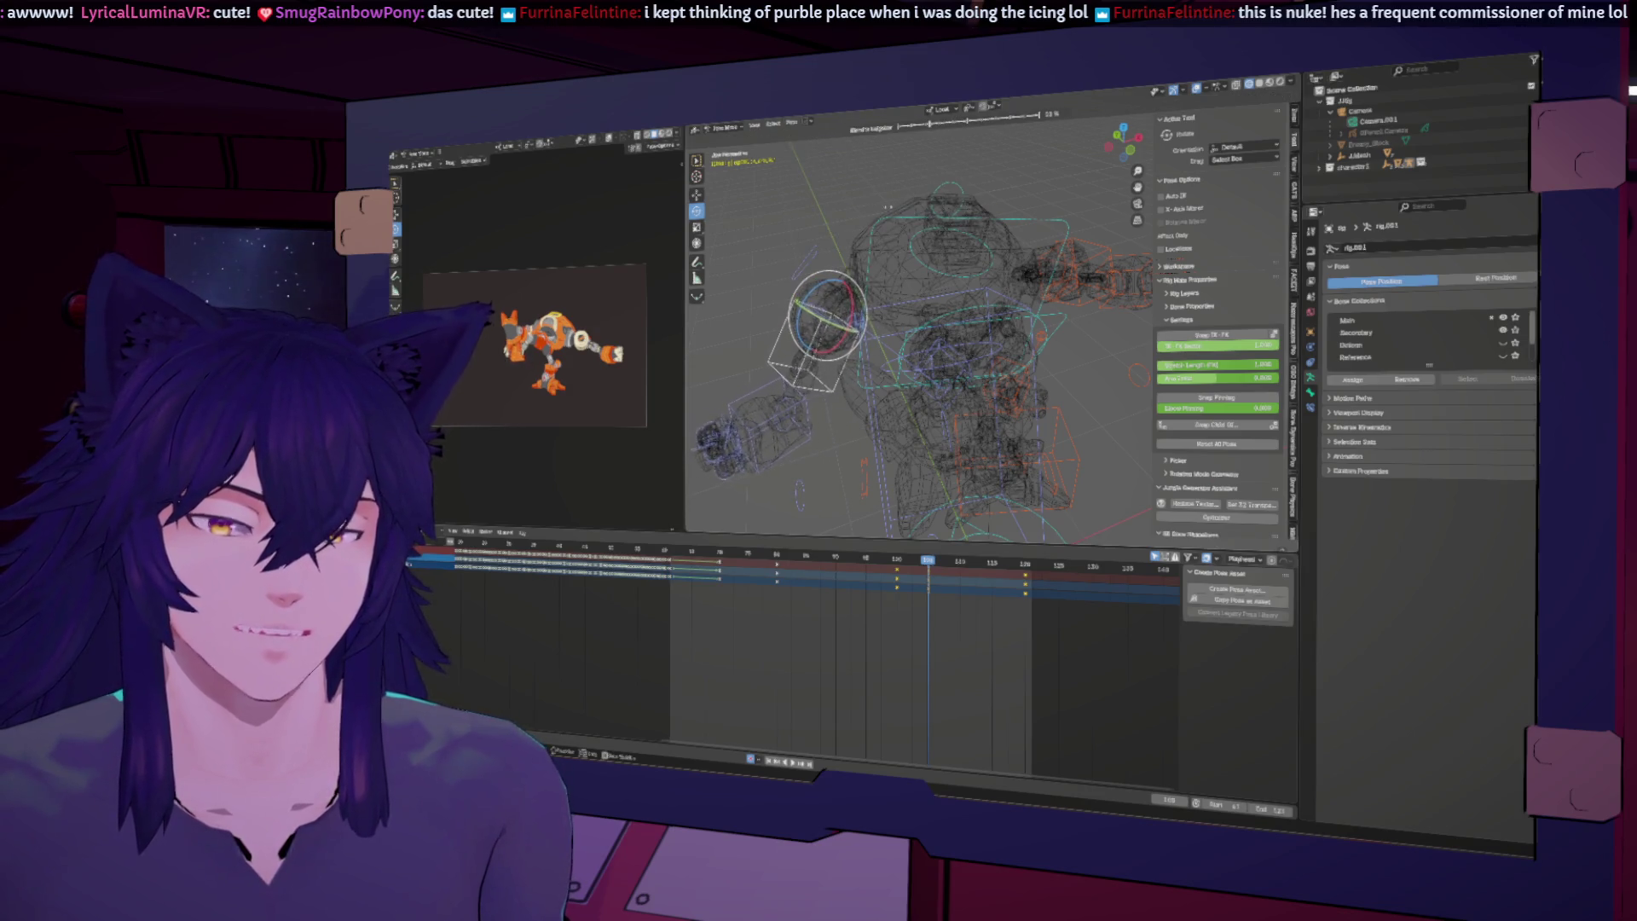
{"action": "left_click", "coordinate": [873, 203]}
{"action": "key", "text": "space"}
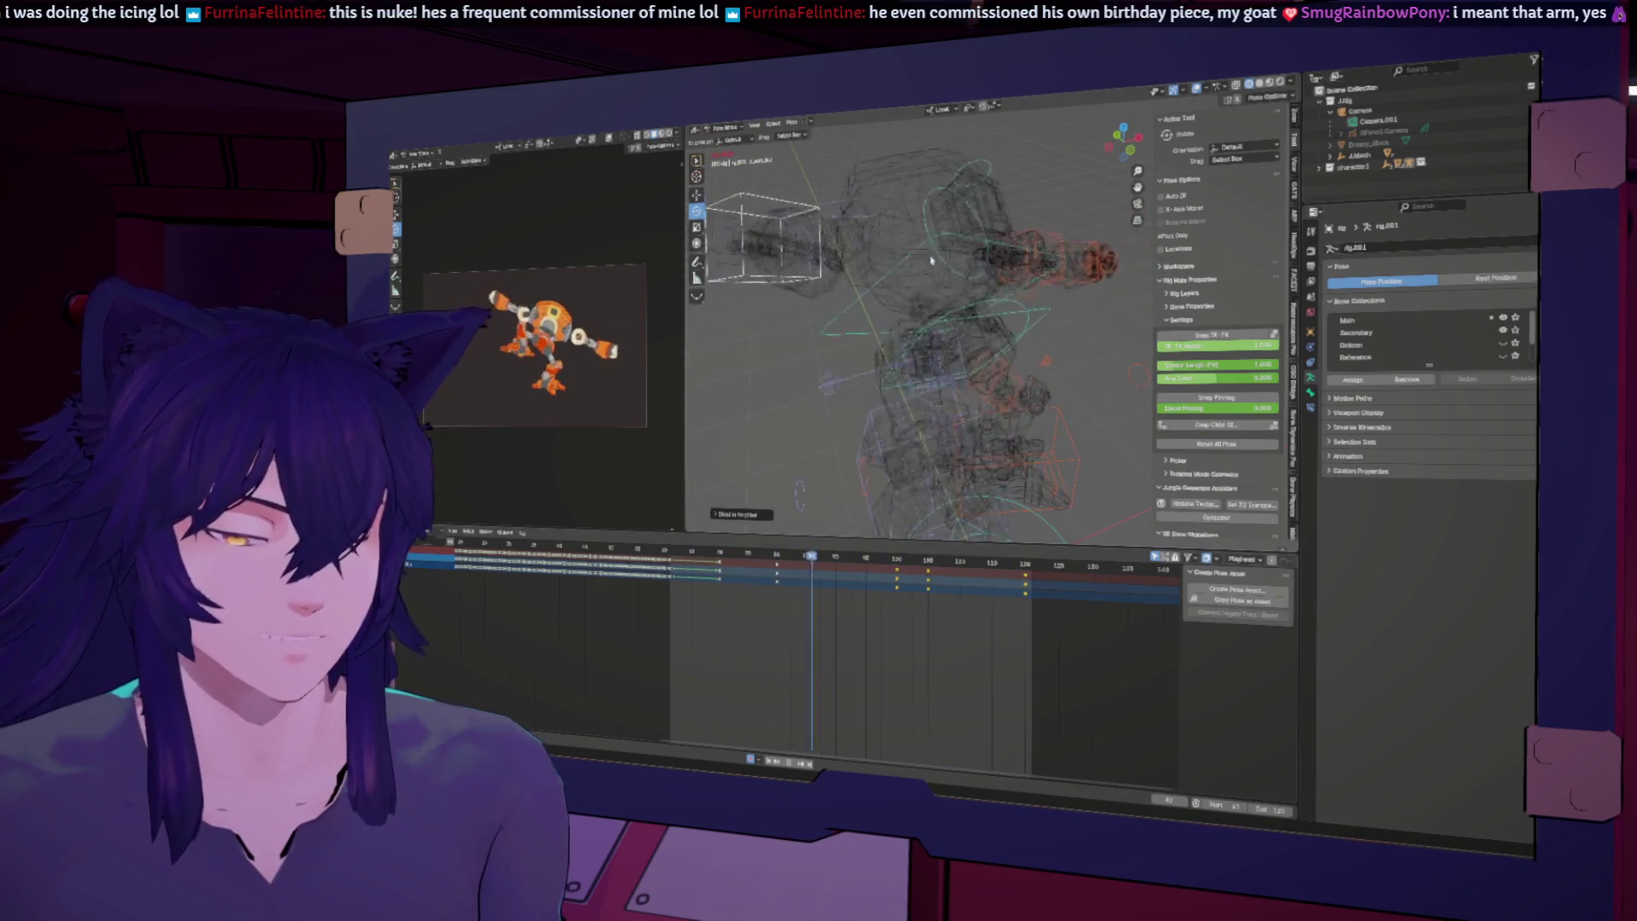
Step: Orbit around the rig, select a different bone, and scrub from frame 94 to 102
{"action": "mouse_move", "coordinate": [1009, 265]}
{"action": "middle_mouse_down"}
{"action": "mouse_move", "coordinate": [866, 283]}
{"action": "mouse_move", "coordinate": [1054, 294]}
{"action": "middle_mouse_up"}
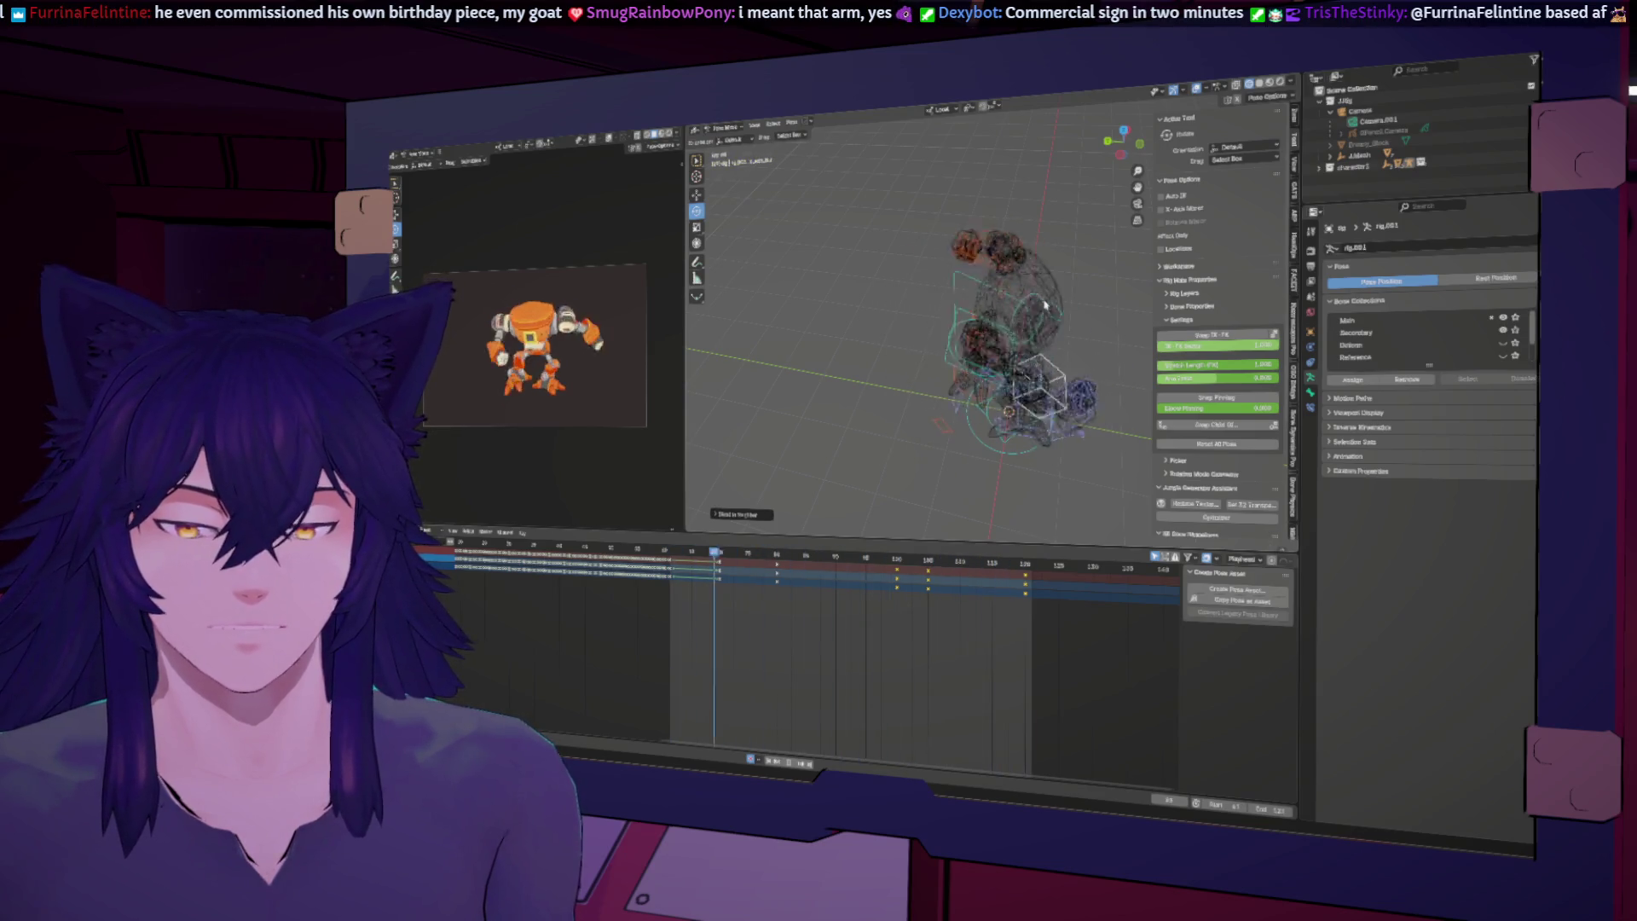
{"action": "middle_click_drag", "start_coordinate": [1044, 300], "coordinate": [972, 324]}
{"action": "left_click", "coordinate": [972, 324]}
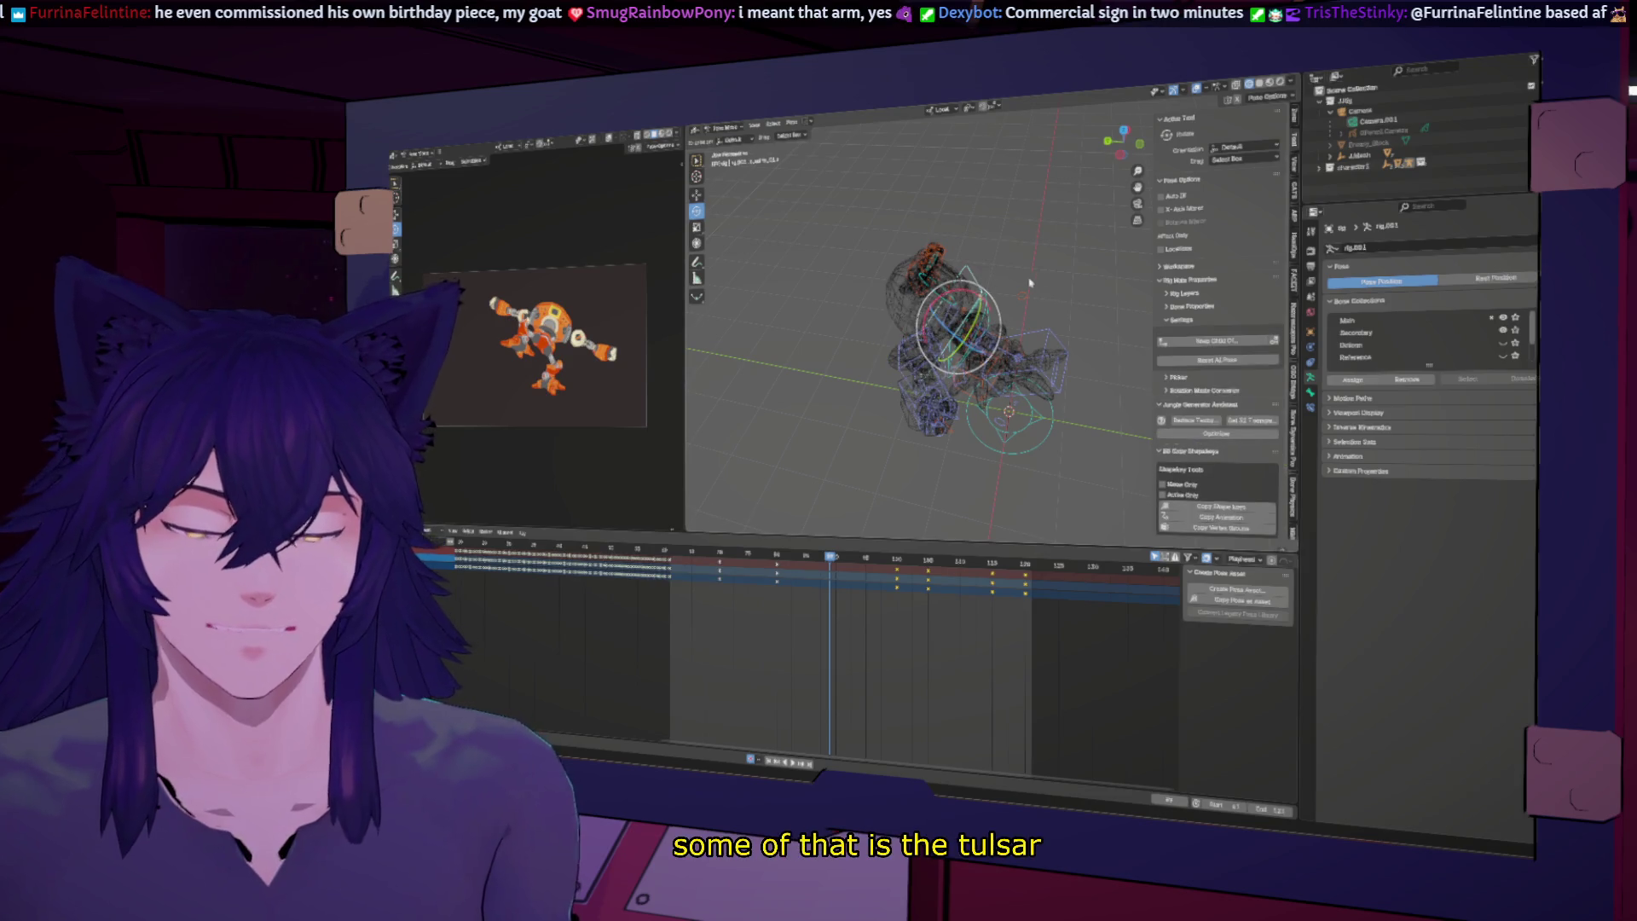
{"action": "mouse_move", "coordinate": [848, 554]}
{"action": "left_mouse_down"}
{"action": "mouse_move", "coordinate": [882, 563]}
{"action": "mouse_move", "coordinate": [826, 569]}
{"action": "mouse_move", "coordinate": [993, 583]}
{"action": "mouse_move", "coordinate": [795, 572]}
{"action": "left_mouse_up"}
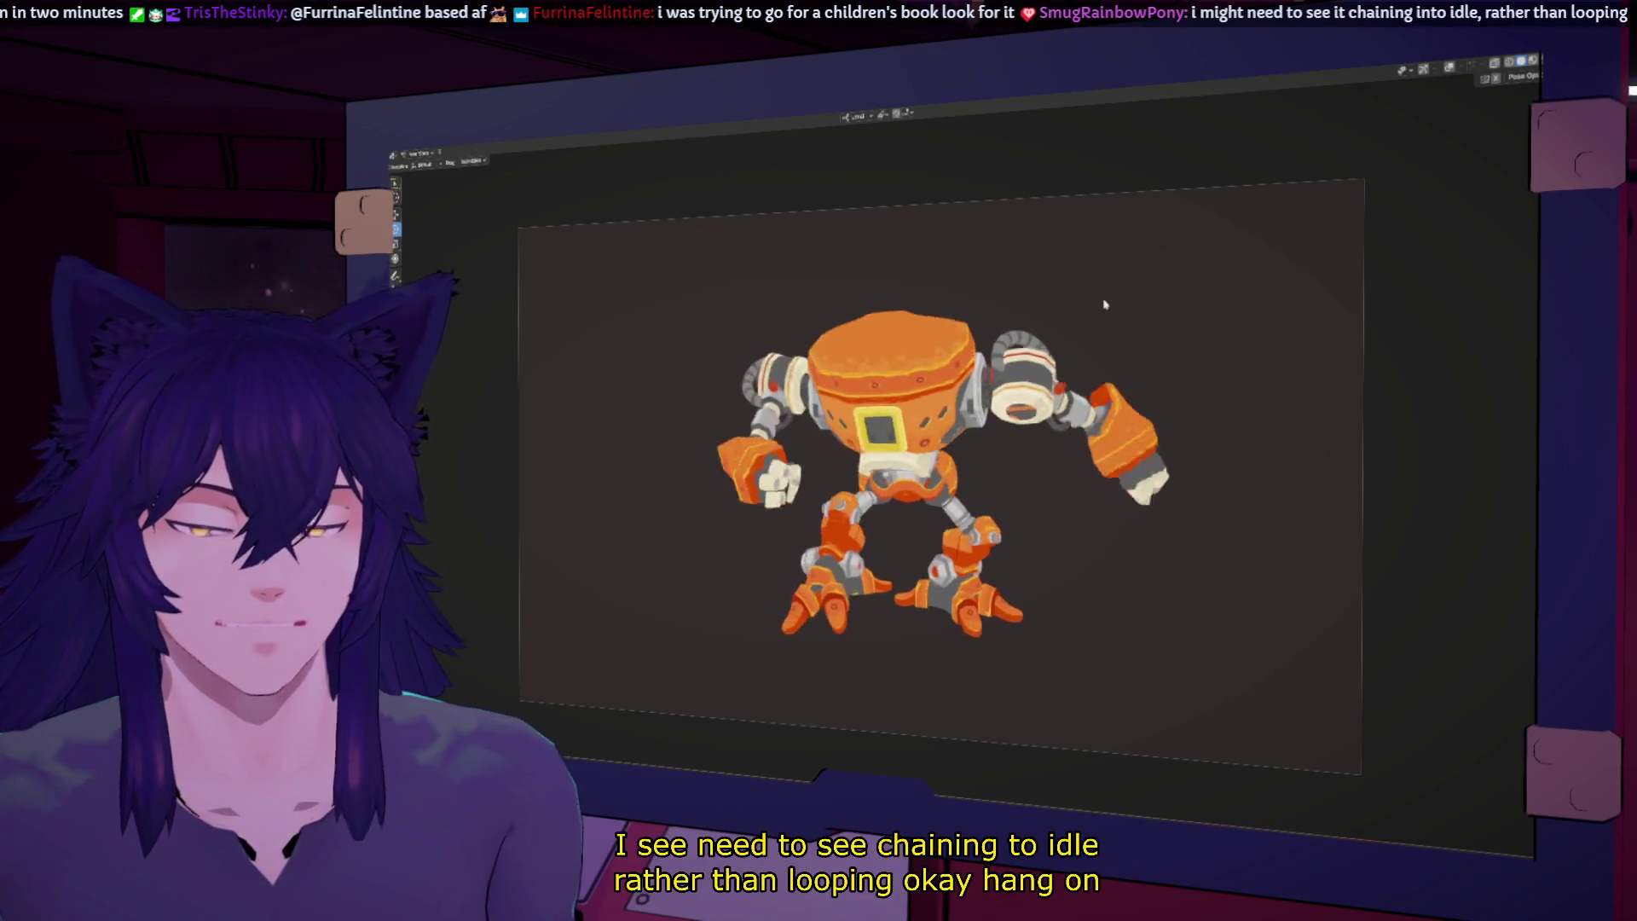
Step: Restore the full layout showing the wireframe rig, dope sheet and a smaller camera preview
{"action": "key", "text": "ctrl+space"}
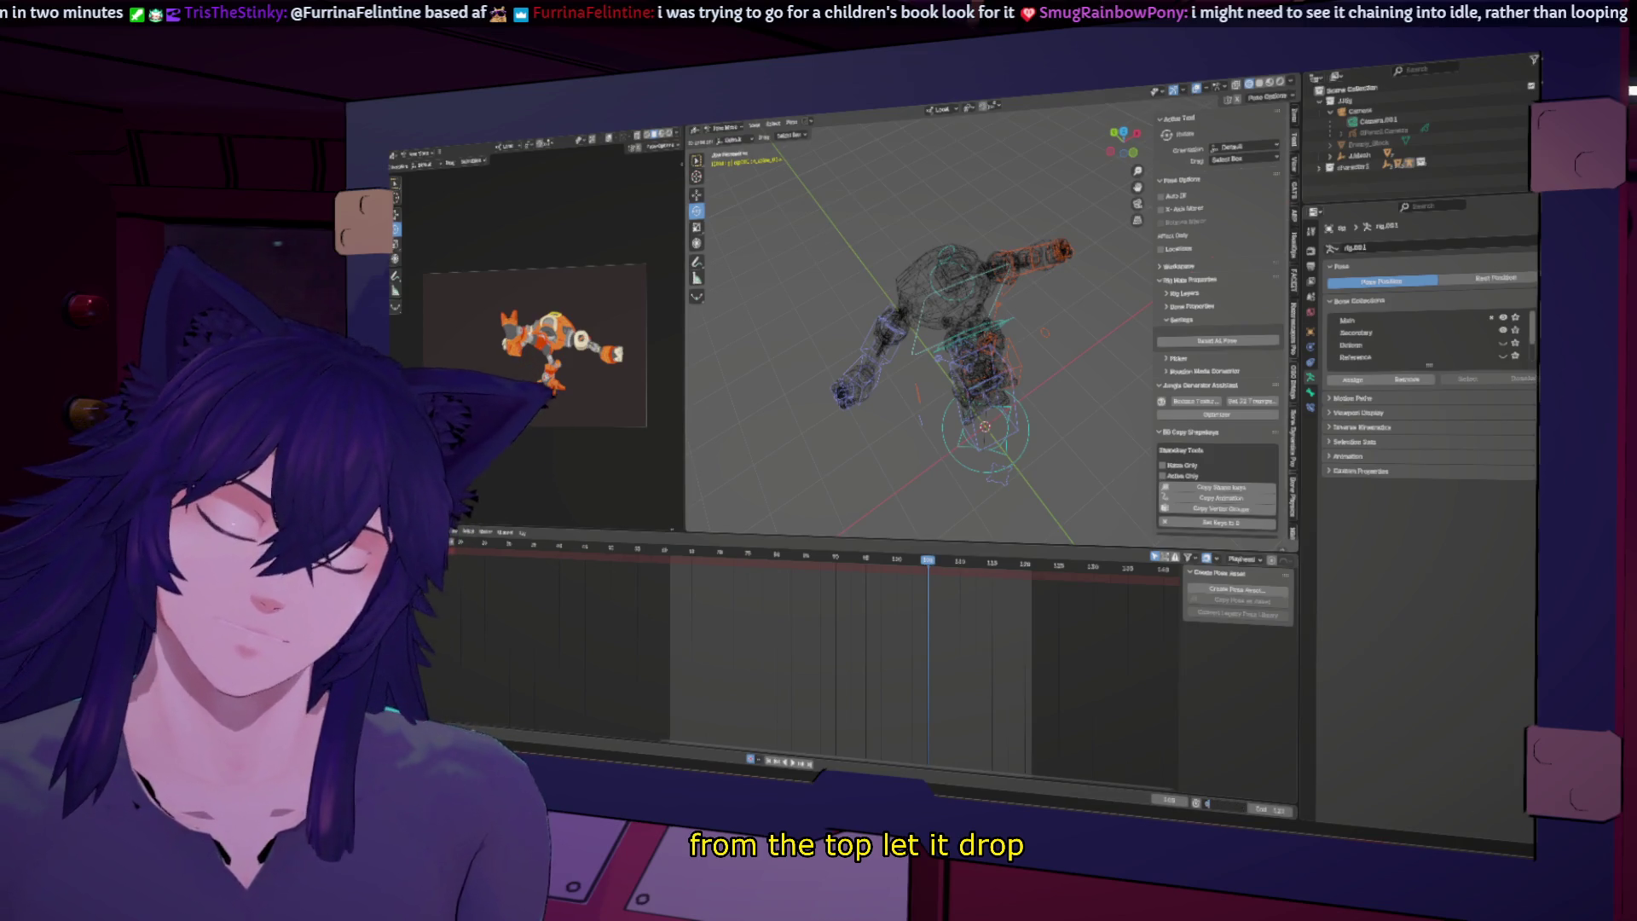
Step: Play the robot's keyed animation and enlarge the camera preview to fill the window
{"action": "key", "text": "space"}
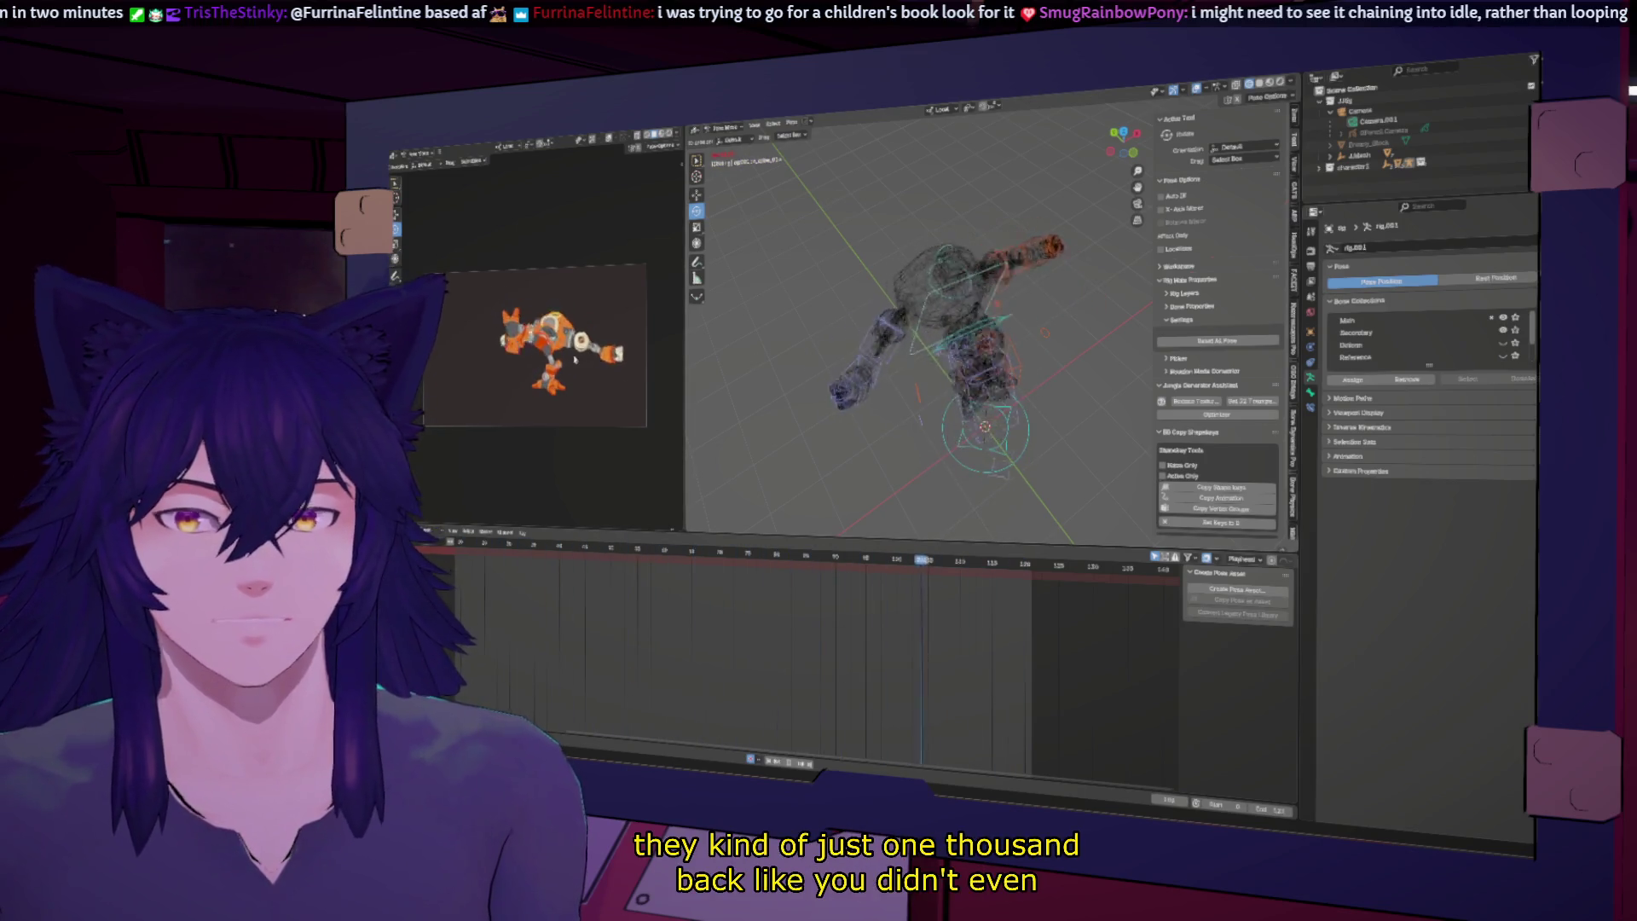
{"action": "key", "text": "ctrl+space"}
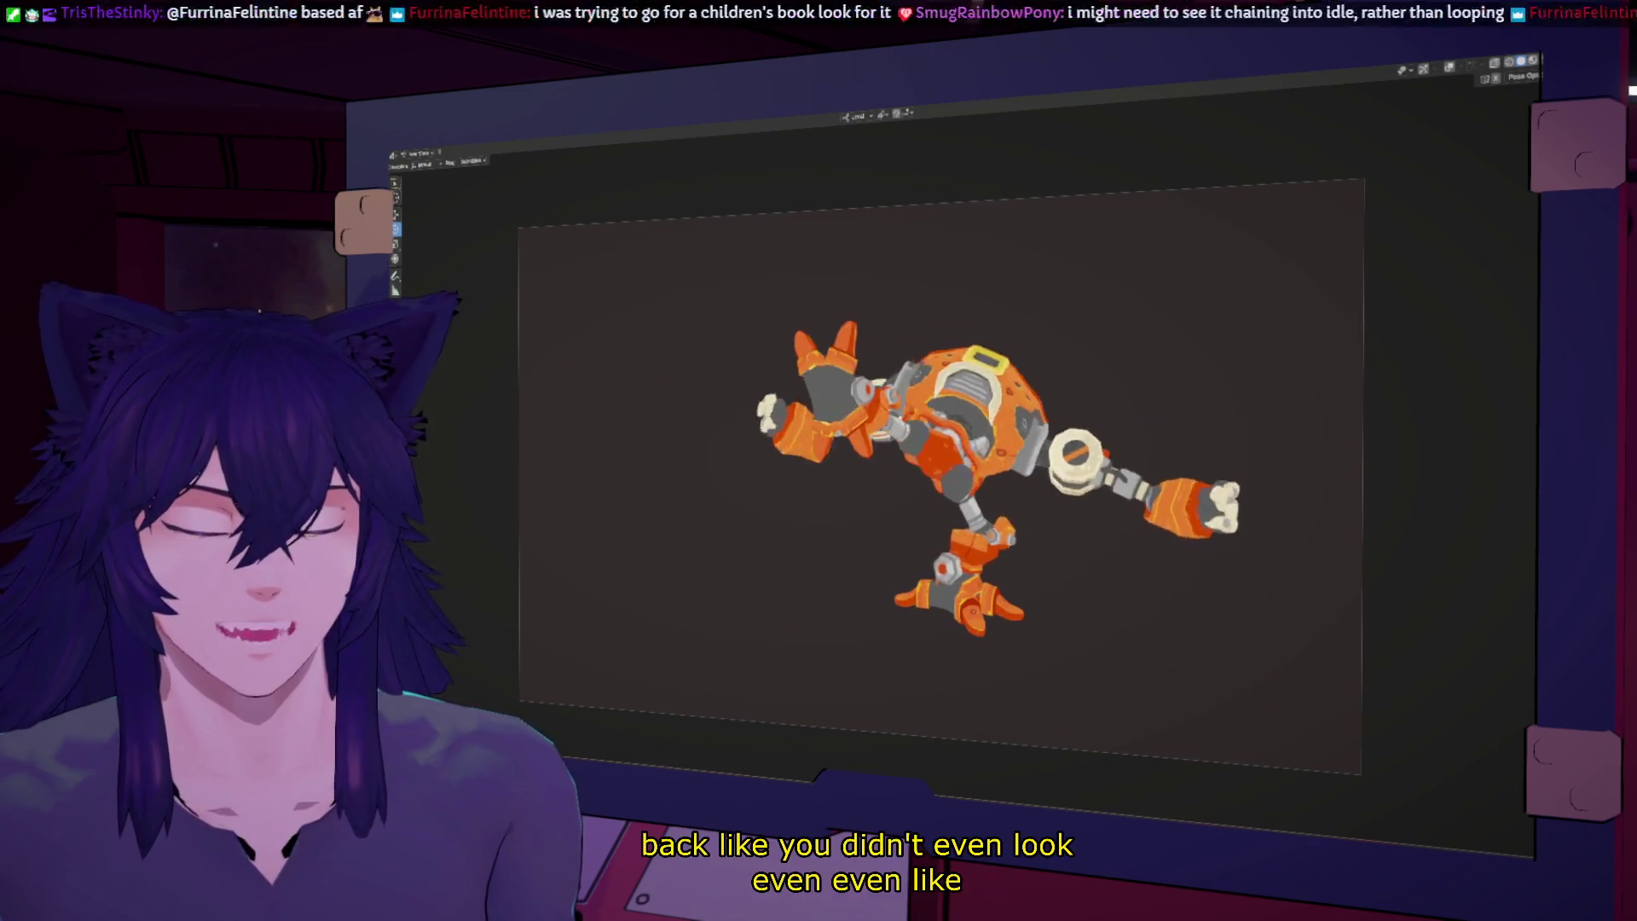
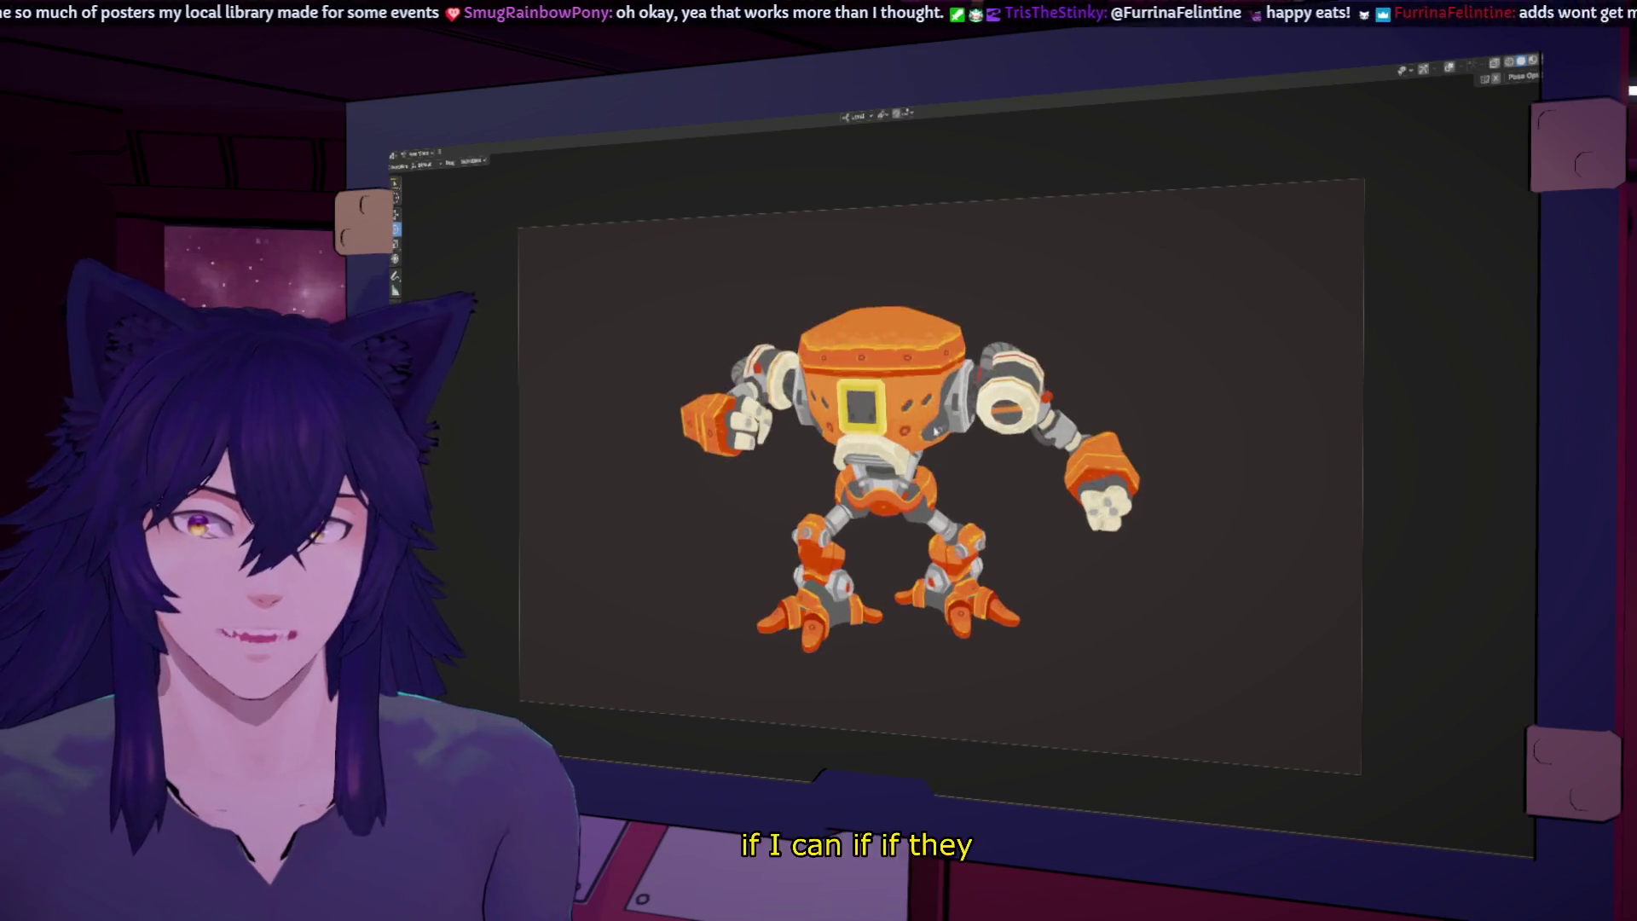
Step: Un-maximize the render preview to bring back the full animation workspace with viewport, timeline and properties
{"action": "key", "text": "ctrl+space"}
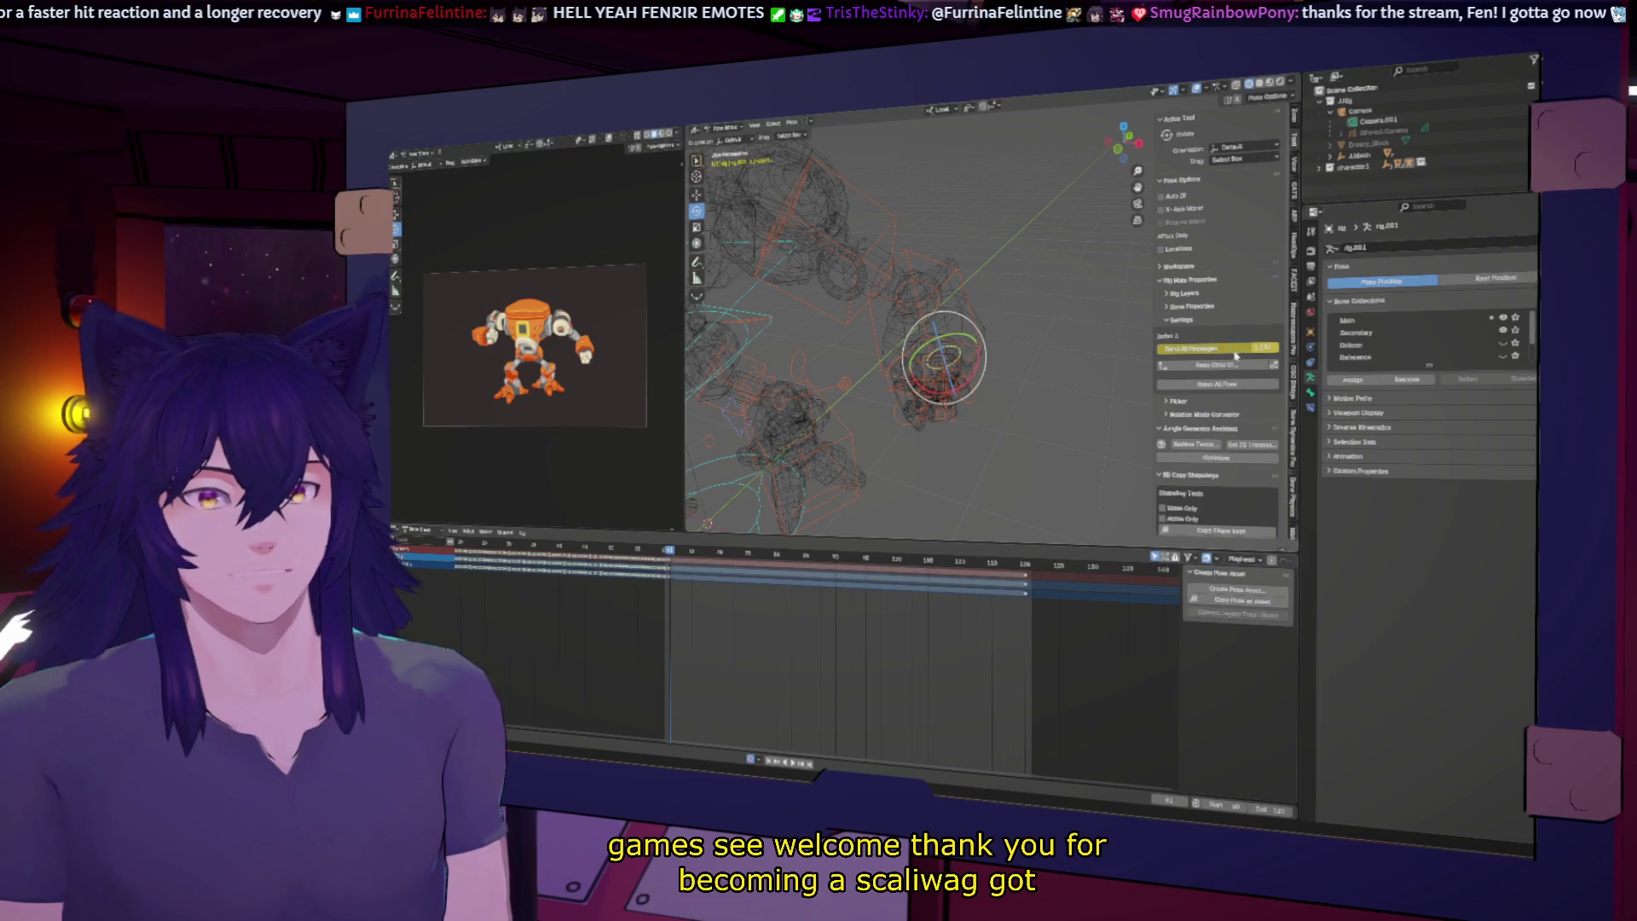
Step: Lower the bone's control value to about -0.47, then move to a later frame and play the hit reaction
{"action": "mouse_move", "coordinate": [1239, 347]}
{"action": "left_mouse_down"}
{"action": "mouse_move", "coordinate": [1189, 347]}
{"action": "mouse_move", "coordinate": [1253, 347]}
{"action": "left_mouse_up"}
{"action": "left_click_drag", "start_coordinate": [680, 551], "coordinate": [777, 543]}
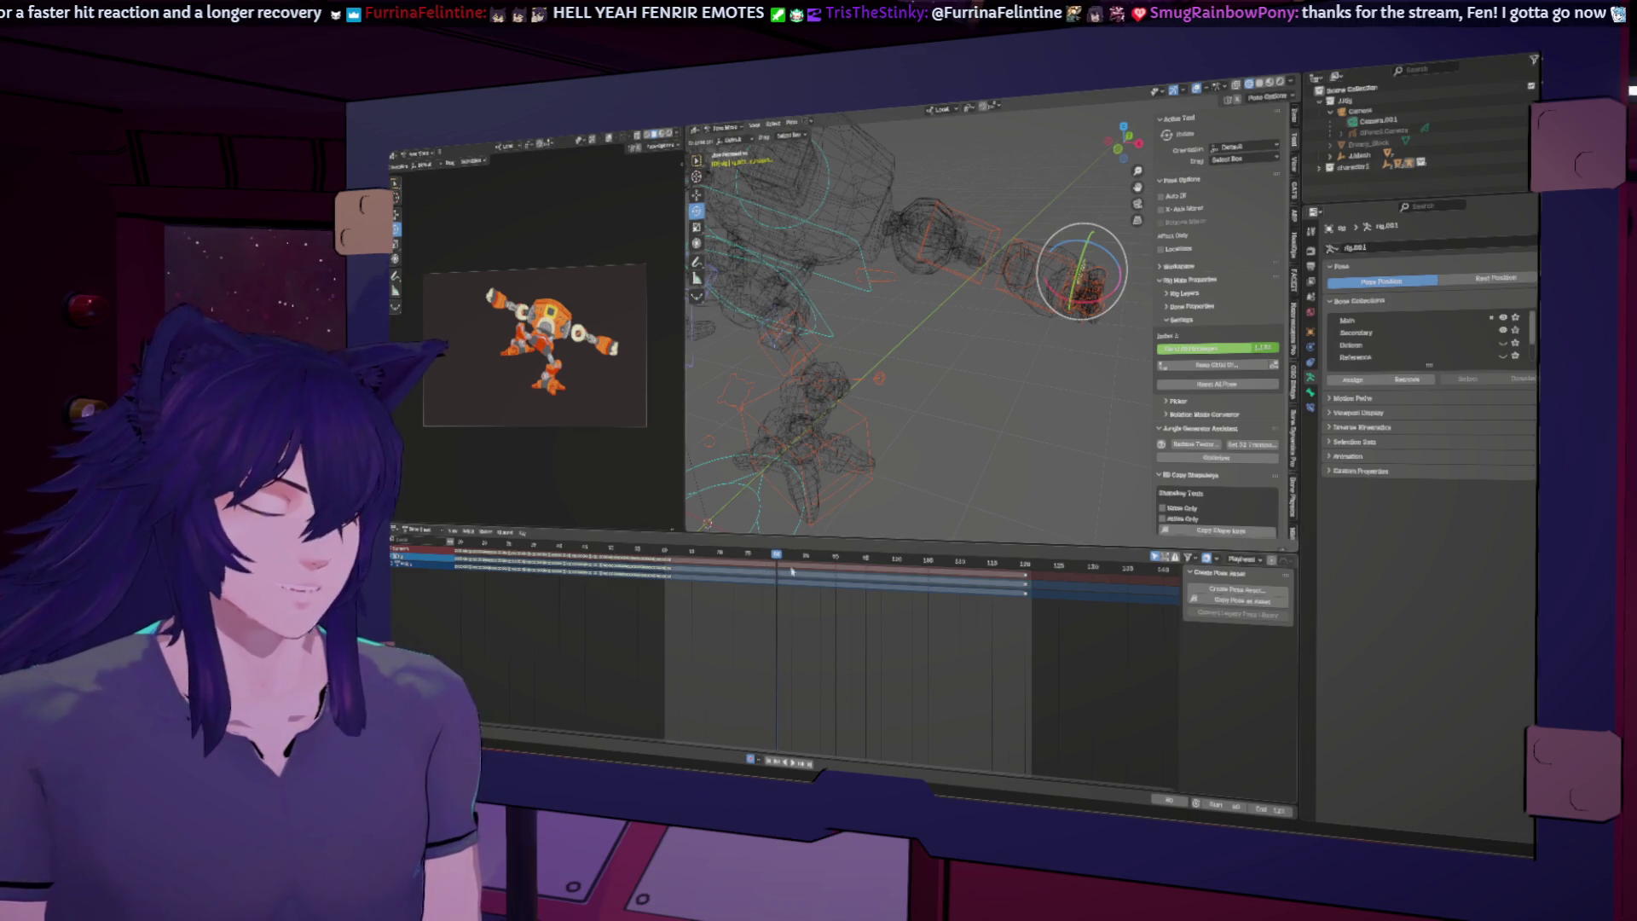
{"action": "key", "text": "space"}
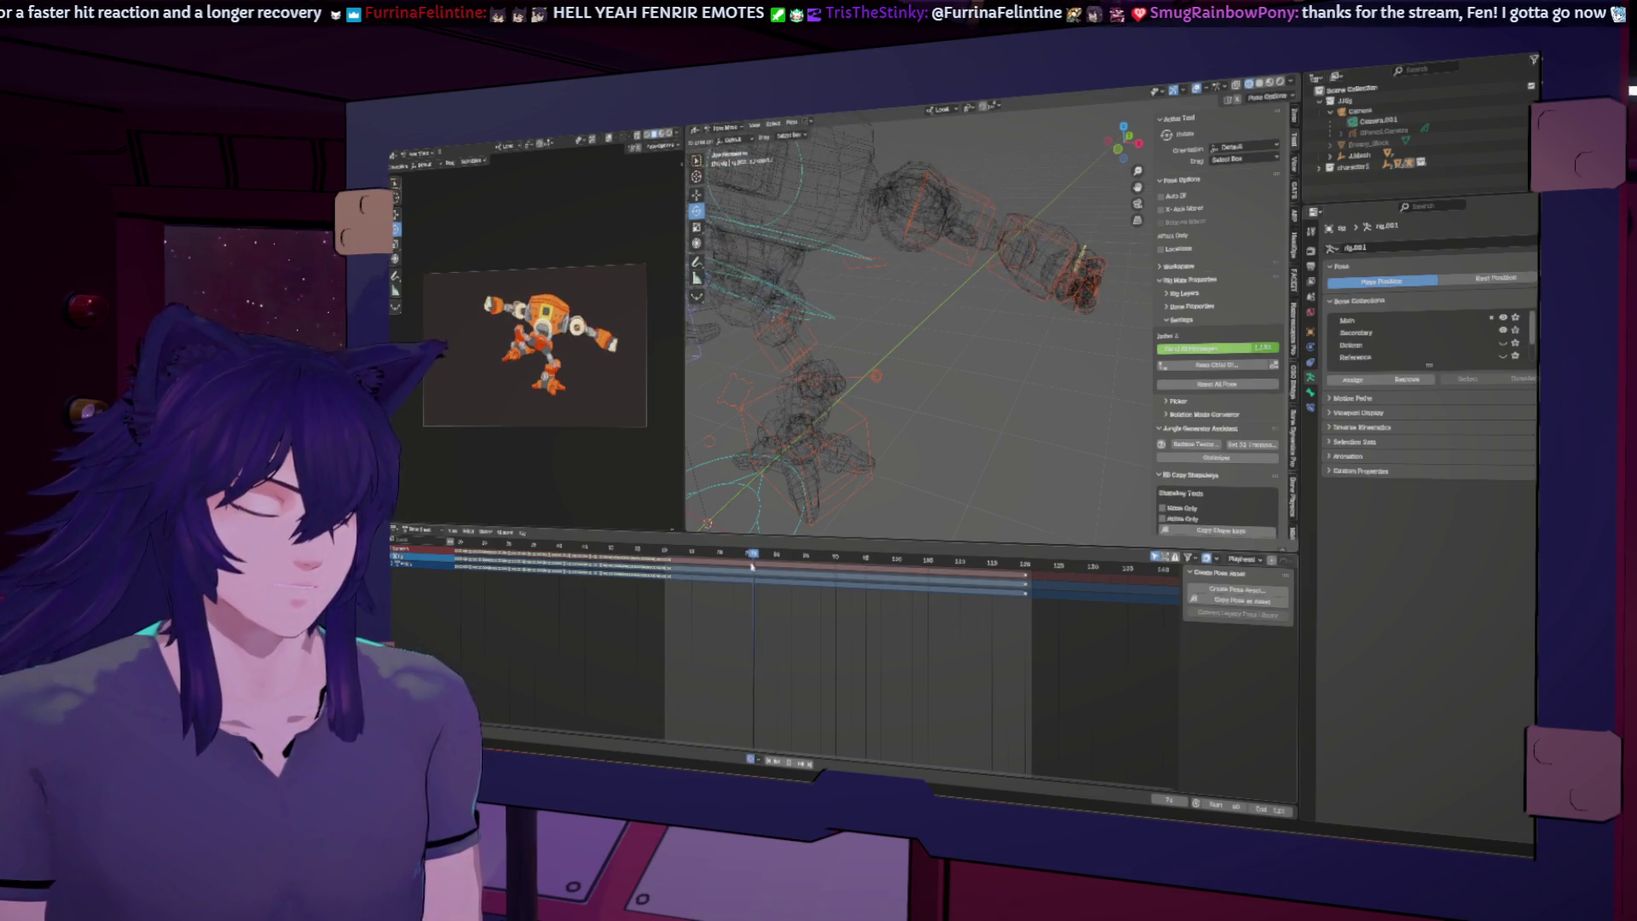
{"action": "key", "text": "space"}
Step: Change the arm's IK/FK blend value and check the other arm and hand bones
{"action": "middle_click_drag", "start_coordinate": [1085, 343], "coordinate": [1101, 373]}
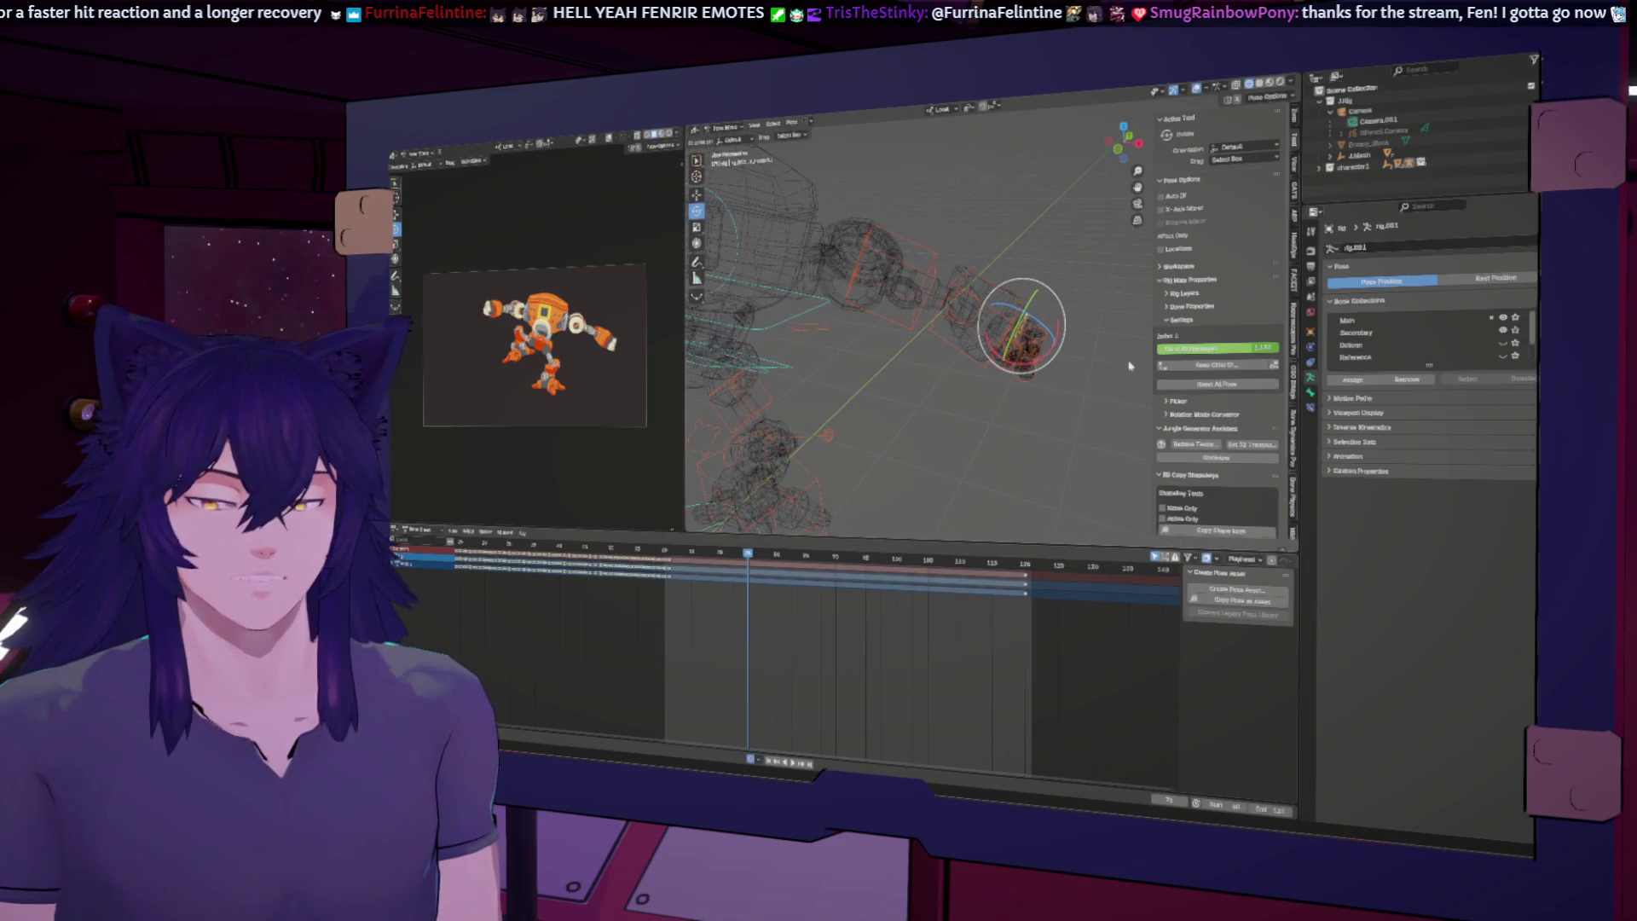
{"action": "middle_click_drag", "start_coordinate": [981, 341], "coordinate": [891, 308]}
{"action": "left_click", "coordinate": [1228, 364]}
{"action": "left_click", "coordinate": [889, 308]}
{"action": "left_click", "coordinate": [899, 358]}
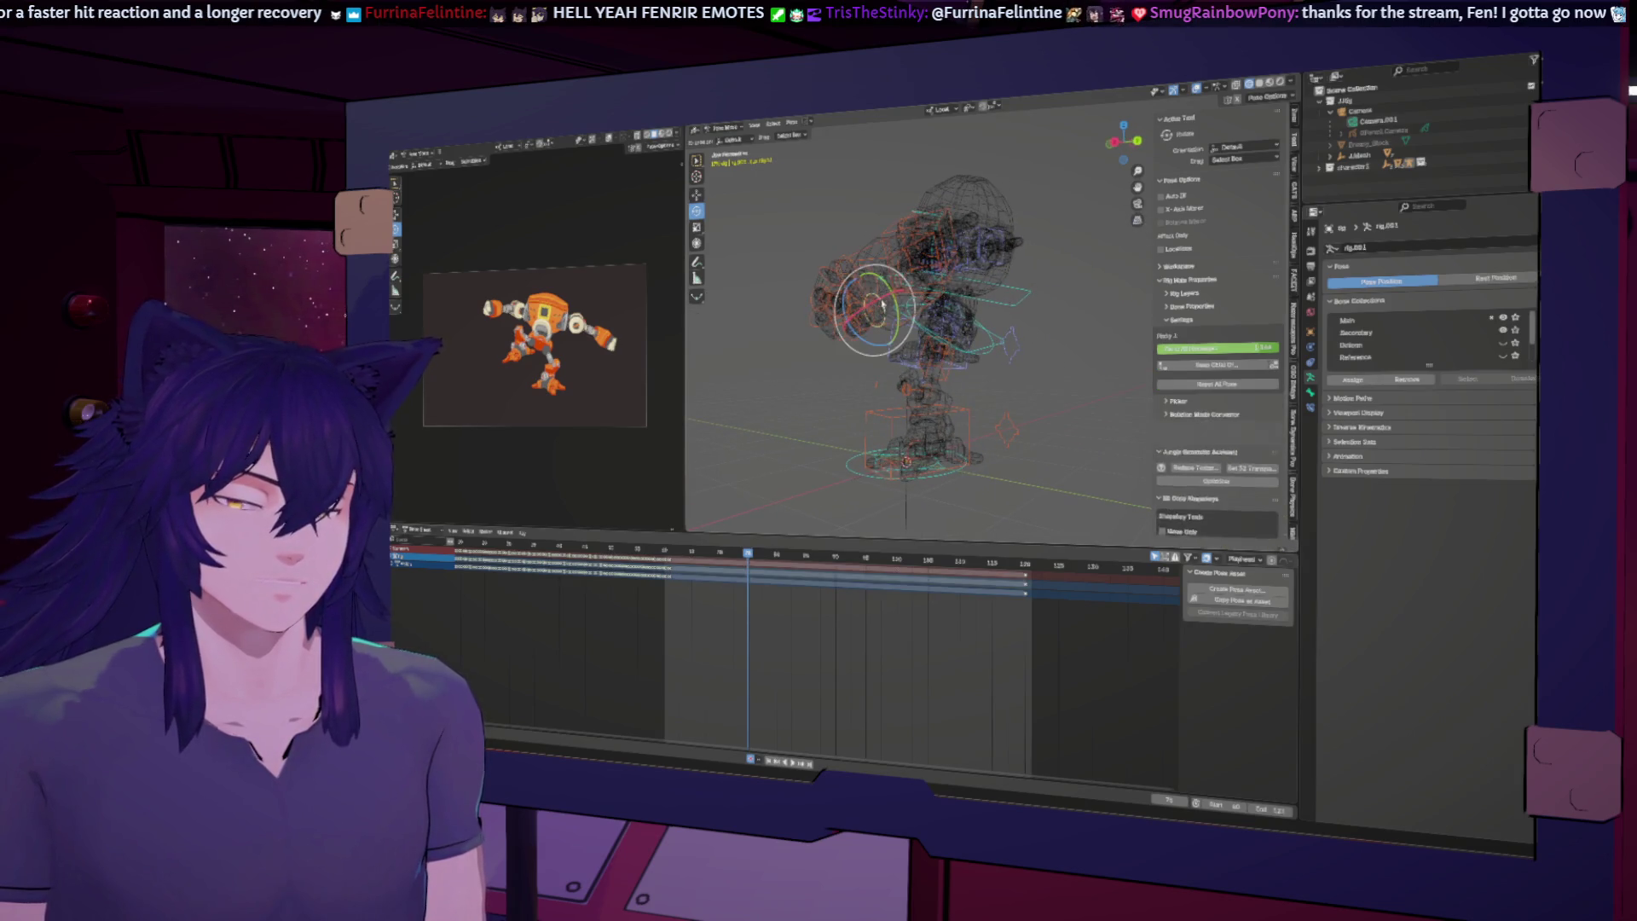
{"action": "mouse_move", "coordinate": [900, 361]}
{"action": "middle_mouse_down"}
{"action": "mouse_move", "coordinate": [1041, 420]}
{"action": "mouse_move", "coordinate": [972, 341]}
{"action": "middle_mouse_up"}
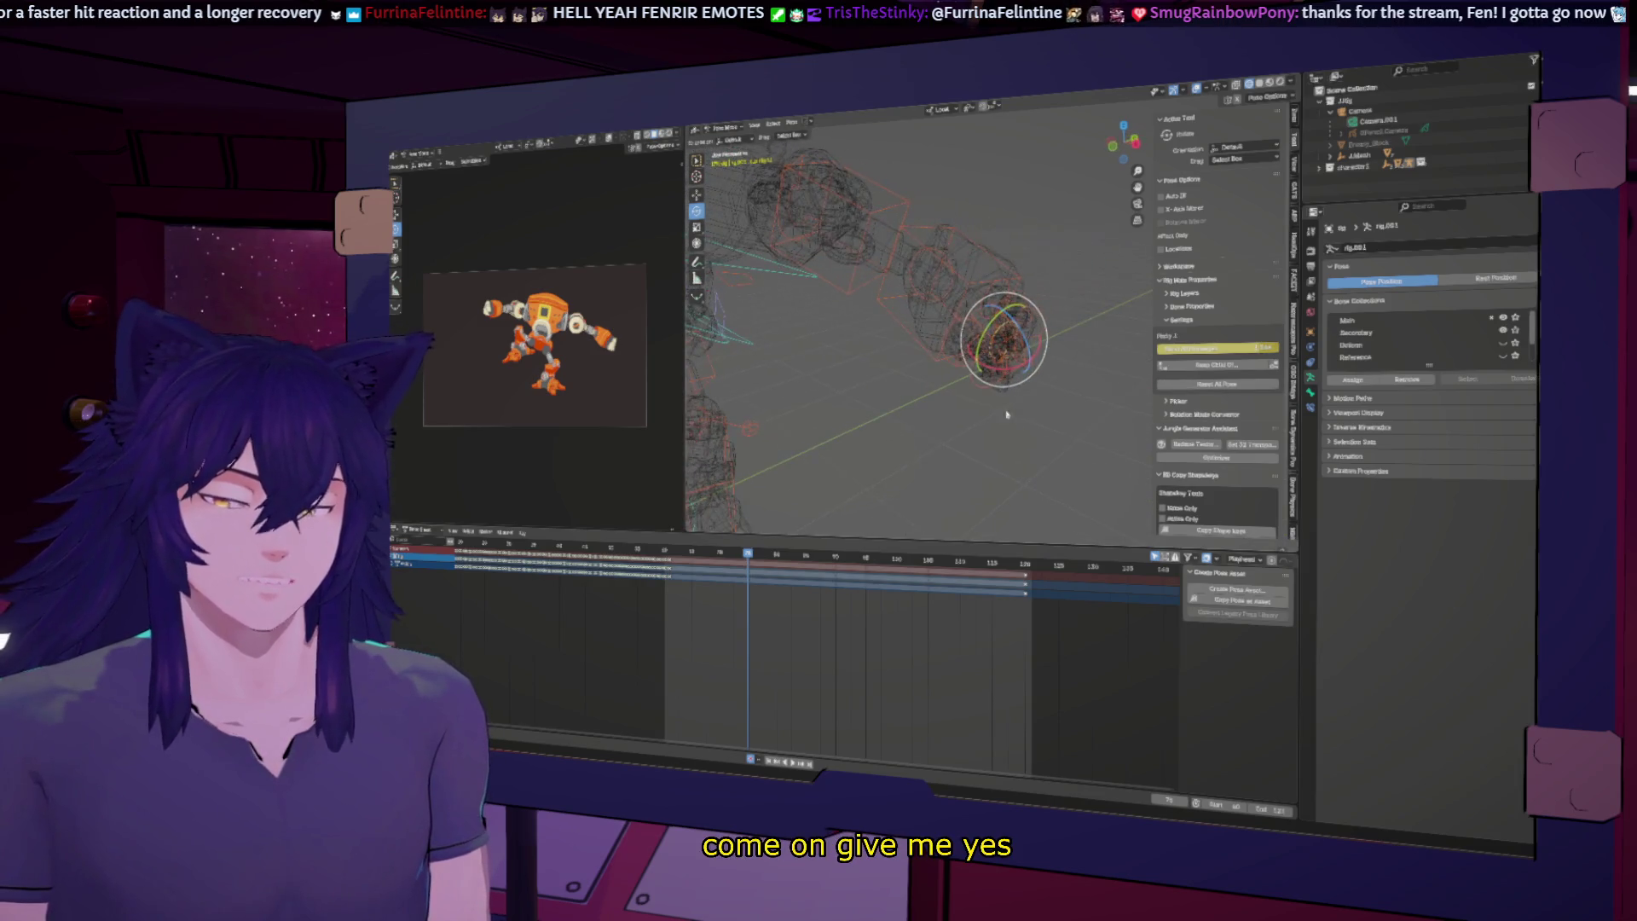
{"action": "left_click", "coordinate": [960, 324]}
{"action": "left_click", "coordinate": [967, 329]}
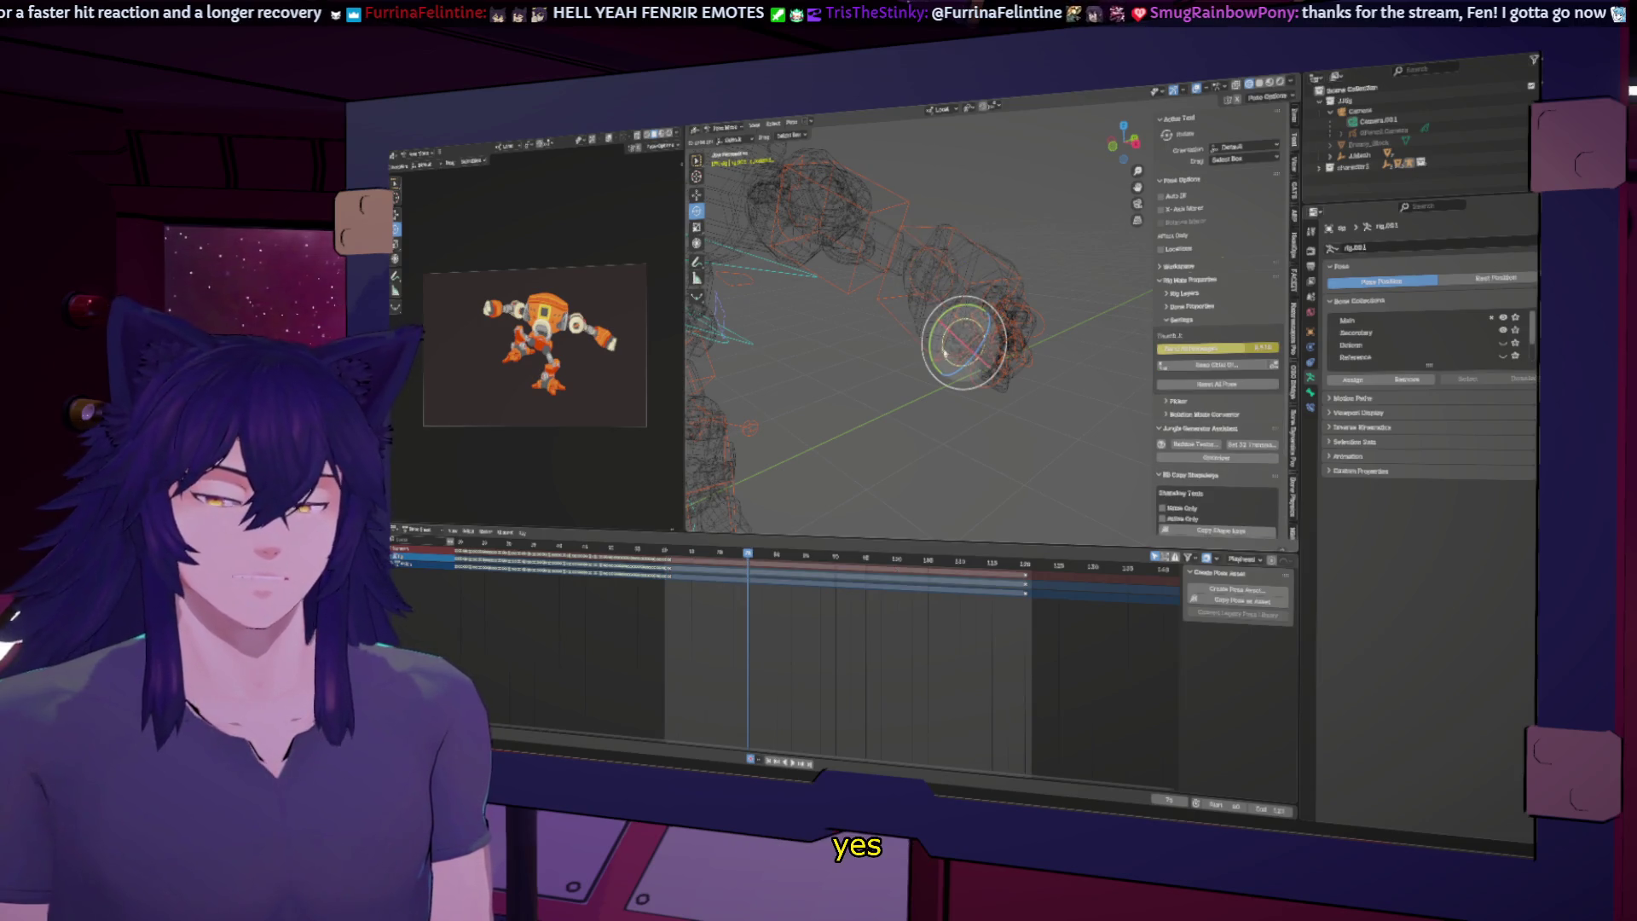
Step: Select the Middle, Pinky and Thumb finger bones and keyframe the Thumb value on this frame
{"action": "middle_click_drag", "start_coordinate": [980, 398], "coordinate": [860, 308]}
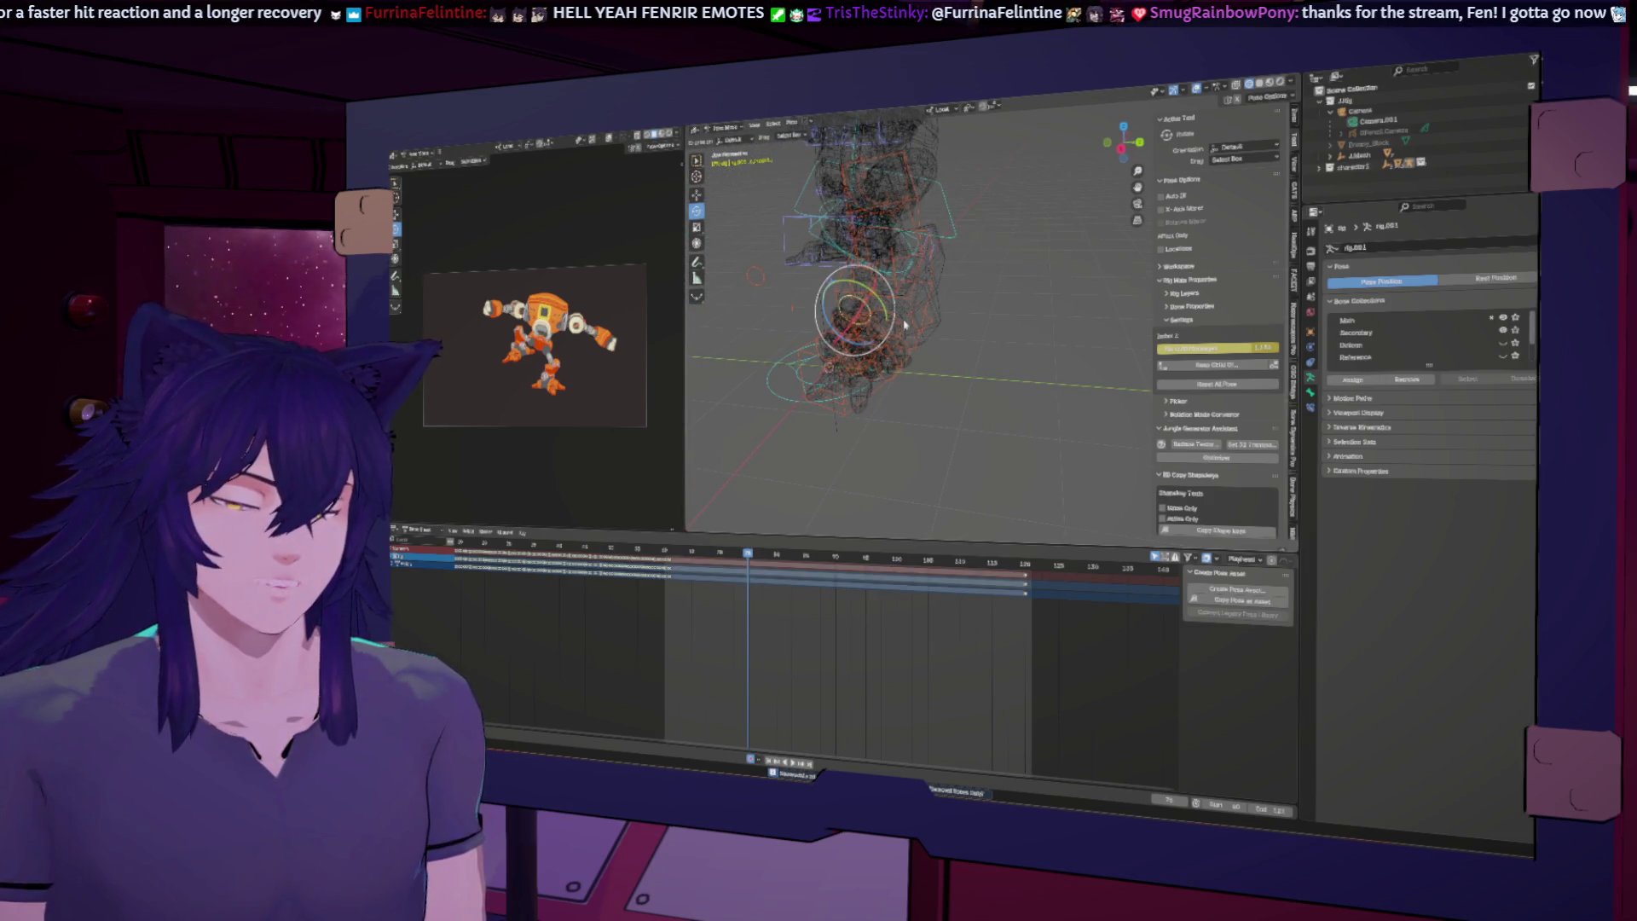
{"action": "left_click", "coordinate": [909, 348]}
{"action": "left_click", "coordinate": [911, 350]}
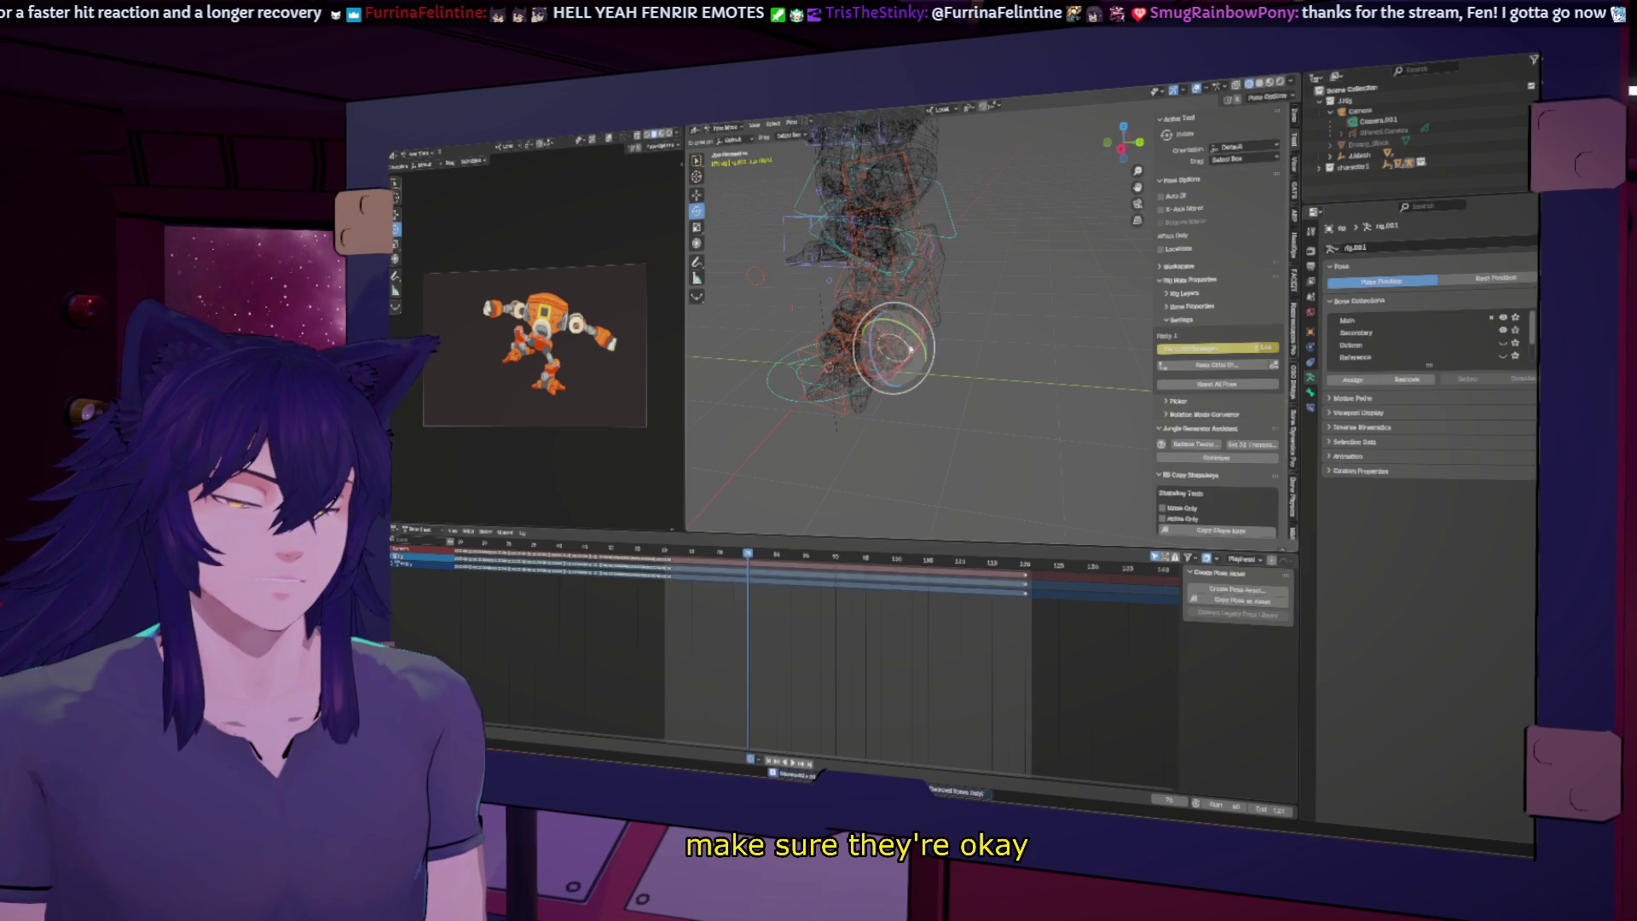
{"action": "mouse_move", "coordinate": [910, 350]}
{"action": "middle_mouse_down"}
{"action": "mouse_move", "coordinate": [955, 426]}
{"action": "mouse_move", "coordinate": [944, 365]}
{"action": "middle_mouse_up"}
{"action": "left_click", "coordinate": [944, 365]}
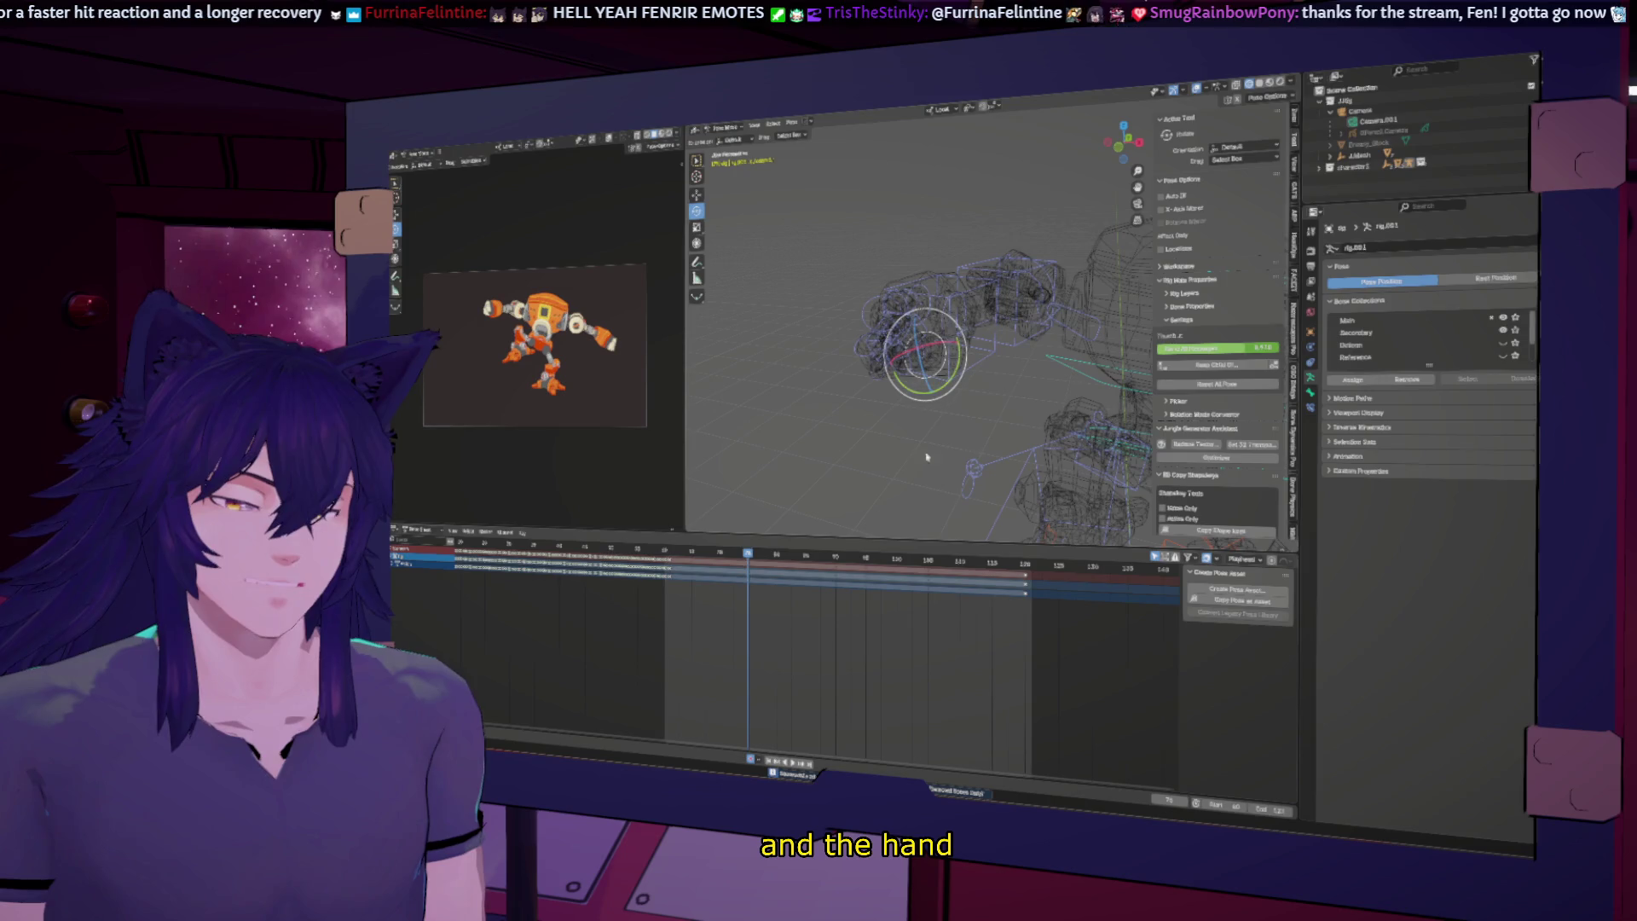
{"action": "key", "text": "i"}
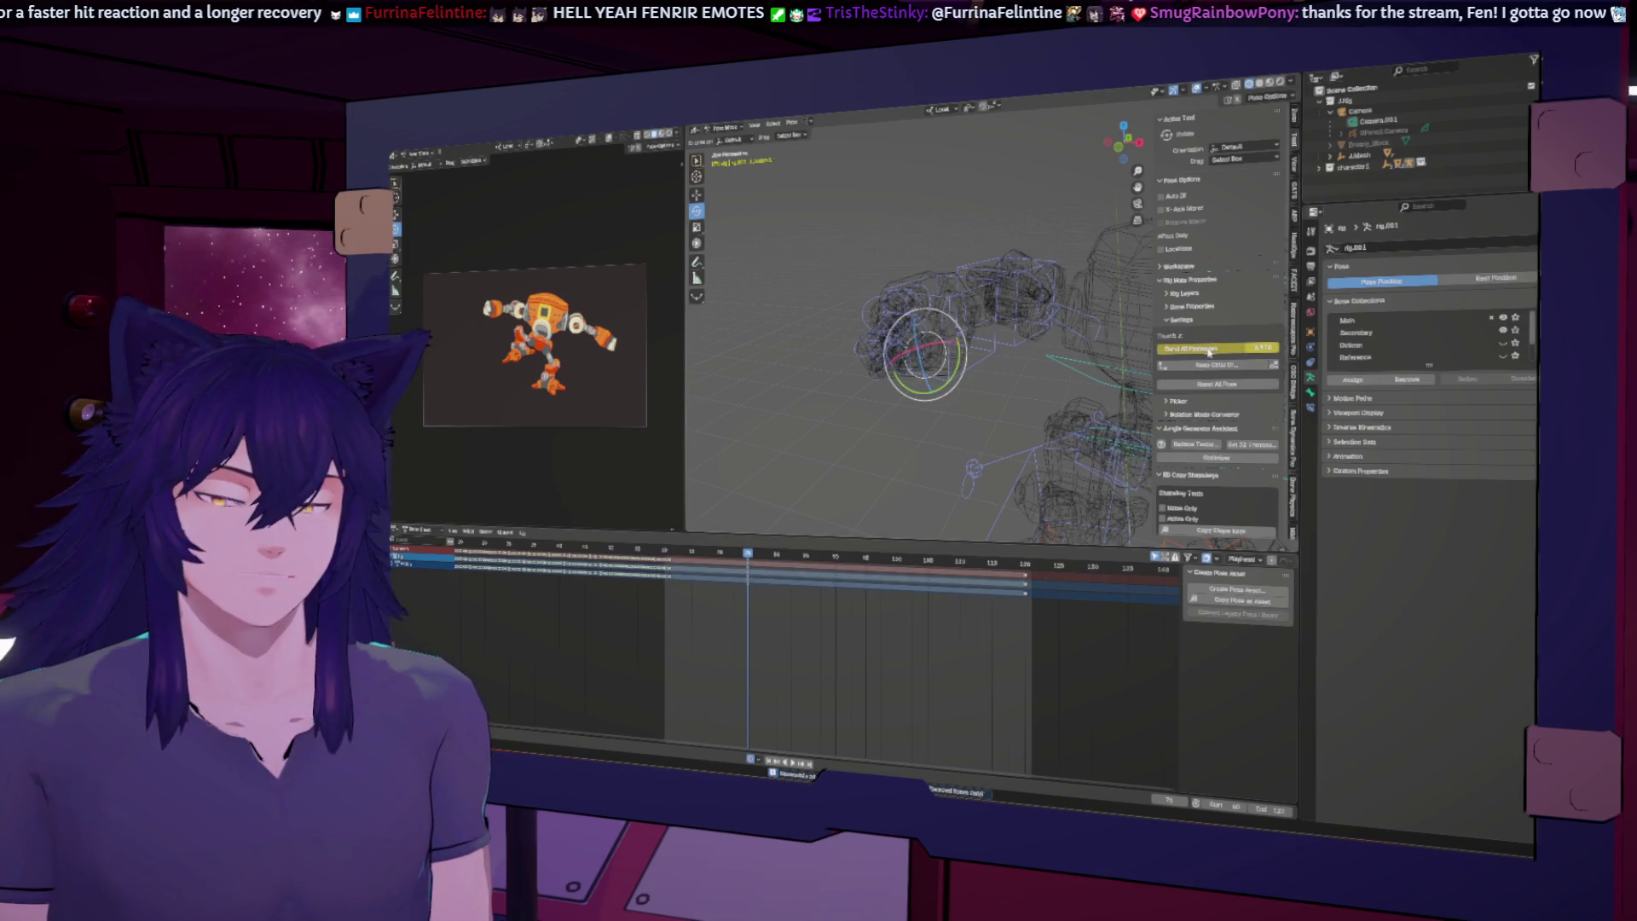
{"action": "left_click", "coordinate": [925, 294]}
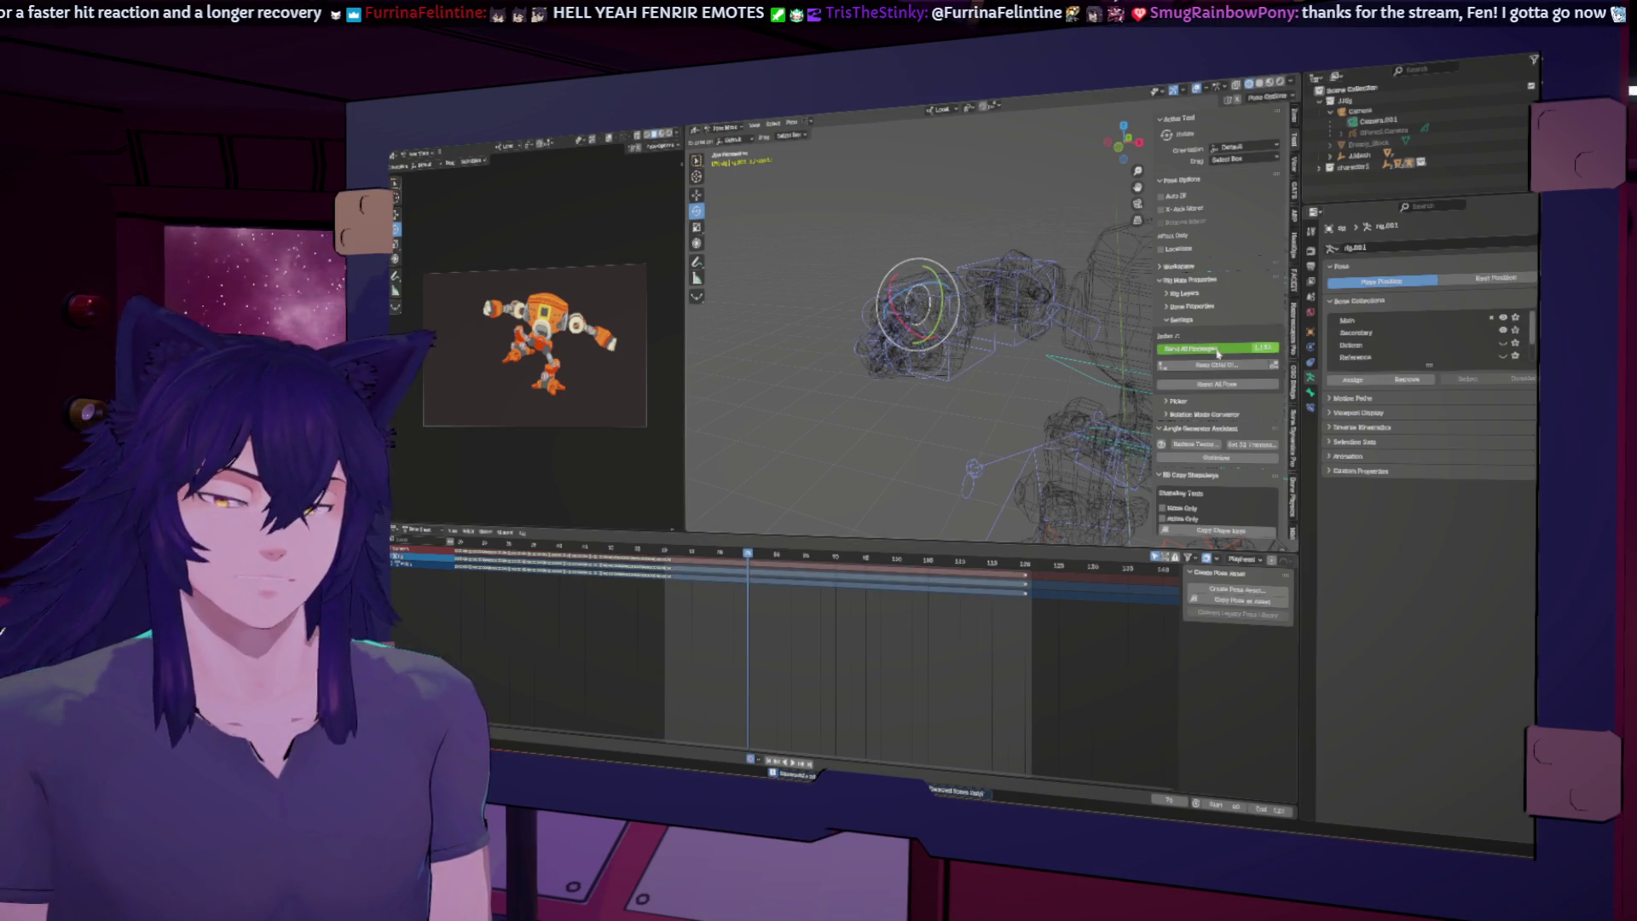
{"action": "mouse_move", "coordinate": [963, 401]}
{"action": "middle_mouse_down"}
{"action": "mouse_move", "coordinate": [943, 413]}
{"action": "mouse_move", "coordinate": [921, 375]}
{"action": "mouse_move", "coordinate": [887, 386]}
{"action": "mouse_move", "coordinate": [955, 350]}
{"action": "middle_mouse_up"}
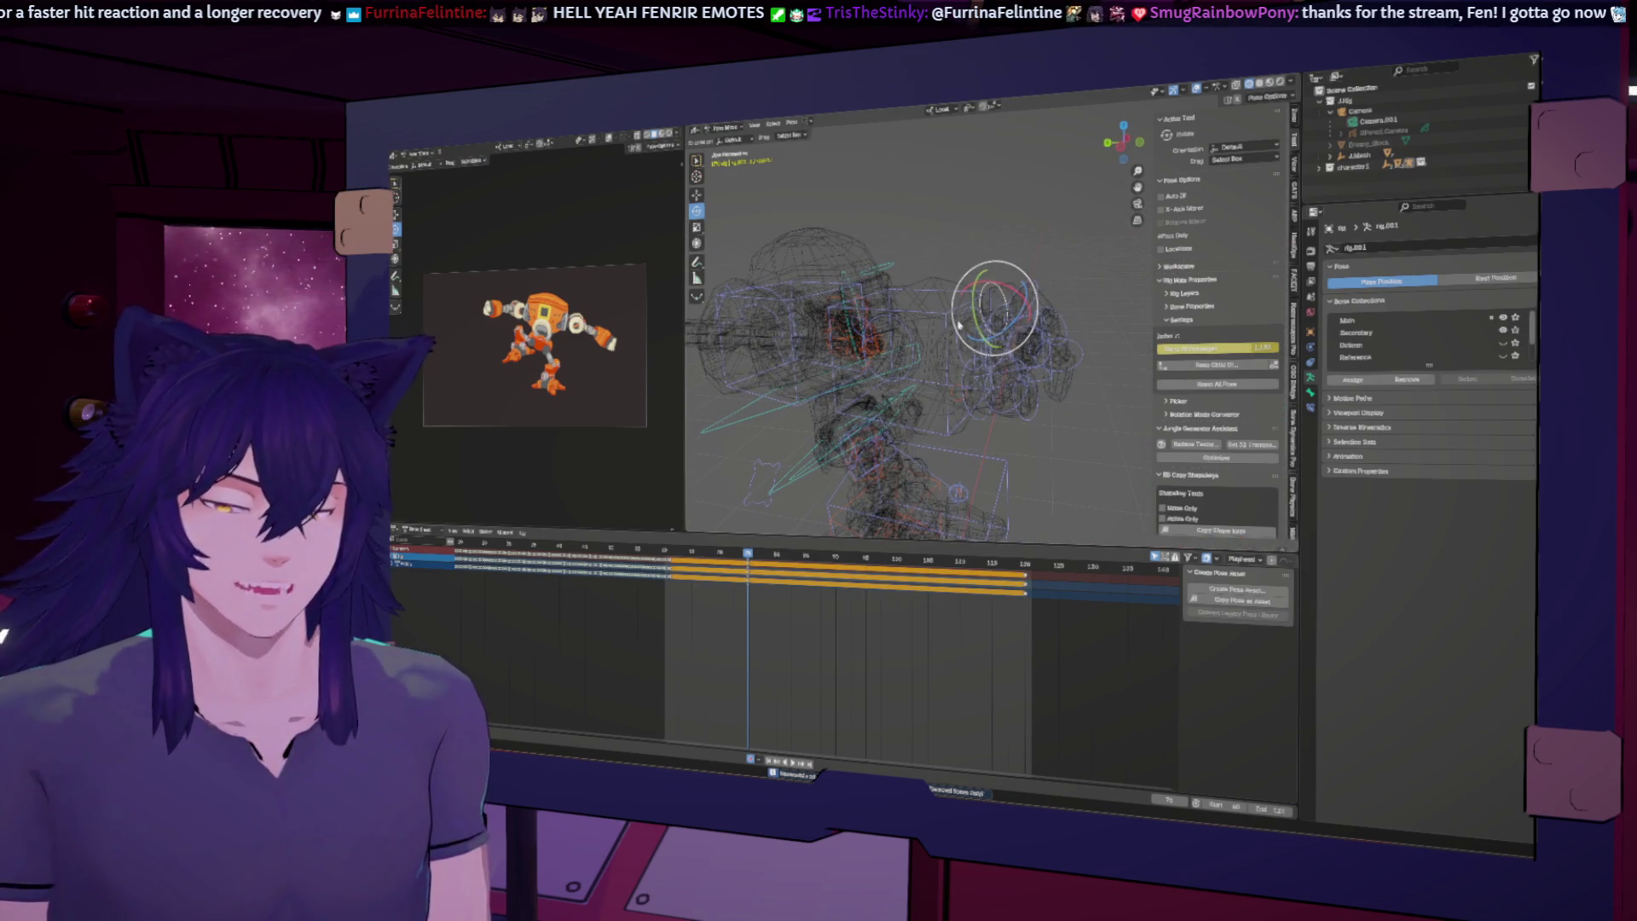
Step: Select all dope-sheet keys for several finger and arm bones, then scrub to a later frame
{"action": "left_click", "coordinate": [983, 333]}
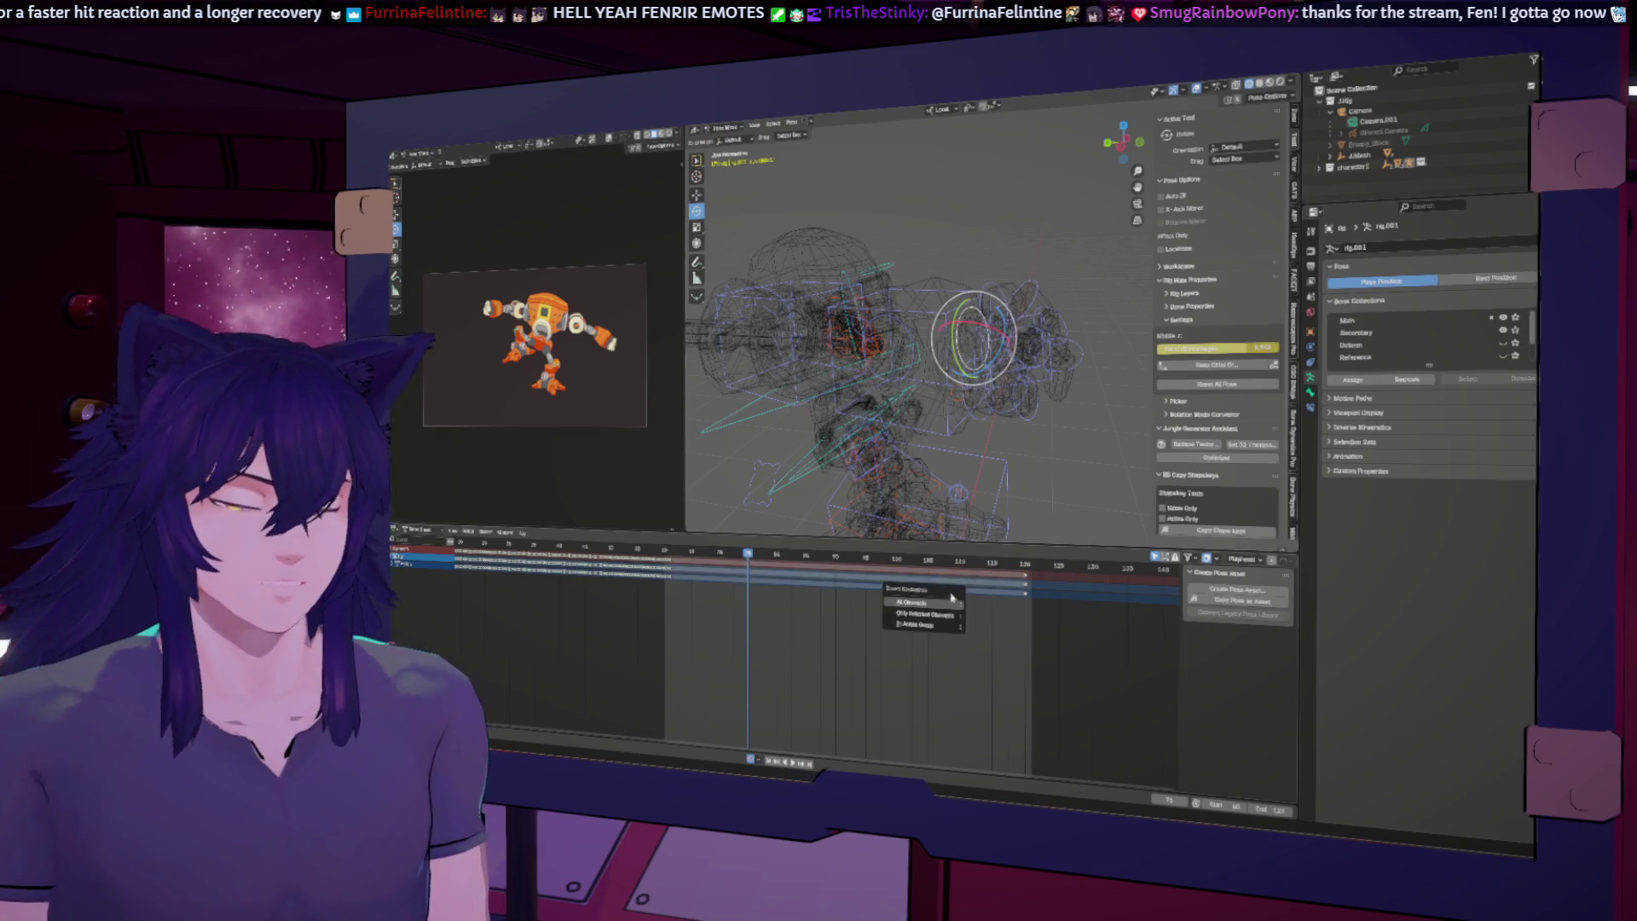
{"action": "key", "text": "a"}
{"action": "middle_click_drag", "start_coordinate": [972, 435], "coordinate": [1008, 398]}
{"action": "left_click", "coordinate": [992, 341]}
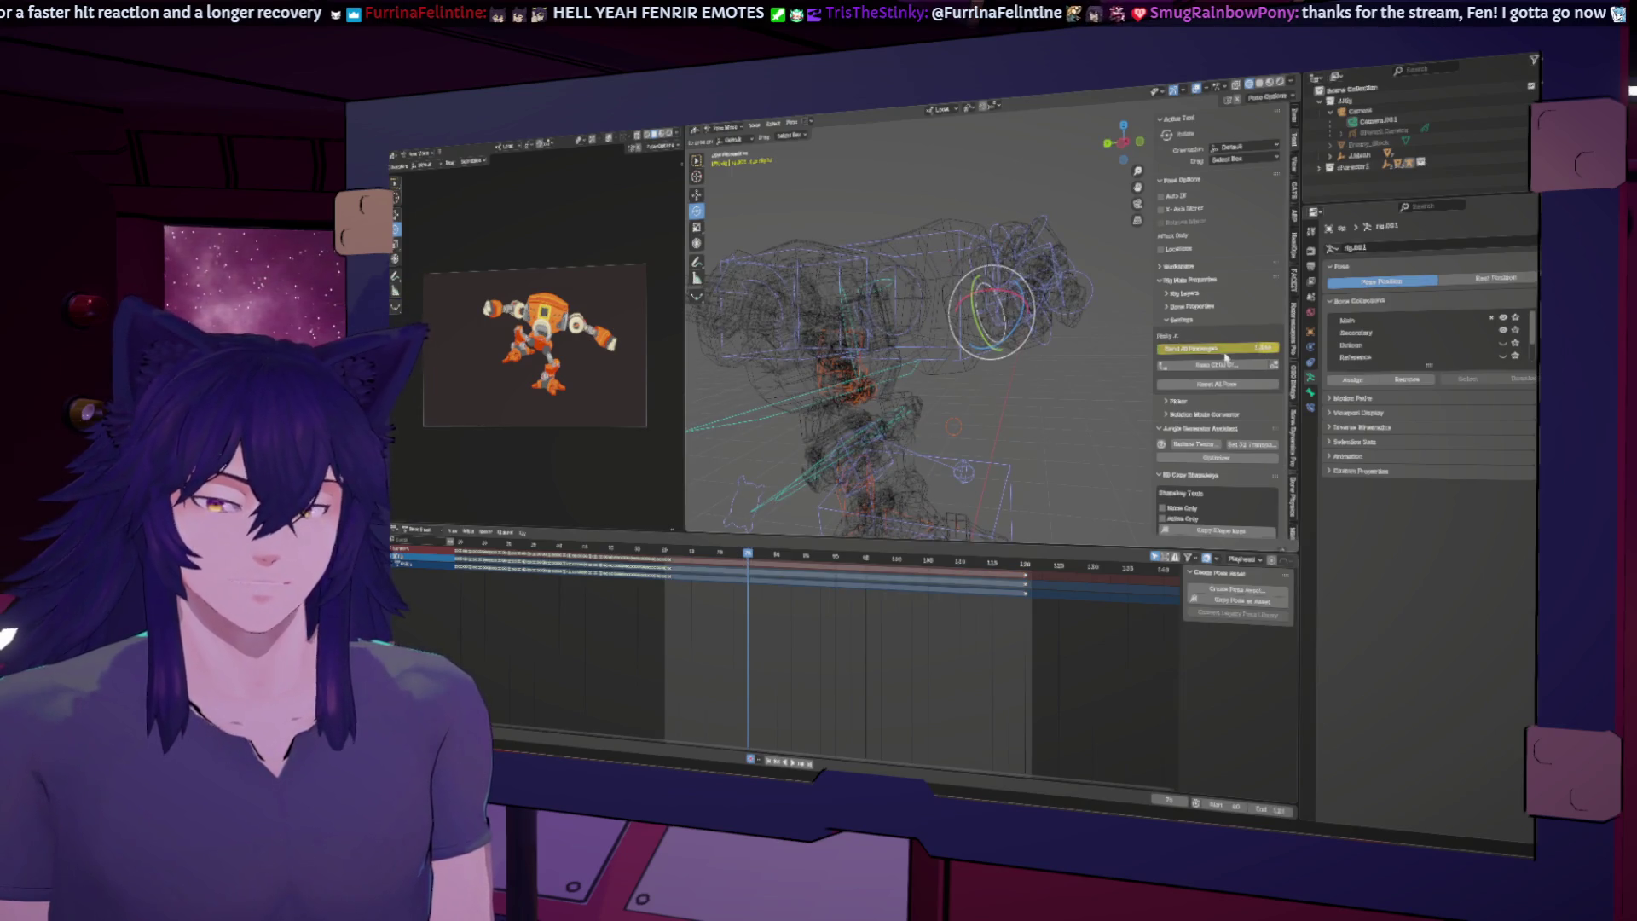
{"action": "key", "text": "a"}
{"action": "mouse_move", "coordinate": [981, 426]}
{"action": "middle_mouse_down"}
{"action": "mouse_move", "coordinate": [1010, 408]}
{"action": "mouse_move", "coordinate": [953, 437]}
{"action": "middle_mouse_up"}
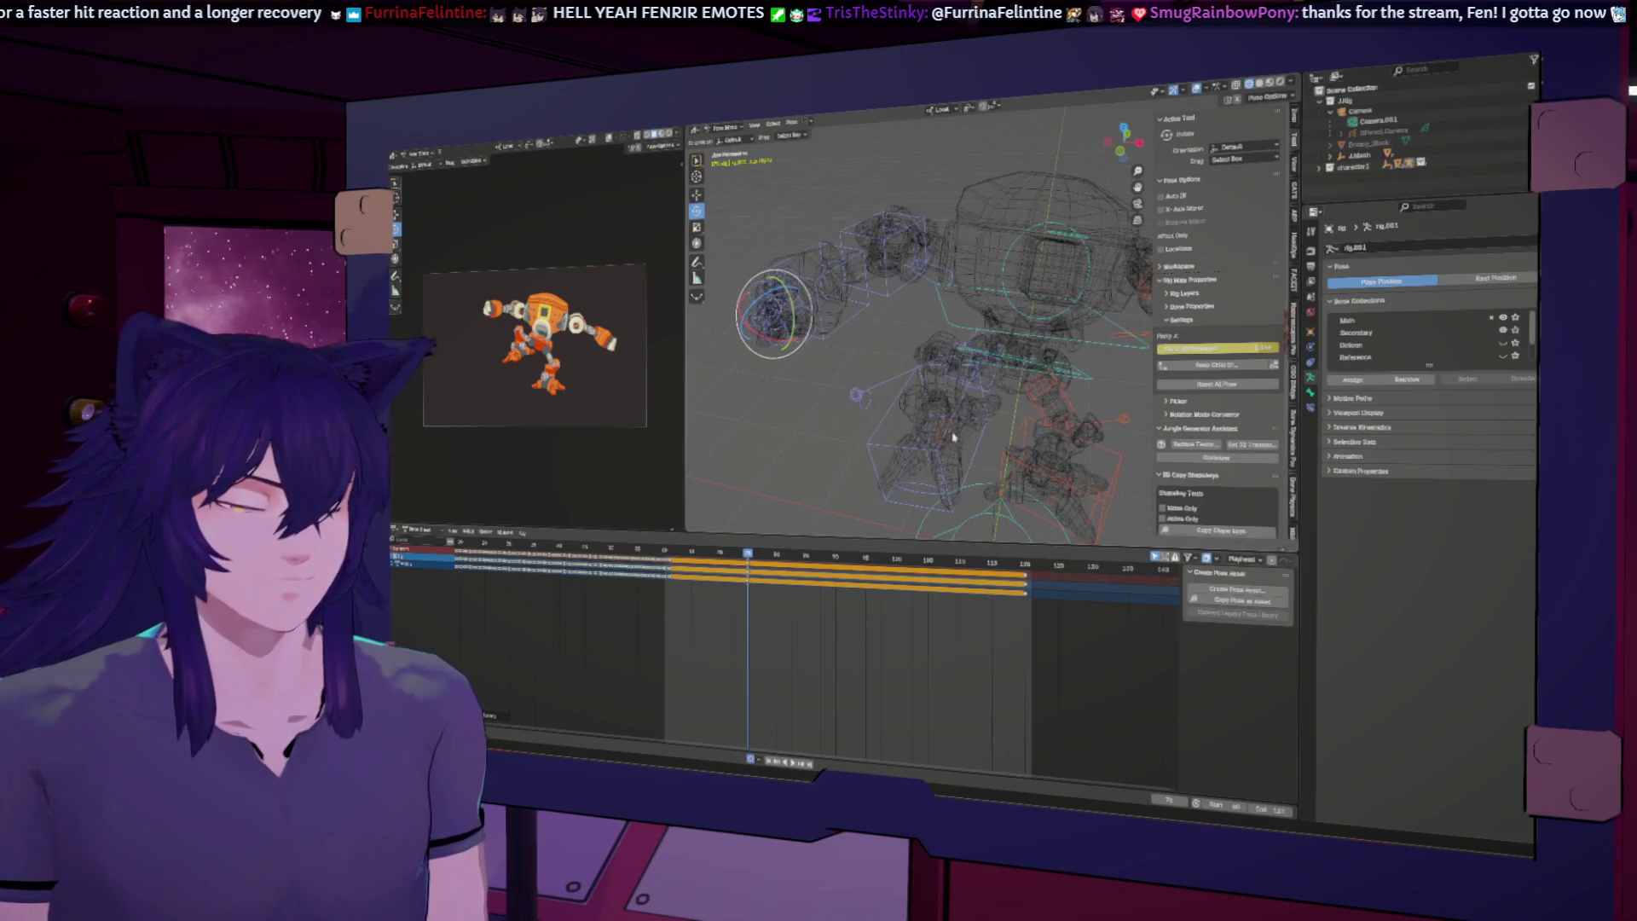
{"action": "left_click", "coordinate": [814, 331]}
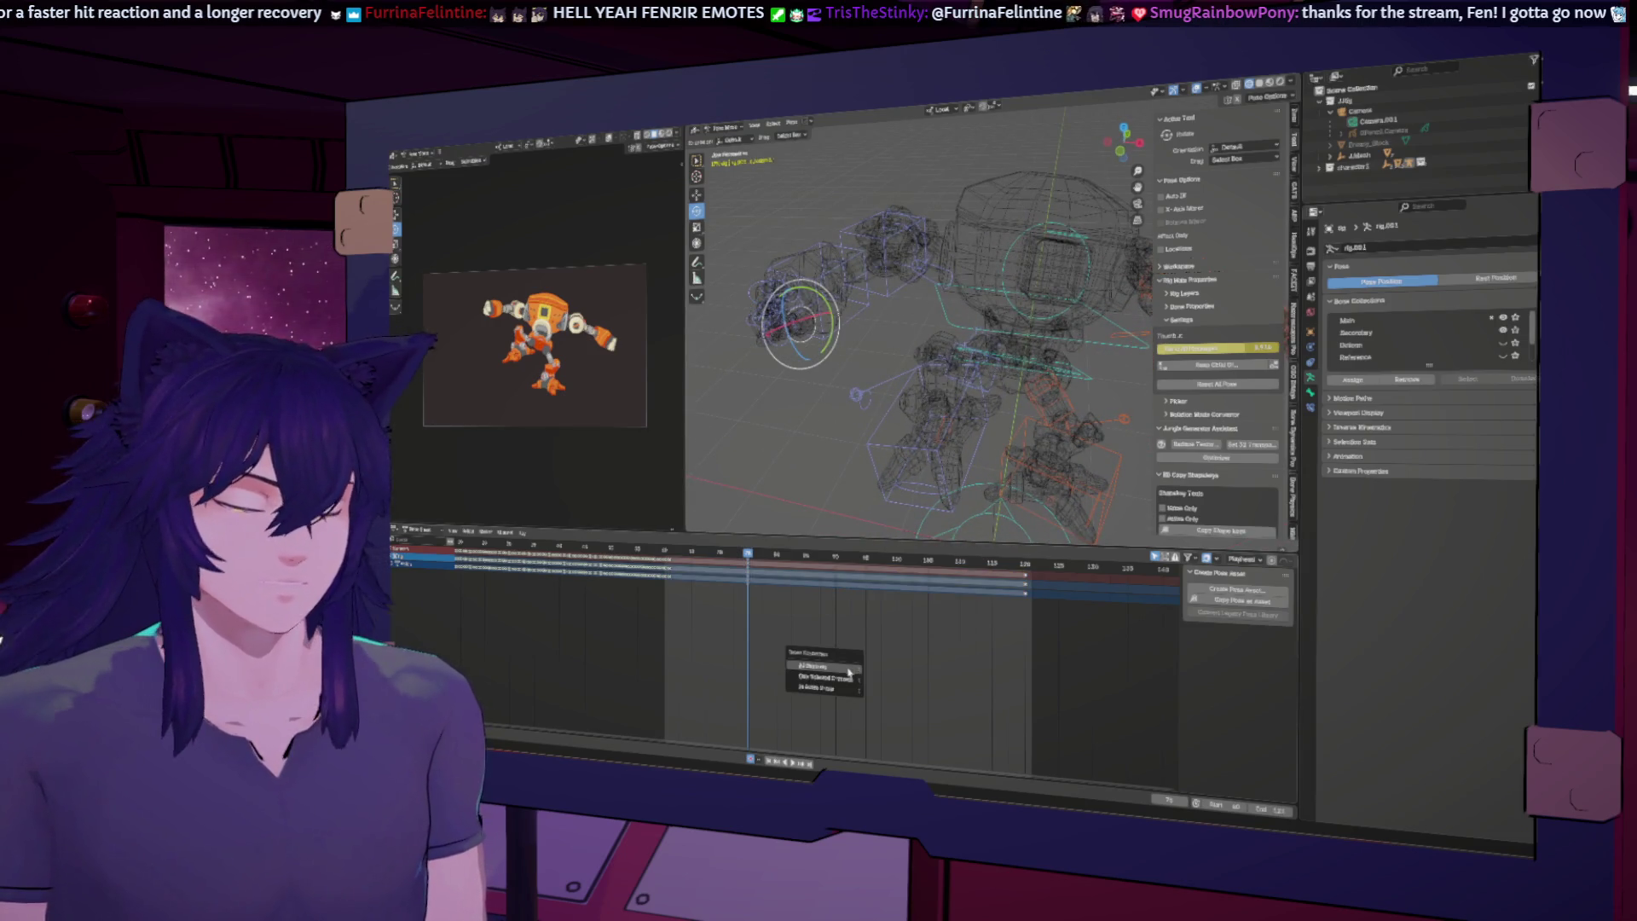
{"action": "left_click_drag", "start_coordinate": [754, 555], "coordinate": [839, 574]}
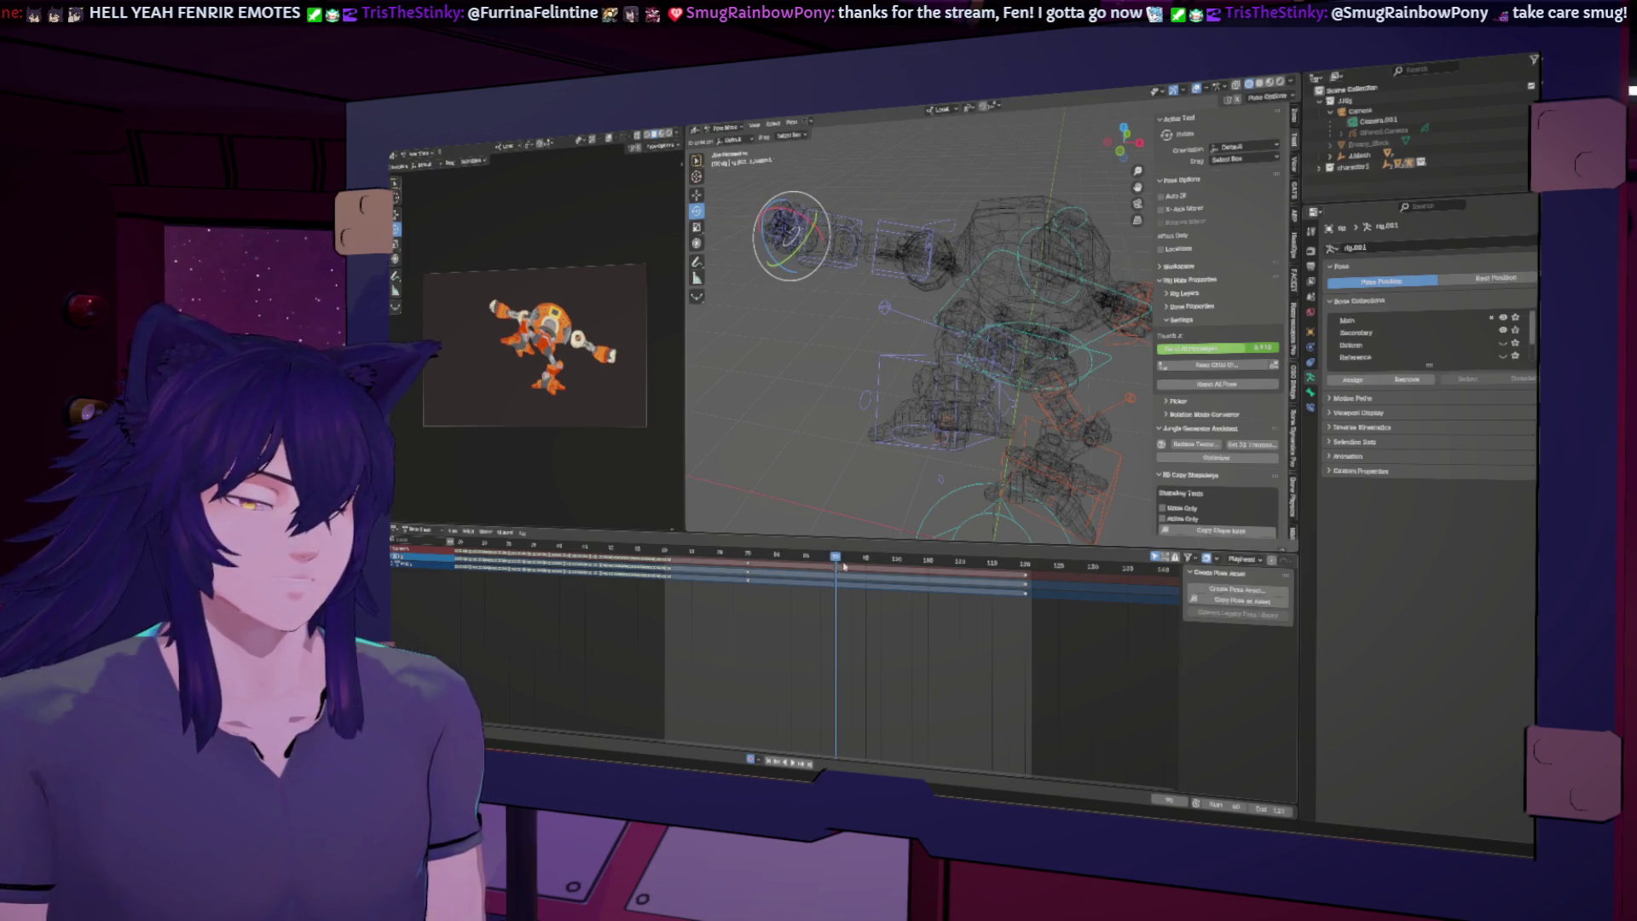
Step: Select the Index finger bone and adjust its control value
{"action": "middle_click_drag", "start_coordinate": [949, 461], "coordinate": [1014, 434]}
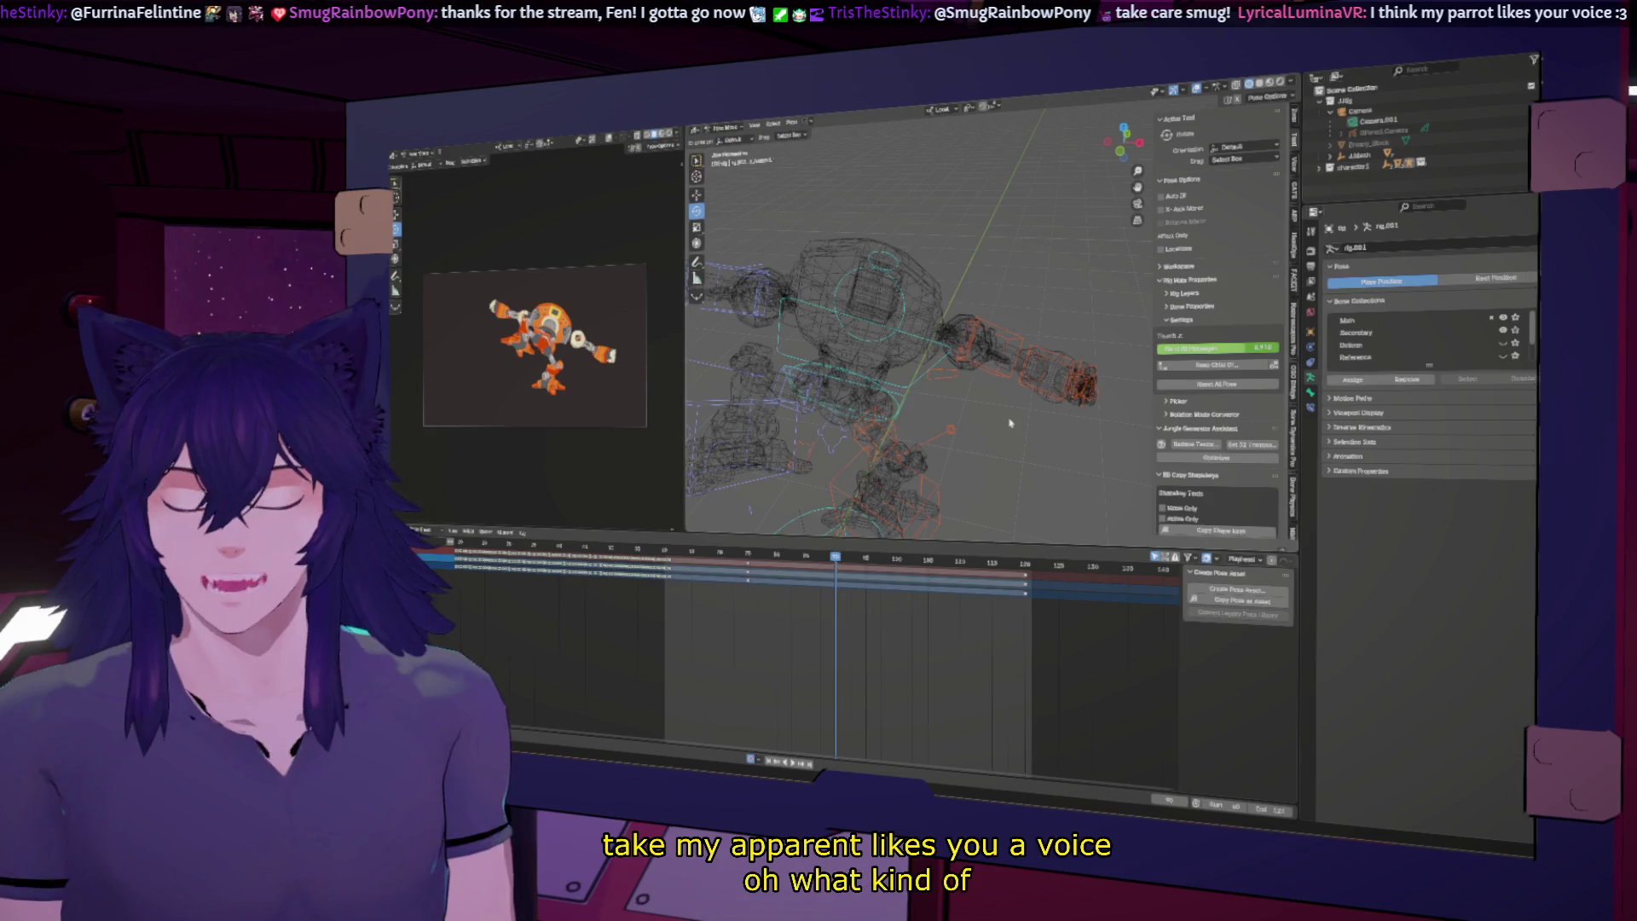
{"action": "mouse_move", "coordinate": [1069, 399]}
{"action": "middle_mouse_down"}
{"action": "mouse_move", "coordinate": [982, 379]}
{"action": "mouse_move", "coordinate": [927, 396]}
{"action": "mouse_move", "coordinate": [1061, 406]}
{"action": "middle_mouse_up"}
{"action": "left_click", "coordinate": [1061, 406]}
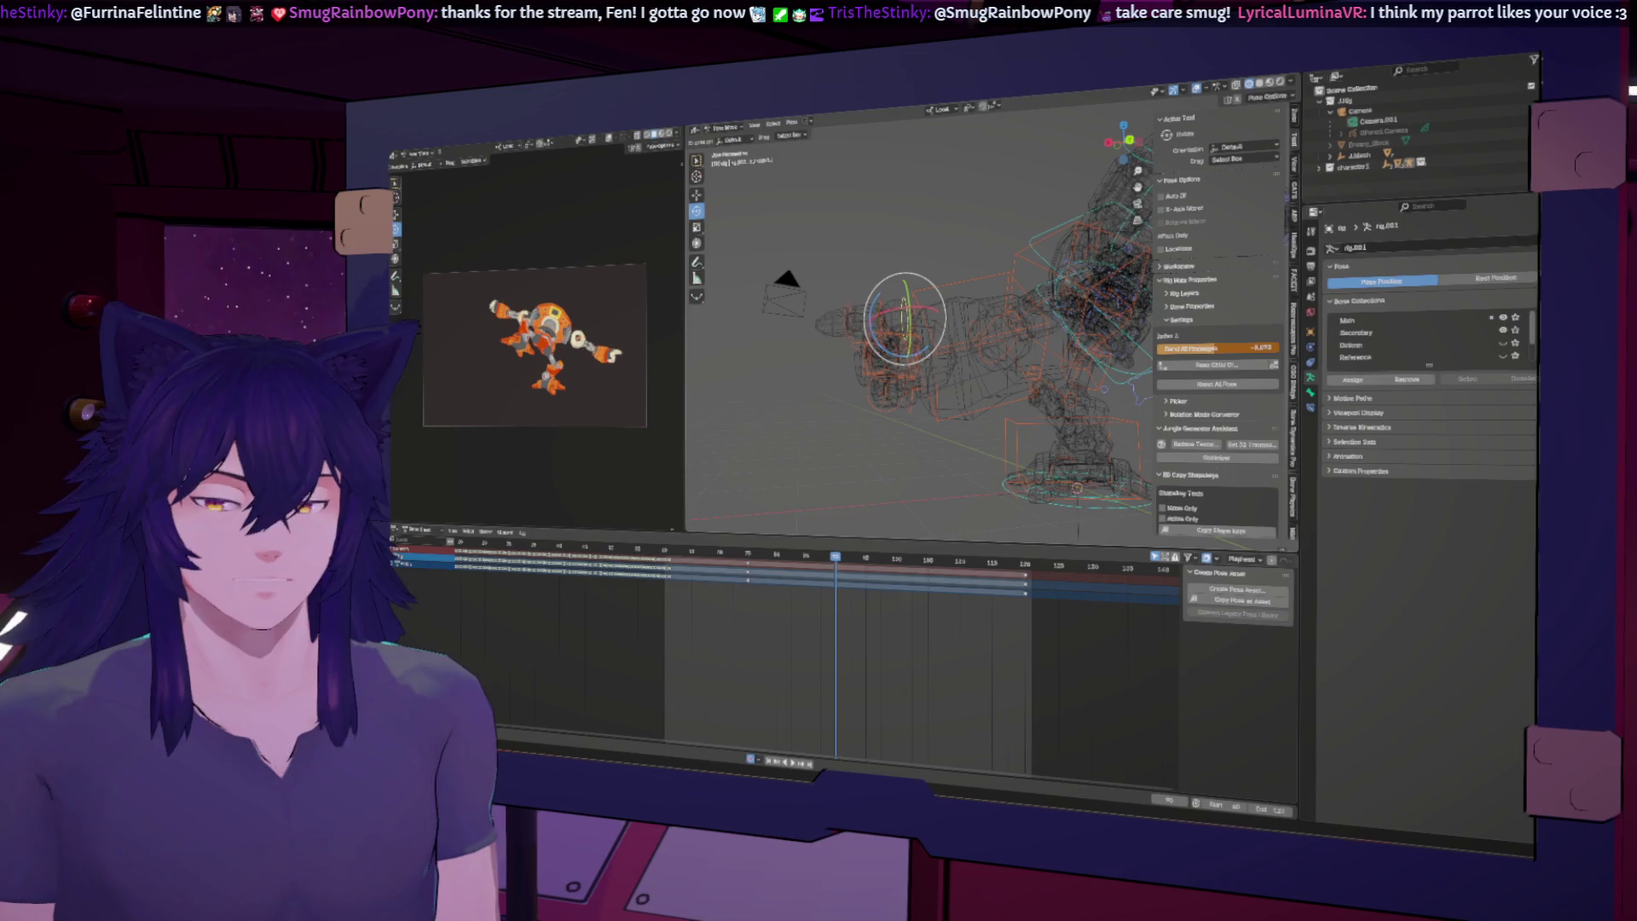
{"action": "left_click_drag", "start_coordinate": [1241, 347], "coordinate": [1226, 351]}
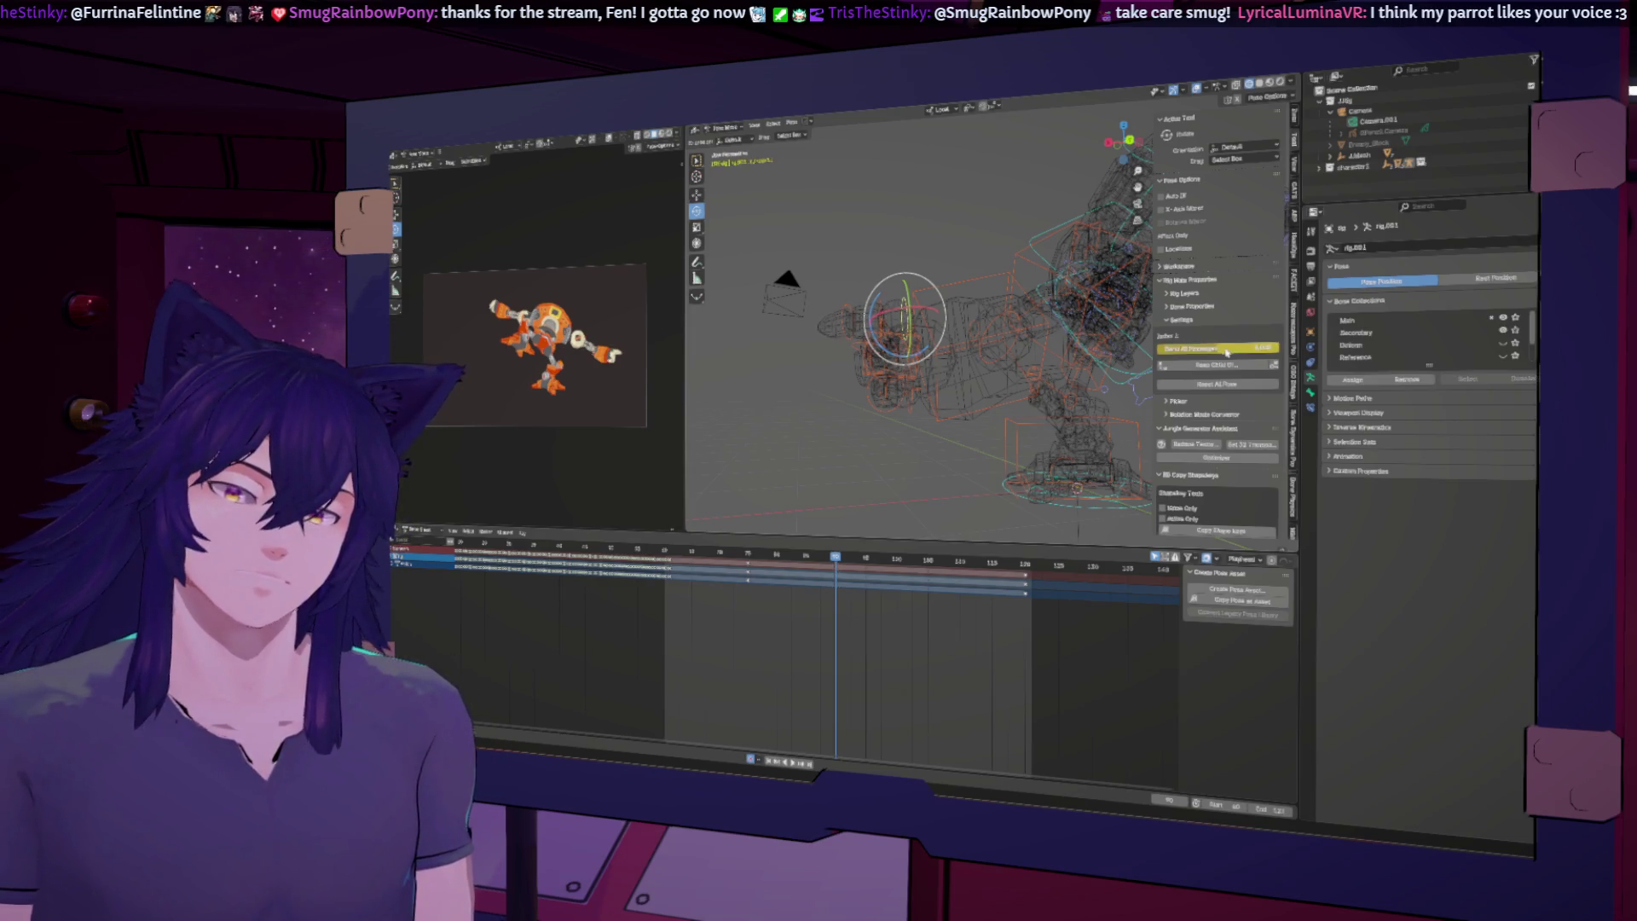
Step: Set another finger bone's control value to 0.000
{"action": "middle_click_drag", "start_coordinate": [879, 434], "coordinate": [981, 425]}
{"action": "left_click", "coordinate": [989, 354]}
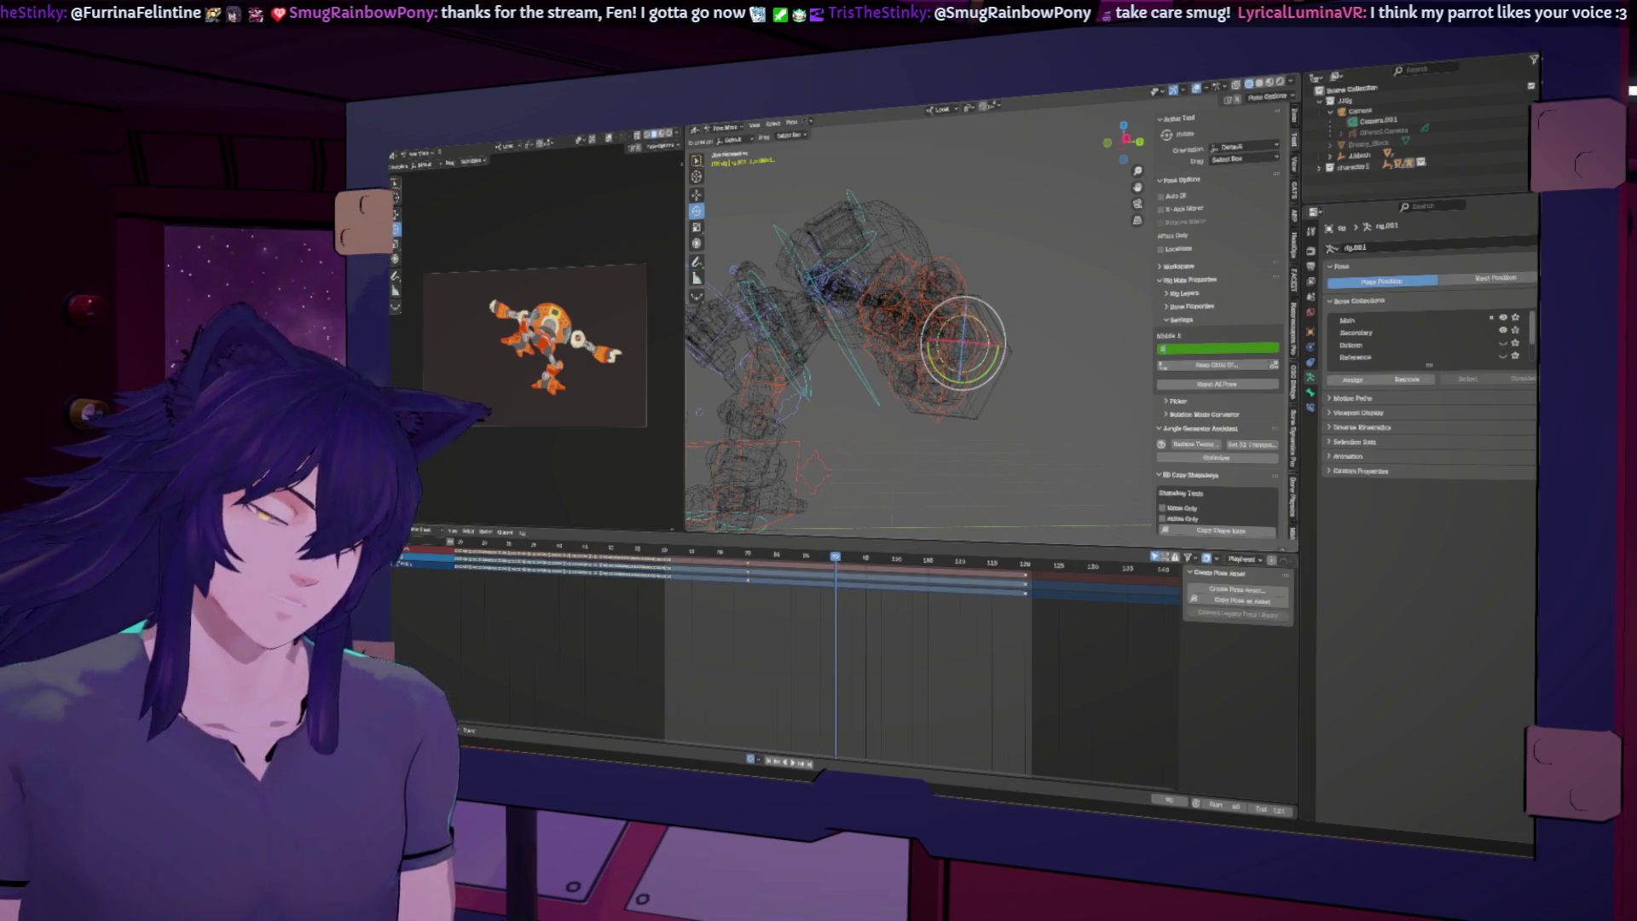
{"action": "middle_click_drag", "start_coordinate": [1043, 426], "coordinate": [995, 397]}
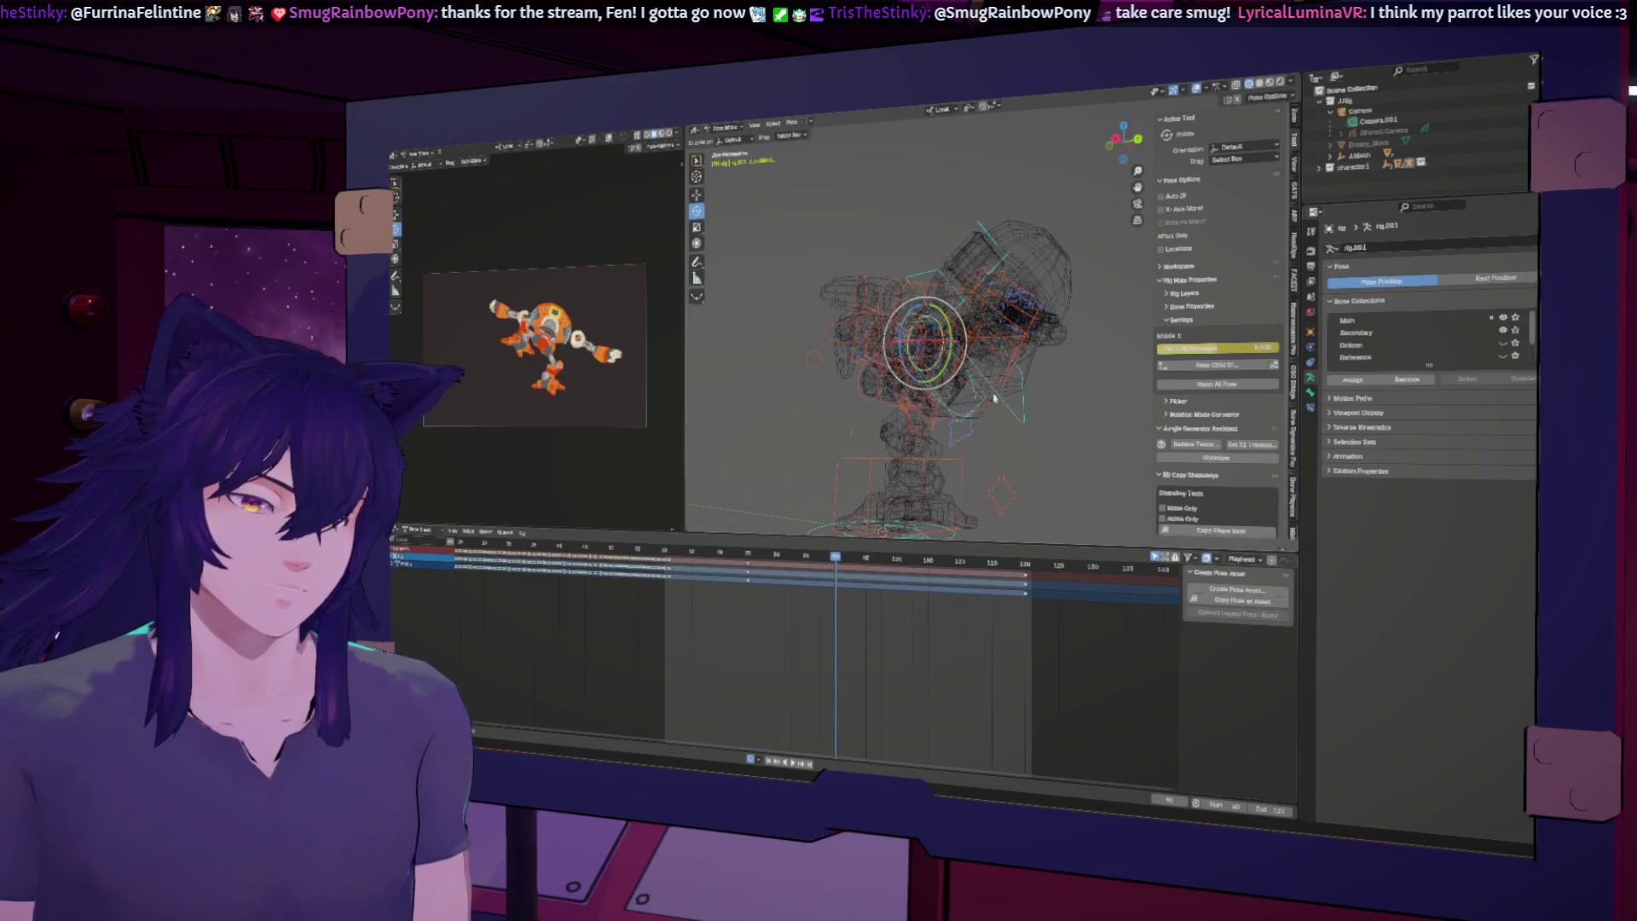
{"action": "left_click", "coordinate": [926, 406]}
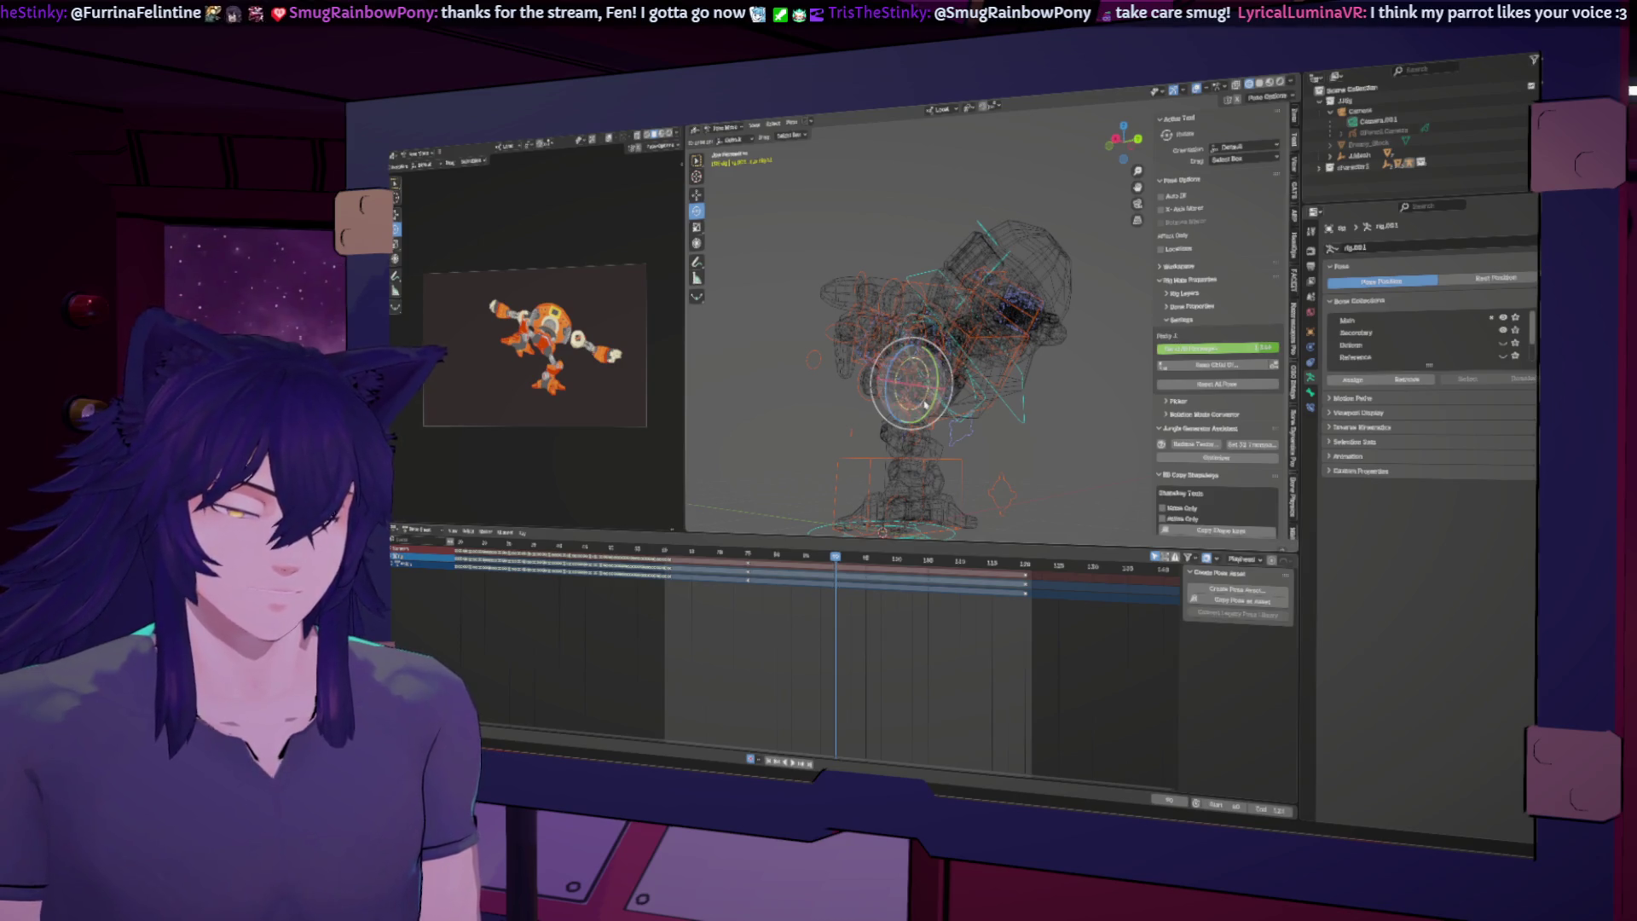
{"action": "left_click", "coordinate": [1224, 349]}
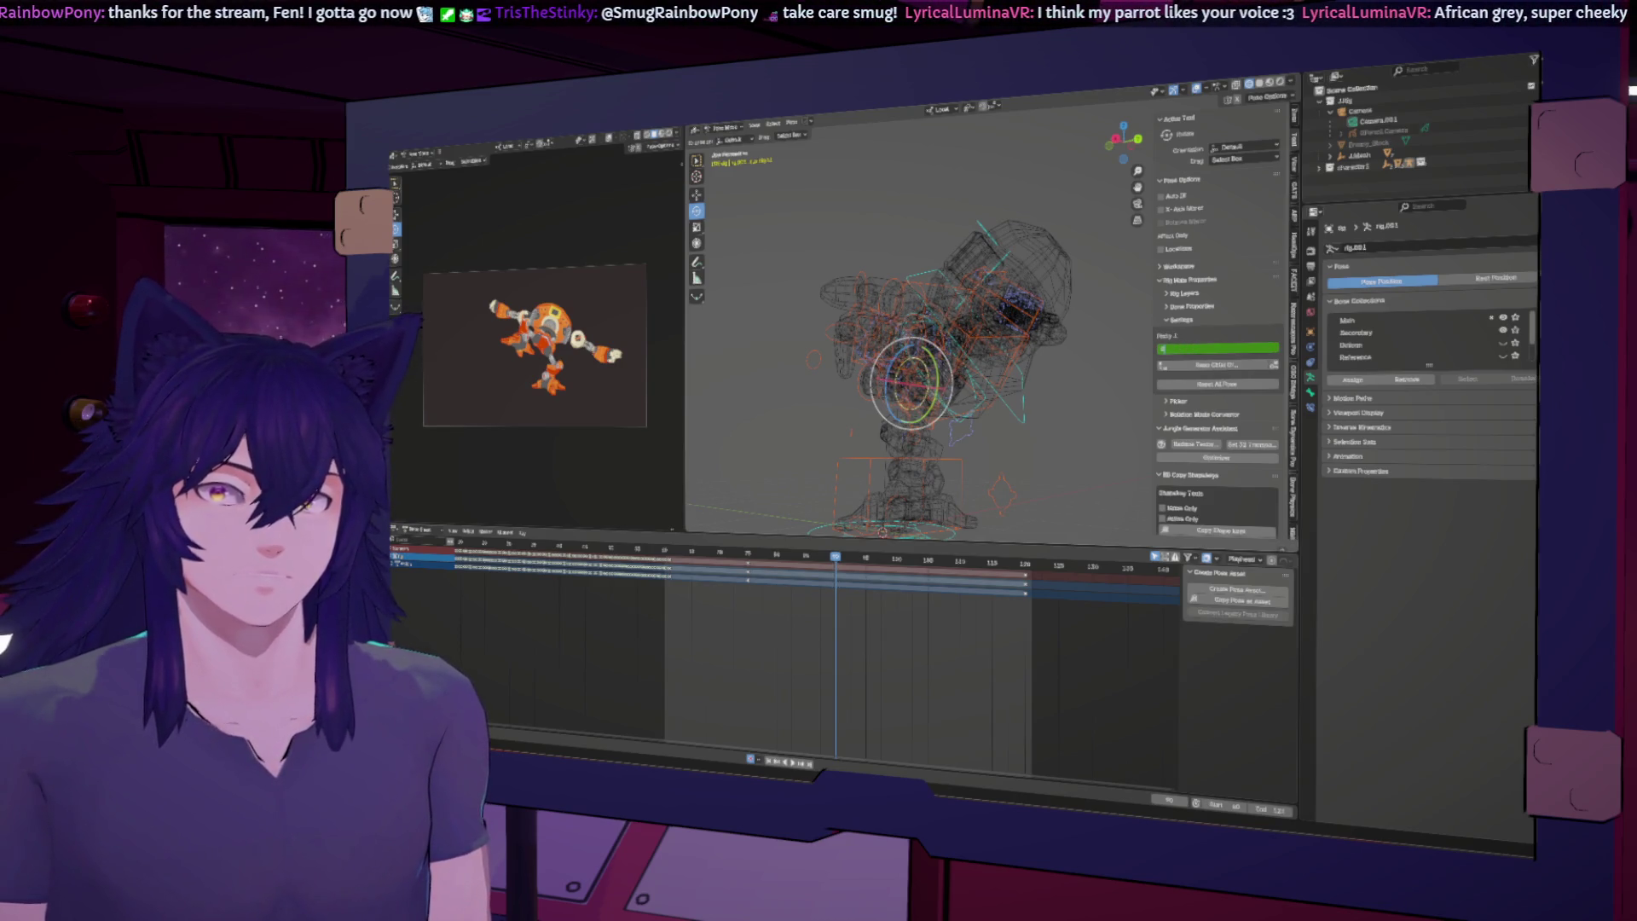
{"action": "key", "text": "Return"}
Step: Keyframe the finger bend values of the Thumb 1 bone and another control bone
{"action": "middle_click_drag", "start_coordinate": [917, 466], "coordinate": [1013, 335]}
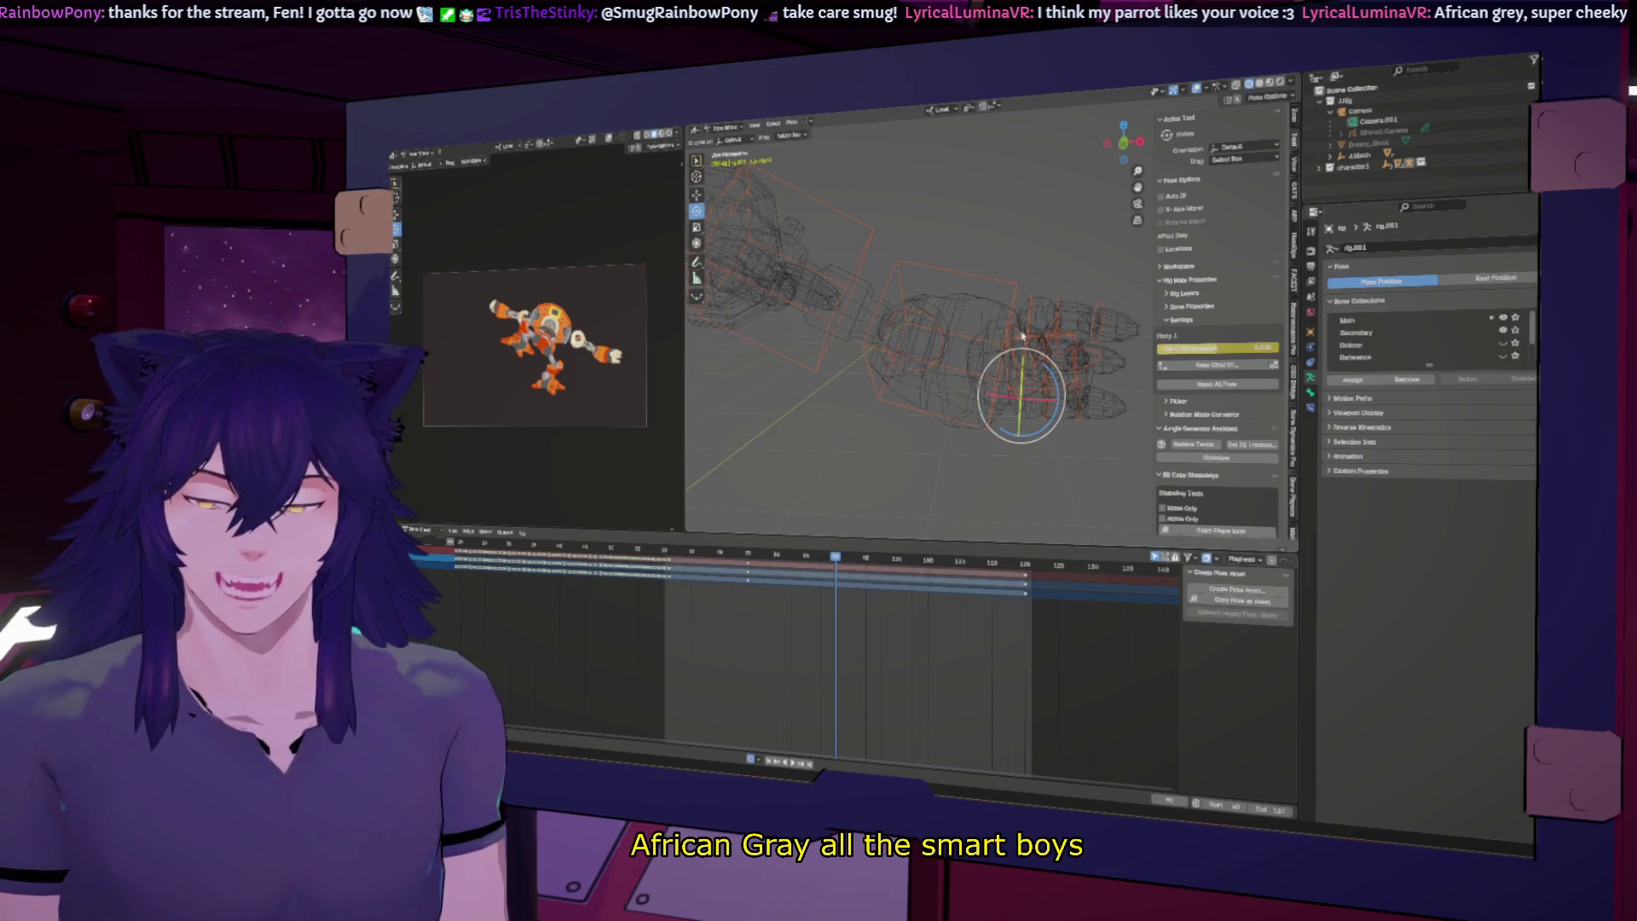
{"action": "left_click", "coordinate": [1023, 335]}
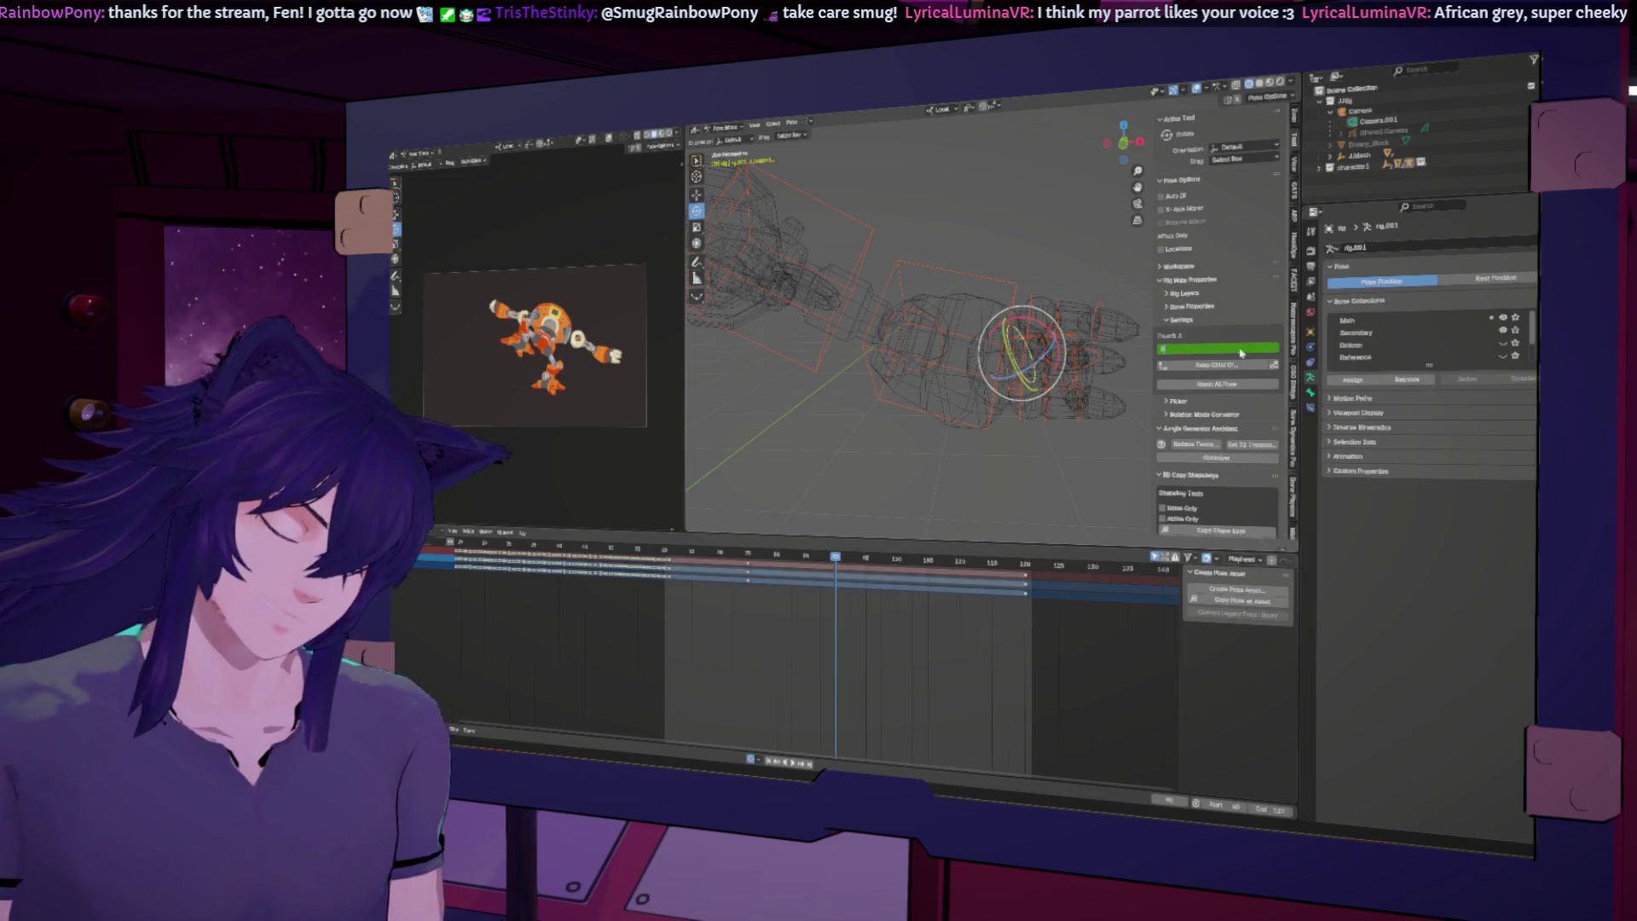
{"action": "left_click", "coordinate": [1217, 384]}
{"action": "middle_click_drag", "start_coordinate": [1074, 394], "coordinate": [969, 404]}
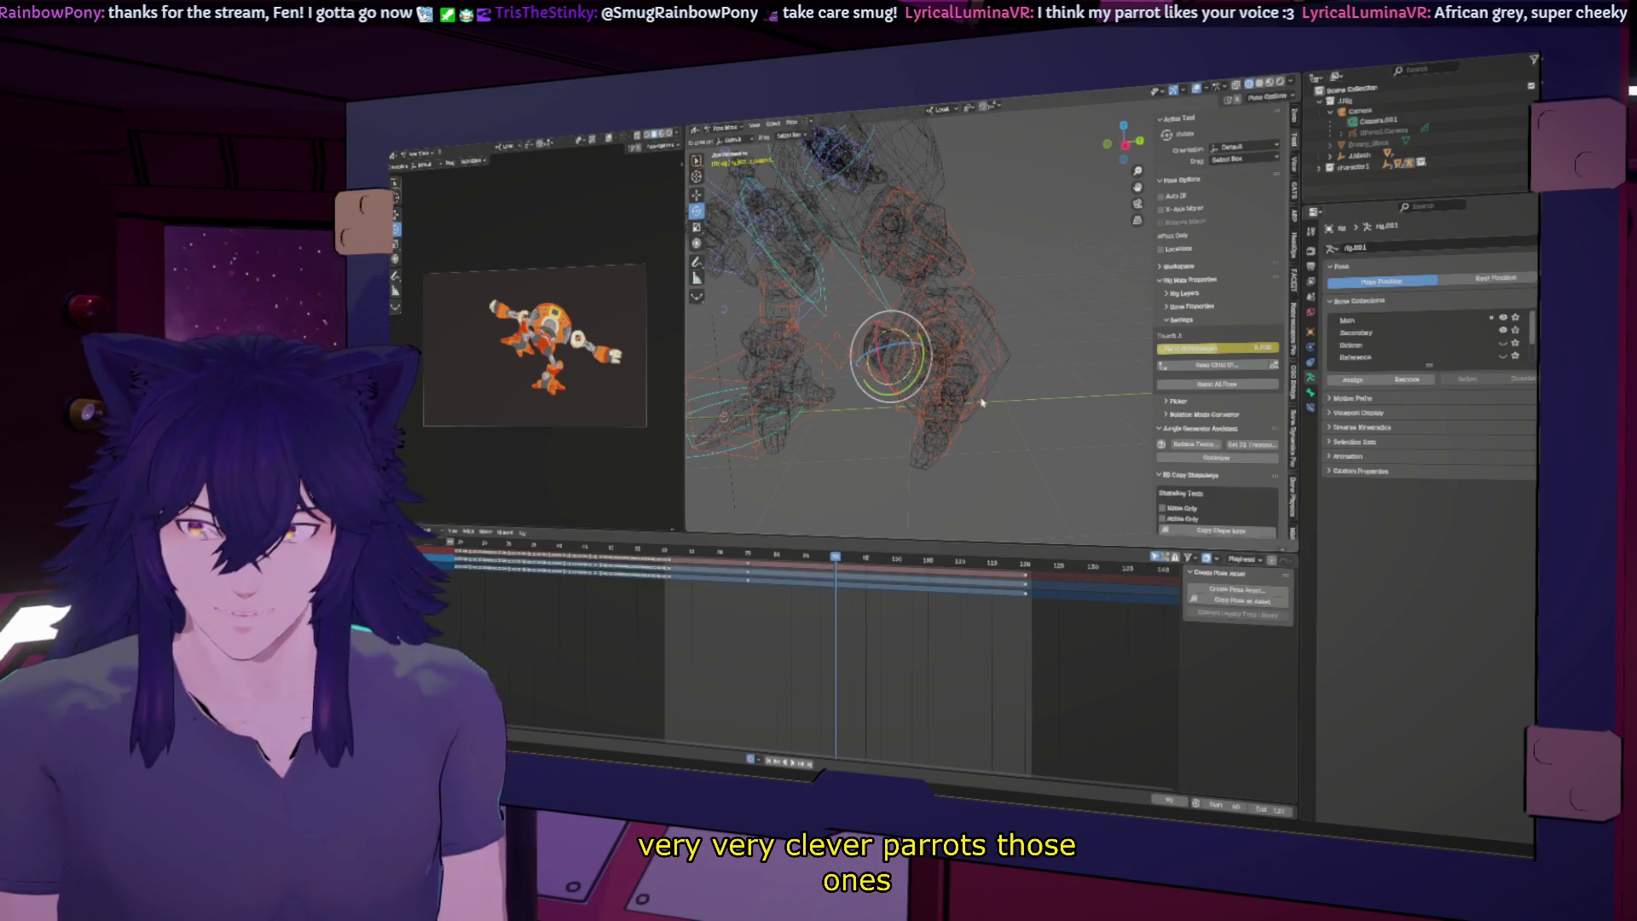
{"action": "middle_click_drag", "start_coordinate": [987, 402], "coordinate": [1235, 413]}
{"action": "middle_click_drag", "start_coordinate": [929, 376], "coordinate": [1170, 350]}
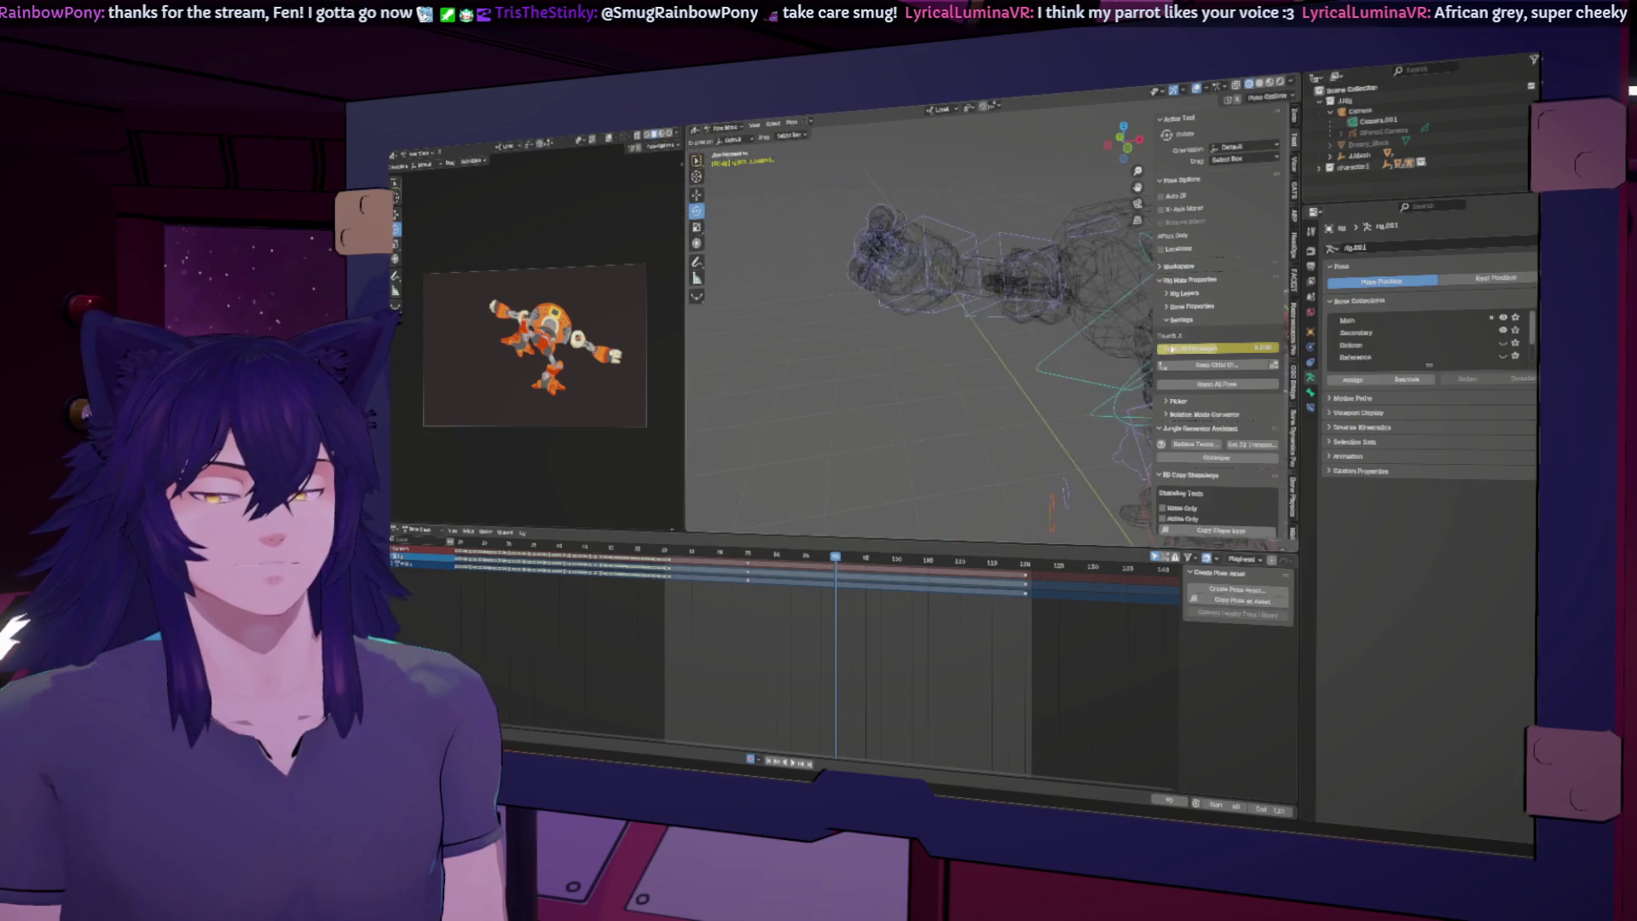
{"action": "left_click", "coordinate": [916, 273]}
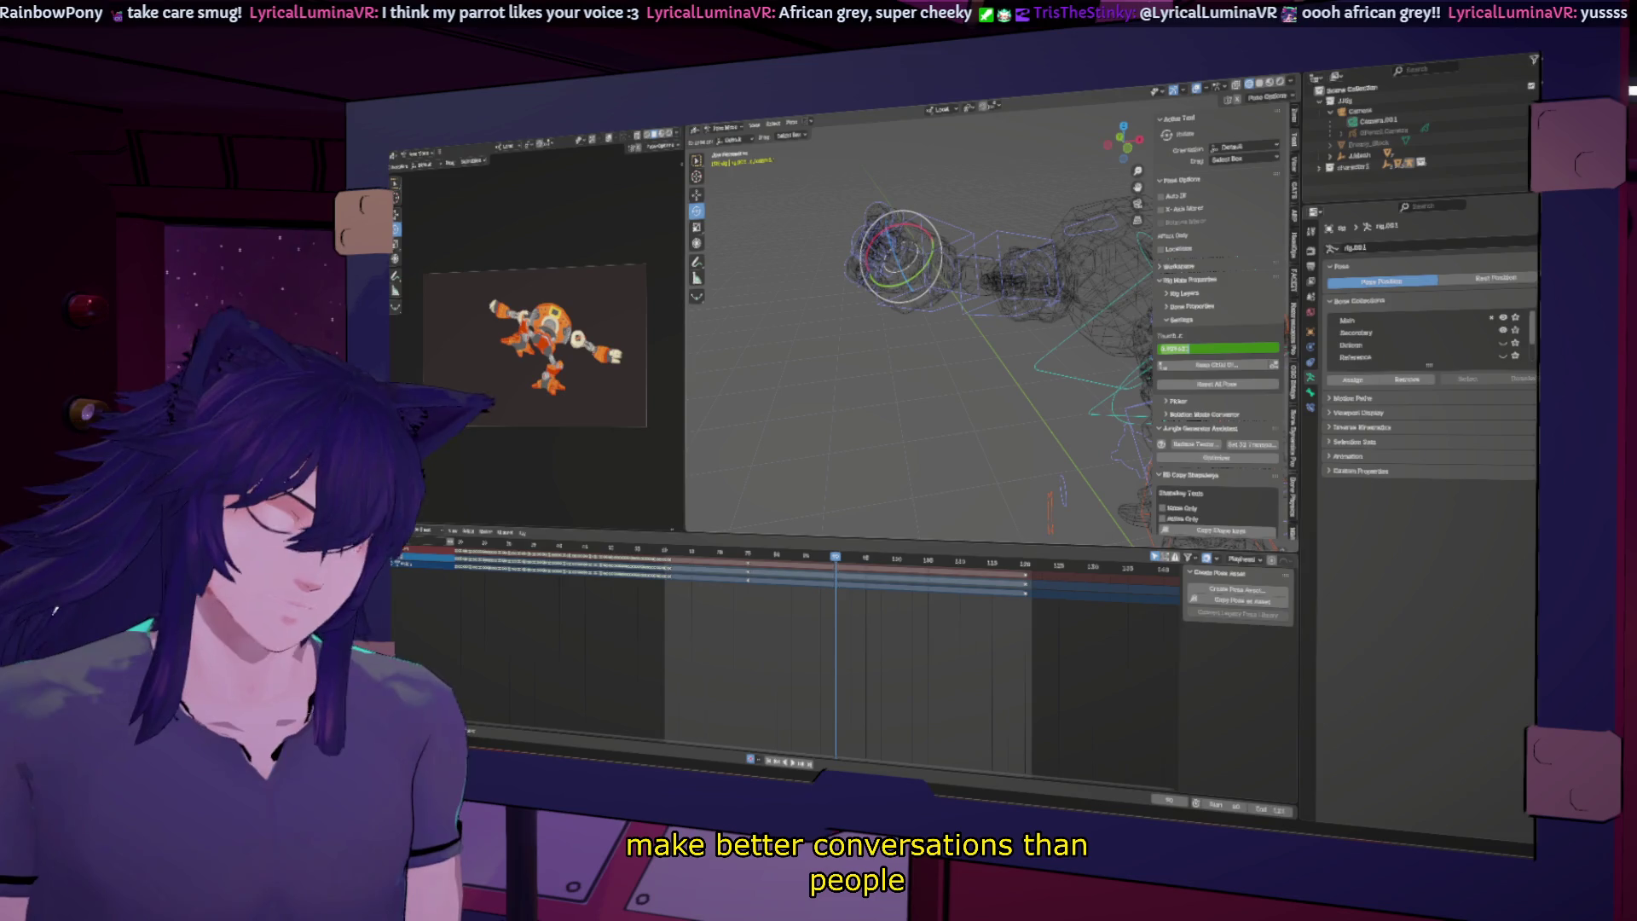
{"action": "key", "text": "i"}
Step: Change another finger's Bend All Phalanges value and keyframe the next finger's bend value
{"action": "mouse_move", "coordinate": [887, 358]}
{"action": "middle_mouse_down"}
{"action": "mouse_move", "coordinate": [913, 405]}
{"action": "mouse_move", "coordinate": [984, 369]}
{"action": "mouse_move", "coordinate": [982, 329]}
{"action": "middle_mouse_up"}
{"action": "left_click", "coordinate": [906, 253]}
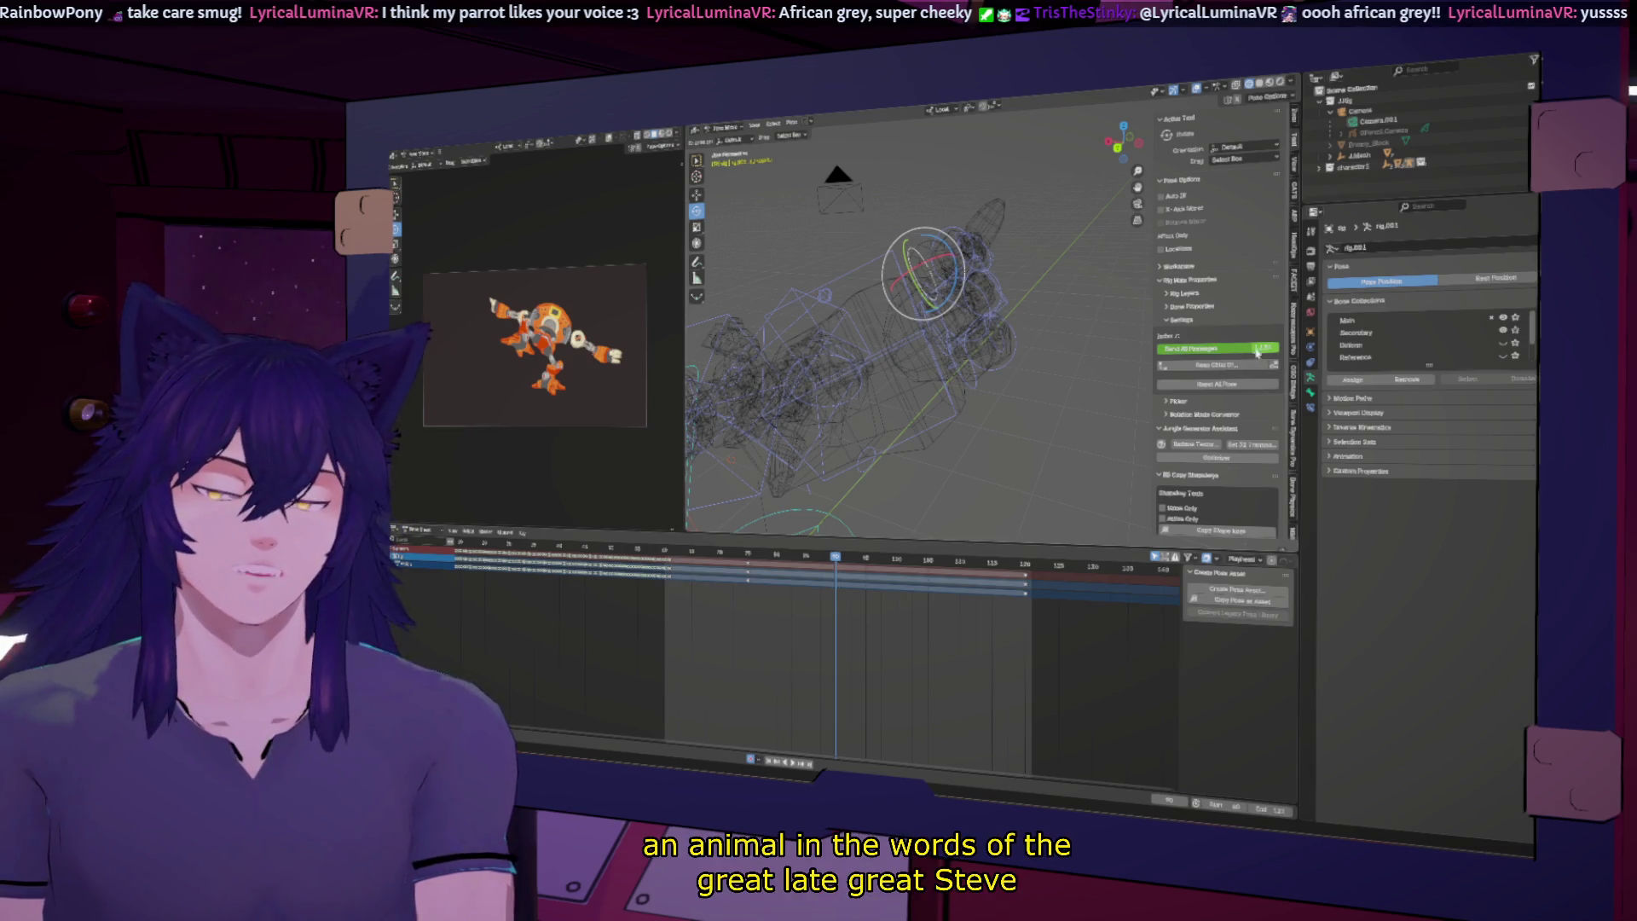
{"action": "double_click", "coordinate": [1237, 348]}
{"action": "key", "text": "Return"}
{"action": "middle_click_drag", "start_coordinate": [852, 341], "coordinate": [889, 329]}
{"action": "left_click", "coordinate": [902, 341]}
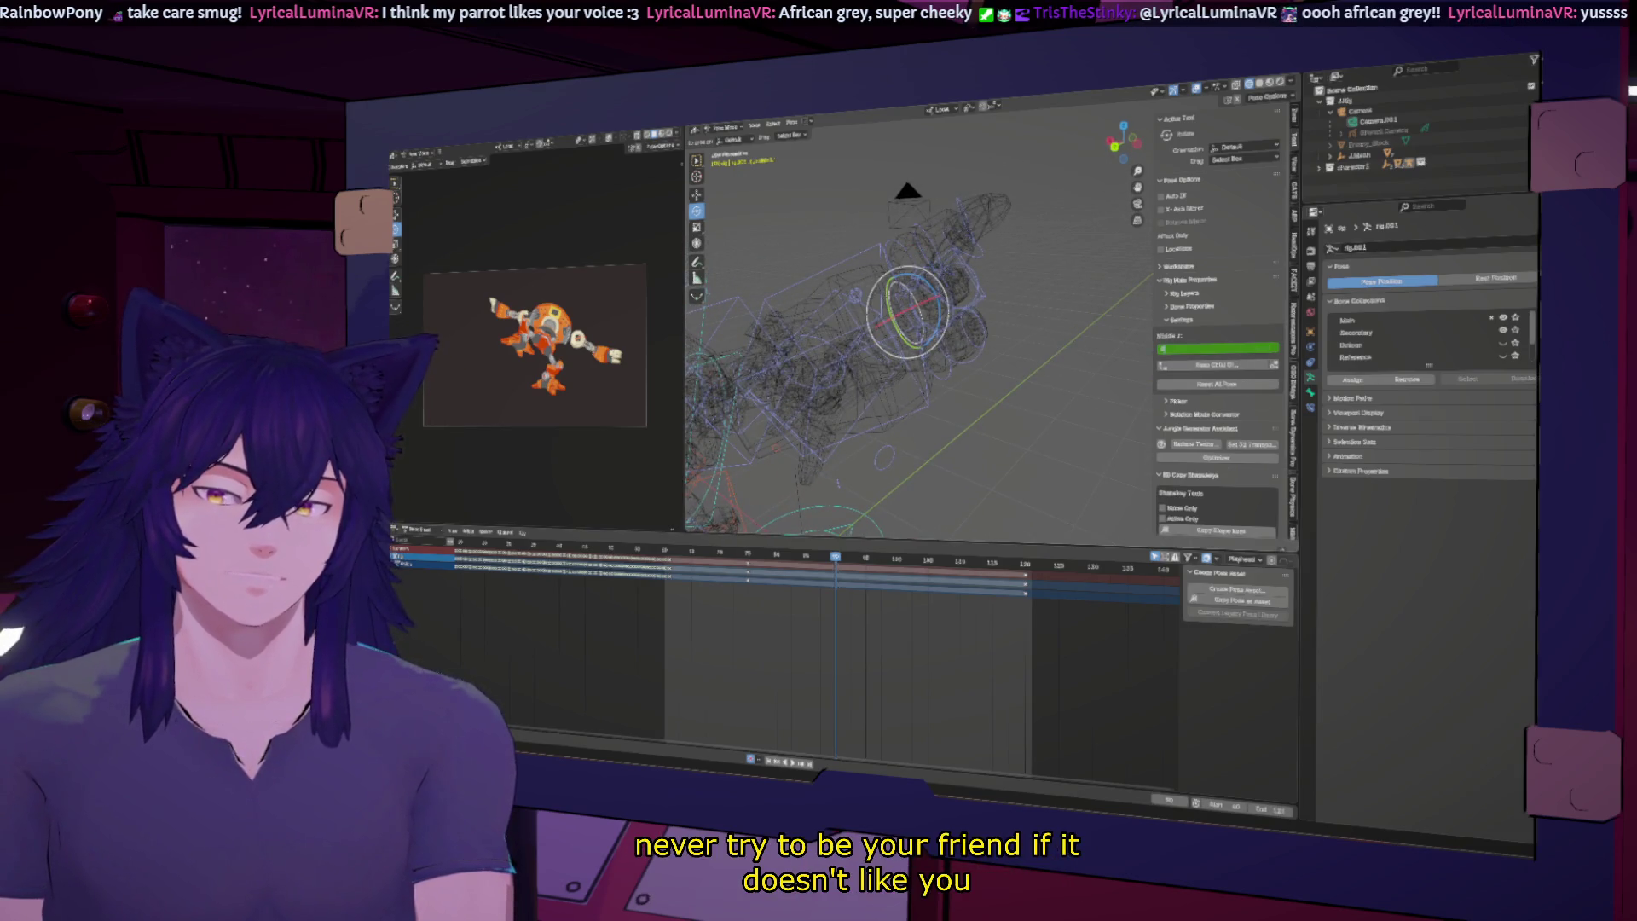
{"action": "key", "text": "i"}
{"action": "left_click", "coordinate": [942, 386]}
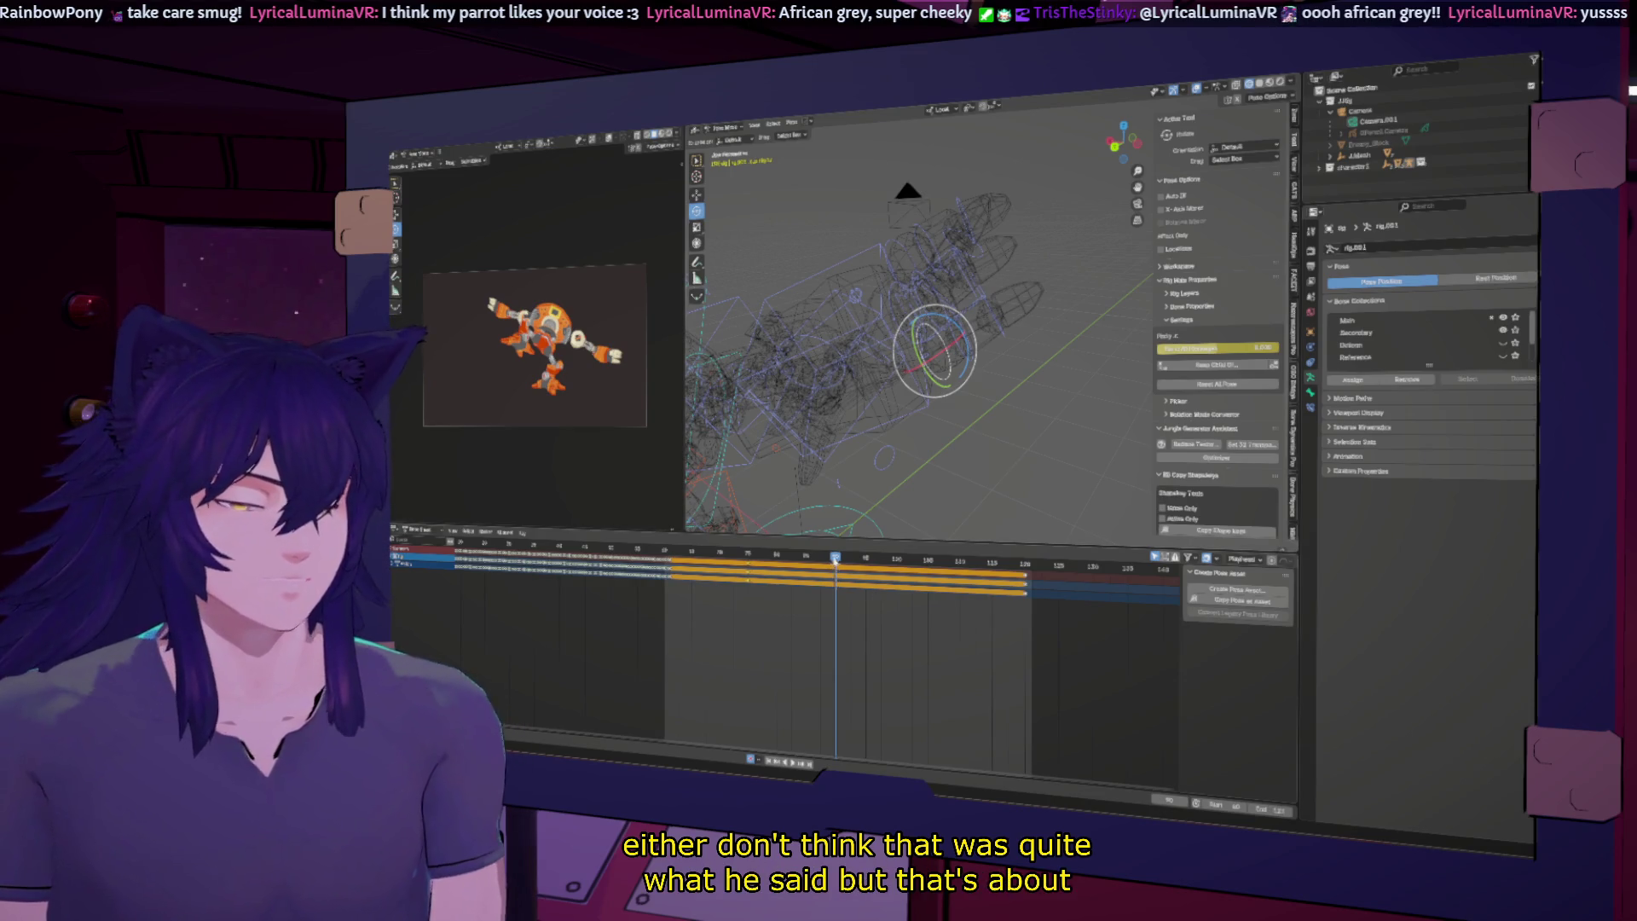
Step: Play the hit reaction, stop it, and scrub forward to a frame near the end of the keyed range
{"action": "key", "text": "space"}
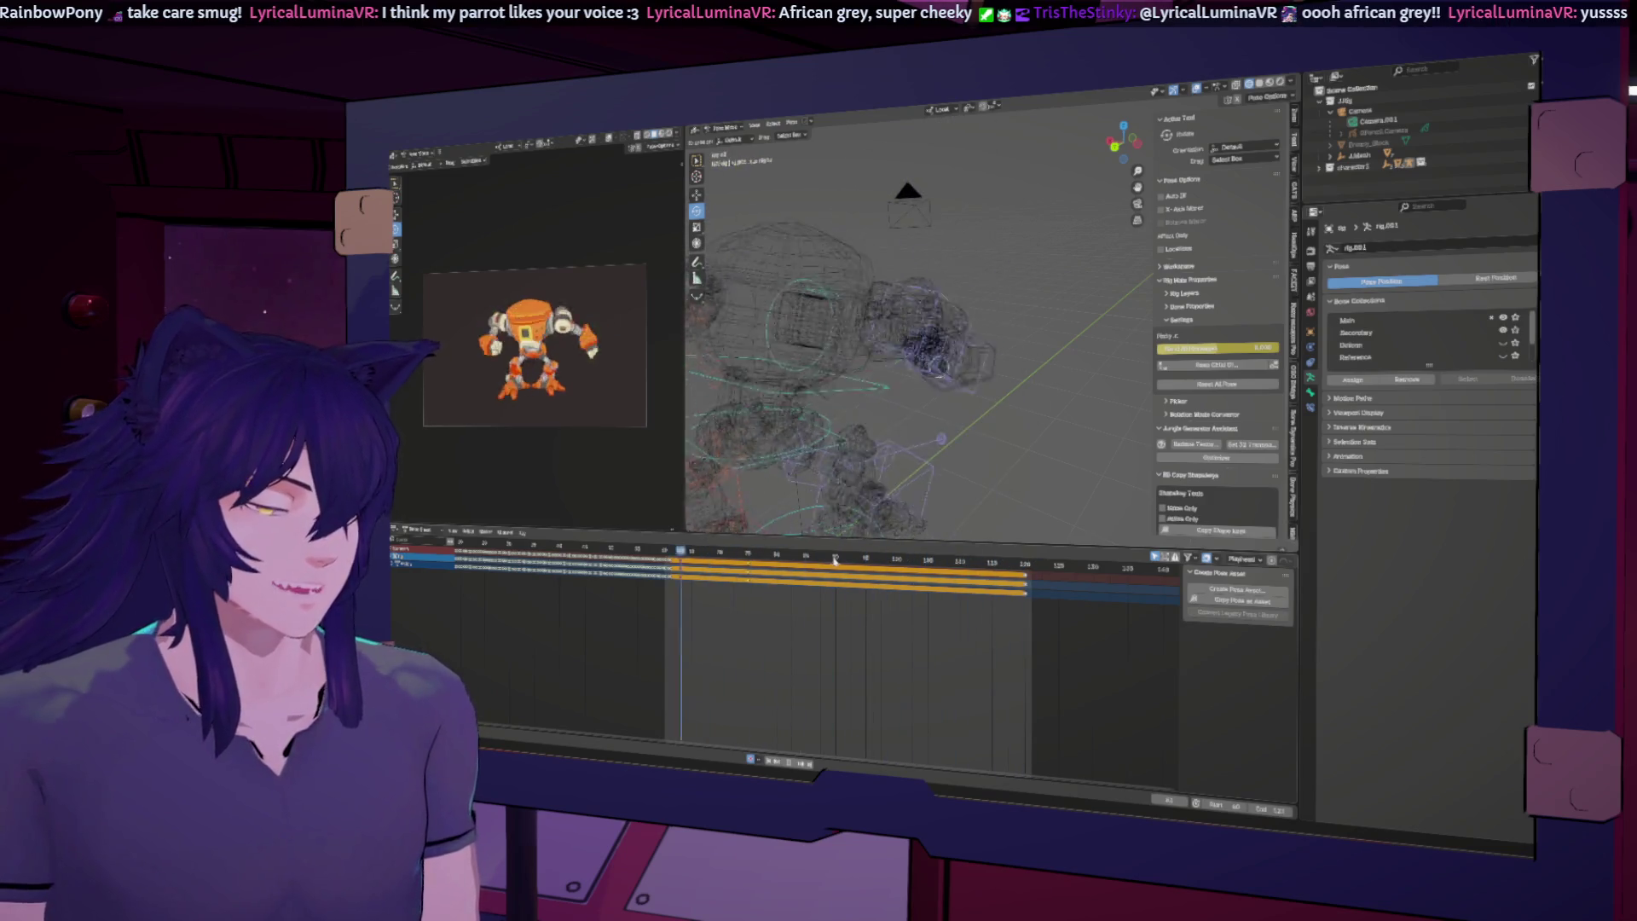
{"action": "key", "text": "space"}
{"action": "left_click", "coordinate": [832, 559]}
{"action": "mouse_move", "coordinate": [832, 560]}
{"action": "left_mouse_down"}
{"action": "mouse_move", "coordinate": [771, 556]}
{"action": "mouse_move", "coordinate": [960, 564]}
{"action": "left_mouse_up"}
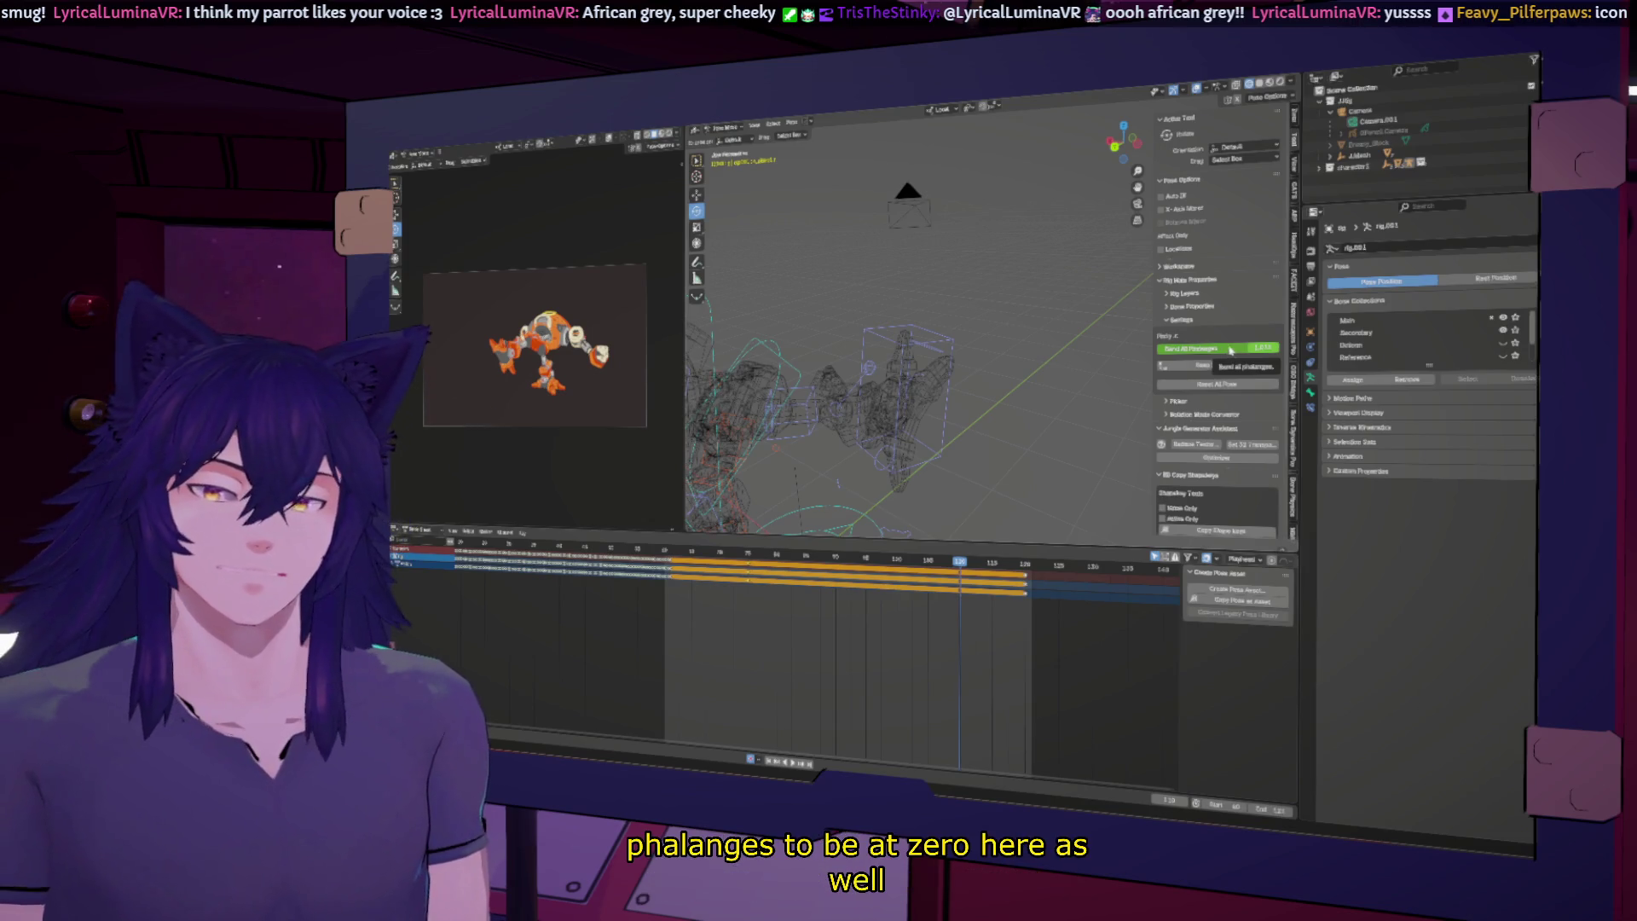
Step: Edit a finger's bend value, then keyframe the Index finger control's bend value
{"action": "middle_click_drag", "start_coordinate": [1057, 386], "coordinate": [972, 423]}
{"action": "mouse_move", "coordinate": [855, 512]}
{"action": "middle_mouse_down"}
{"action": "mouse_move", "coordinate": [919, 369]}
{"action": "mouse_move", "coordinate": [930, 385]}
{"action": "middle_mouse_up"}
{"action": "middle_click_drag", "start_coordinate": [1025, 440], "coordinate": [774, 261]}
{"action": "left_click", "coordinate": [832, 324]}
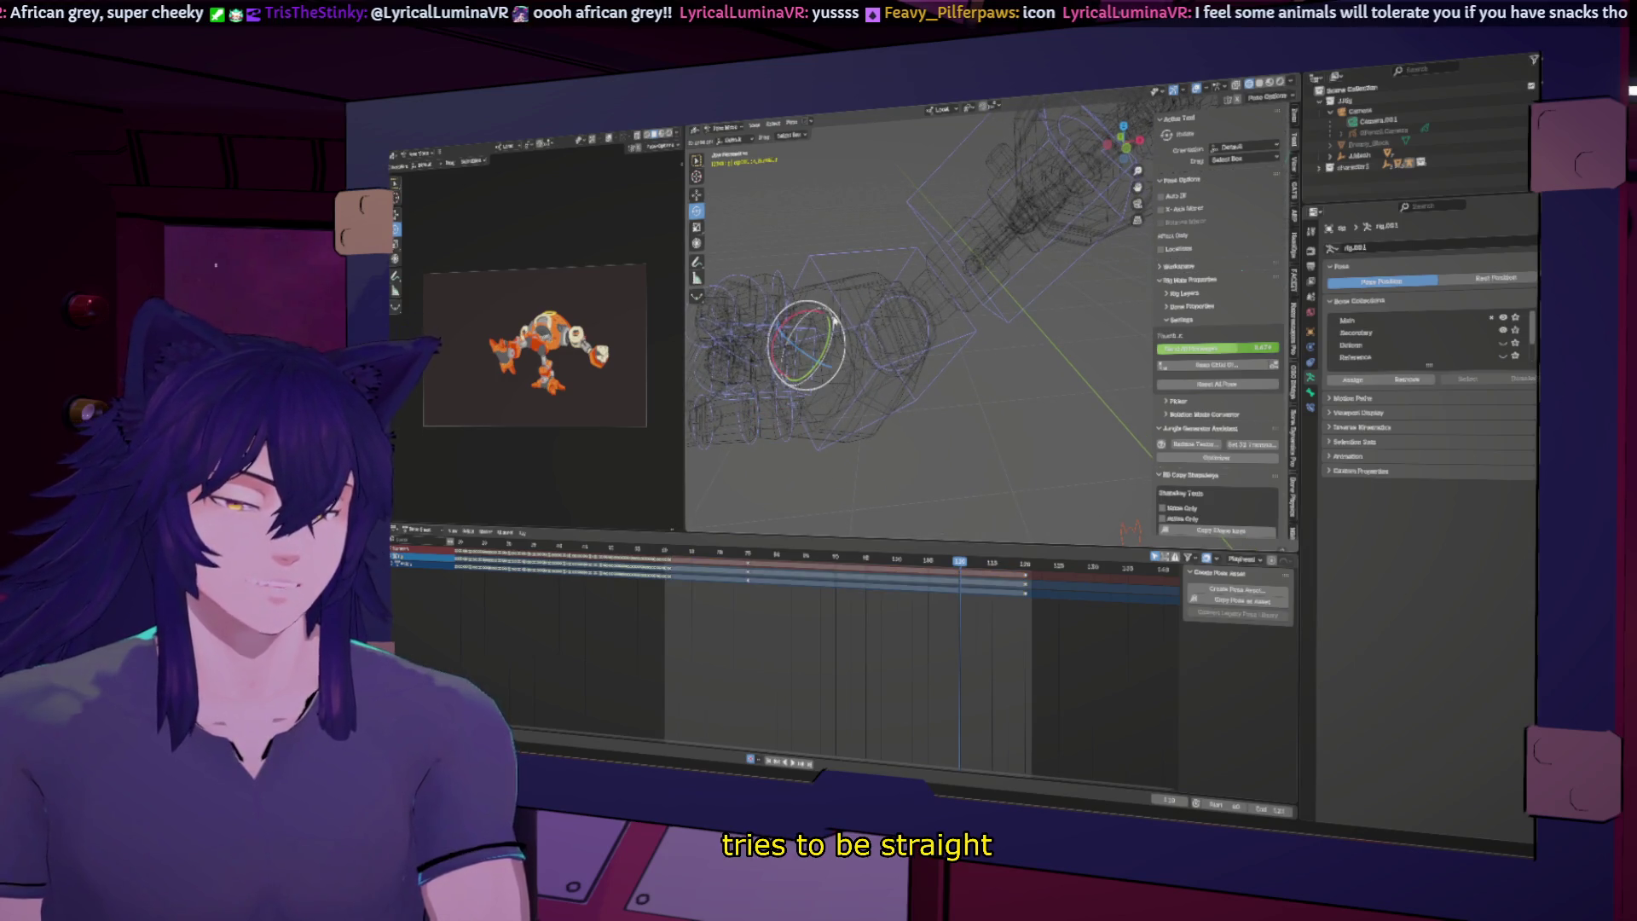
{"action": "left_click", "coordinate": [1255, 348]}
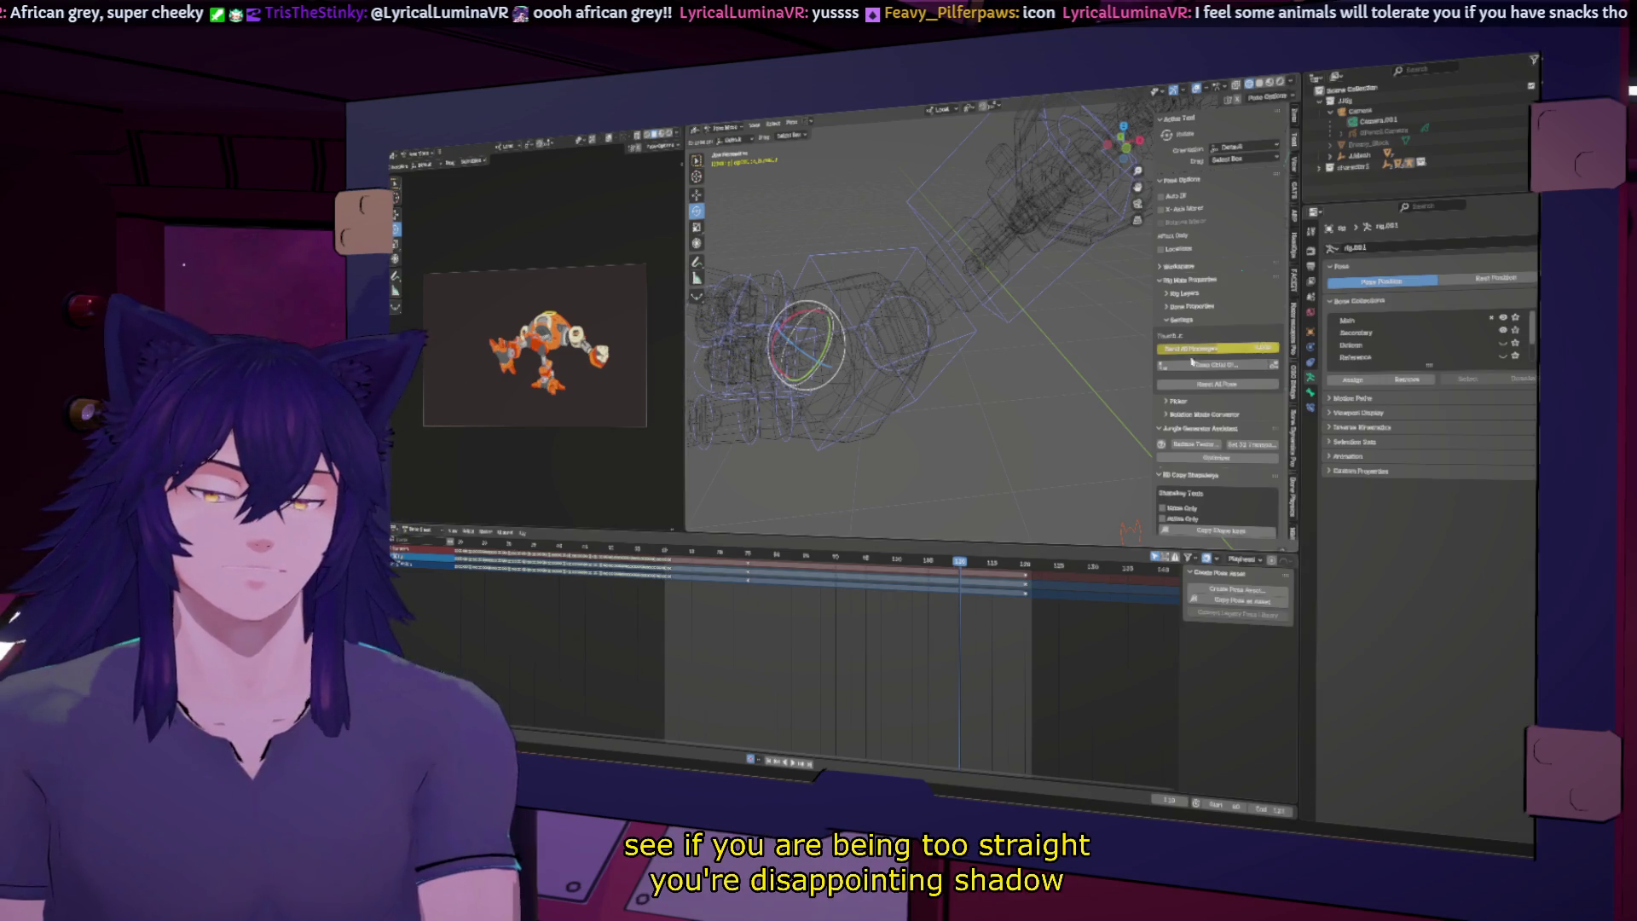
{"action": "middle_click_drag", "start_coordinate": [1214, 356], "coordinate": [1293, 456]}
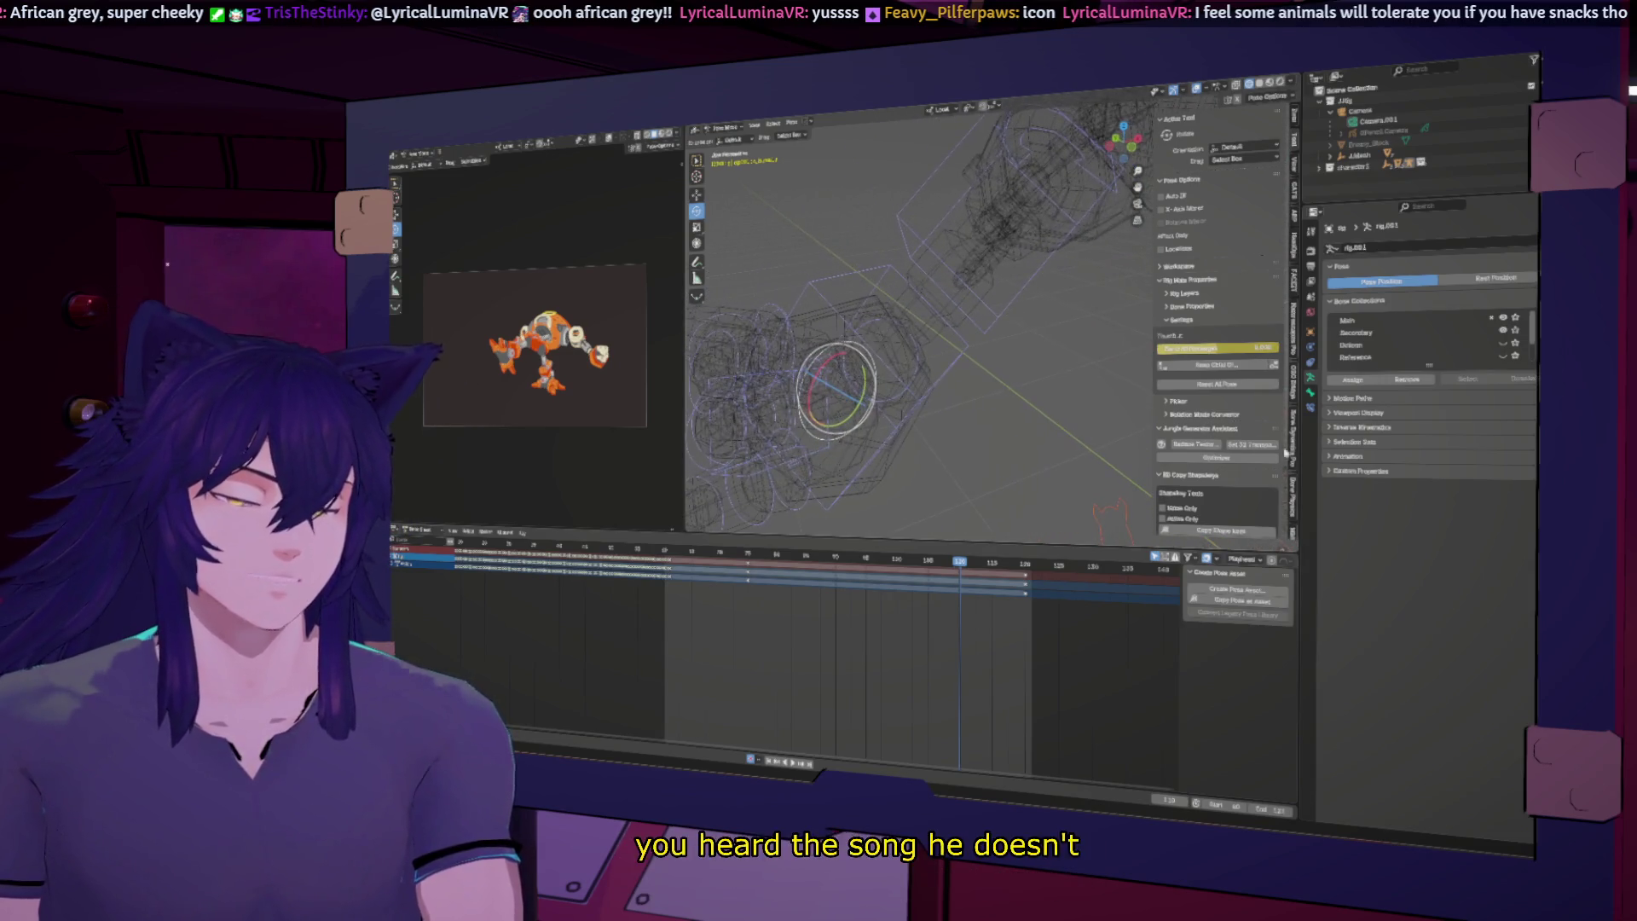
{"action": "middle_click_drag", "start_coordinate": [1023, 427], "coordinate": [857, 442]}
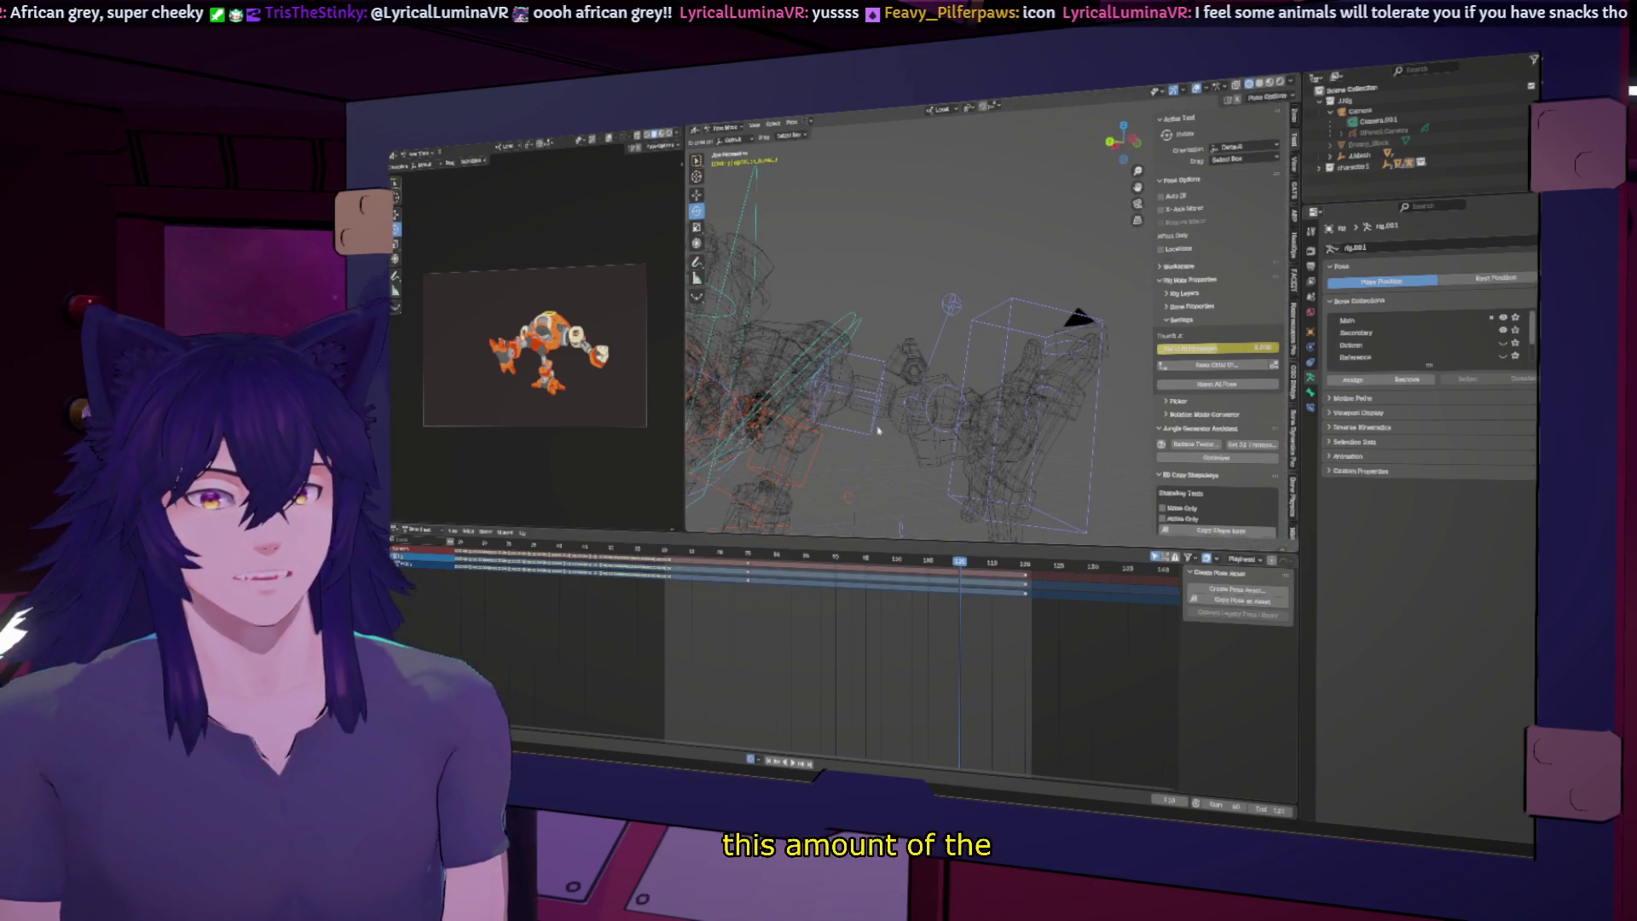
{"action": "key", "text": "KP_Decimal"}
{"action": "middle_click_drag", "start_coordinate": [878, 431], "coordinate": [966, 368]}
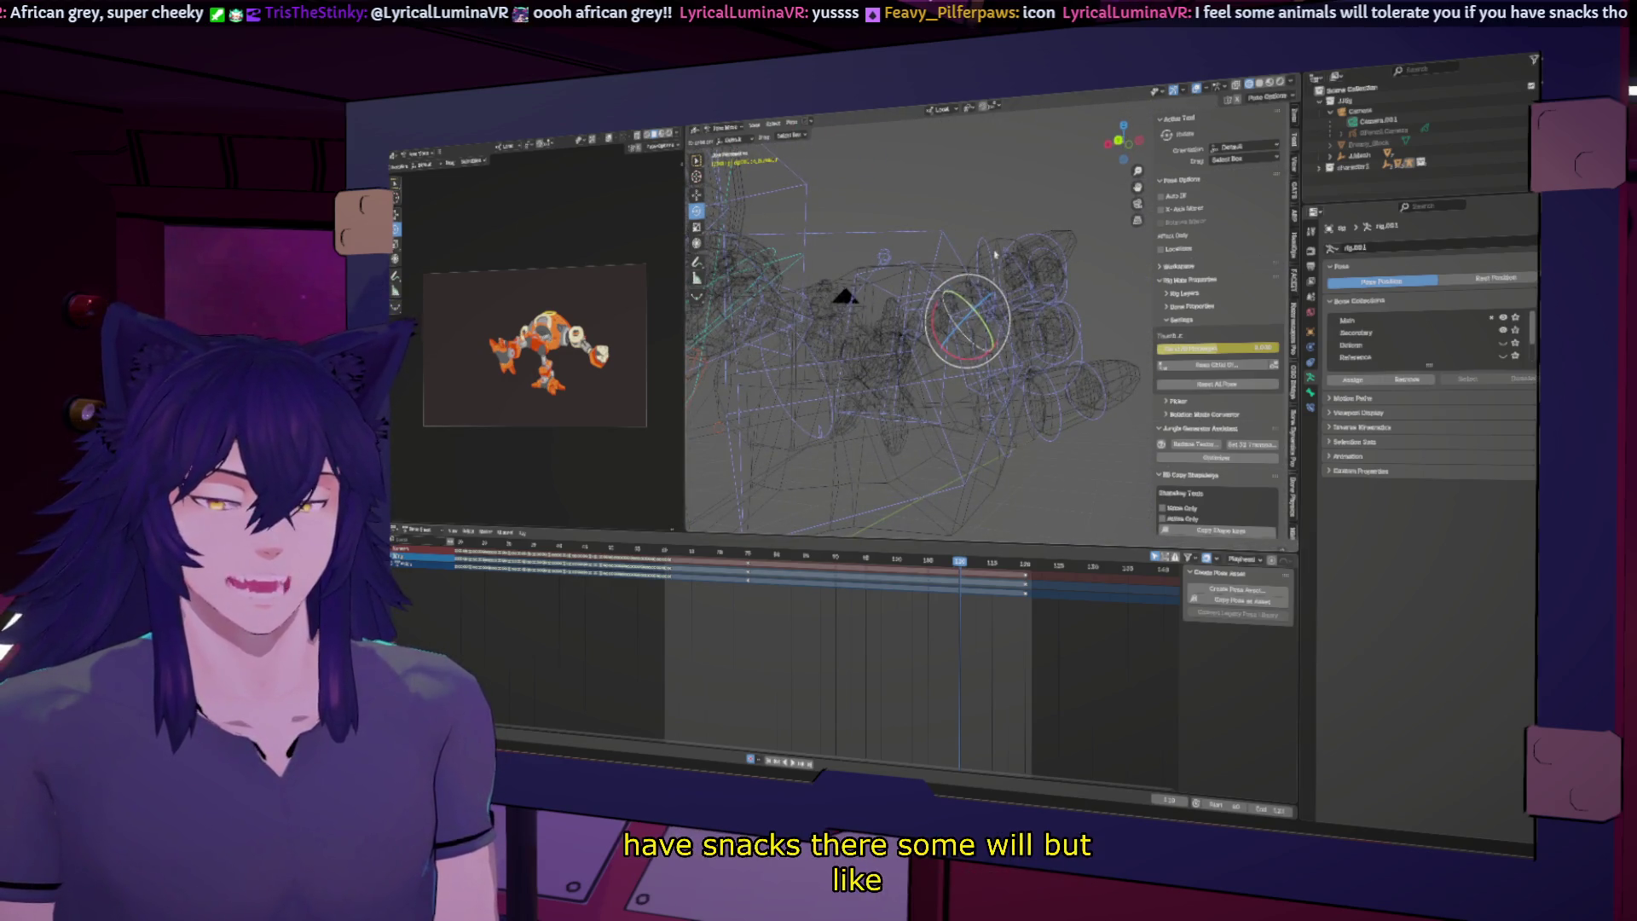
{"action": "left_click", "coordinate": [980, 290]}
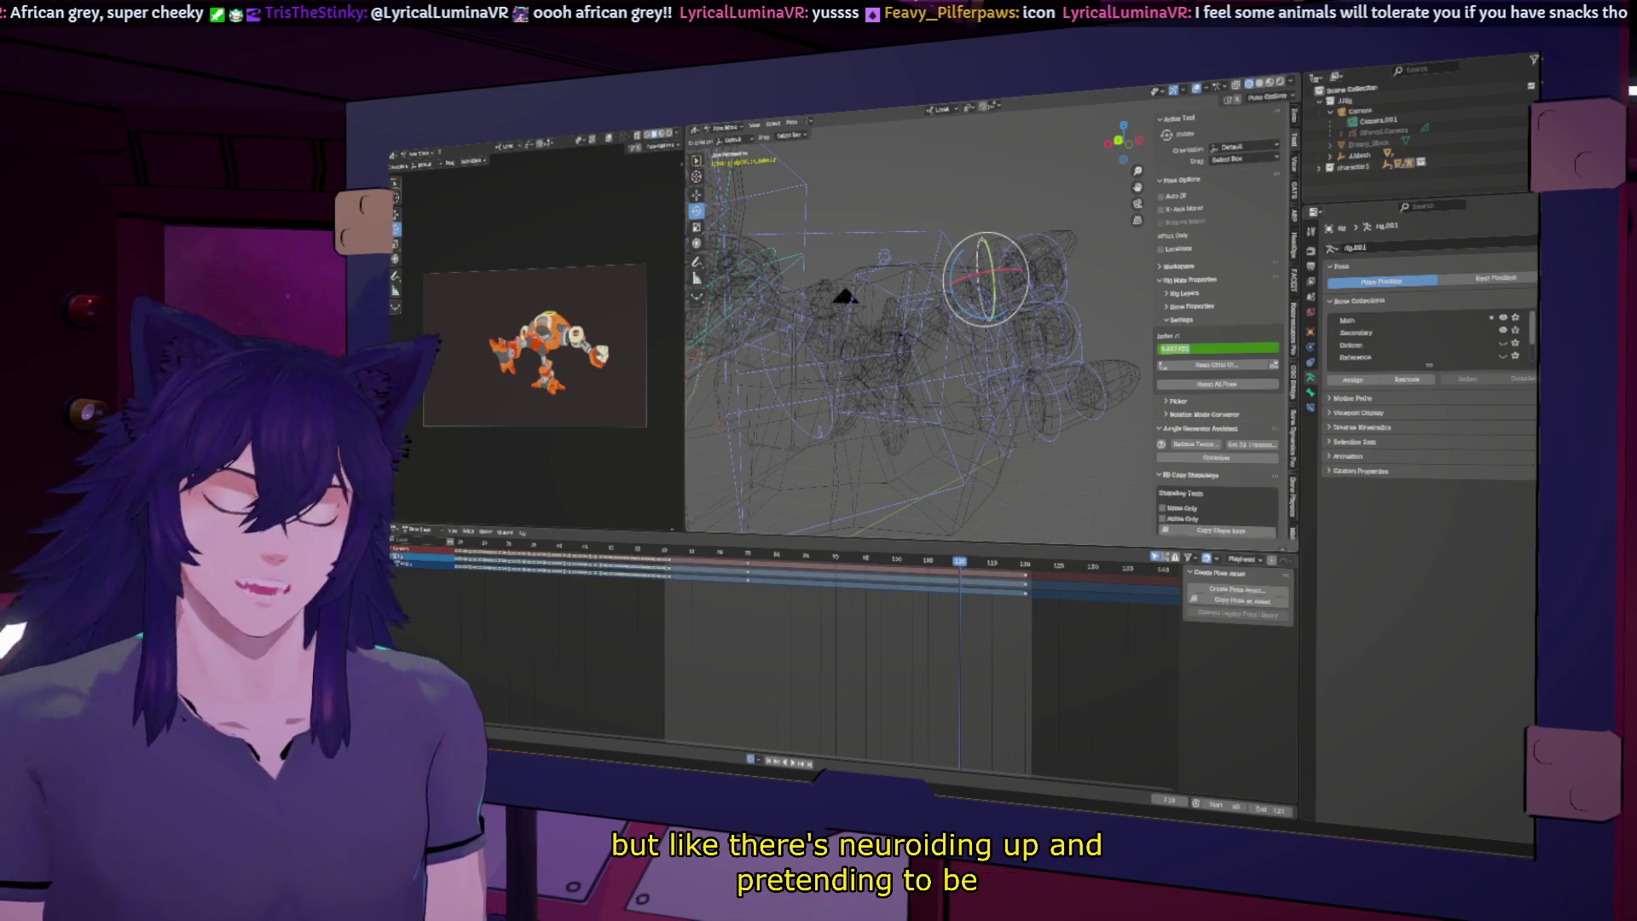
{"action": "left_click", "coordinate": [1065, 256]}
Step: Focus the view on a lower finger bone, then zoom out to see the whole rig
{"action": "middle_click_drag", "start_coordinate": [1066, 354], "coordinate": [967, 361]}
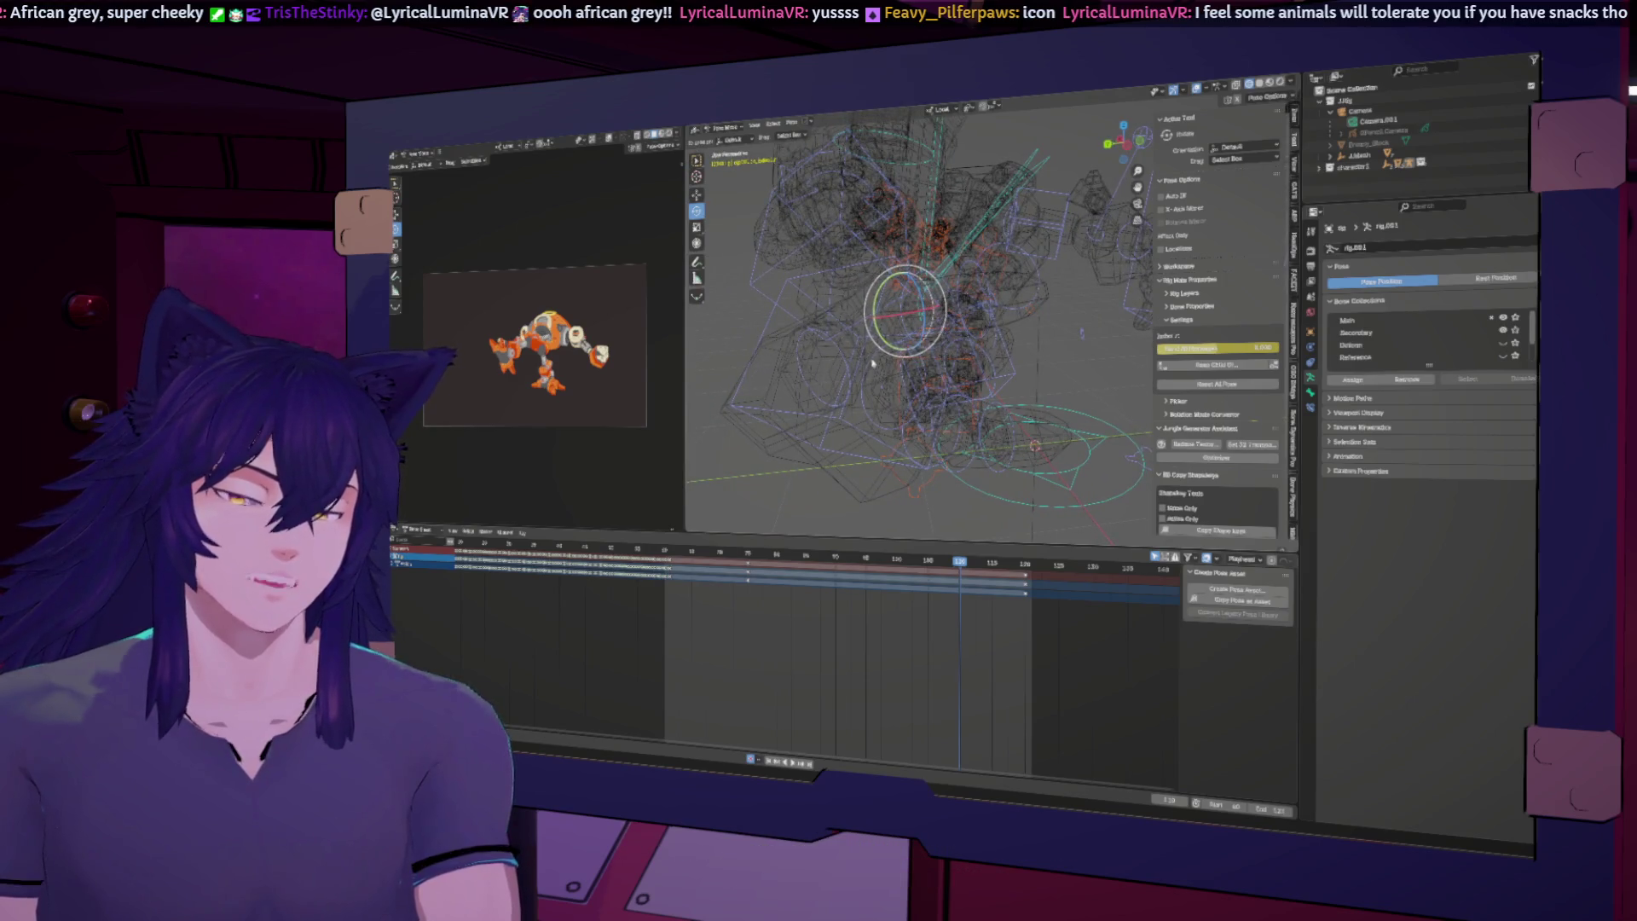
{"action": "left_click", "coordinate": [890, 385]}
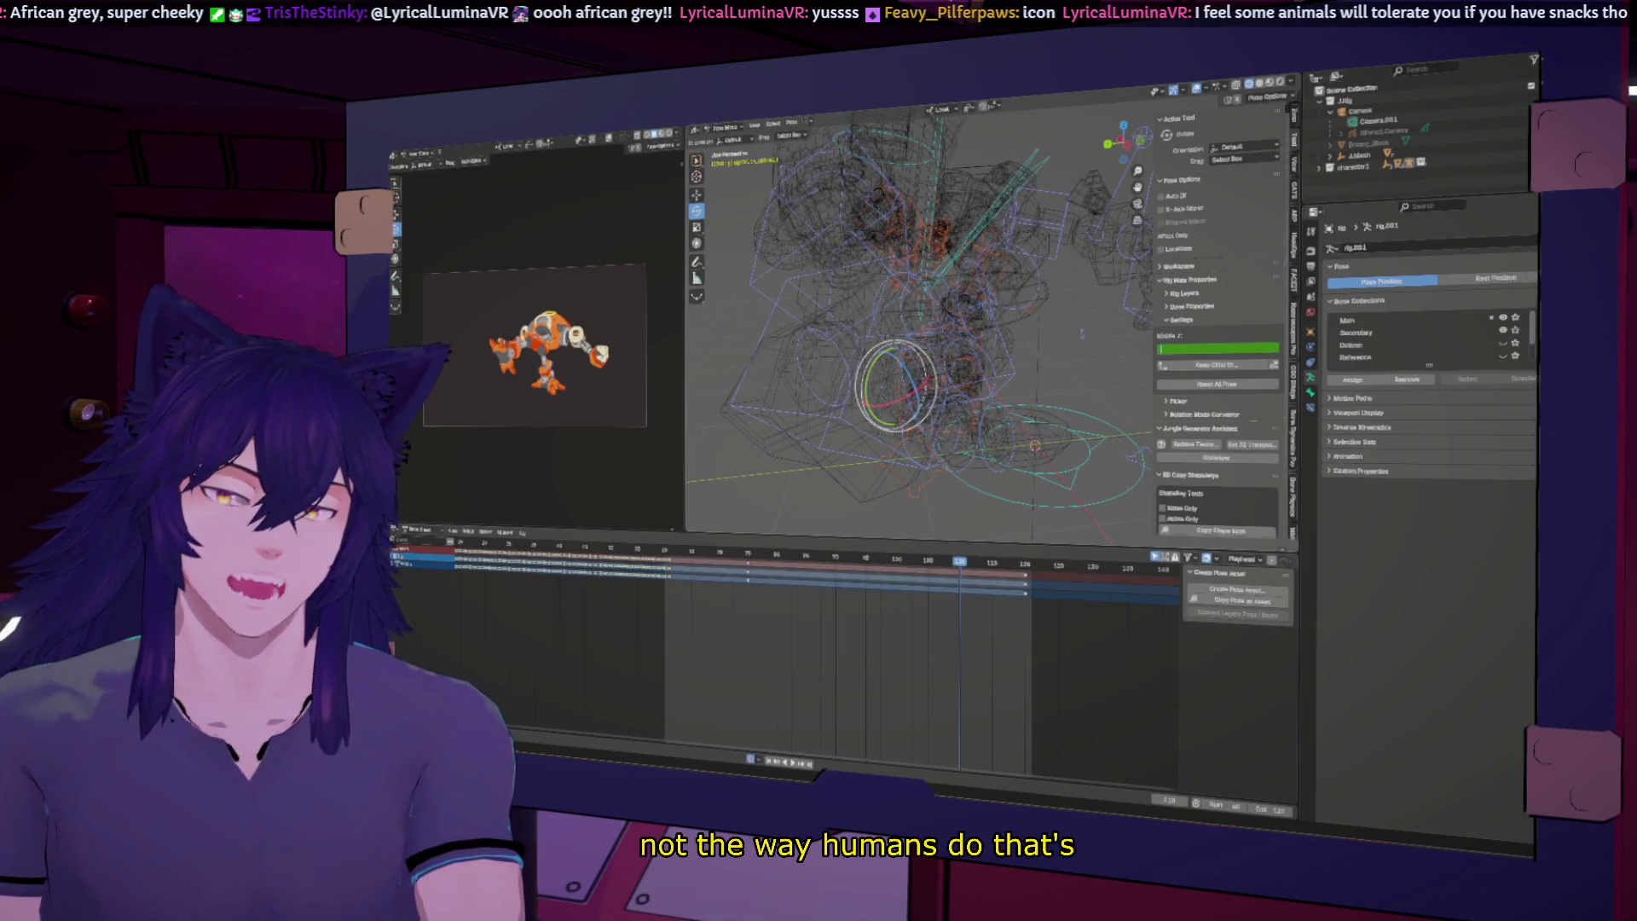
{"action": "key", "text": "KP_Decimal"}
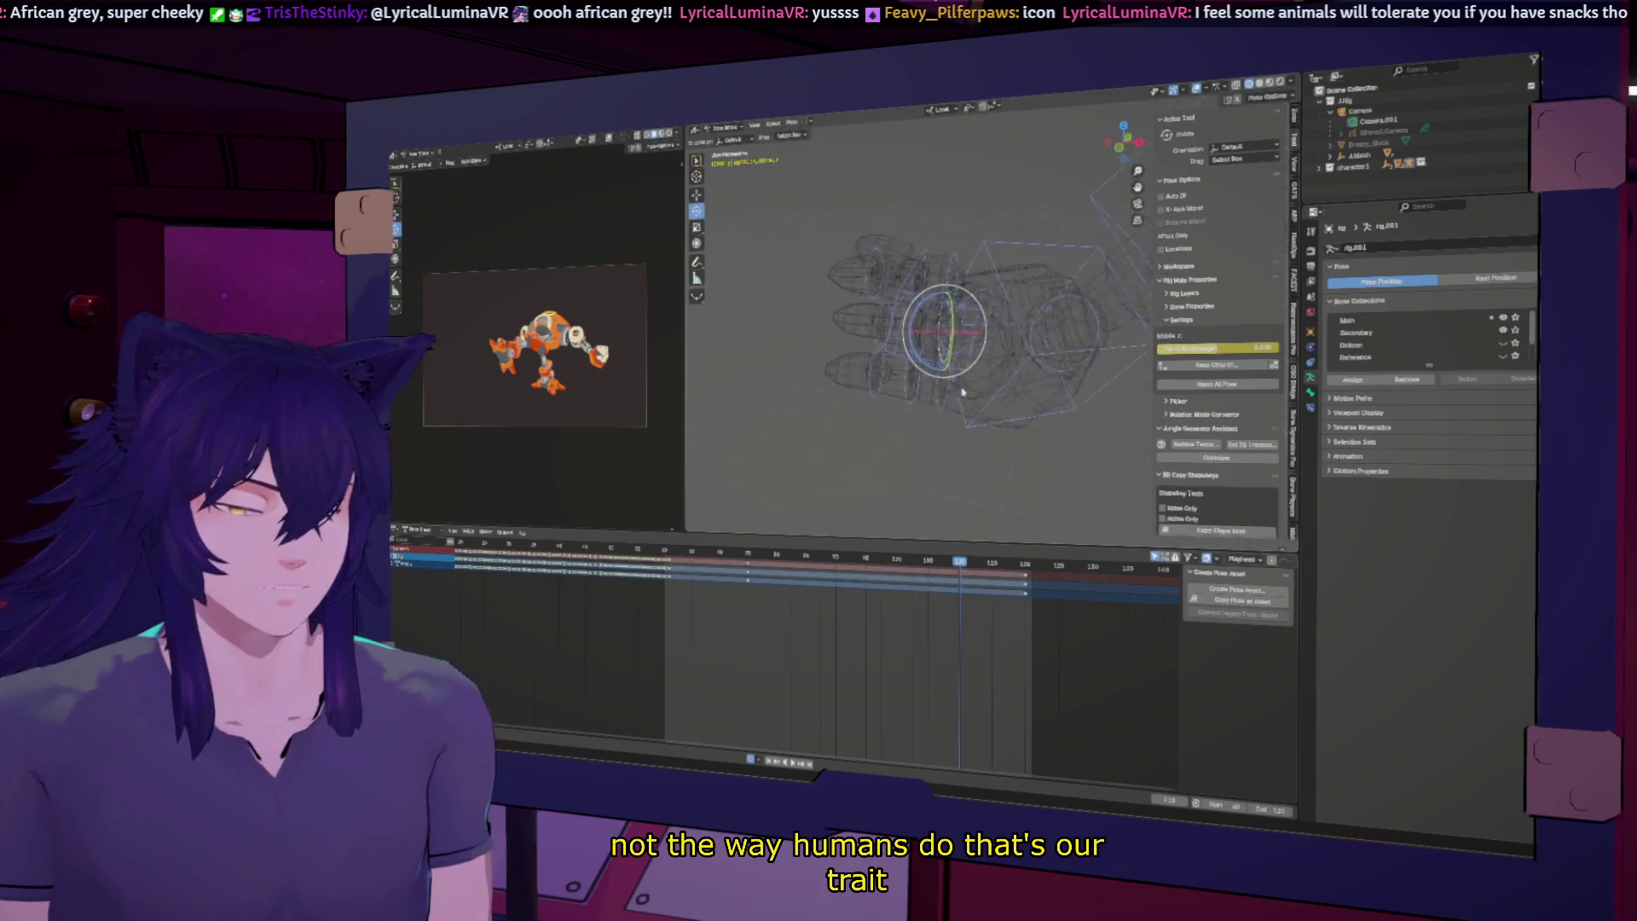
{"action": "middle_click_drag", "start_coordinate": [942, 391], "coordinate": [963, 328]}
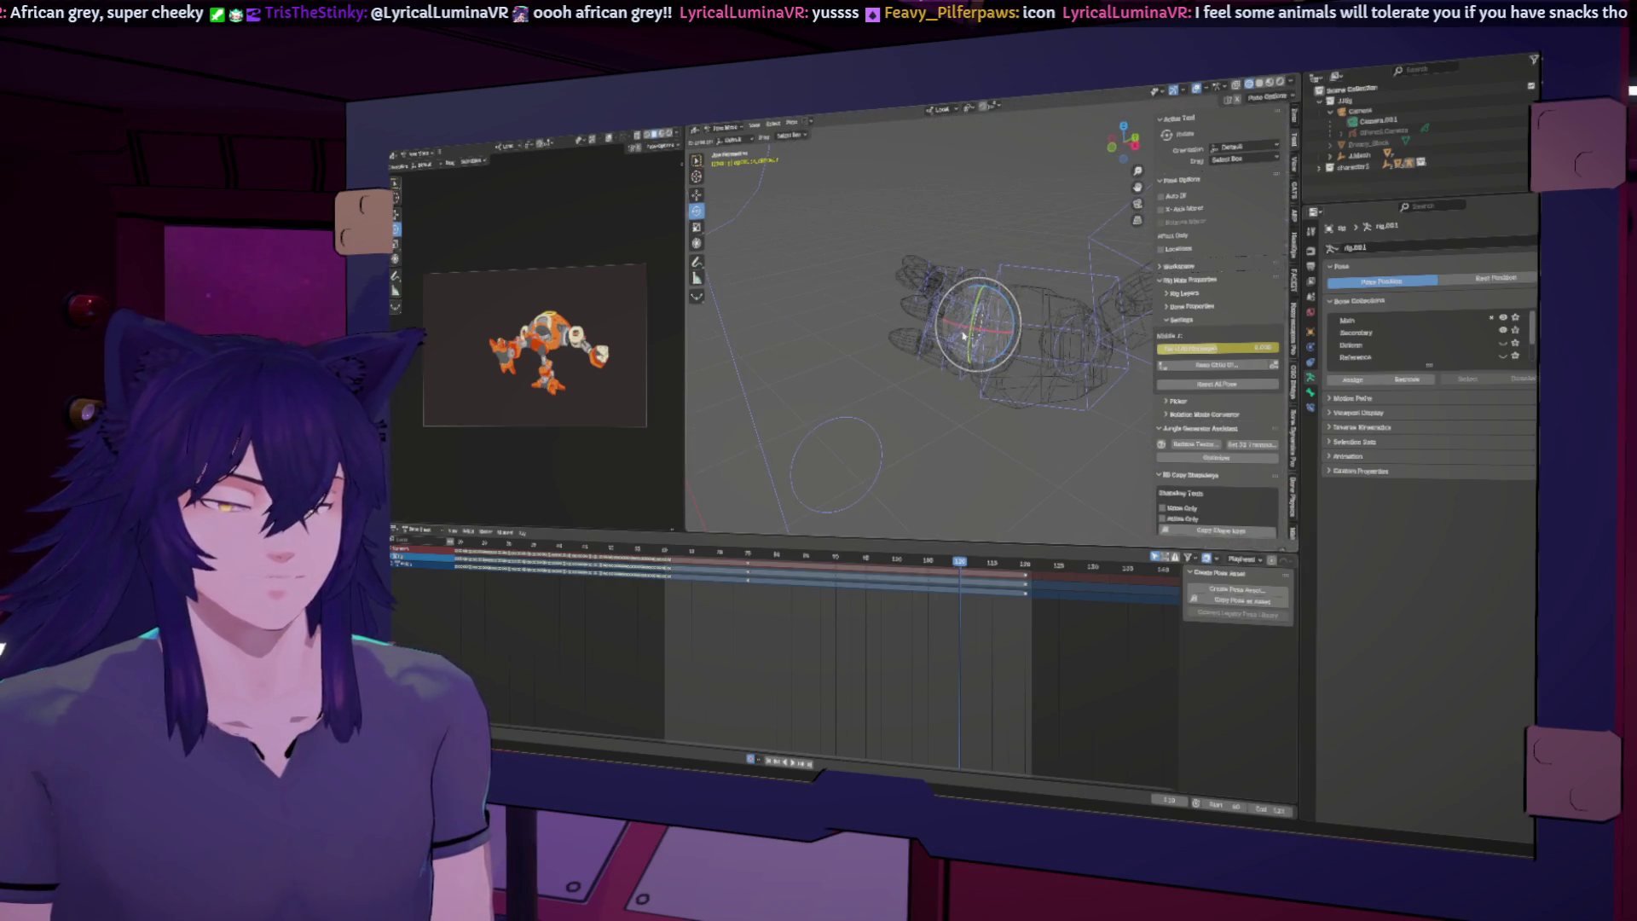
{"action": "scroll", "coordinate": [963, 335], "scroll_direction": "down", "scroll_amount": 5}
{"action": "mouse_move", "coordinate": [963, 341]}
{"action": "middle_mouse_down"}
{"action": "mouse_move", "coordinate": [961, 386]}
{"action": "mouse_move", "coordinate": [942, 309]}
{"action": "mouse_move", "coordinate": [1041, 359]}
{"action": "middle_mouse_up"}
{"action": "scroll", "coordinate": [960, 386], "scroll_direction": "up", "scroll_amount": 5}
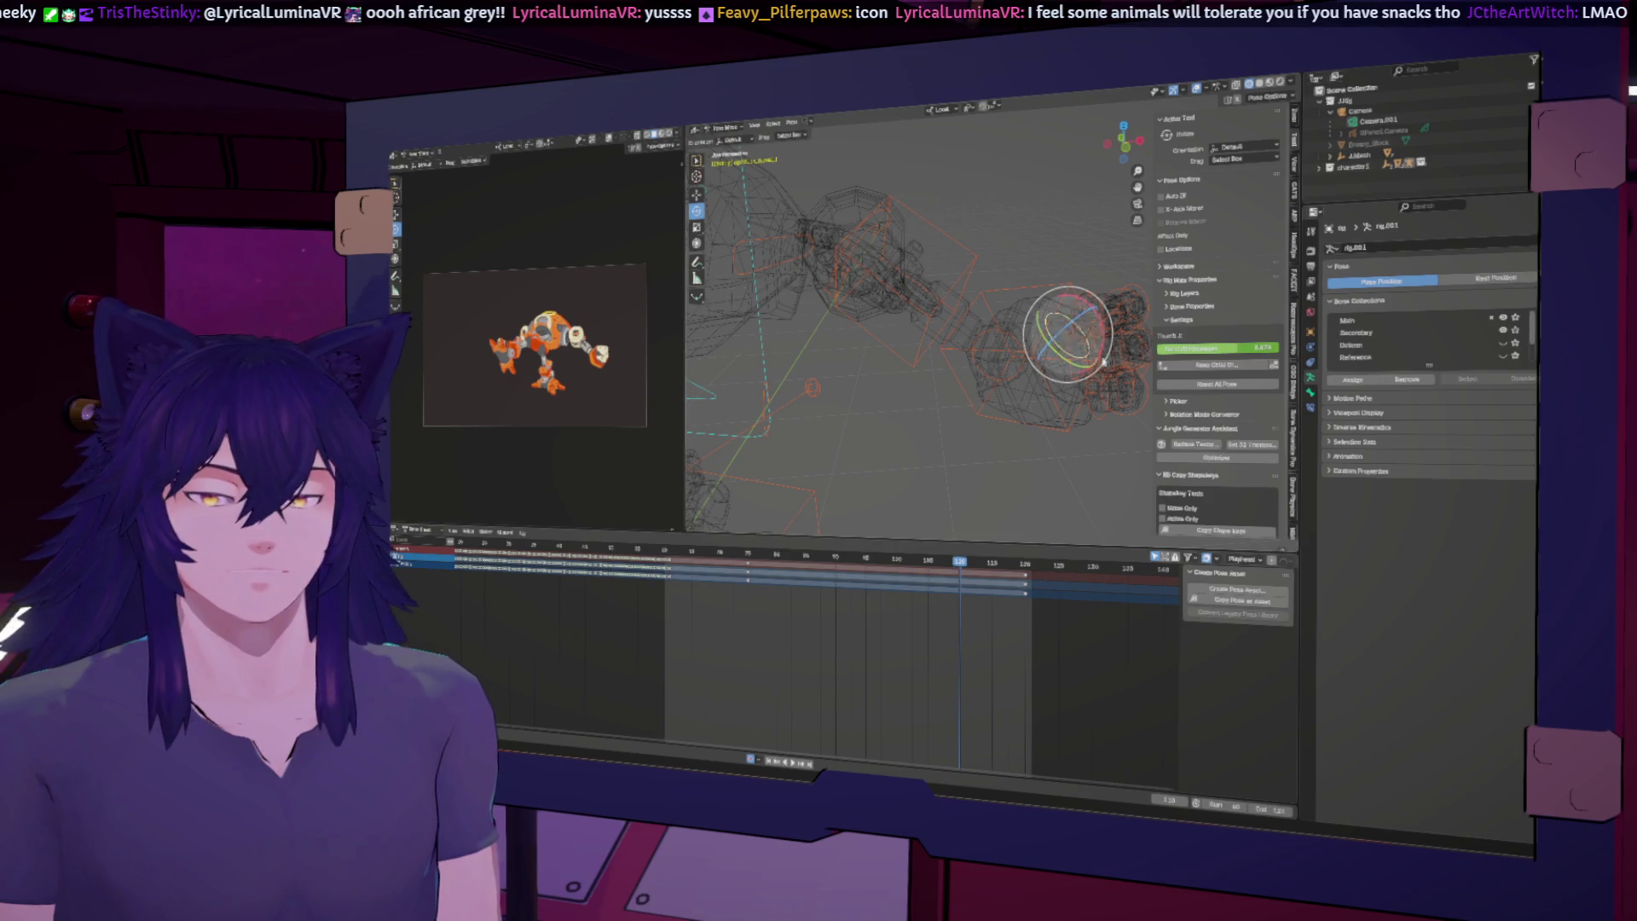
{"action": "mouse_move", "coordinate": [1123, 349]}
{"action": "middle_mouse_down"}
{"action": "mouse_move", "coordinate": [887, 345]}
{"action": "mouse_move", "coordinate": [942, 365]}
{"action": "middle_mouse_up"}
{"action": "scroll", "coordinate": [1052, 358], "scroll_direction": "down", "scroll_amount": 4}
Step: Select the Middle 1 finger bone and further bones along the hand
{"action": "left_click", "coordinate": [1010, 348]}
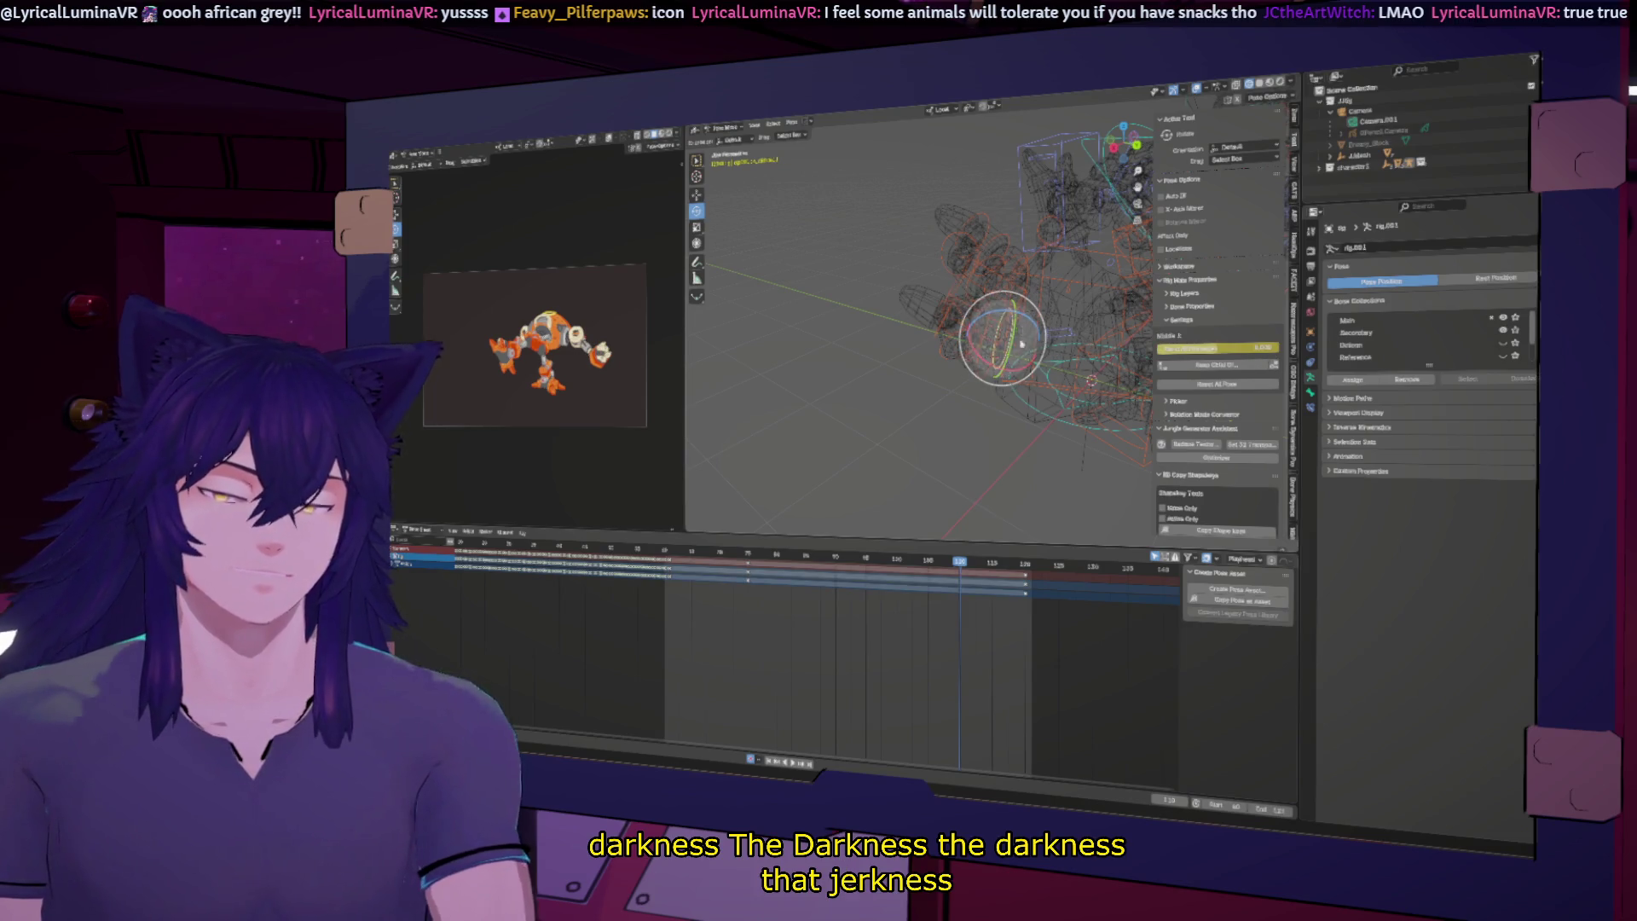
{"action": "left_click", "coordinate": [1030, 272]}
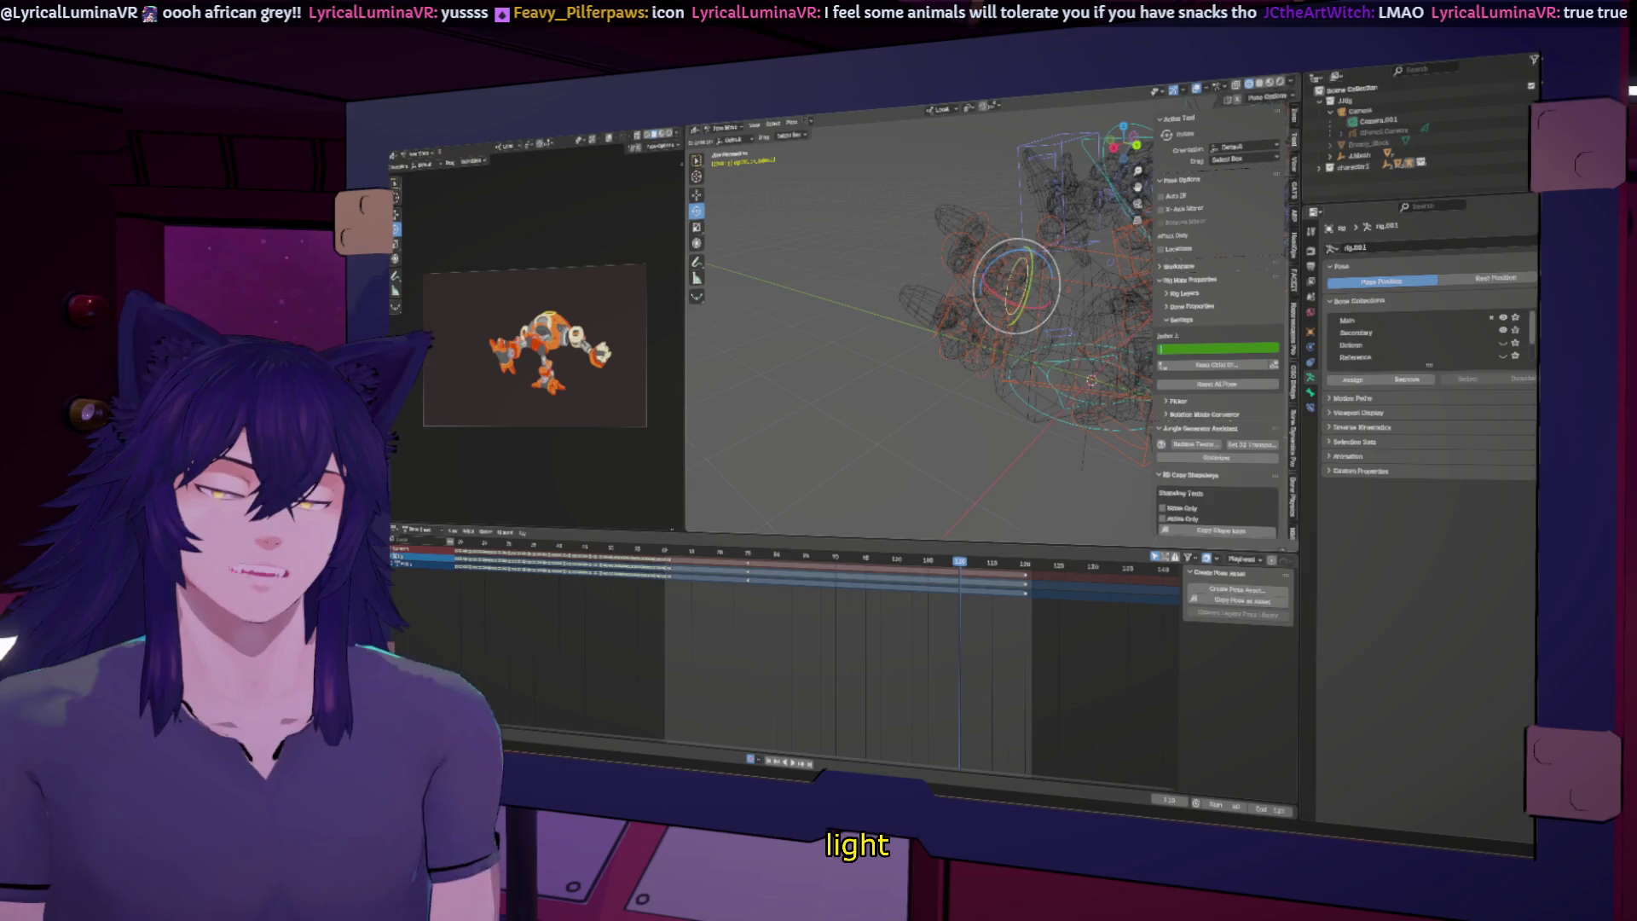
{"action": "mouse_move", "coordinate": [1014, 299]}
{"action": "middle_mouse_down"}
{"action": "mouse_move", "coordinate": [982, 342]}
{"action": "mouse_move", "coordinate": [949, 299]}
{"action": "middle_mouse_up"}
{"action": "left_click", "coordinate": [933, 277]}
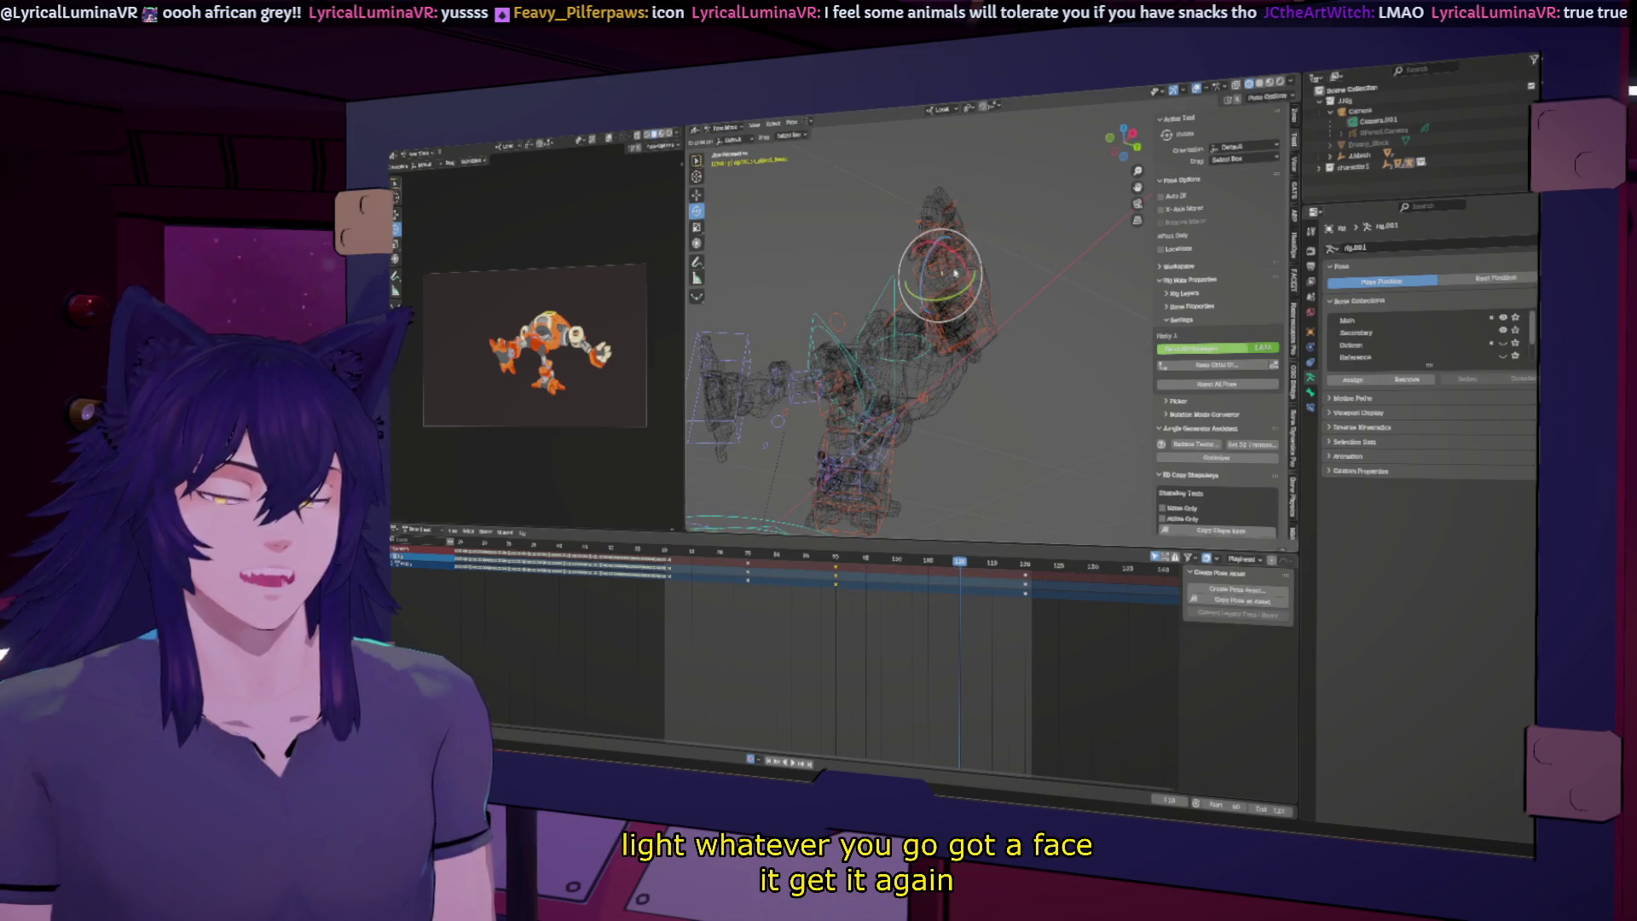
{"action": "left_click", "coordinate": [931, 277]}
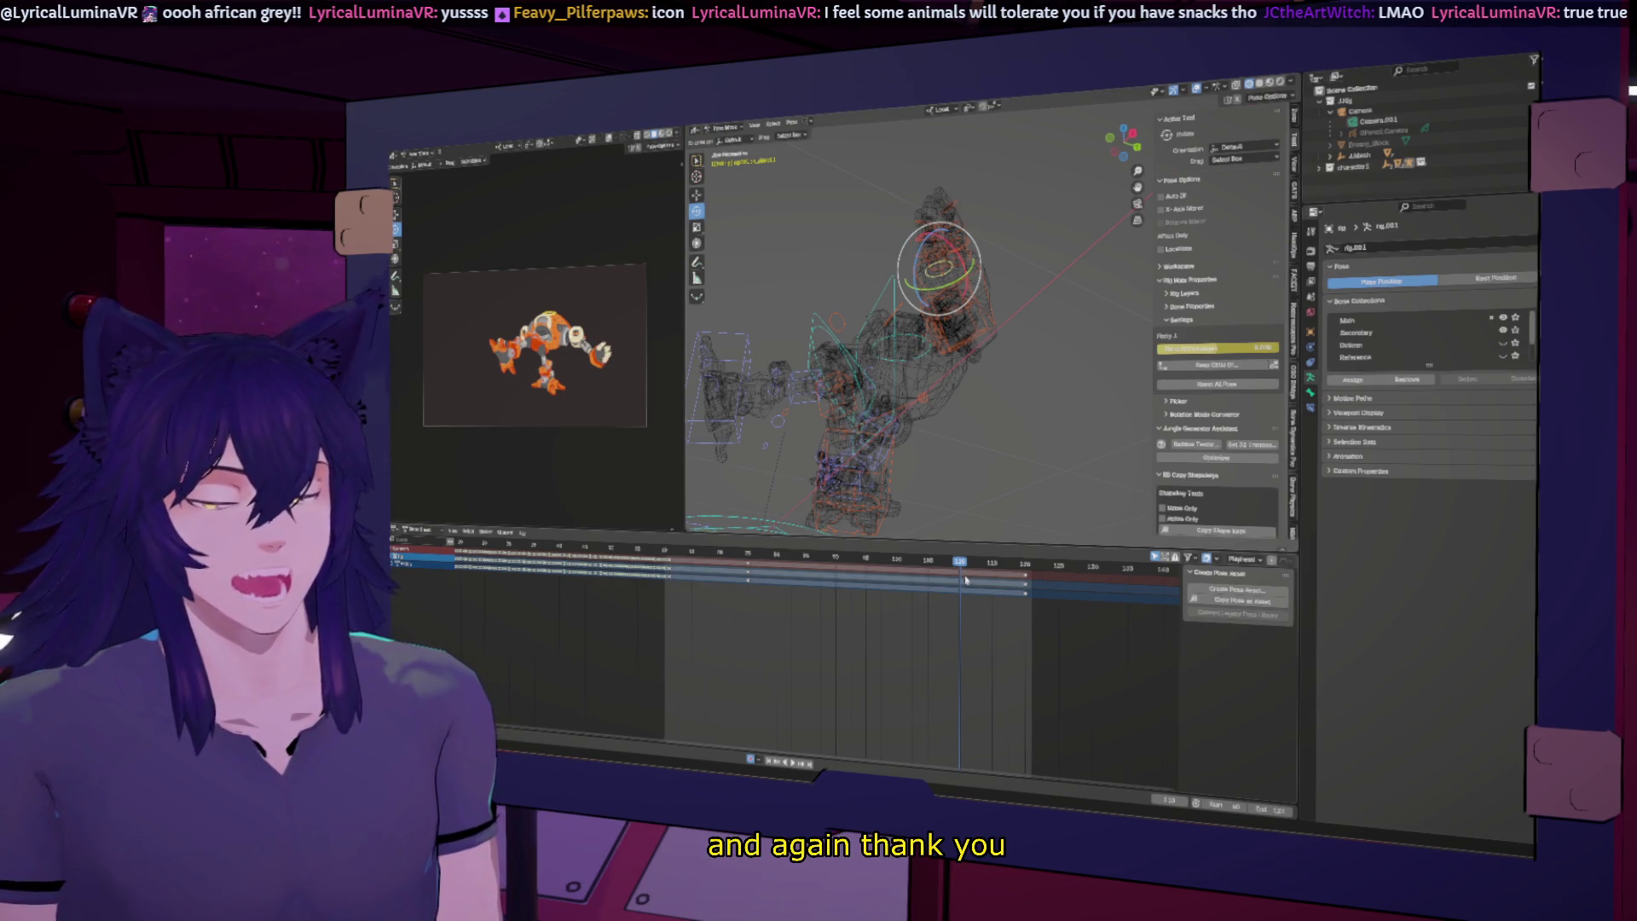
{"action": "mouse_move", "coordinate": [1000, 307]}
{"action": "middle_mouse_down"}
{"action": "mouse_move", "coordinate": [949, 398]}
{"action": "mouse_move", "coordinate": [960, 431]}
{"action": "middle_mouse_up"}
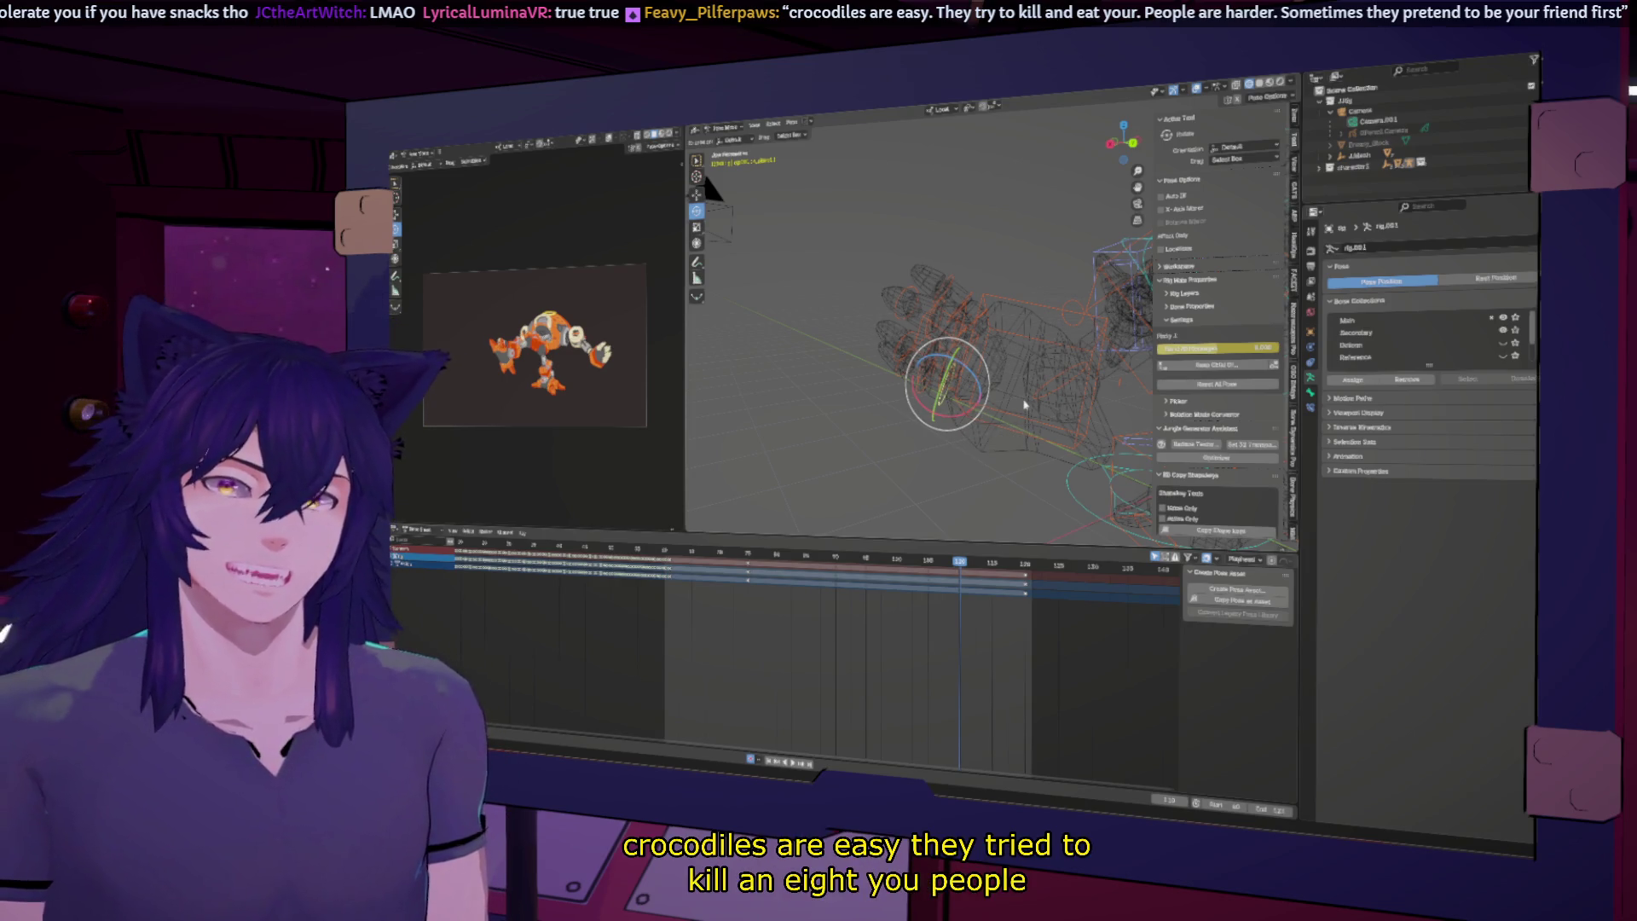
{"action": "mouse_move", "coordinate": [991, 397]}
{"action": "middle_mouse_down"}
{"action": "mouse_move", "coordinate": [997, 417]}
{"action": "mouse_move", "coordinate": [961, 408]}
{"action": "middle_mouse_up"}
{"action": "left_click", "coordinate": [962, 405]}
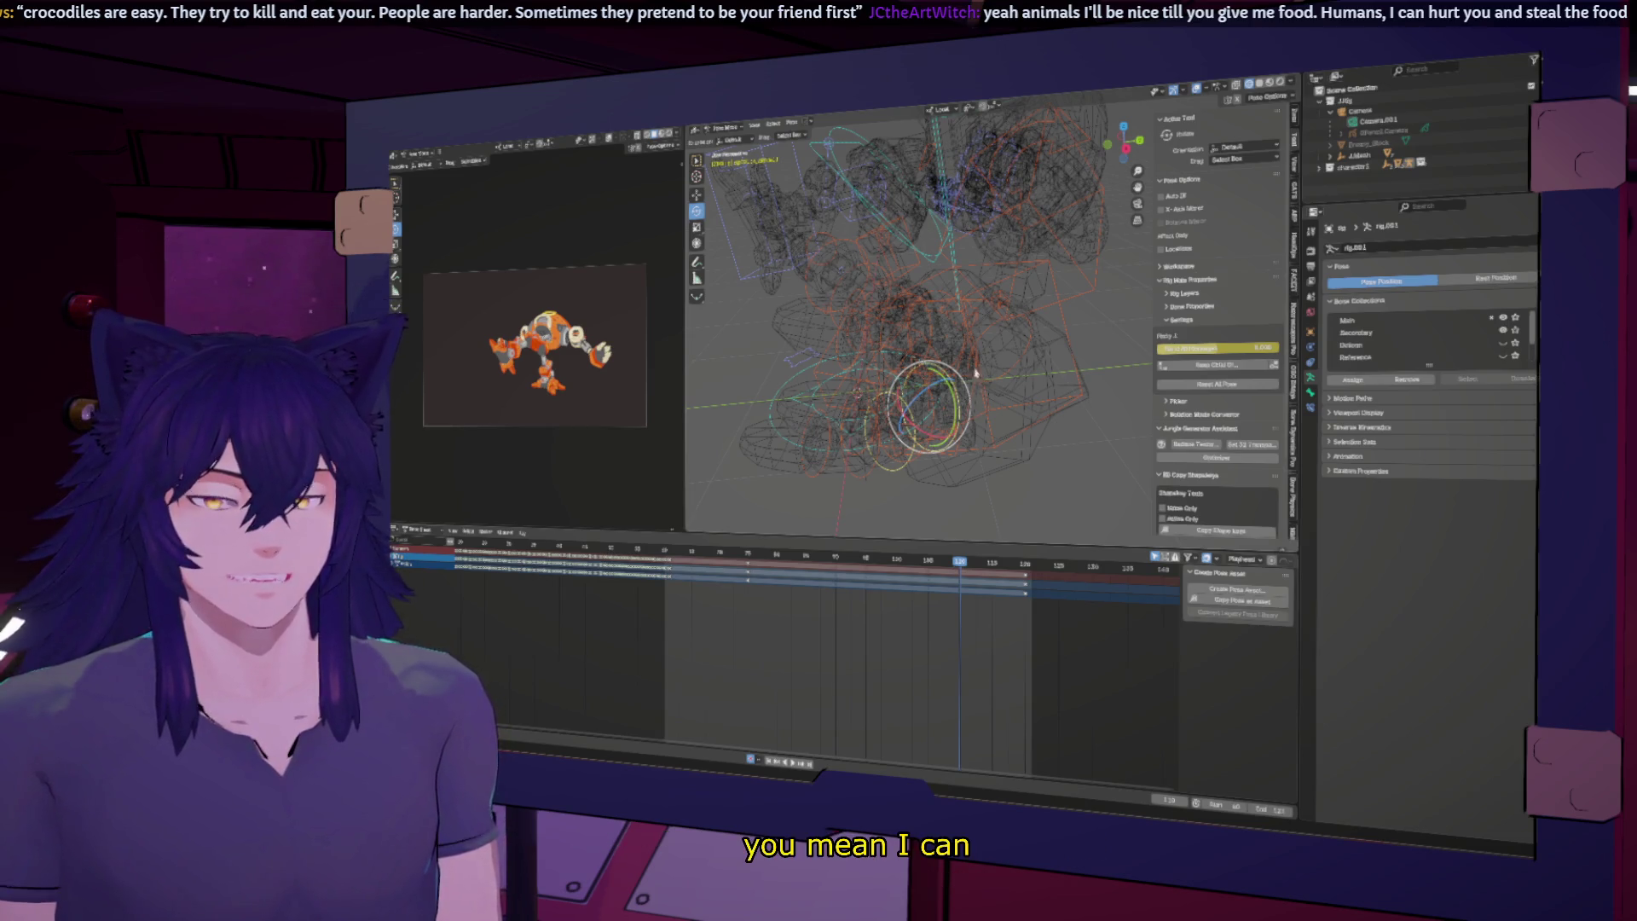
{"action": "middle_click_drag", "start_coordinate": [975, 373], "coordinate": [955, 373]}
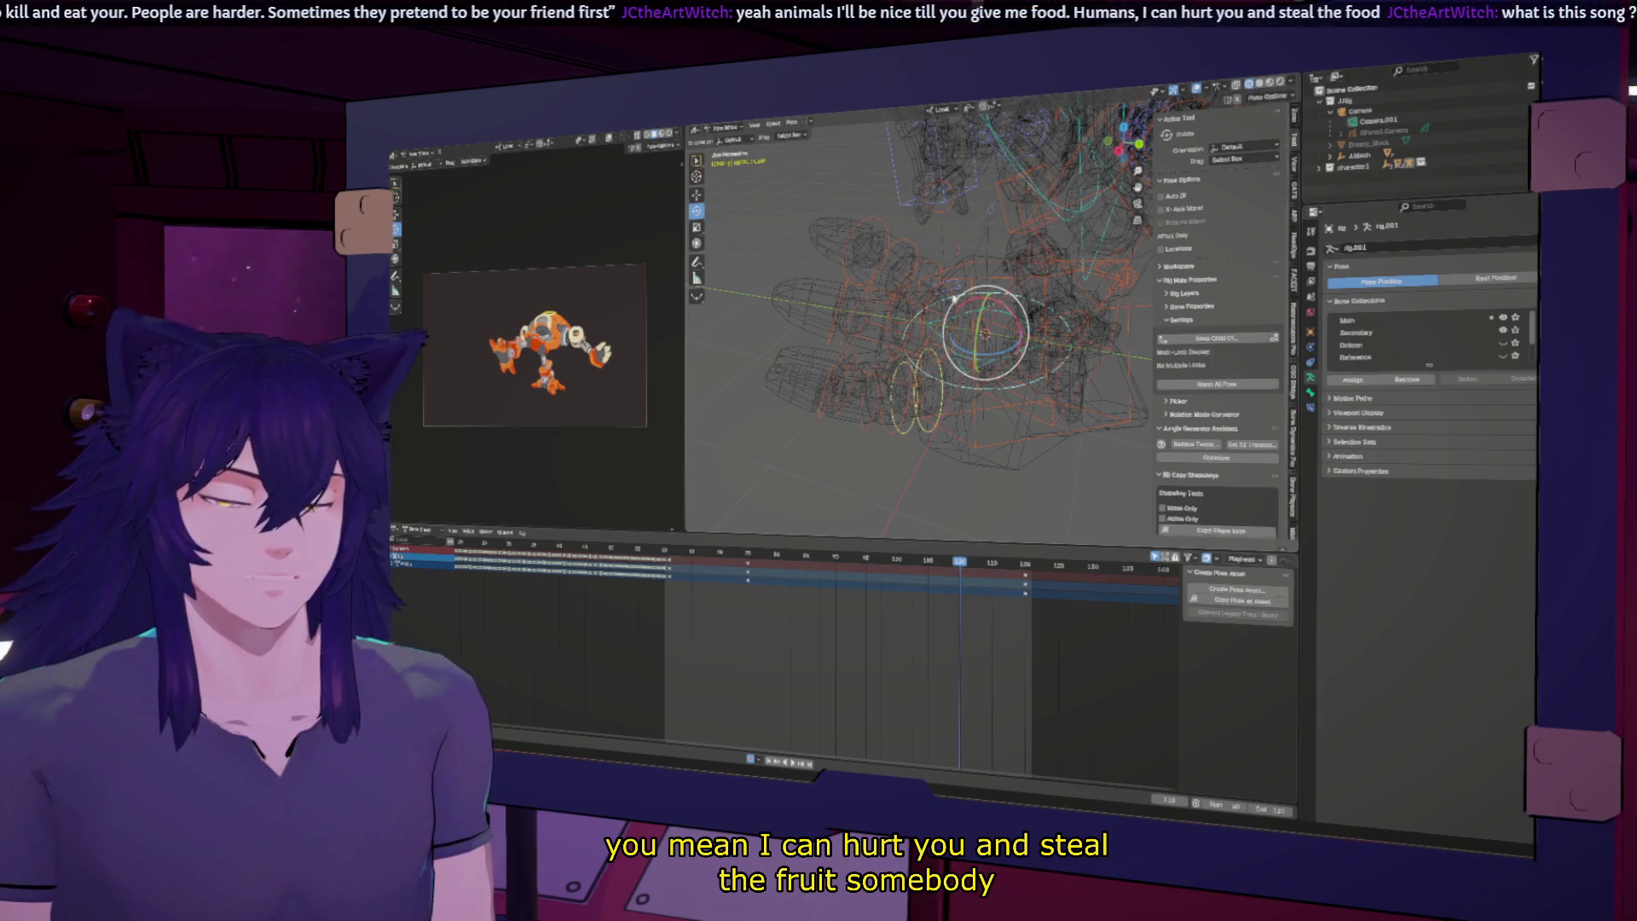
{"action": "left_click", "coordinate": [953, 296]}
{"action": "key", "text": "KP_Decimal"}
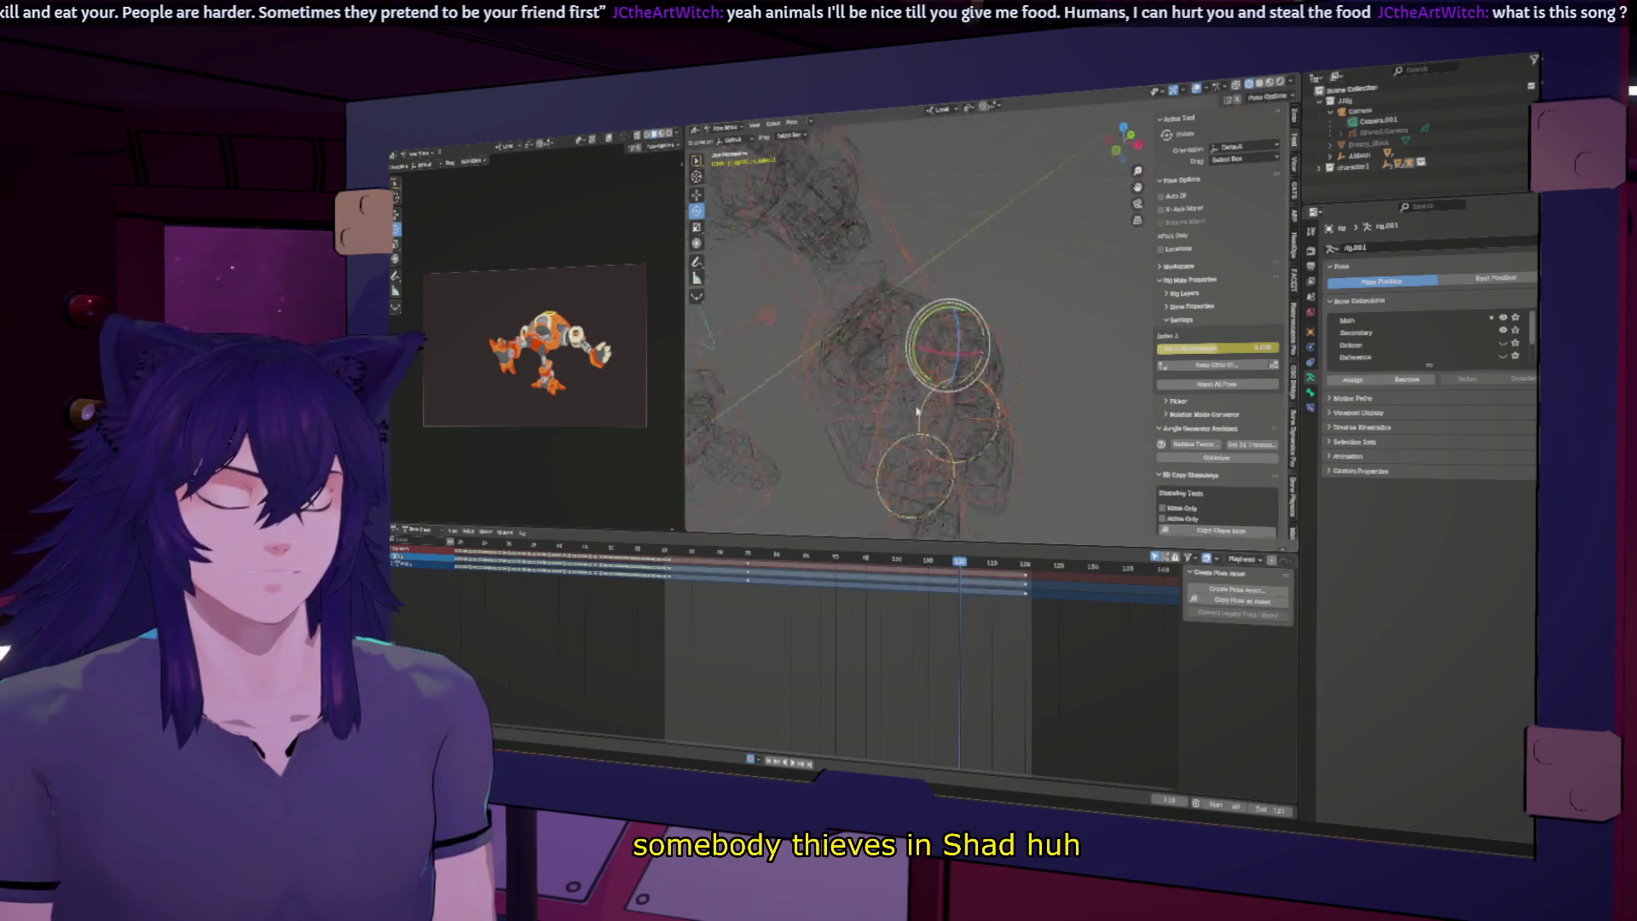
Step: Insert keyframes for the posed bones from the keyframe insertion menu
{"action": "left_click", "coordinate": [949, 389]}
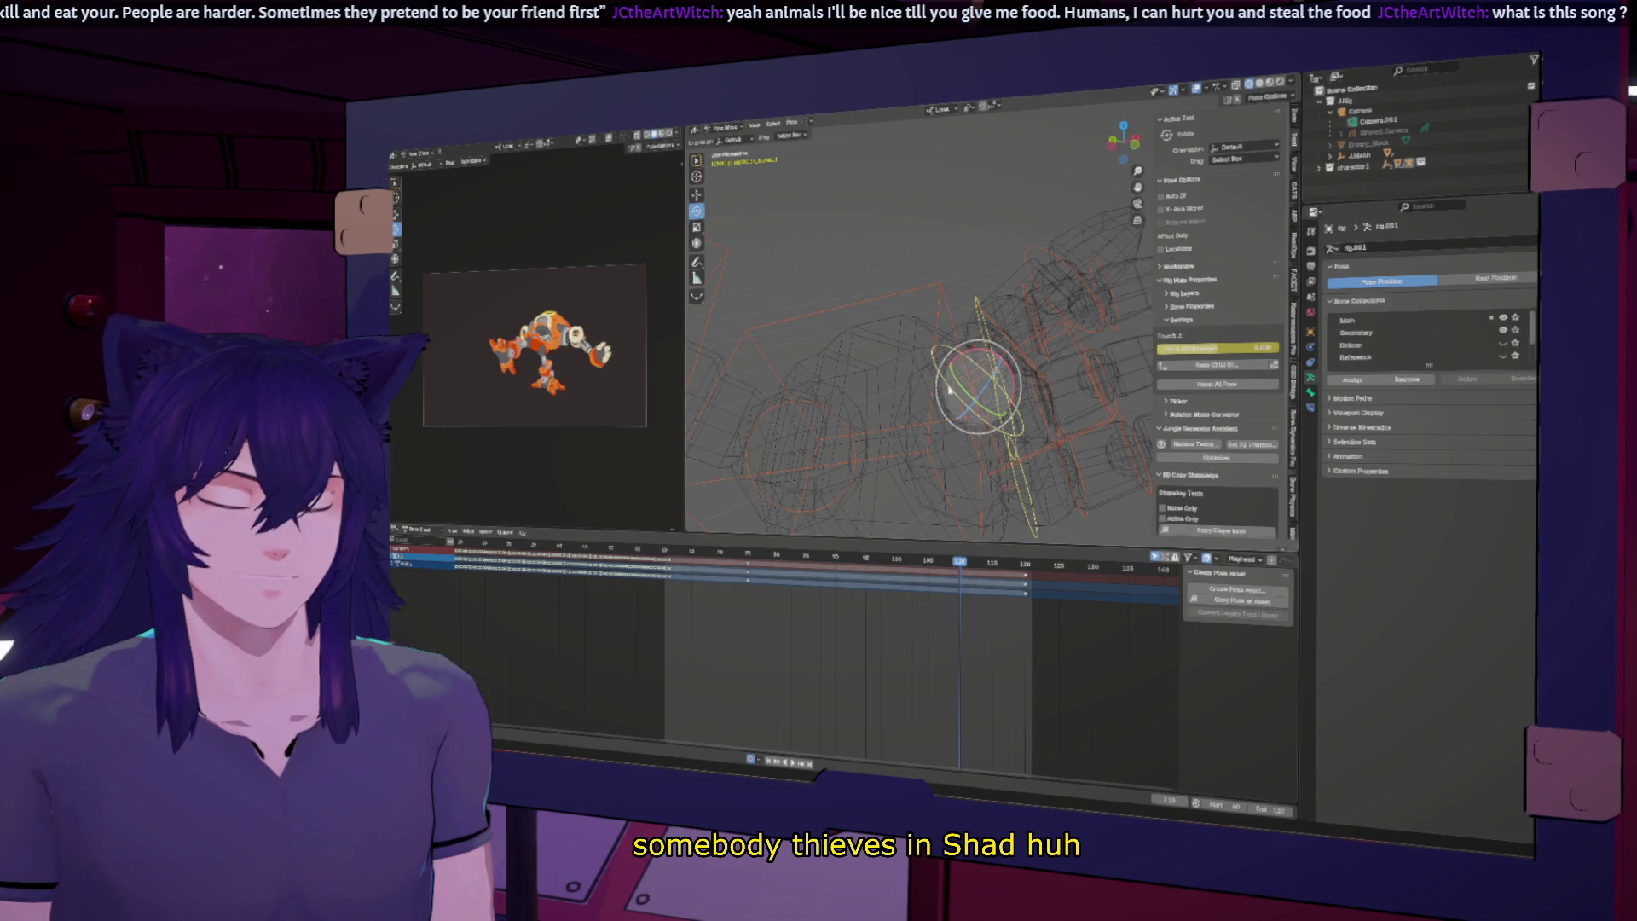
{"action": "key", "text": "i"}
{"action": "left_click", "coordinate": [949, 664]}
Step: Select the remaining hand control bones, select all their keys in the timeline and play the animation
{"action": "mouse_move", "coordinate": [904, 477]}
{"action": "middle_mouse_down"}
{"action": "mouse_move", "coordinate": [943, 439]}
{"action": "mouse_move", "coordinate": [872, 375]}
{"action": "mouse_move", "coordinate": [866, 248]}
{"action": "mouse_move", "coordinate": [1000, 256]}
{"action": "mouse_move", "coordinate": [1004, 389]}
{"action": "mouse_move", "coordinate": [972, 409]}
{"action": "middle_mouse_up"}
{"action": "scroll", "coordinate": [943, 439], "scroll_direction": "up", "scroll_amount": 3}
{"action": "left_click", "coordinate": [867, 376]}
{"action": "scroll", "coordinate": [1000, 255], "scroll_direction": "down", "scroll_amount": 3}
{"action": "mouse_move", "coordinate": [990, 338]}
{"action": "middle_mouse_down"}
{"action": "mouse_move", "coordinate": [808, 457]}
{"action": "mouse_move", "coordinate": [955, 372]}
{"action": "mouse_move", "coordinate": [1049, 399]}
{"action": "mouse_move", "coordinate": [991, 377]}
{"action": "middle_mouse_up"}
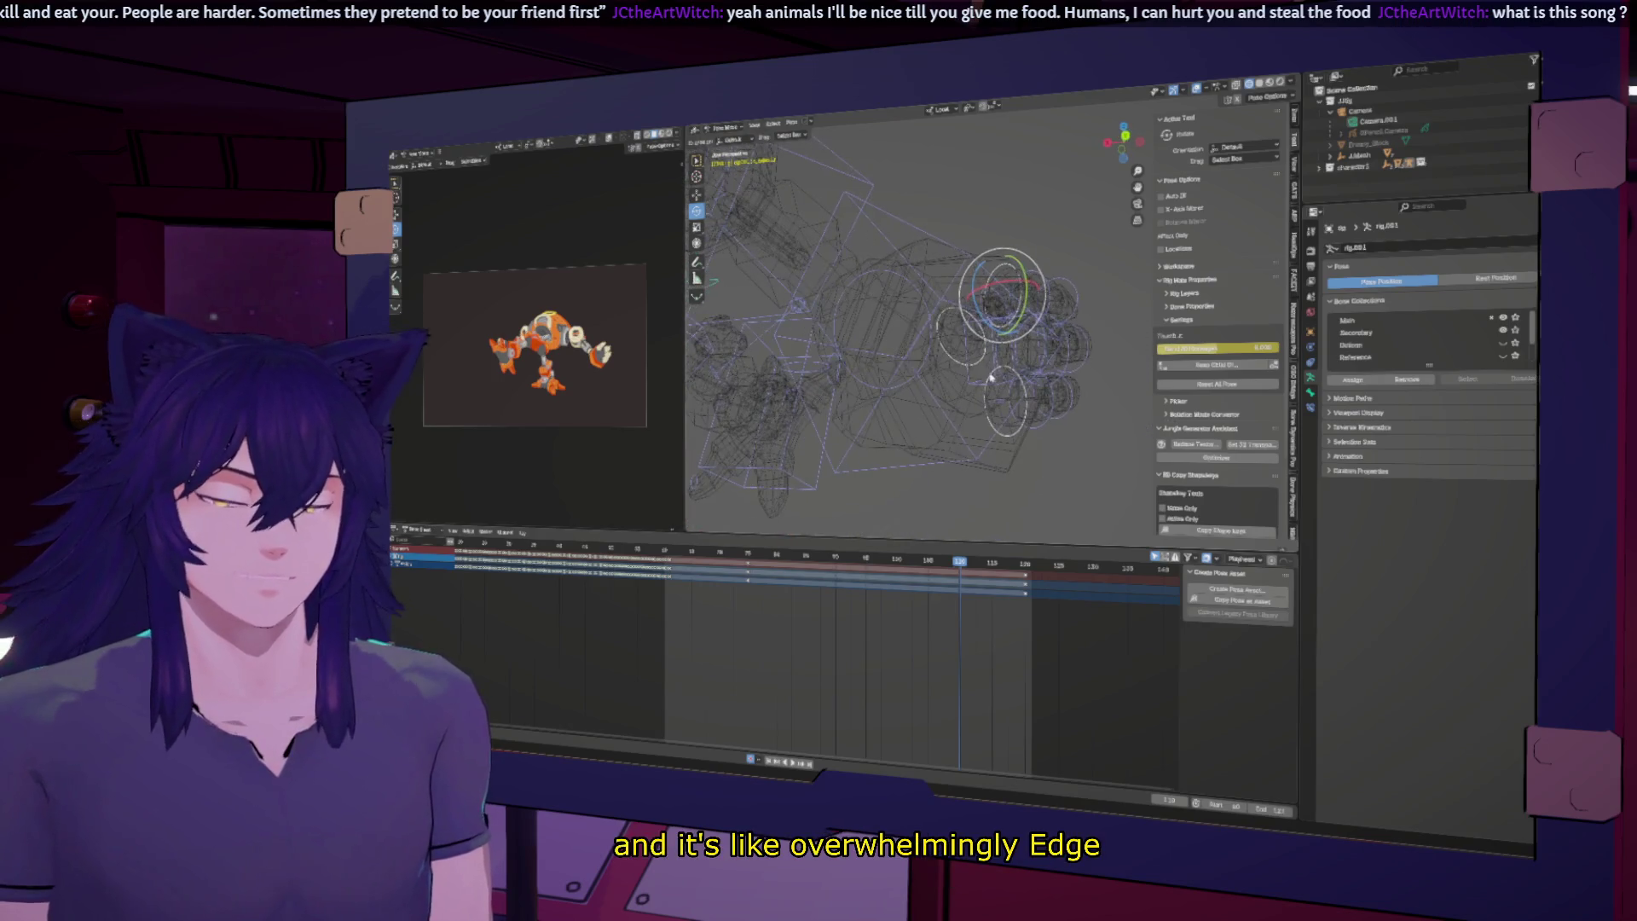
{"action": "left_click", "coordinate": [996, 365]}
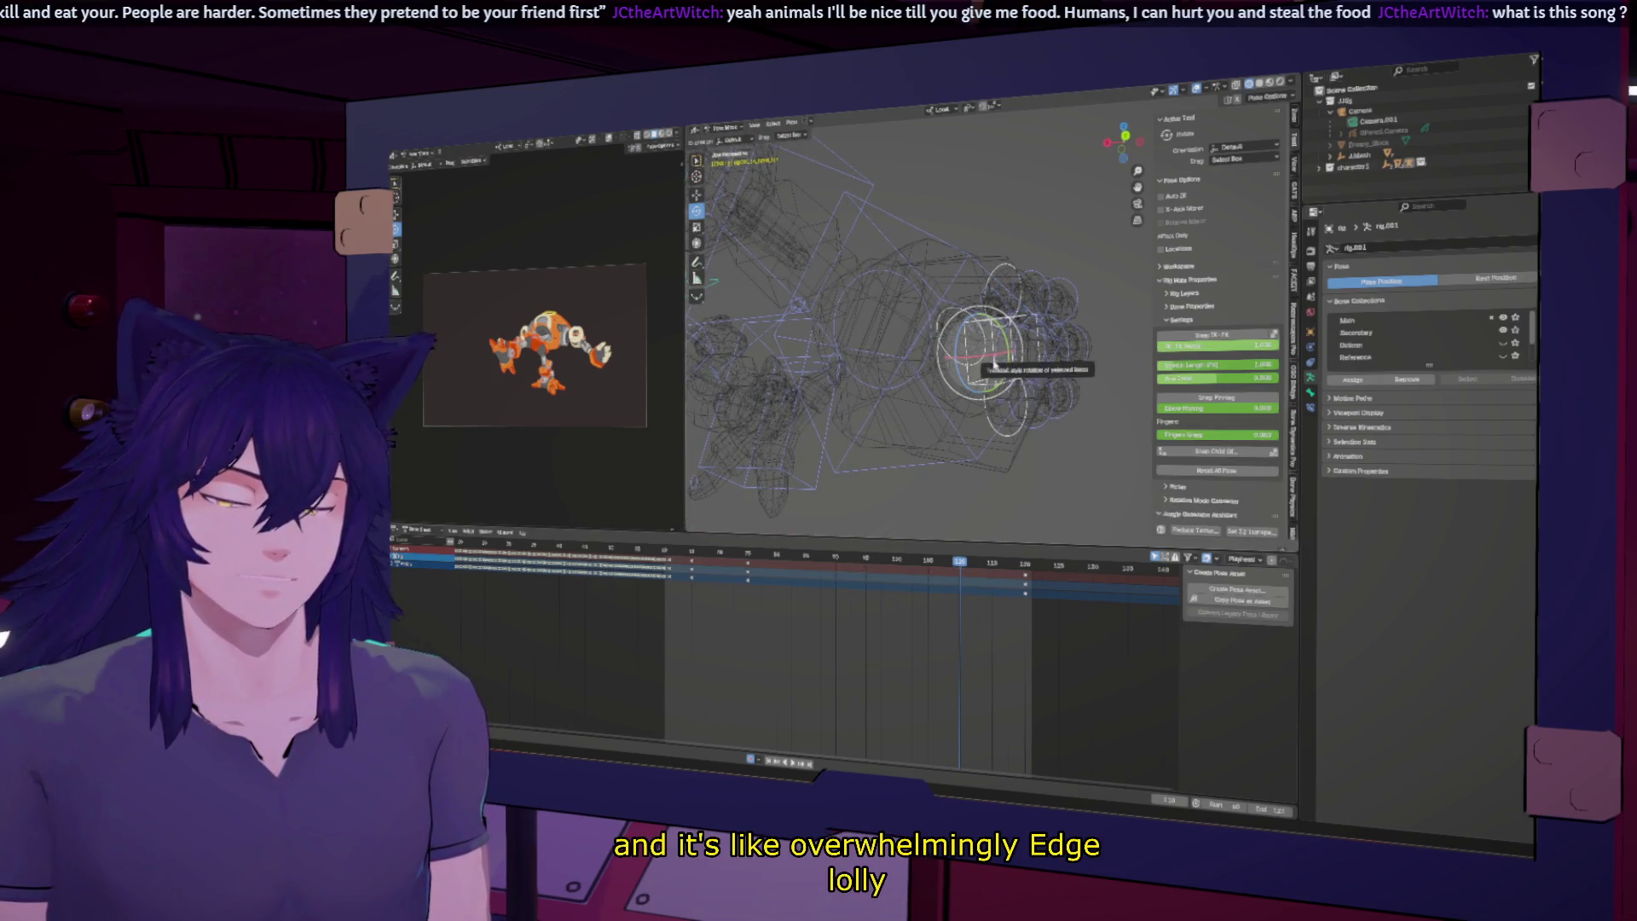
{"action": "left_click", "coordinate": [1000, 368]}
{"action": "left_click", "coordinate": [1023, 317]}
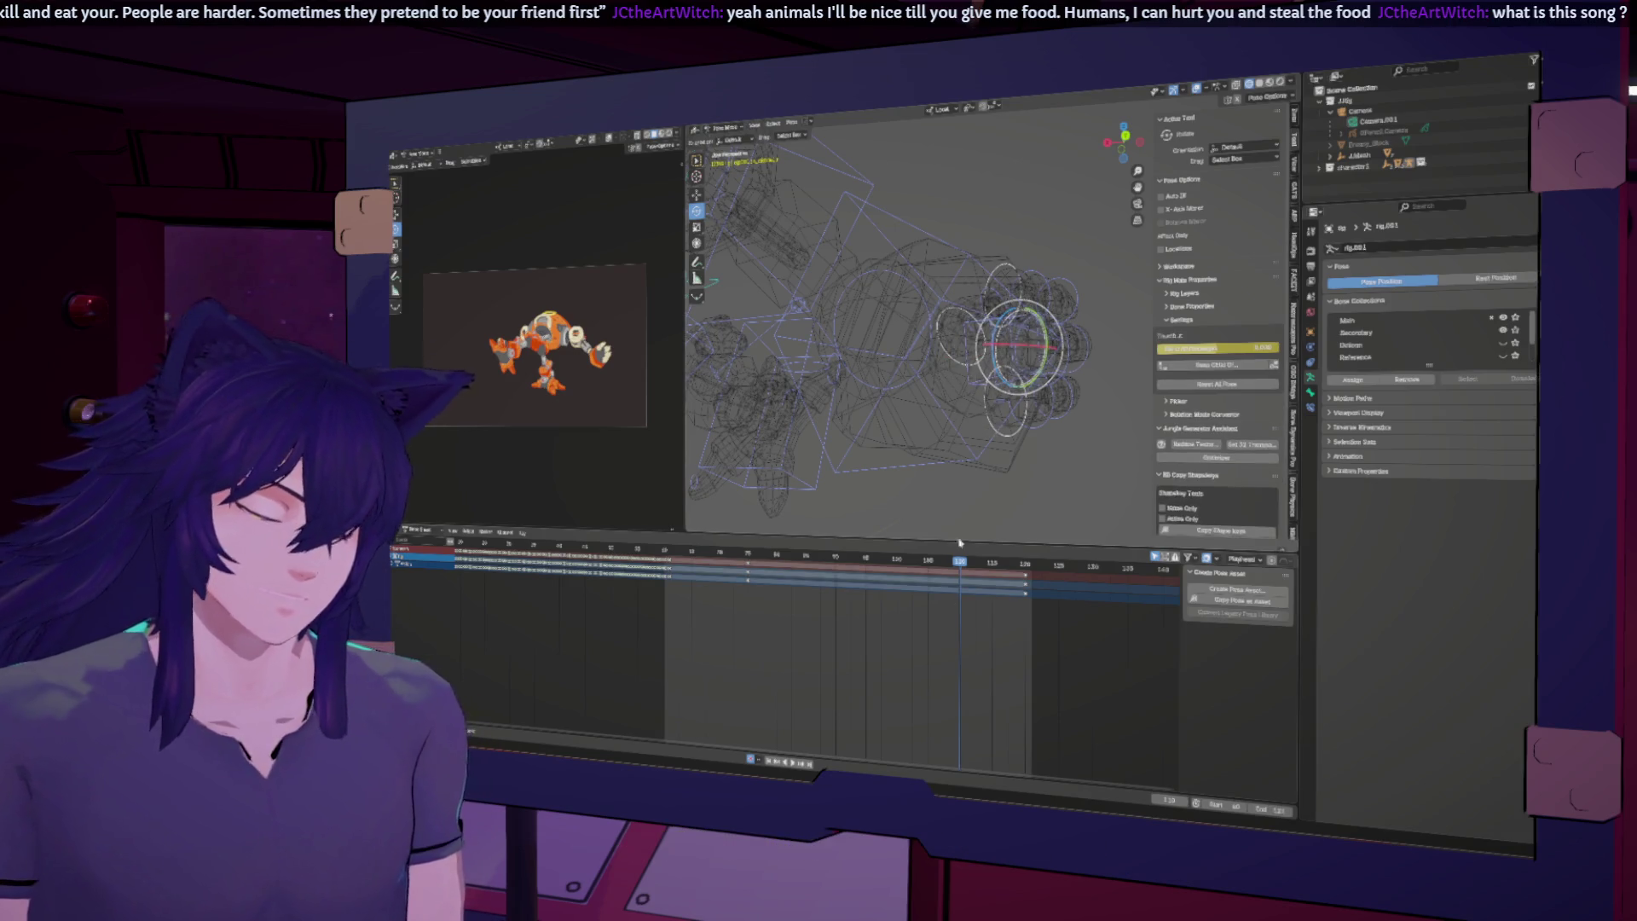
{"action": "key", "text": "a"}
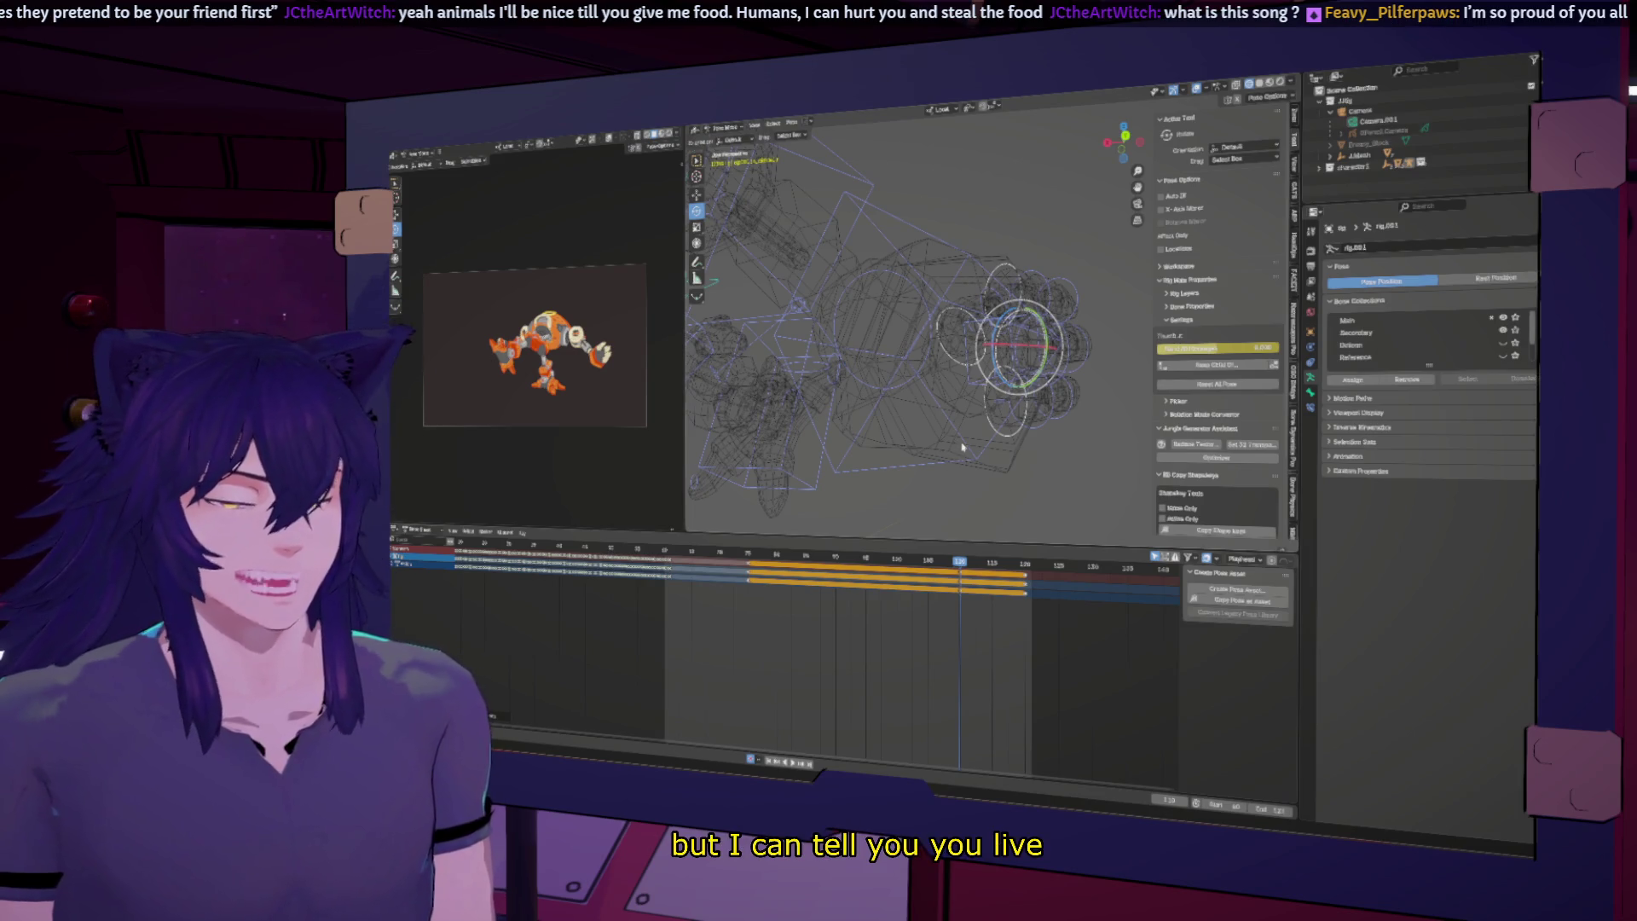
{"action": "key", "text": "space"}
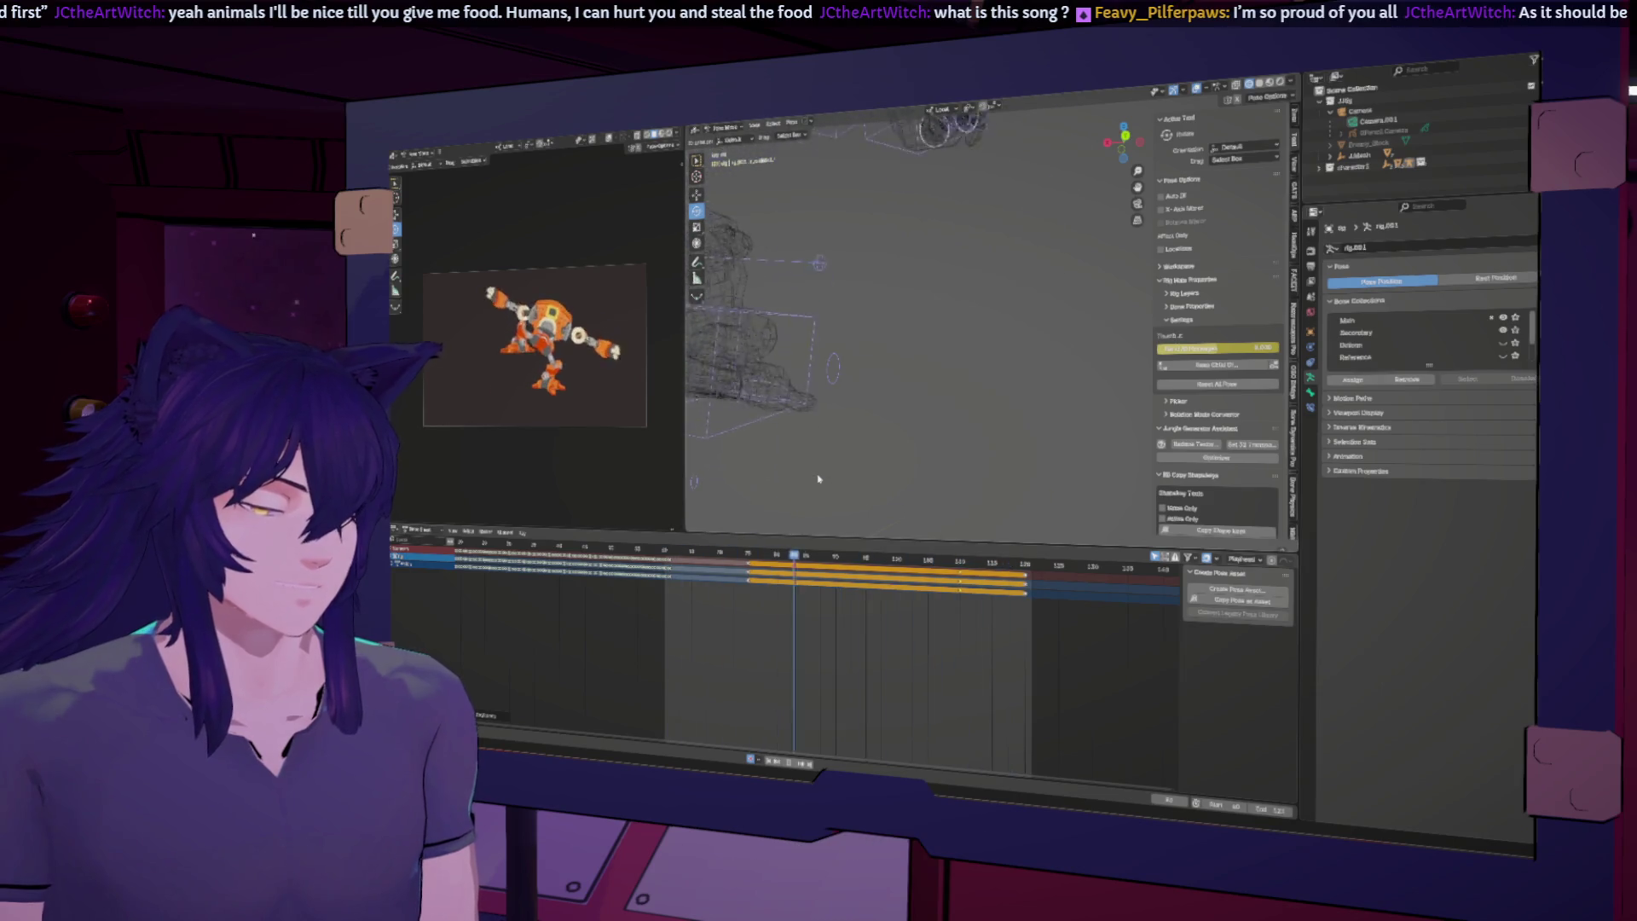
Step: Select the hand, chest and thumb bones, then view their curves in the Graph Editor framed to fit
{"action": "mouse_move", "coordinate": [799, 433]}
{"action": "middle_mouse_down"}
{"action": "mouse_move", "coordinate": [787, 406]}
{"action": "mouse_move", "coordinate": [855, 401]}
{"action": "middle_mouse_up"}
{"action": "left_click", "coordinate": [786, 405]}
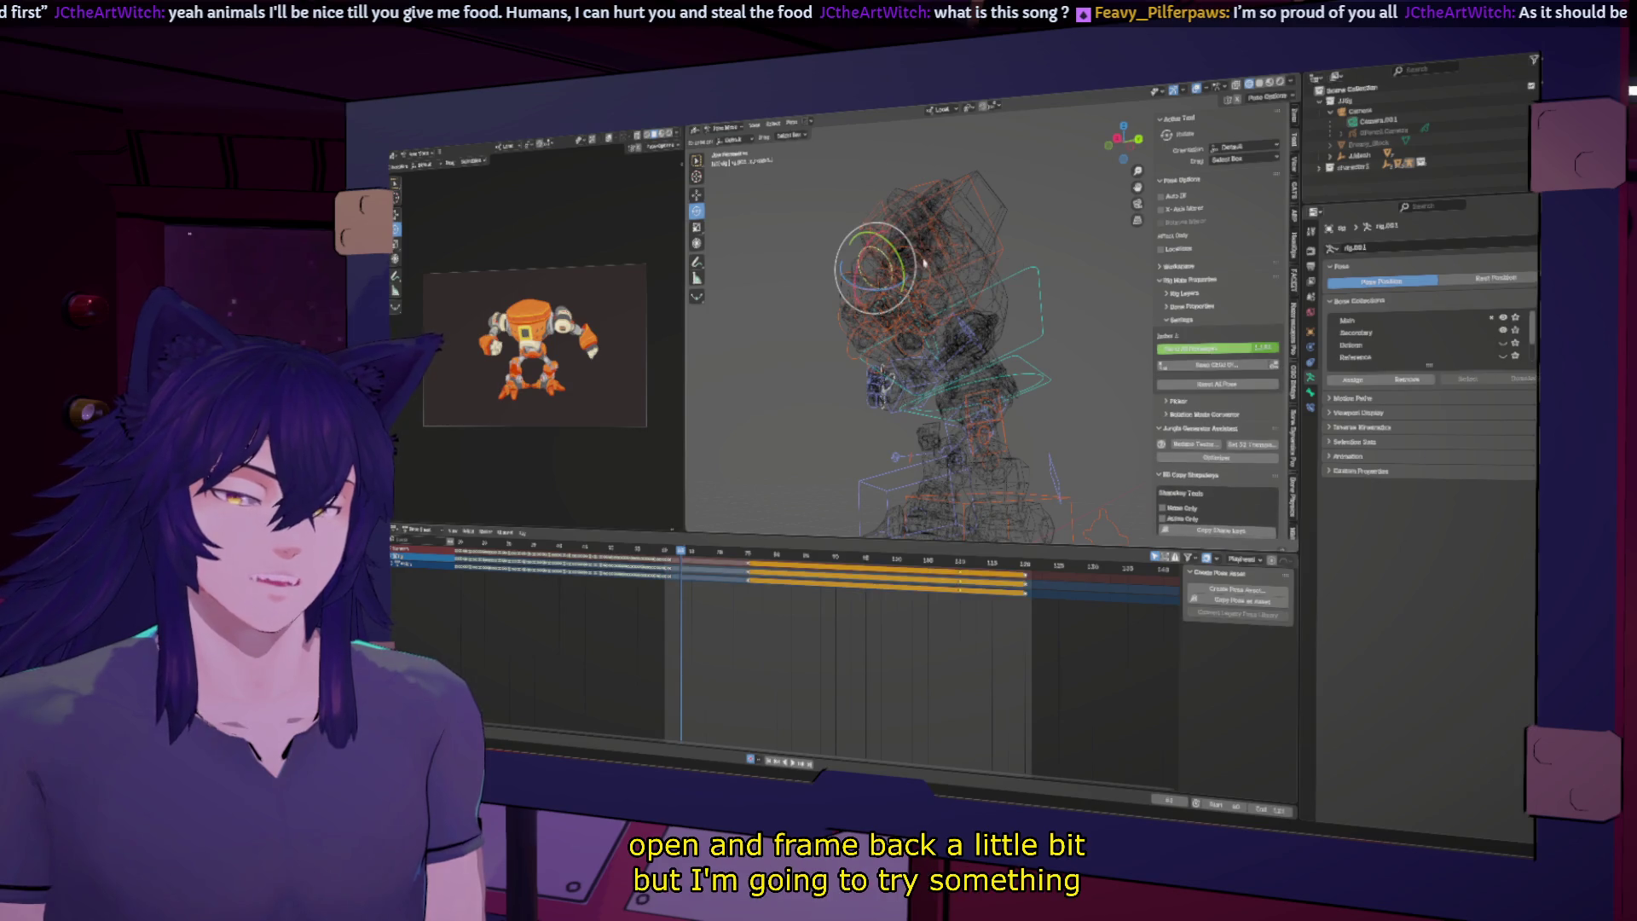
{"action": "left_click", "coordinate": [954, 364]}
{"action": "mouse_move", "coordinate": [953, 363]}
{"action": "middle_mouse_down"}
{"action": "mouse_move", "coordinate": [997, 375]}
{"action": "mouse_move", "coordinate": [961, 381]}
{"action": "middle_mouse_up"}
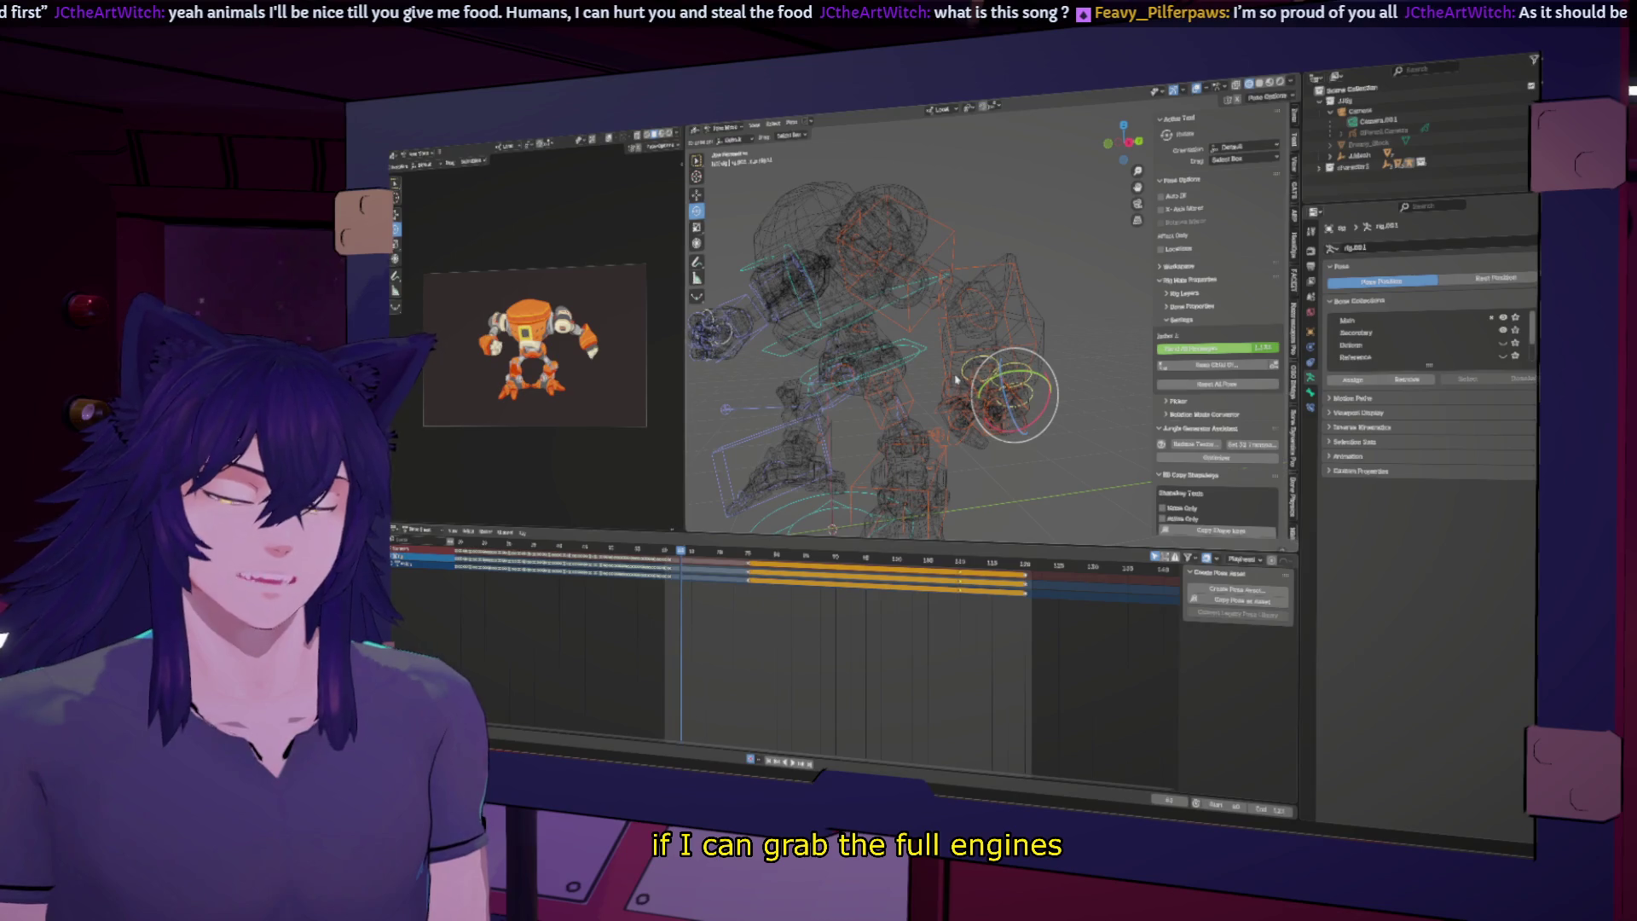
{"action": "scroll", "coordinate": [957, 380], "scroll_direction": "up", "scroll_amount": 5}
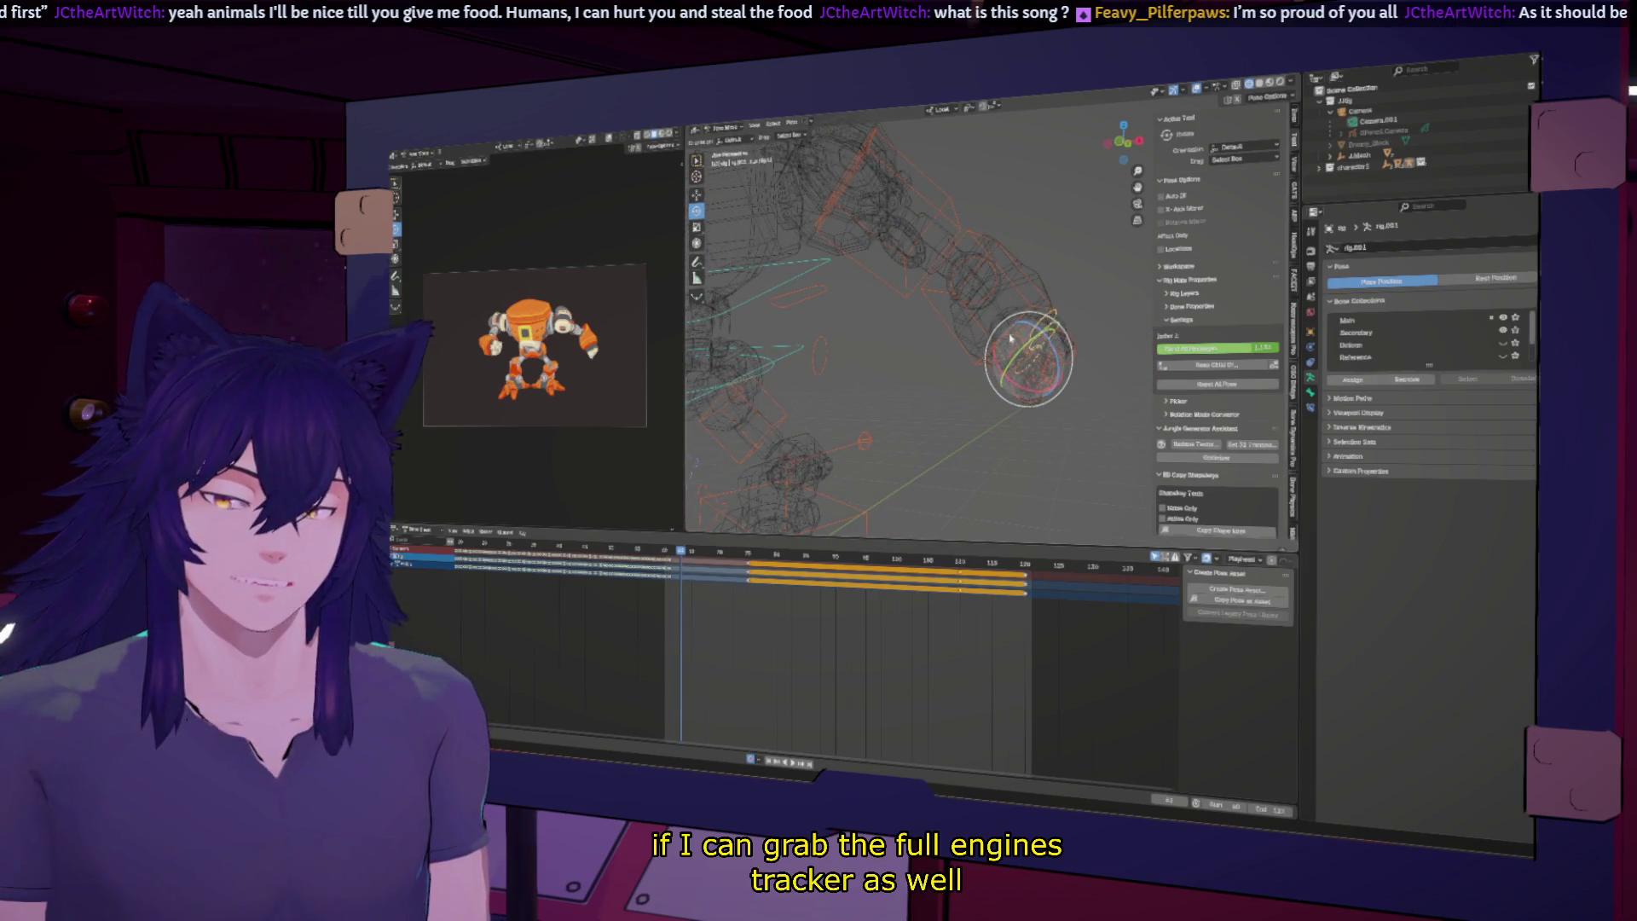
{"action": "left_click", "coordinate": [1012, 339]}
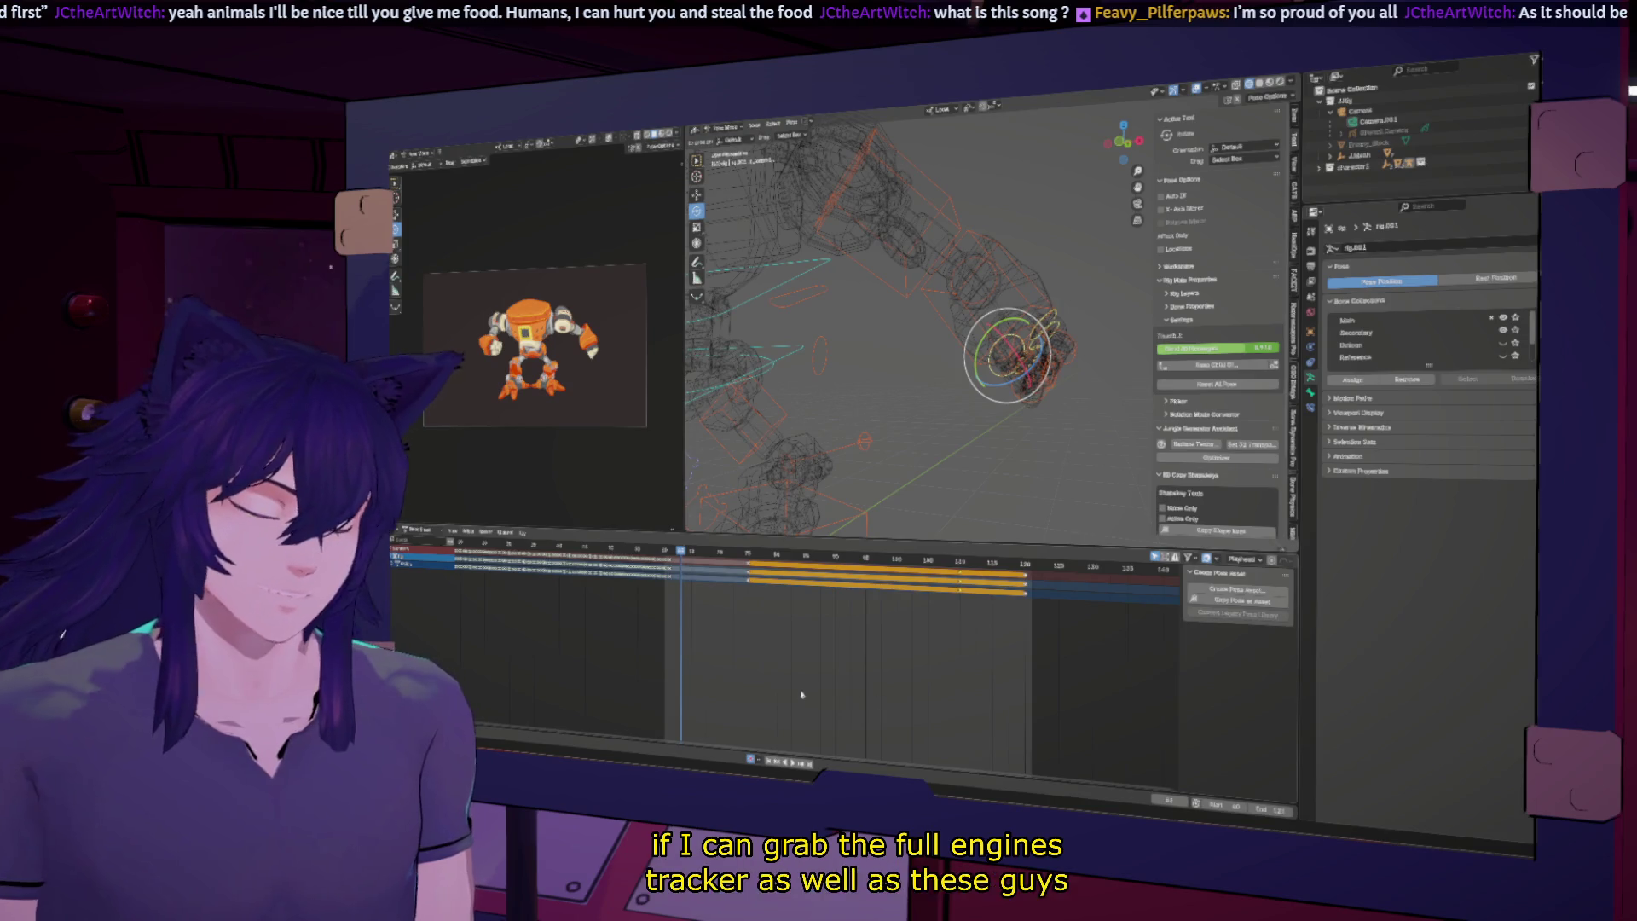
{"action": "key", "text": "ctrl+Tab"}
{"action": "key", "text": "Home"}
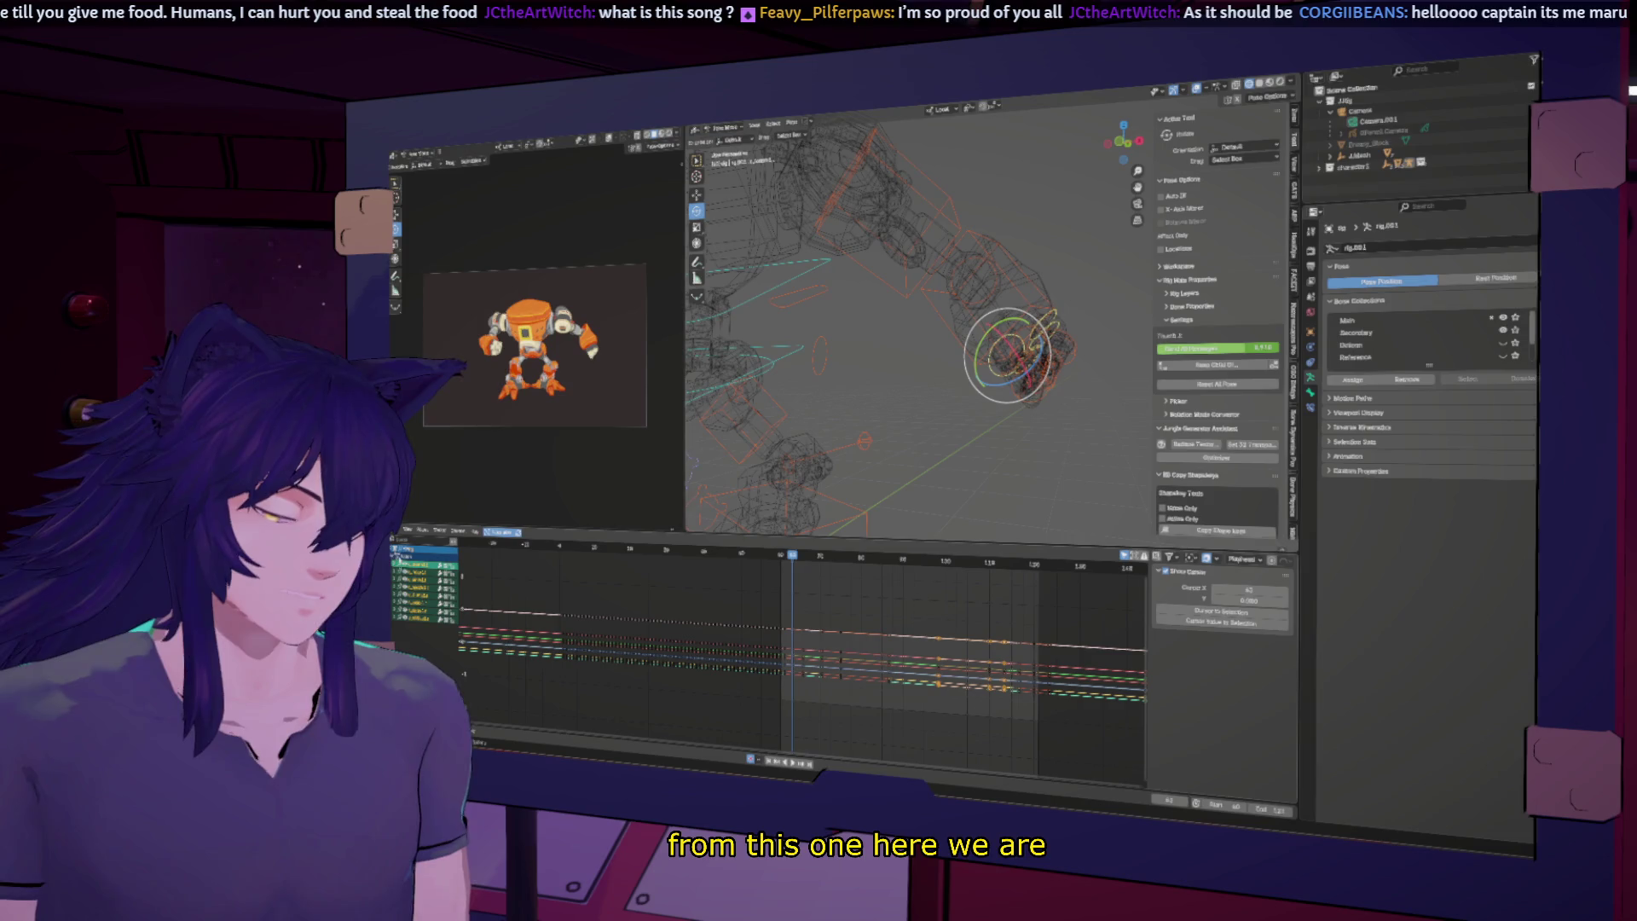
Step: Expand a channel group, move to about frame 70 and keyframe the bake setting
{"action": "left_click", "coordinate": [399, 579]}
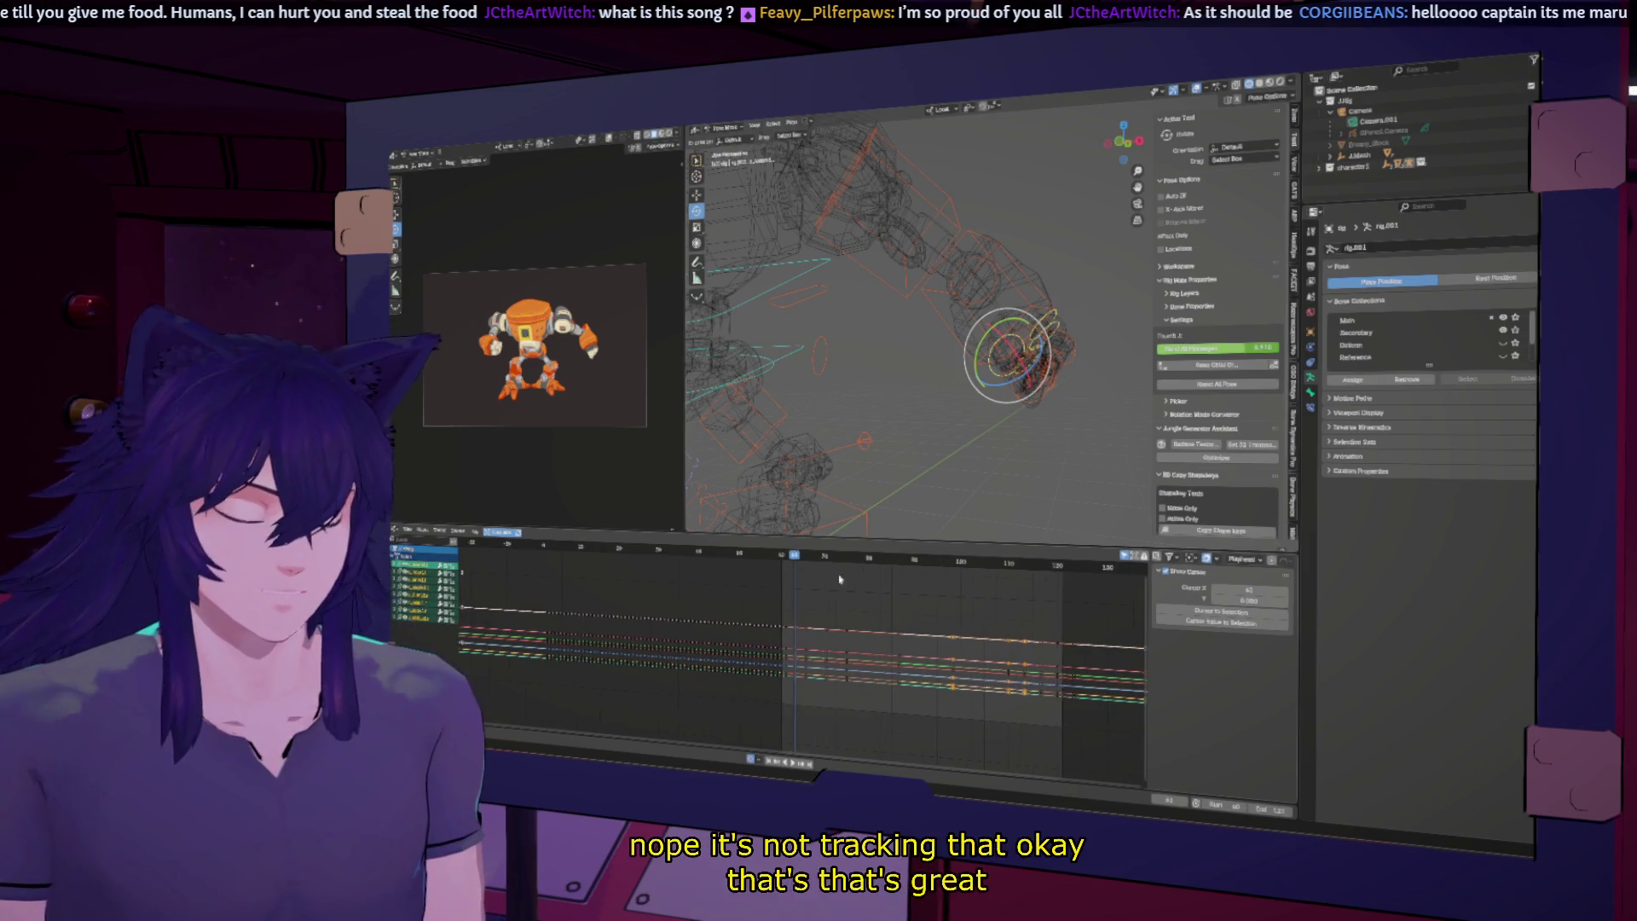
{"action": "left_click_drag", "start_coordinate": [793, 556], "coordinate": [847, 559]}
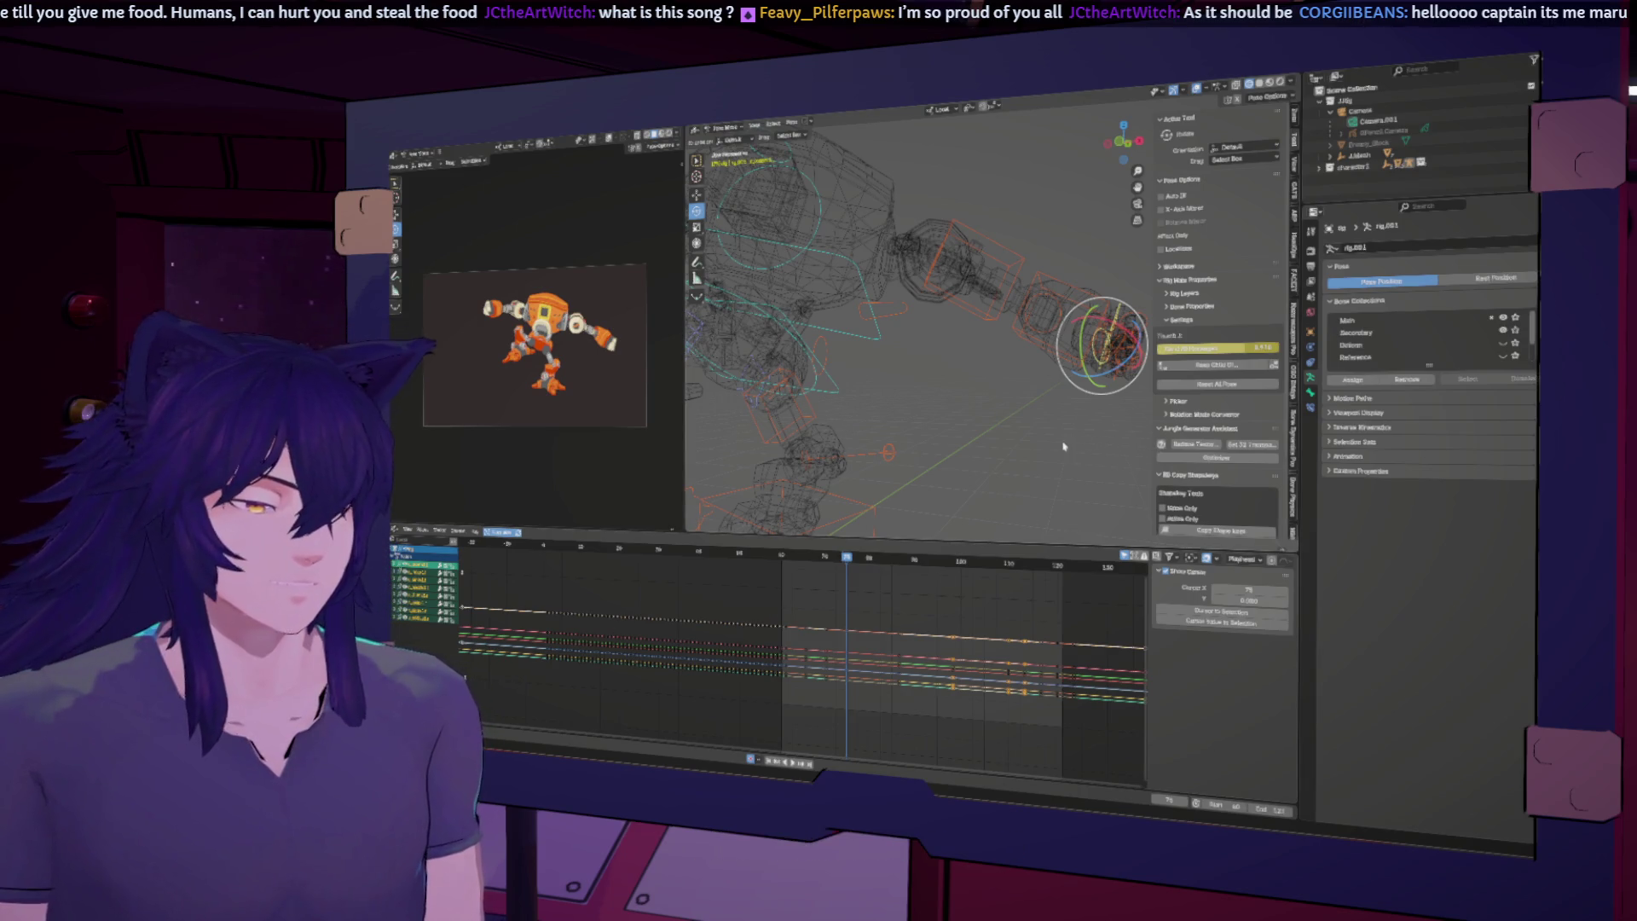
{"action": "middle_click_drag", "start_coordinate": [1093, 460], "coordinate": [962, 115]}
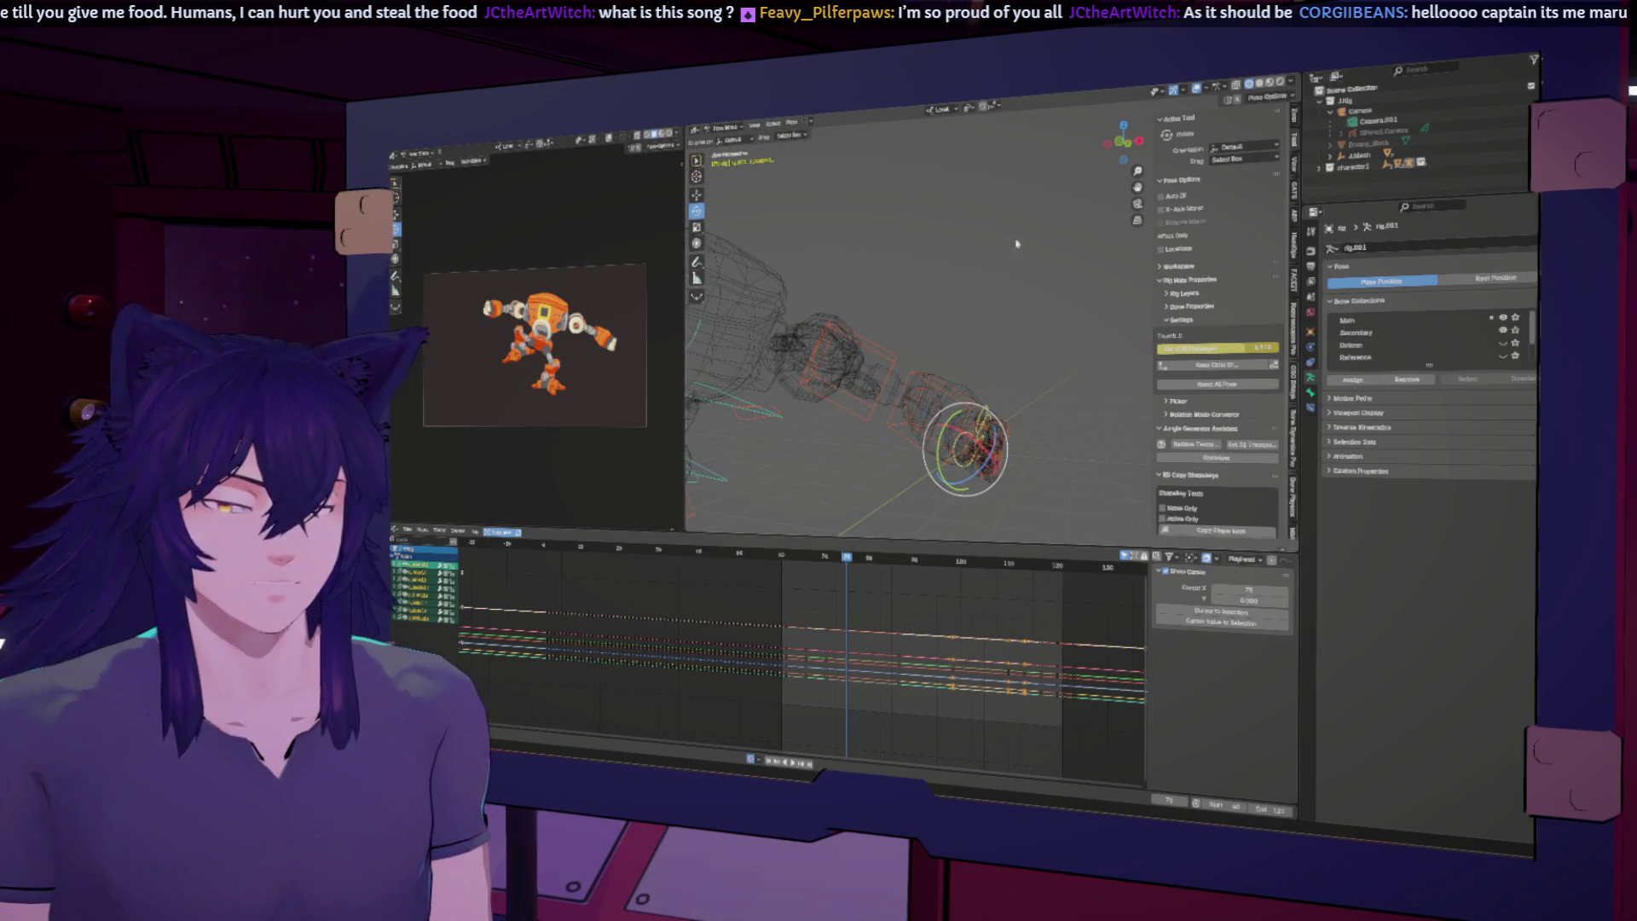
{"action": "left_click", "coordinate": [802, 559]}
{"action": "mouse_move", "coordinate": [803, 561]}
{"action": "left_mouse_down"}
{"action": "mouse_move", "coordinate": [825, 563]}
{"action": "mouse_move", "coordinate": [780, 564]}
{"action": "mouse_move", "coordinate": [825, 567]}
{"action": "left_mouse_up"}
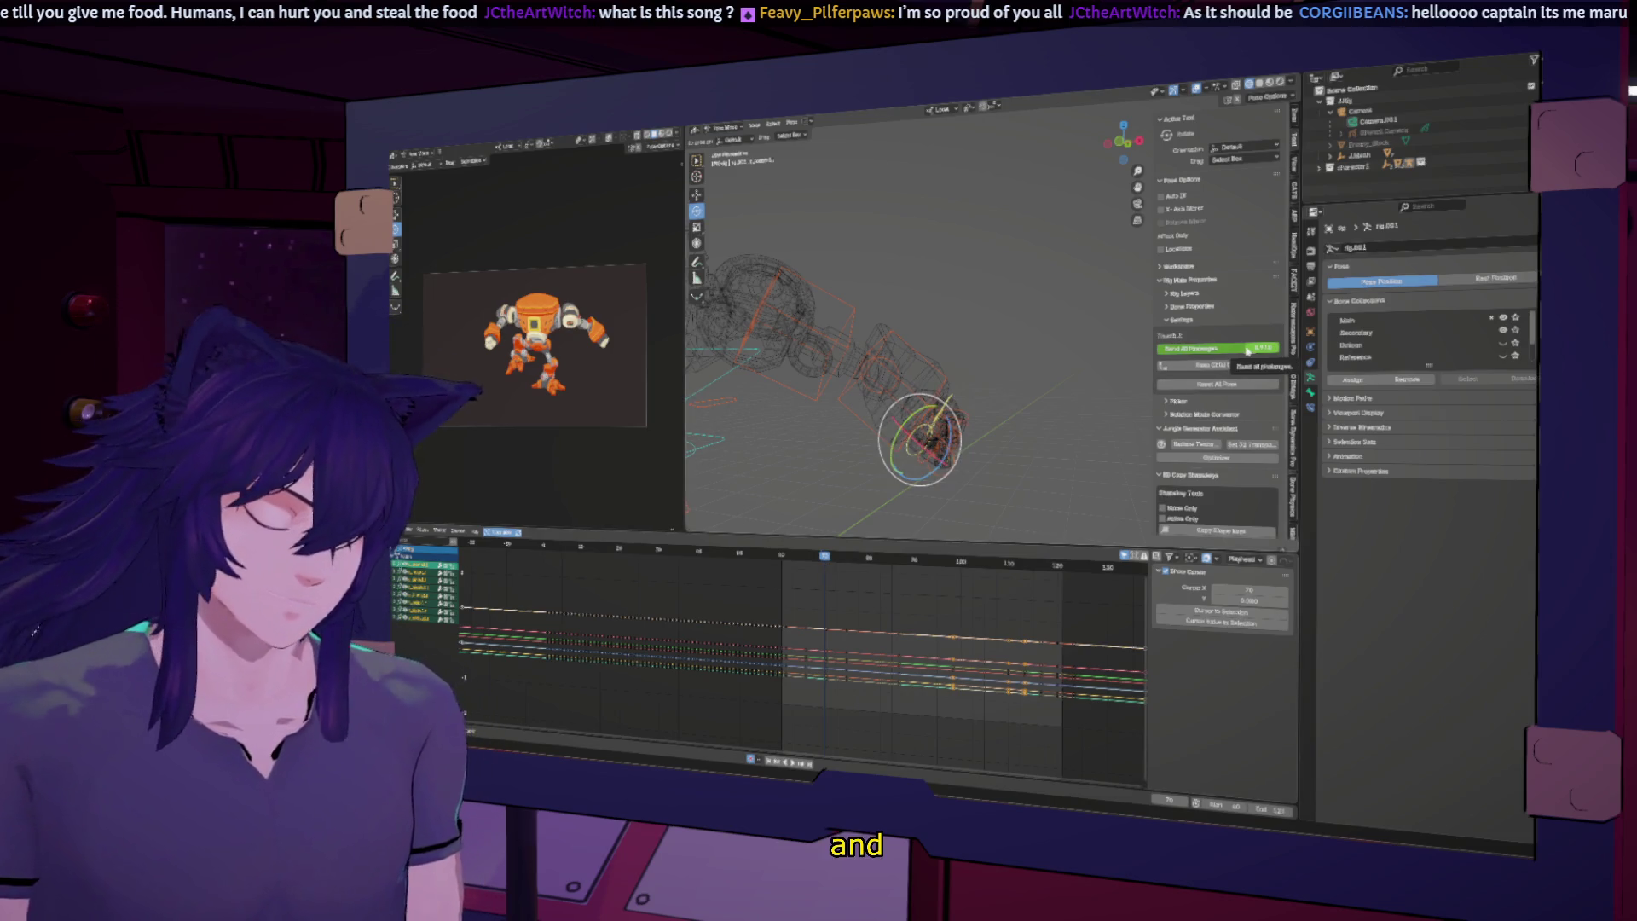
{"action": "key", "text": "i"}
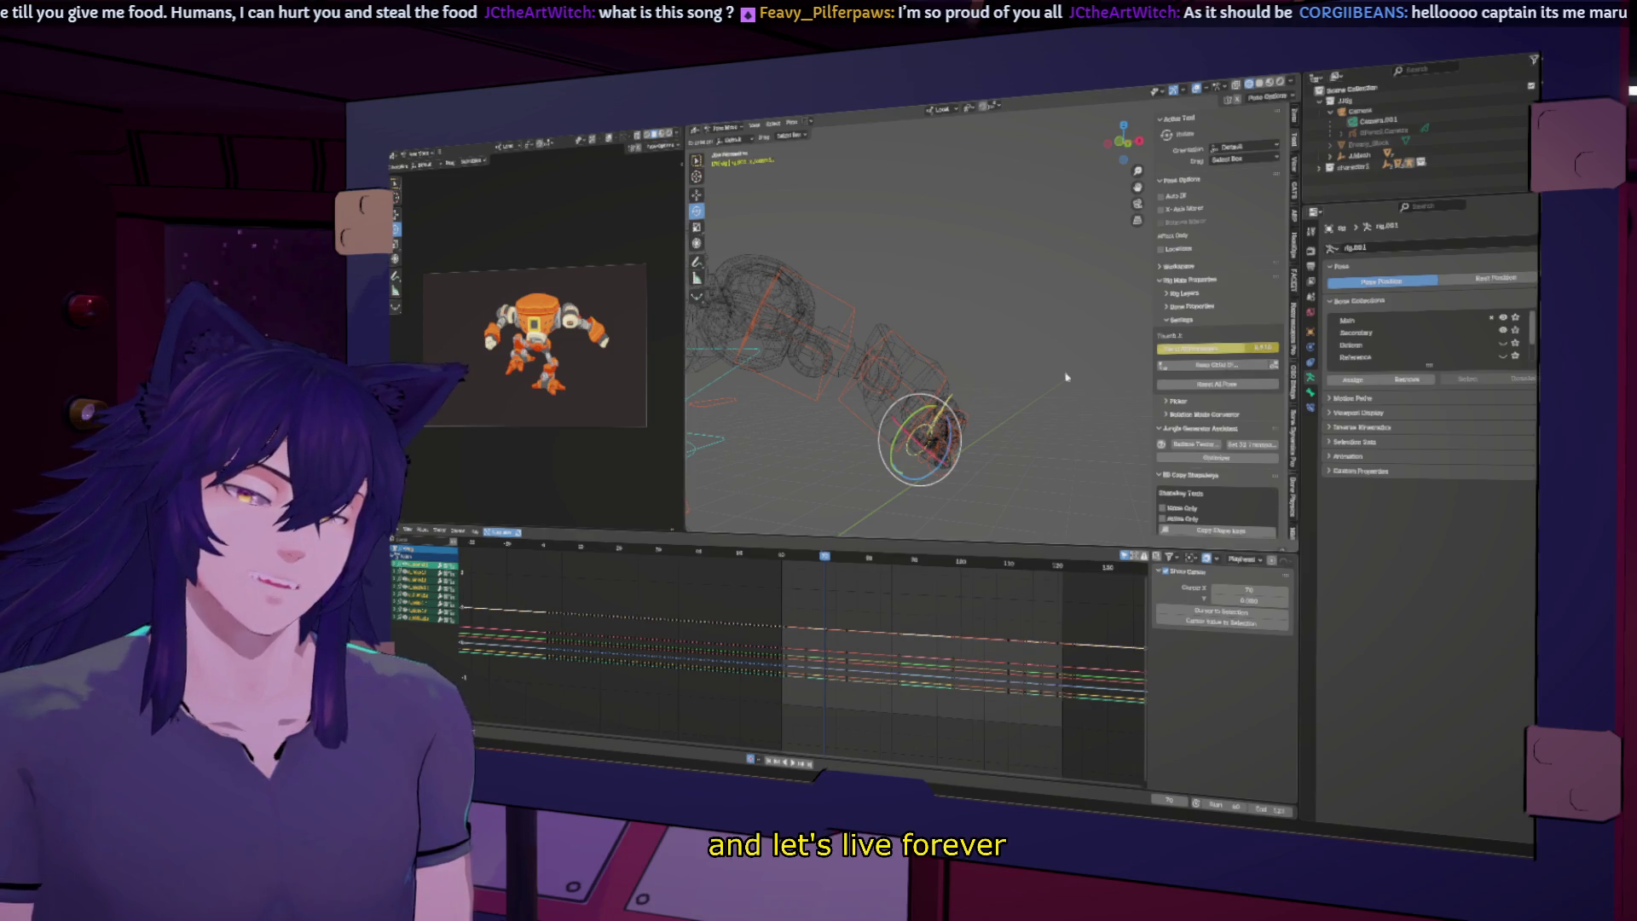
Step: At a slightly later frame, set Fleshlegs to 1 and keyframe it
{"action": "middle_click_drag", "start_coordinate": [985, 420], "coordinate": [868, 565]}
{"action": "left_click_drag", "start_coordinate": [826, 563], "coordinate": [869, 560]}
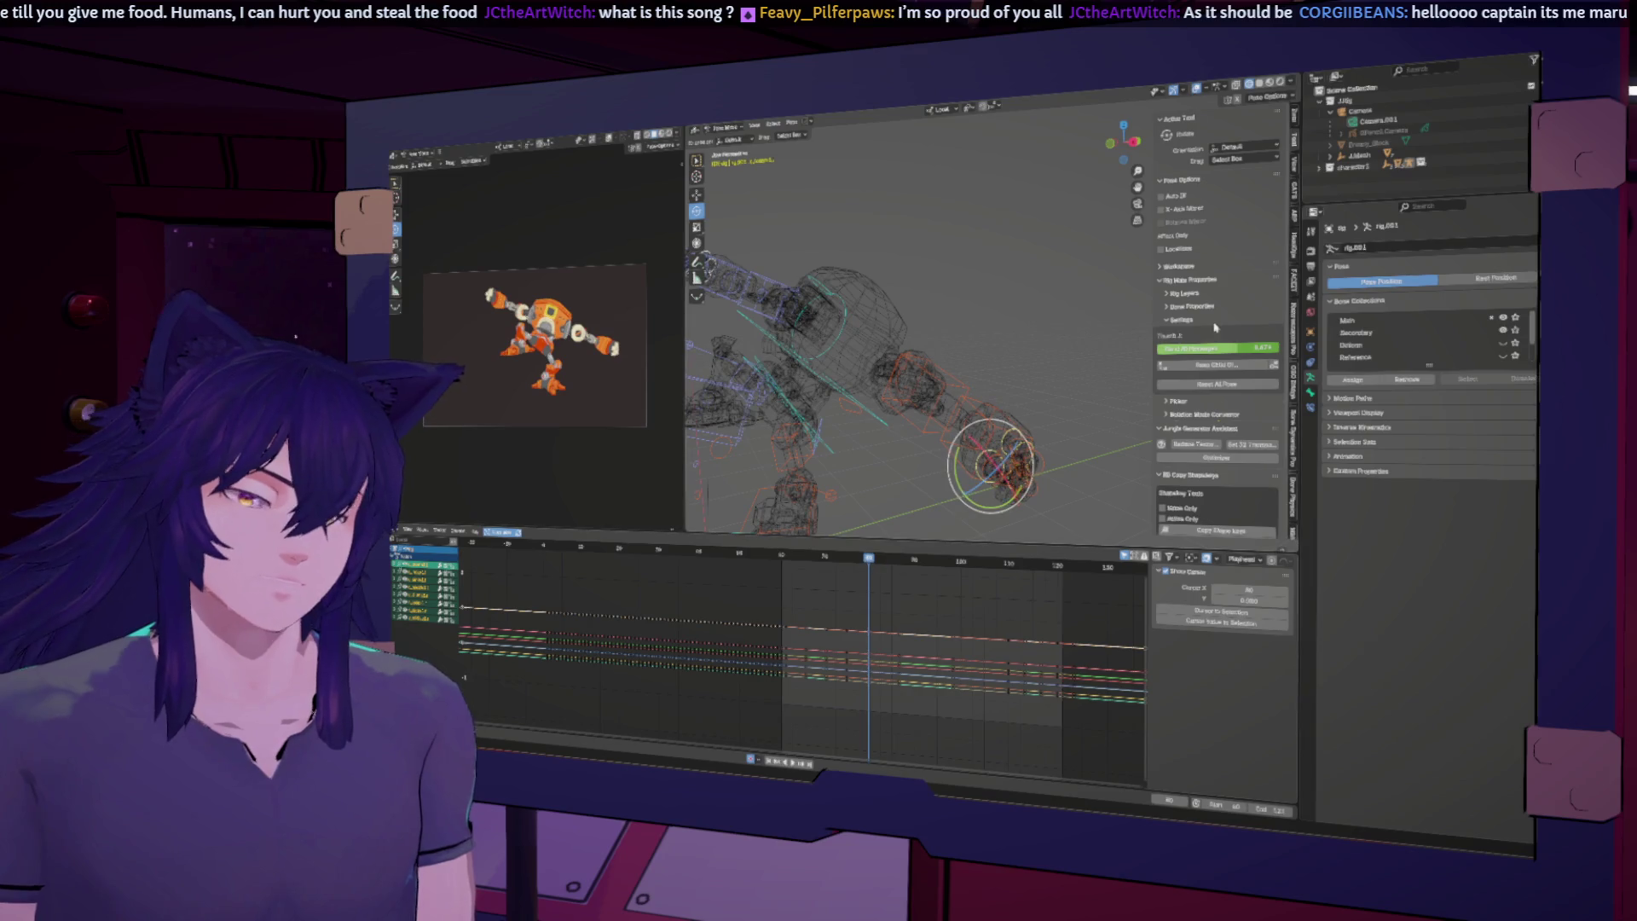
{"action": "left_click", "coordinate": [1223, 351]}
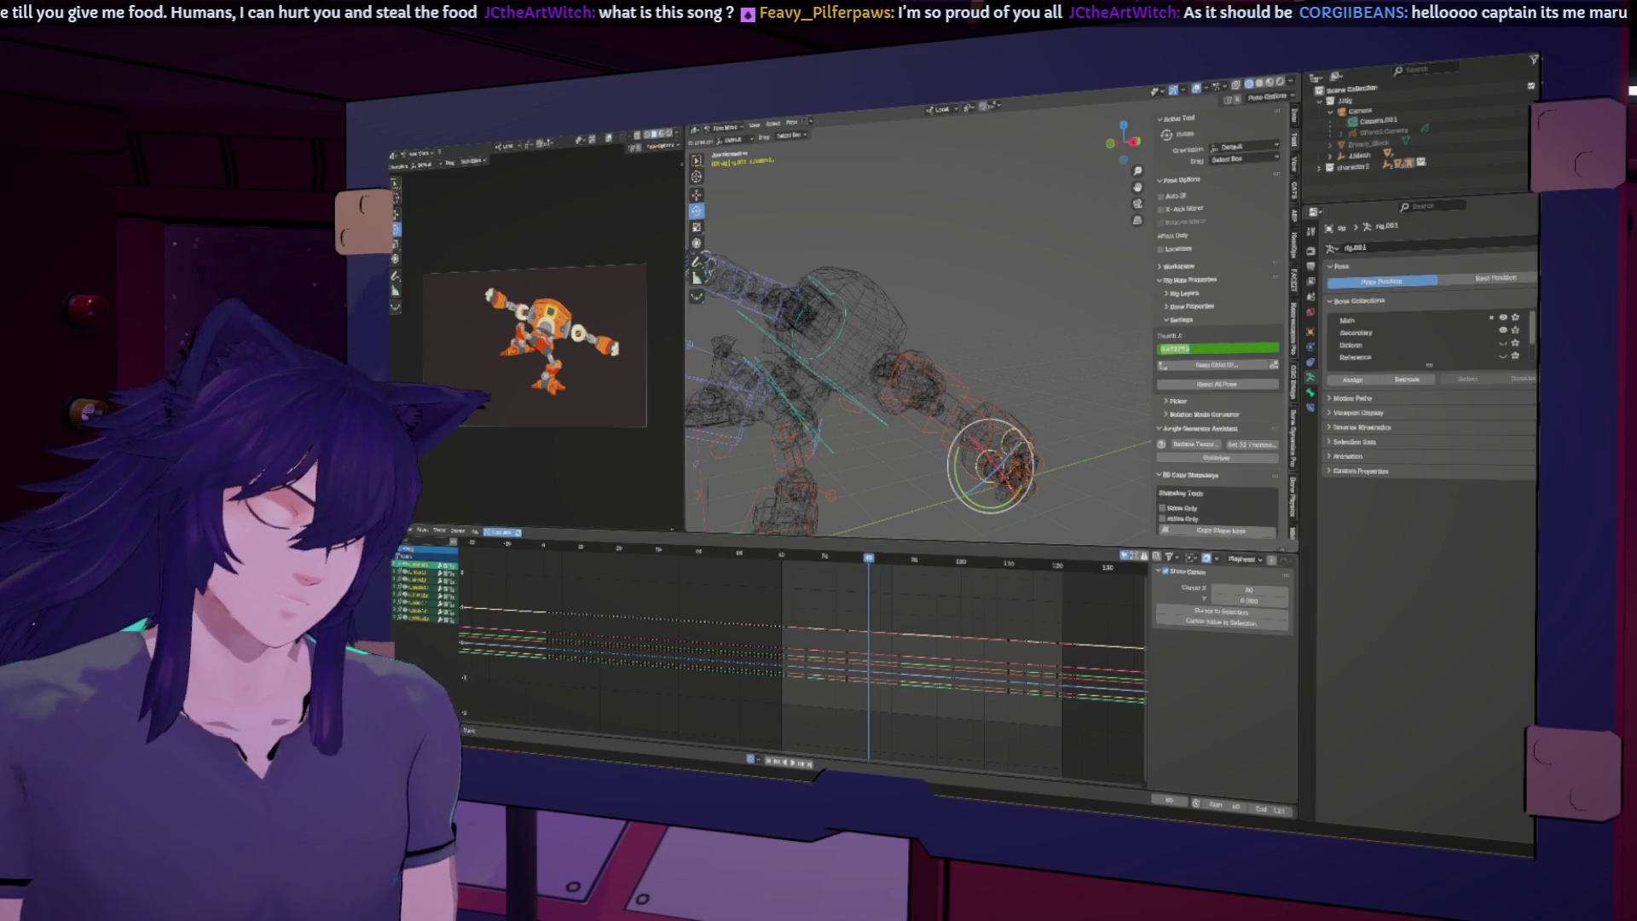
{"action": "type", "text": "1"}
{"action": "key", "text": "Return"}
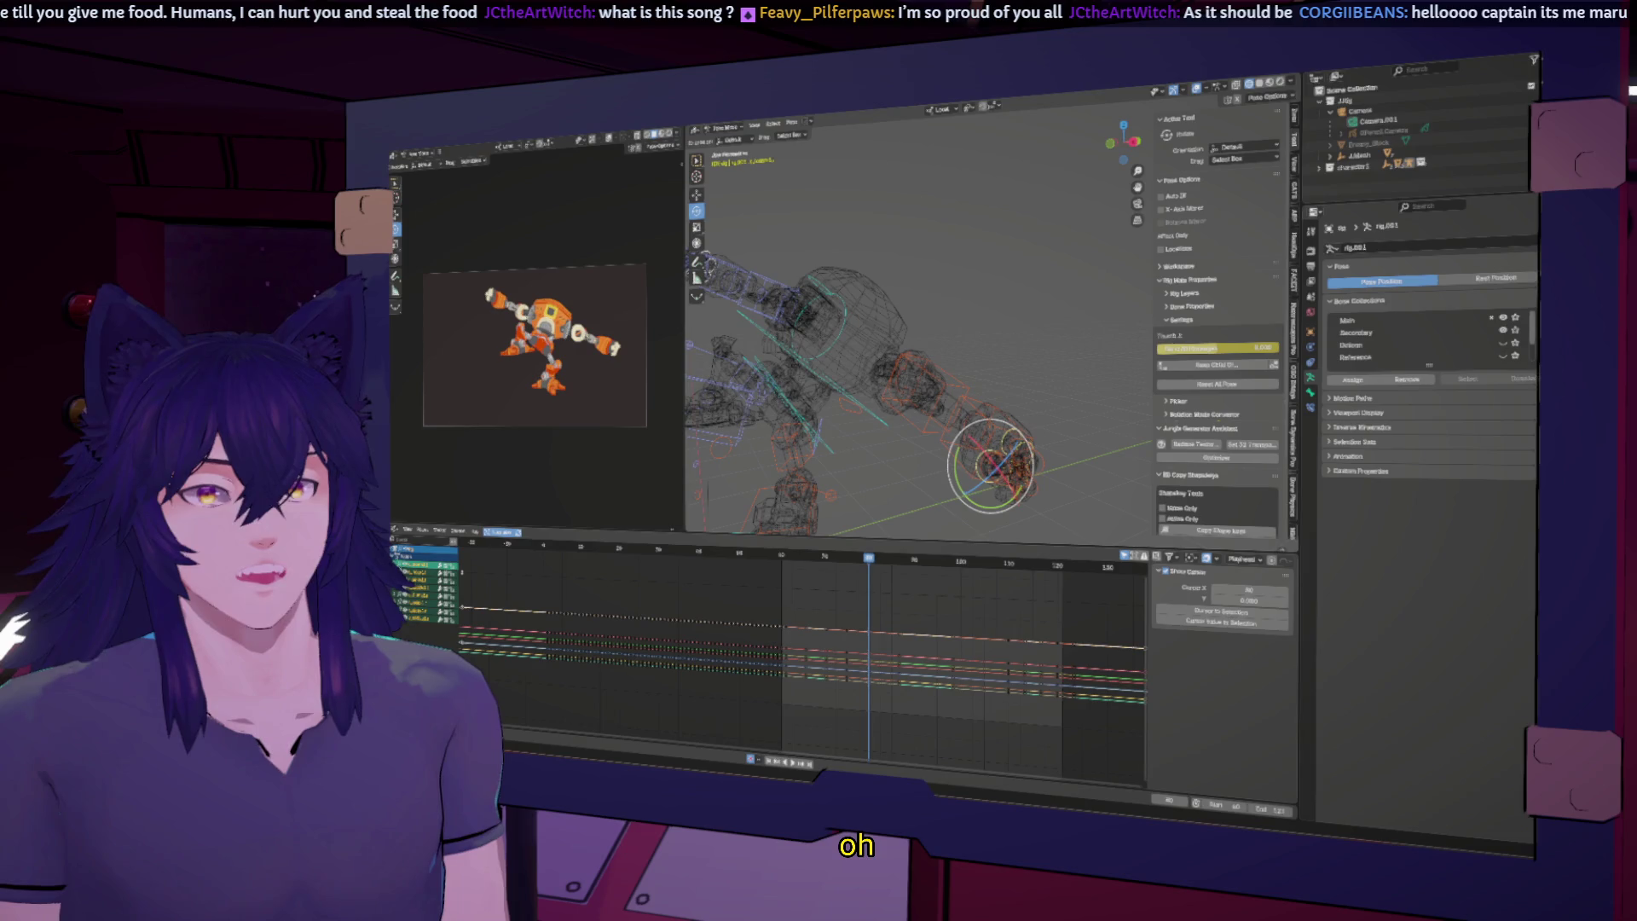
{"action": "mouse_move", "coordinate": [1092, 346]}
{"action": "middle_mouse_down"}
{"action": "mouse_move", "coordinate": [793, 387]}
{"action": "mouse_move", "coordinate": [846, 383]}
{"action": "middle_mouse_up"}
{"action": "left_click", "coordinate": [890, 321]}
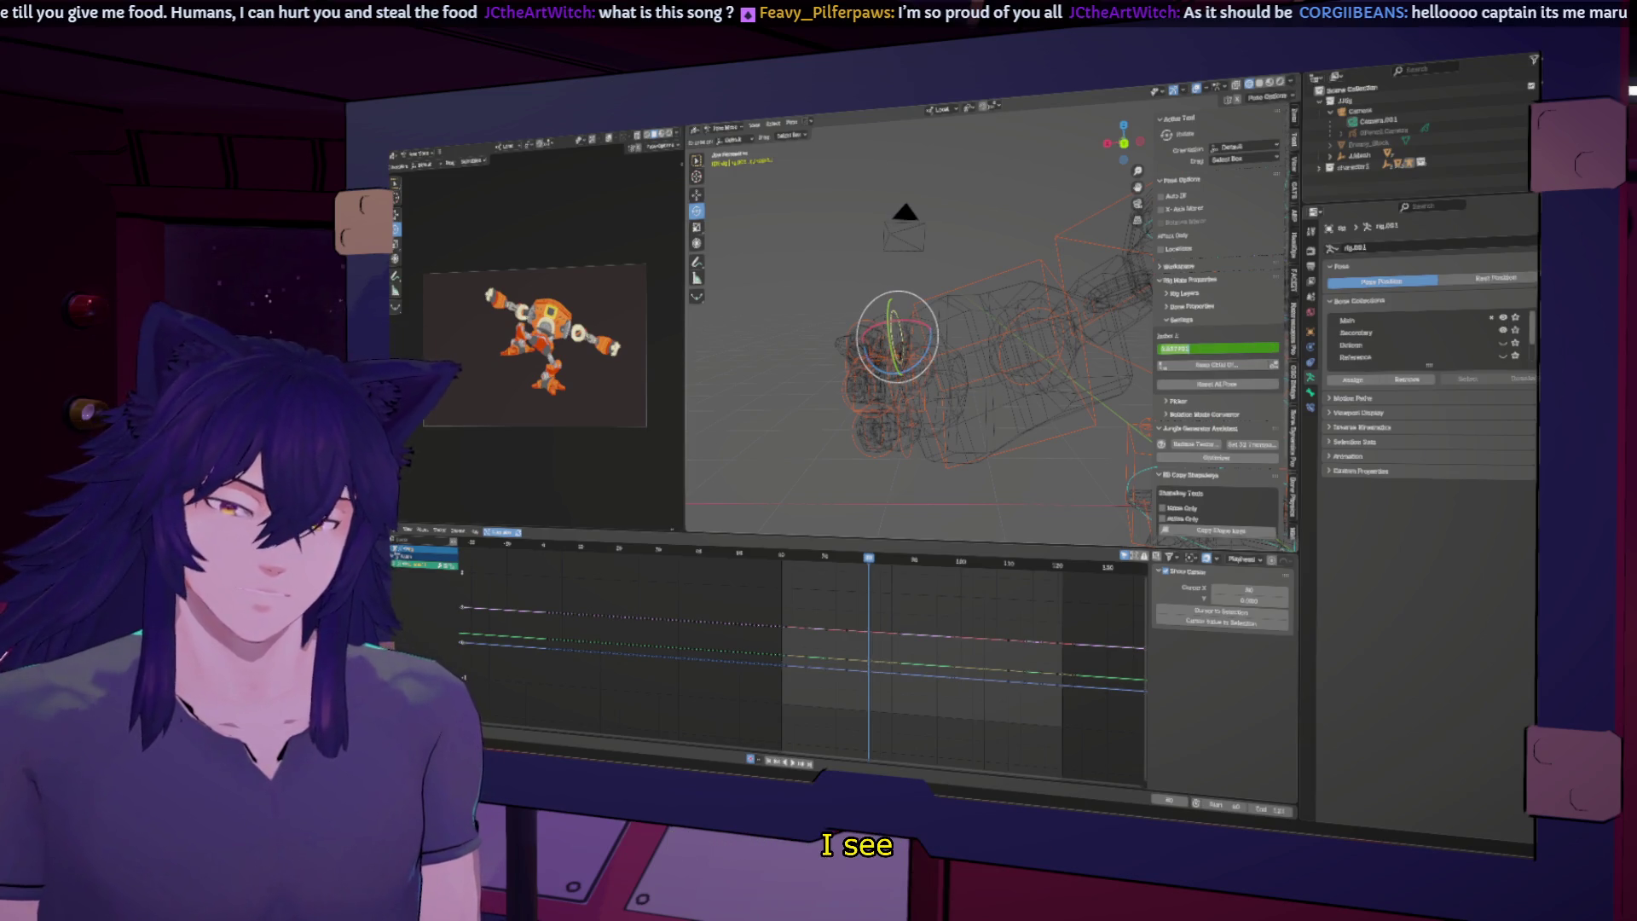
Step: Keyframe the slider values of several rig bones, including the arm bone
{"action": "key", "text": "i"}
{"action": "left_click", "coordinate": [892, 389]}
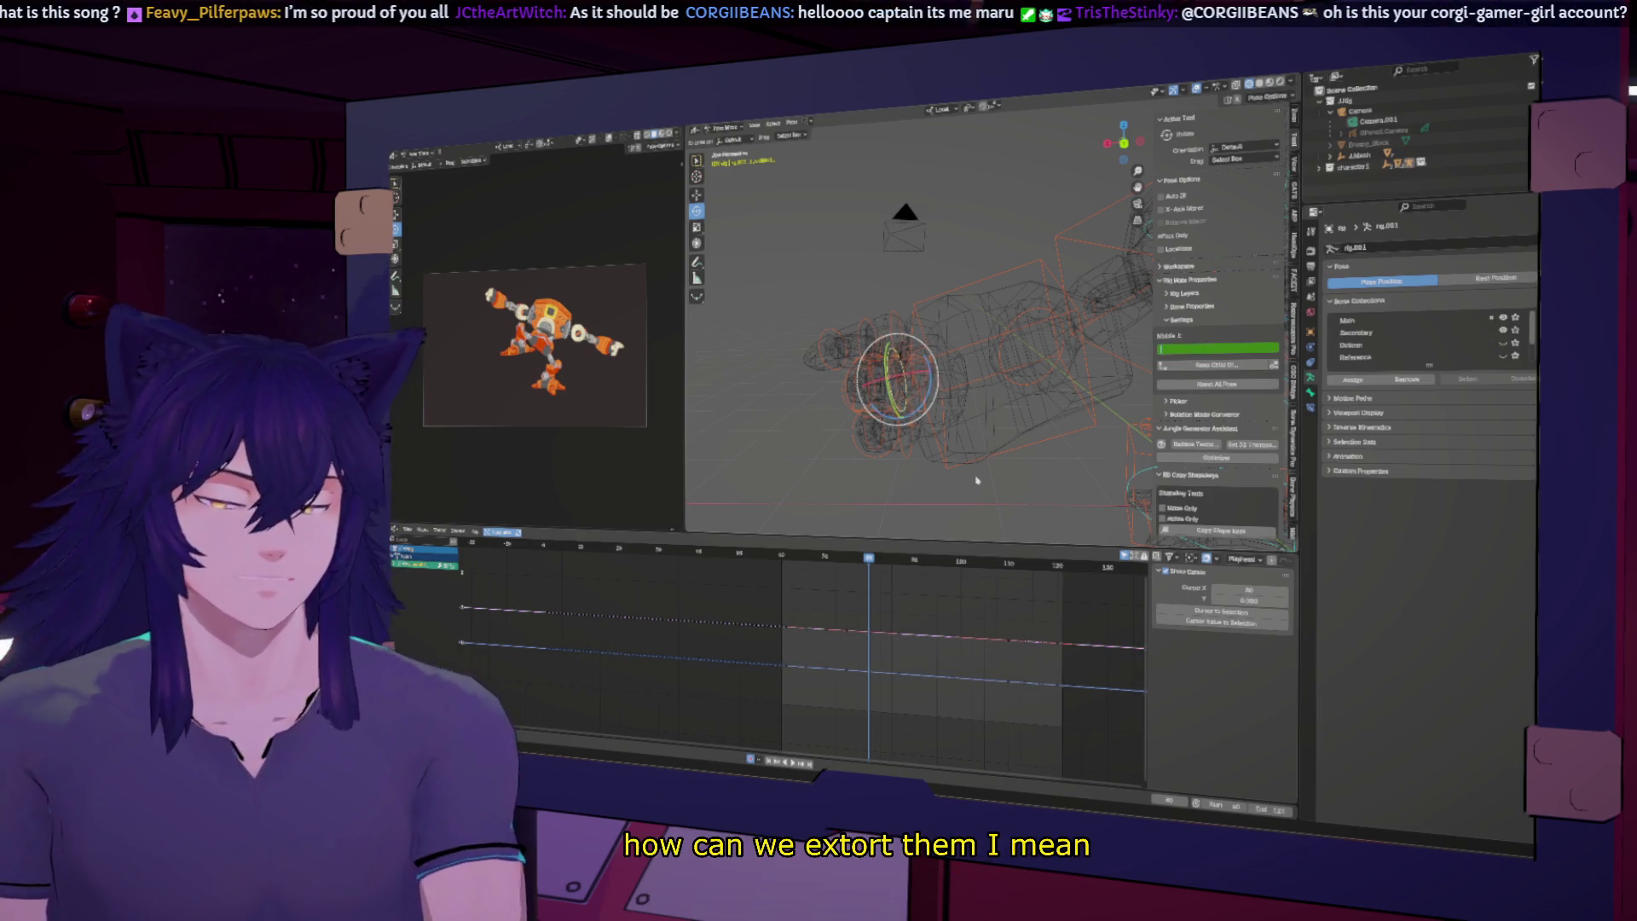
{"action": "left_click", "coordinate": [903, 424]}
{"action": "key", "text": "i"}
{"action": "mouse_move", "coordinate": [905, 426]}
{"action": "middle_mouse_down"}
{"action": "mouse_move", "coordinate": [999, 414]}
{"action": "mouse_move", "coordinate": [846, 399]}
{"action": "middle_mouse_up"}
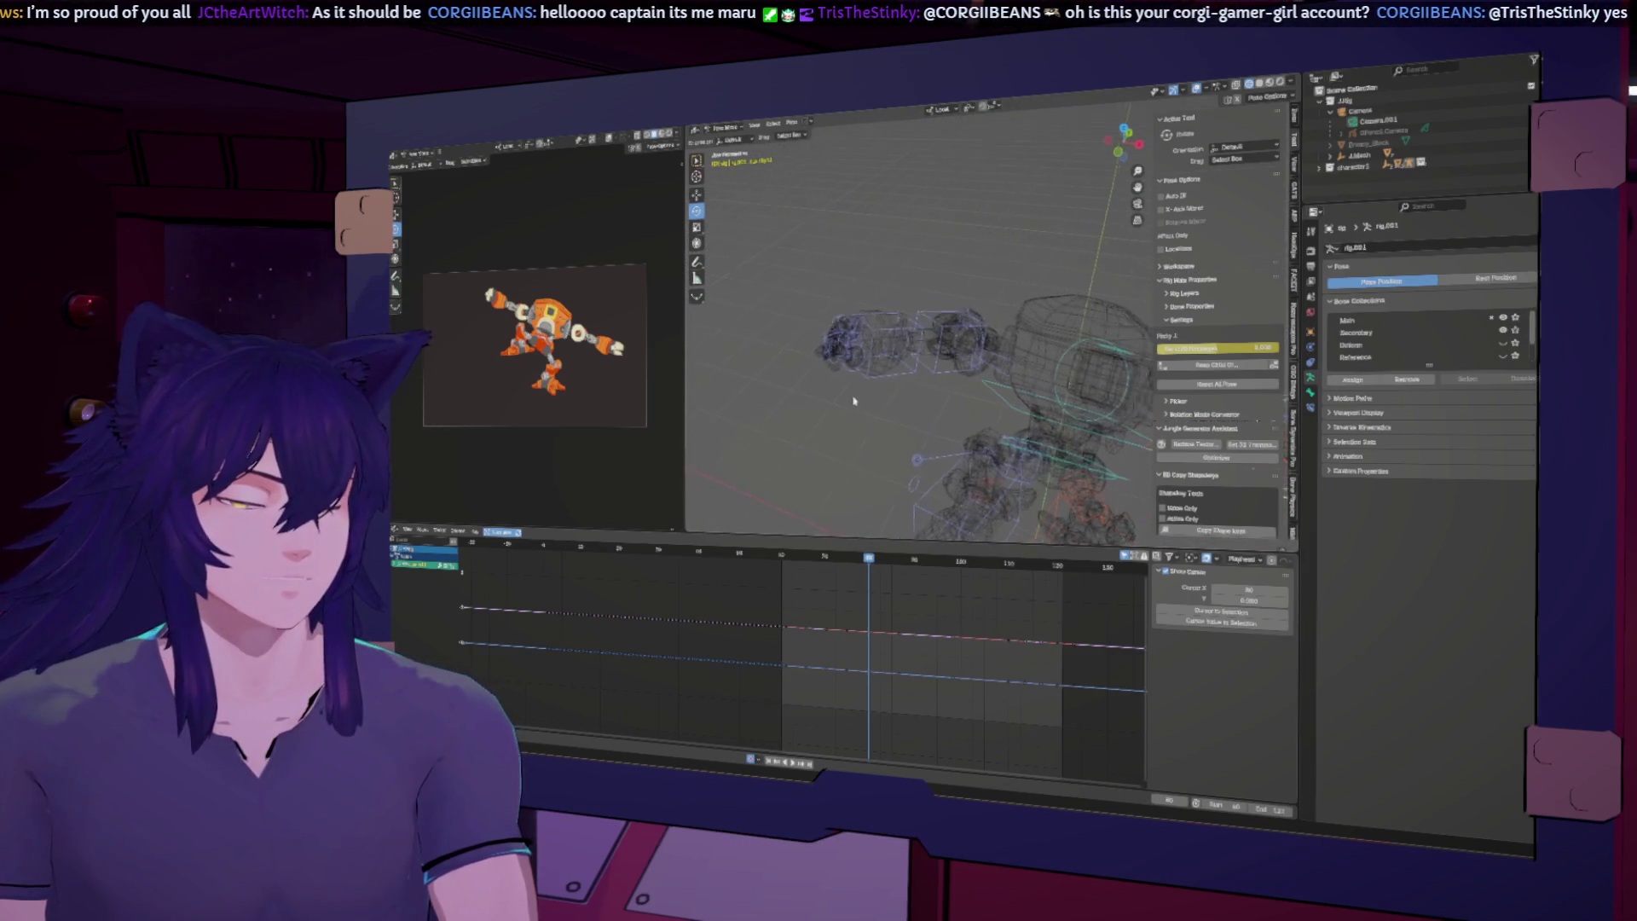
{"action": "scroll", "coordinate": [857, 401], "scroll_direction": "up", "scroll_amount": 2}
{"action": "left_click", "coordinate": [844, 398]}
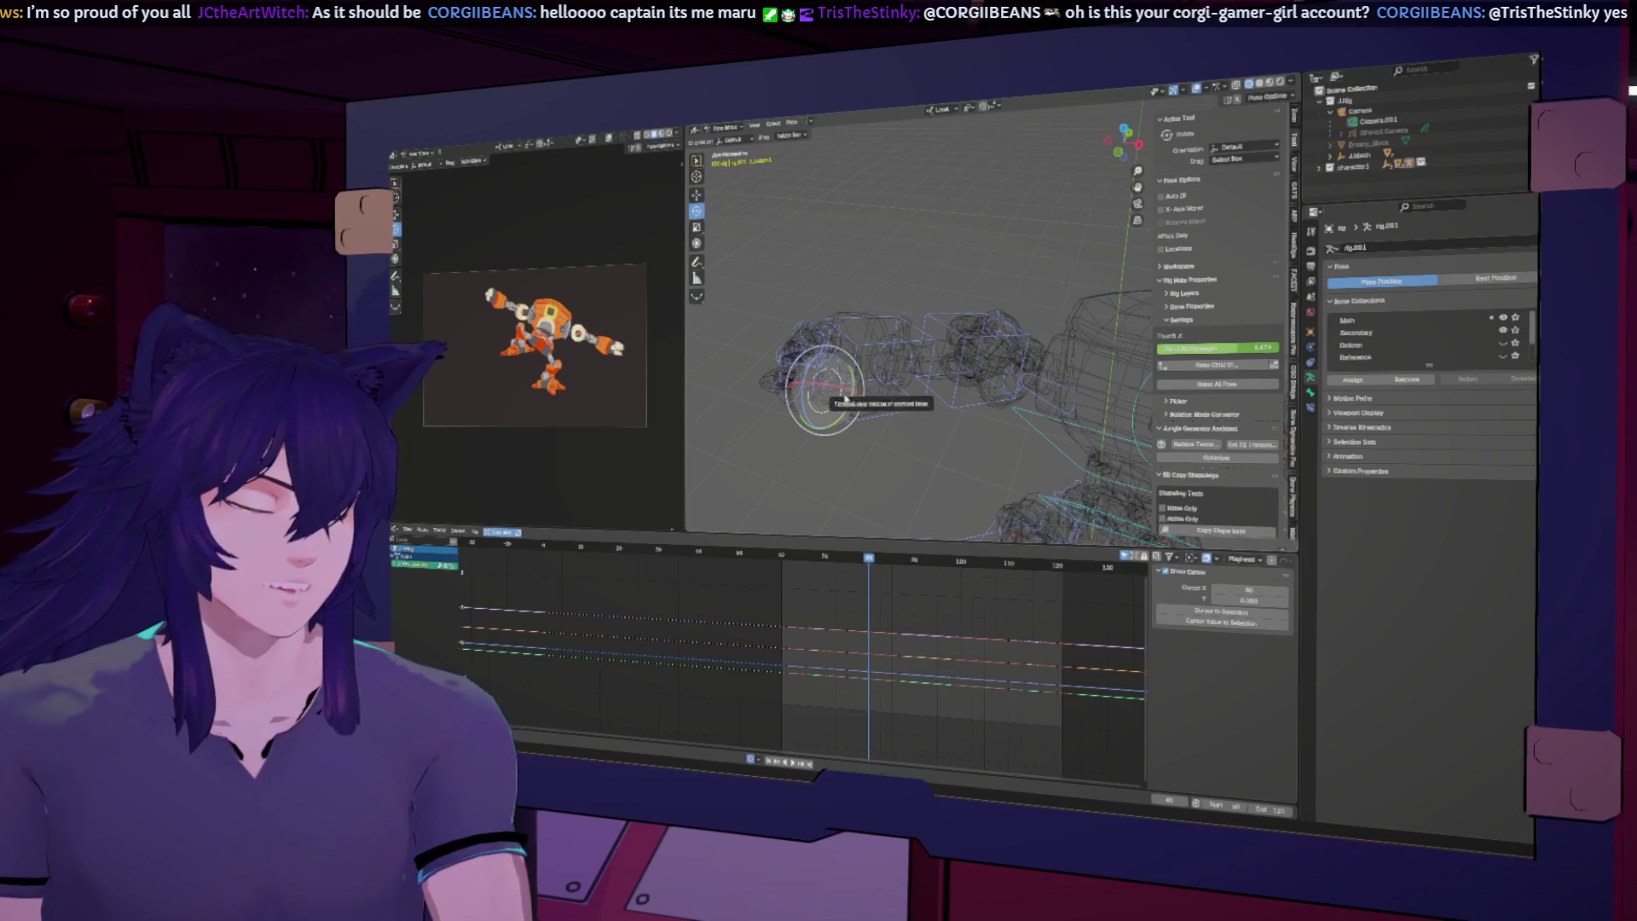
{"action": "key", "text": "i"}
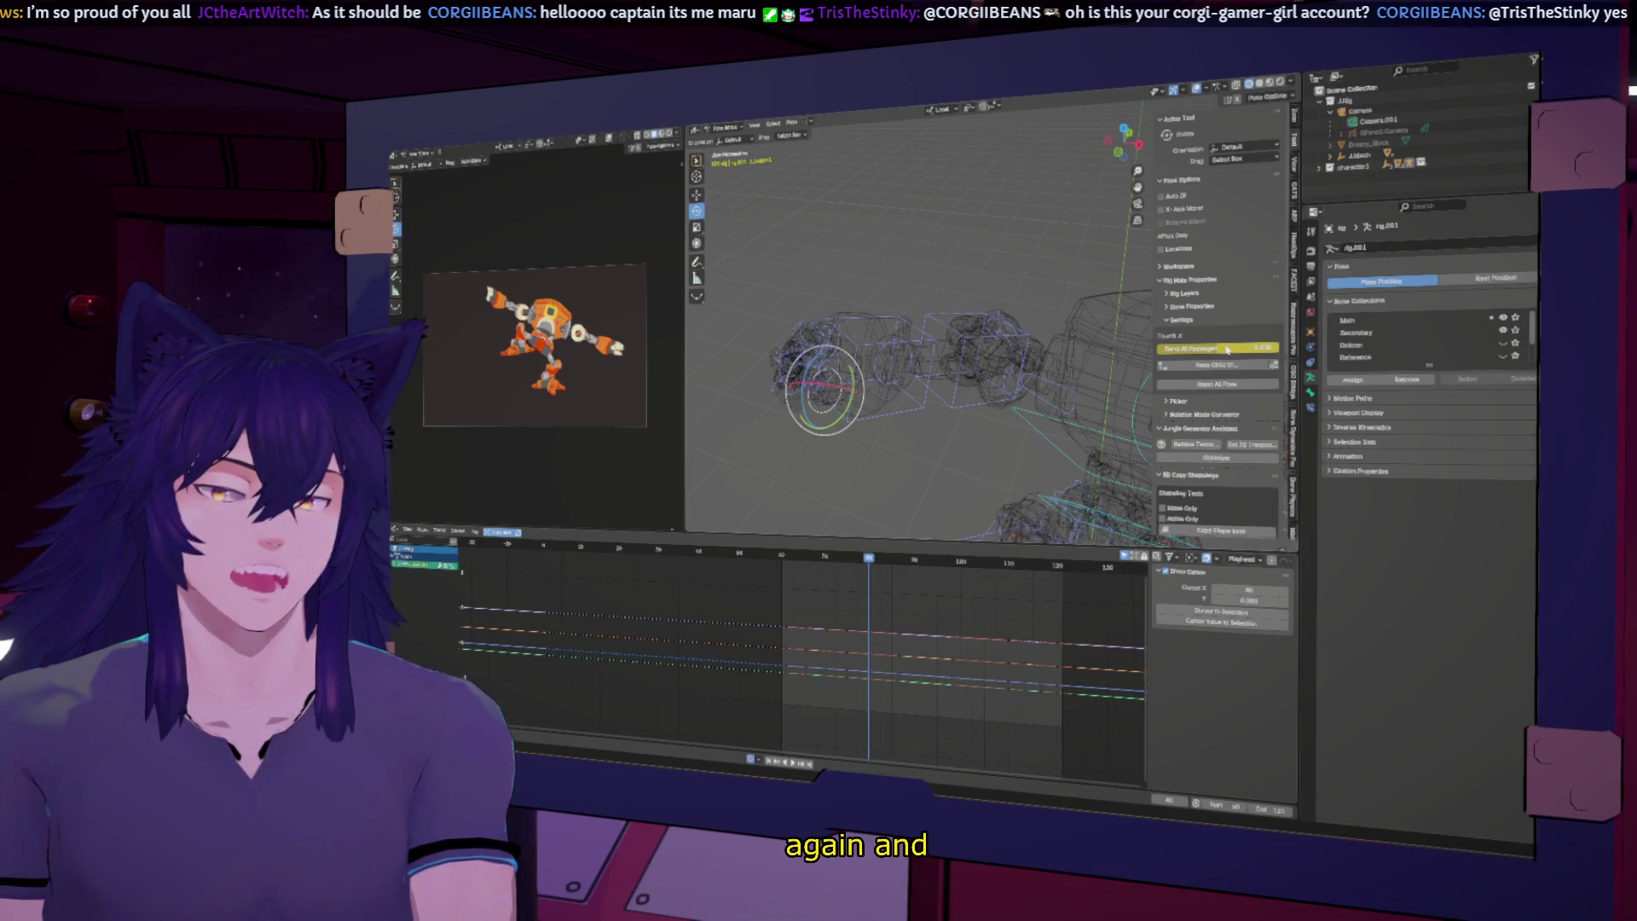
Step: At a slightly earlier frame, change the hand's Pinky slider value, then deselect the bone
{"action": "mouse_move", "coordinate": [872, 554]}
{"action": "left_mouse_down"}
{"action": "mouse_move", "coordinate": [835, 559]}
{"action": "mouse_move", "coordinate": [871, 567]}
{"action": "left_mouse_up"}
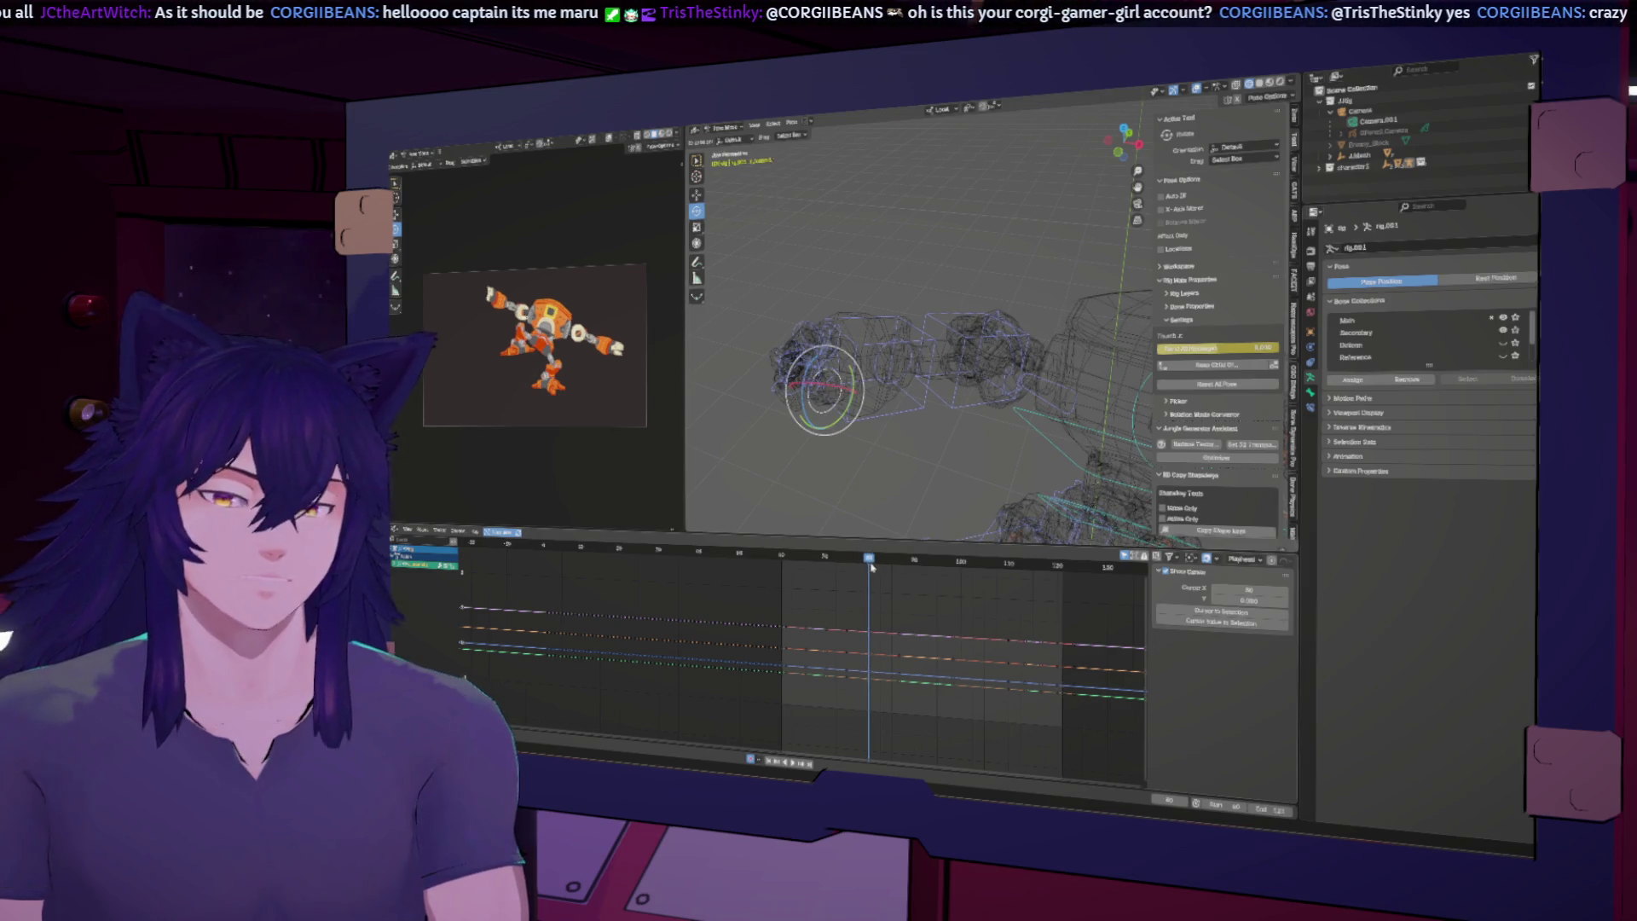
{"action": "mouse_move", "coordinate": [894, 368]}
{"action": "middle_mouse_down"}
{"action": "mouse_move", "coordinate": [999, 402]}
{"action": "mouse_move", "coordinate": [931, 344]}
{"action": "middle_mouse_up"}
{"action": "left_click", "coordinate": [932, 344]}
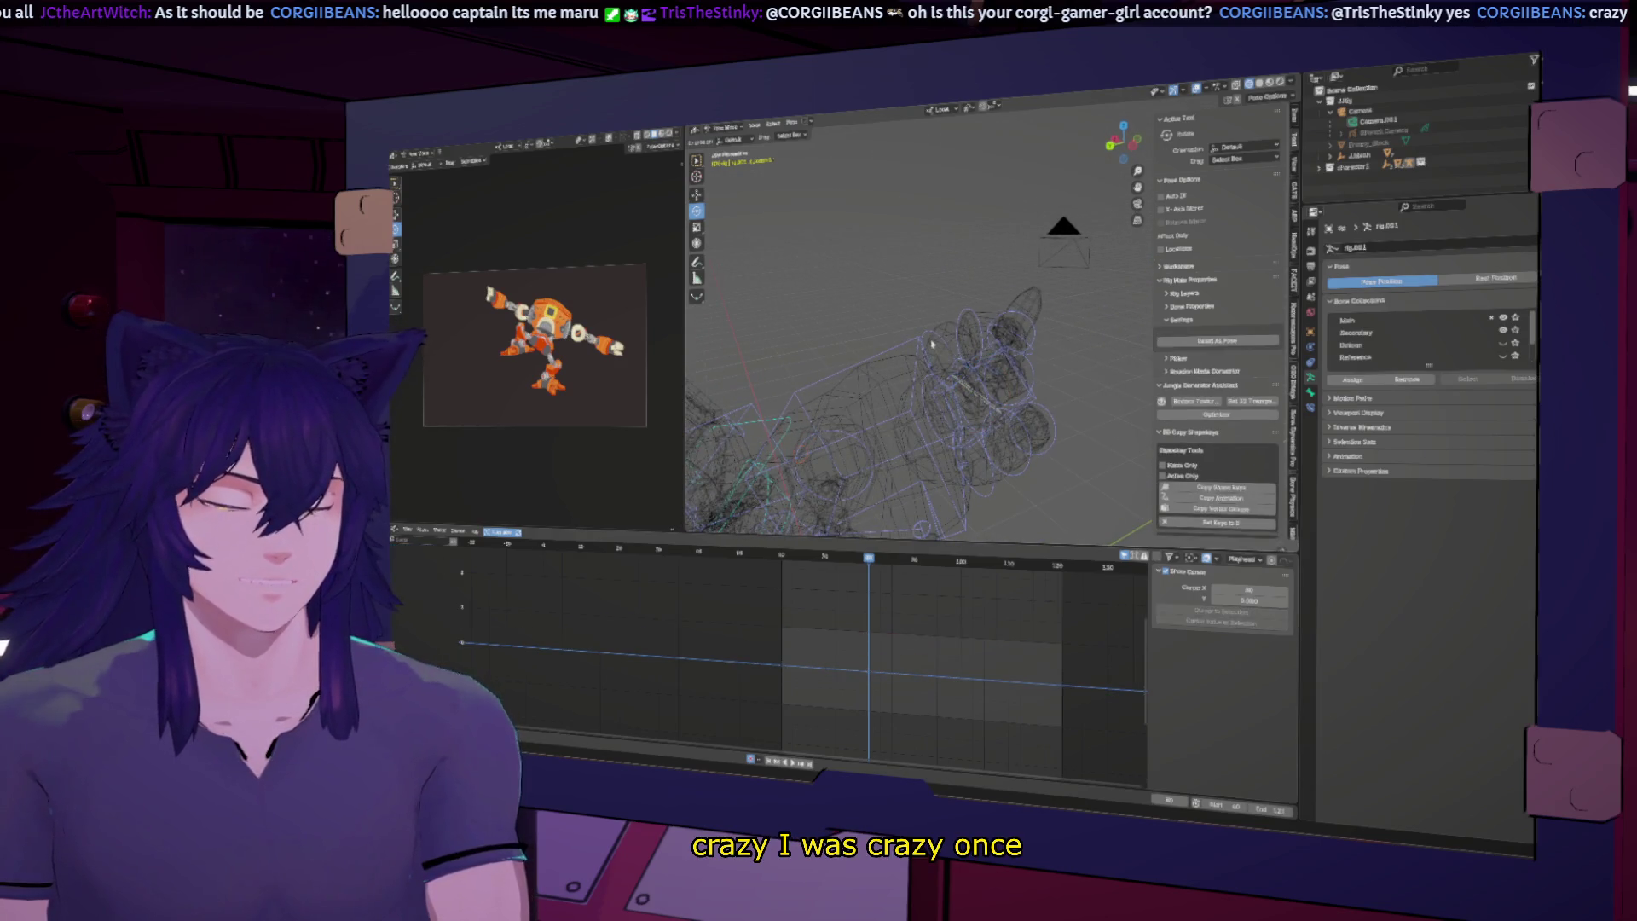
{"action": "left_click", "coordinate": [932, 343]}
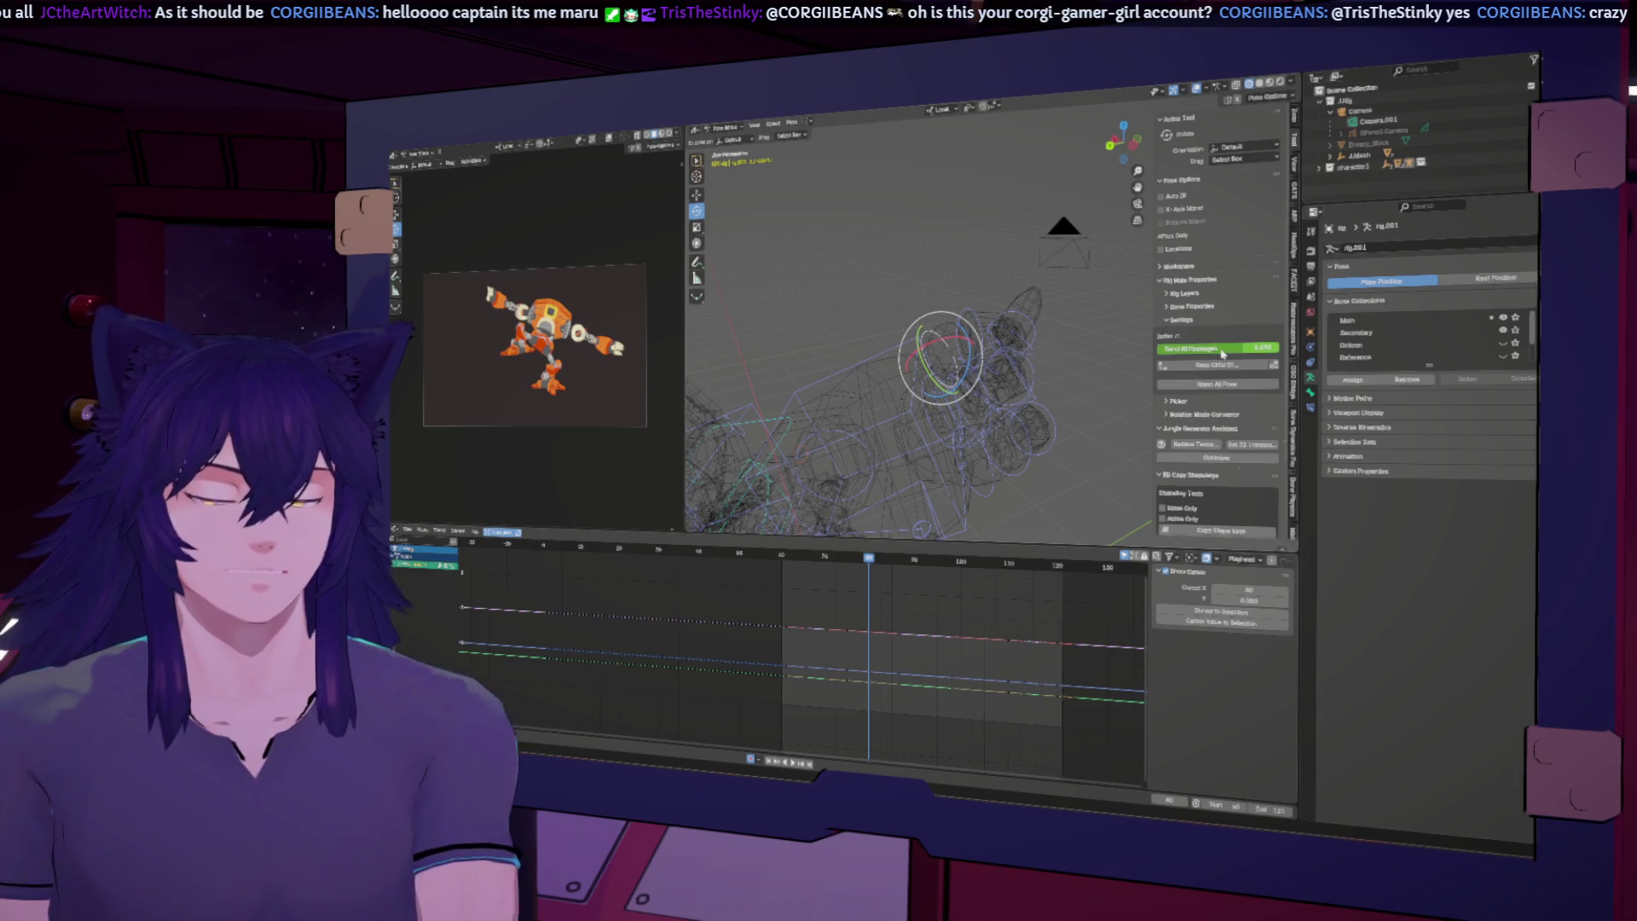
{"action": "left_click", "coordinate": [956, 433]}
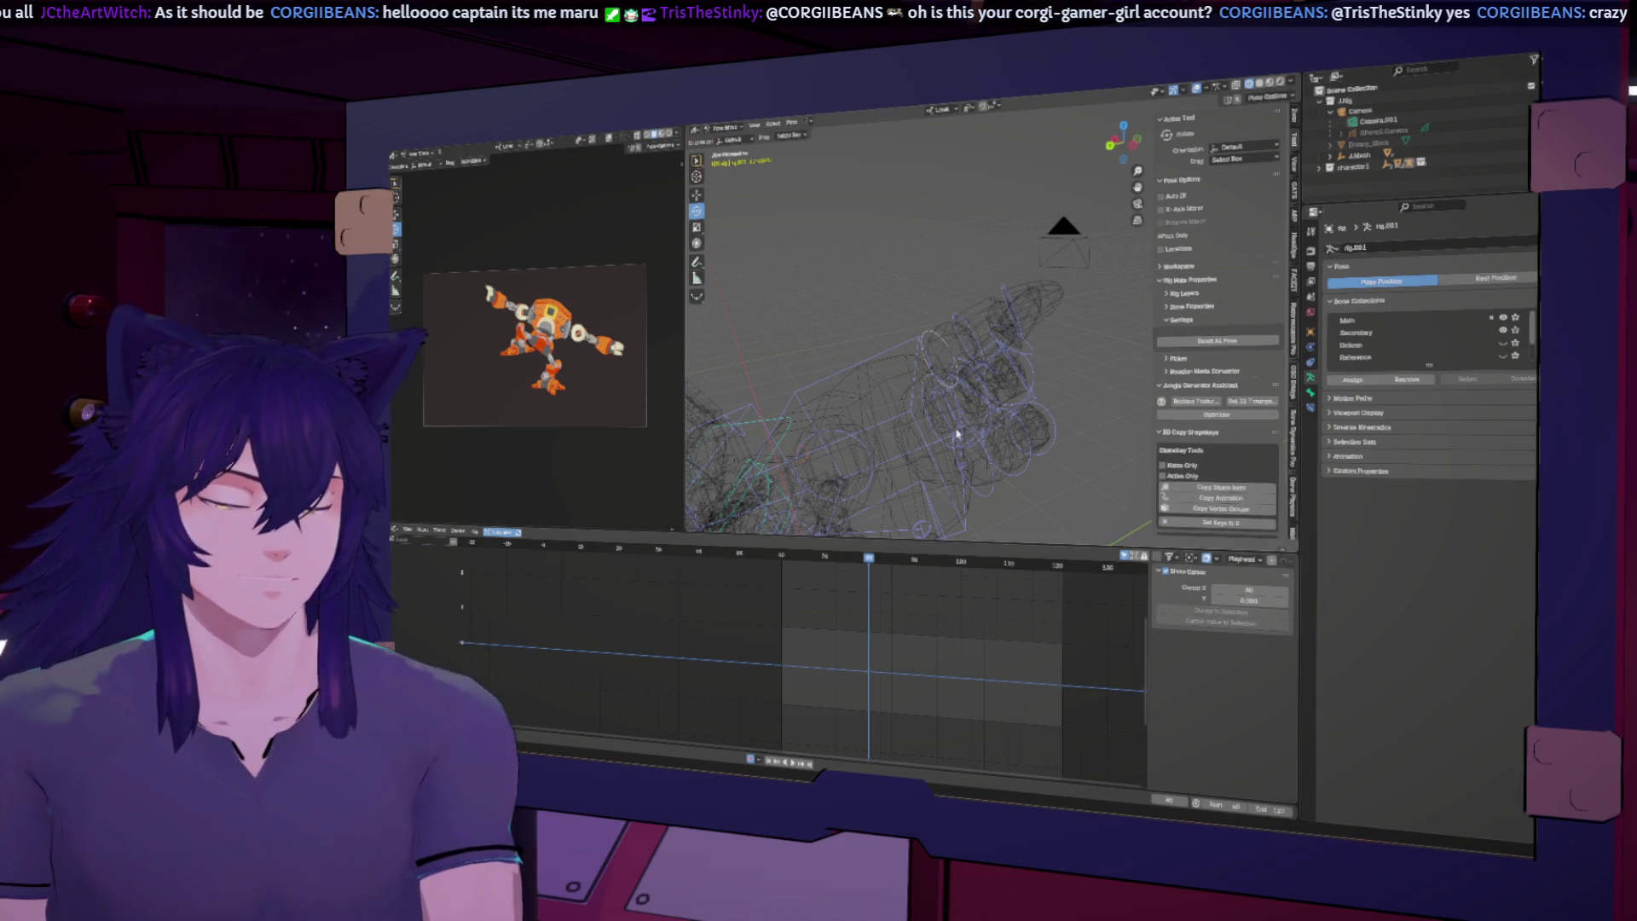
{"action": "left_click", "coordinate": [925, 394]}
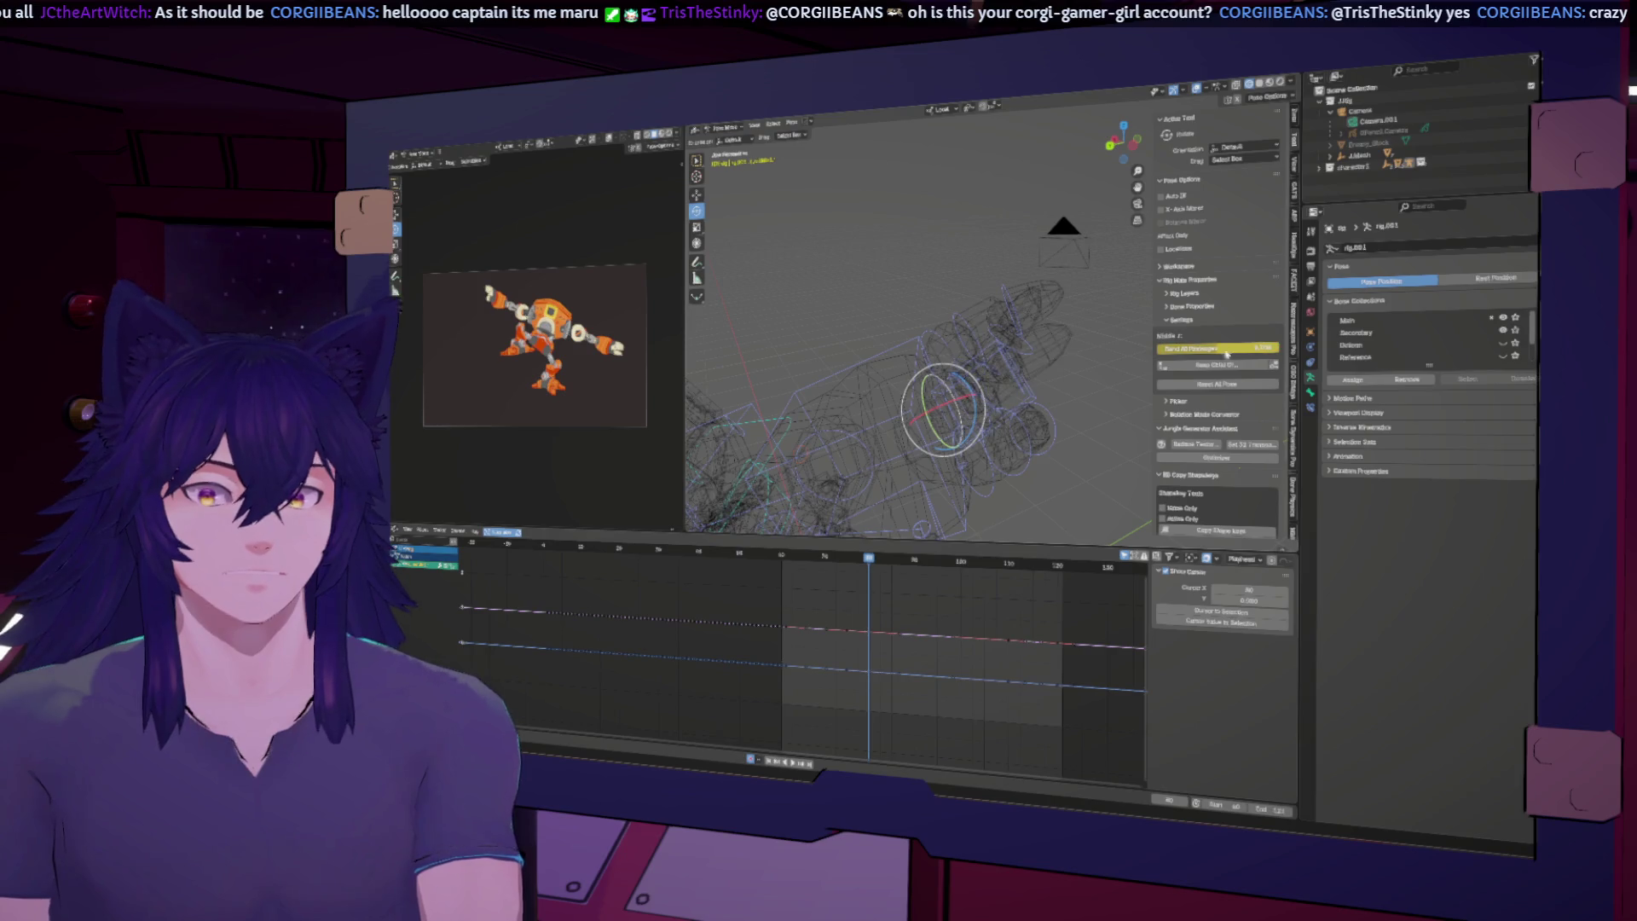
{"action": "left_click", "coordinate": [985, 504]}
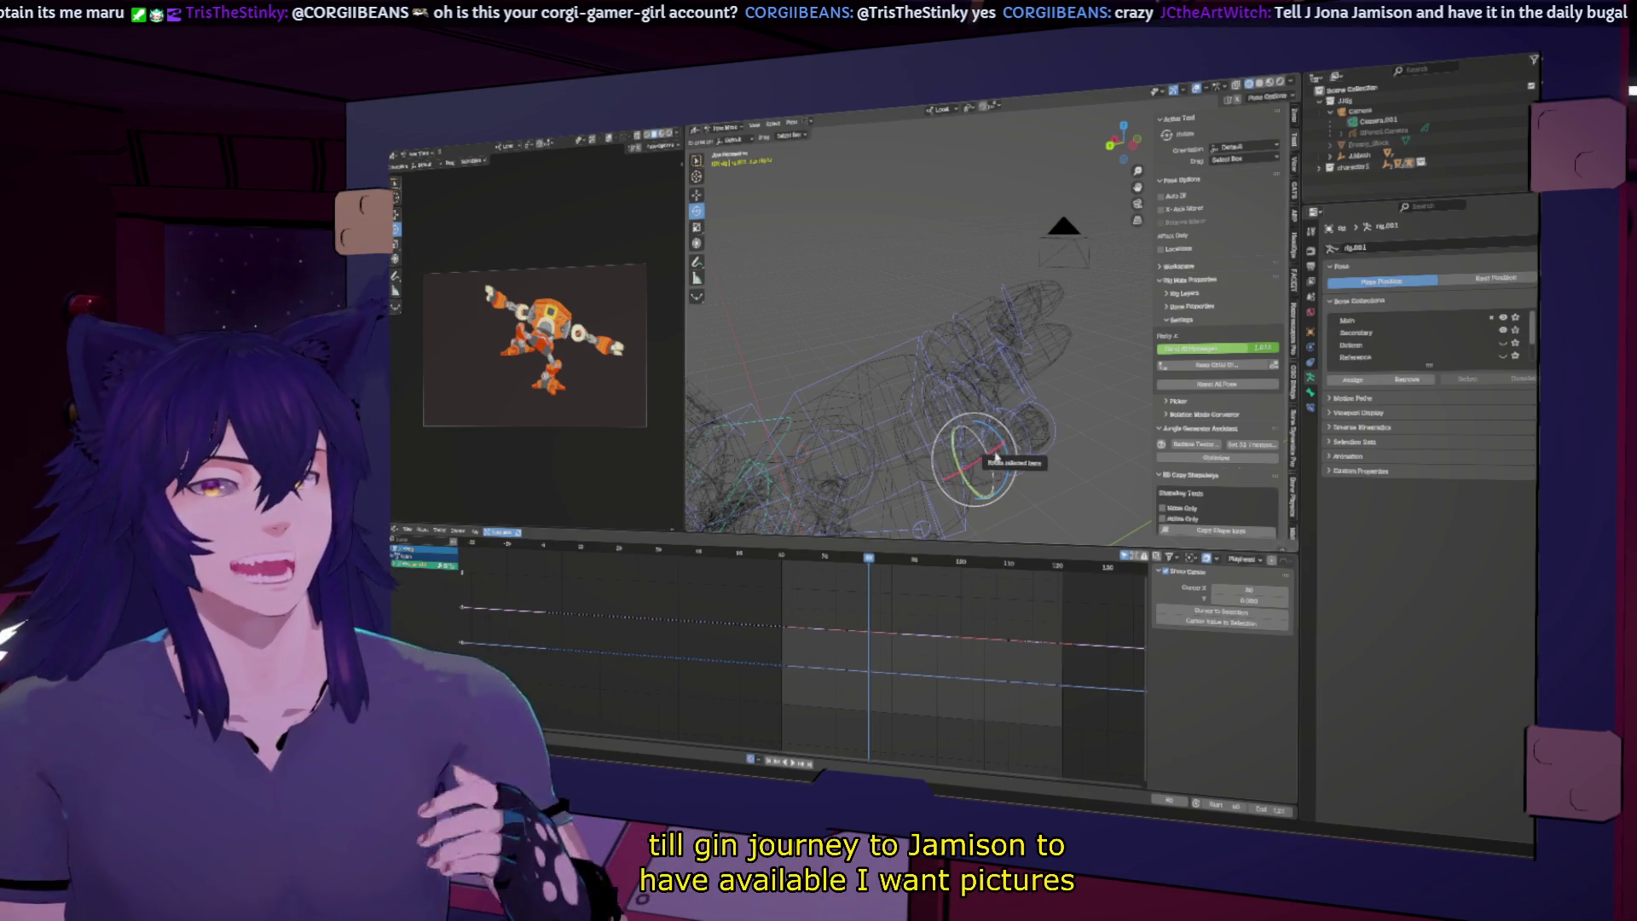
{"action": "left_click_drag", "start_coordinate": [1235, 355], "coordinate": [1241, 351]}
{"action": "left_click", "coordinate": [1113, 474]}
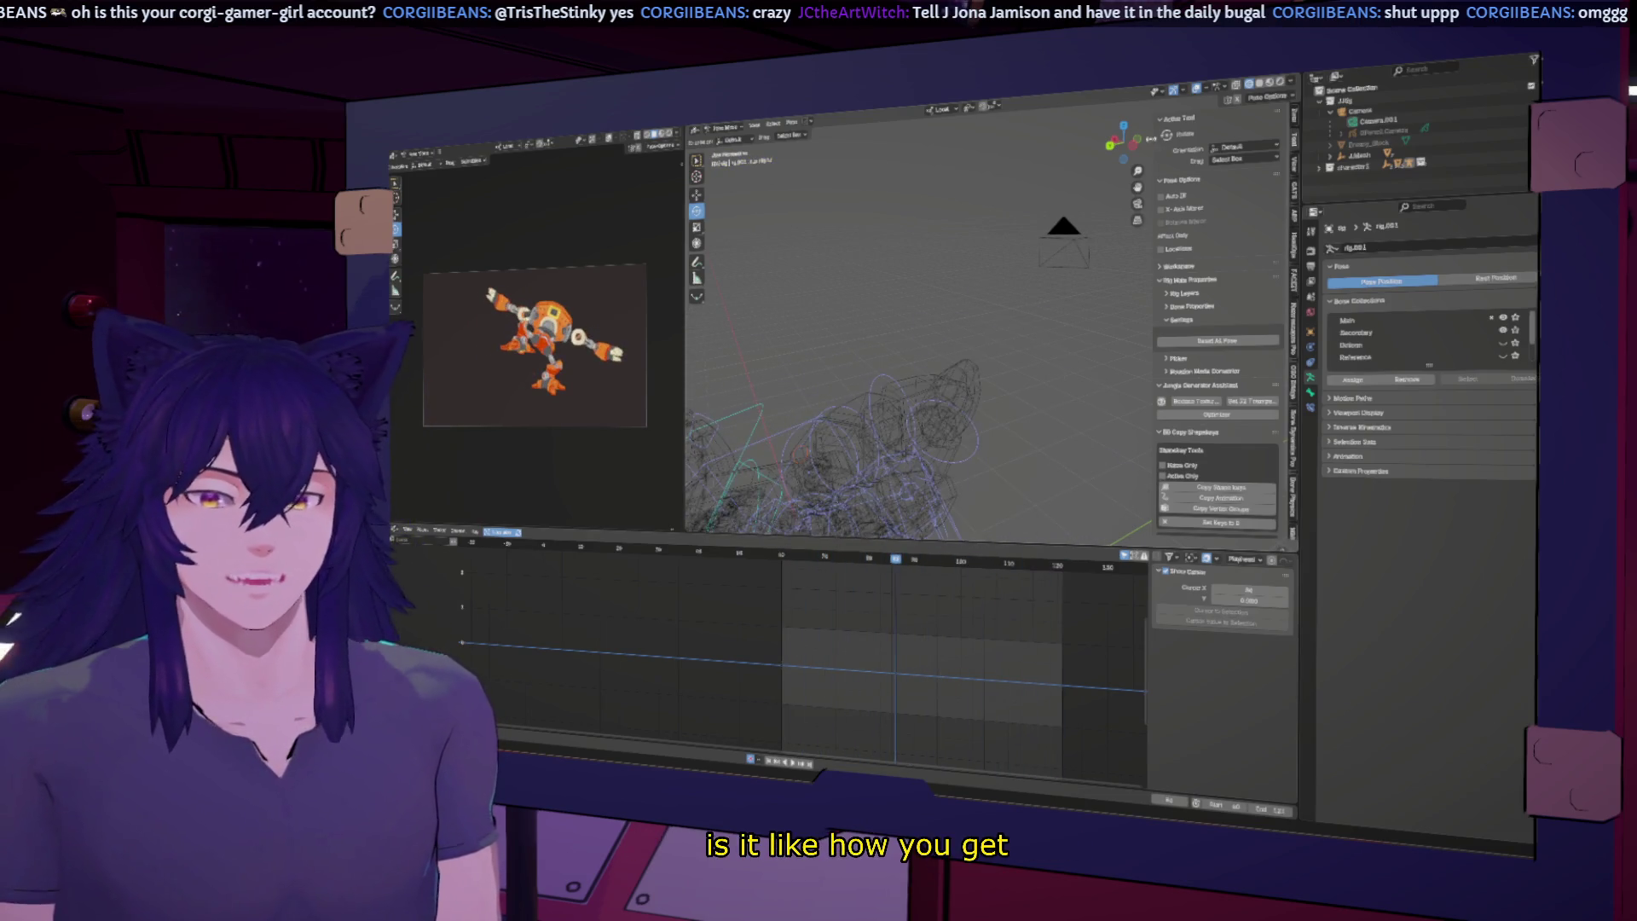
Step: Select the robot rig and switch it from Pose Mode to Object Mode
{"action": "left_click", "coordinate": [720, 129]}
{"action": "left_click", "coordinate": [725, 147]}
{"action": "key", "text": "KP_Decimal"}
{"action": "middle_click_drag", "start_coordinate": [961, 358], "coordinate": [1192, 166]}
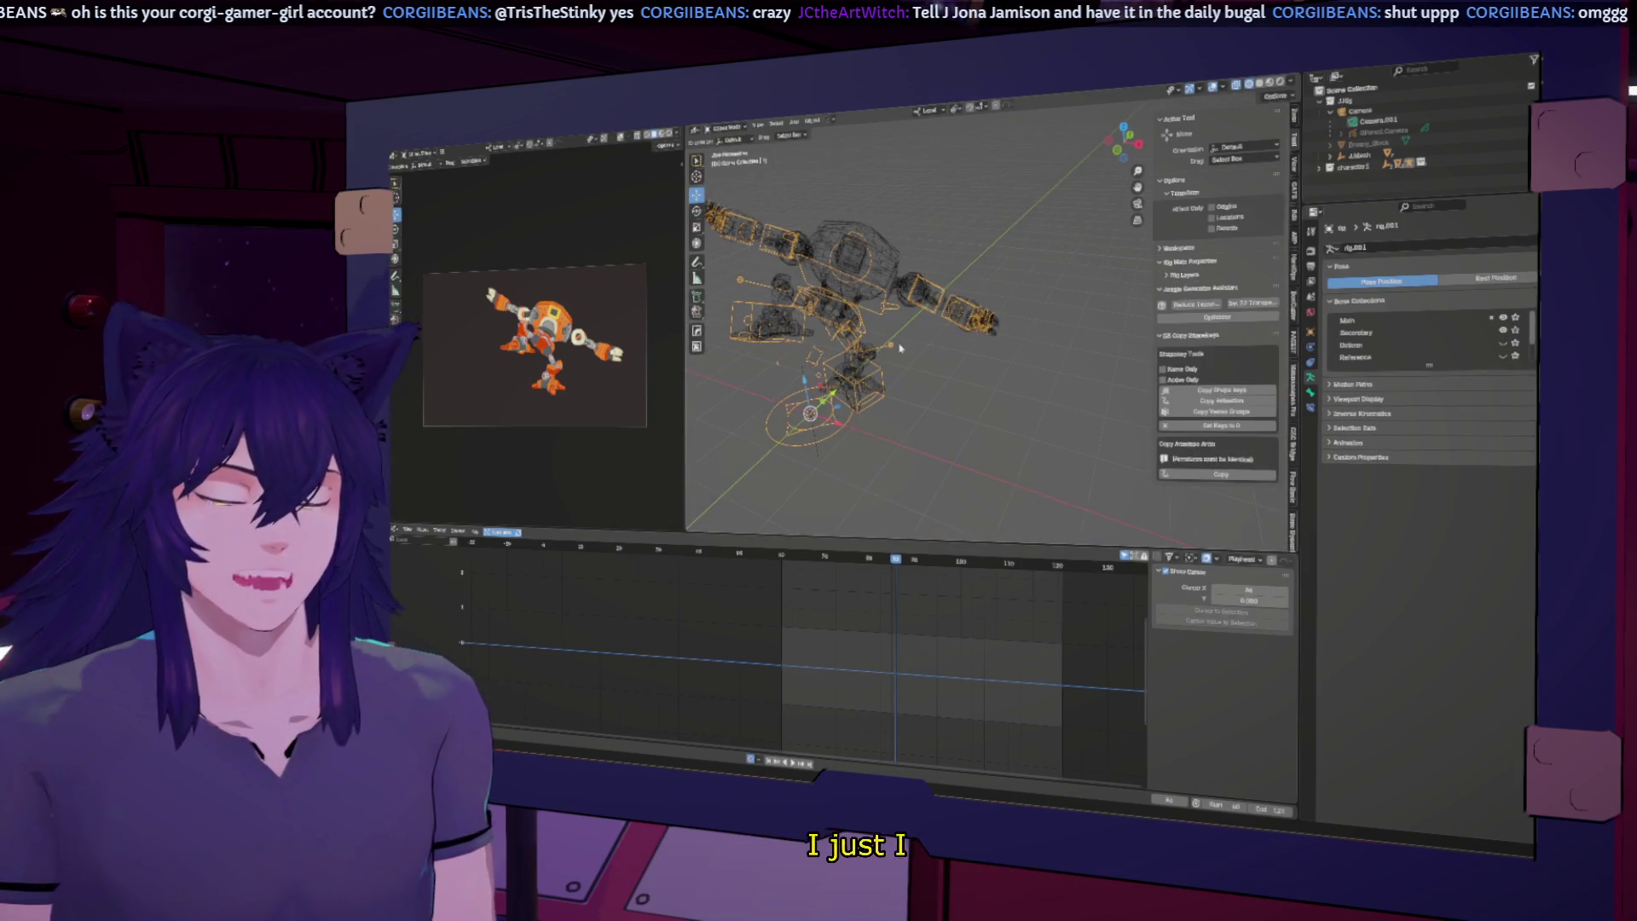
{"action": "left_click", "coordinate": [1047, 215]}
Step: Display the robot in Solid shading with Flat lighting
{"action": "left_click", "coordinate": [1254, 92]}
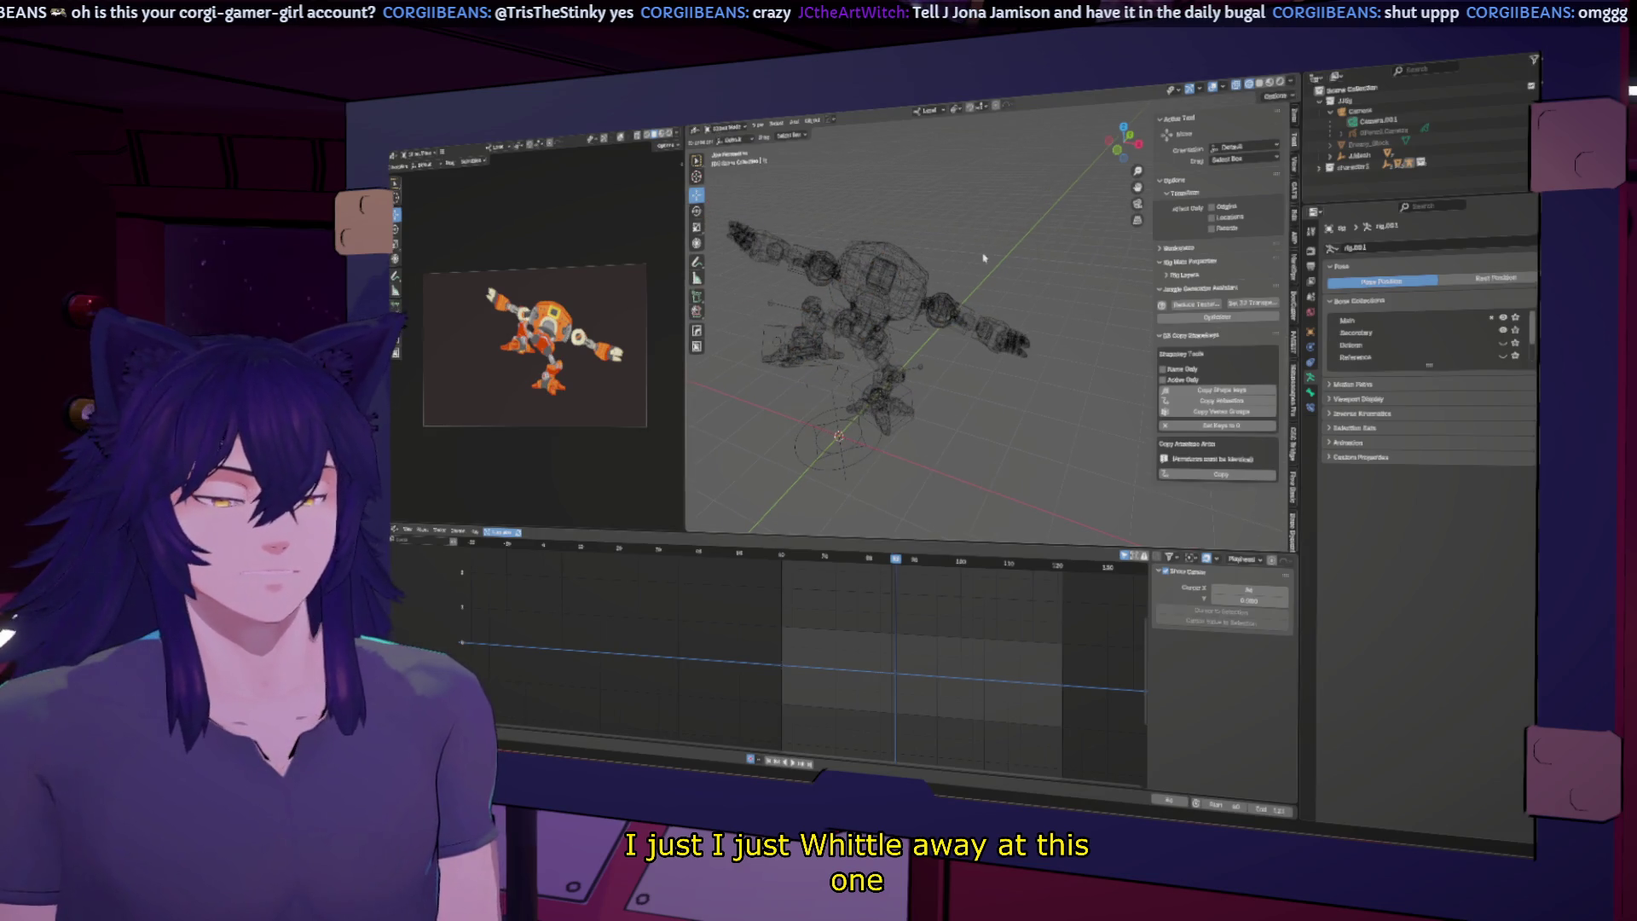
{"action": "left_click", "coordinate": [1261, 86]}
{"action": "left_click", "coordinate": [1296, 80]}
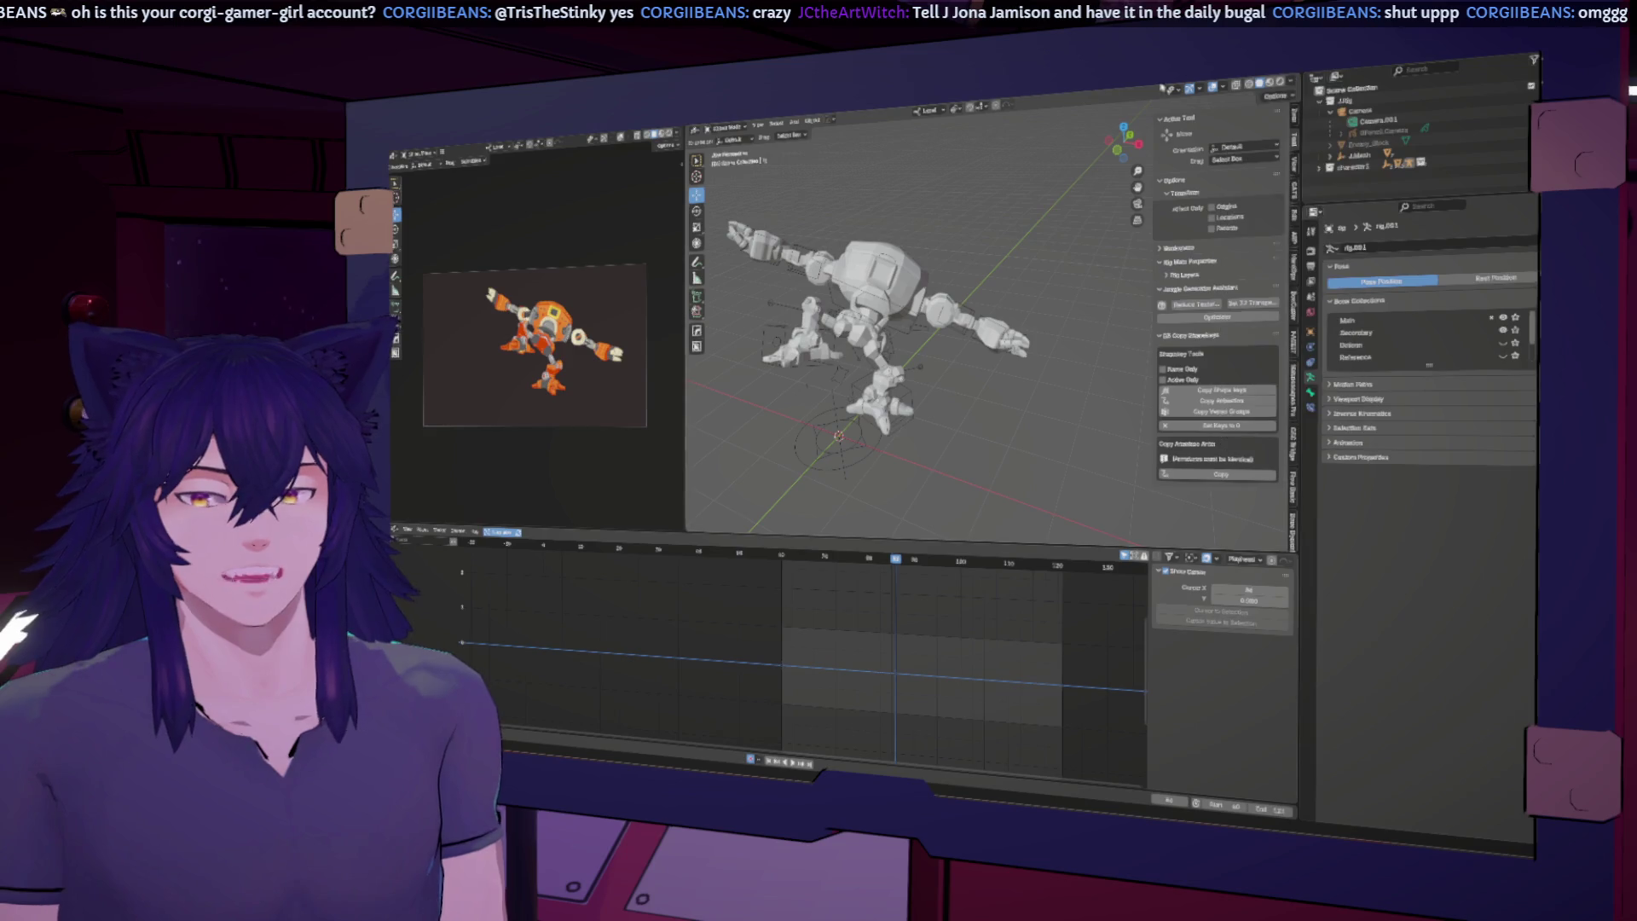
{"action": "left_click", "coordinate": [1223, 89]}
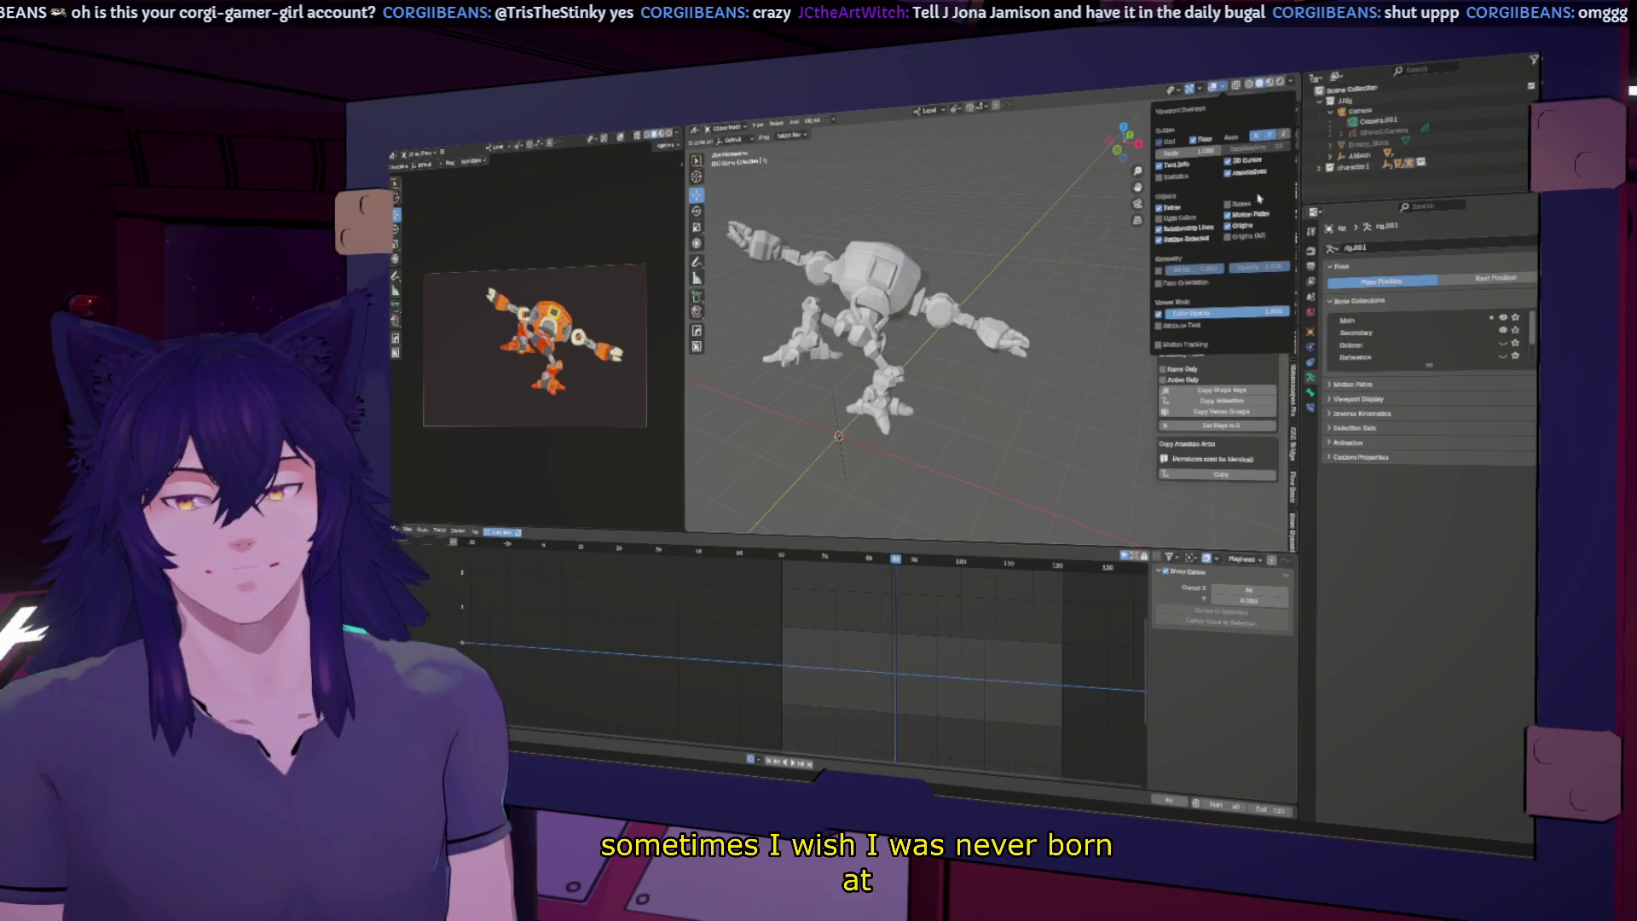
{"action": "left_click", "coordinate": [1292, 81]}
{"action": "left_click", "coordinate": [1332, 168]}
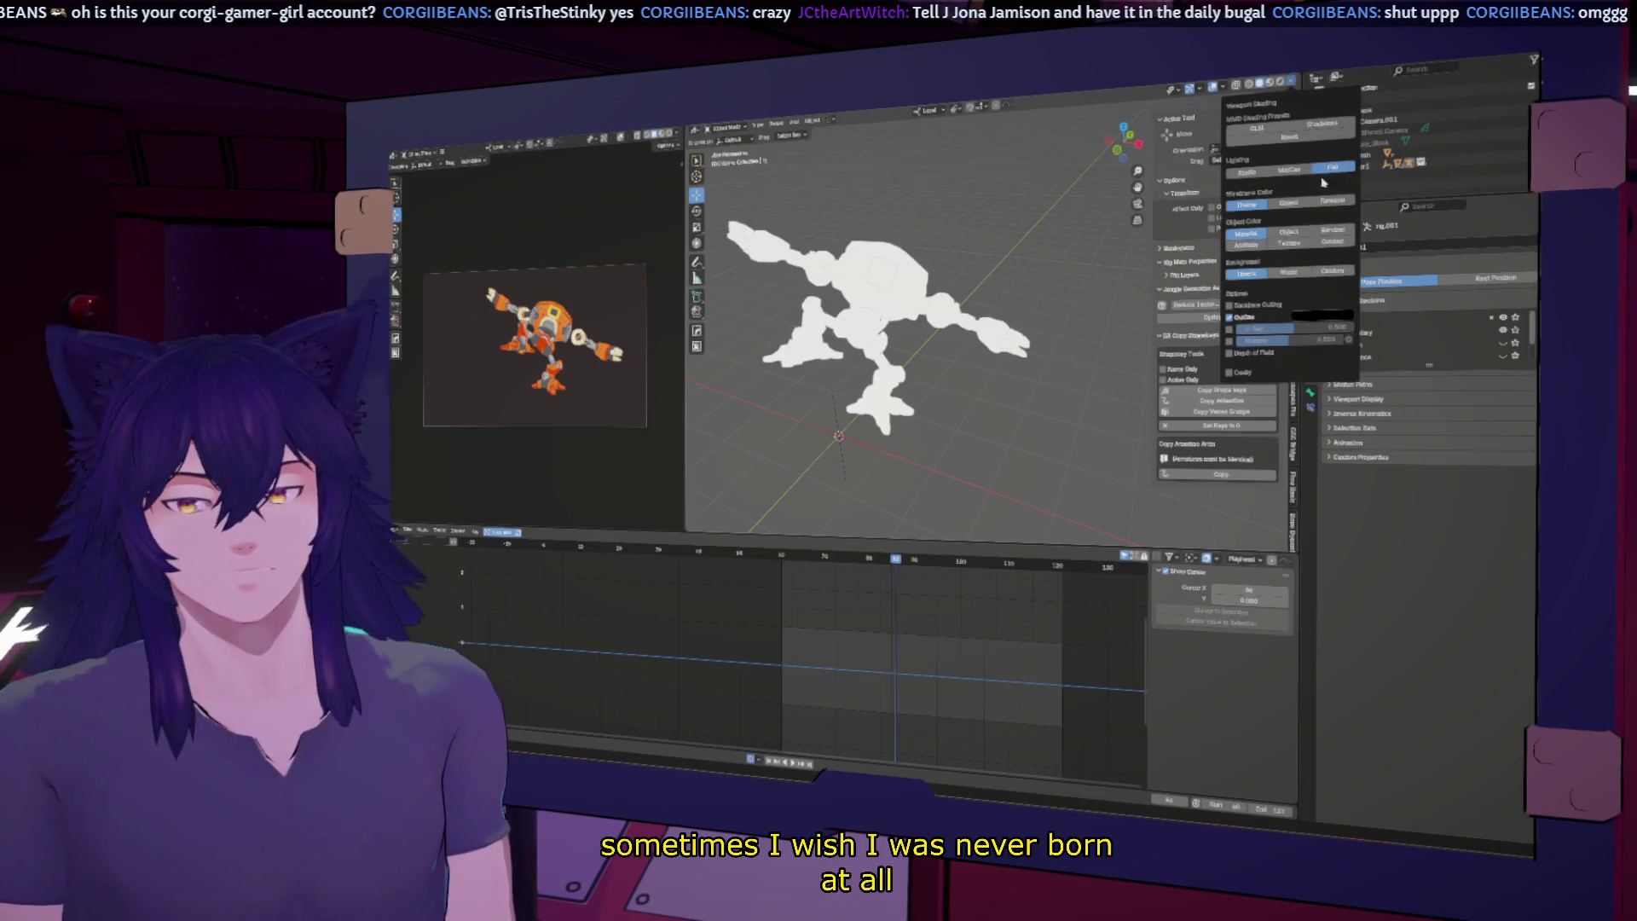
Step: Set the viewport Color to Texture and maximize the camera view with Ctrl+Space
{"action": "left_click", "coordinate": [1292, 246]}
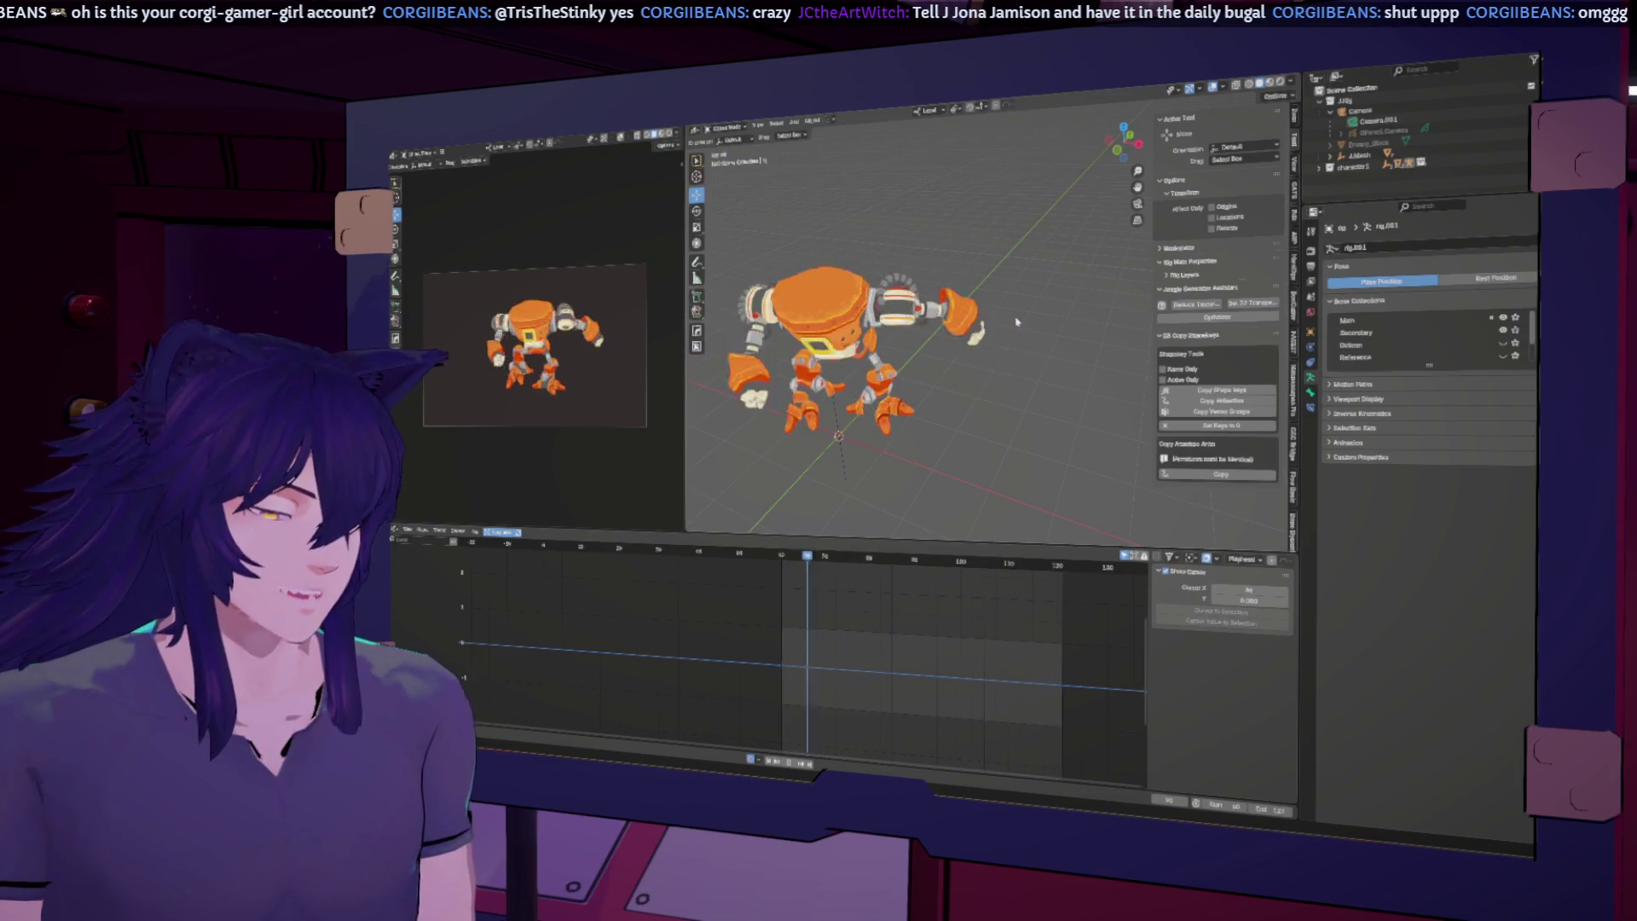
{"action": "key", "text": "ctrl+space"}
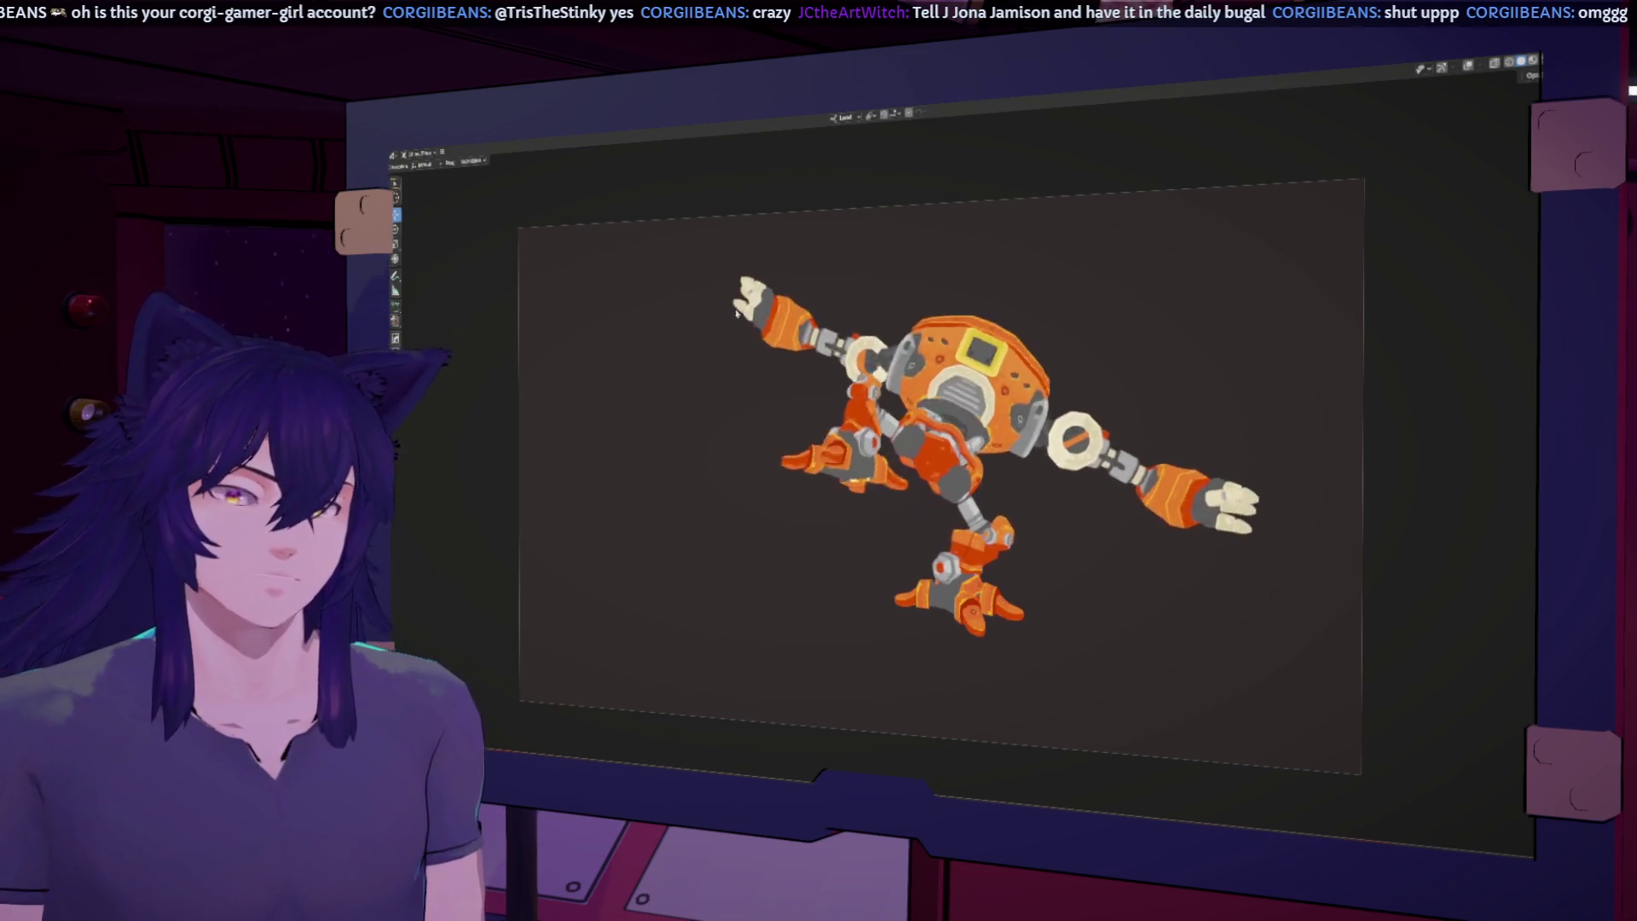
Step: Play the hit-reaction from frame 60 in the maximized camera view, then restore the layout
{"action": "key", "text": "ctrl+space"}
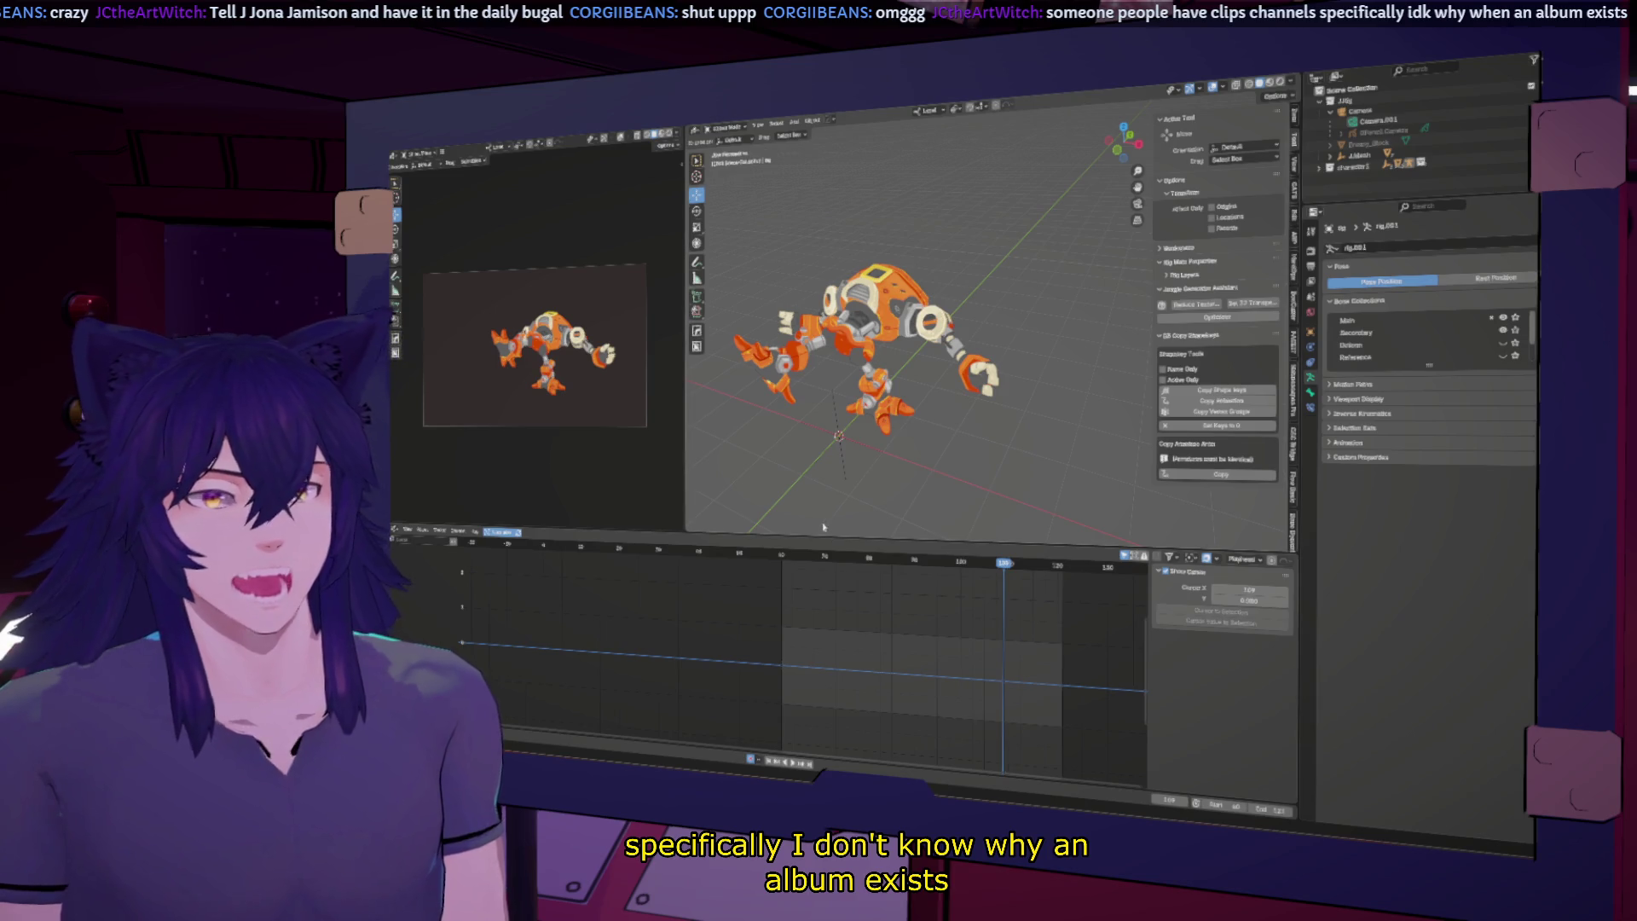
{"action": "left_click", "coordinate": [781, 556]}
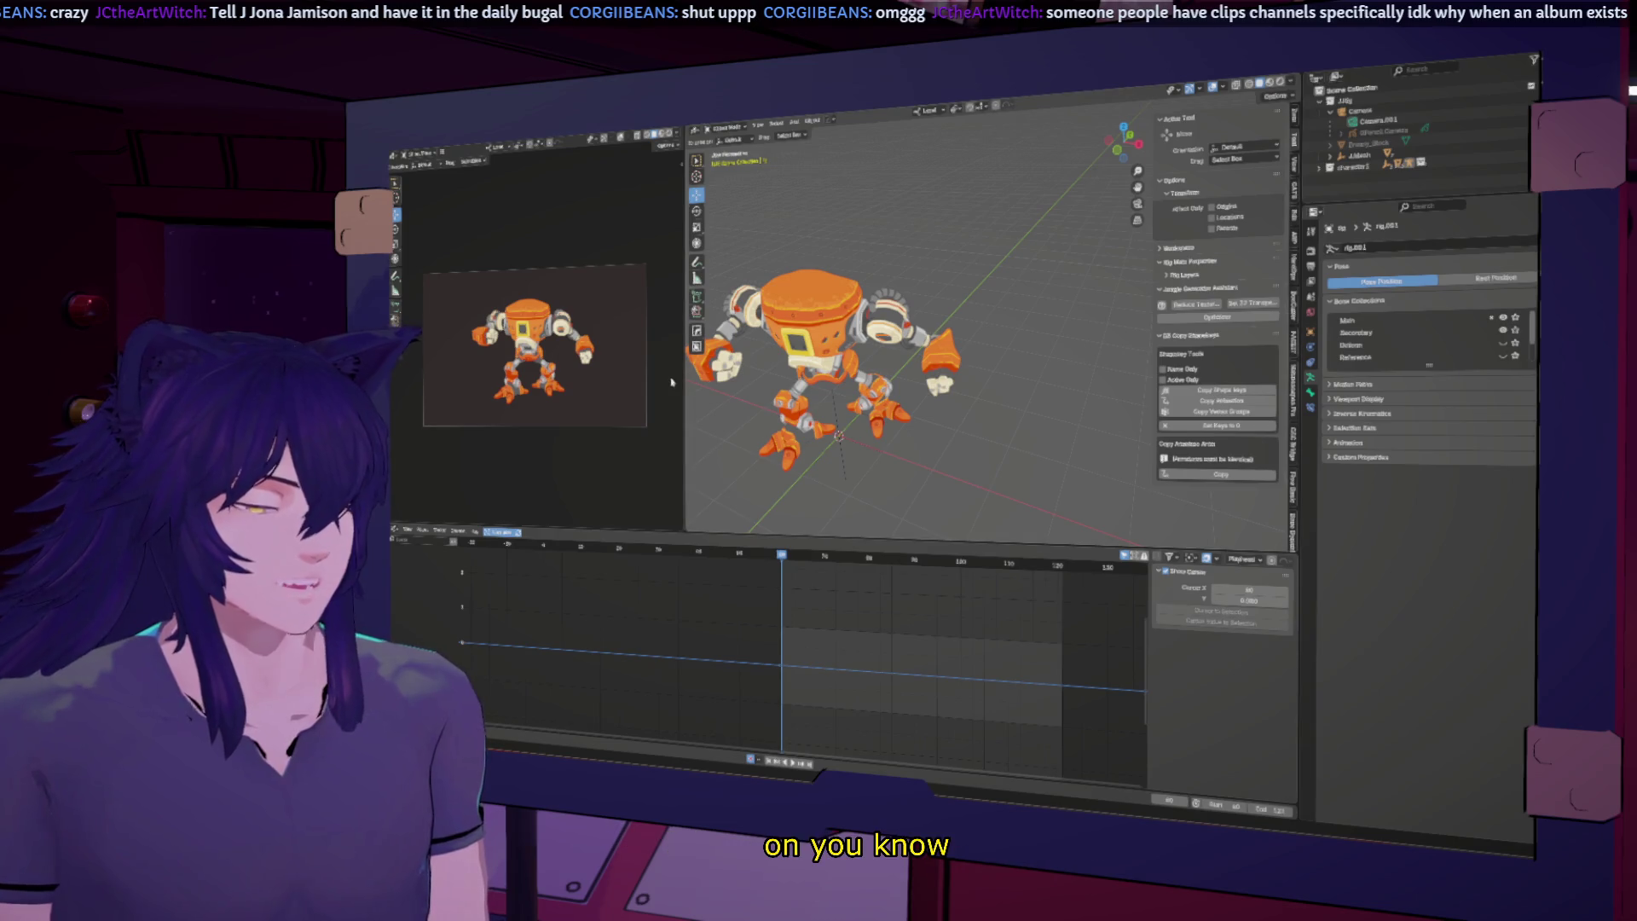
{"action": "key", "text": "ctrl+space"}
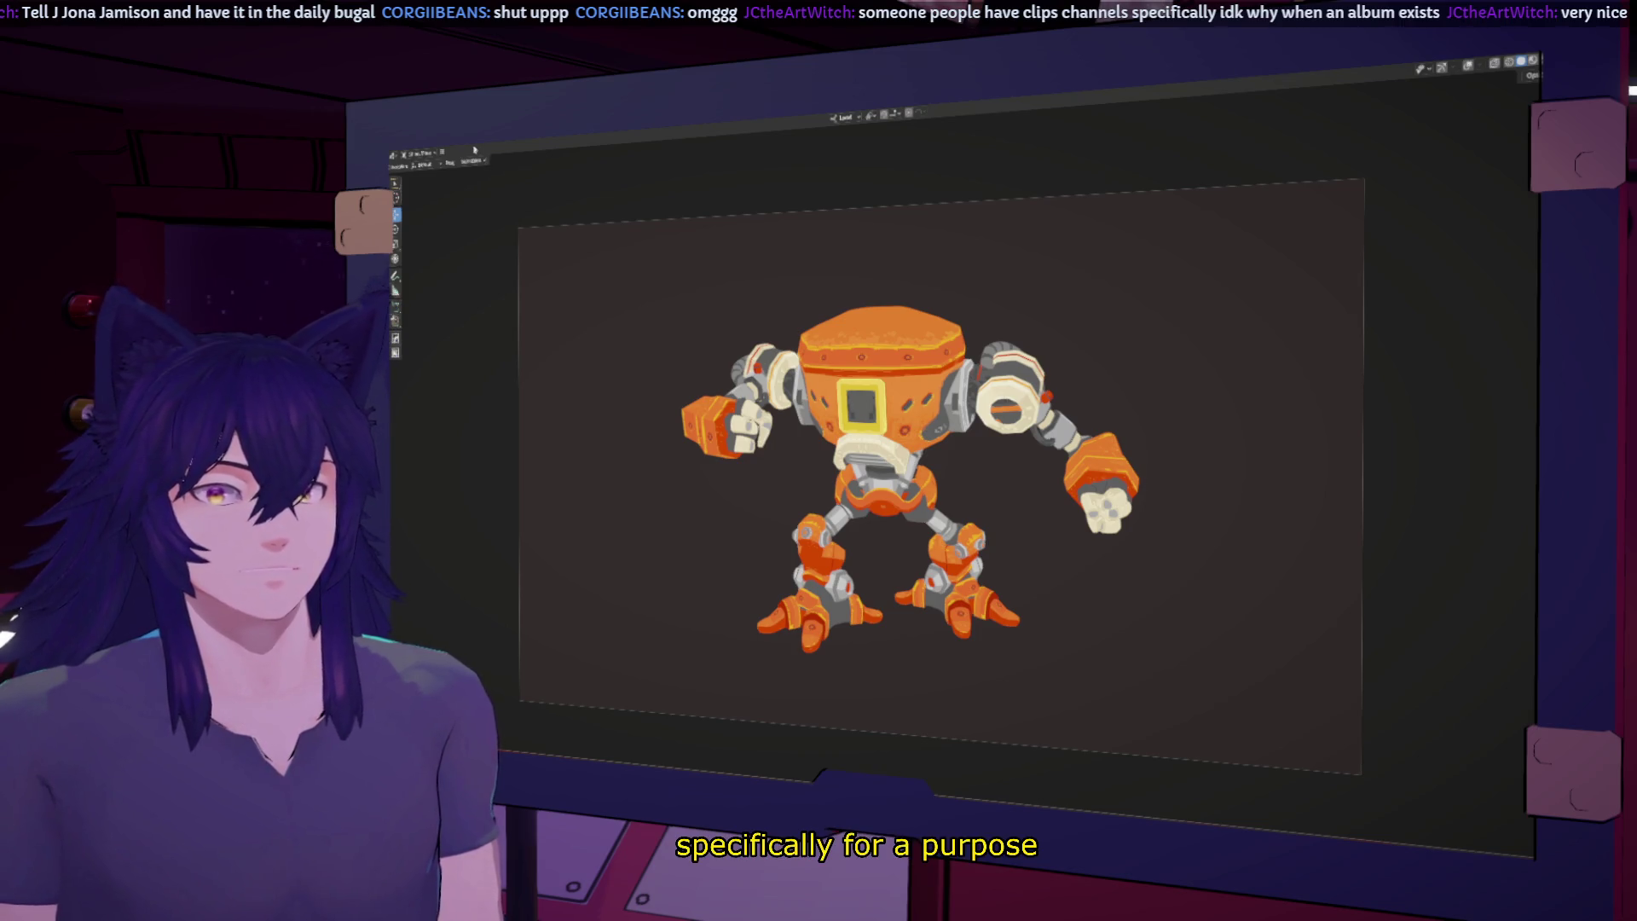
{"action": "key", "text": "space"}
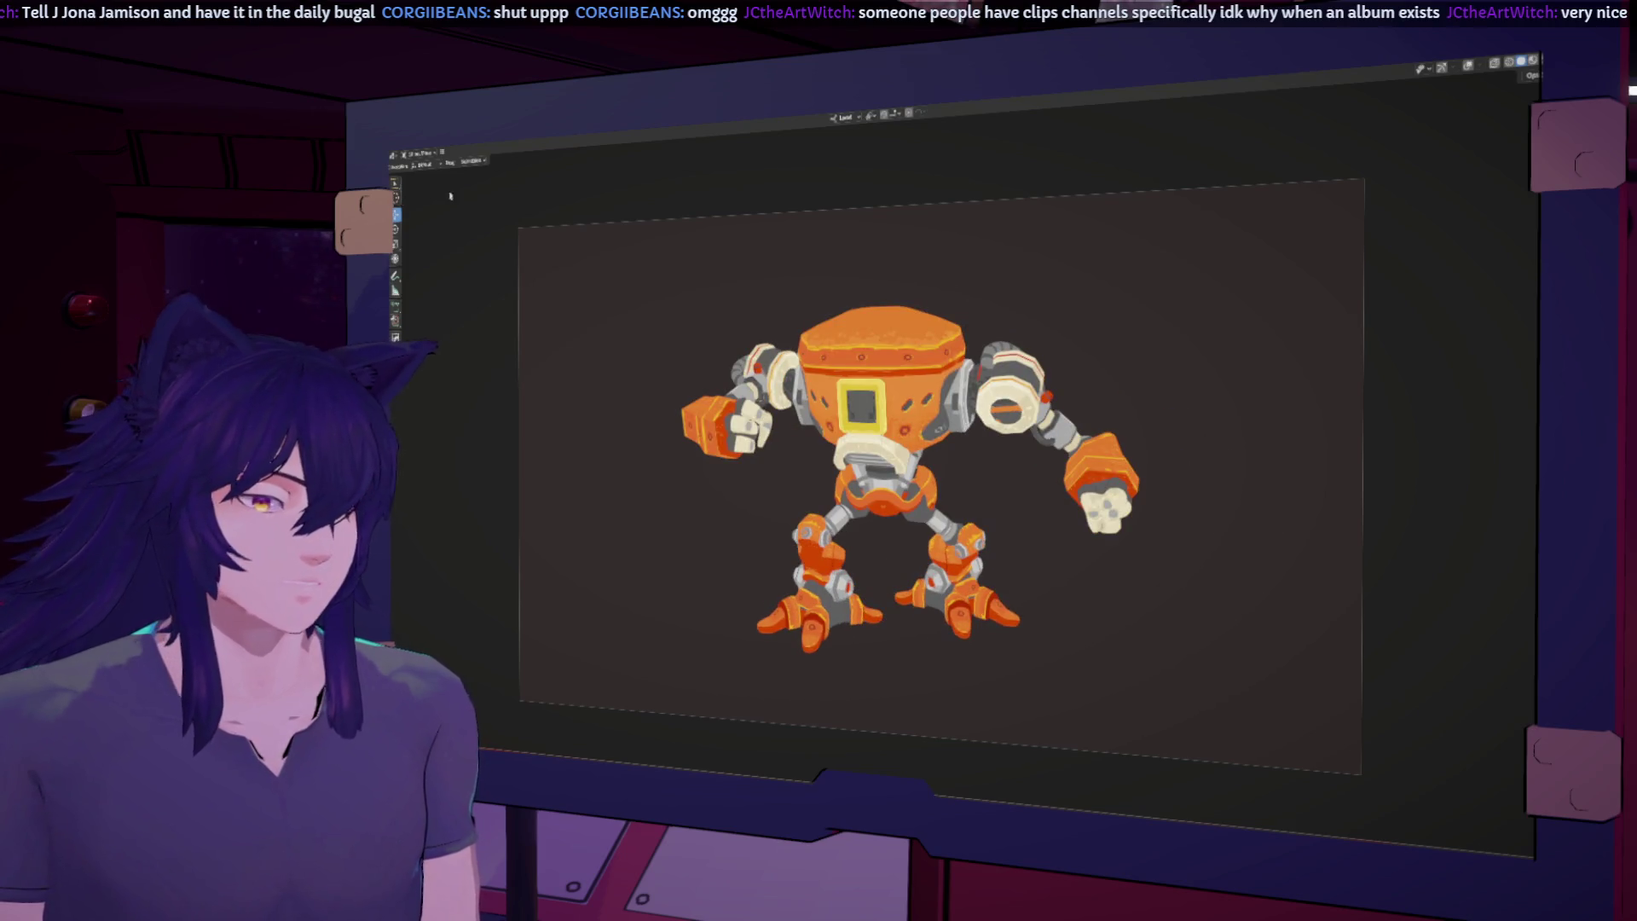
{"action": "left_click", "coordinate": [477, 155]}
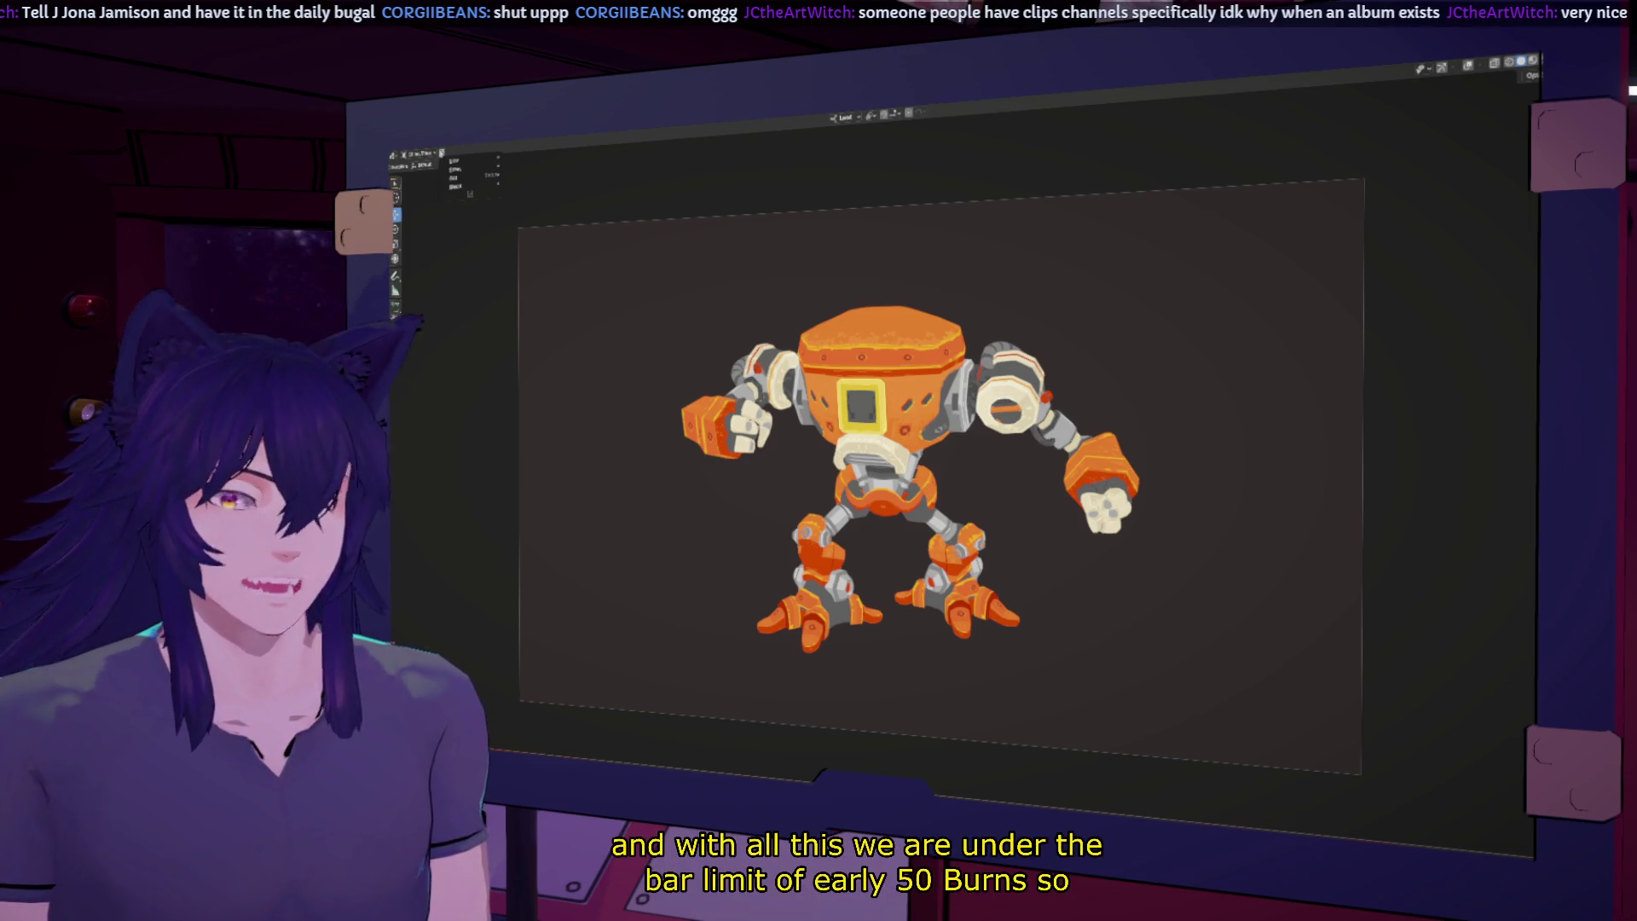
{"action": "mouse_move", "coordinate": [463, 175]}
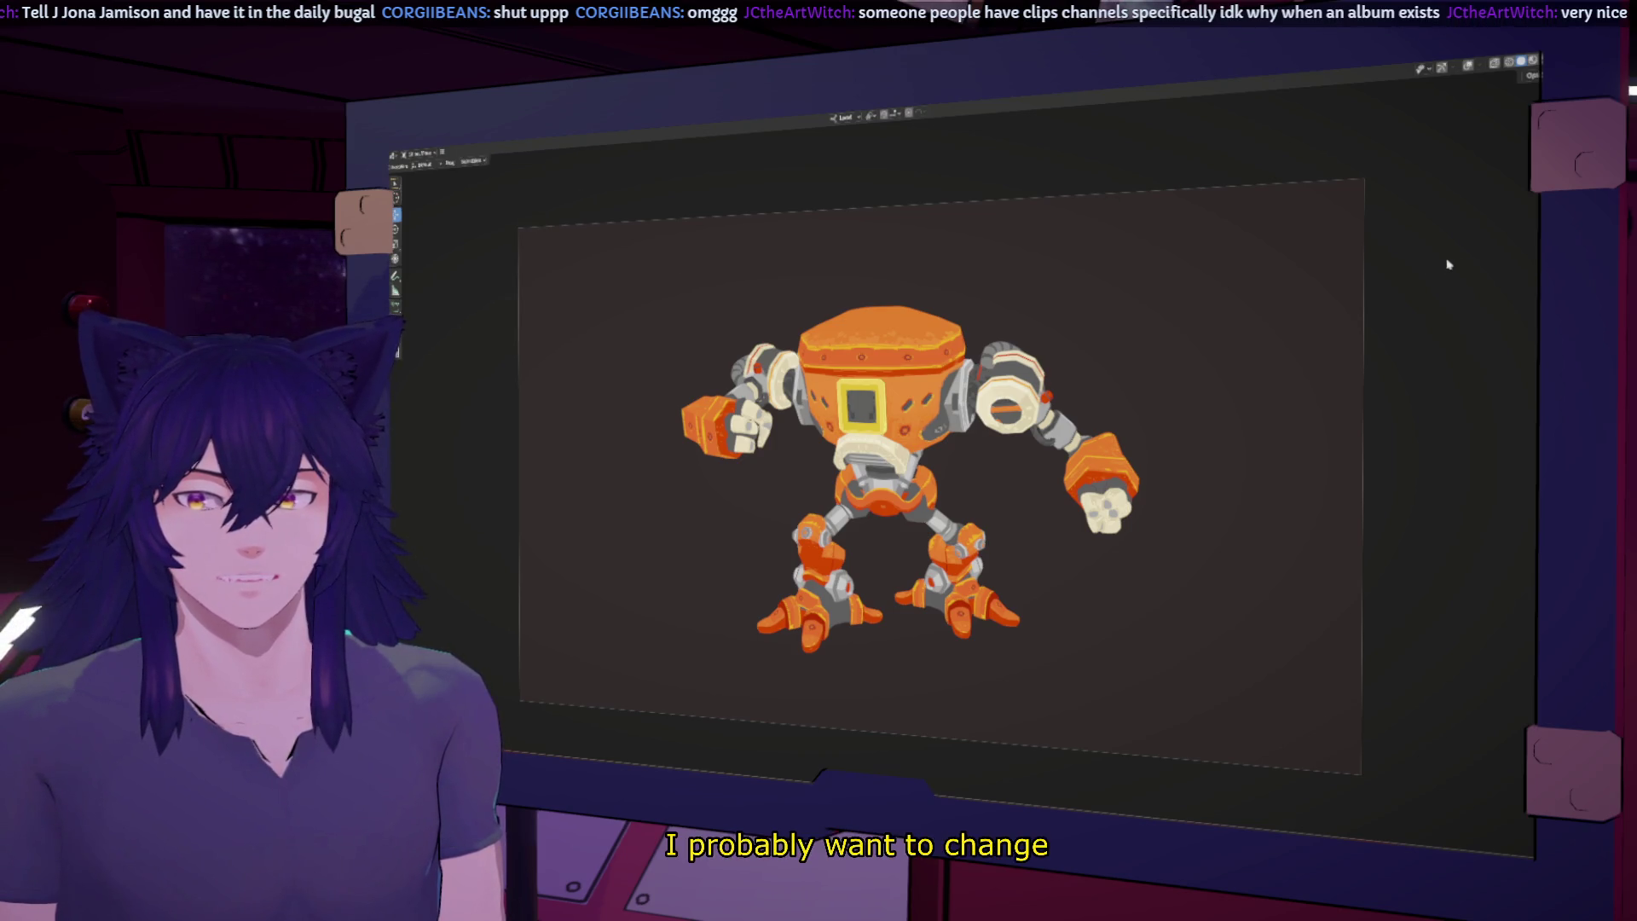
{"action": "key", "text": "ctrl+space"}
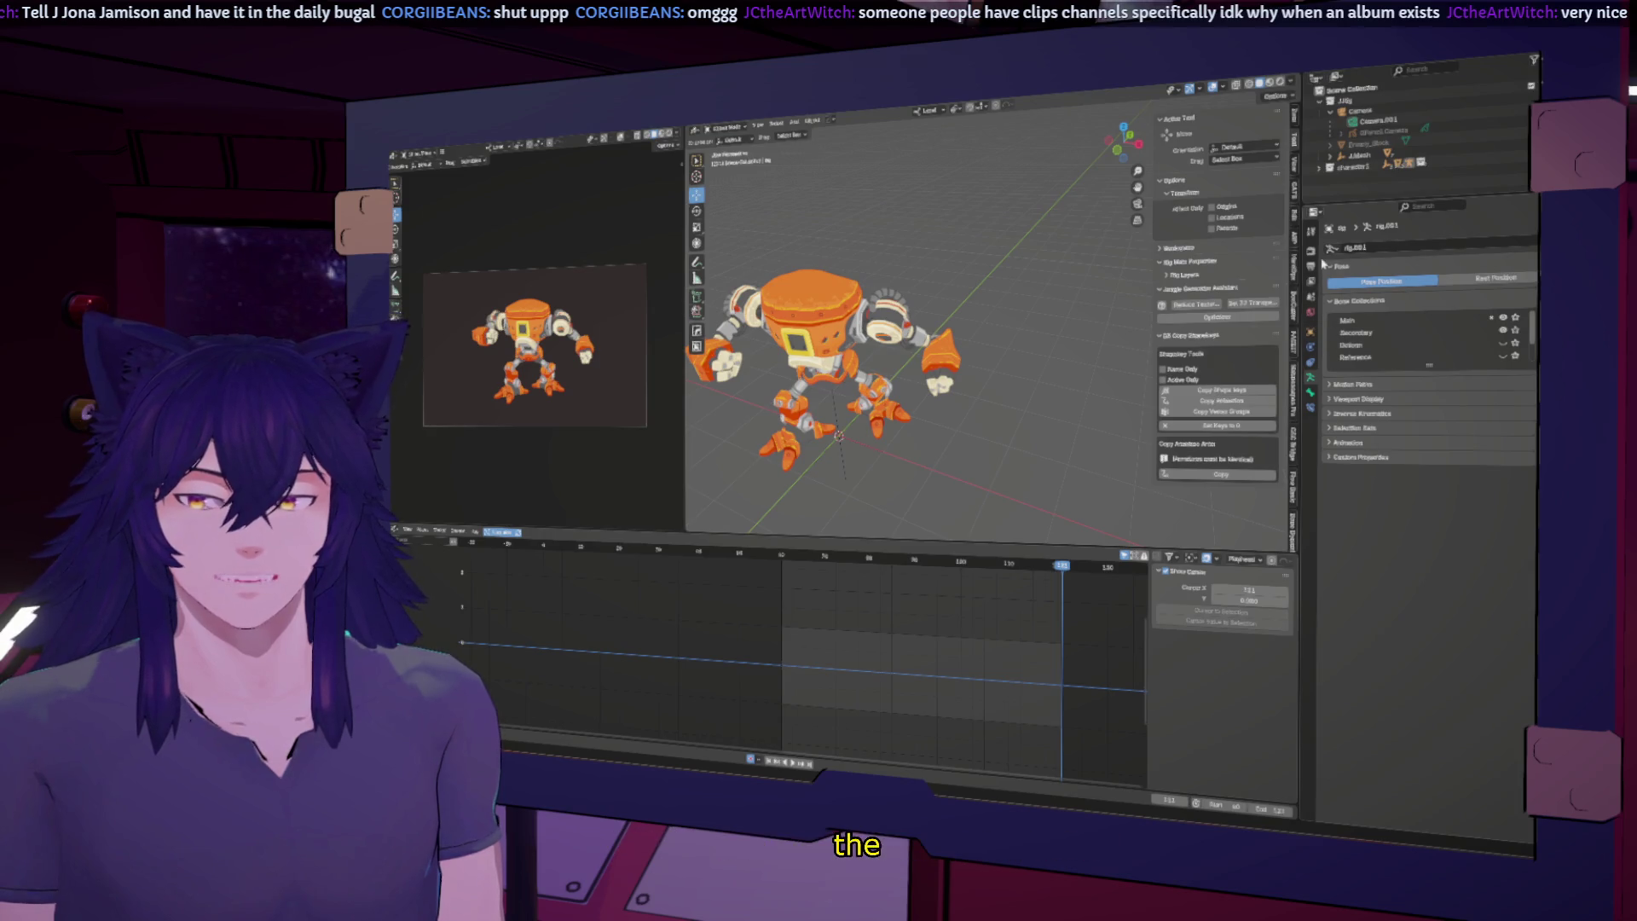
Step: Set the render output location and file name in Output Properties
{"action": "left_click", "coordinate": [1311, 266]}
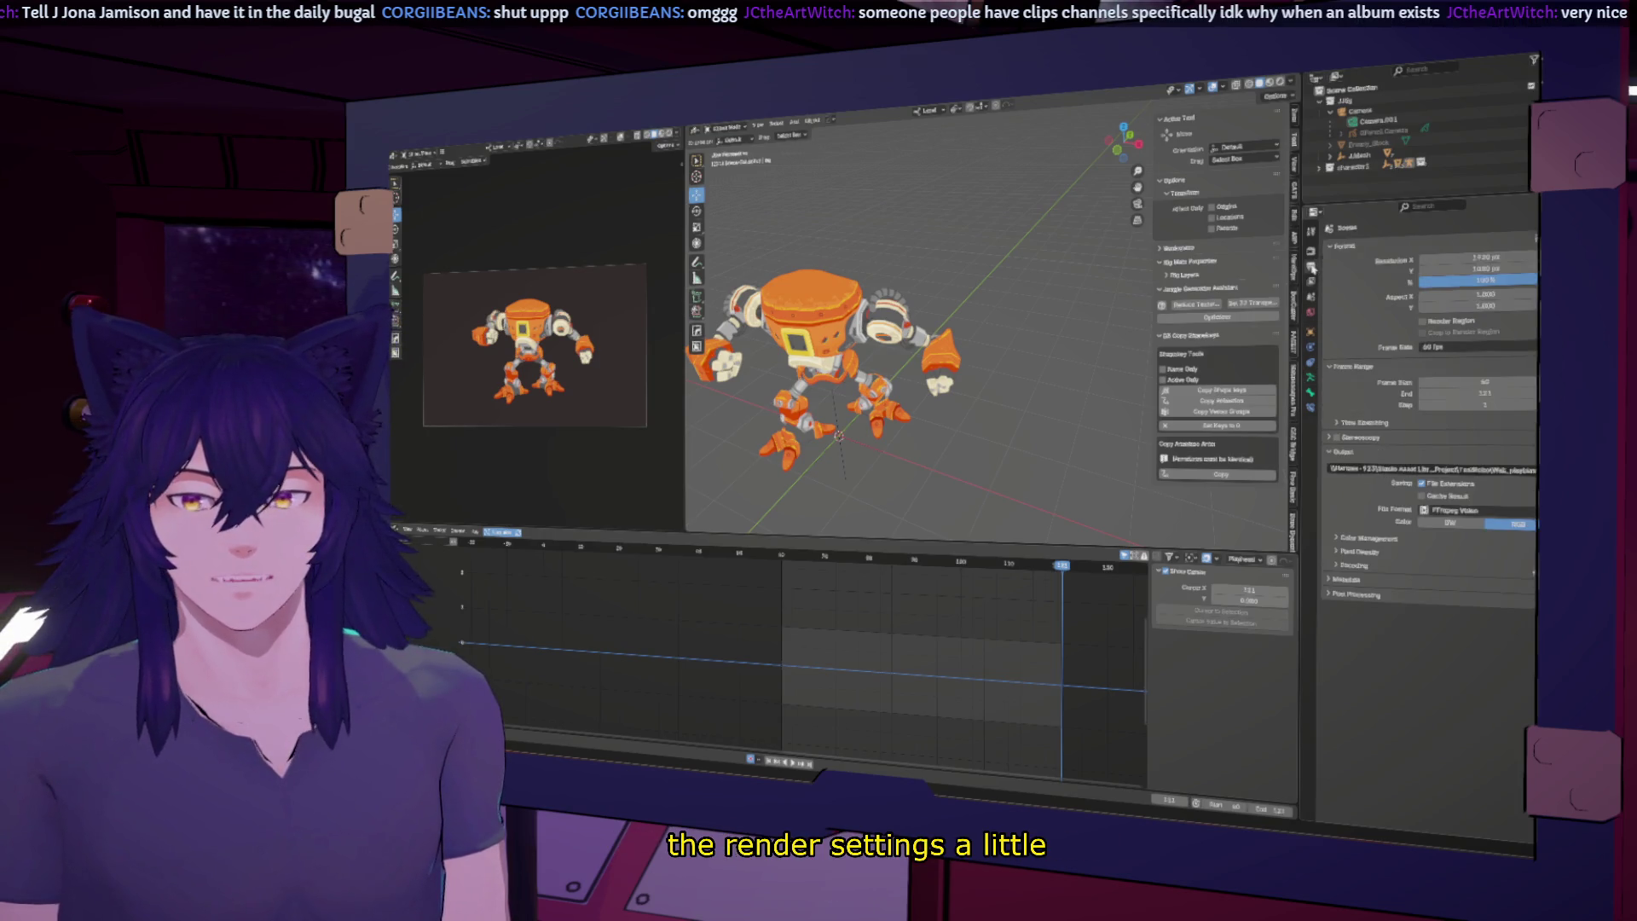
{"action": "left_click", "coordinate": [1531, 469]}
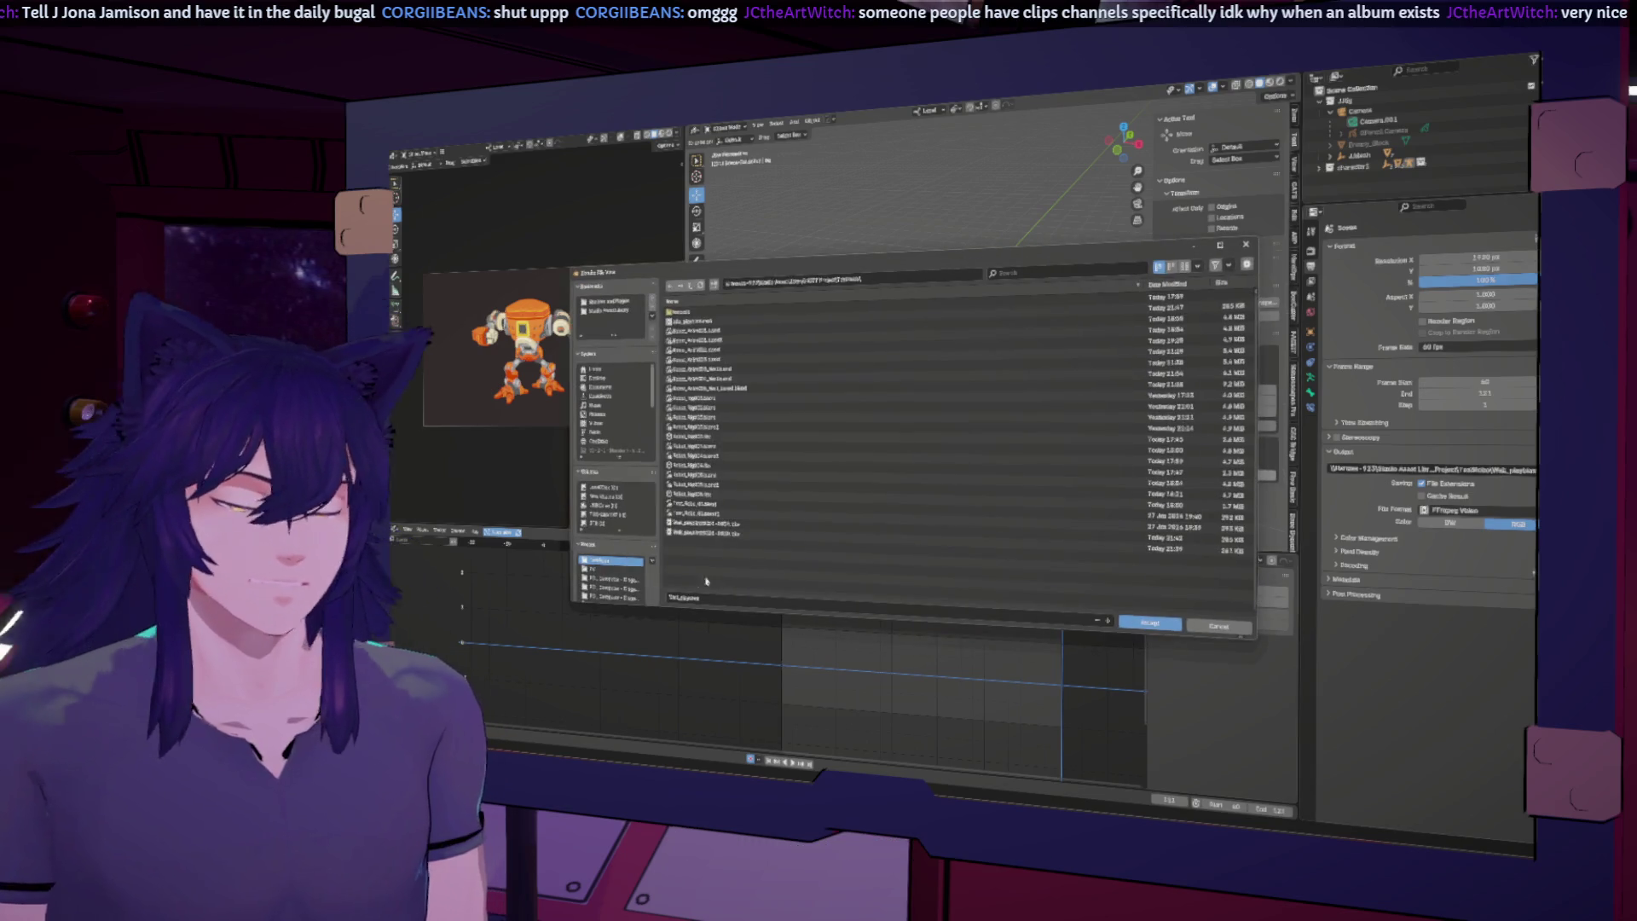
{"action": "left_click", "coordinate": [669, 597]}
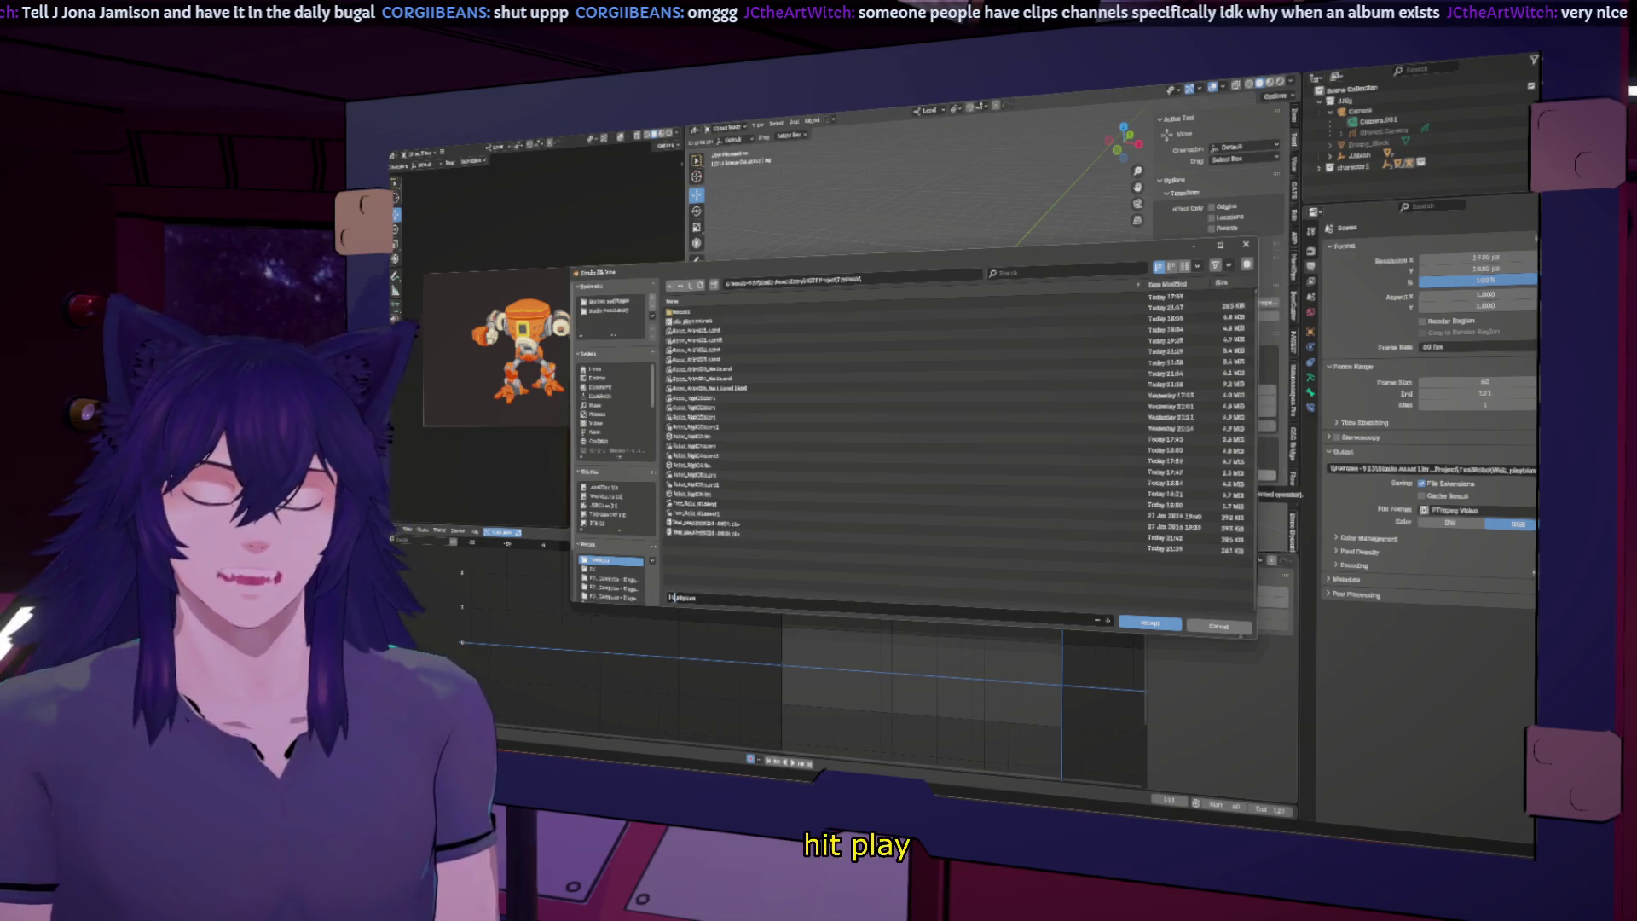
{"action": "key", "text": "Return"}
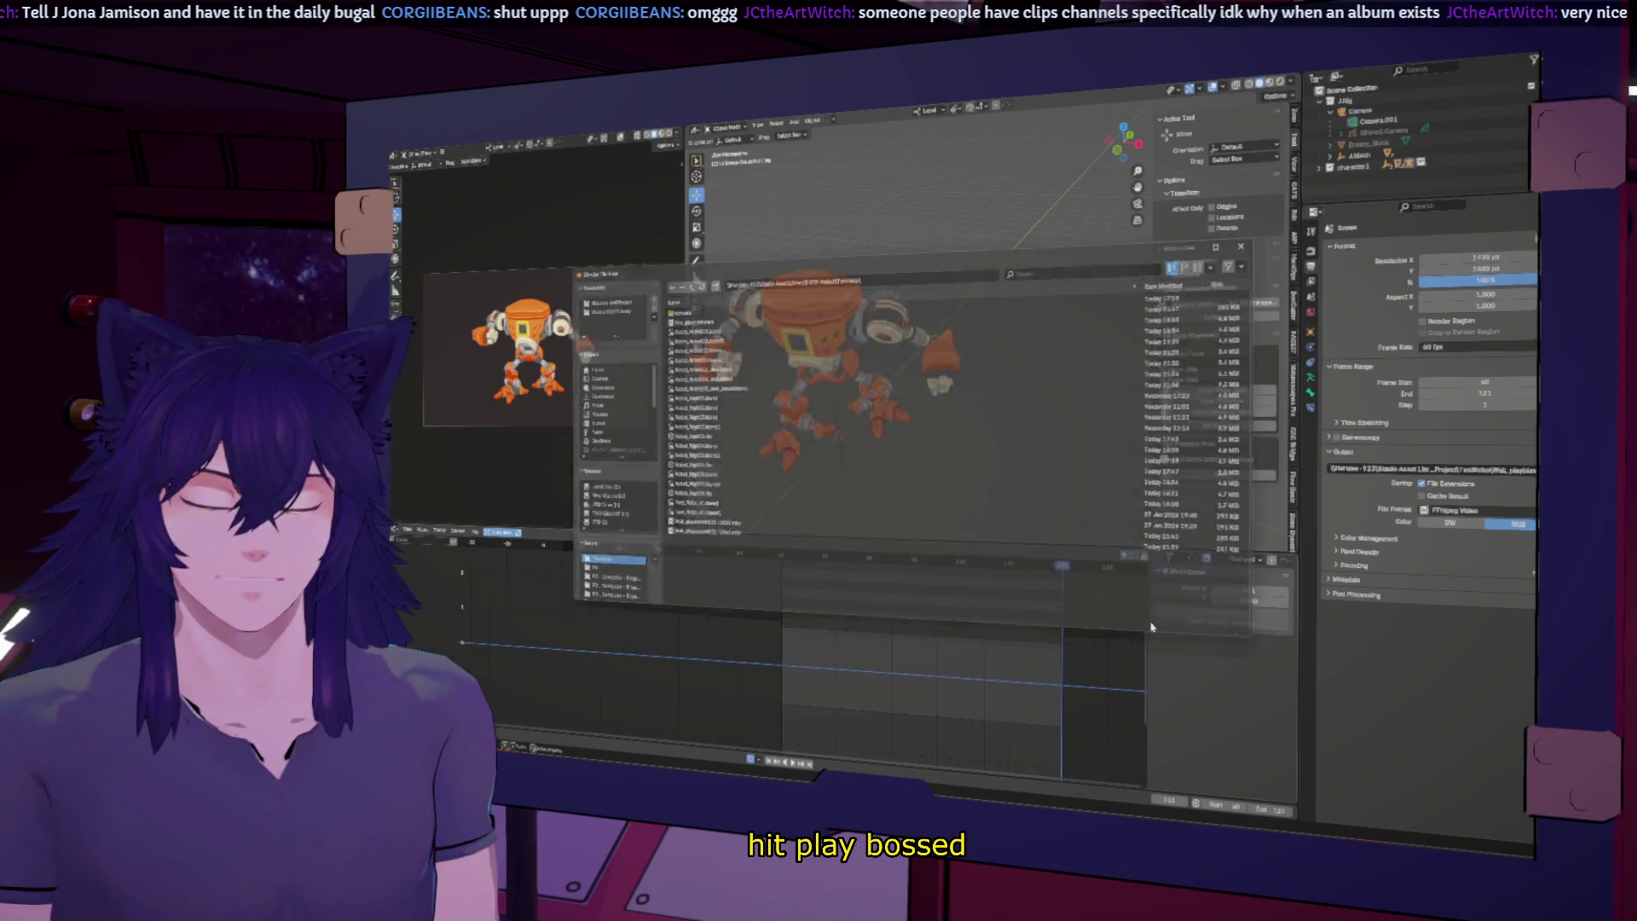
Step: Maximize the camera view to fill the window
{"action": "key", "text": "ctrl+space"}
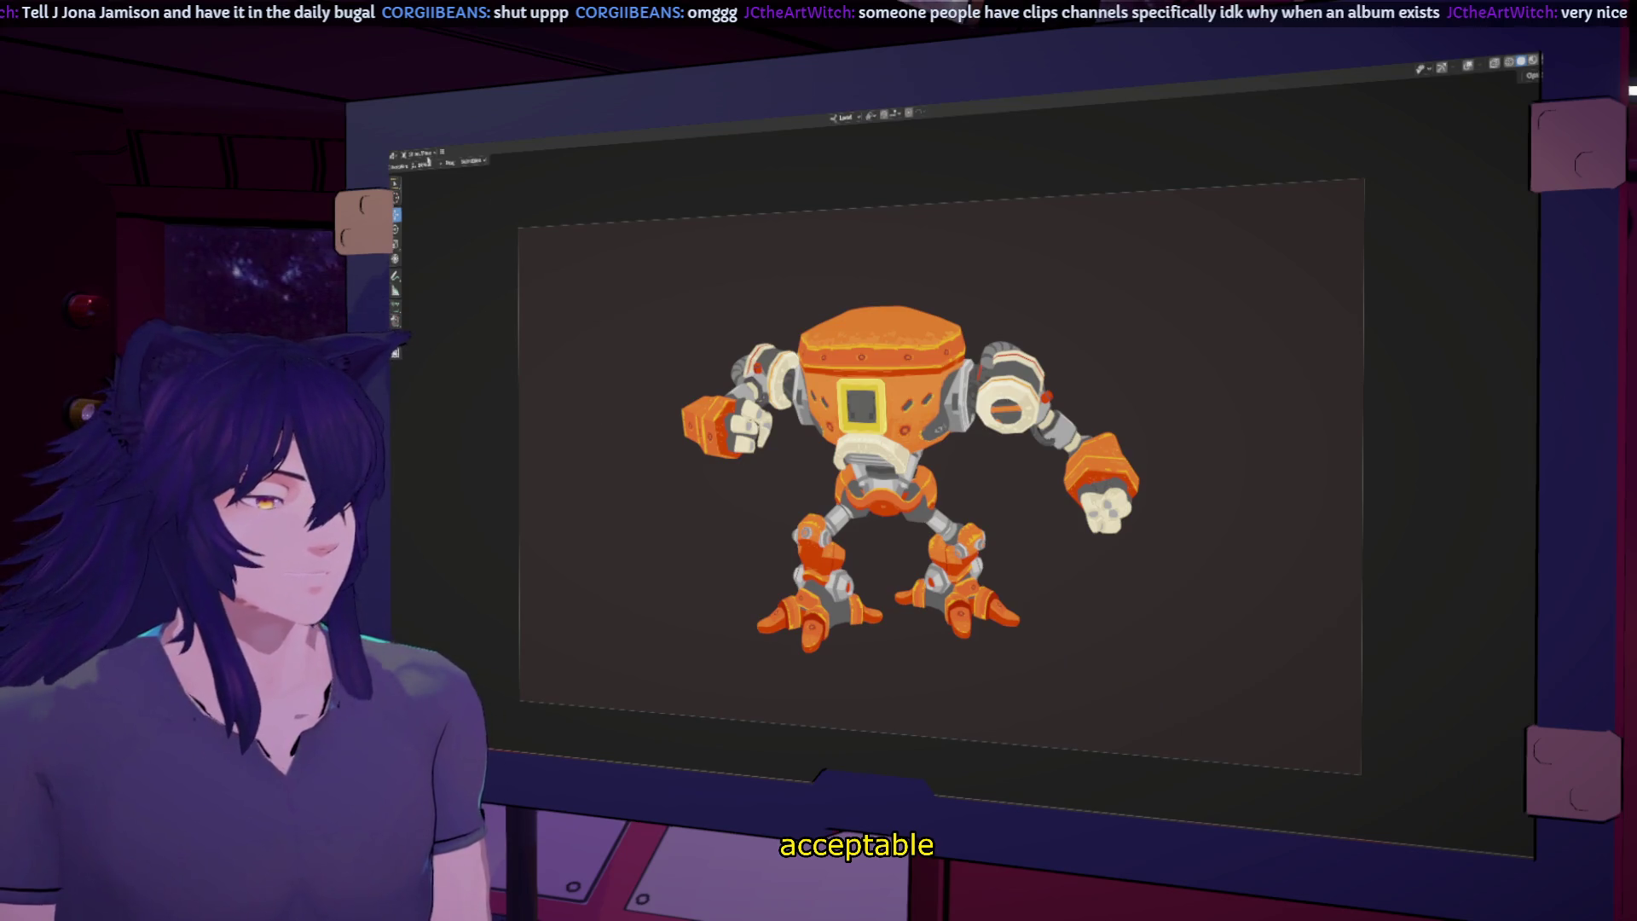
{"action": "left_click", "coordinate": [441, 154]}
{"action": "mouse_move", "coordinate": [454, 179]}
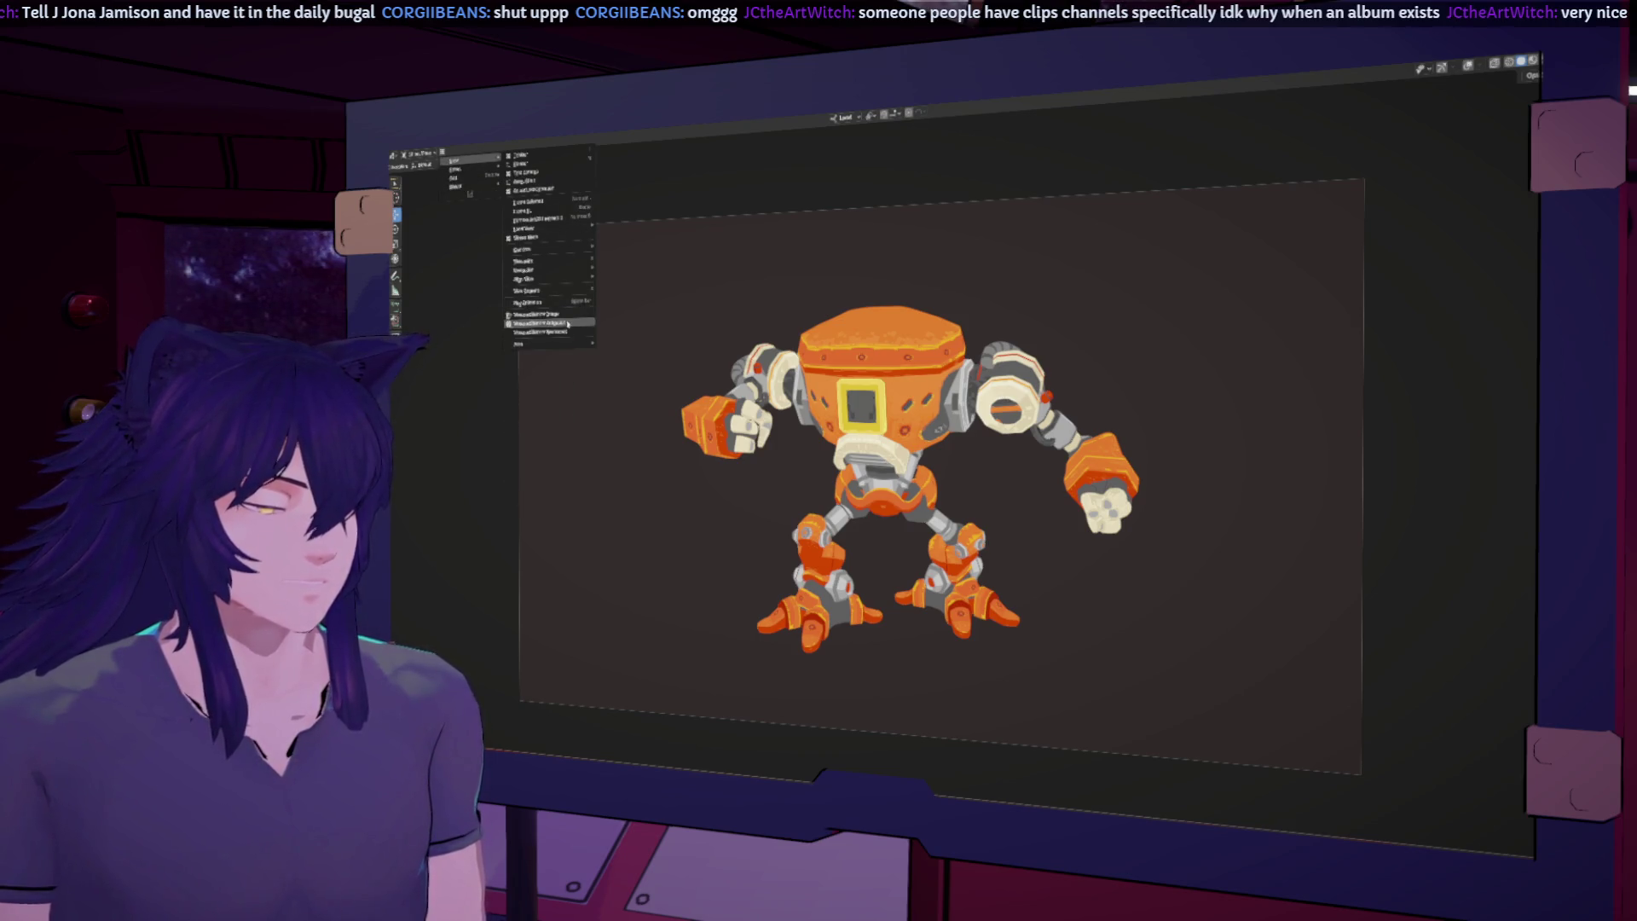
Step: Viewport-render the animation, close the render window, and restore the workspace layout
{"action": "left_click", "coordinate": [566, 324]}
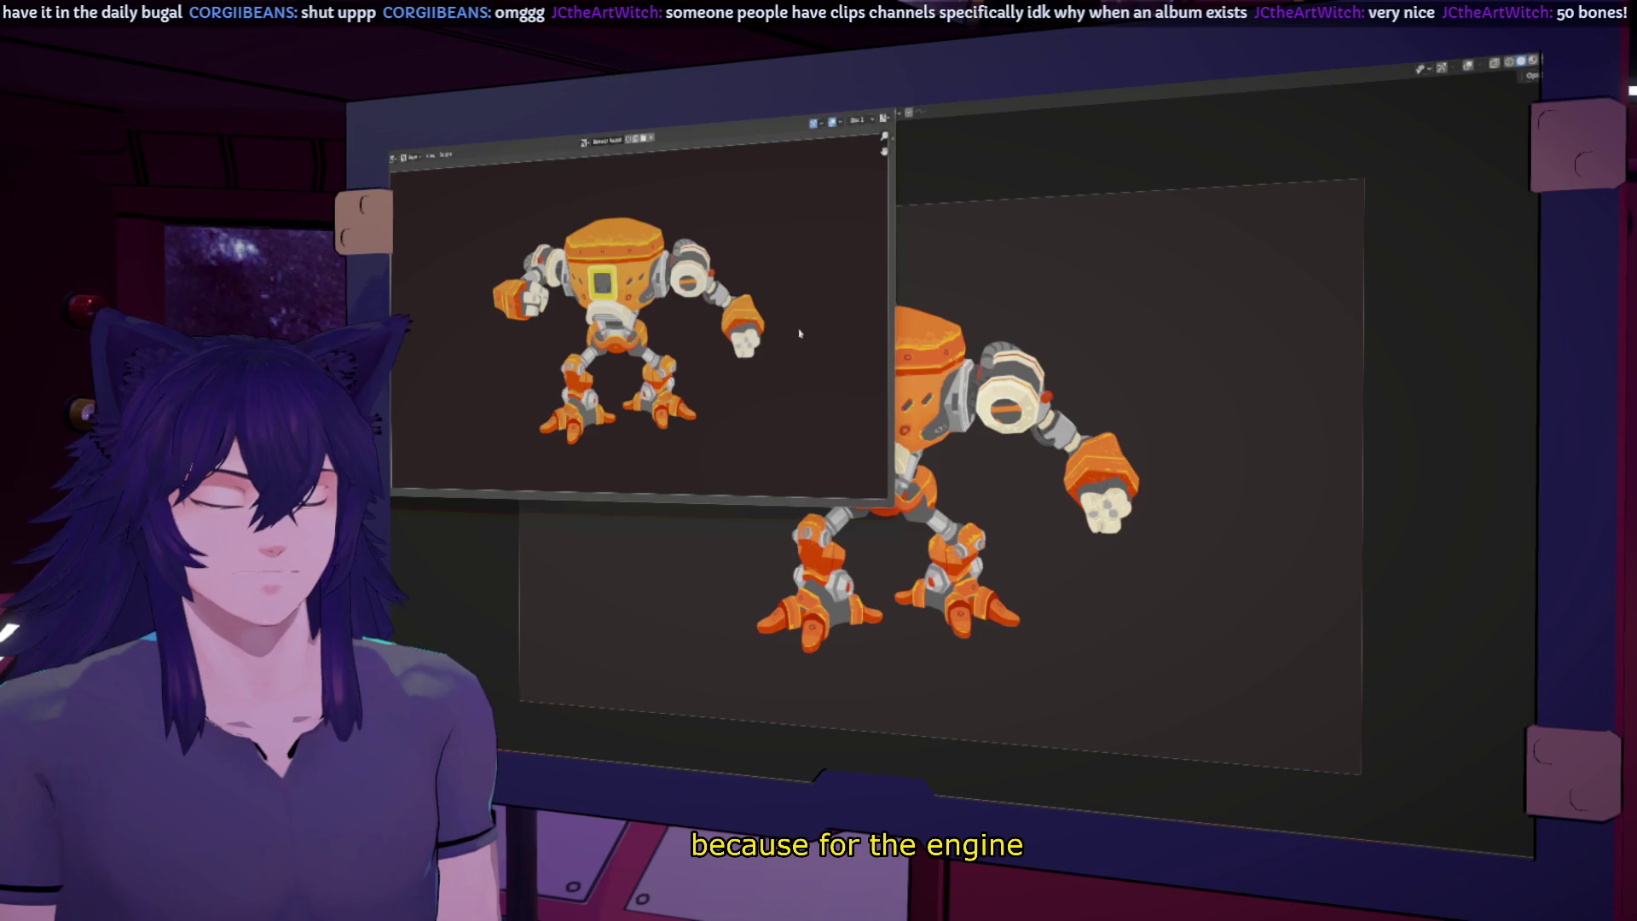
{"action": "left_click", "coordinate": [884, 113]}
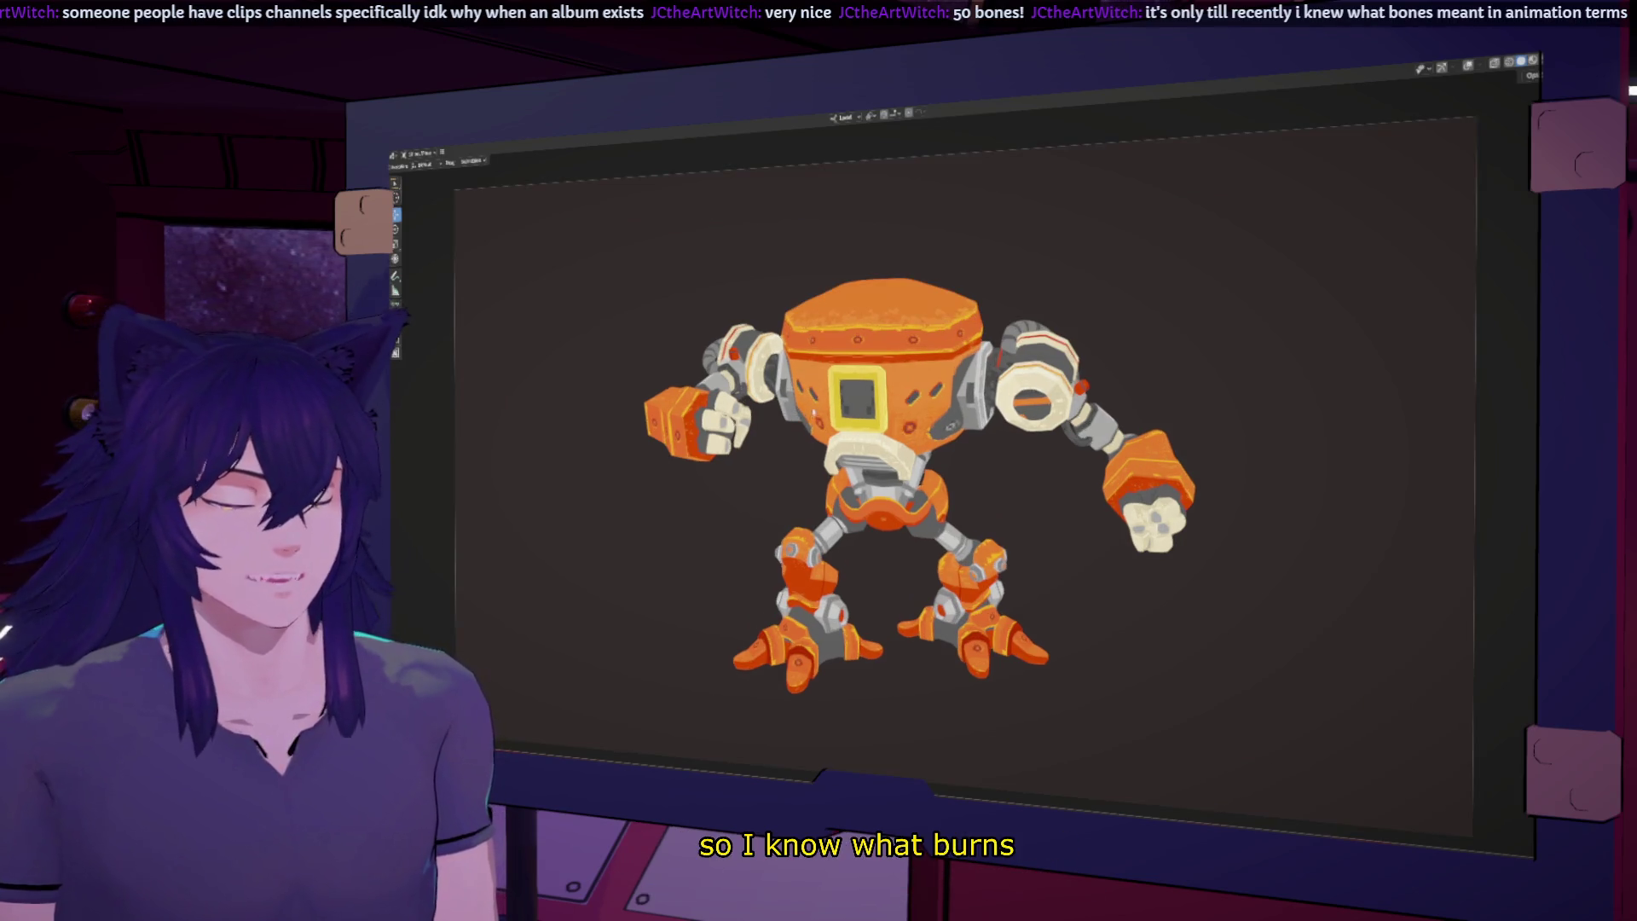
{"action": "scroll", "coordinate": [814, 404], "scroll_direction": "down", "scroll_amount": 2}
{"action": "key", "text": "ctrl+space"}
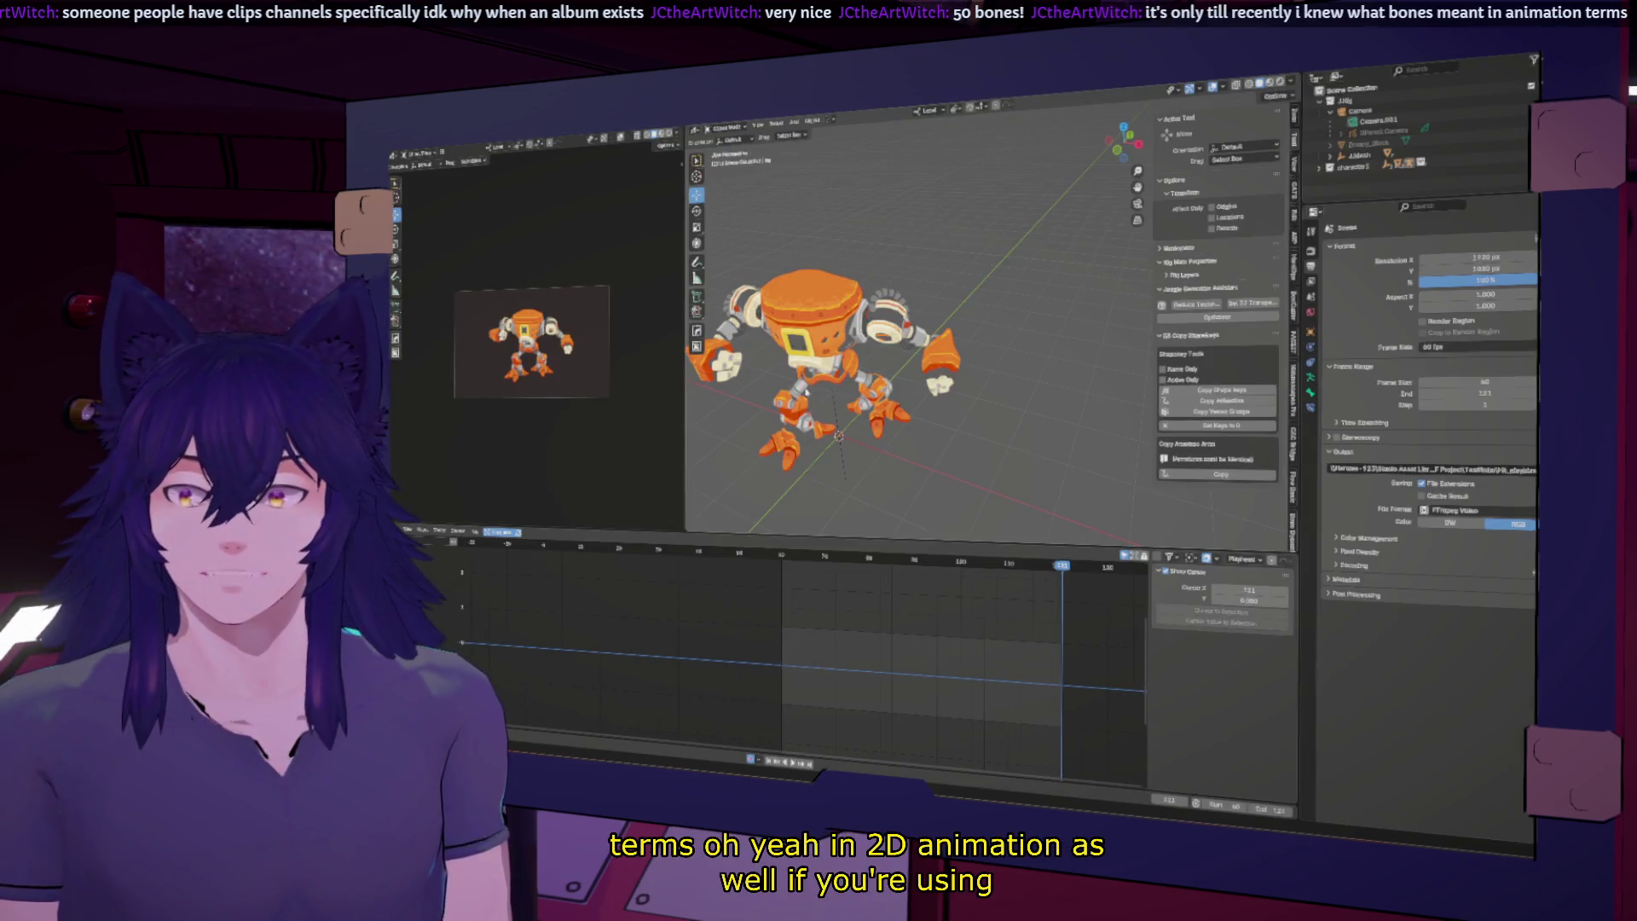
Step: Change the left area's editor type, then Save As with an edited file name
{"action": "left_click", "coordinate": [397, 154]}
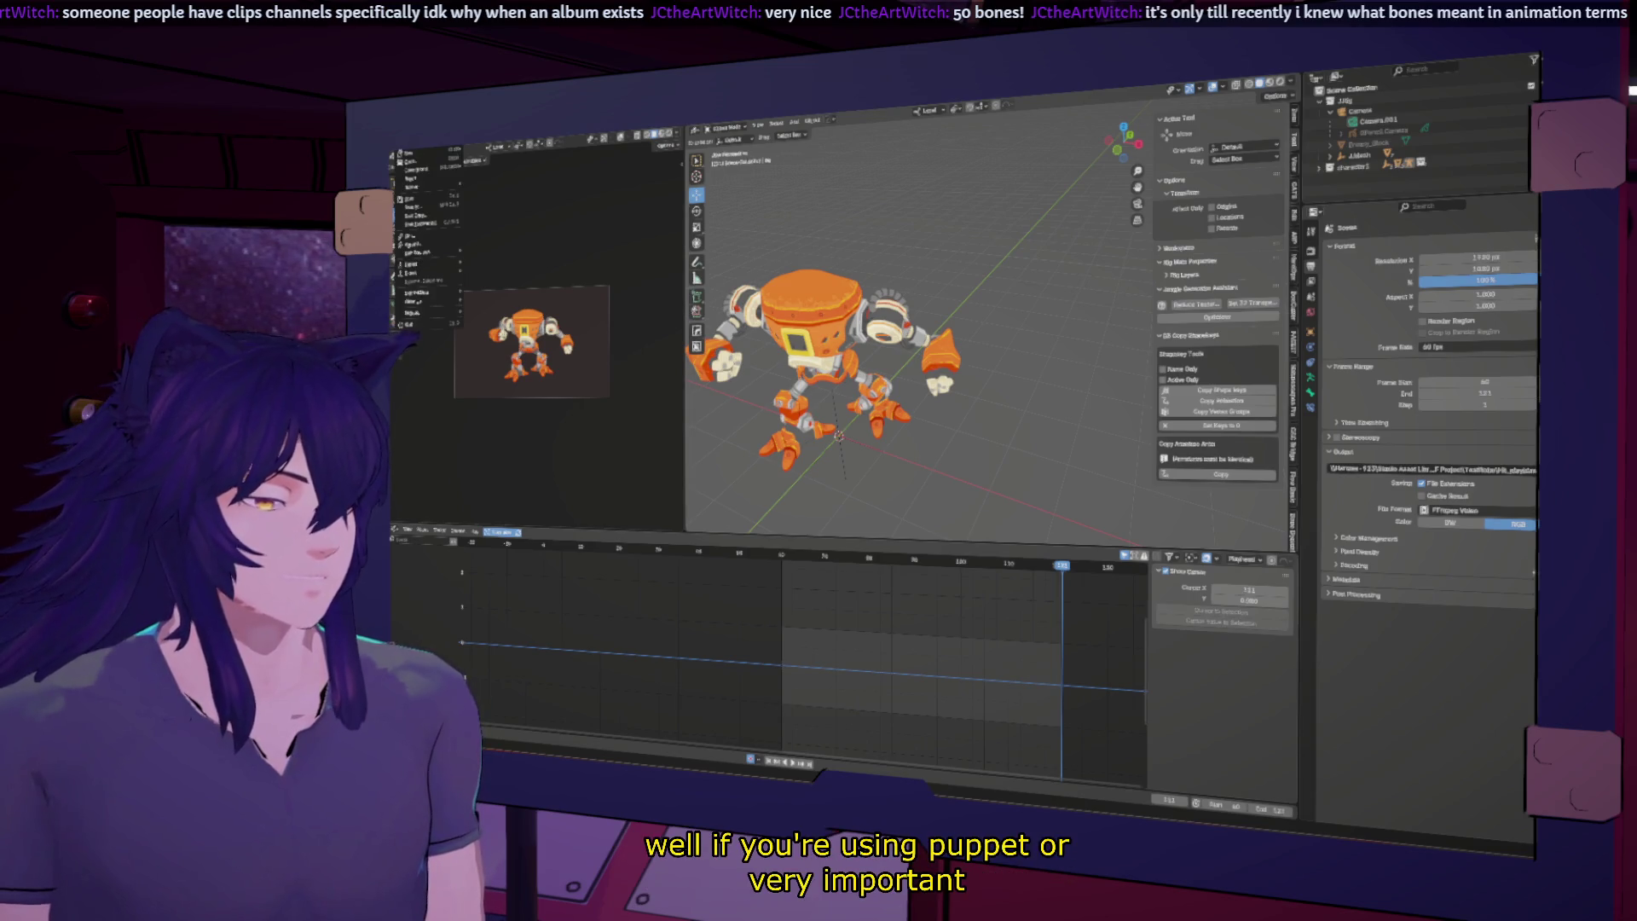
{"action": "left_click", "coordinate": [422, 224]}
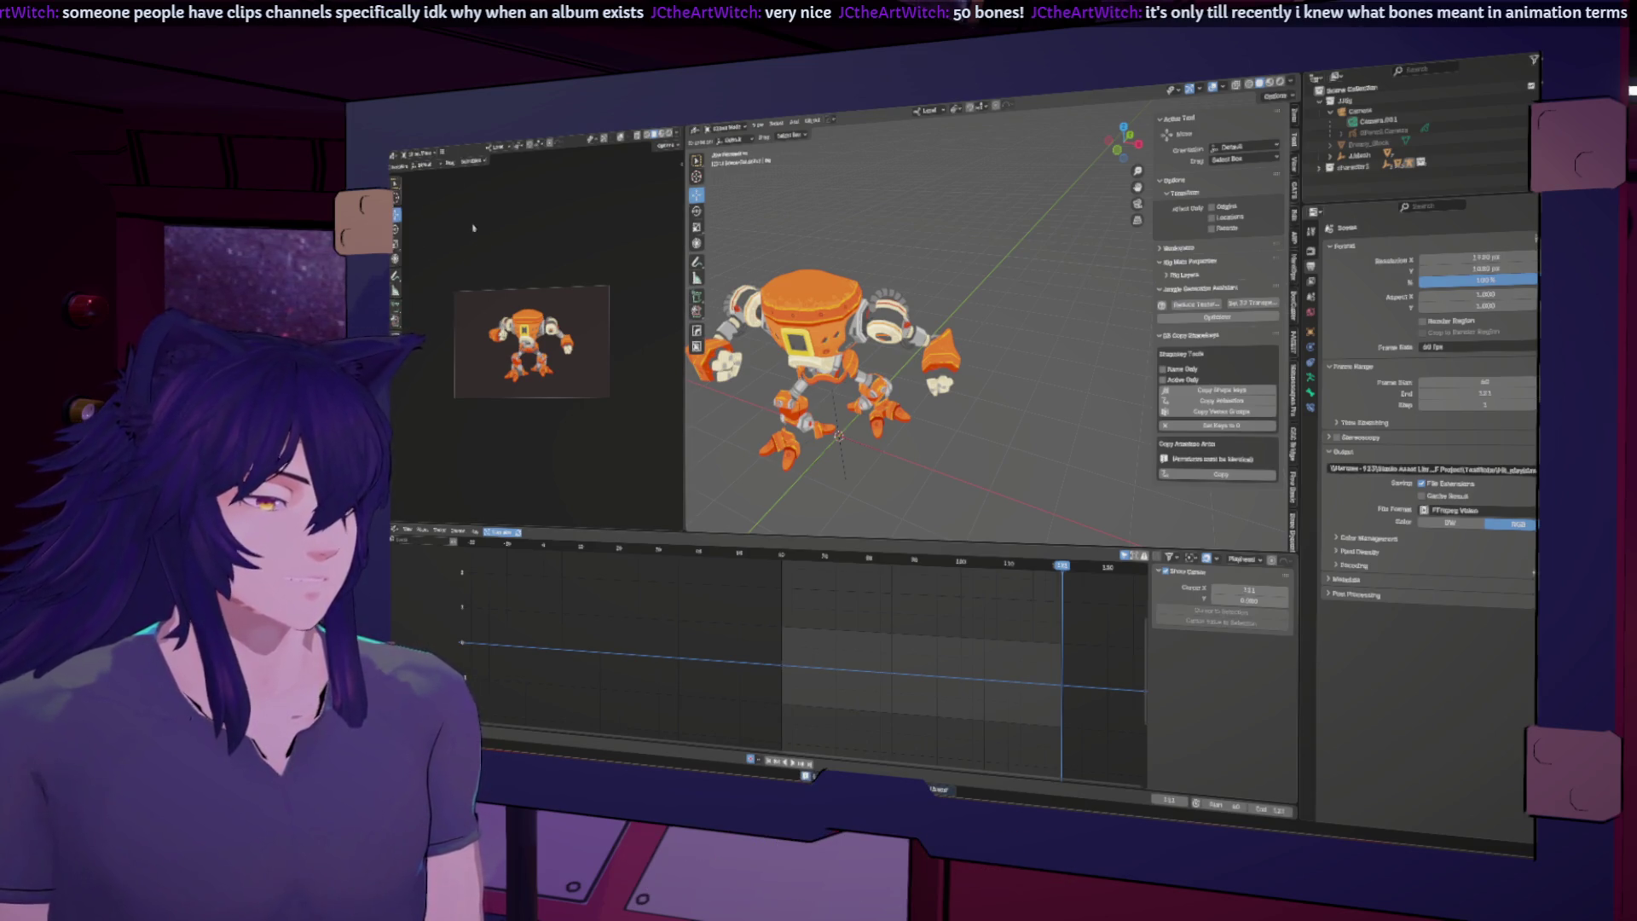
{"action": "left_click", "coordinate": [426, 160]}
{"action": "left_click", "coordinate": [477, 226]}
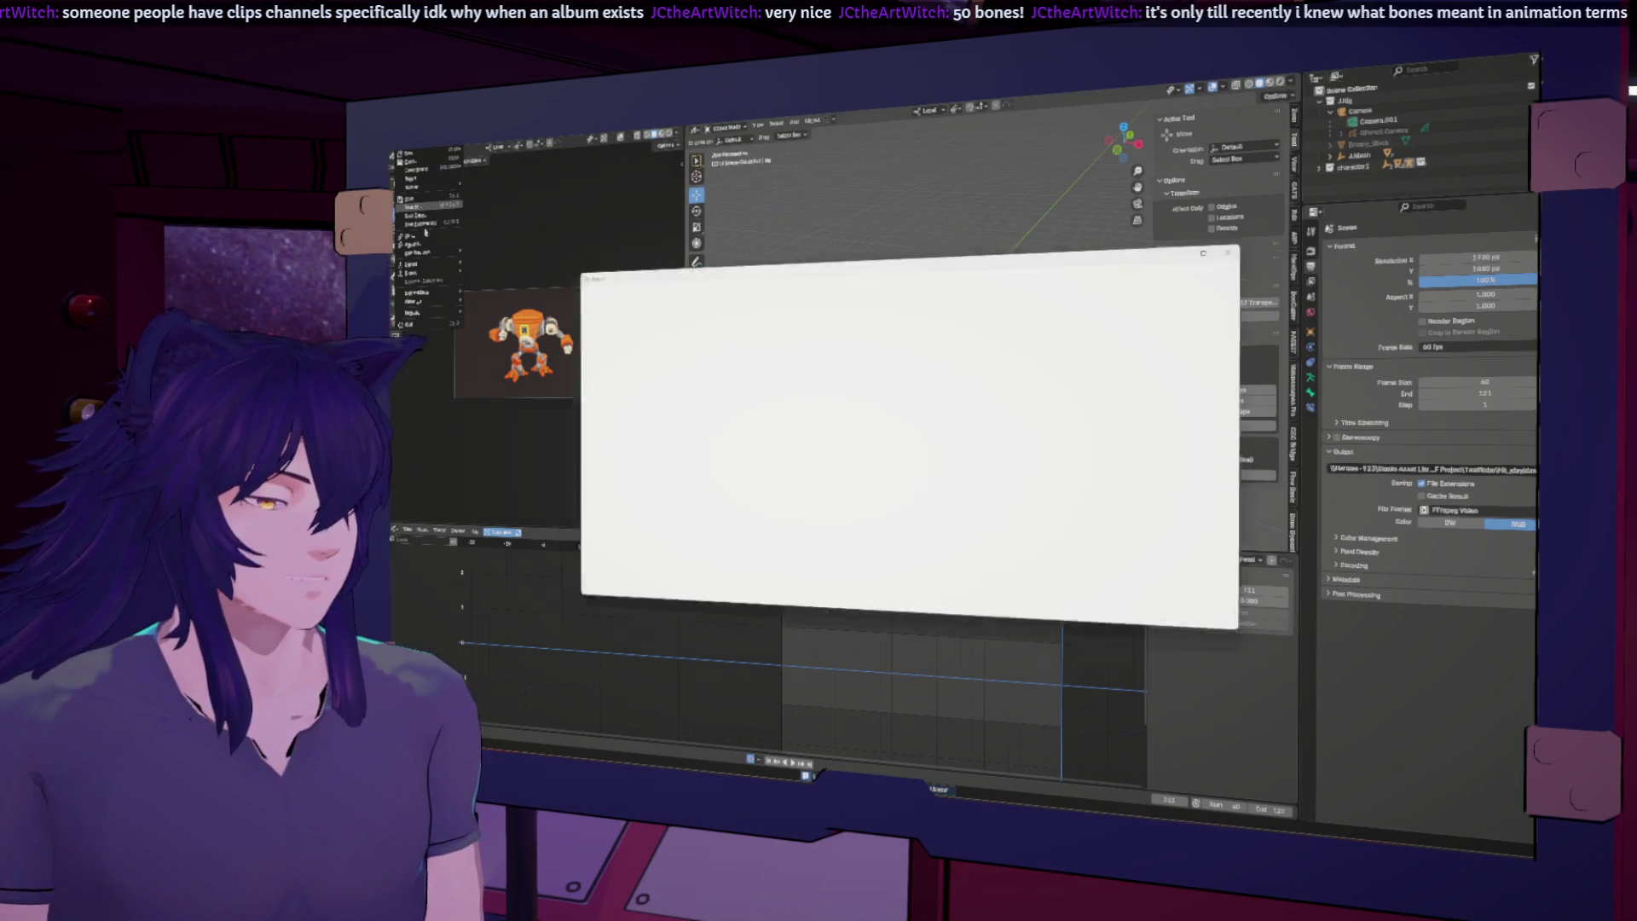
{"action": "left_click", "coordinate": [705, 599]}
{"action": "left_click", "coordinate": [716, 599]}
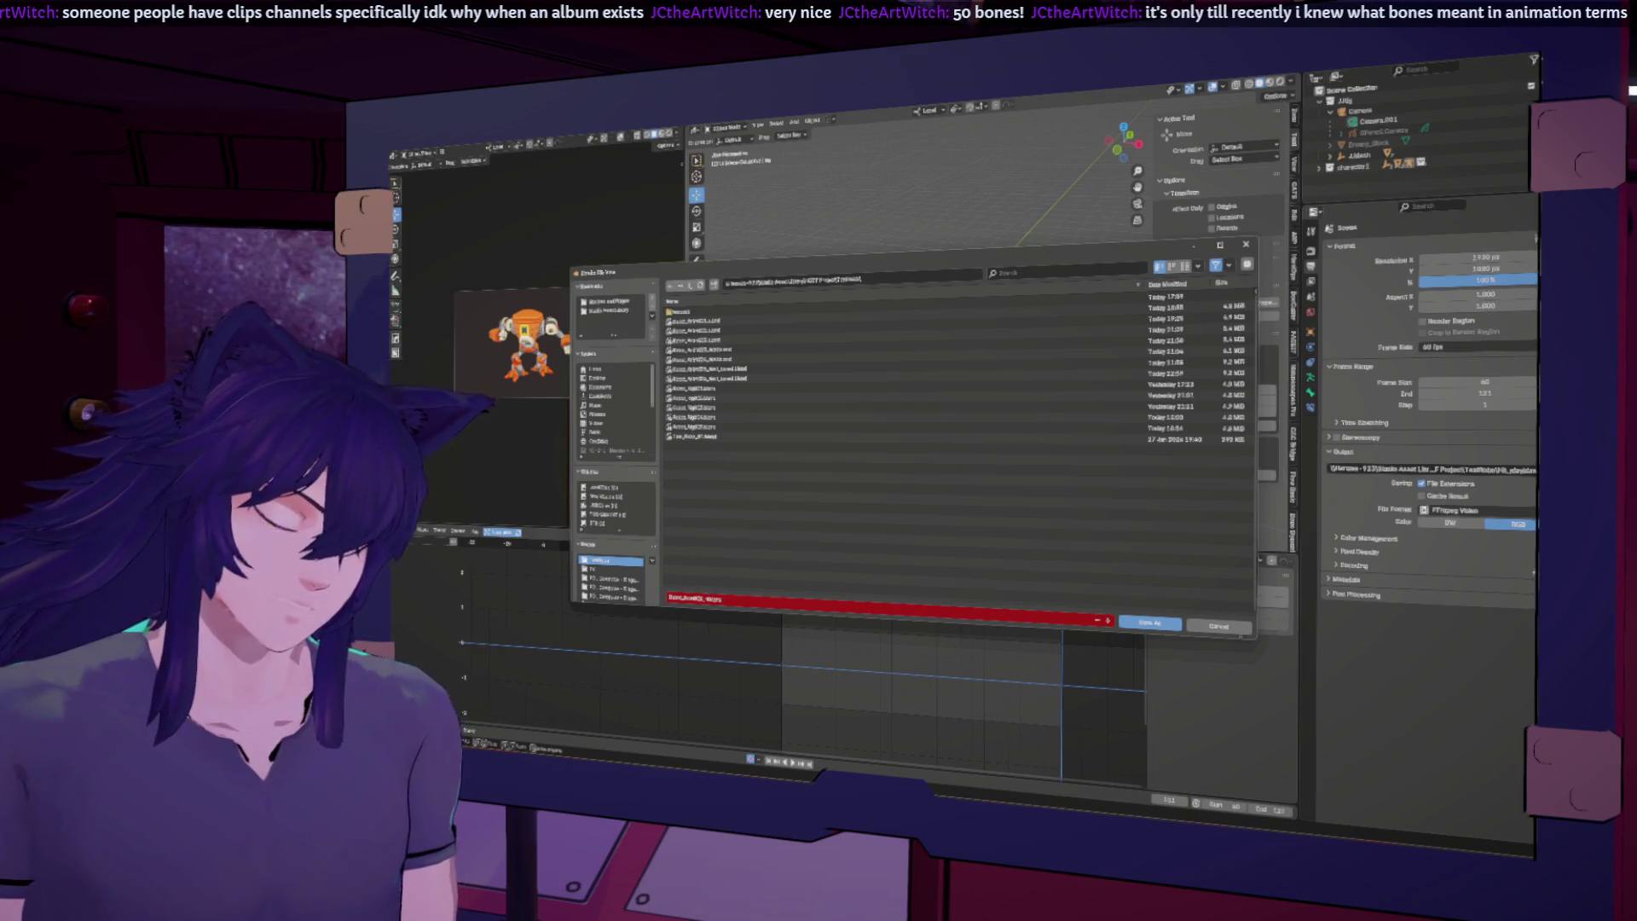
{"action": "key", "text": "Return"}
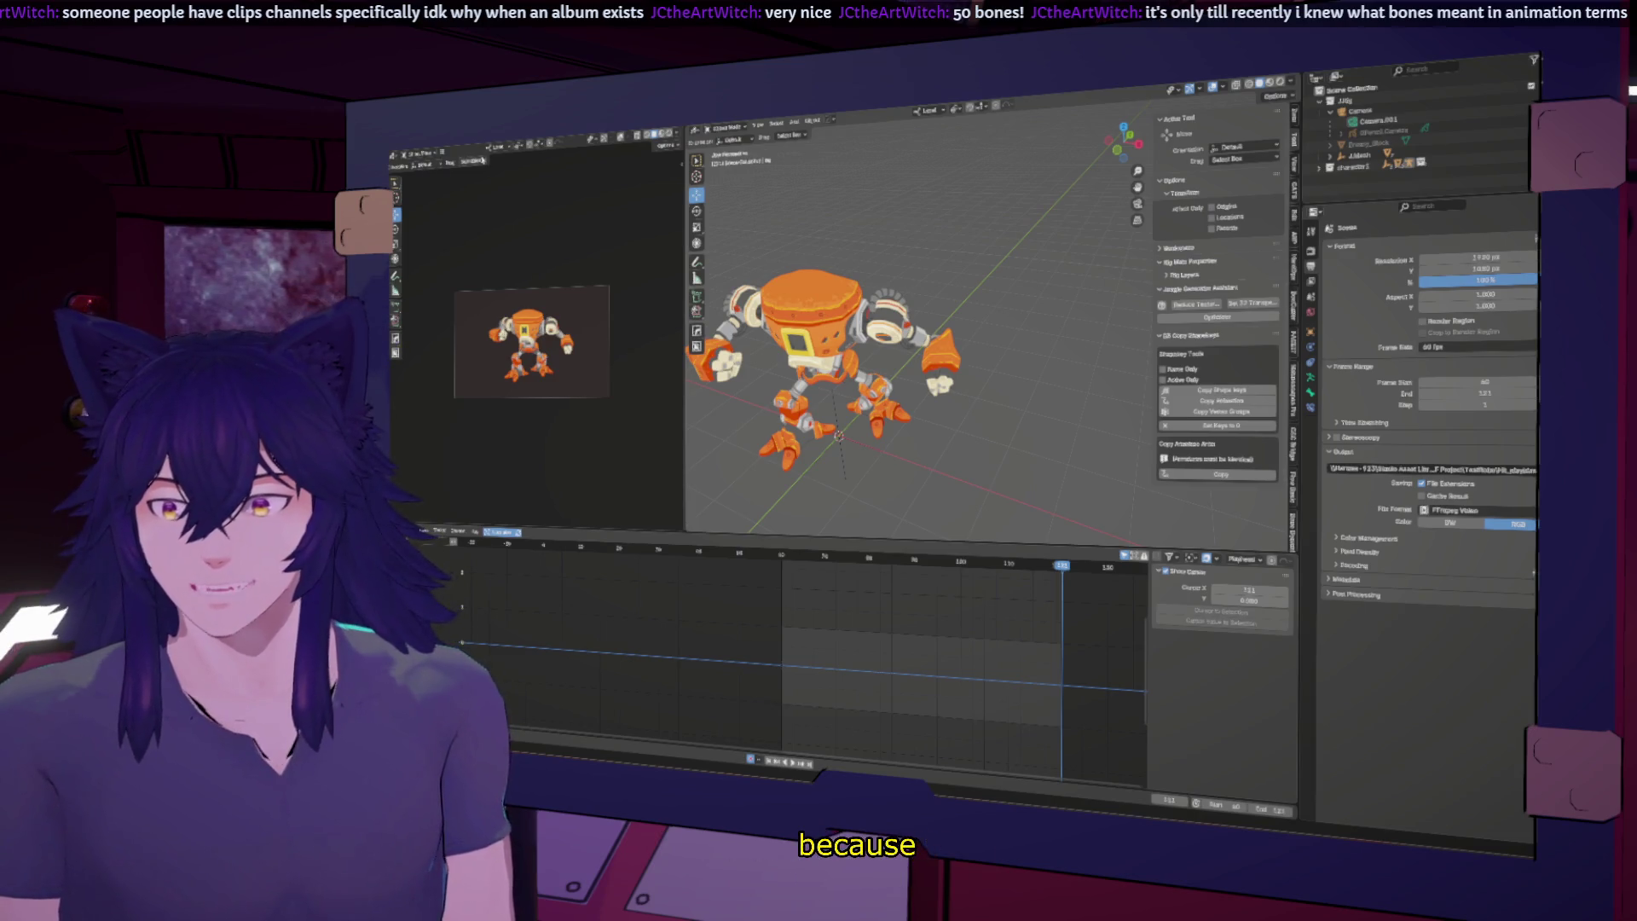
Step: Run Viewport Render Animation from the camera view's View menu
{"action": "left_click", "coordinate": [442, 154]}
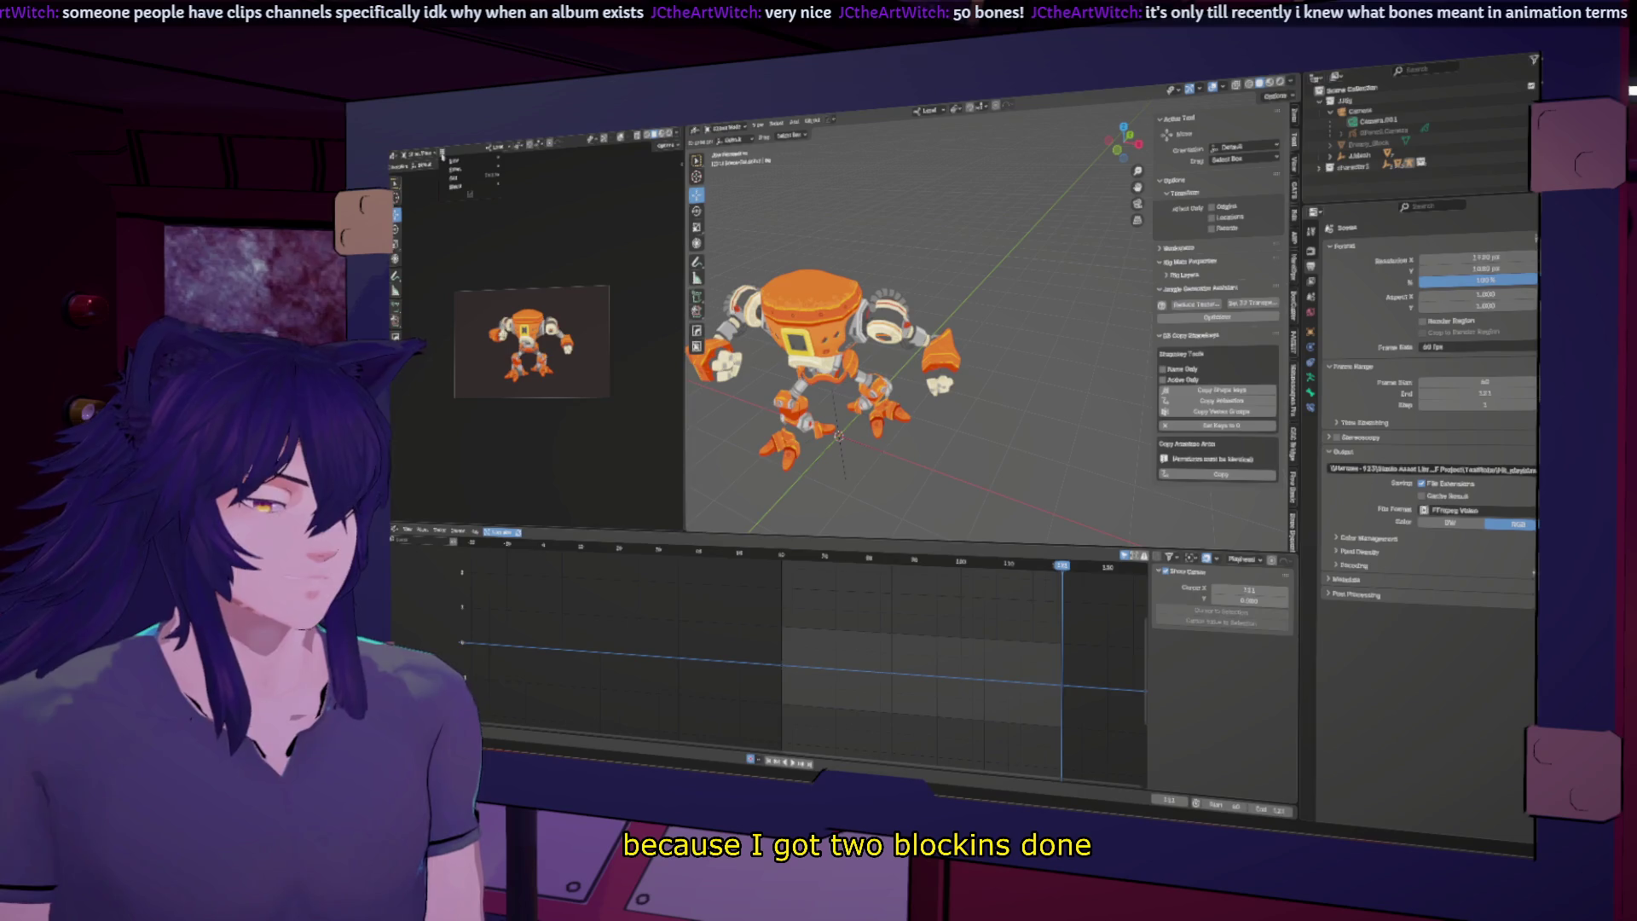
{"action": "mouse_move", "coordinate": [459, 182]}
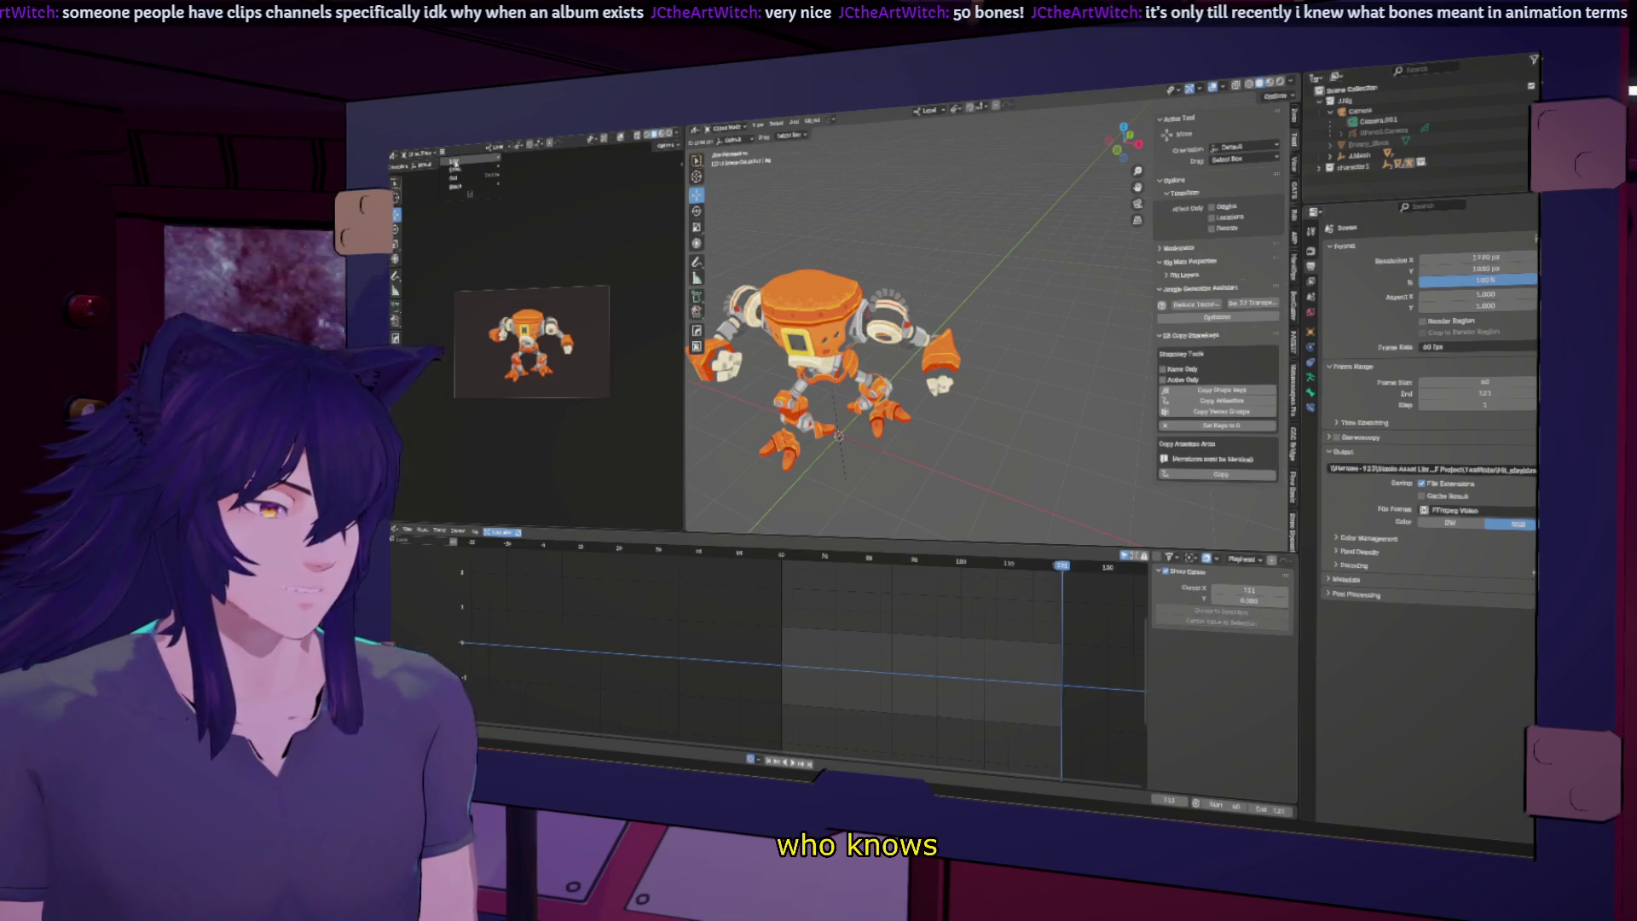
{"action": "mouse_move", "coordinate": [494, 160]}
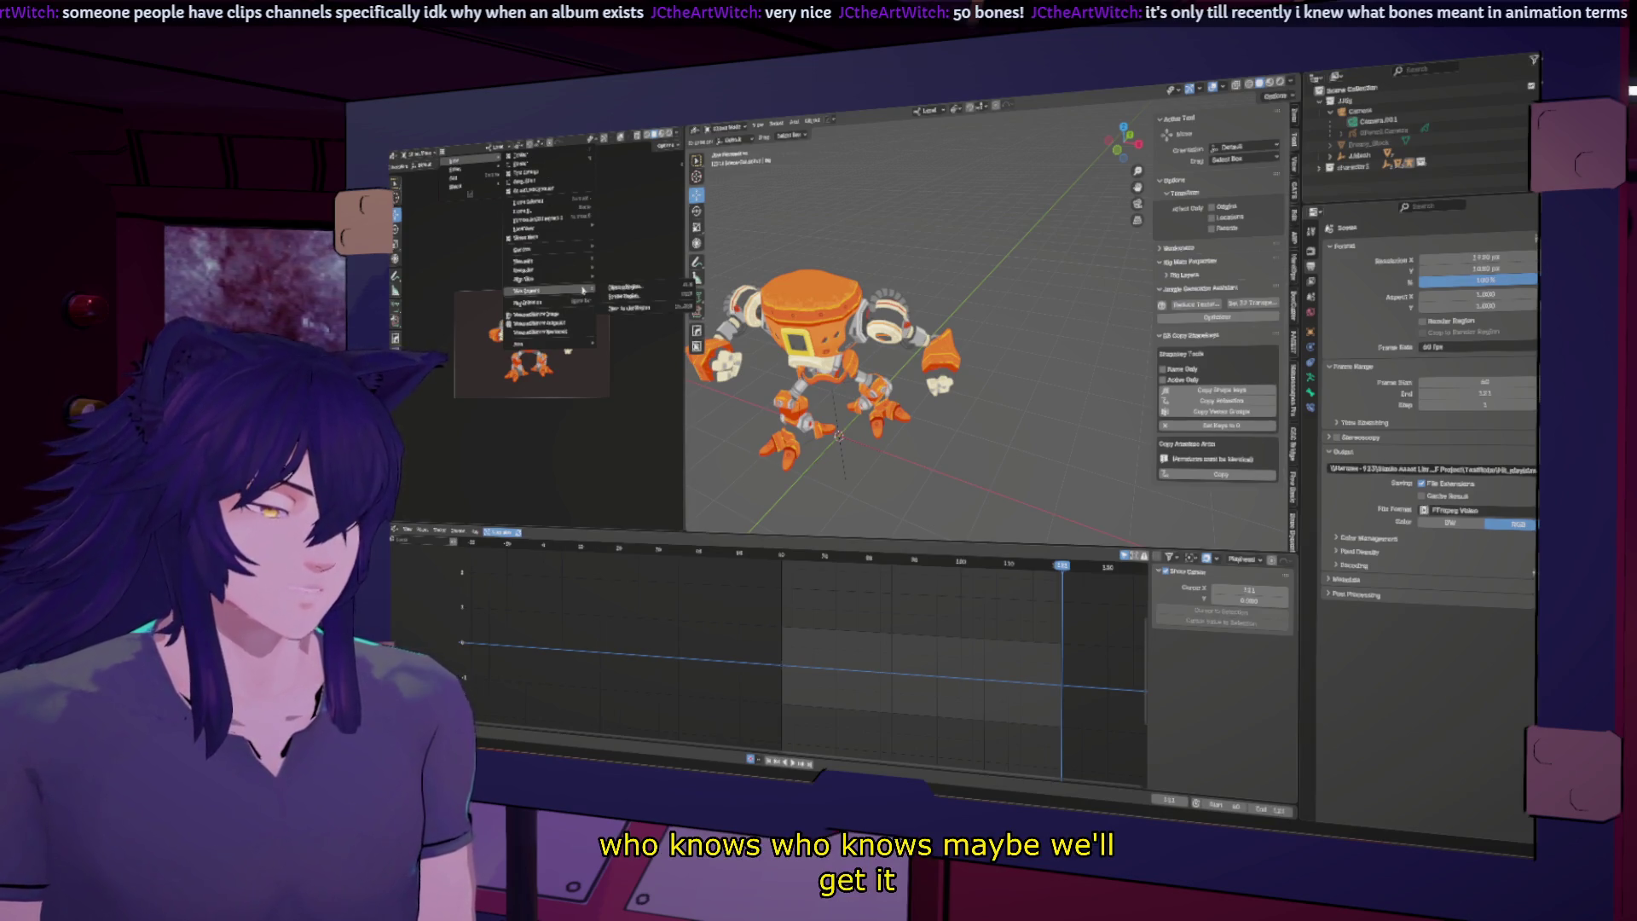
{"action": "left_click", "coordinate": [585, 320]}
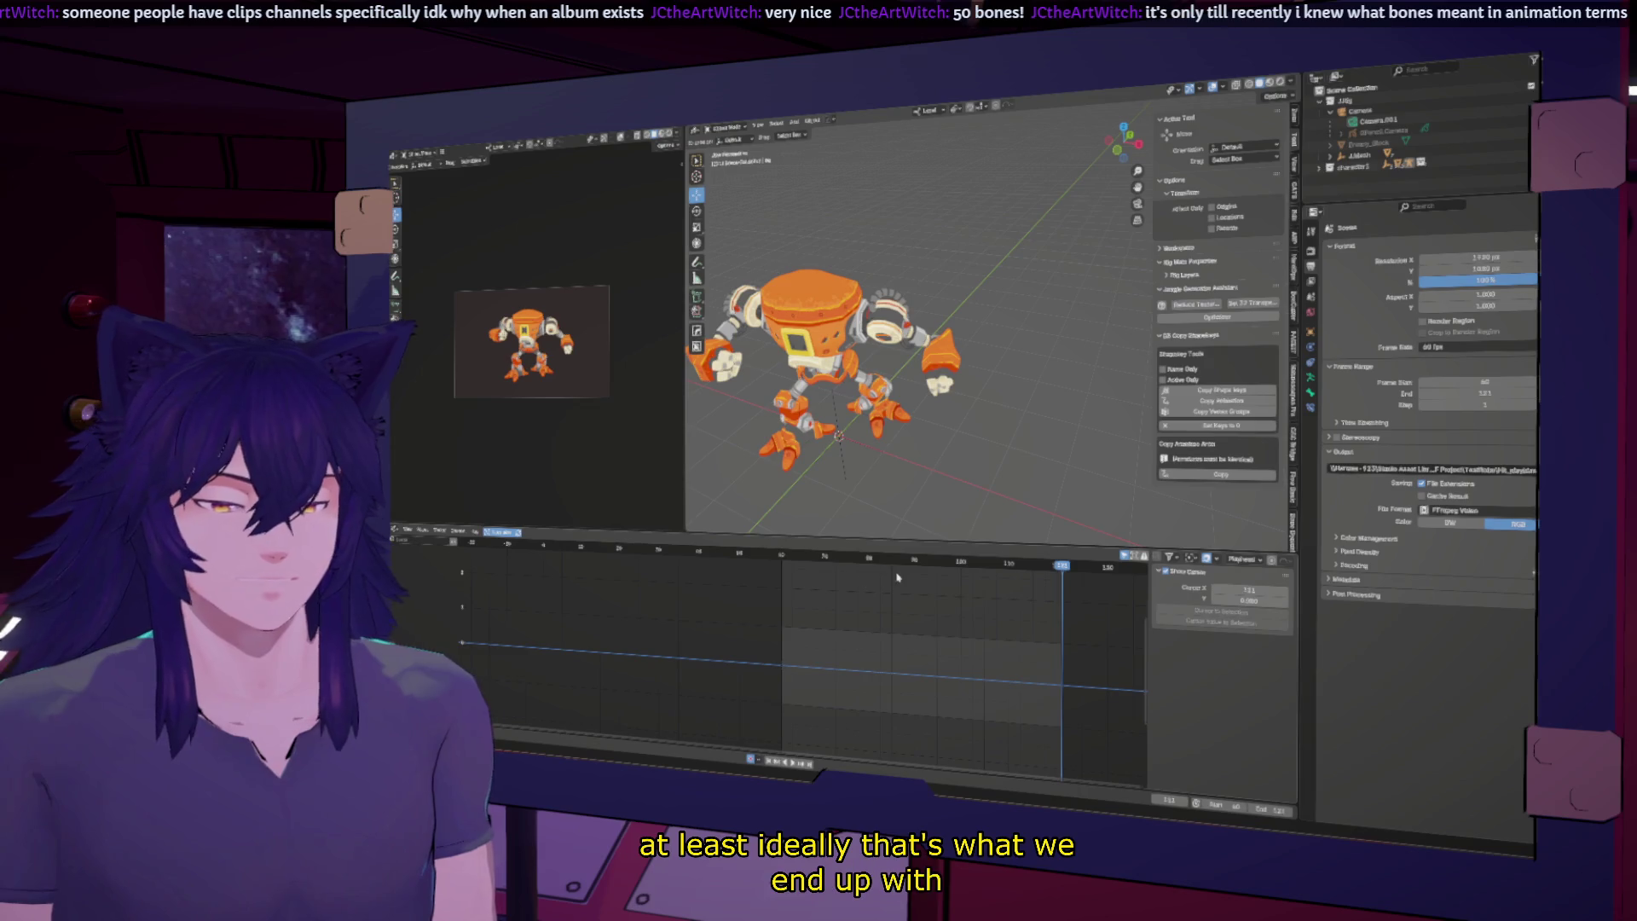
Step: Play back the hit-reaction, orbit around the robot, and change the left area's editor type
{"action": "key", "text": "space"}
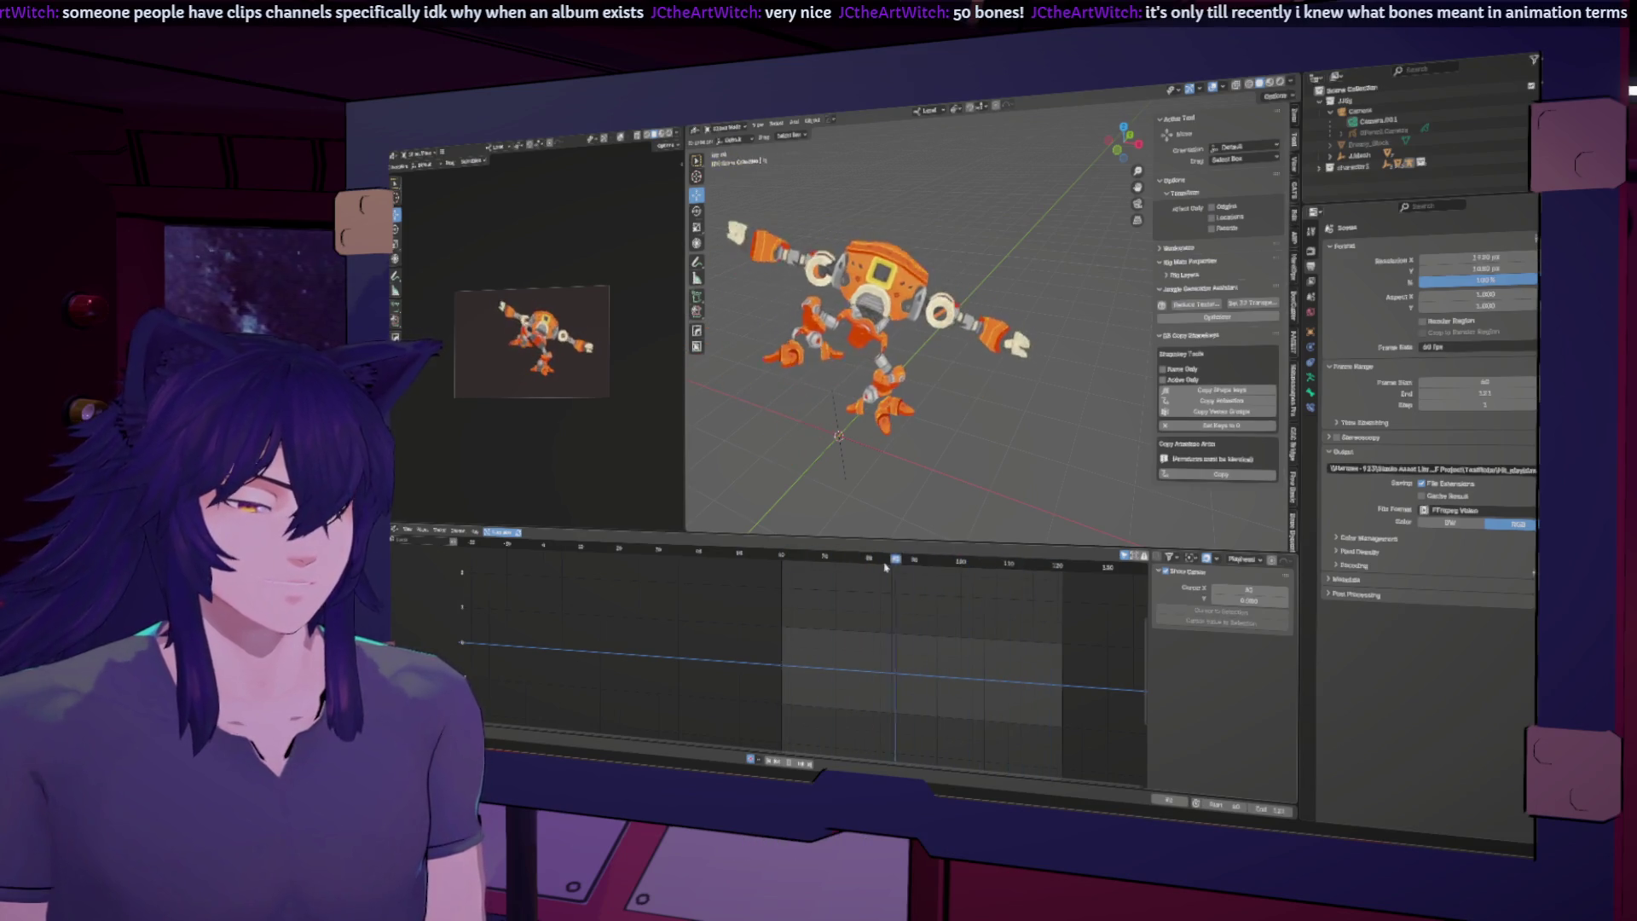
{"action": "mouse_move", "coordinate": [887, 494]}
{"action": "middle_mouse_down"}
{"action": "mouse_move", "coordinate": [926, 405]}
{"action": "mouse_move", "coordinate": [914, 418]}
{"action": "middle_mouse_up"}
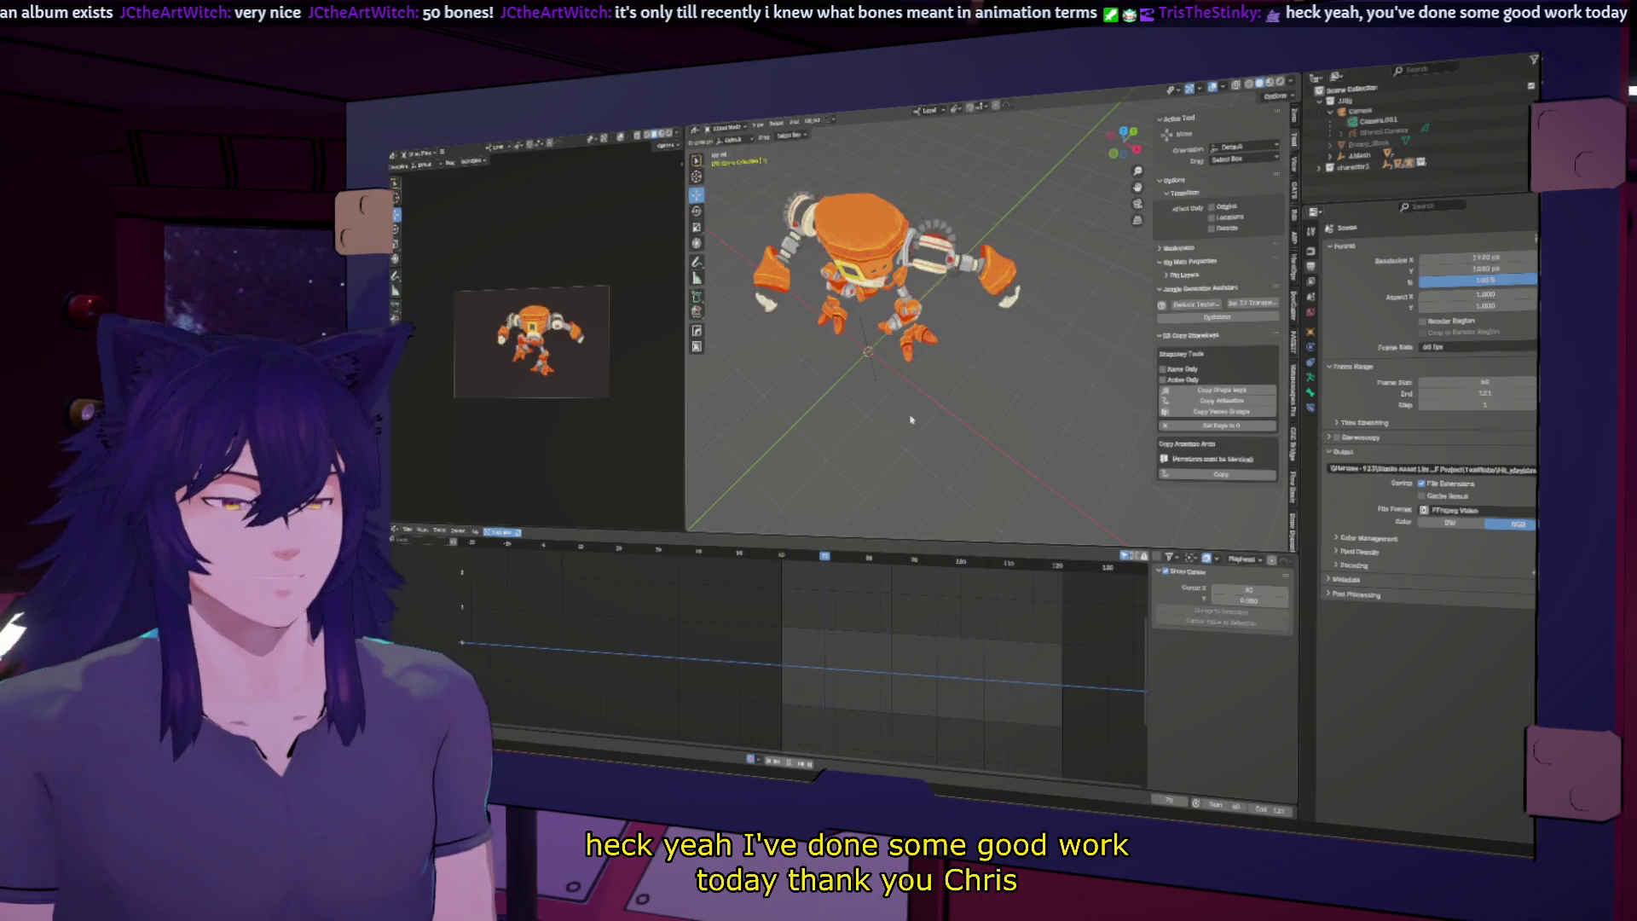
{"action": "left_click", "coordinate": [408, 153]}
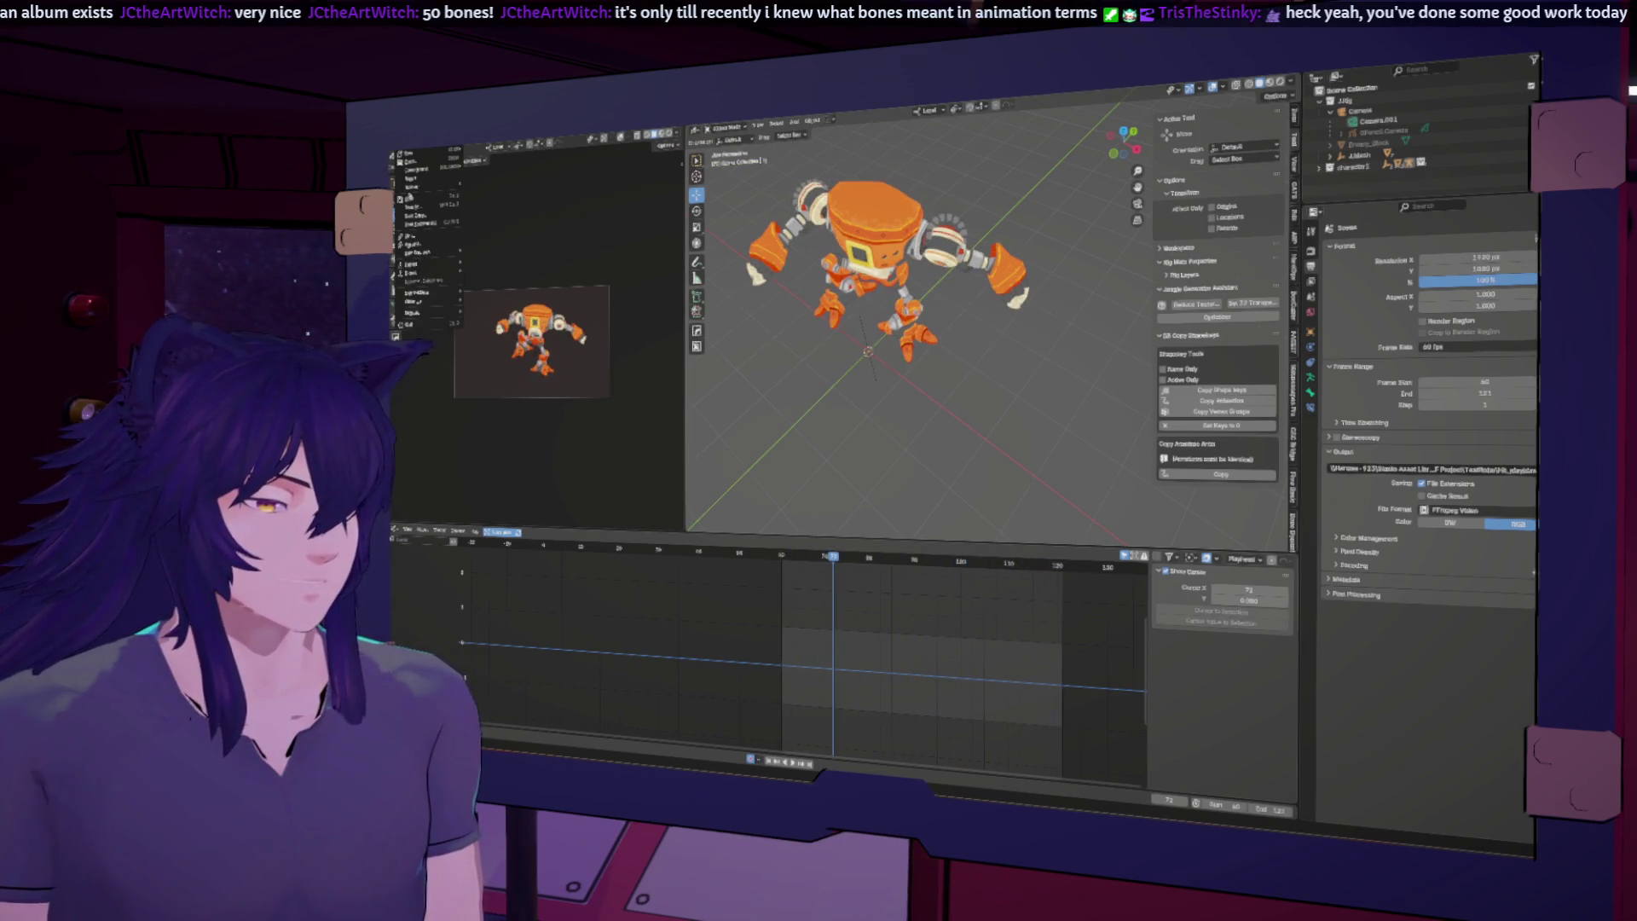
{"action": "left_click", "coordinate": [416, 199]}
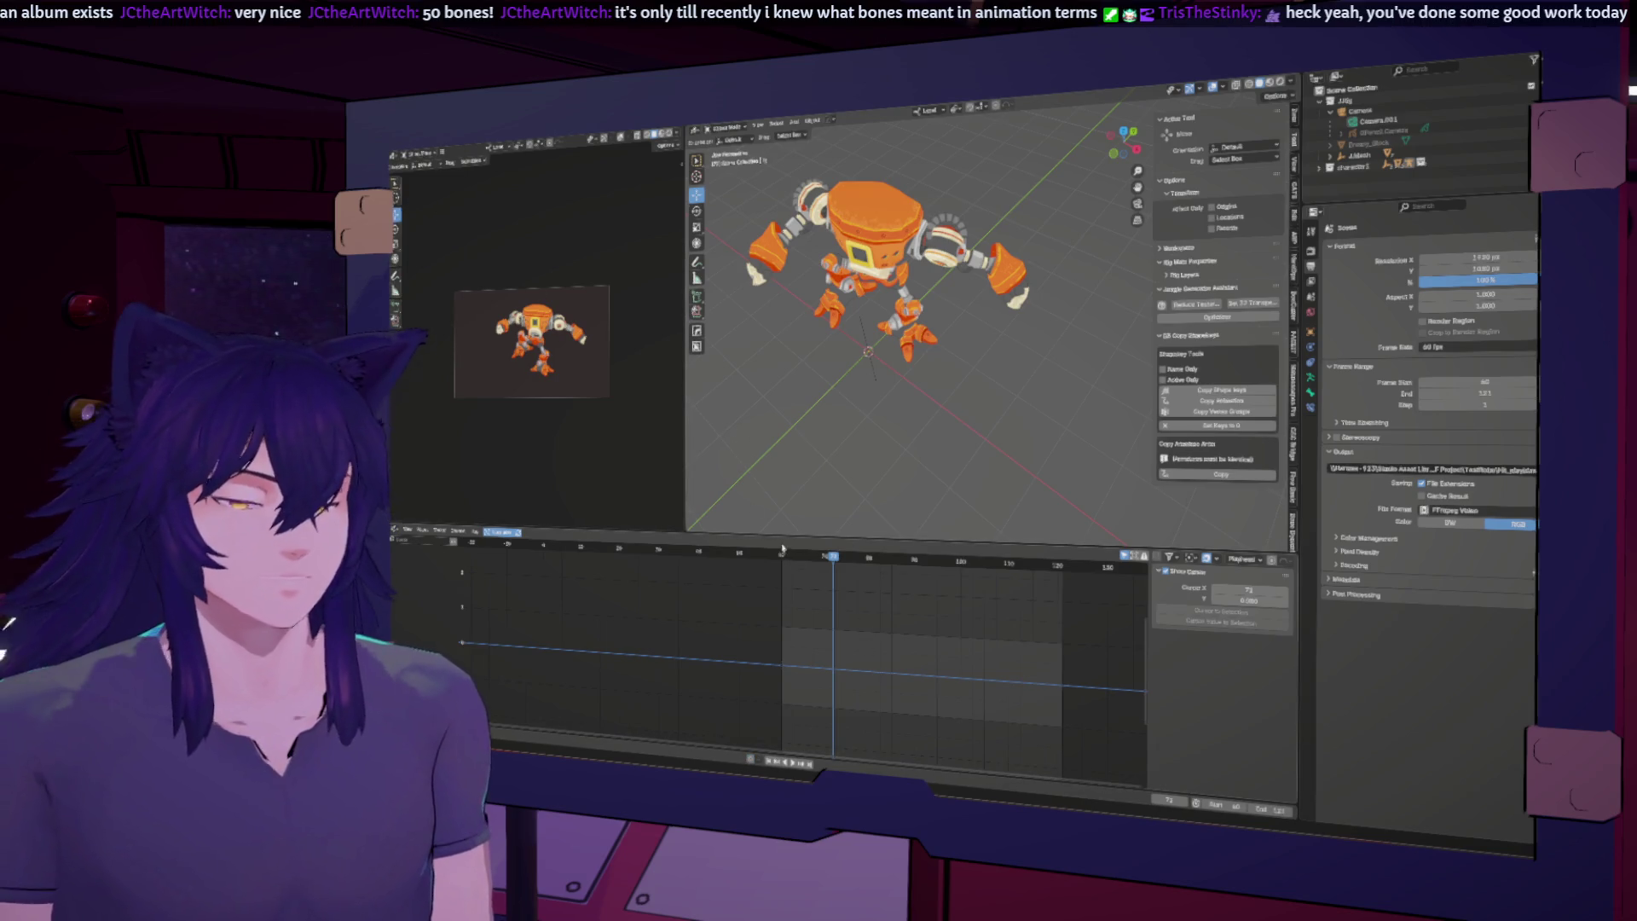
{"action": "middle_click_drag", "start_coordinate": [808, 398], "coordinate": [828, 411]}
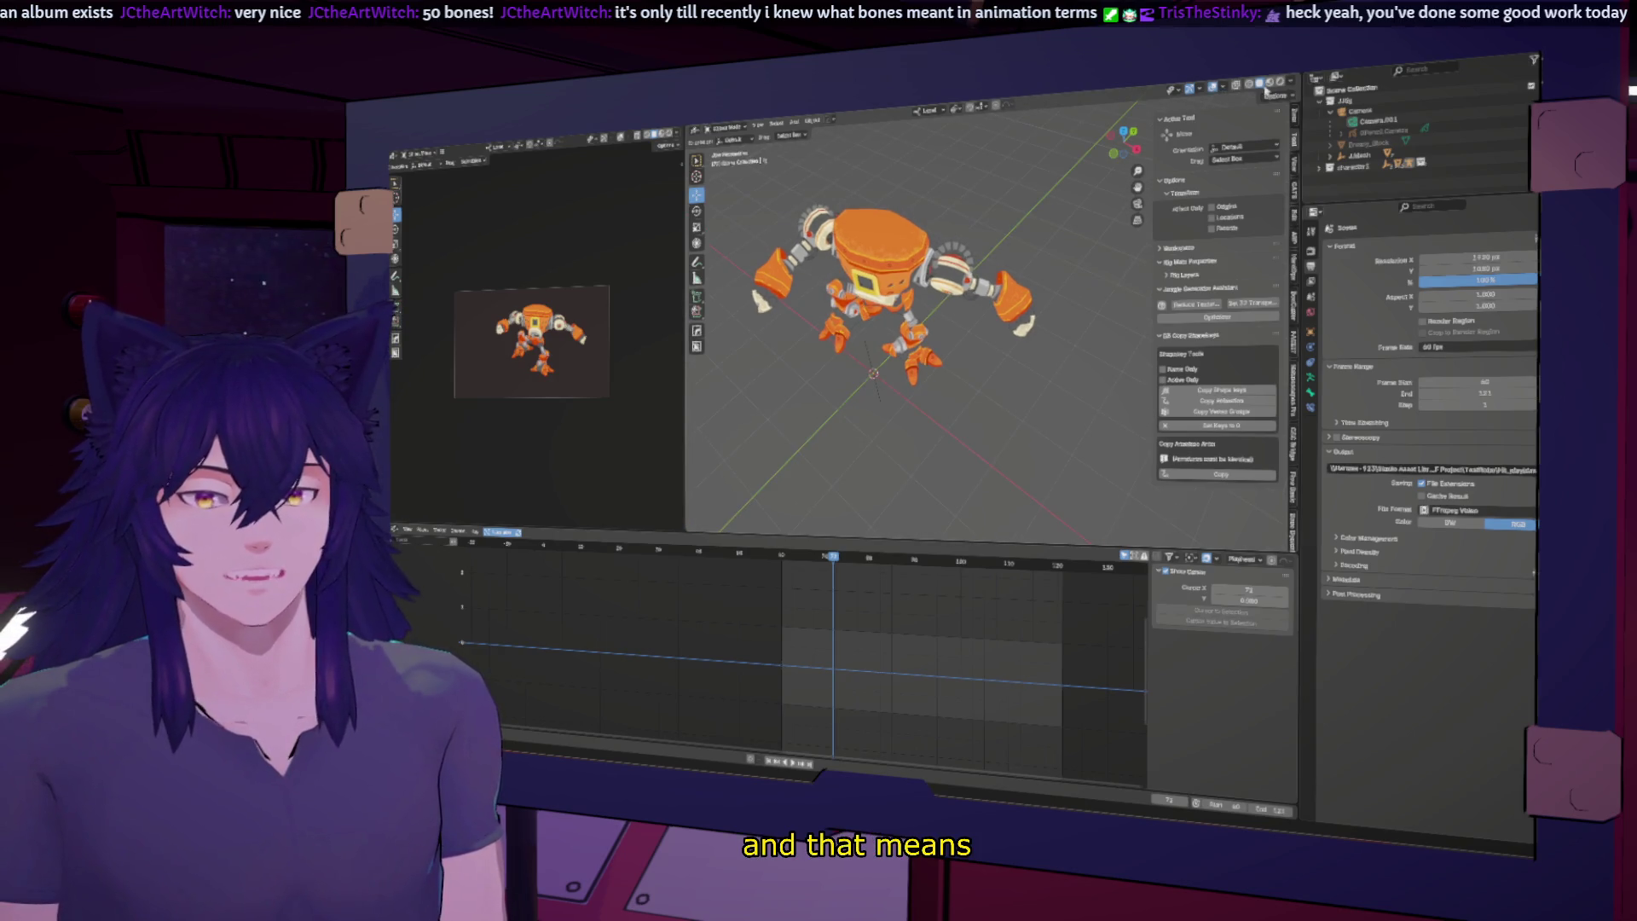
Step: Put the robot's armature in Pose Mode with all bones selected
{"action": "left_click", "coordinate": [1232, 88]}
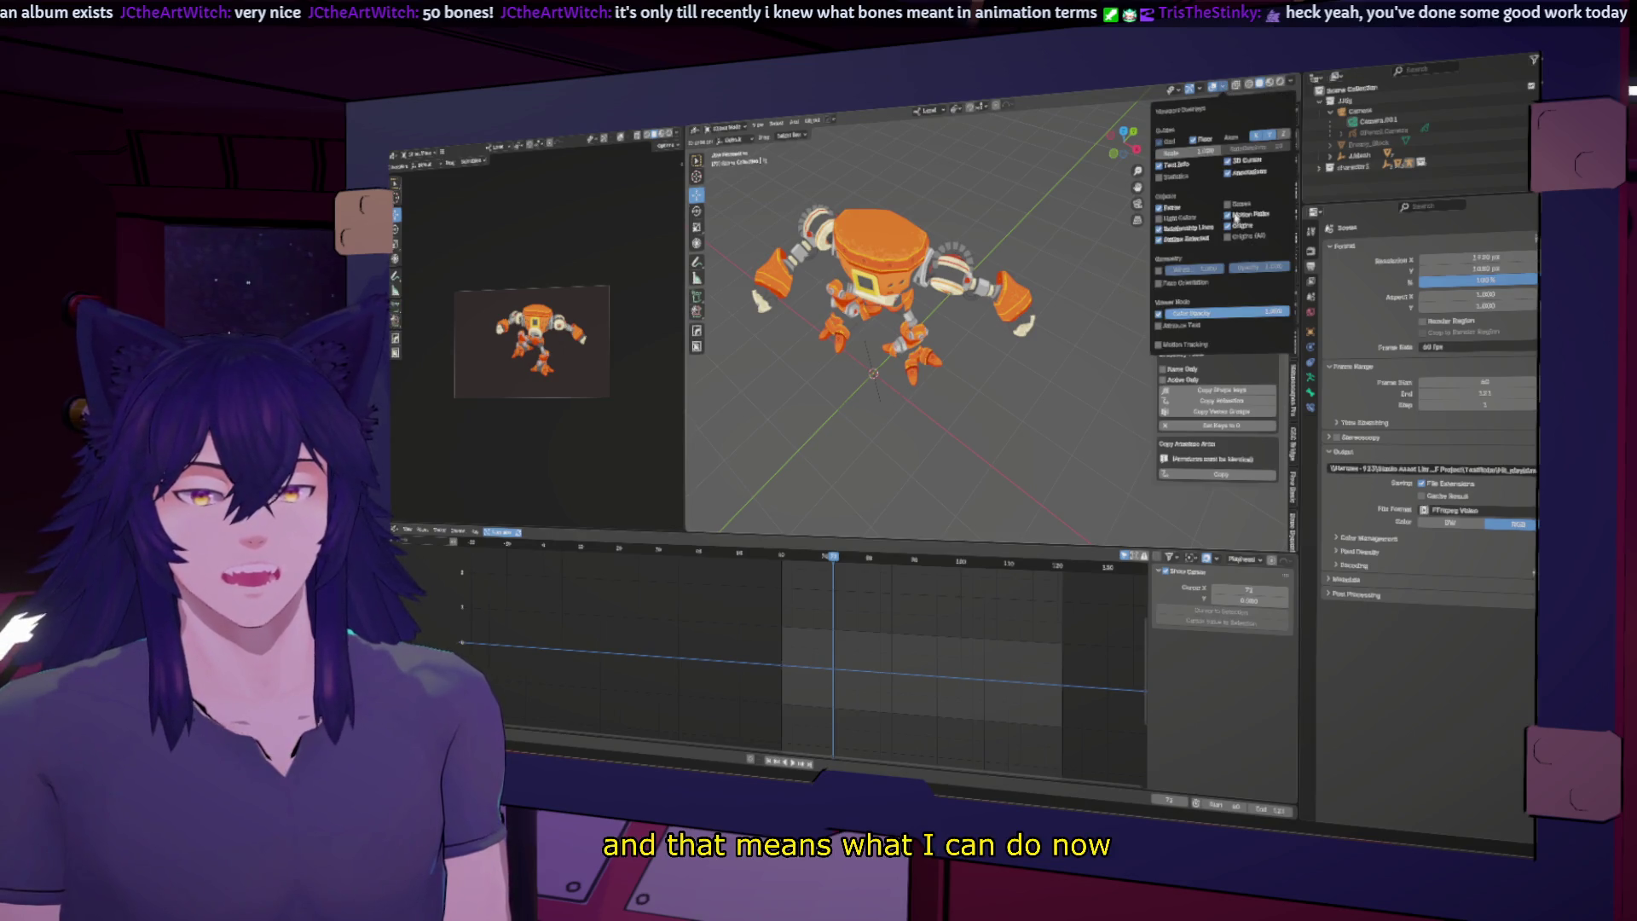
{"action": "left_click", "coordinate": [955, 302]}
{"action": "key", "text": "ctrl+Tab"}
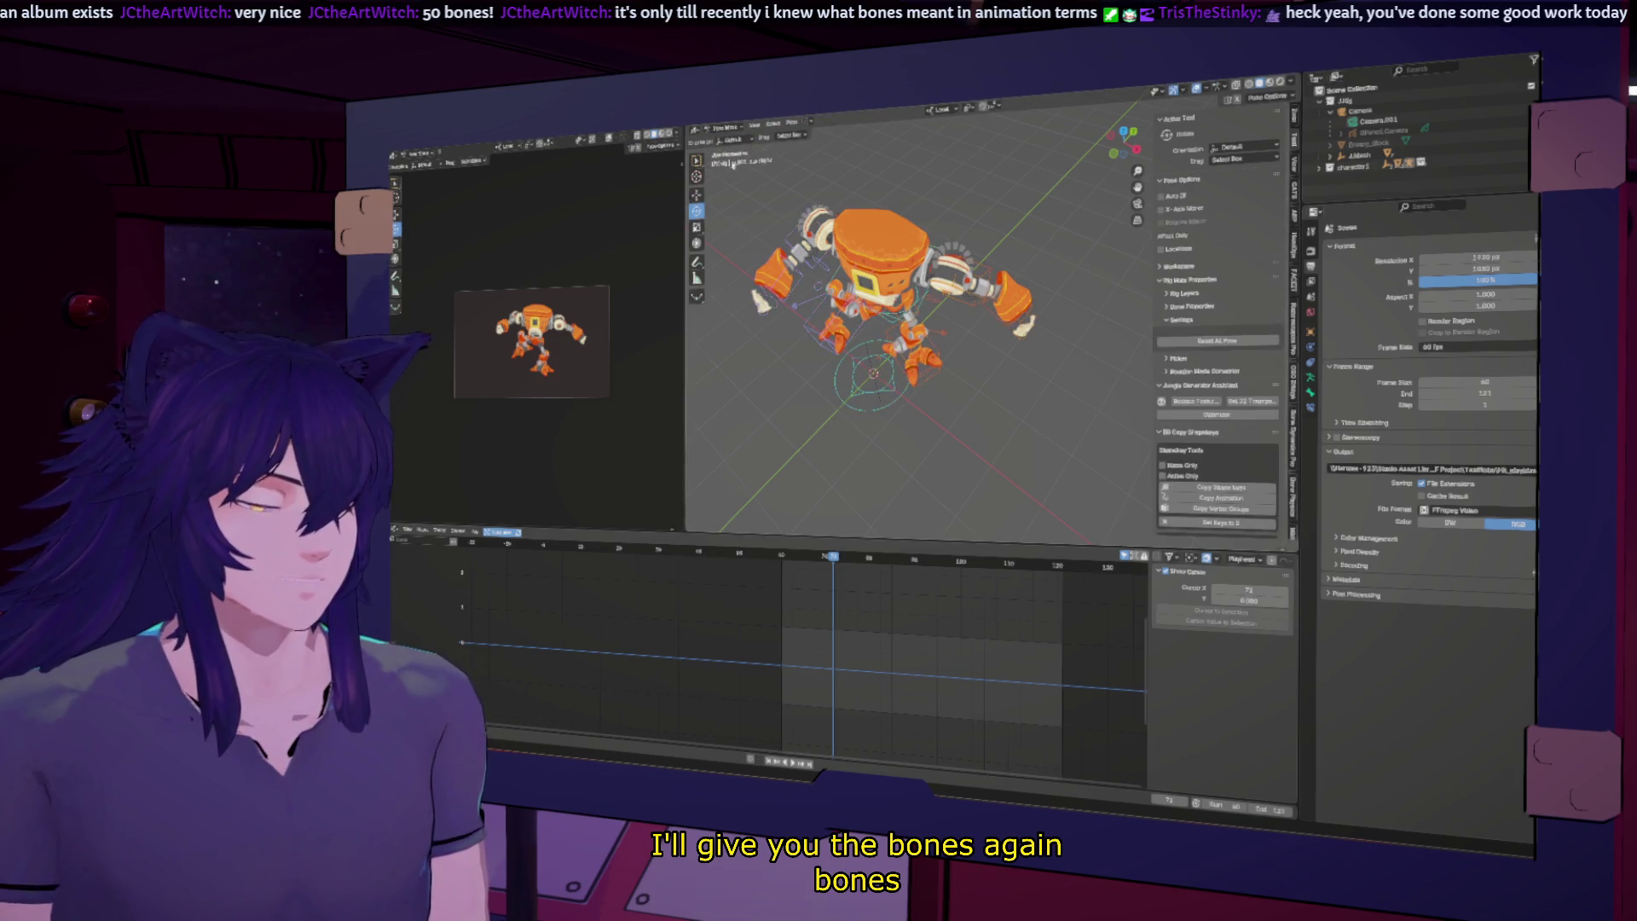
{"action": "key", "text": "a"}
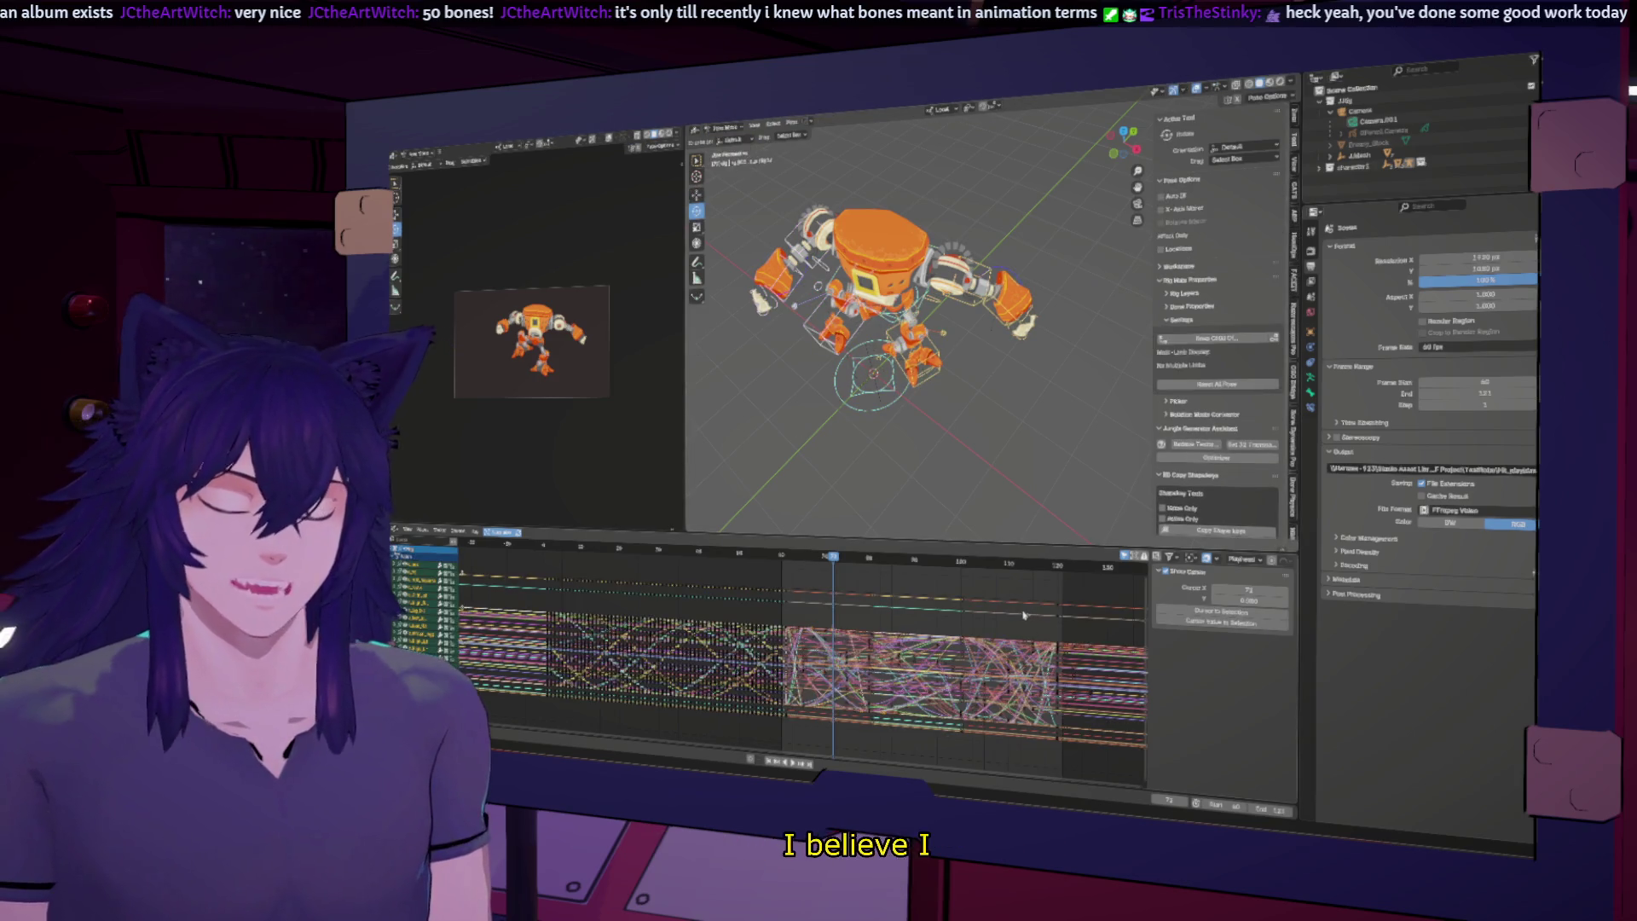
Step: Check poses across the timeline and set the scene end frame to 120
{"action": "left_click", "coordinate": [785, 556]}
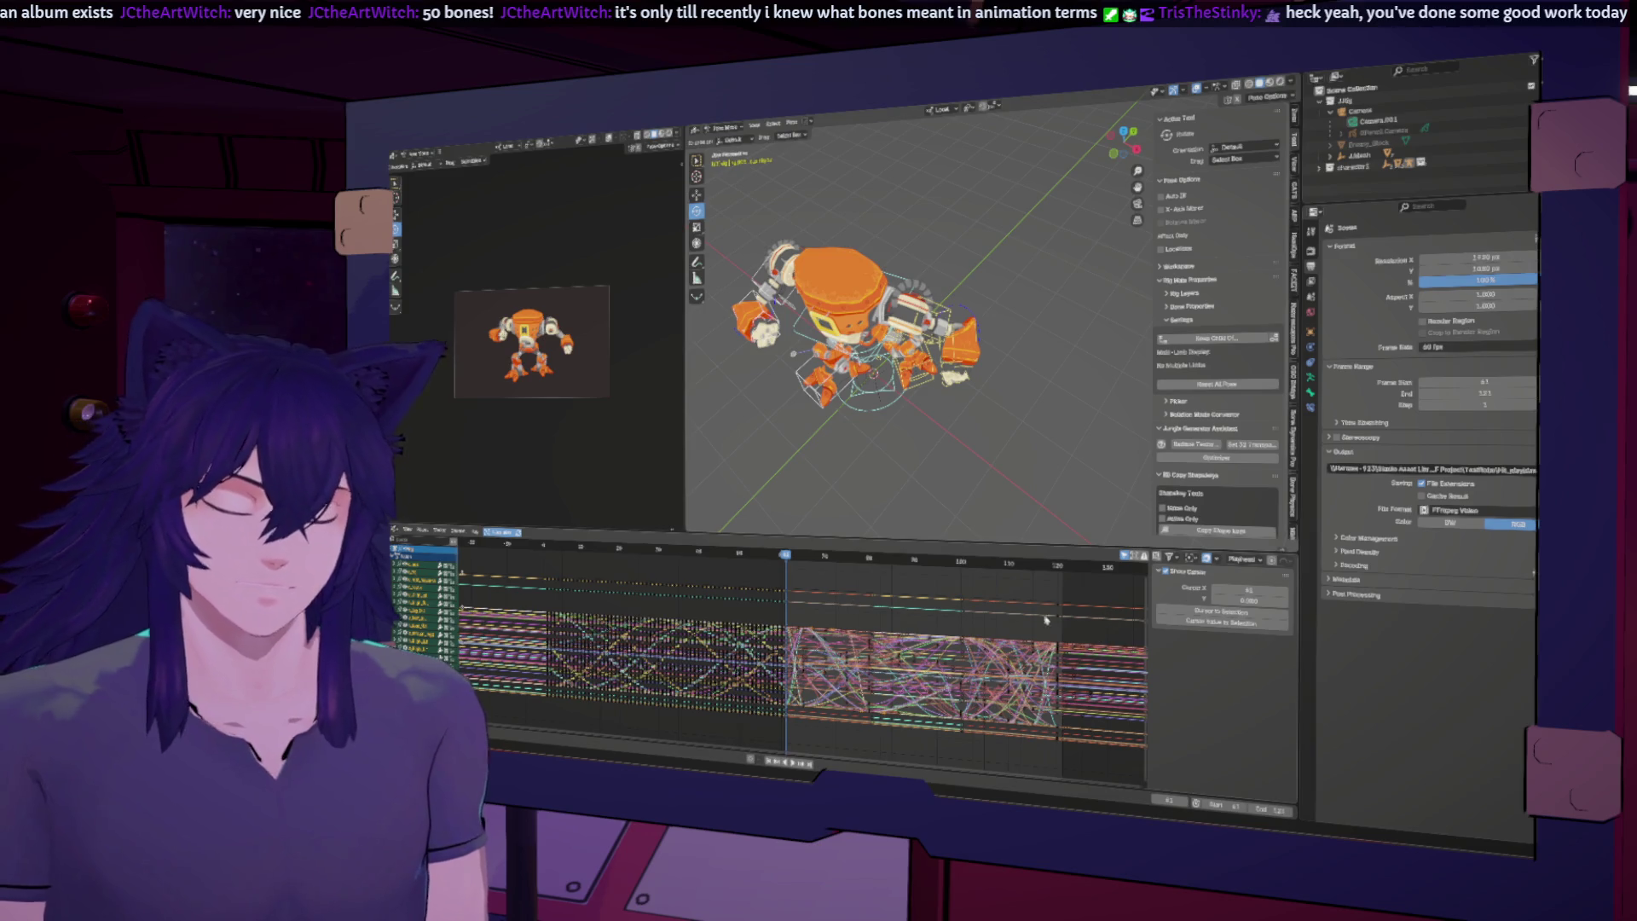
{"action": "left_click", "coordinate": [1062, 576]}
{"action": "left_click", "coordinate": [1062, 567]}
{"action": "left_click_drag", "start_coordinate": [1062, 567], "coordinate": [1059, 568]}
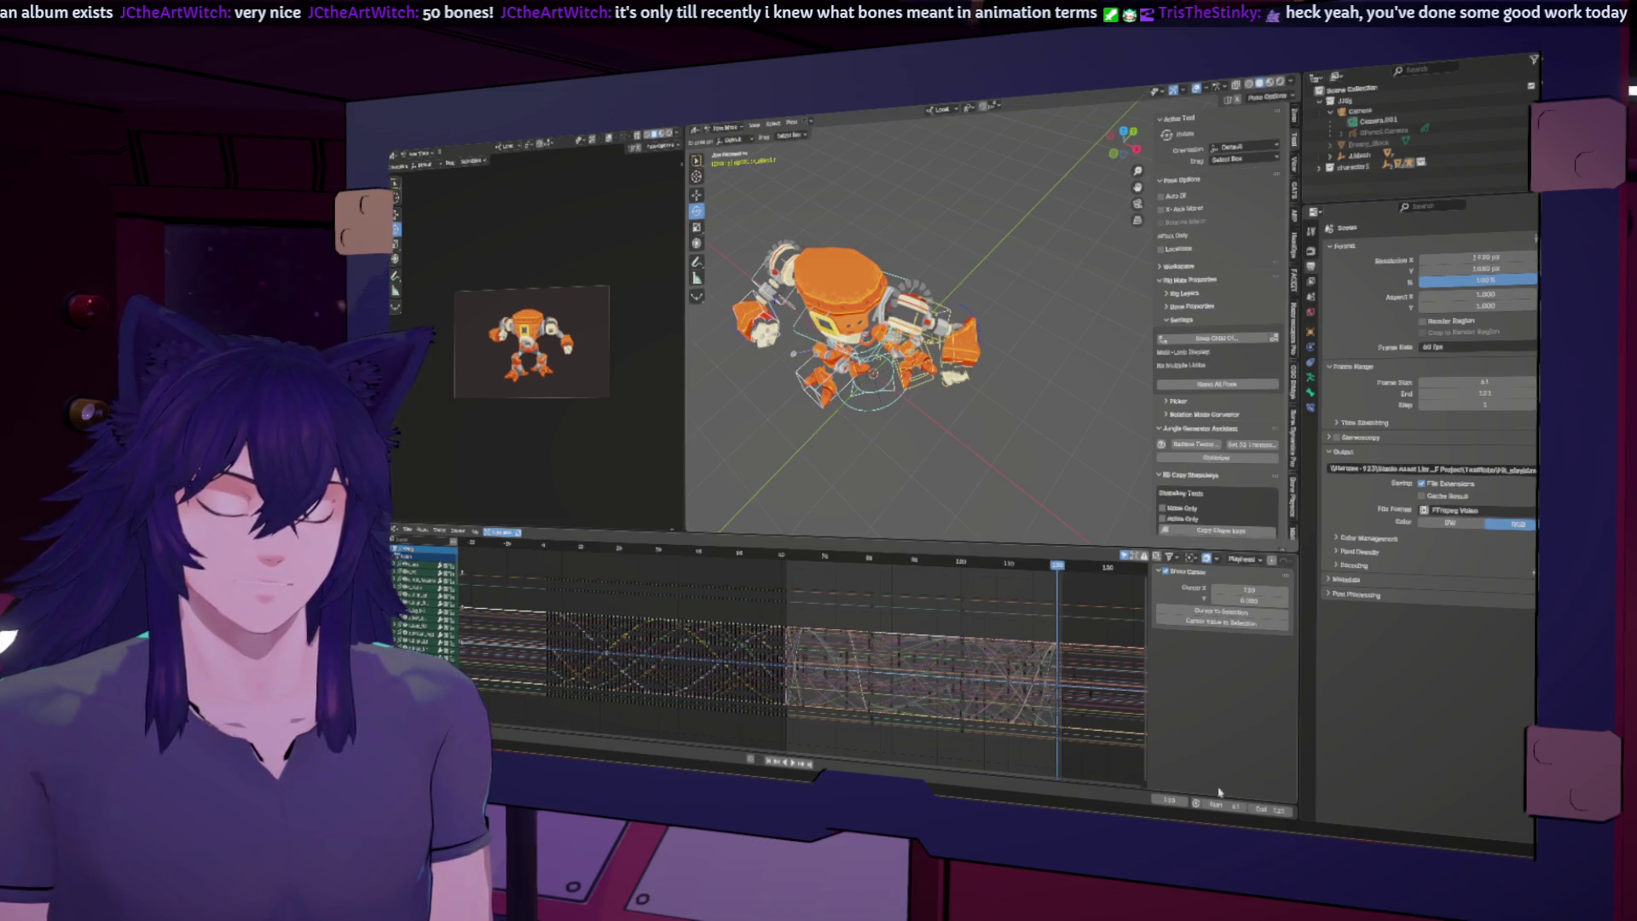
{"action": "left_click", "coordinate": [1258, 808]}
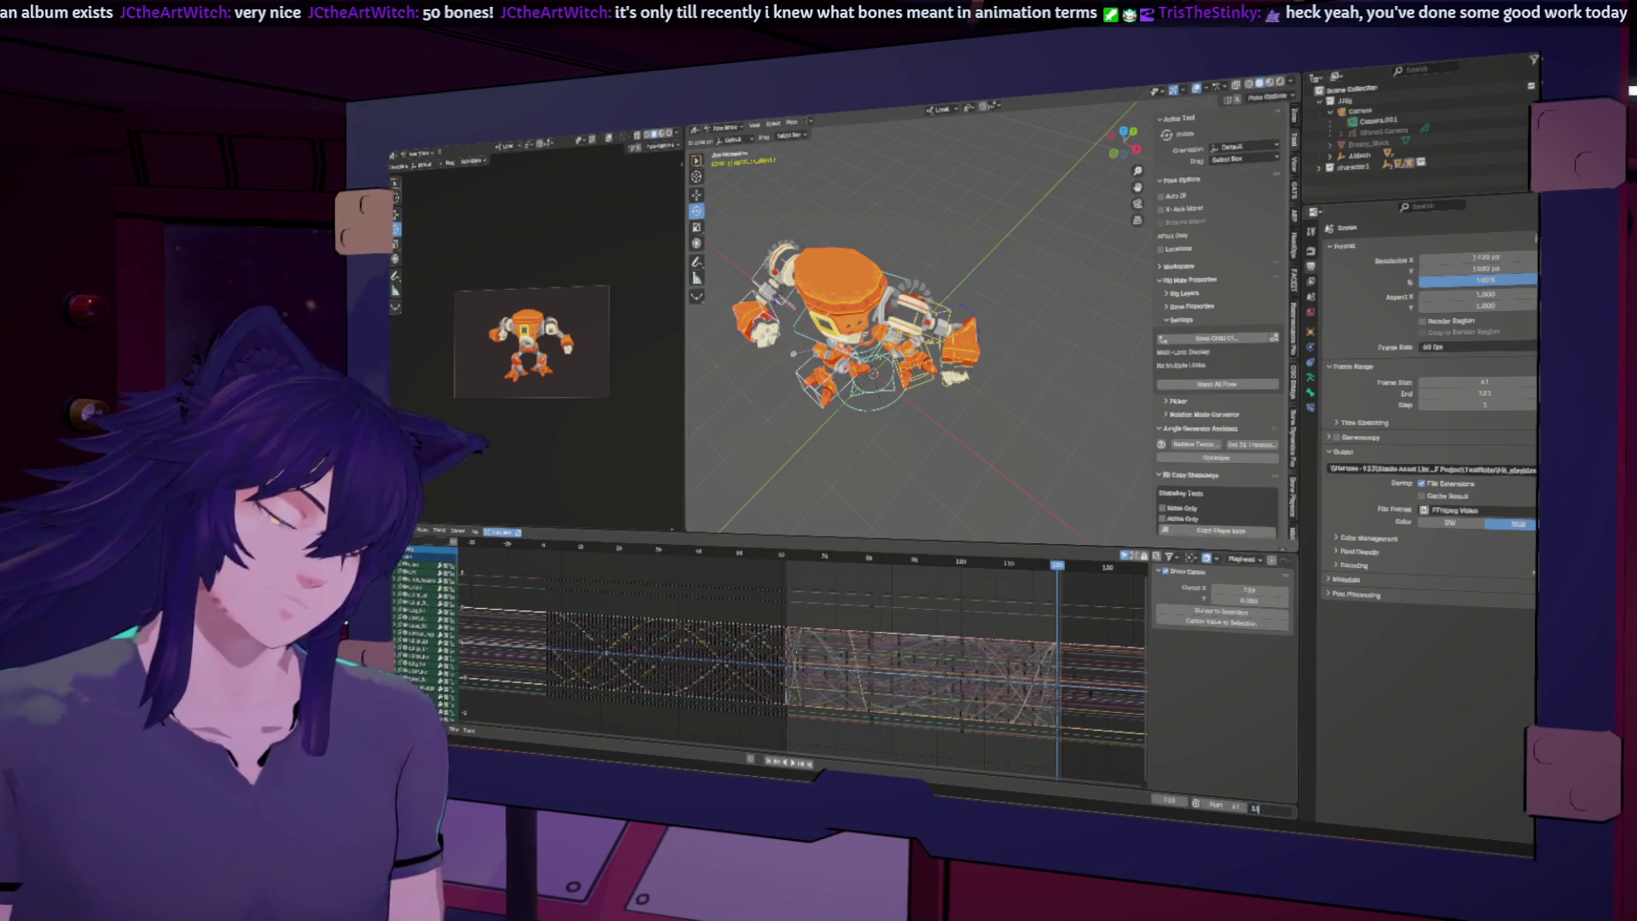
{"action": "type", "text": "20"}
{"action": "key", "text": "Return"}
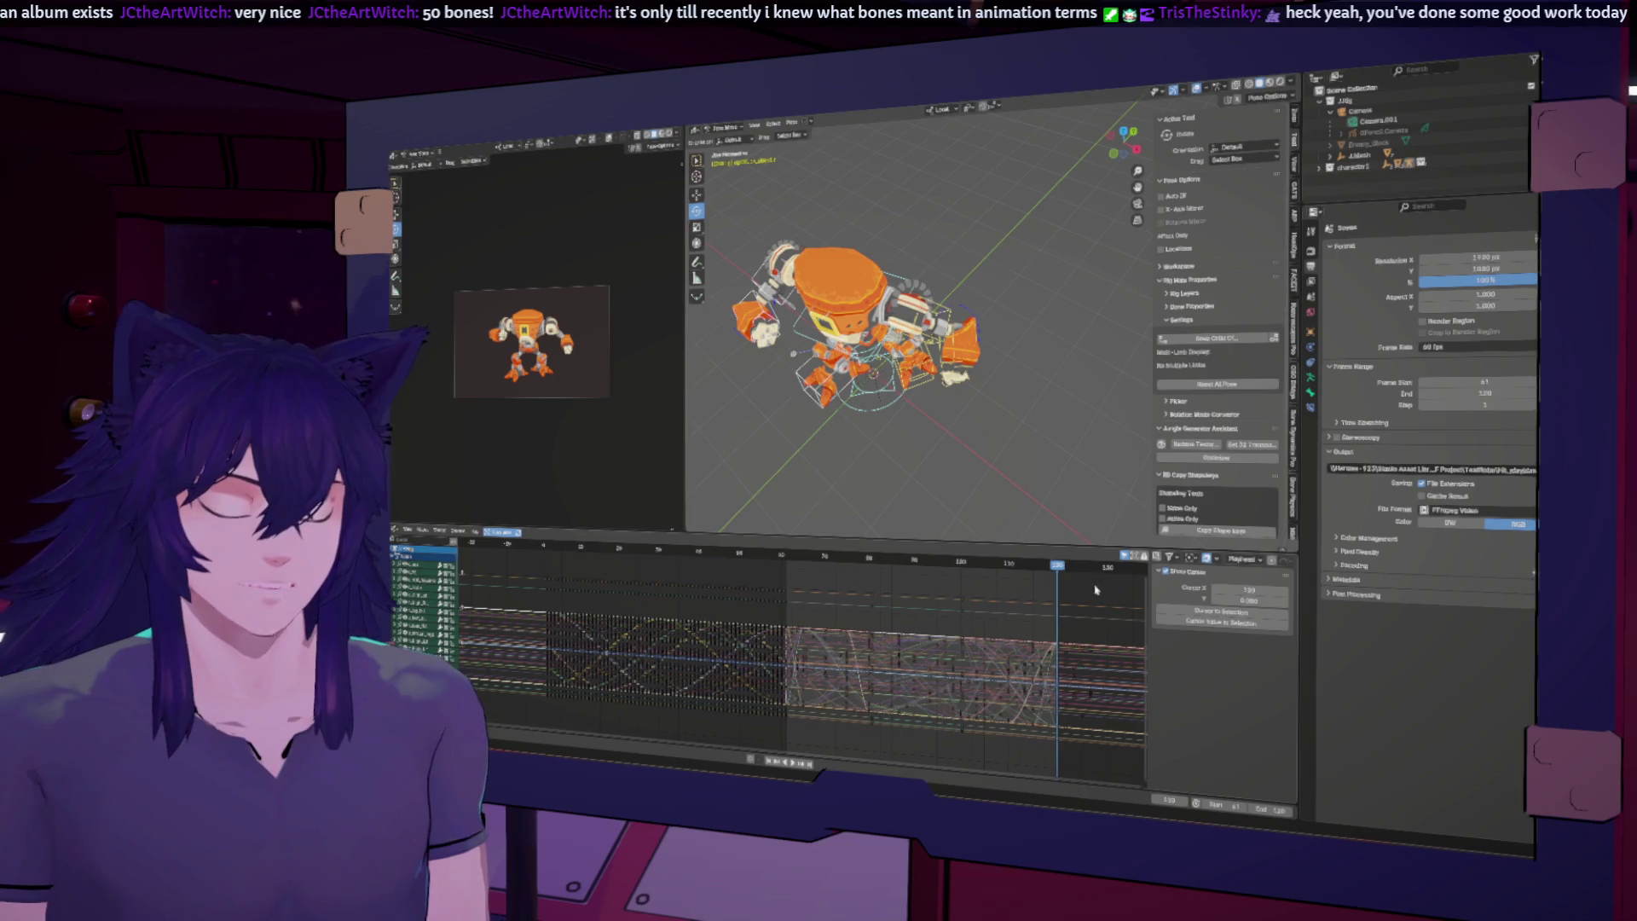
Step: Set an interpolation mode on all curves, then bake the bones' action into keyframes
{"action": "key", "text": "a"}
{"action": "right_click", "coordinate": [853, 575]}
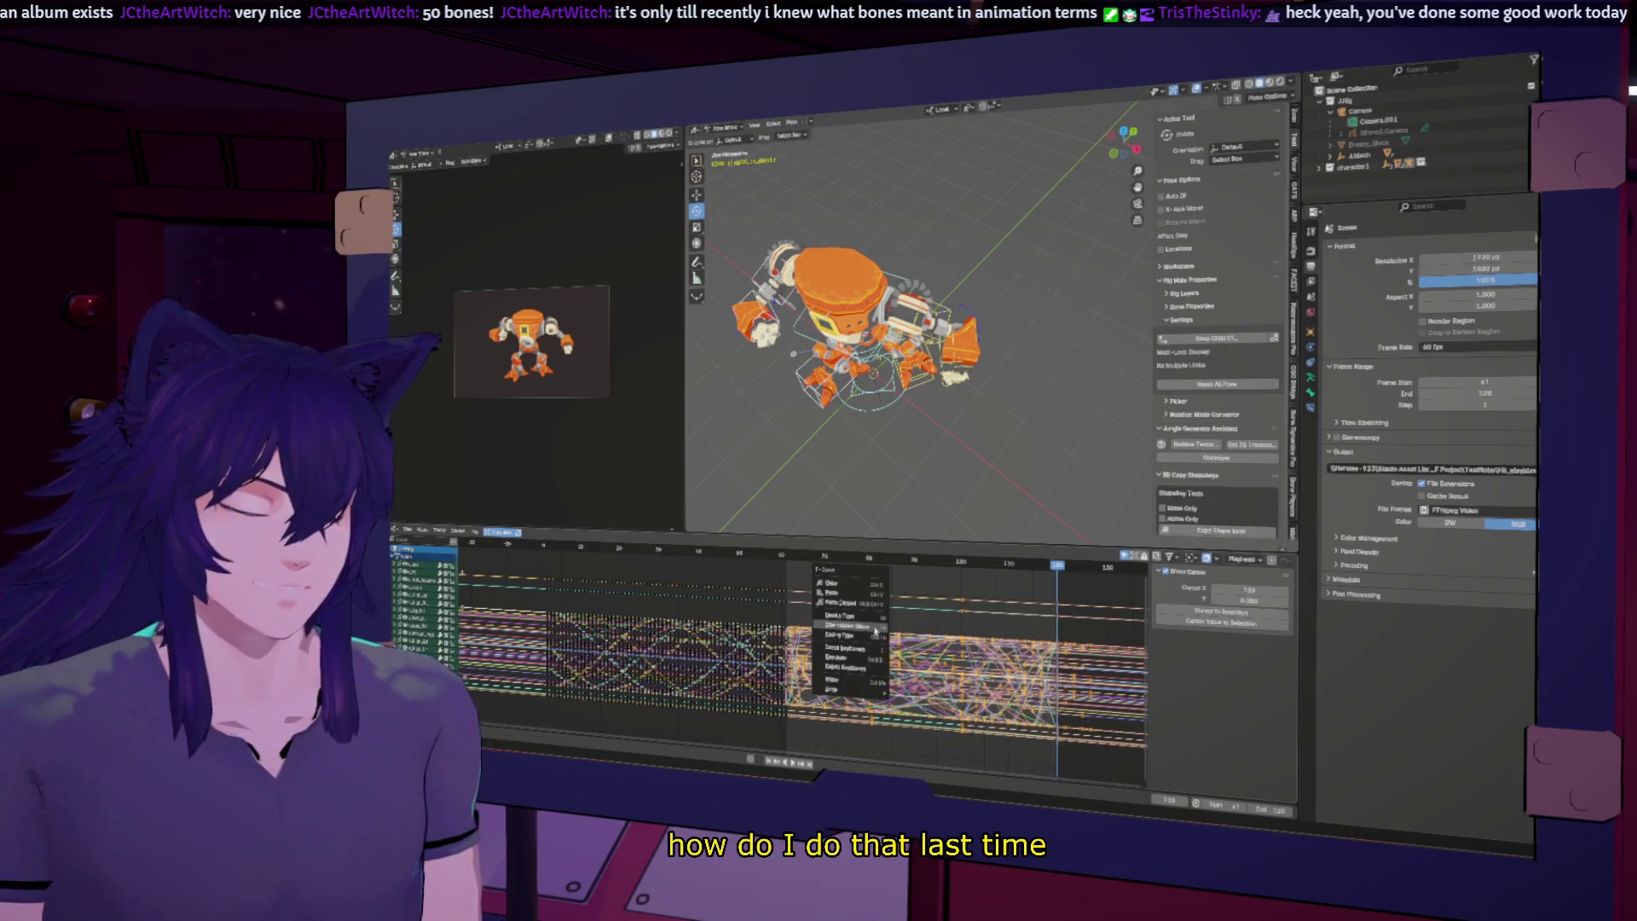
{"action": "left_click", "coordinate": [908, 646]}
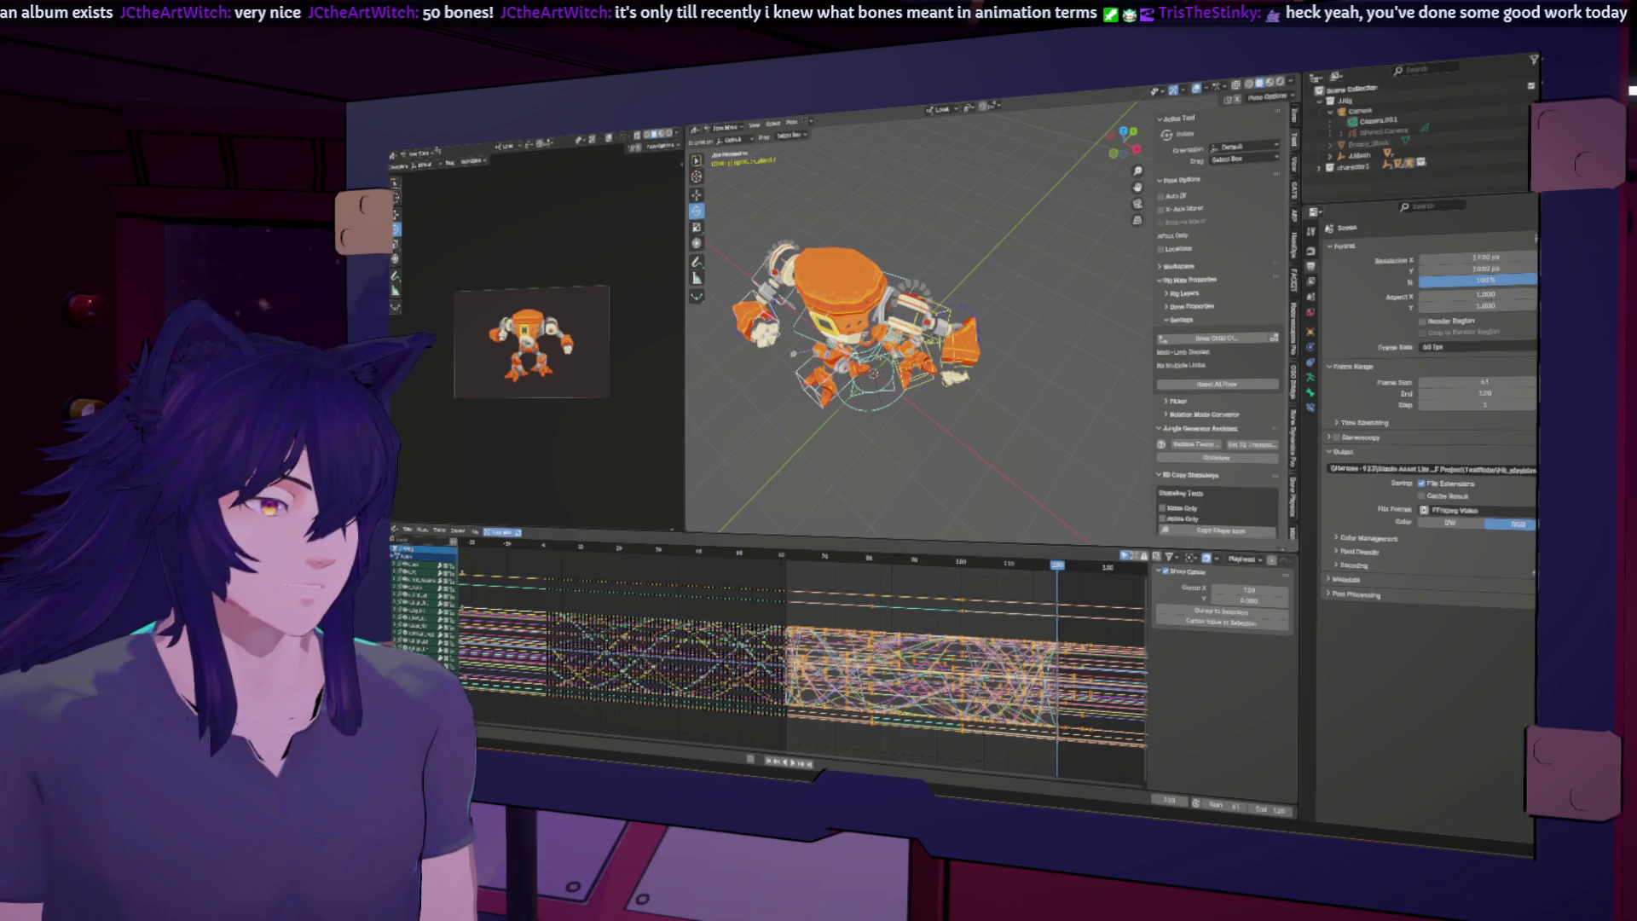
{"action": "left_click", "coordinate": [792, 122]}
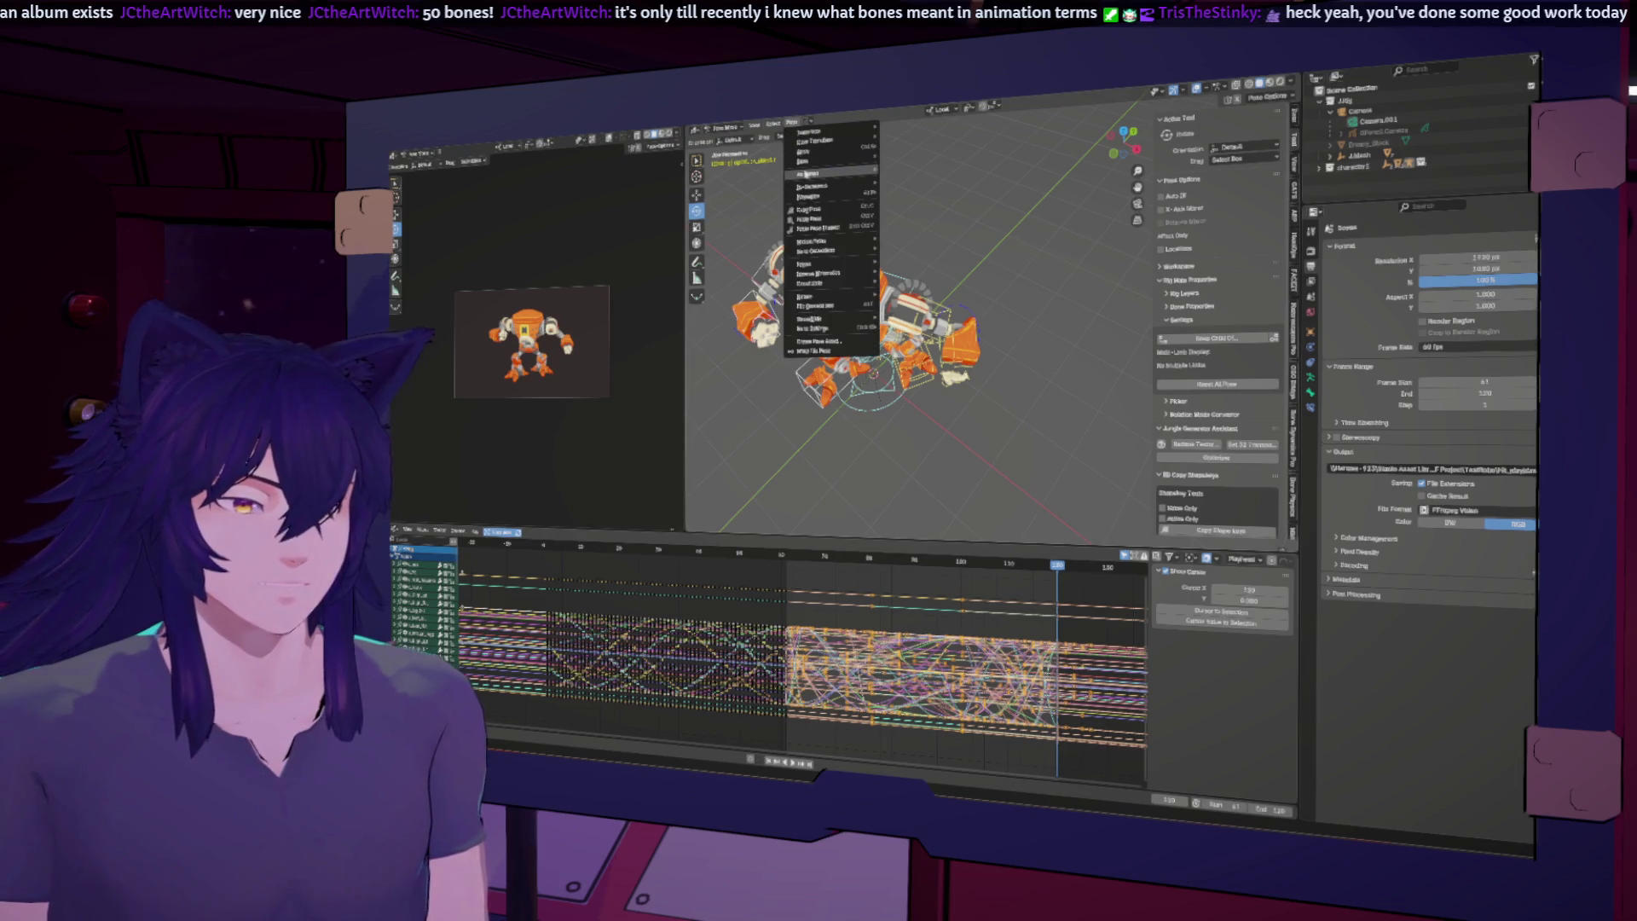
{"action": "mouse_move", "coordinate": [809, 175]}
{"action": "left_click", "coordinate": [909, 220]}
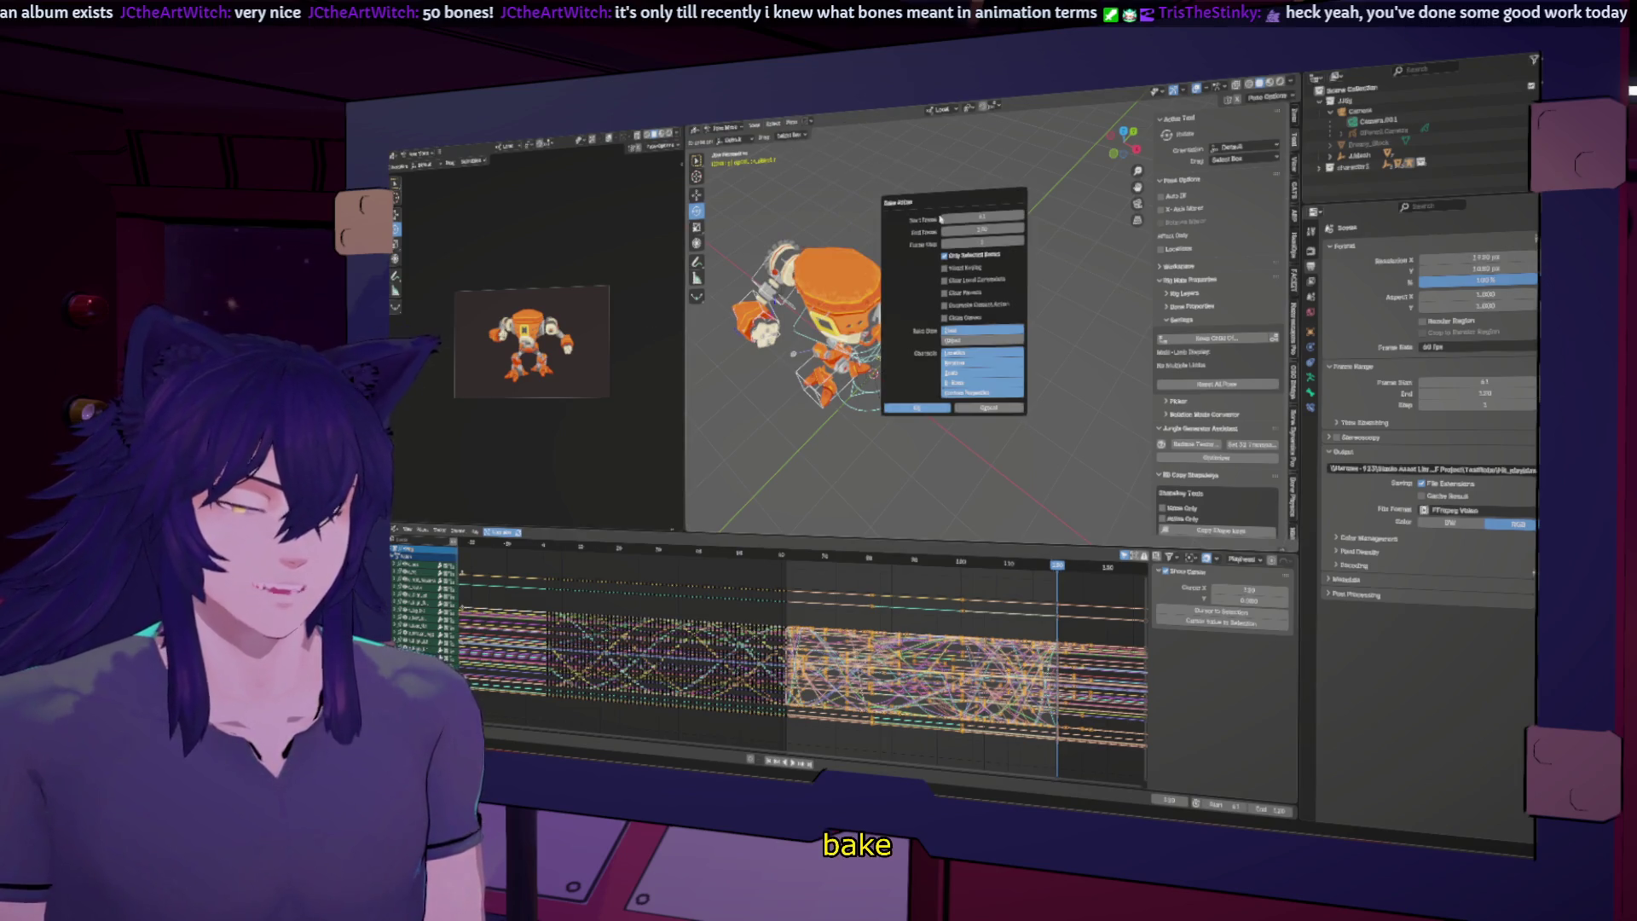
{"action": "left_click", "coordinate": [916, 410]}
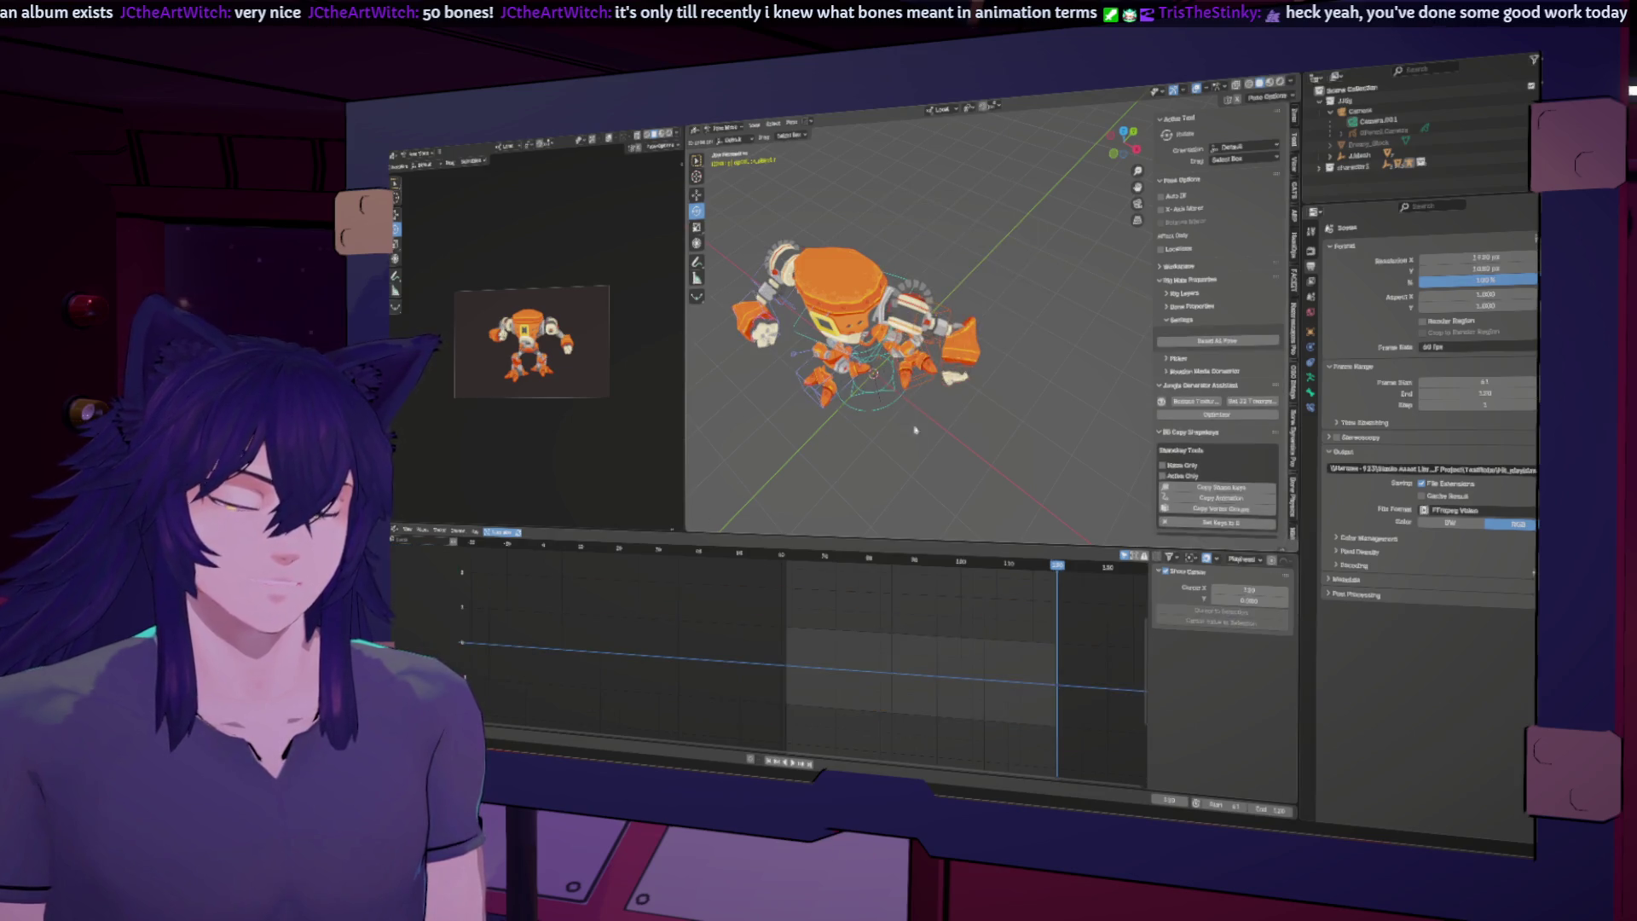